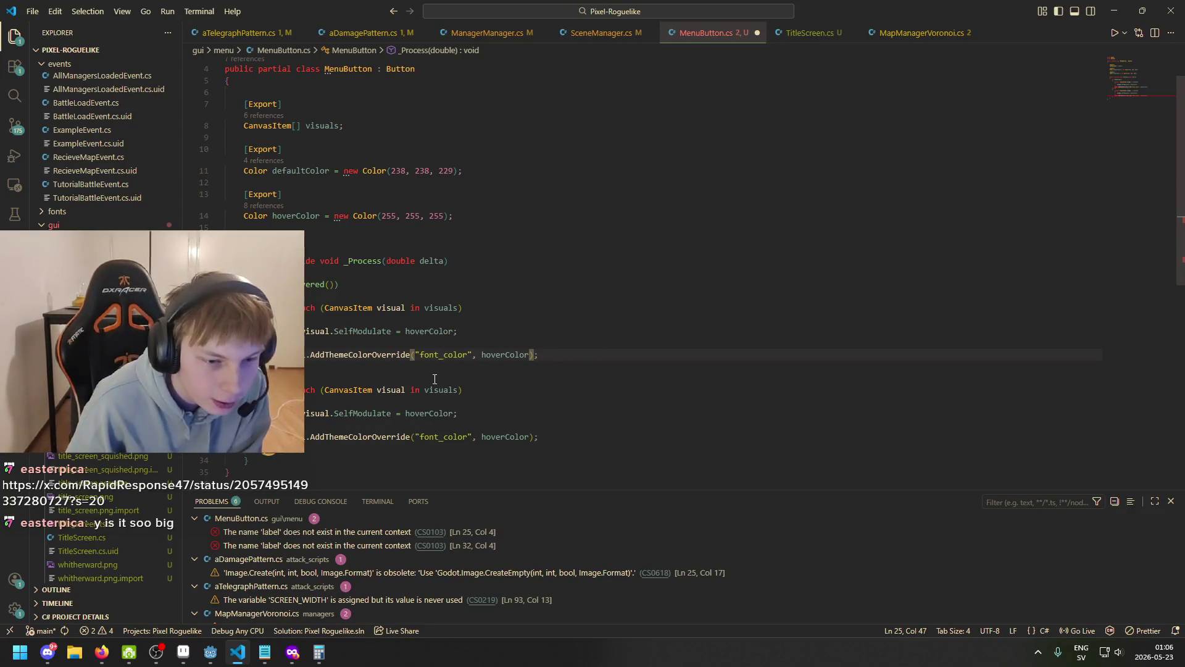
- Try selecting the label font colour override on line 25 of MenuButton.cs
left_click(506, 354)
left_click_drag(536, 355, 290, 355)
key("shift+Home")
scroll(318, 366, "up", 1)
scroll(318, 366, "down", 1)
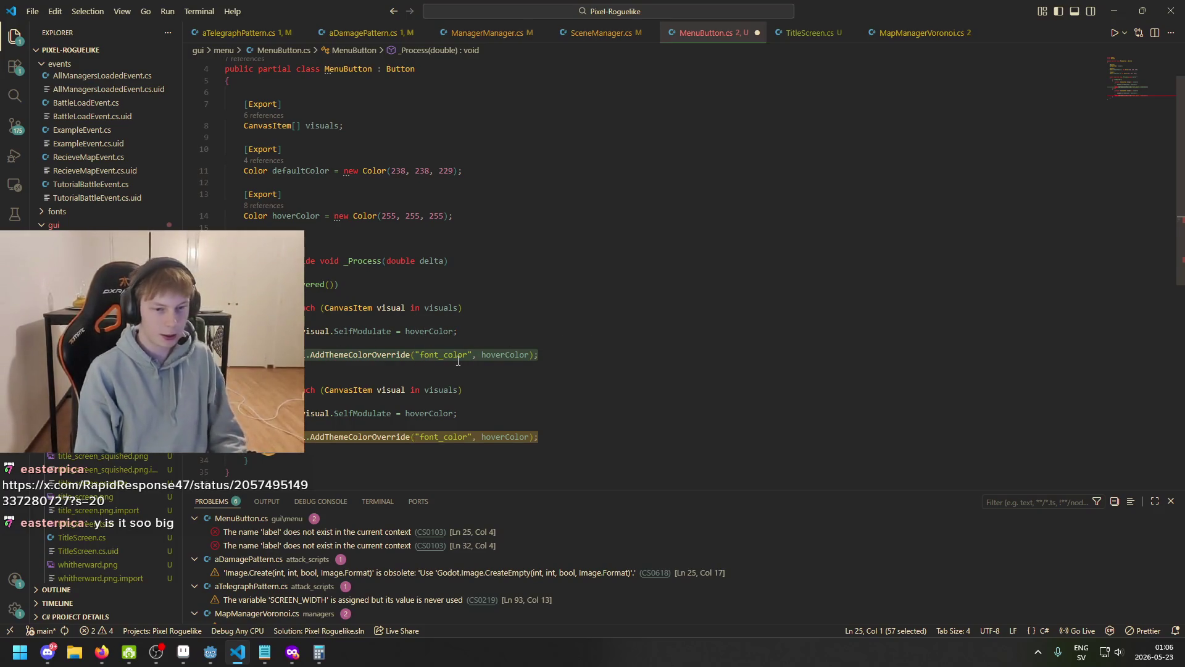
left_click(532, 354)
key("shift+Home")
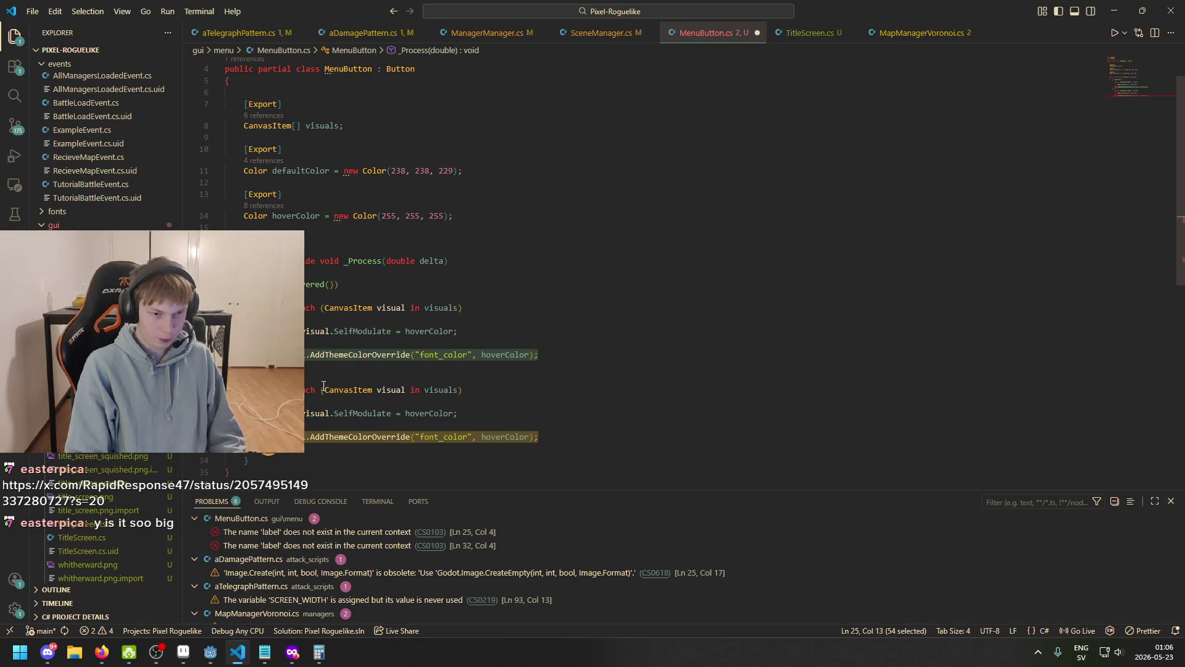
left_click(436, 380)
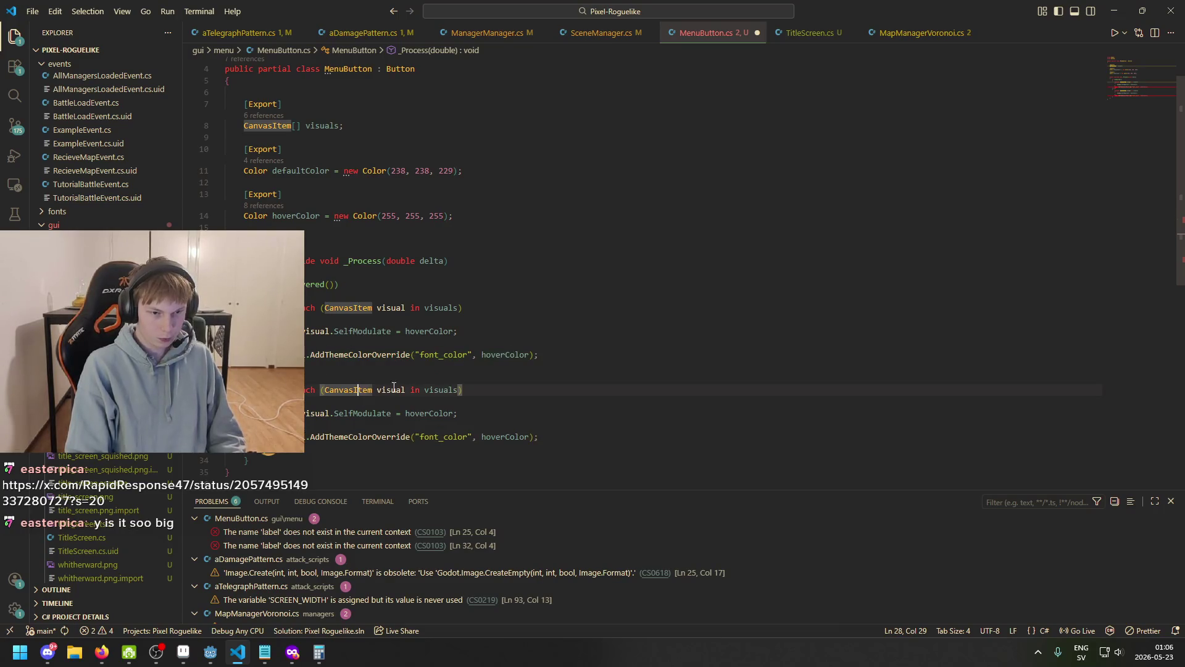
left_click(388, 308)
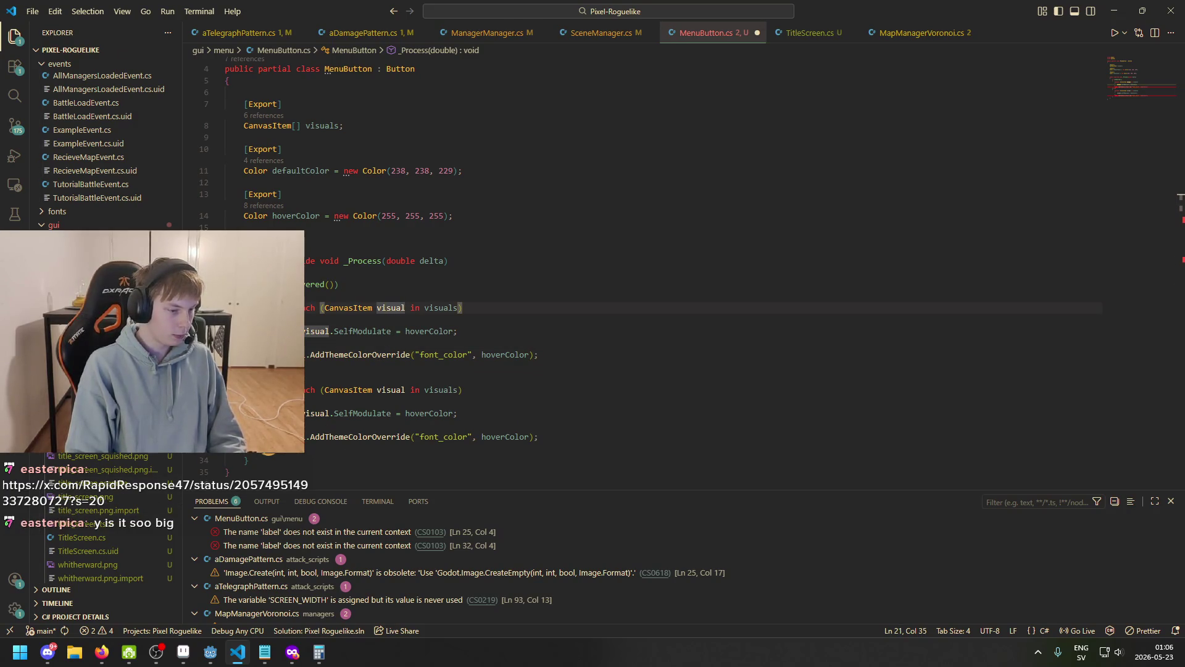
- Briefly view an X post in Firefox, then close the browser to return to the code
left_click(101, 651)
key("alt+Tab")
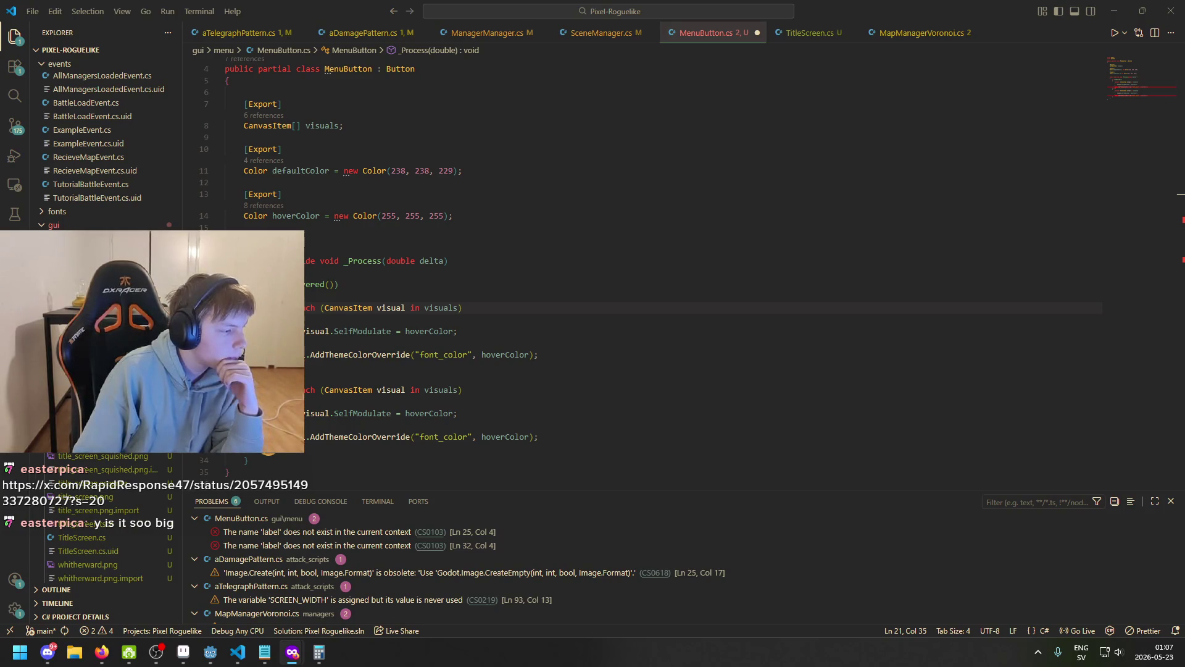
key("XF86AudioLowerVolume")
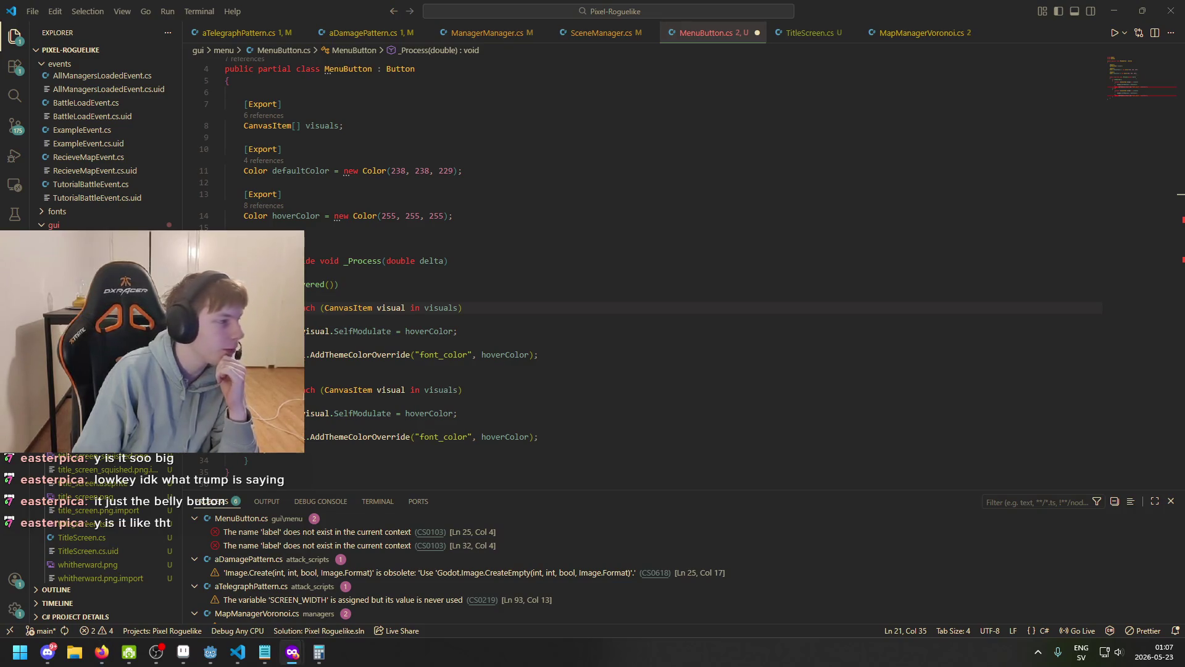
left_click_drag(568, 6, 630, 3)
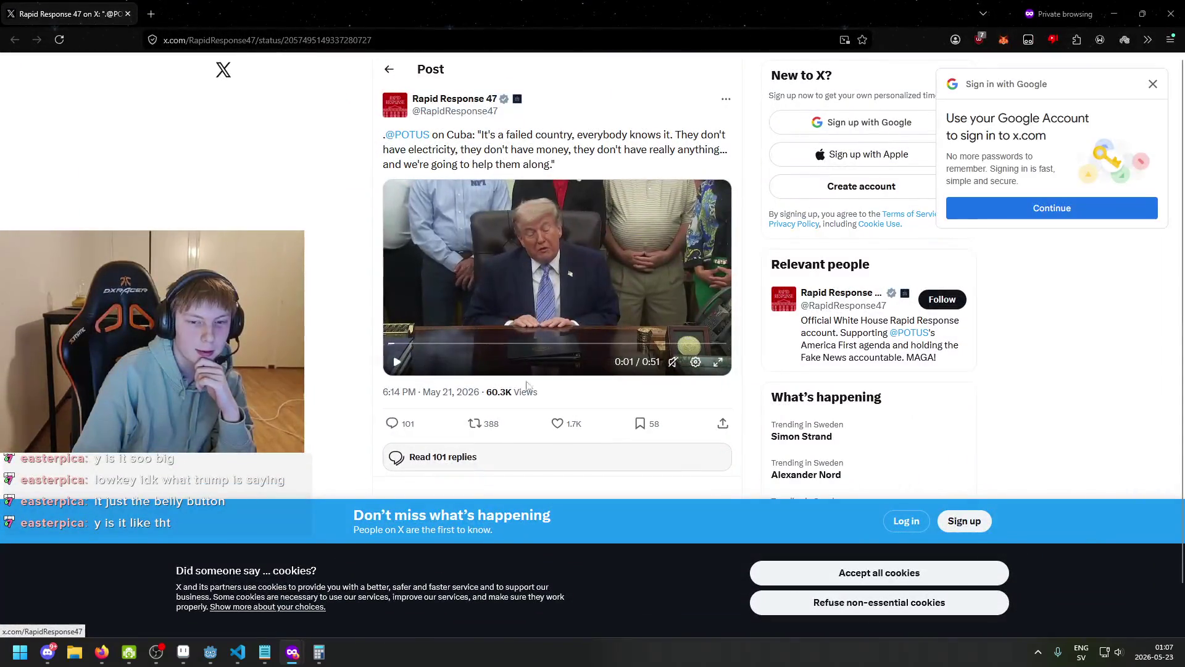
left_click(1170, 13)
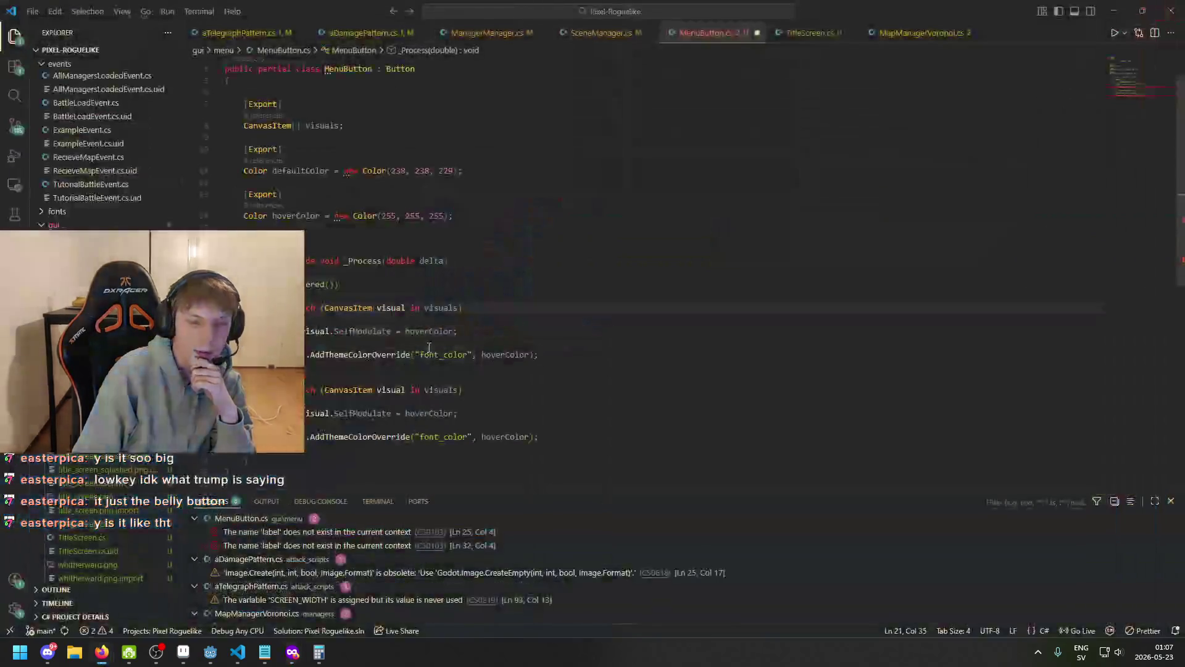
- Save MenuButton.cs and check the undefined label error on line 25
left_click(458, 354)
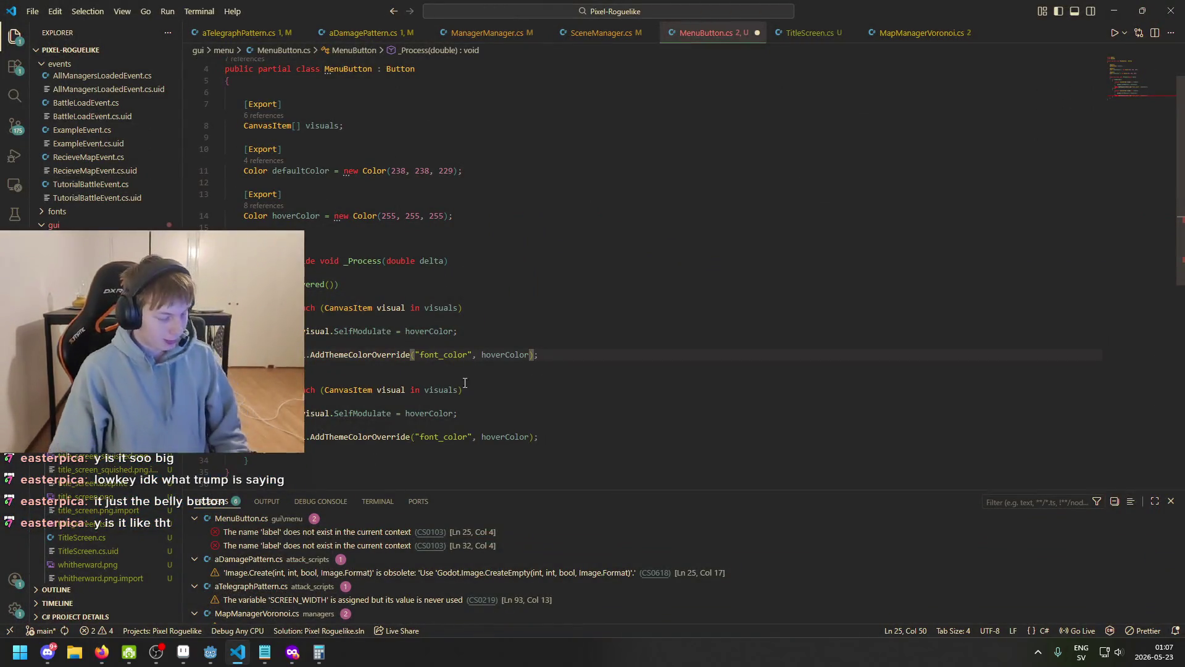
left_click(444, 342)
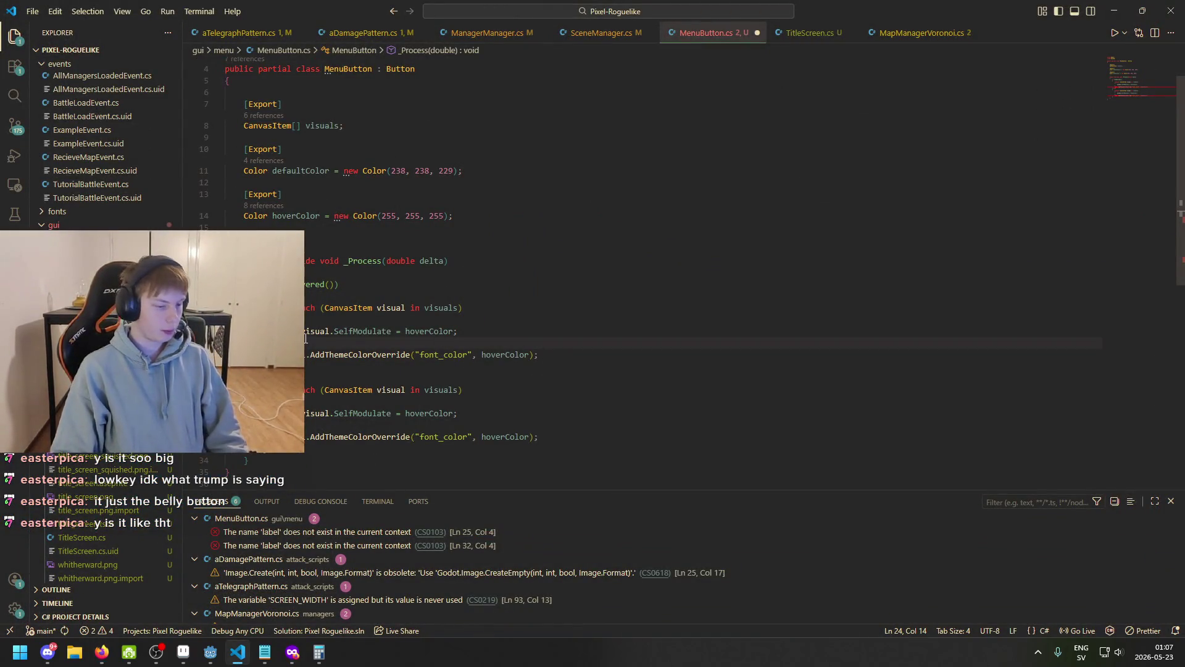
key("Down")
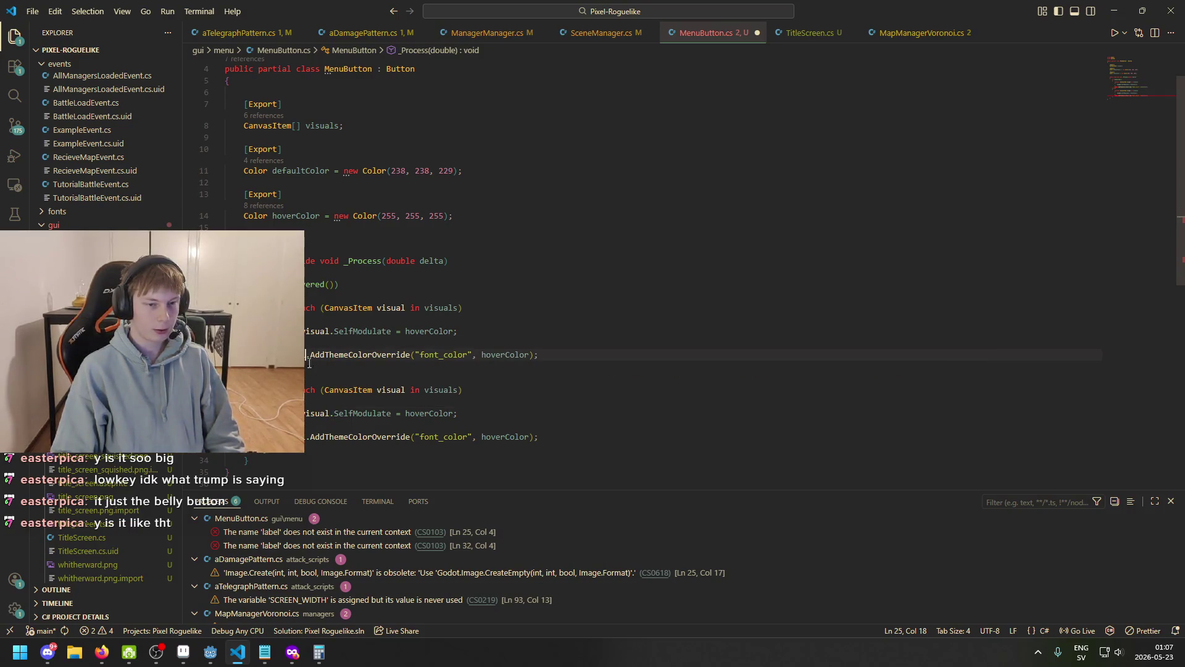
left_click(469, 355)
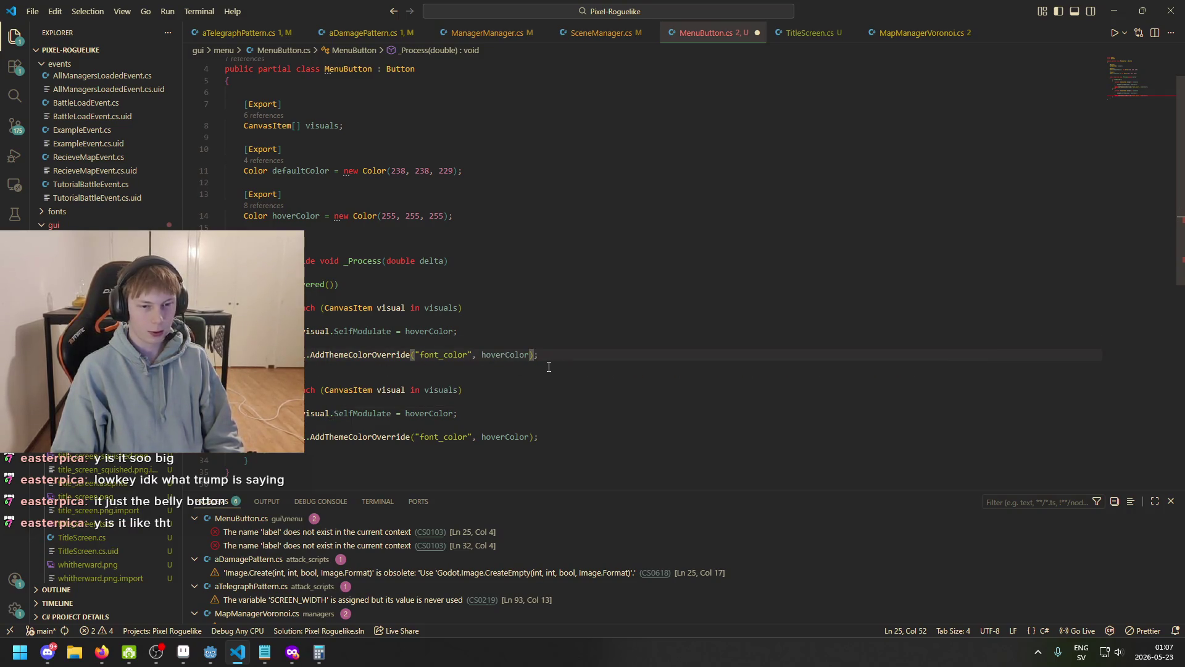
key("ctrl+s")
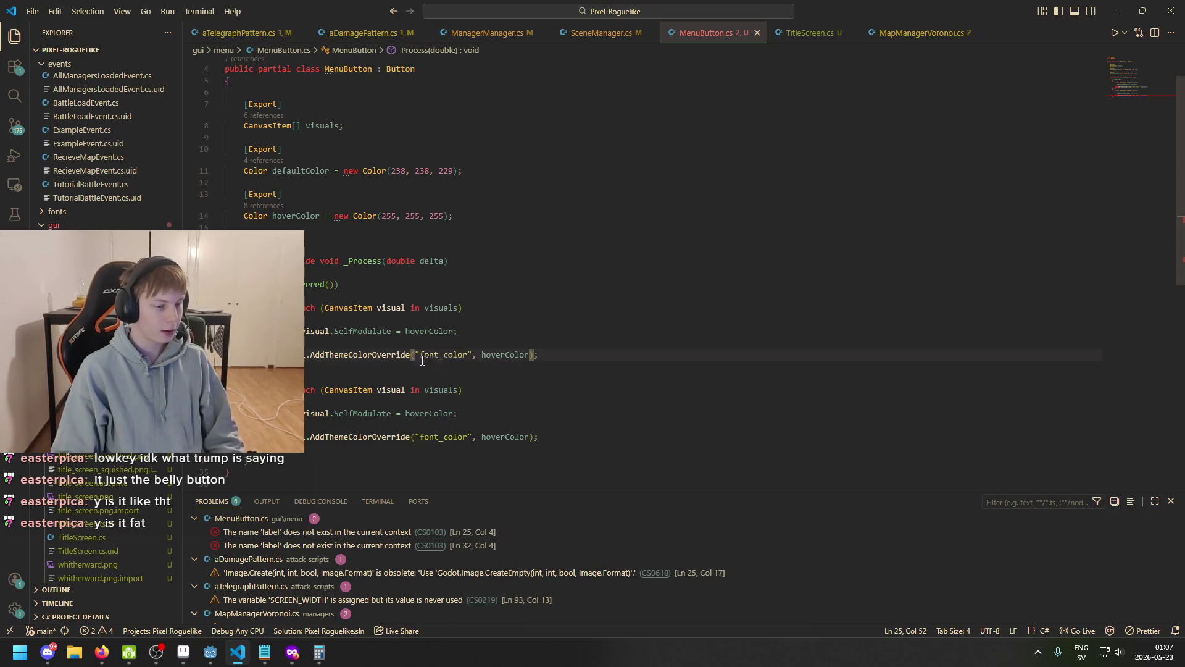
left_click(296, 355)
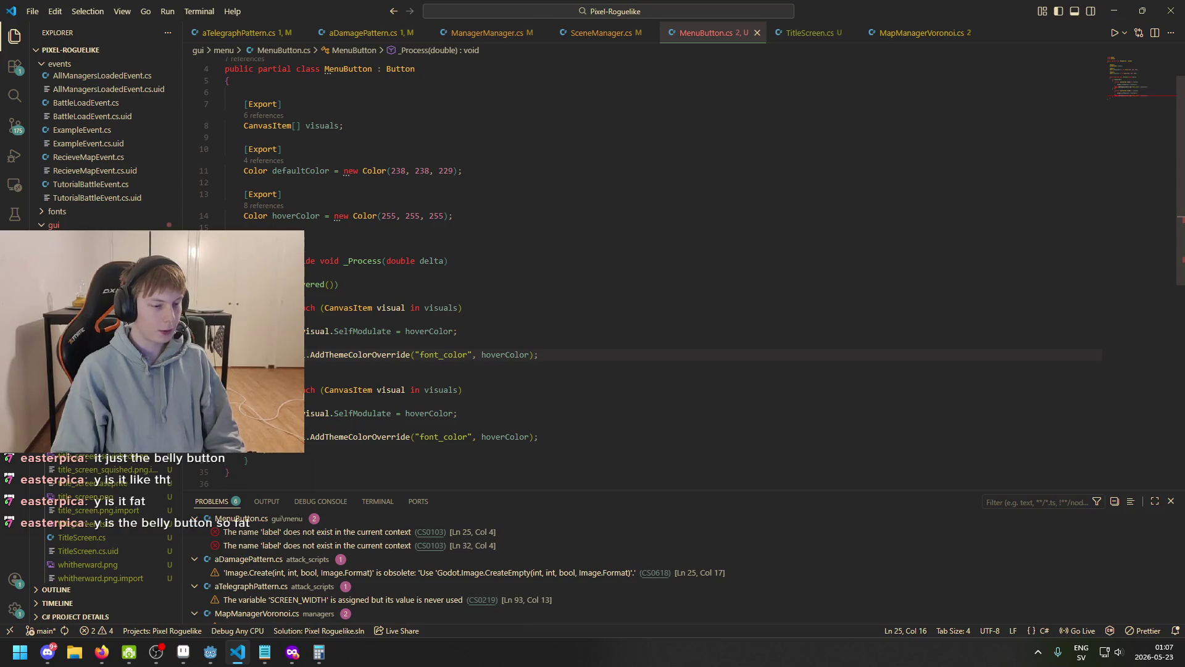
mouse_move(296, 355)
key("Right")
key("Right")
key("Right")
key("Right")
key("Right")
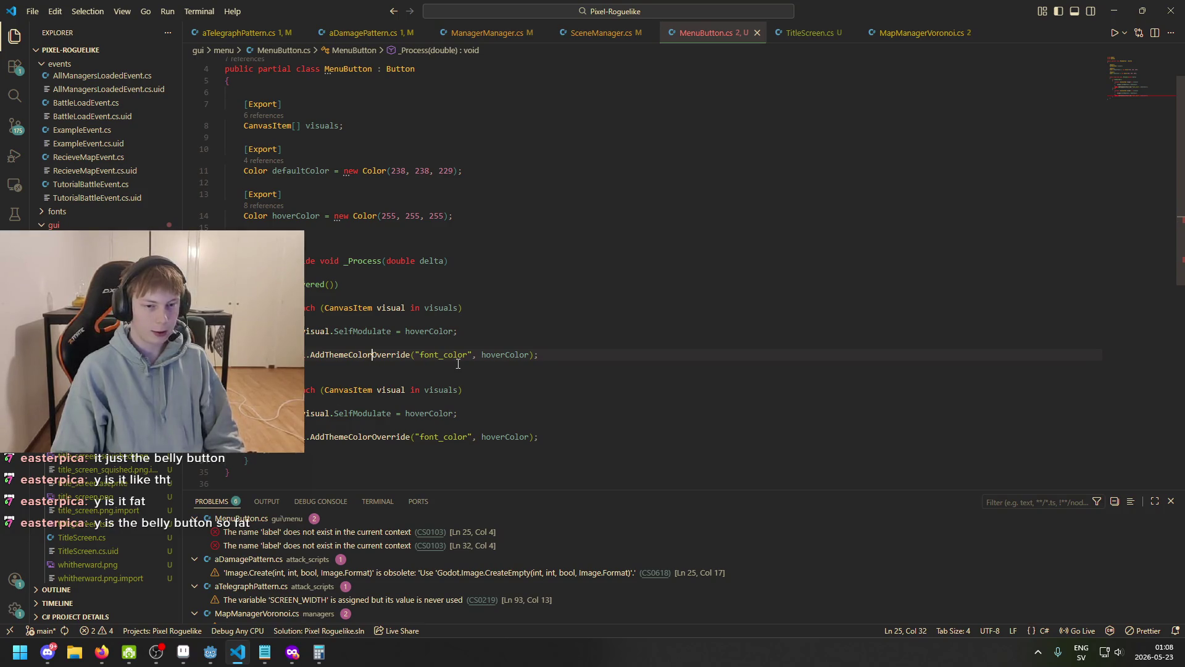
- Delete the first label.AddThemeColorOverride line
key("ctrl+Left")
key("Left")
key("ctrl+shift+Left")
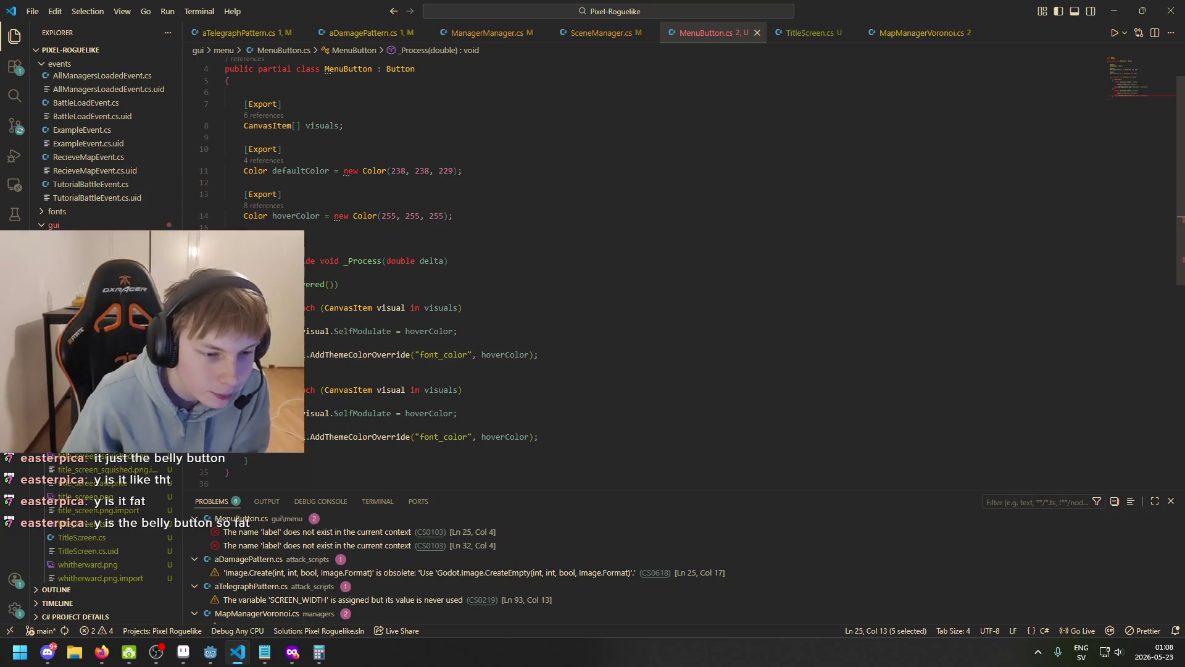
scroll(336, 400, "up", 1)
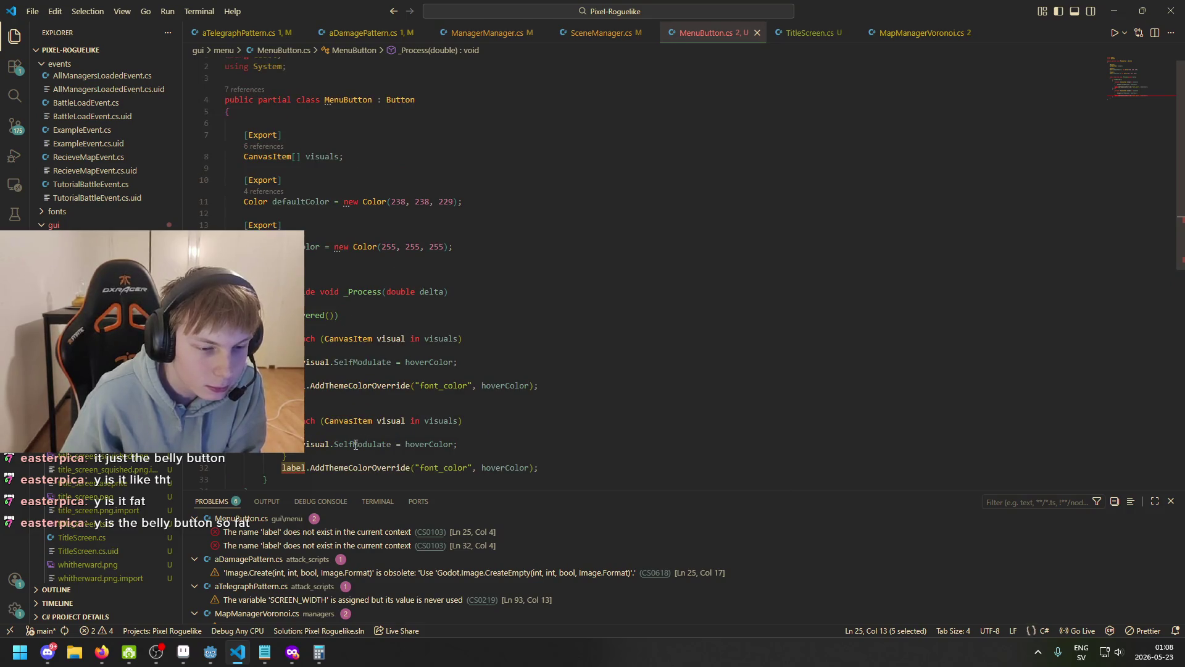
left_click(455, 376)
left_click(449, 386)
key("Down")
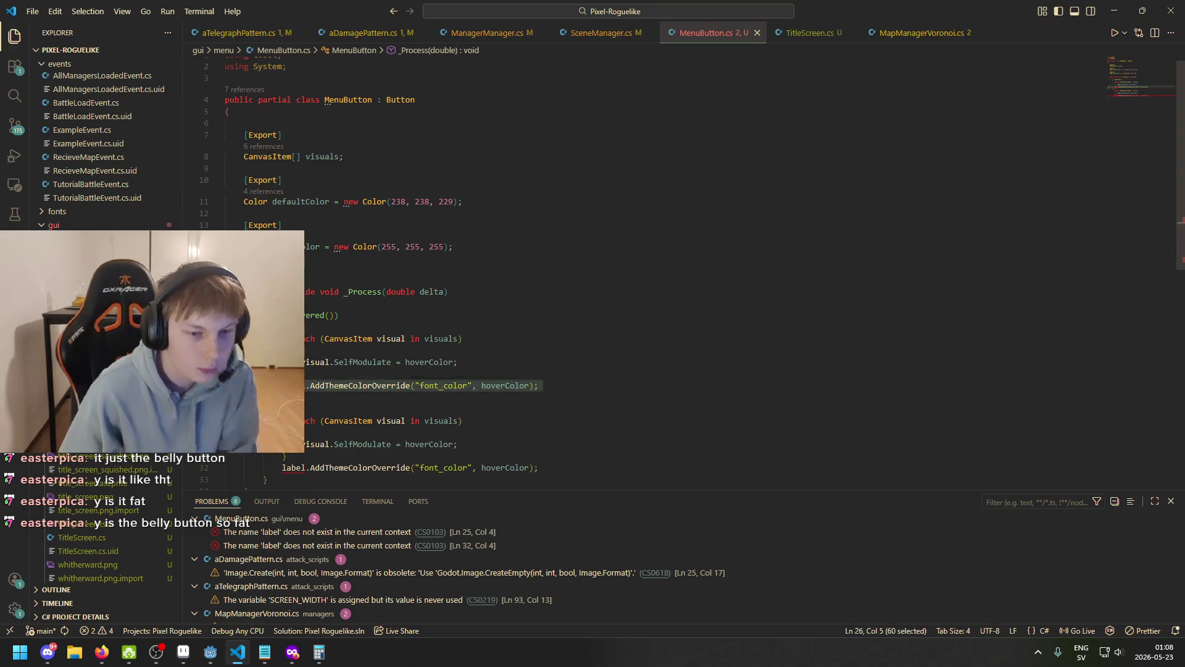
left_click_drag(539, 385, 225, 386)
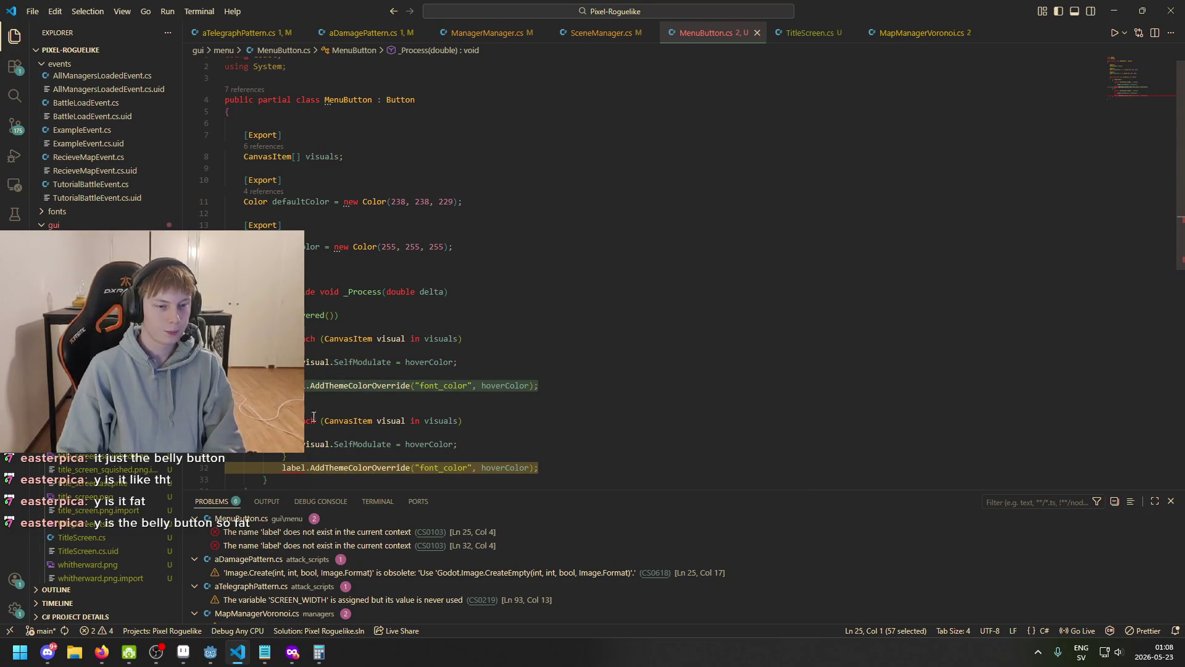
key("BackSpace")
key("BackSpace")
- Replace hoverColor with defaultColor in the else branch's SelfModulate and save
left_click(447, 363)
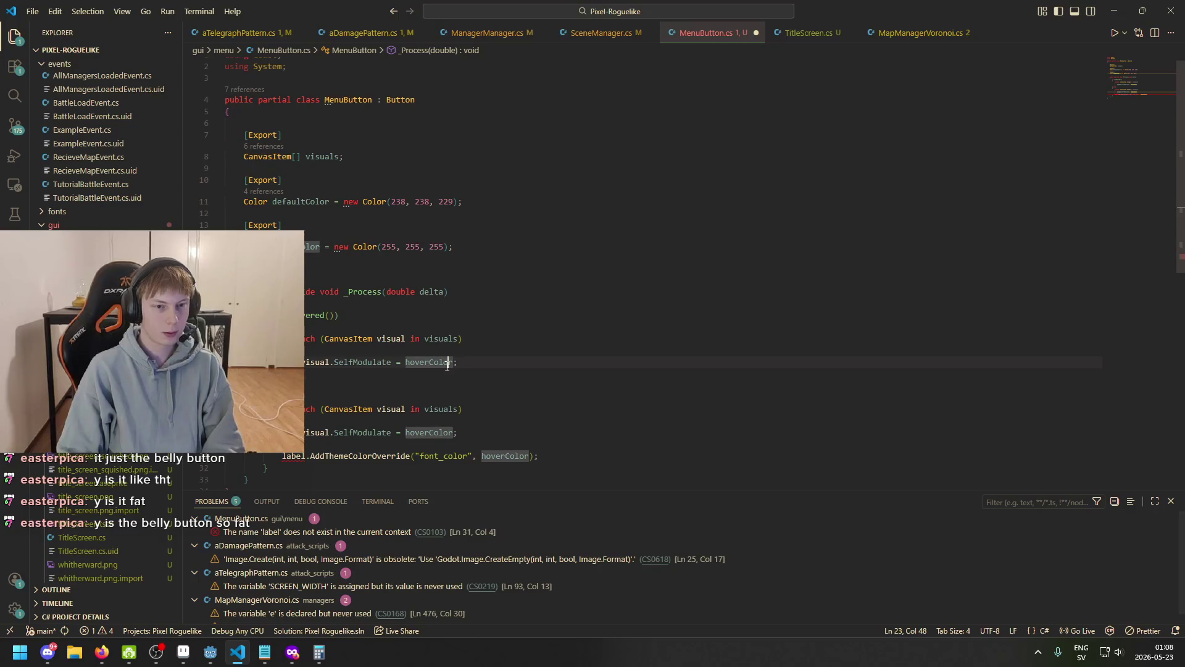
left_click_drag(329, 202, 273, 205)
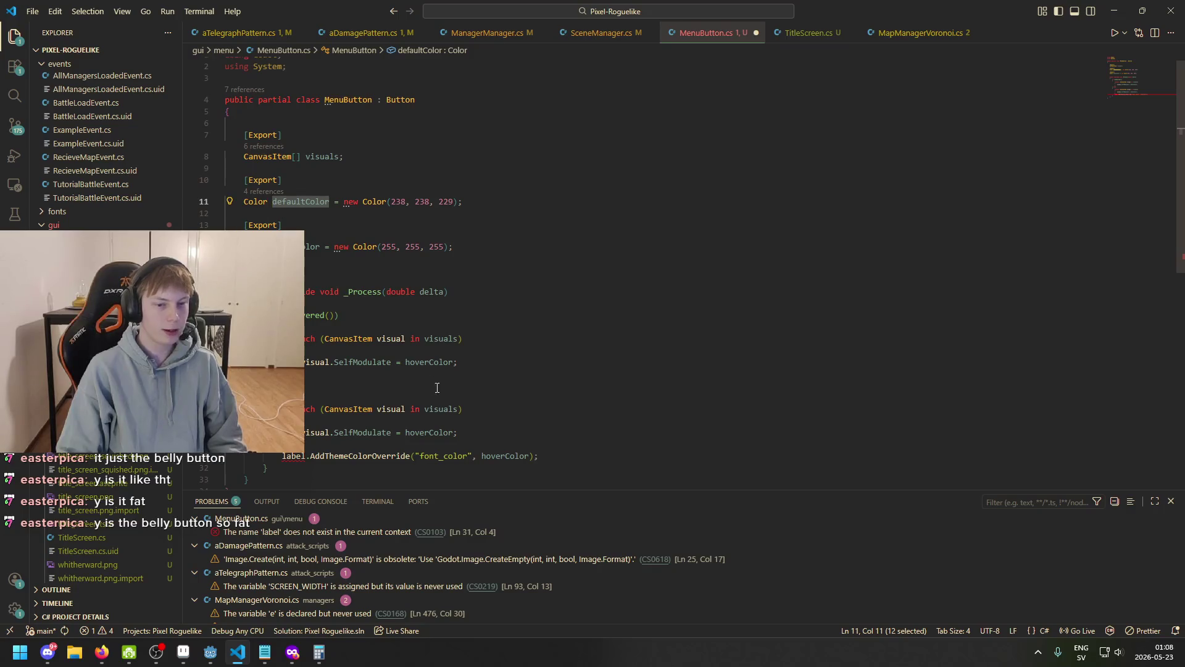
key("ctrl+c")
double_click(451, 434)
key("ctrl+v")
key("ctrl+s")
- Delete the remaining label override line and save MenuButton.cs
triple_click(266, 449)
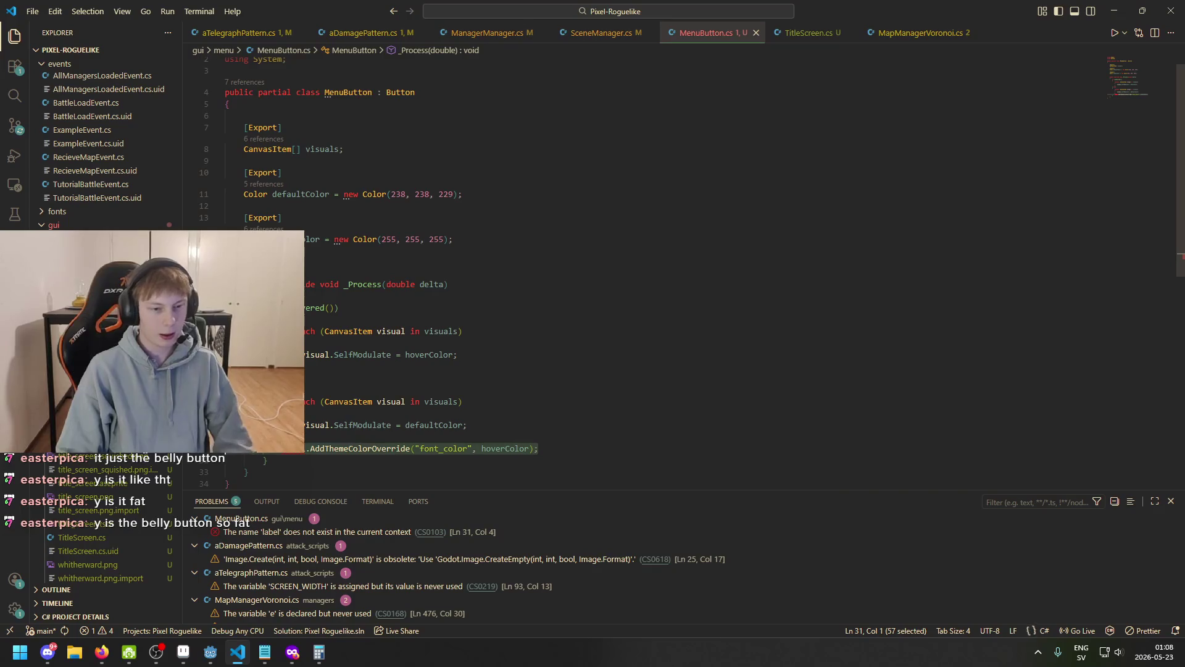
key("BackSpace")
scroll(370, 371, "down", 1)
left_click(321, 413)
key("ctrl+s")
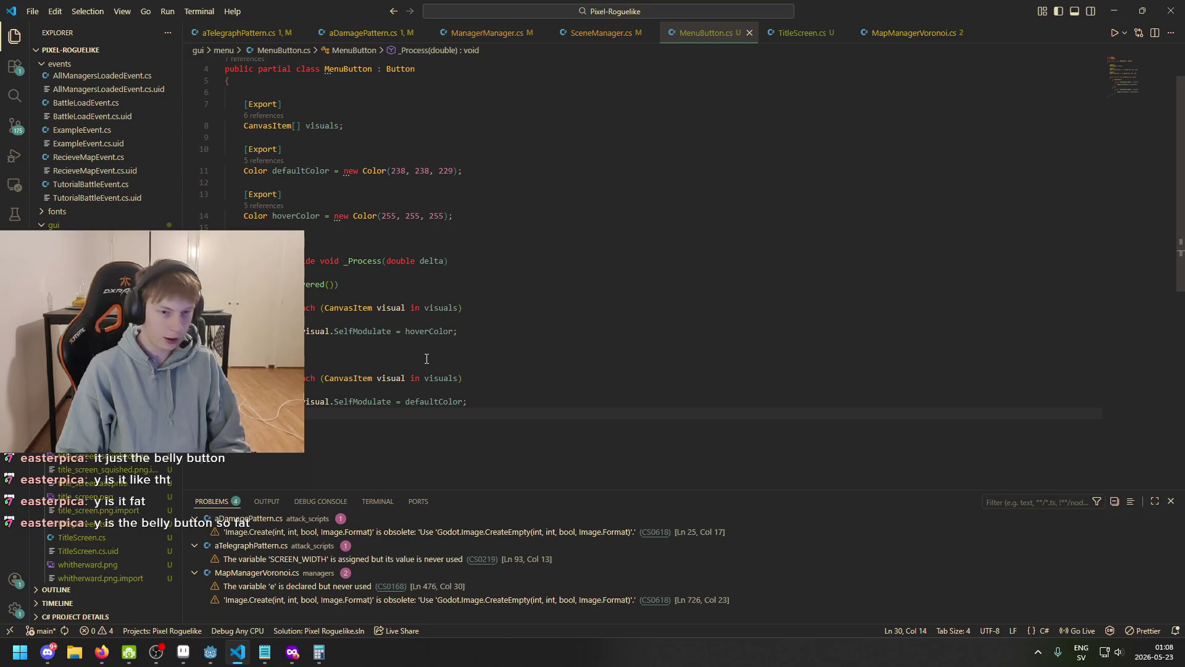
- Review the hover check and colour assignments in MenuButton.cs
left_click(441, 401)
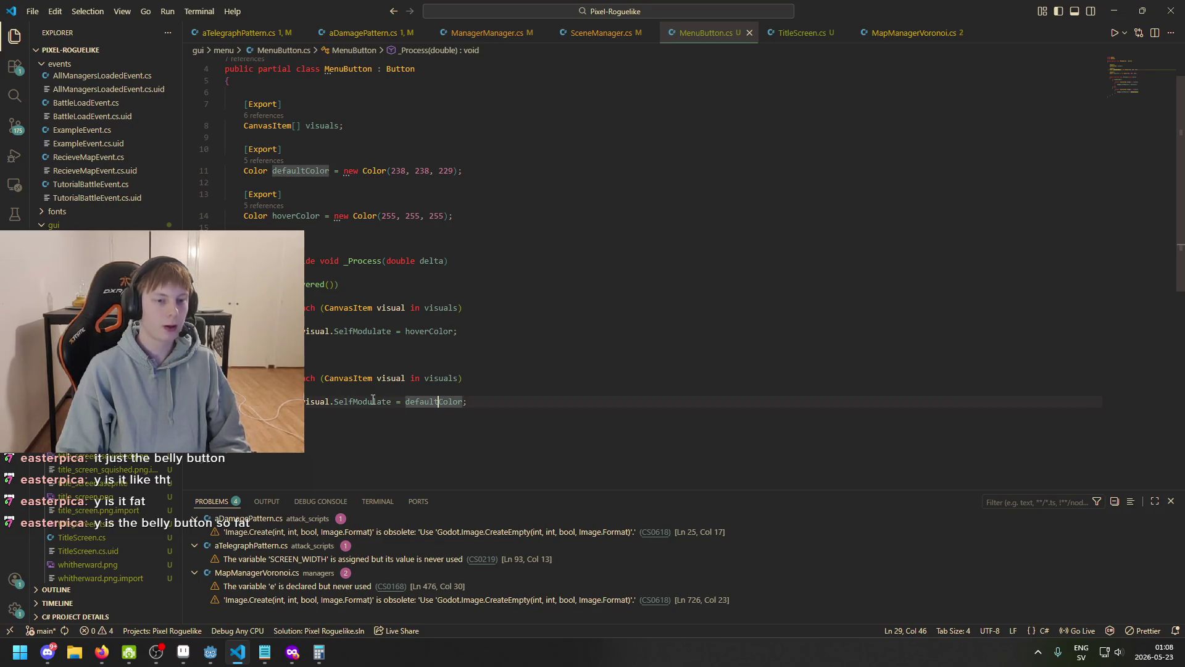
left_click(424, 331)
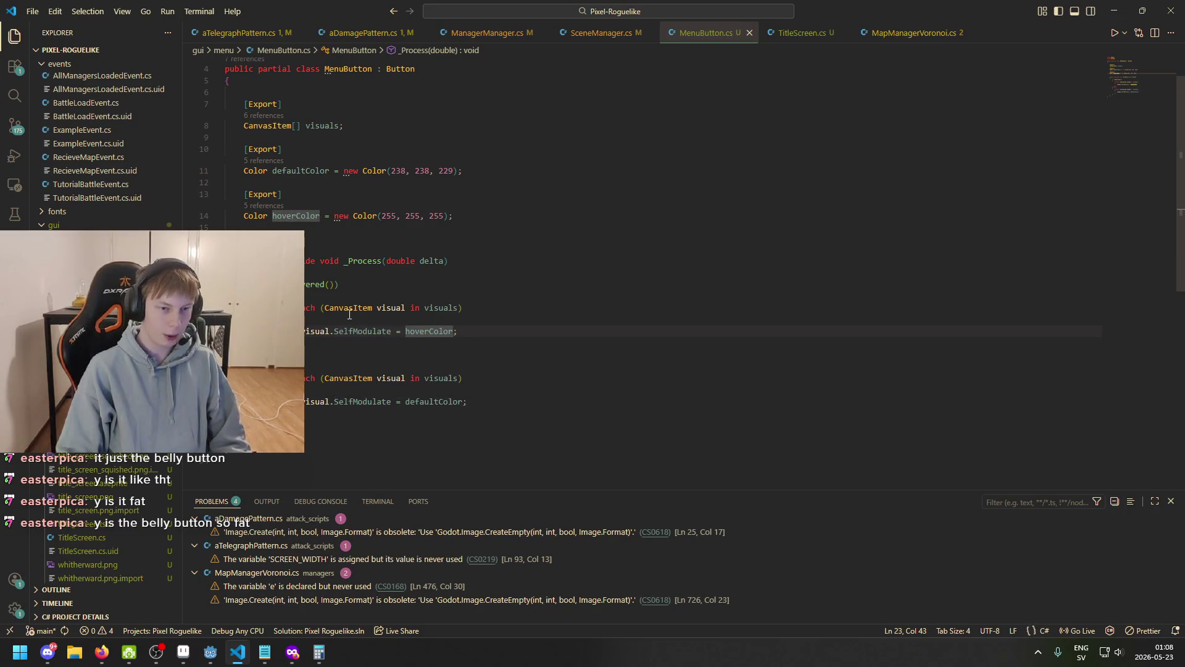
left_click(314, 285)
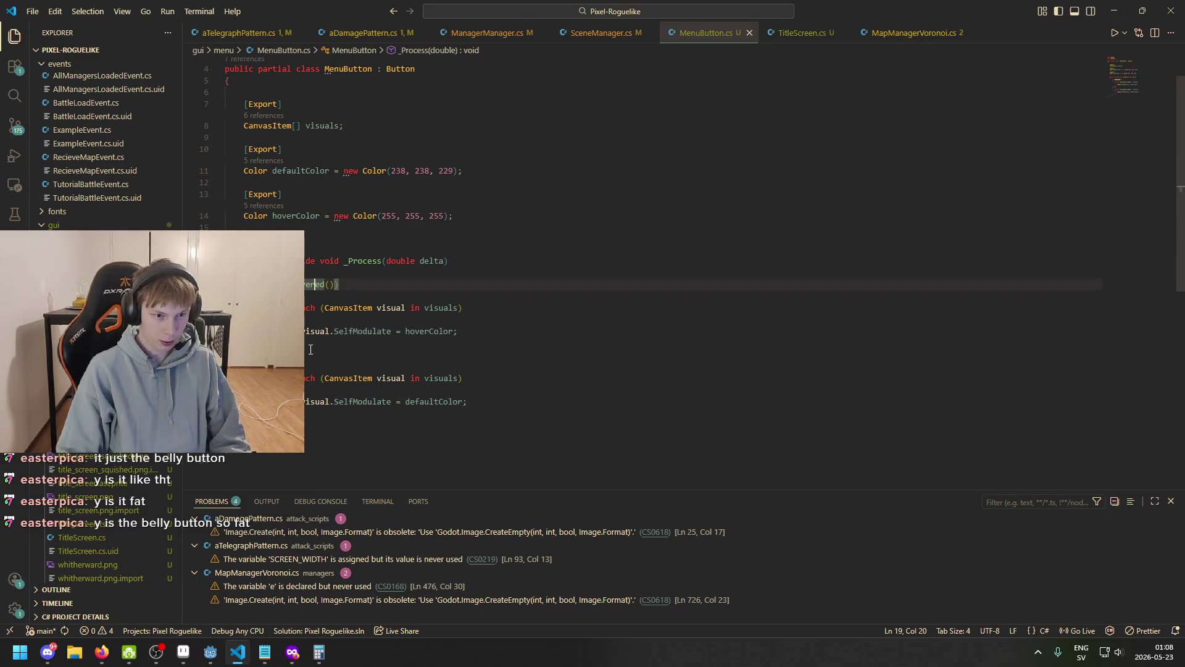
scroll(335, 322, "up", 1)
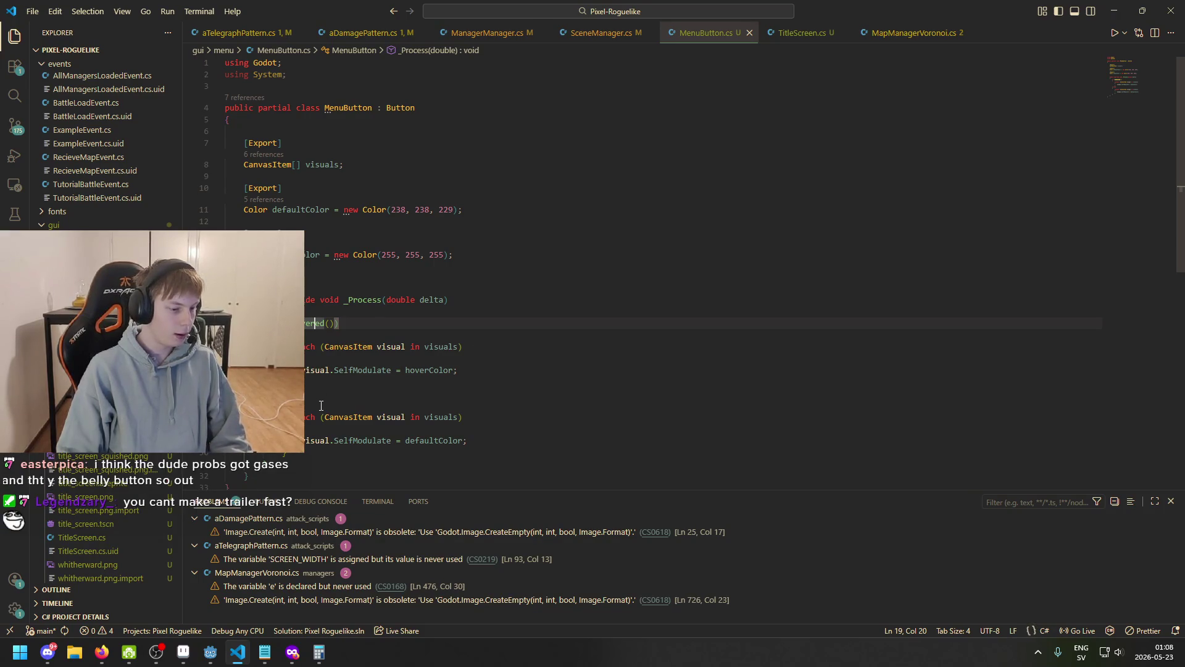
left_click(483, 394)
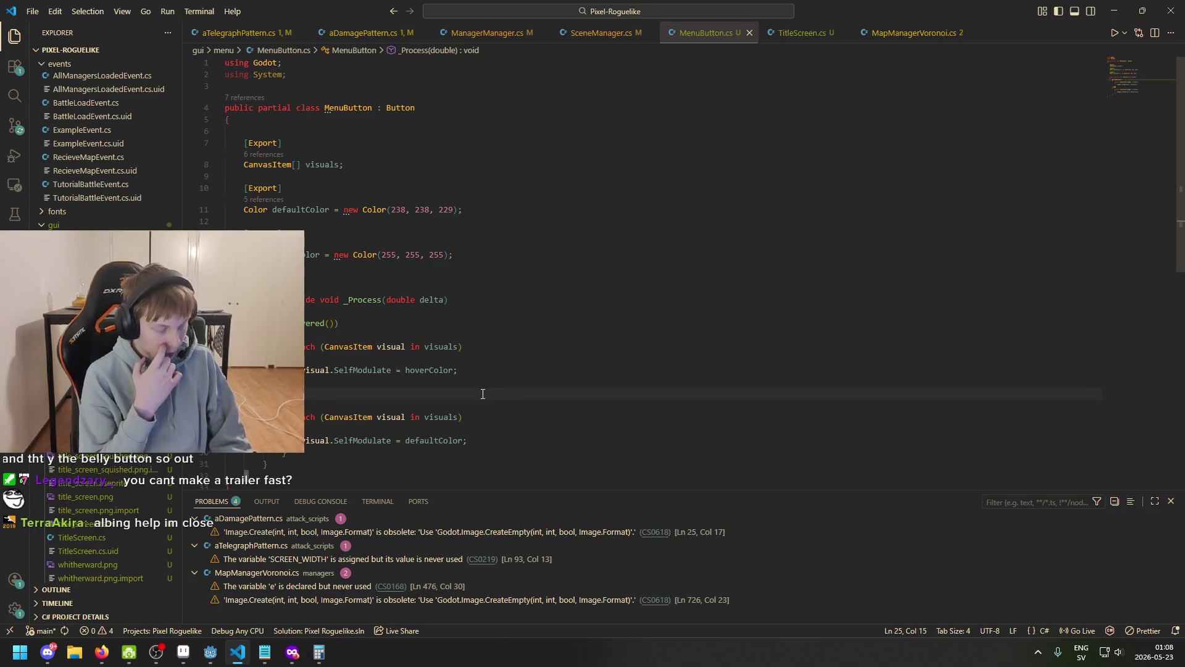
scroll(319, 331, "down", 2)
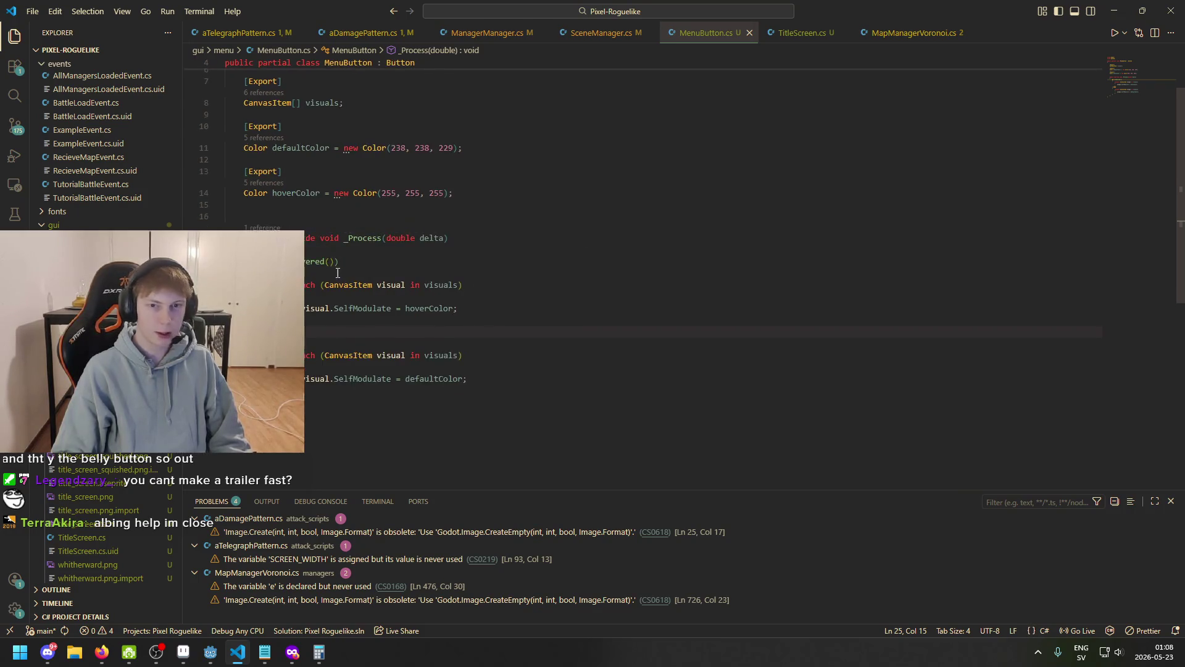
scroll(342, 279, "up", 2)
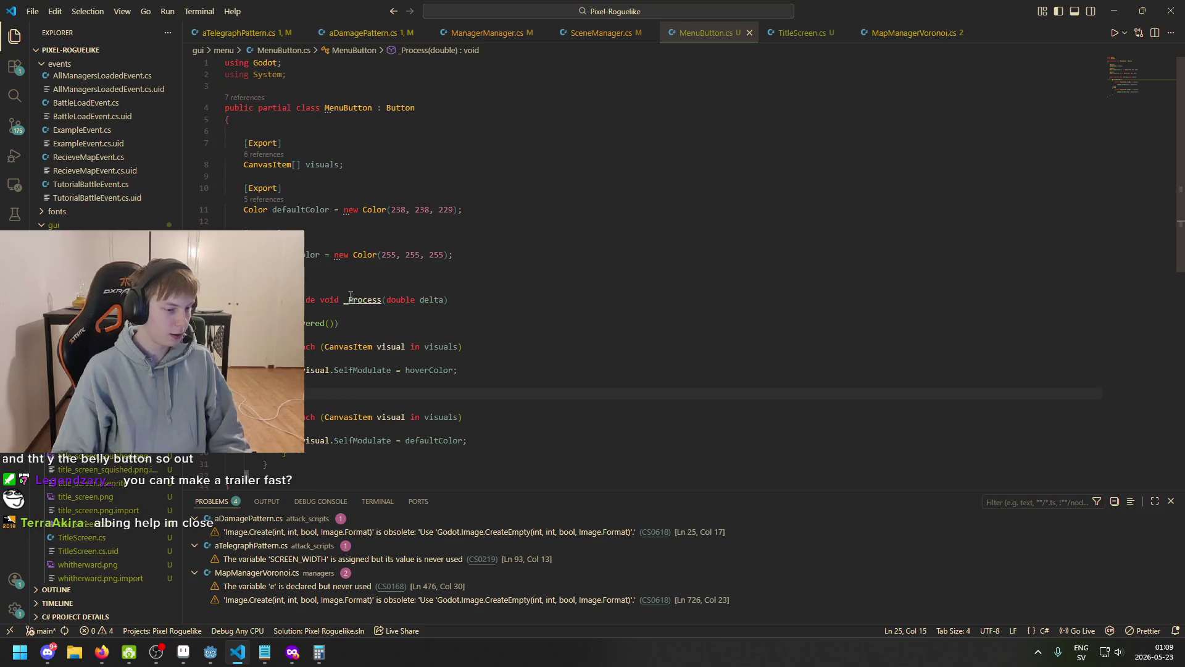
scroll(376, 358, "down", 2)
key("Up")
key("Up")
key("Up")
- Highlight every use of defaultColor and hoverColor, then bring Godot to the front
left_click(464, 387)
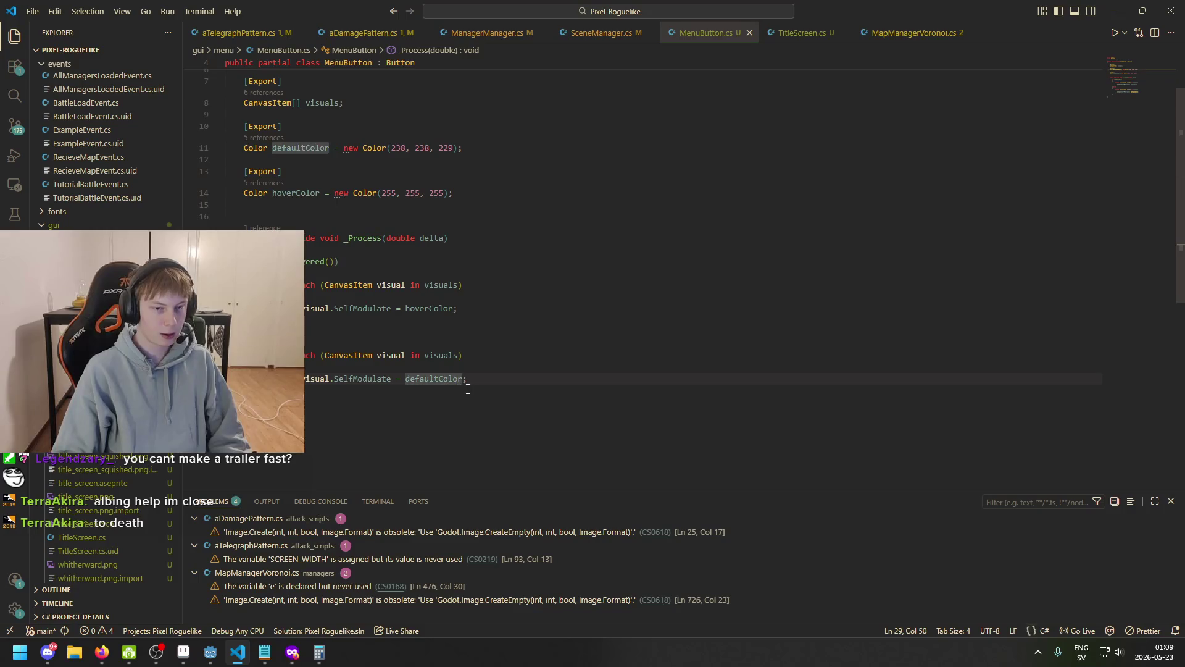
left_click(433, 308)
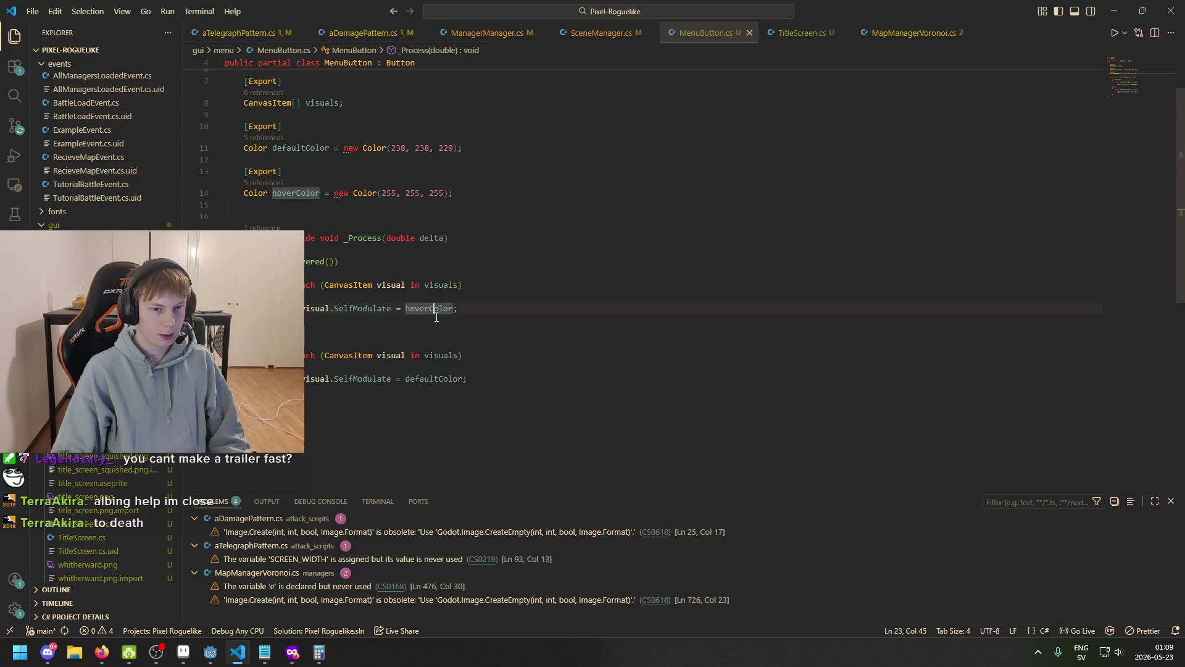
scroll(441, 370, "up", 2)
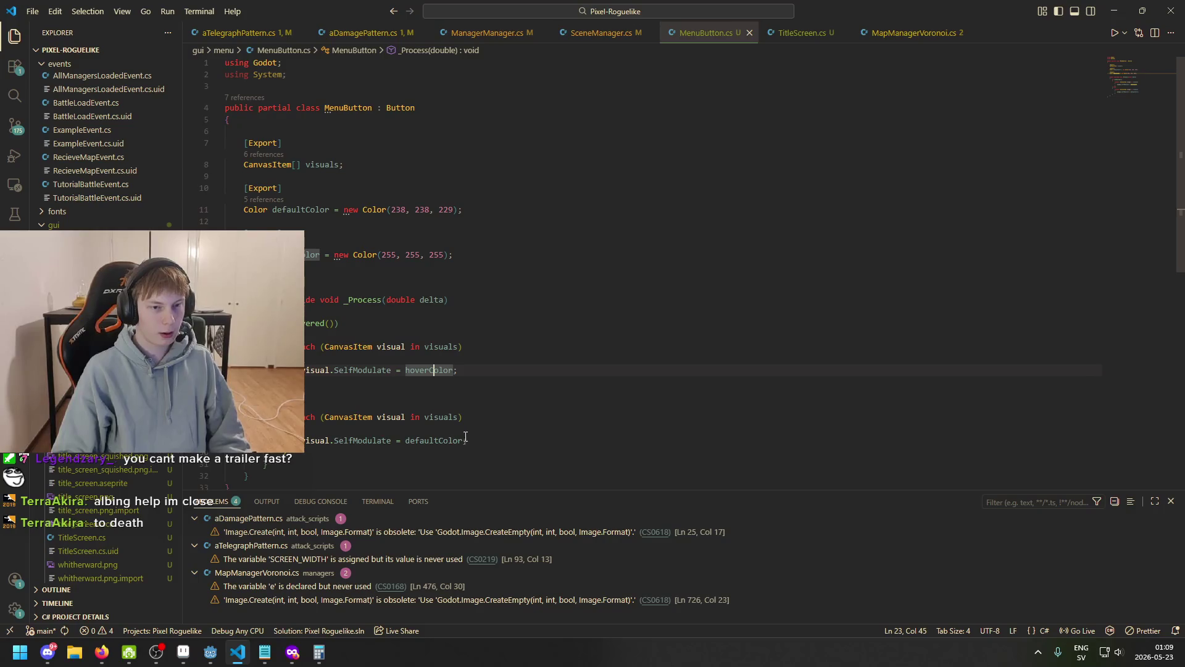
left_click(214, 651)
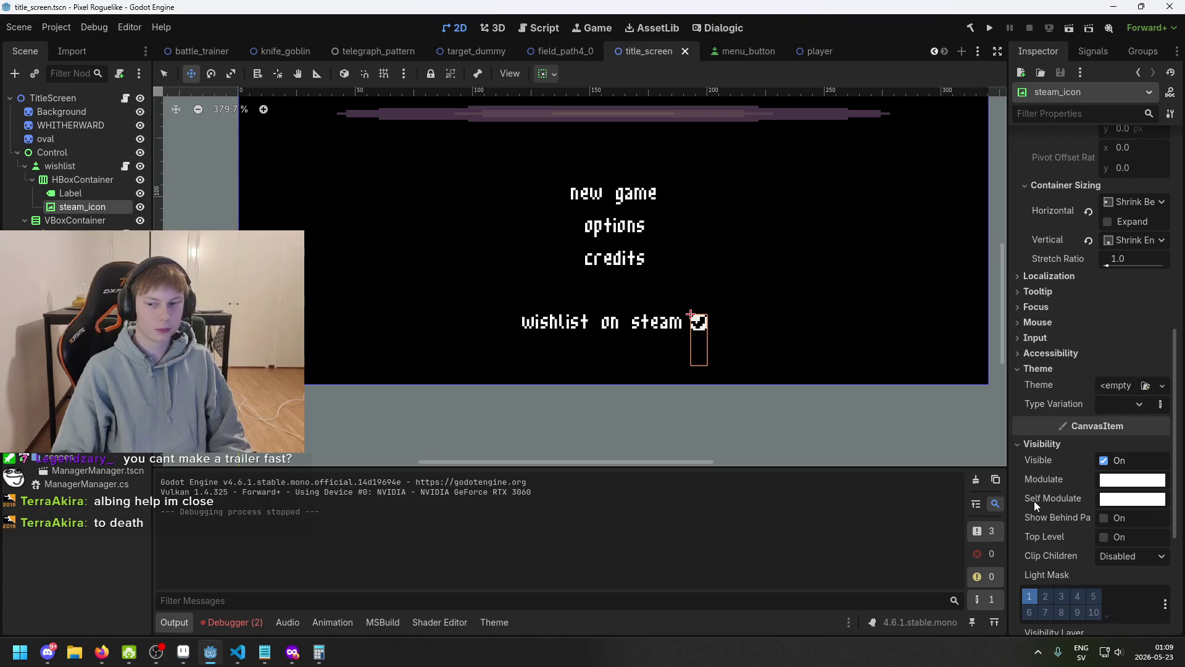
- Select the wishlist node, rebuild the C# project, and open the menu_button scene
scroll(1084, 521, "down", 5)
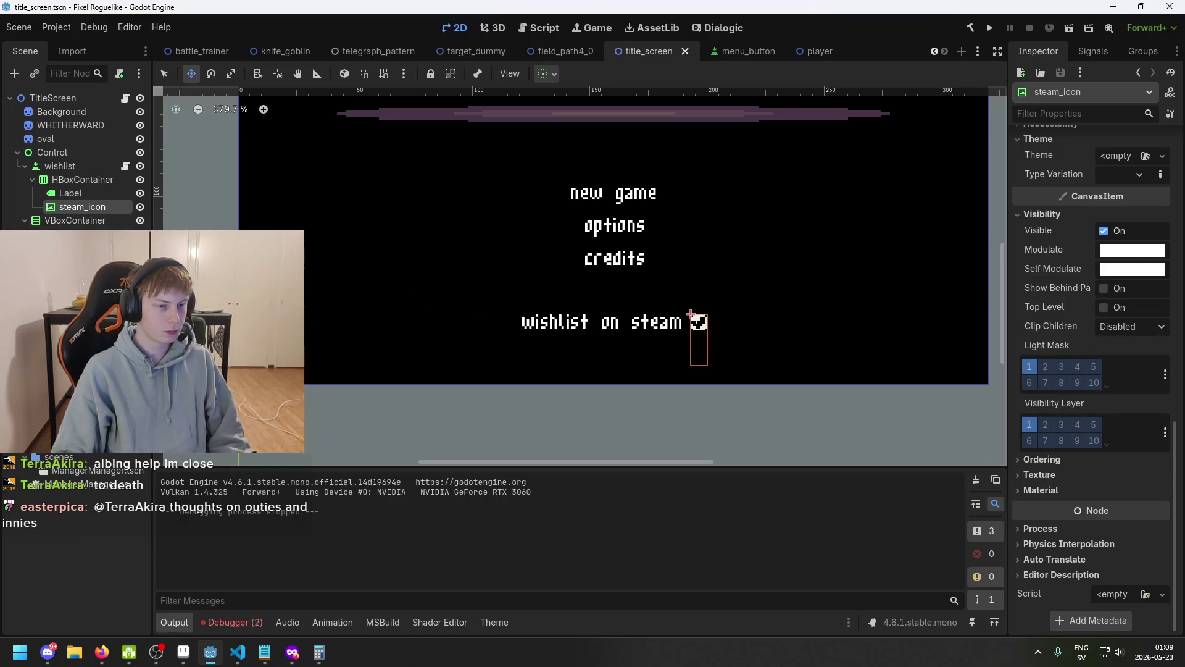
left_click(82, 169)
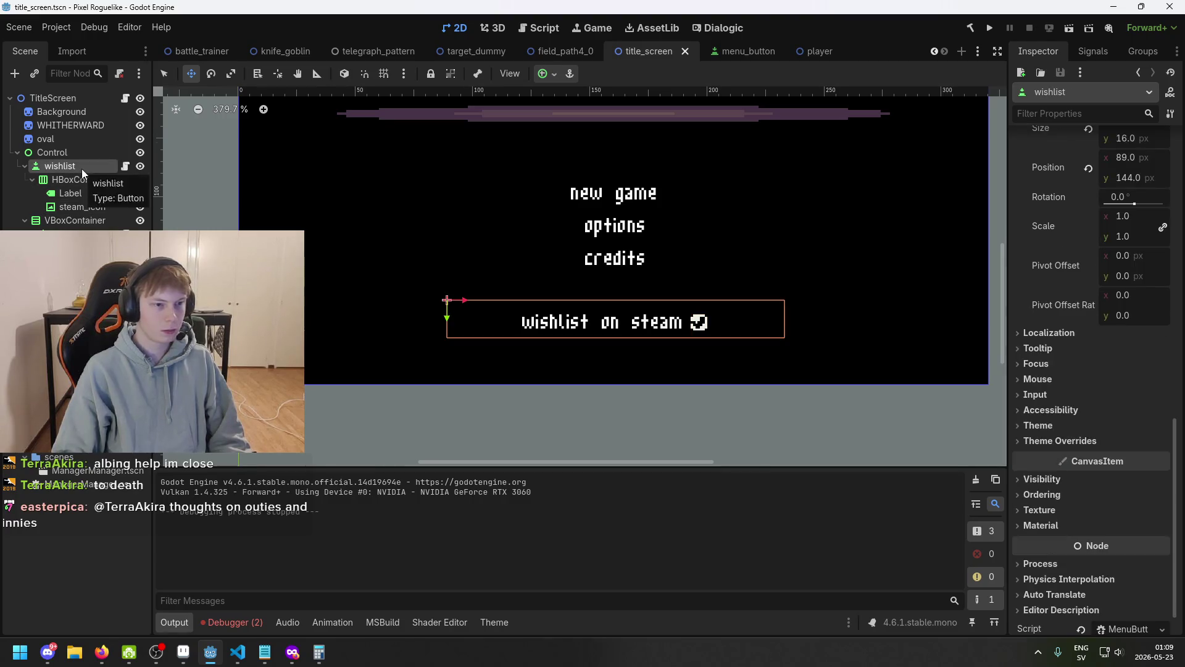
scroll(1132, 395, "up", 10)
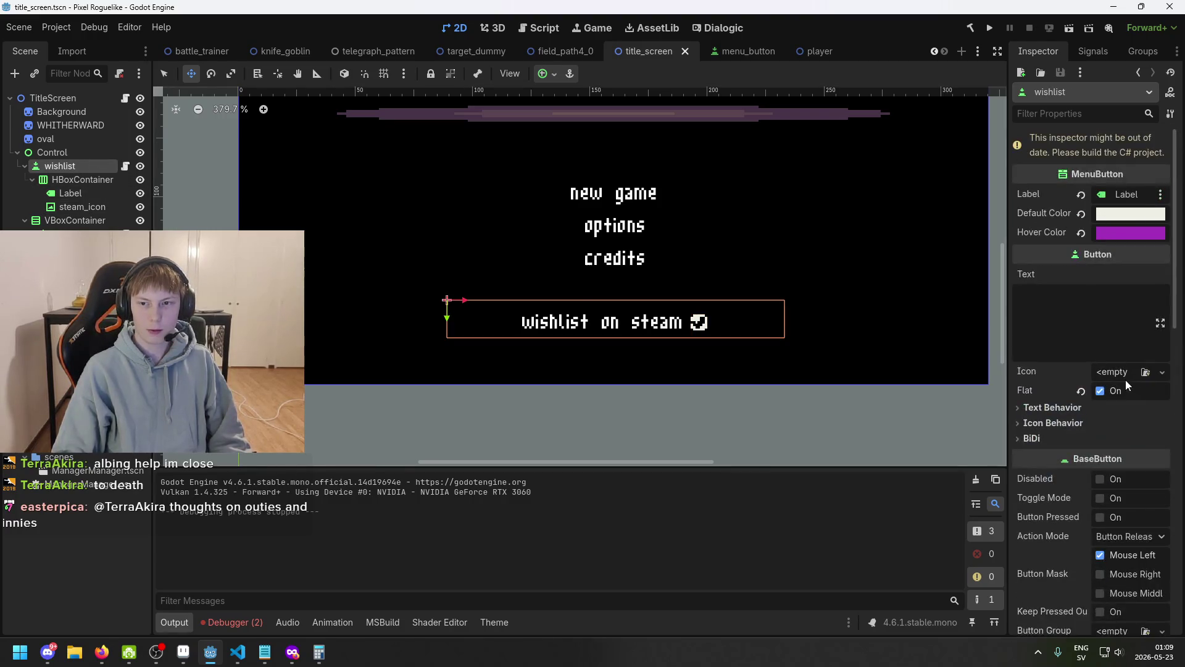
left_click(971, 28)
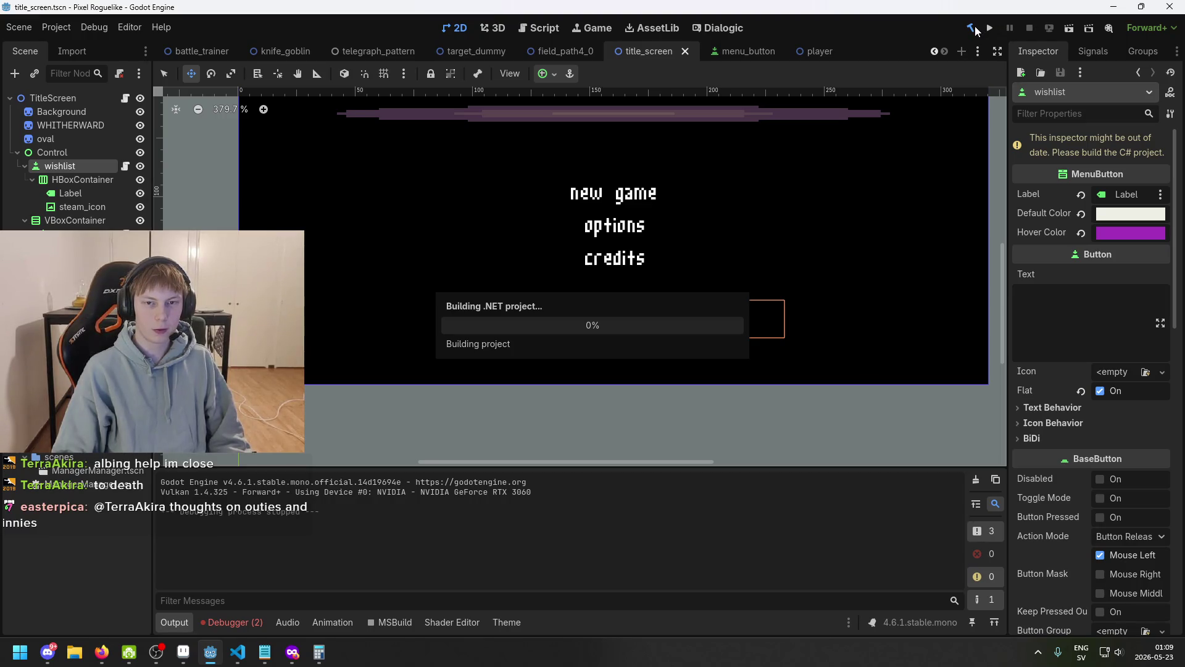
left_click(741, 52)
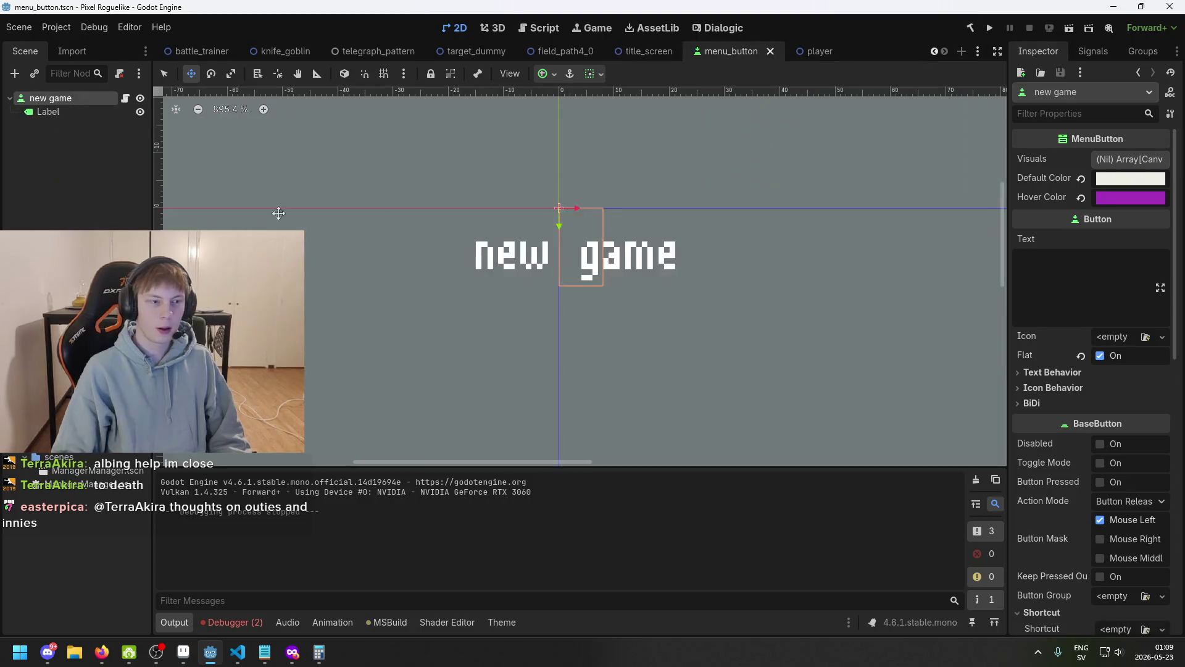
- Give the new game button one Visuals slot holding its Label and save the menu_button scene
left_click(48, 112)
left_click(51, 98)
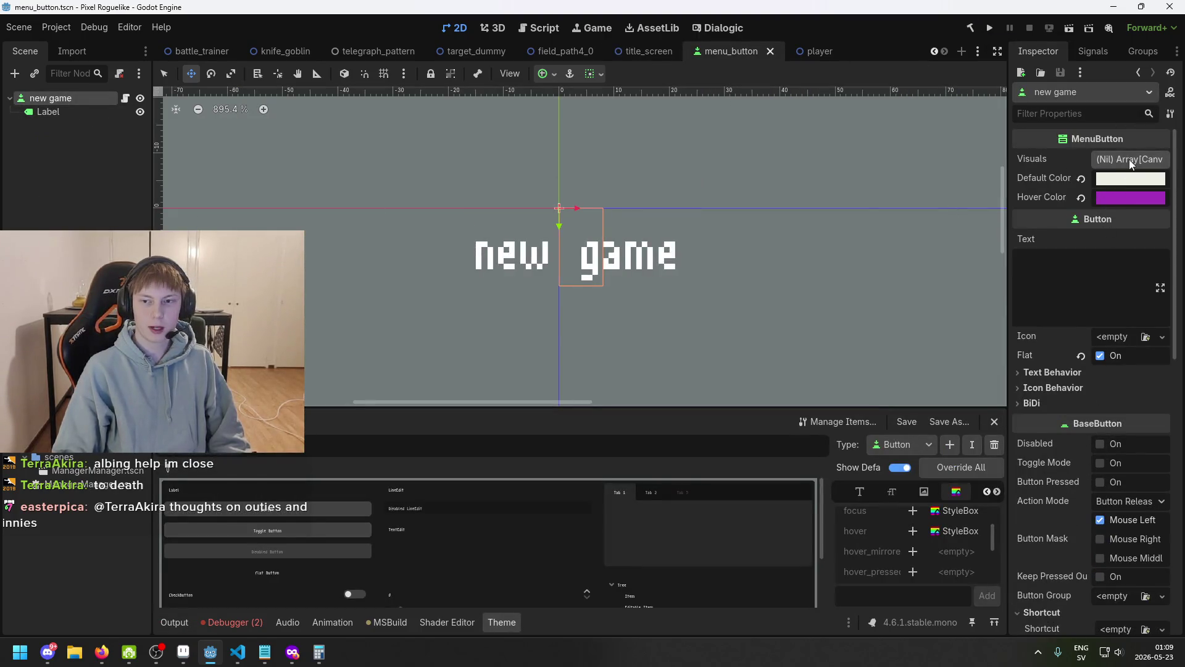
left_click(1128, 159)
left_click(1111, 198)
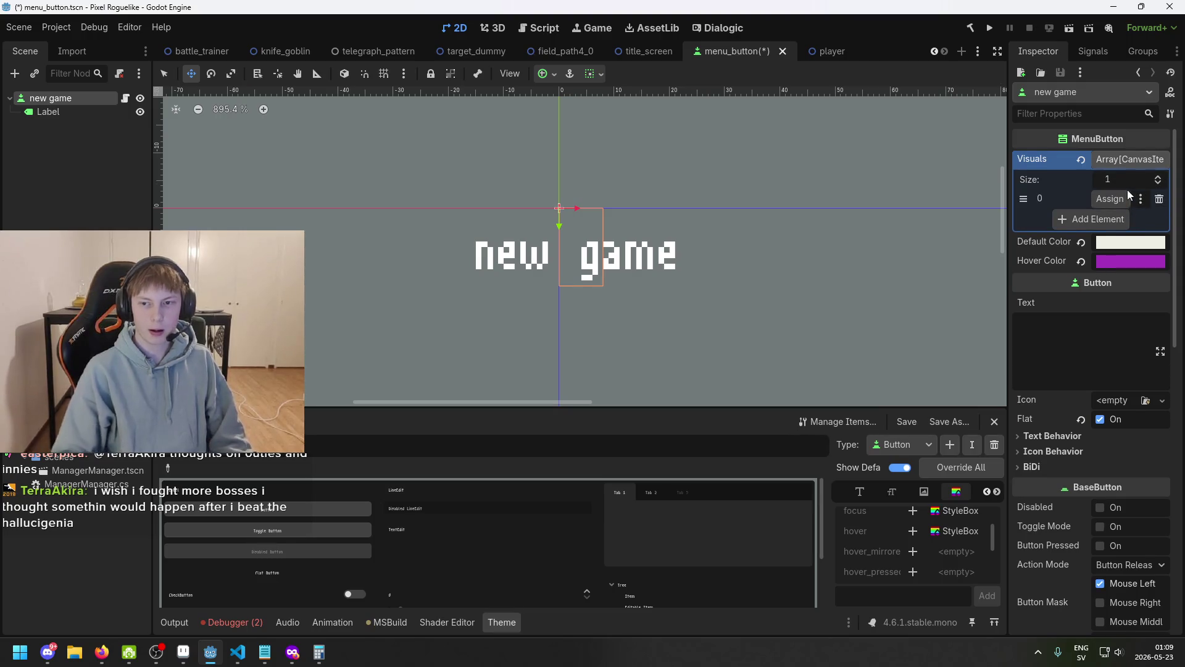
left_click_drag(48, 112, 1110, 199)
key("ctrl+s")
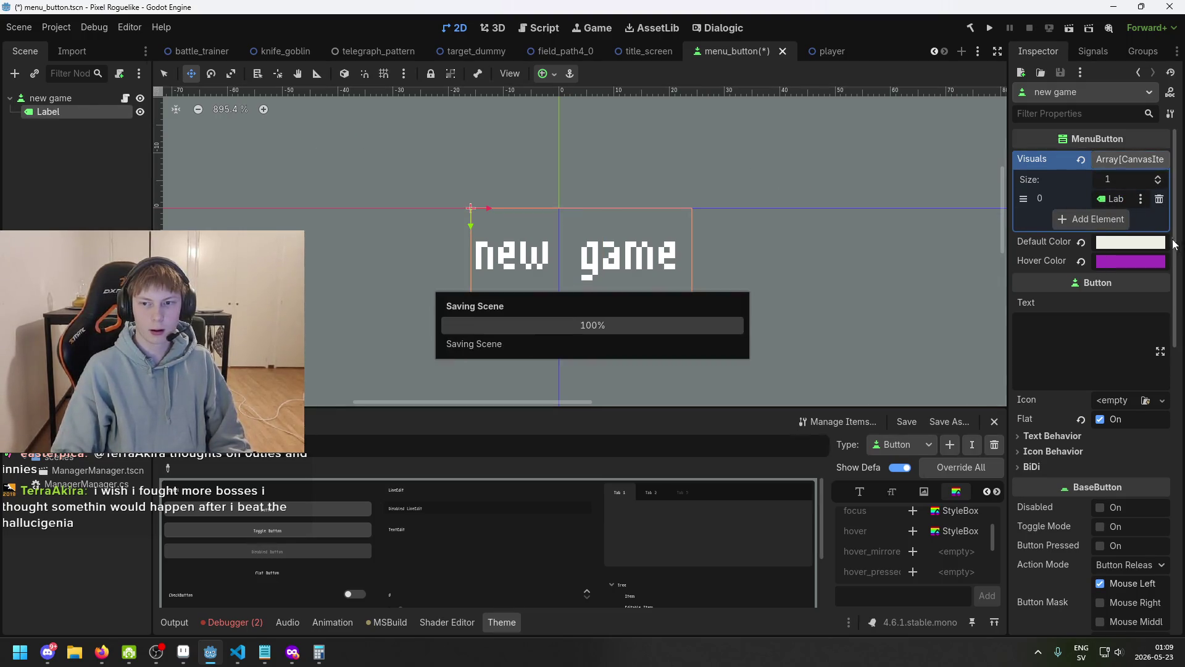
- Put Label and steam_icon into the wishlist button's Visuals, save title_screen, and run the game
left_click(649, 50)
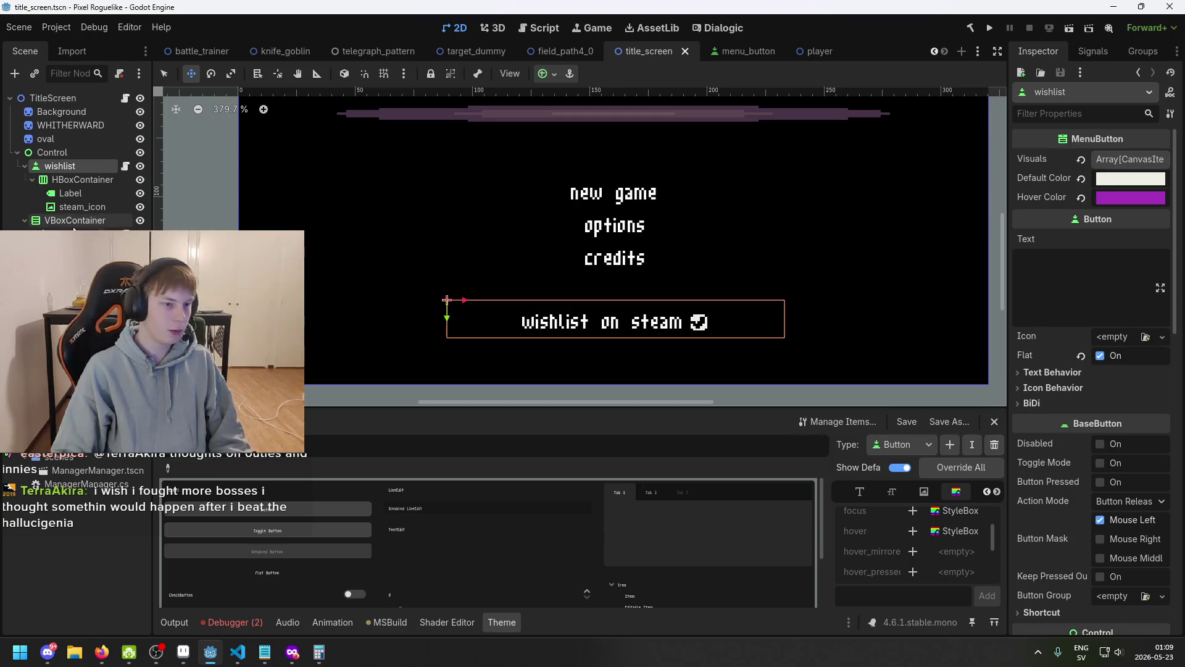
left_click(82, 179)
left_click(60, 166)
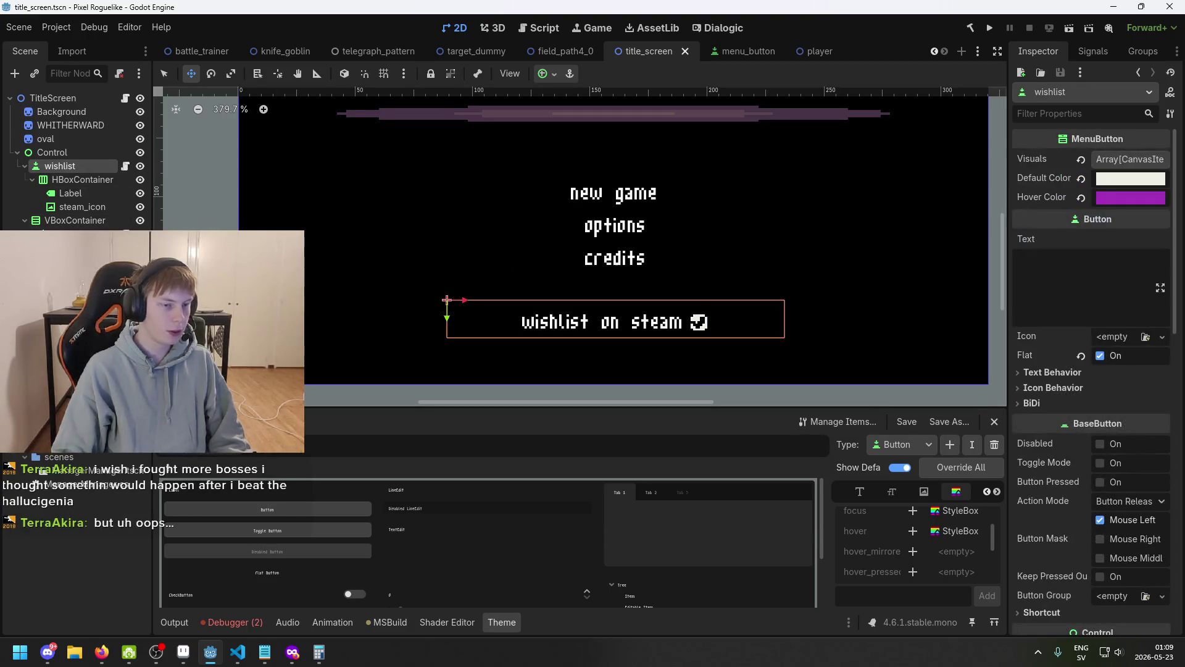
left_click(1063, 163)
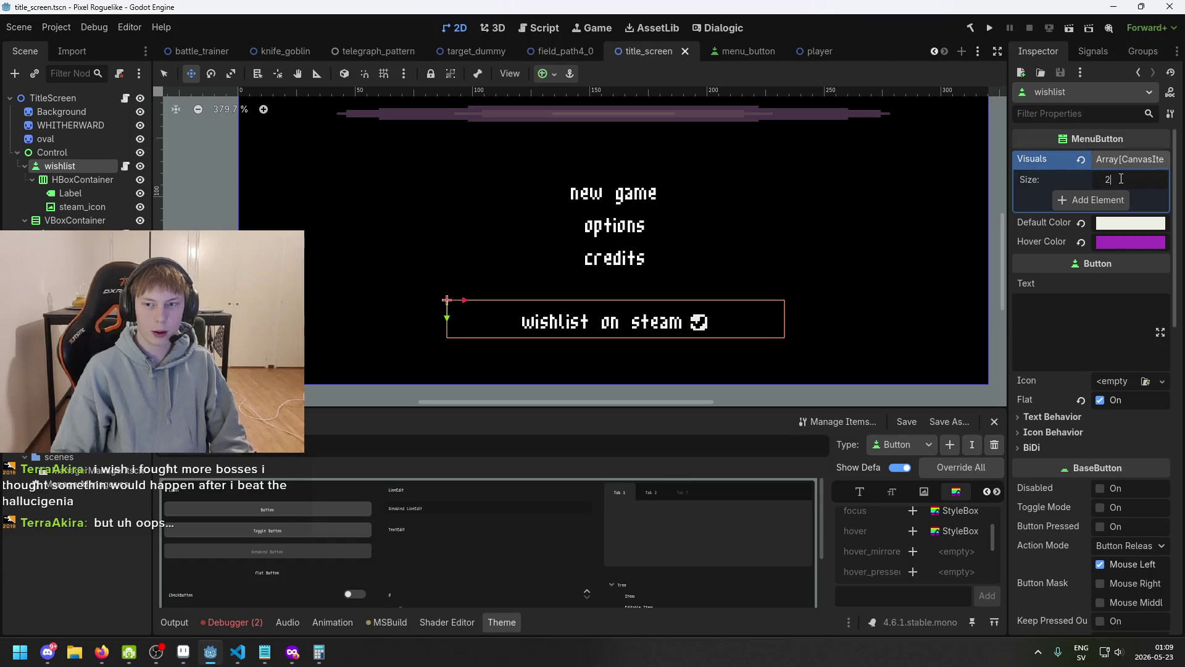
scroll(1121, 179, "up", 1)
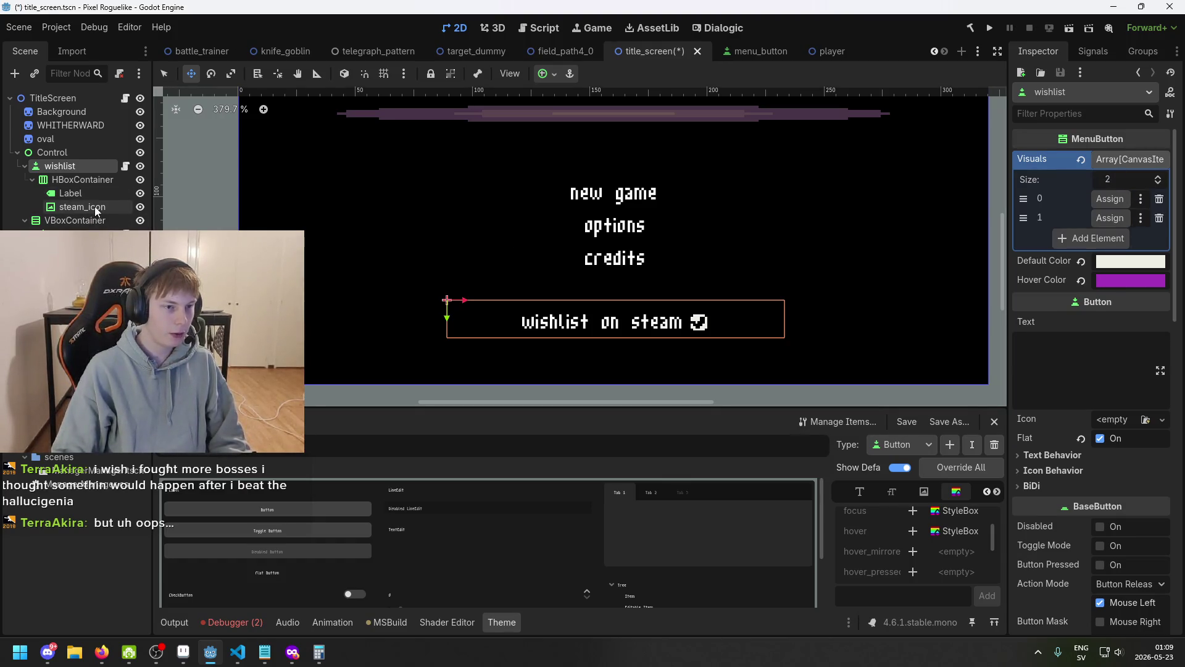
mouse_move(70, 193)
left_mouse_down()
mouse_move(323, 206)
mouse_move(1111, 198)
left_mouse_up()
left_click_drag(1111, 242, 1110, 218)
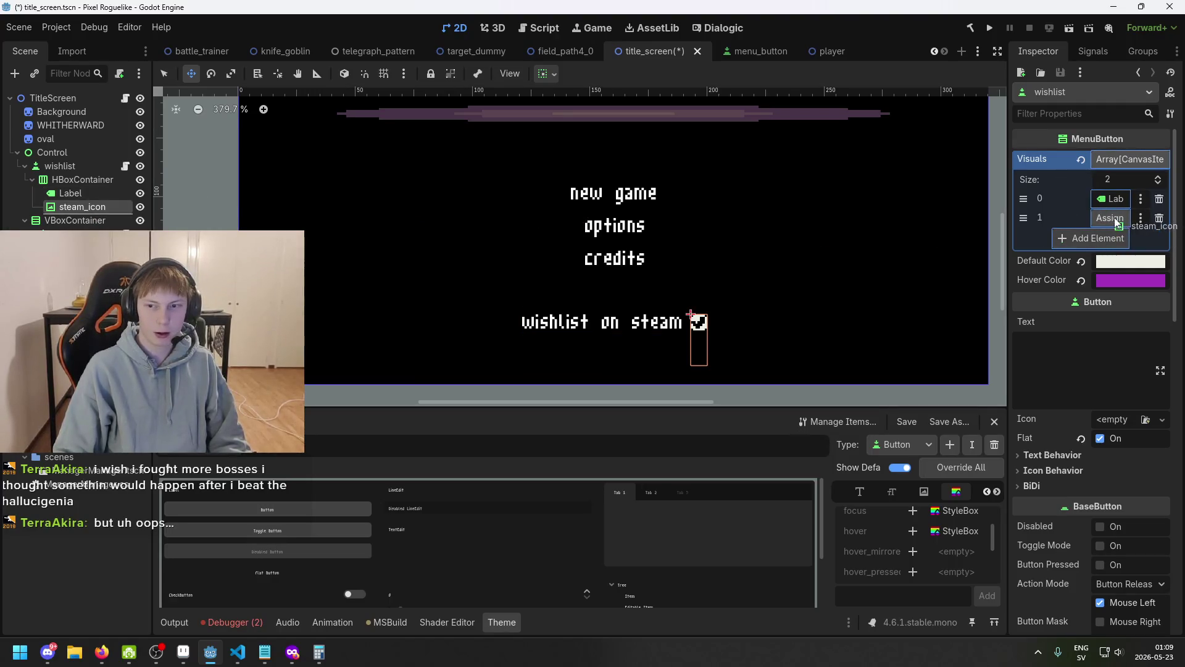
key("ctrl+s")
left_click(989, 27)
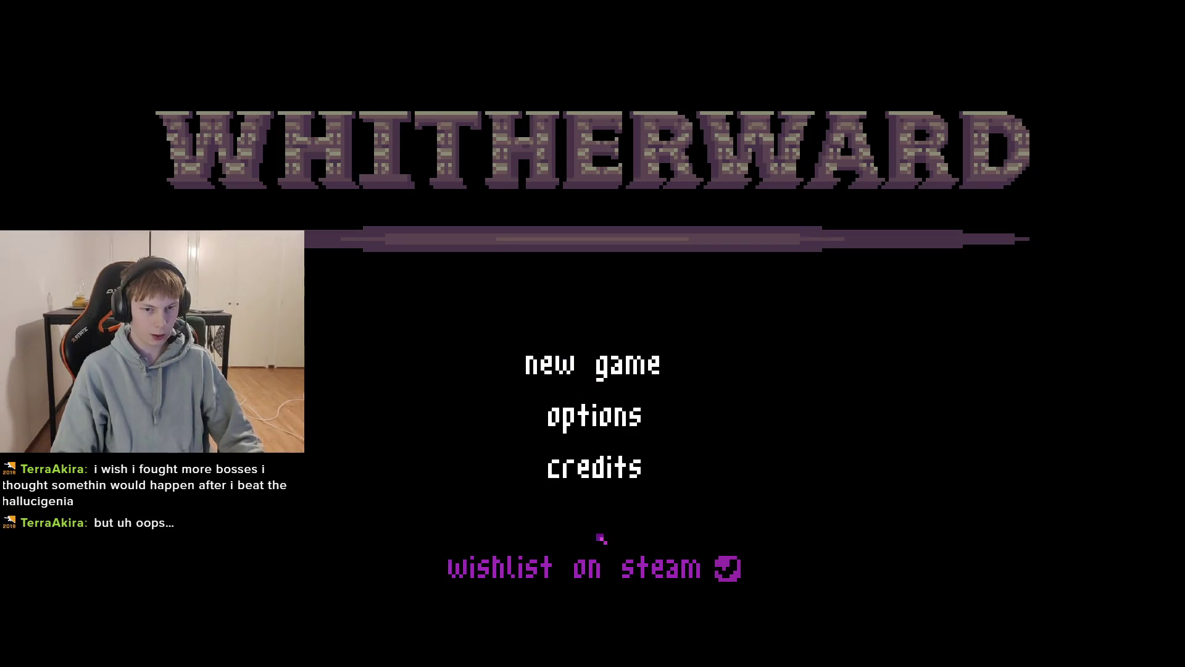
- Stop the running game with F8 after the wishlist button turns purple on hover
key("F8")
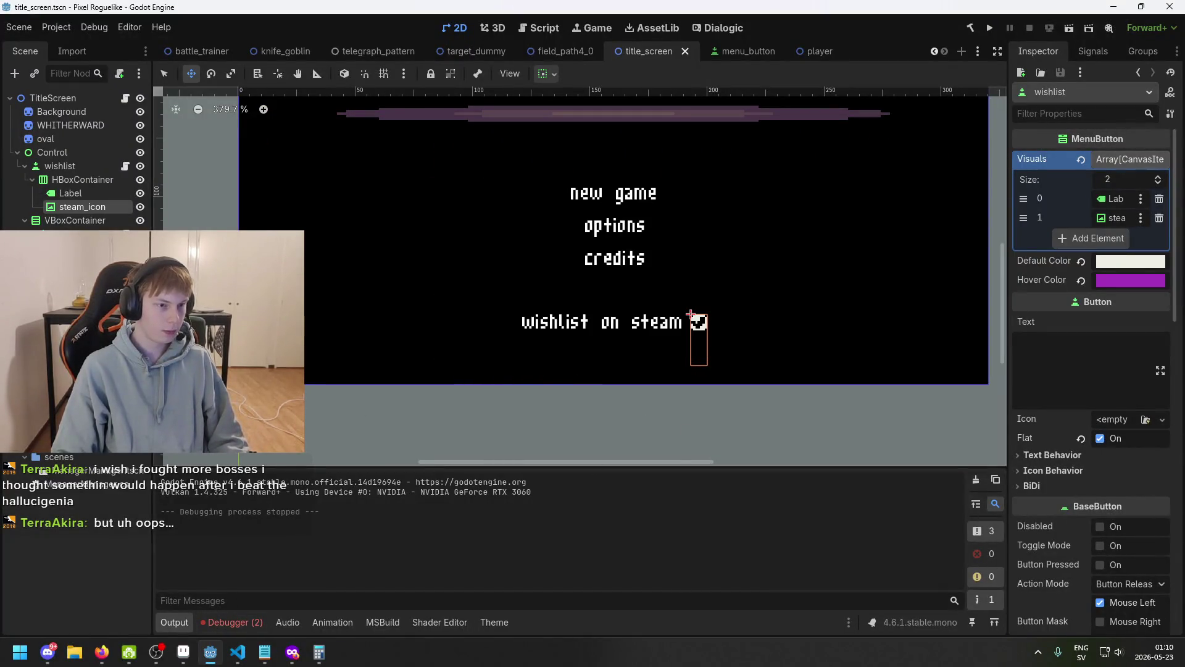
- Open the new game button's scene, put its Label into the Visuals slot, and save
left_click(76, 172)
left_click(87, 221)
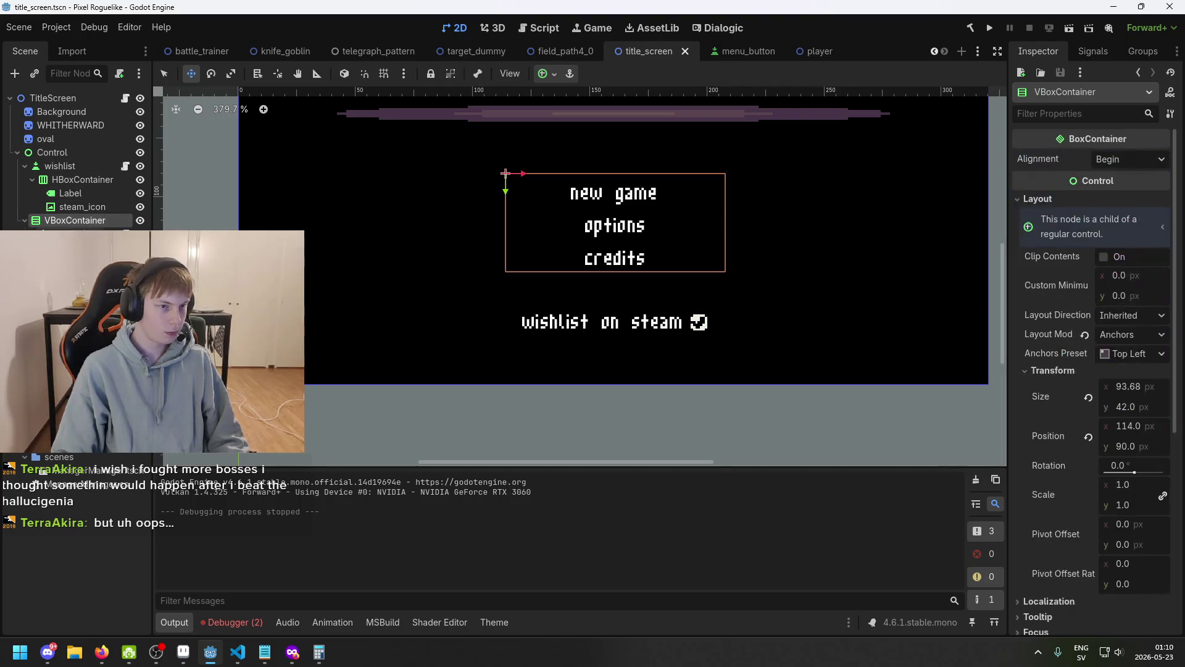
left_click(80, 234)
left_click(126, 234)
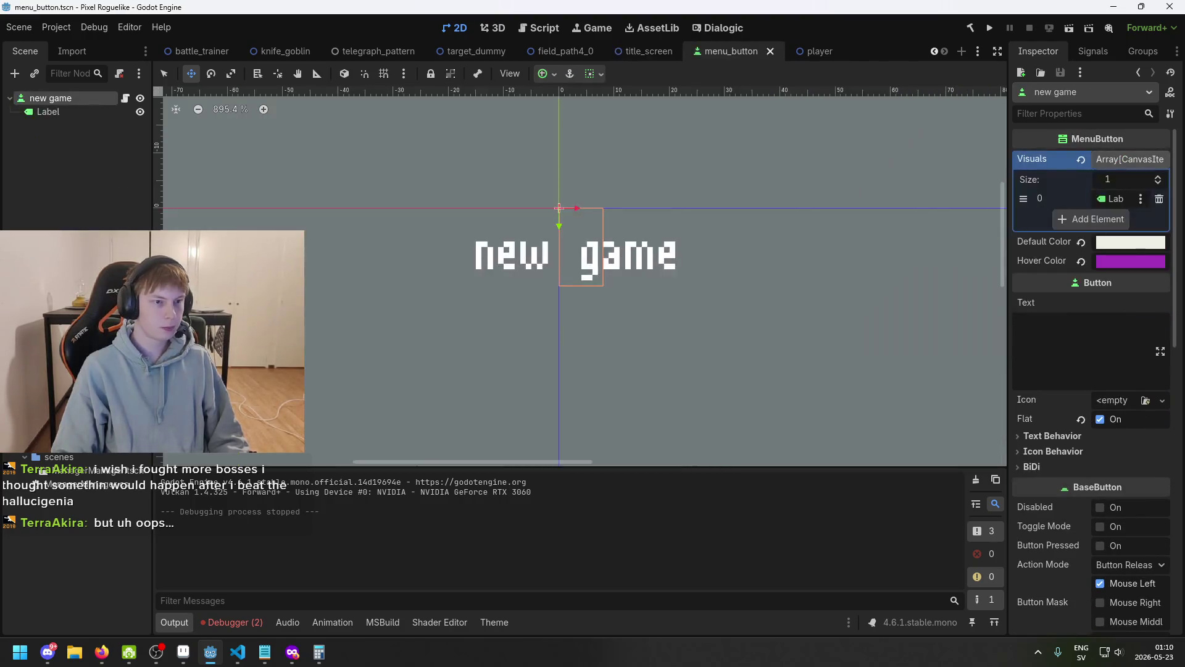
left_click(75, 112)
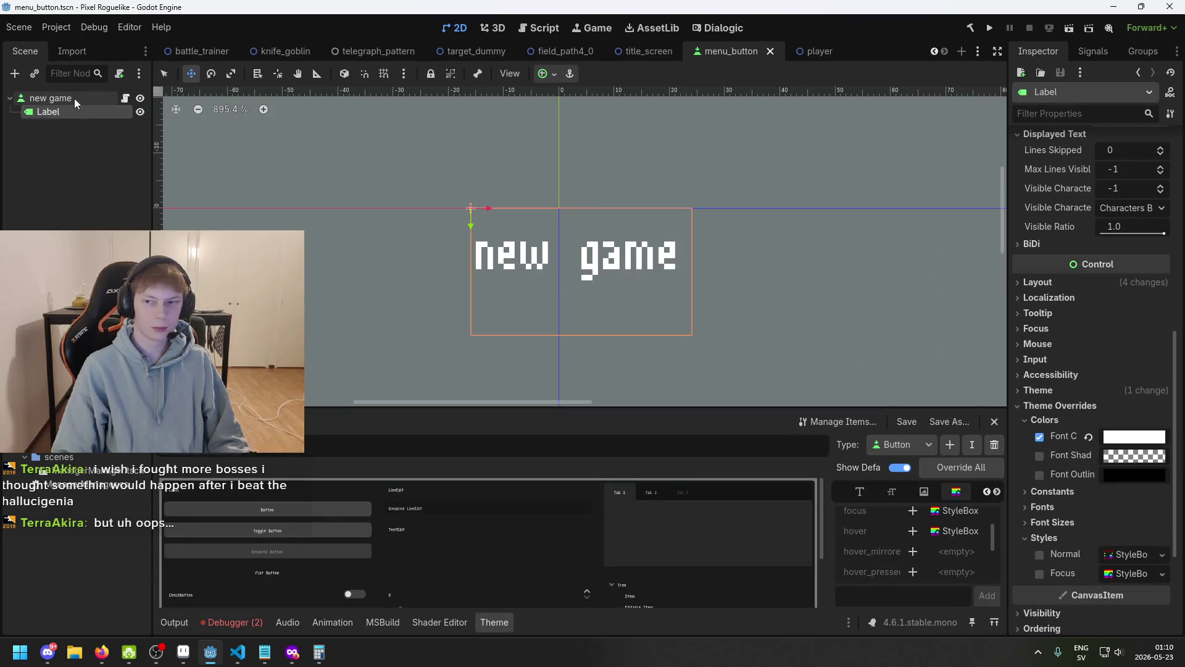
left_click(74, 98)
mouse_move(74, 112)
left_mouse_down()
mouse_move(1120, 201)
mouse_move(1108, 199)
left_mouse_up()
key("ctrl+s")
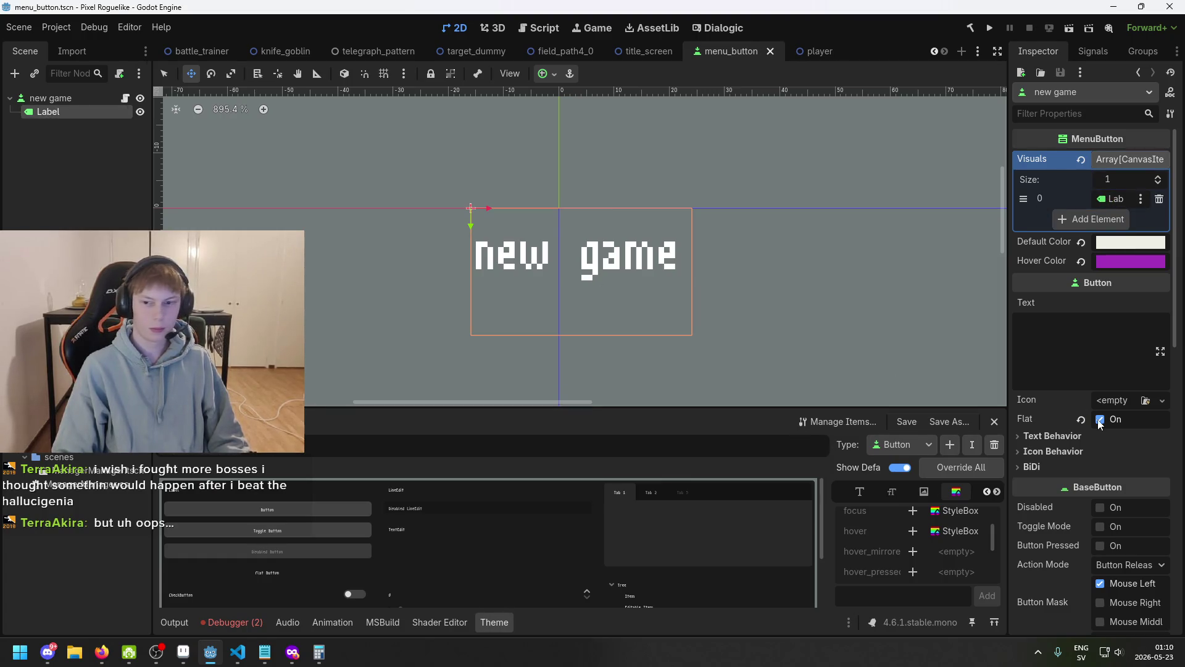
- Expand the new game button's Visibility properties and glance at the Modulate colour picker
scroll(1096, 370, "down", 10)
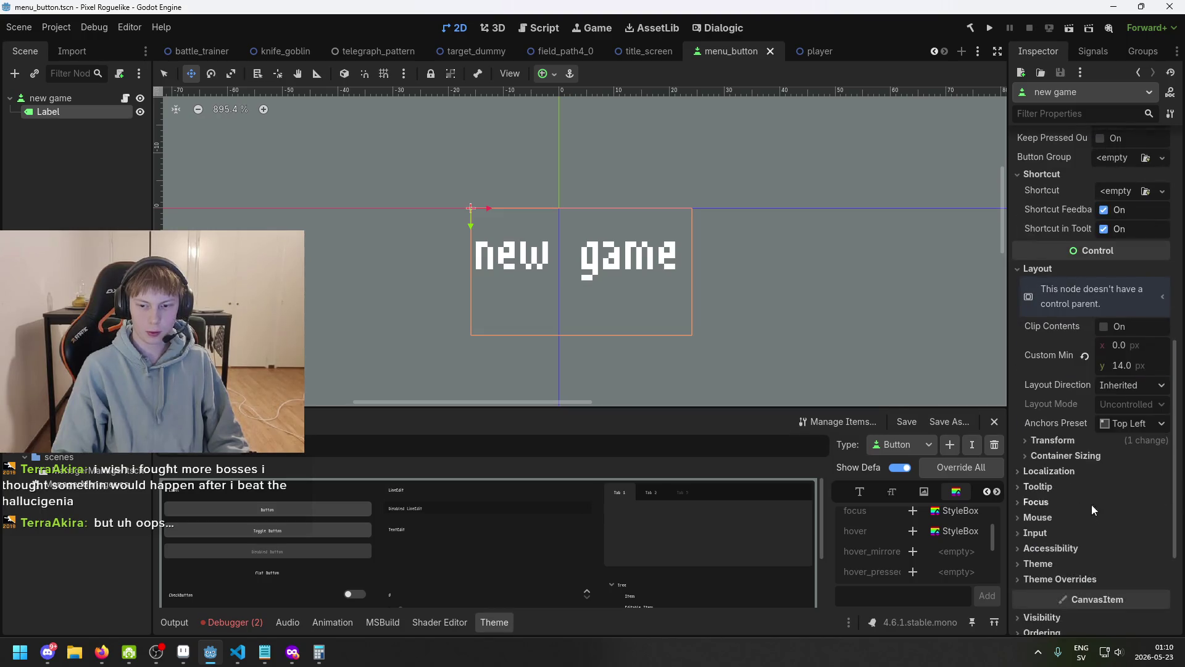
scroll(1090, 465, "down", 5)
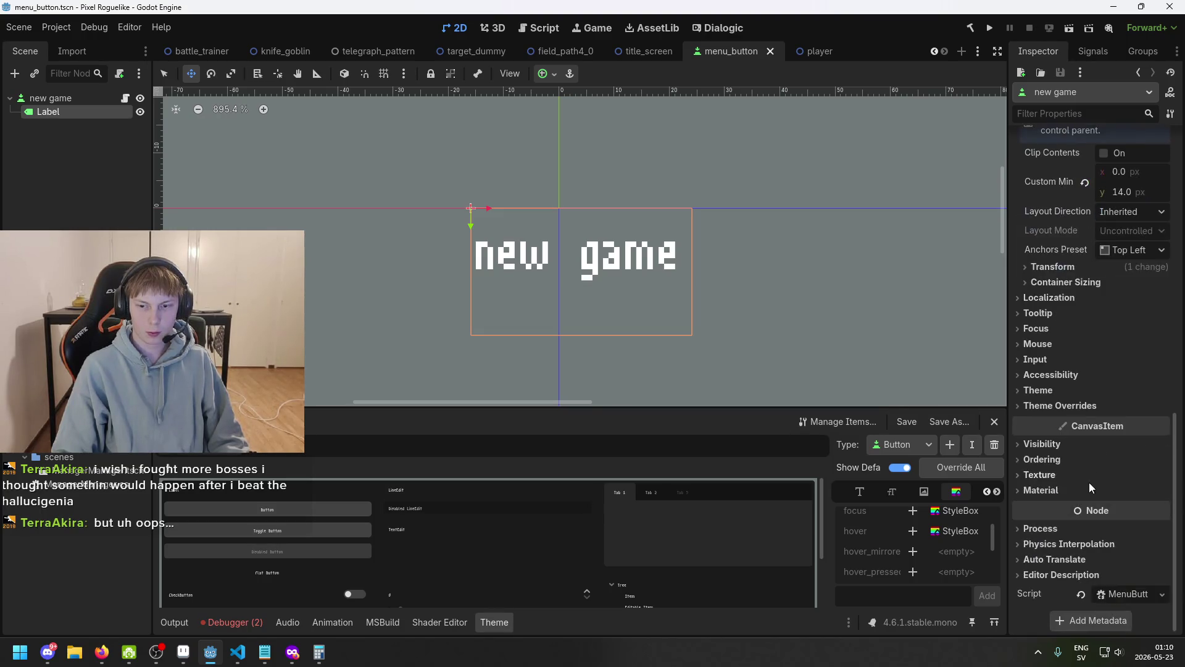
left_click(1076, 445)
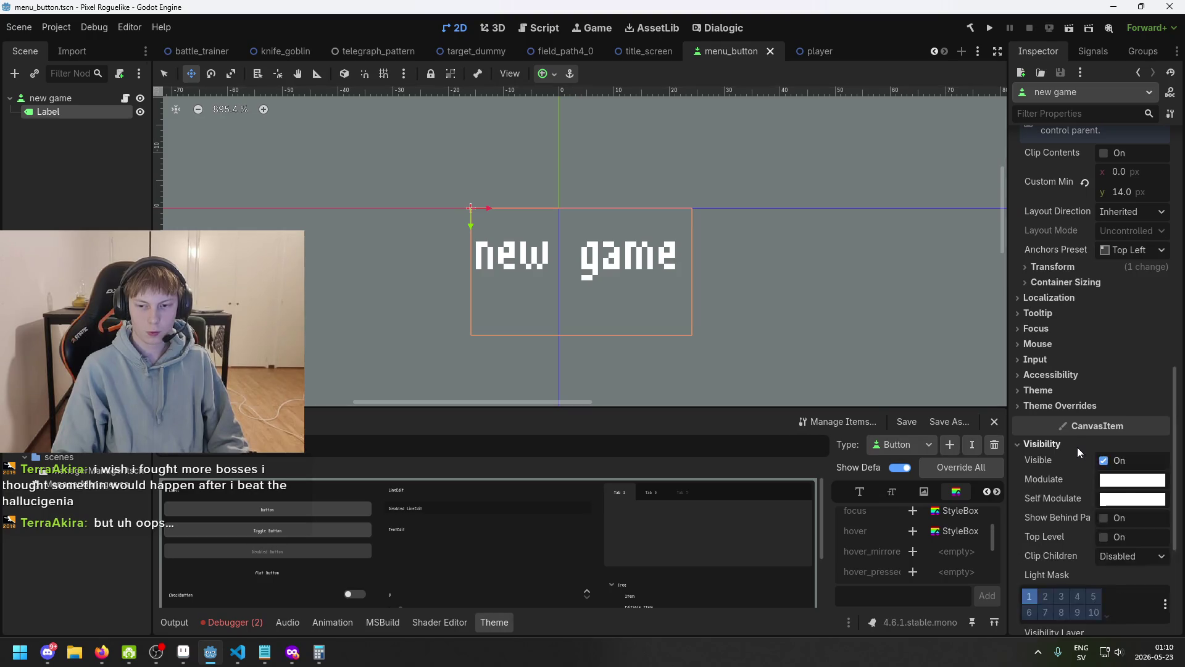
left_click(1122, 482)
left_click(1122, 486)
scroll(1132, 404, "up", 15)
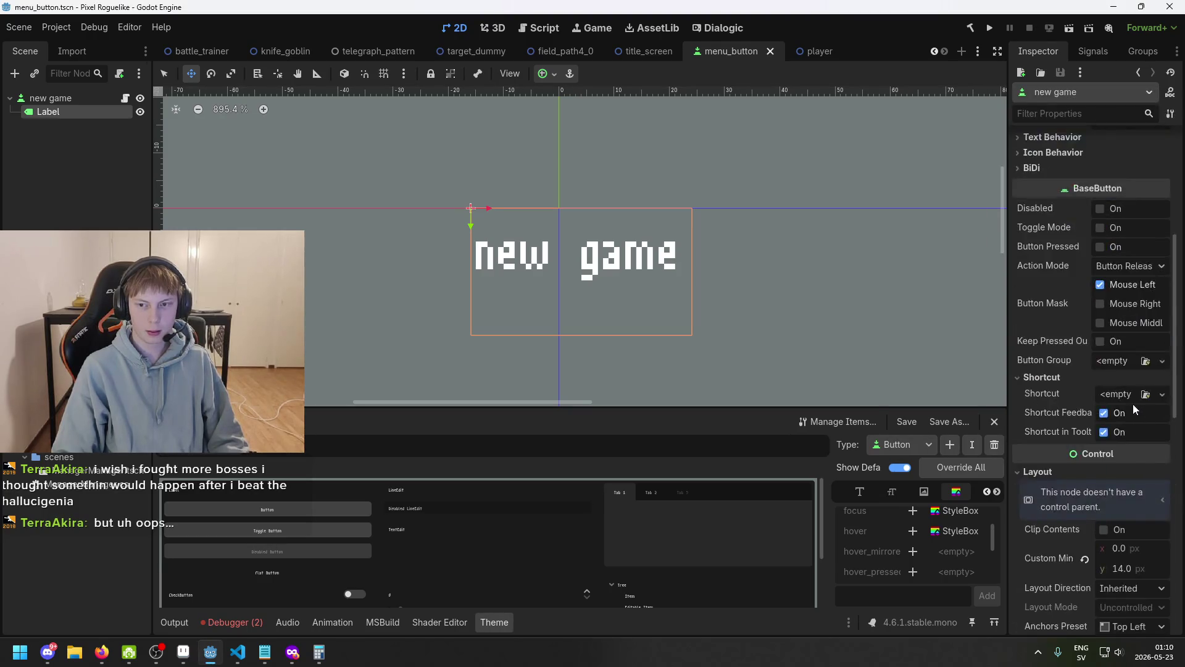
scroll(1101, 400, "down", 4)
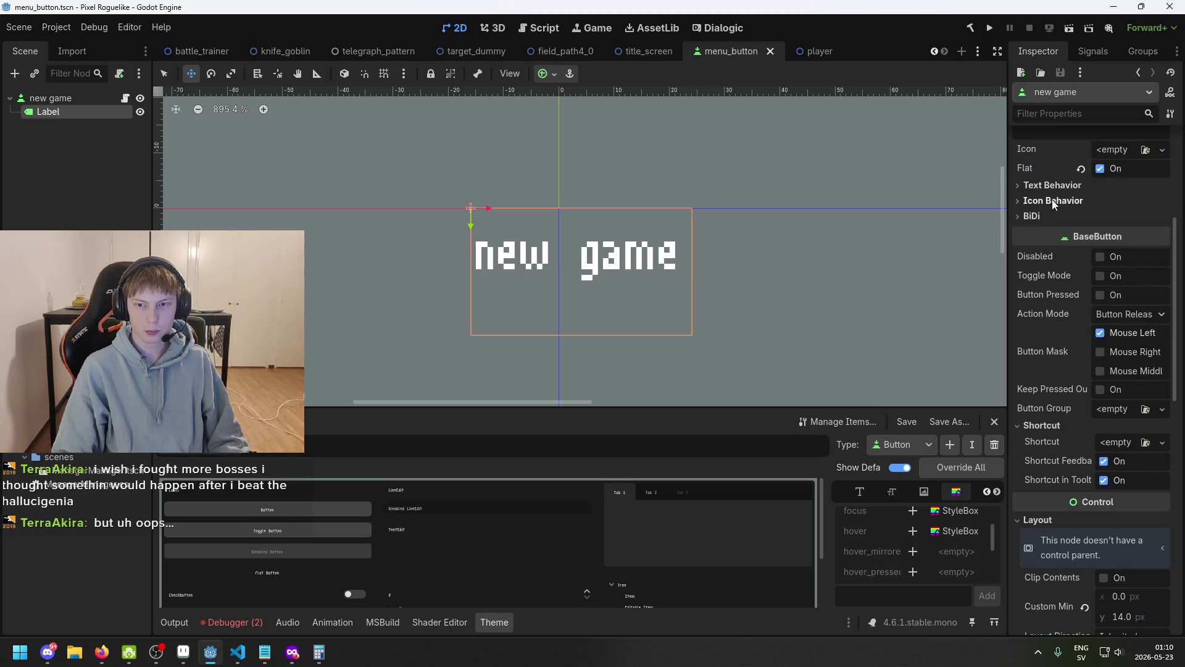
scroll(1076, 383, "down", 5)
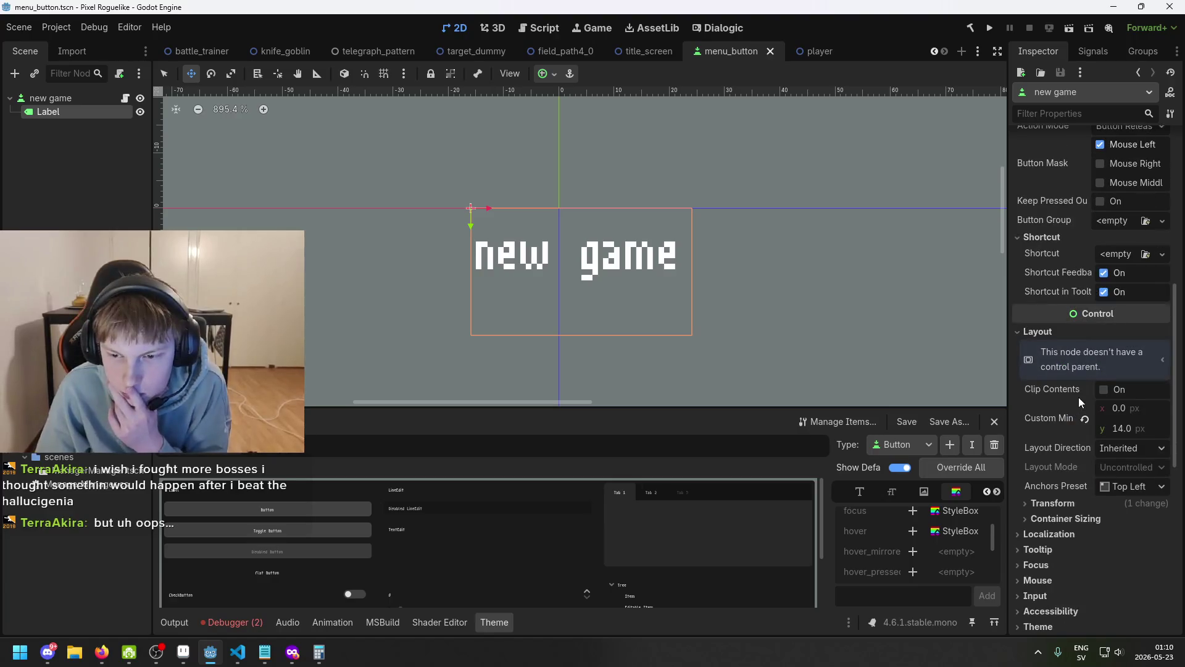
- Fold away Theme Overrides and its colour overrides so Visibility settings show
left_click(1061, 516)
left_click(1061, 531)
scroll(1080, 460, "down", 4)
left_click(1053, 280)
left_click(1055, 265)
left_click(1056, 266)
left_click(1053, 280)
left_click(1053, 280)
left_click(1052, 280)
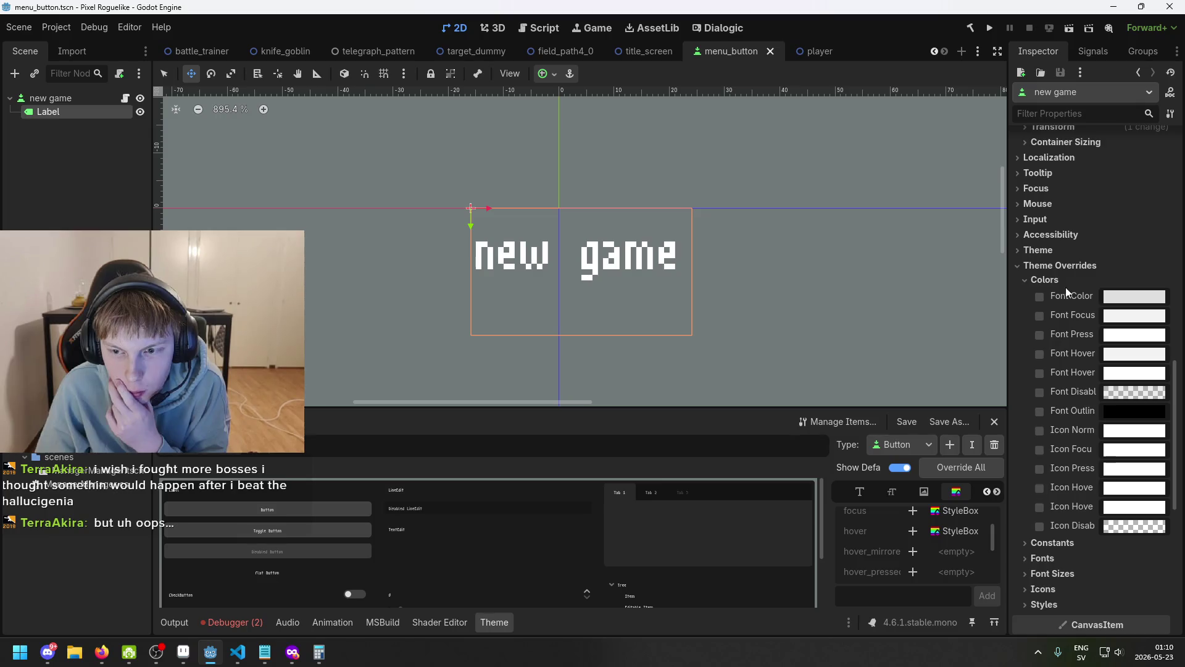
left_click(1061, 266)
left_click(1038, 249)
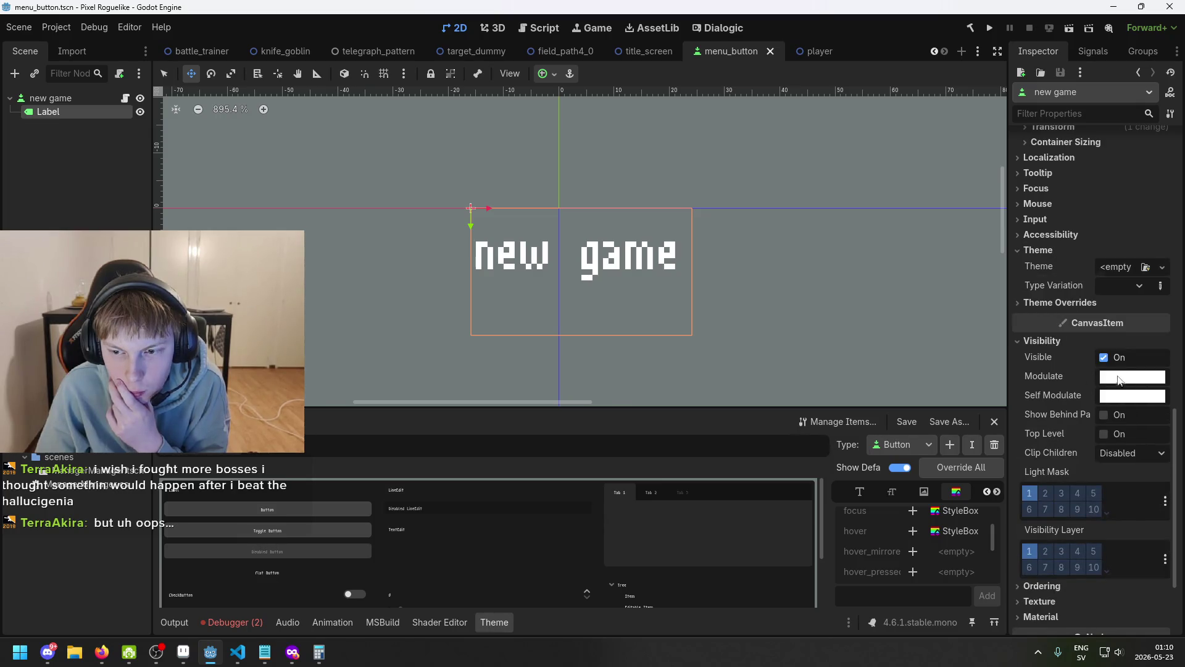
- Try a cyan Self Modulate tint on new game, then reset it to white
left_click(1117, 396)
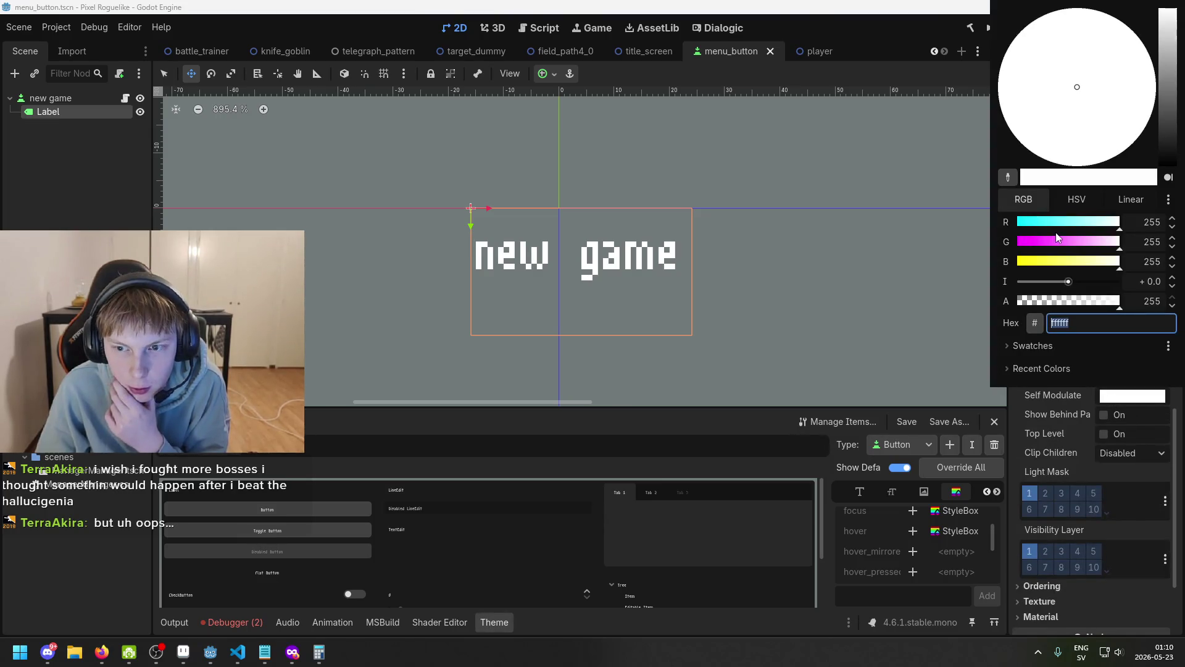
left_click(1061, 224)
mouse_move(1061, 224)
left_mouse_down()
mouse_move(1035, 224)
mouse_move(1122, 244)
mouse_move(1122, 226)
mouse_move(1105, 223)
mouse_move(1151, 229)
mouse_move(1055, 224)
mouse_move(1129, 225)
mouse_move(1083, 227)
left_mouse_up()
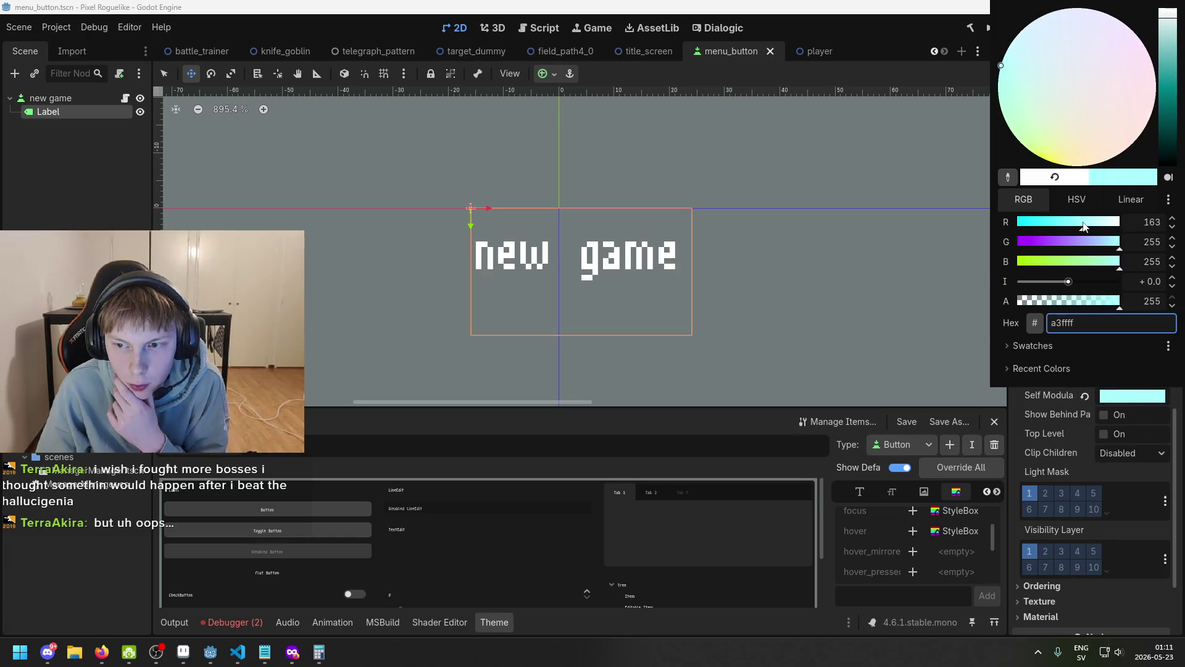
left_click(1084, 400)
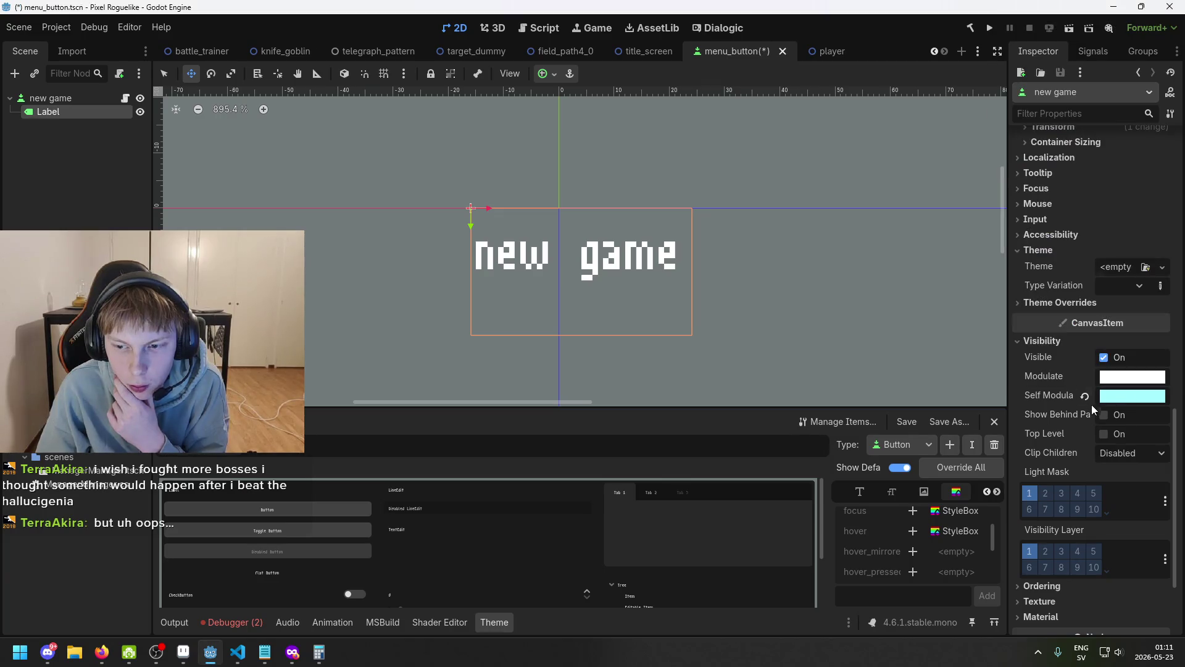
left_click(1084, 397)
- Try a magenta Modulate tint, reset it to white, and return to MenuButton.cs in VS Code
left_click(1132, 396)
left_click_drag(1077, 241, 1018, 242)
left_click(1071, 409)
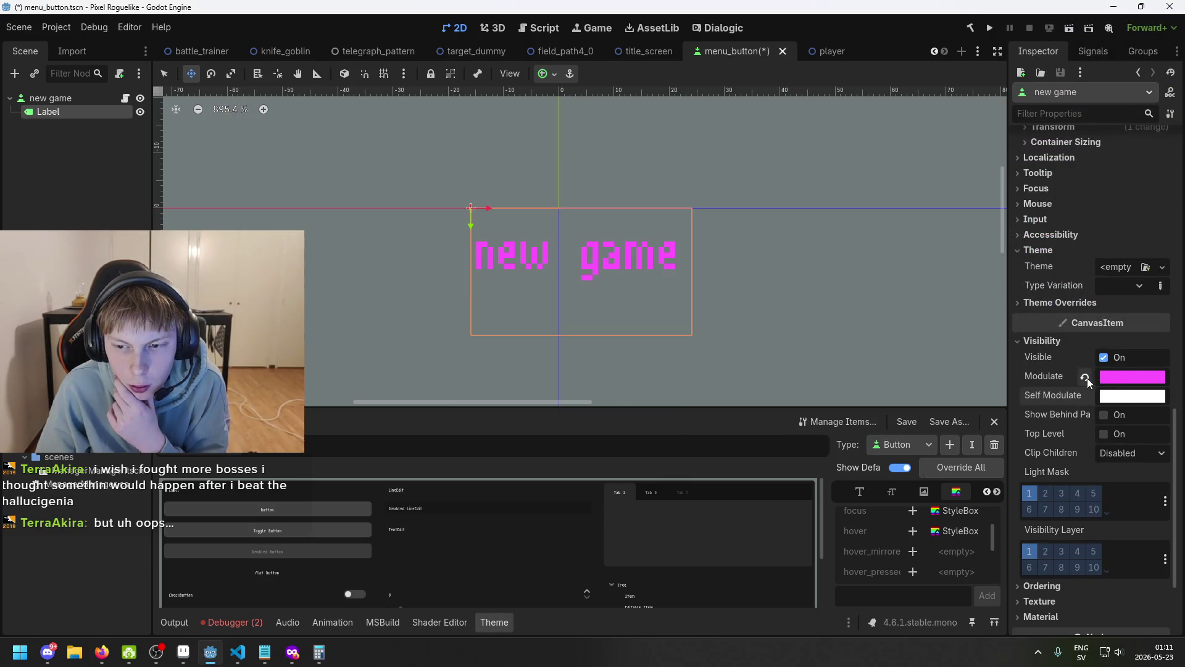
left_click(1084, 378)
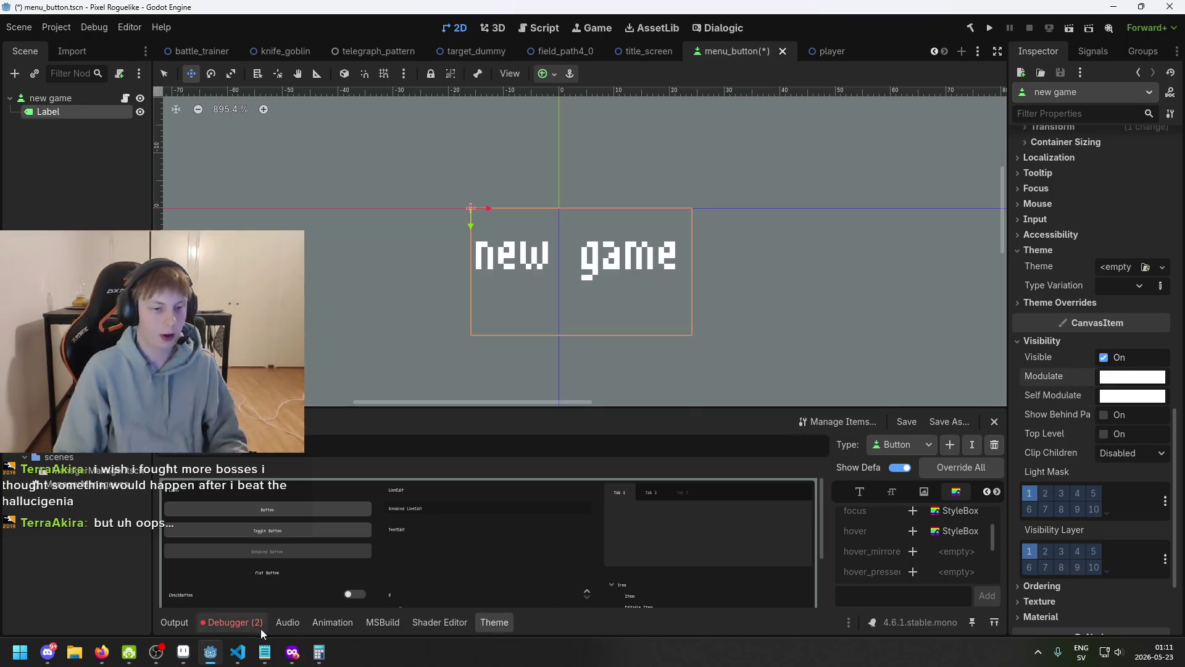
left_click(237, 655)
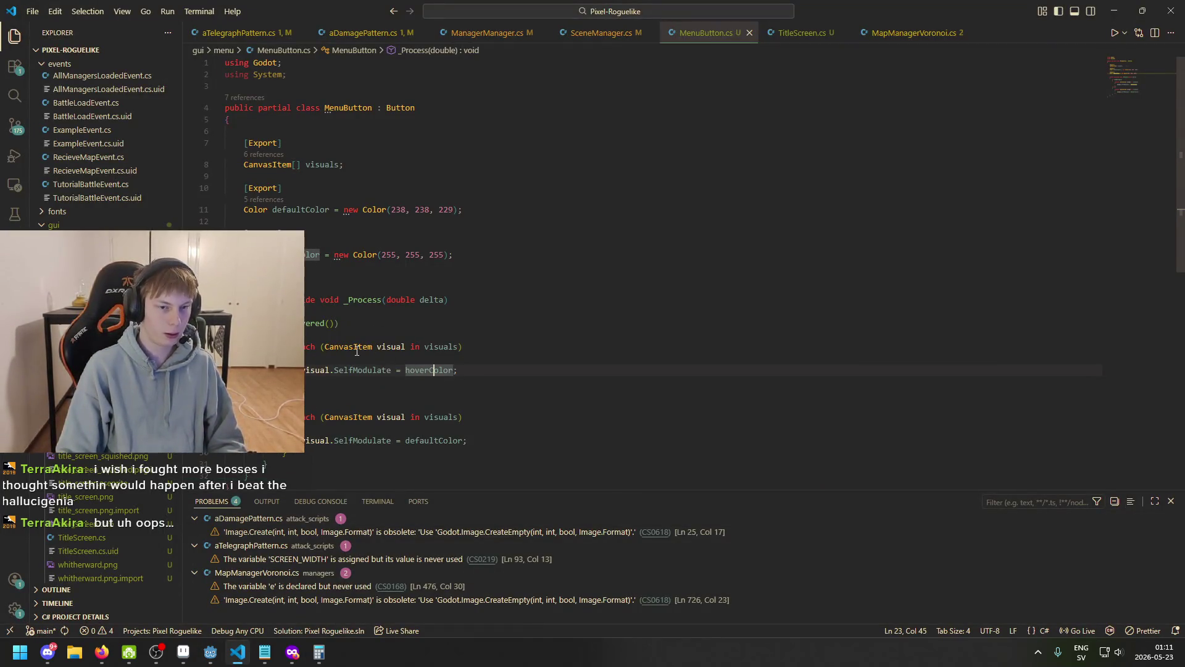
- Change the hover line's SelfModulate to Modulate, save menu_button in Godot, and run the project
left_click(354, 369)
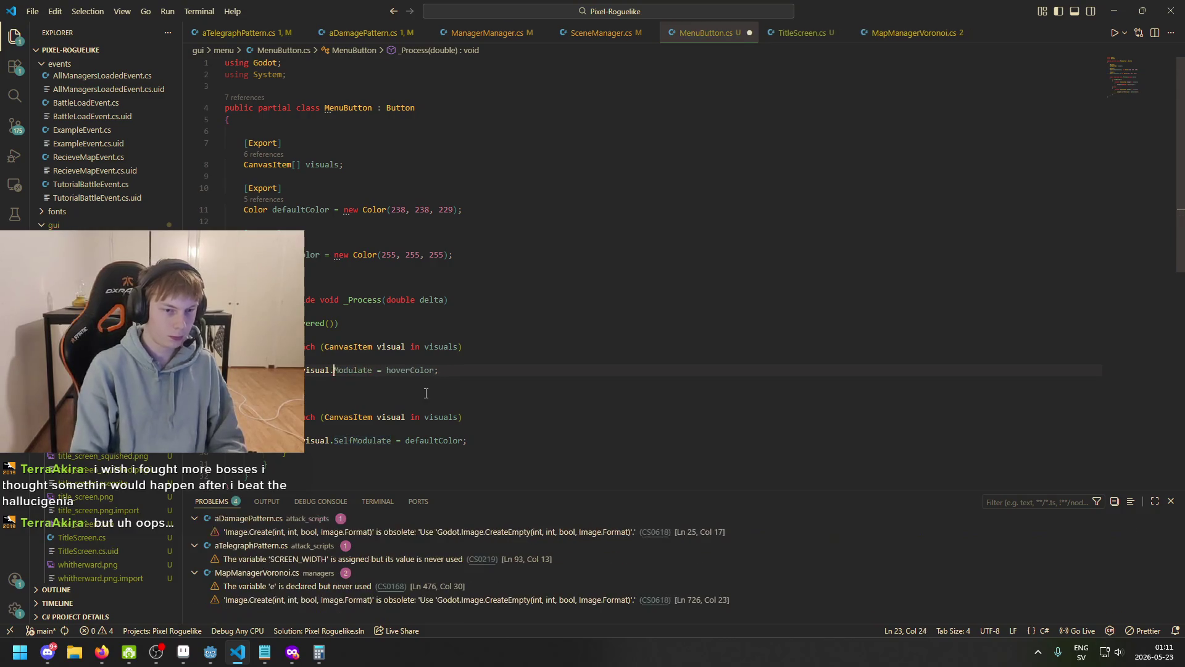
left_click(210, 652)
key("ctrl+s")
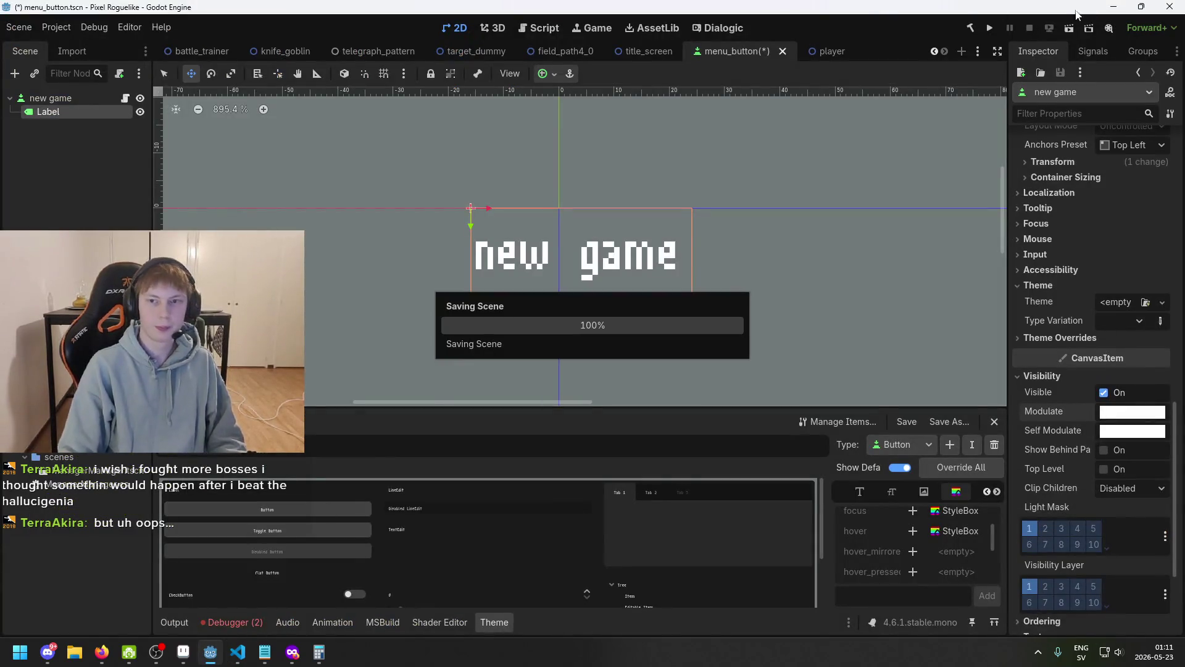
left_click(988, 29)
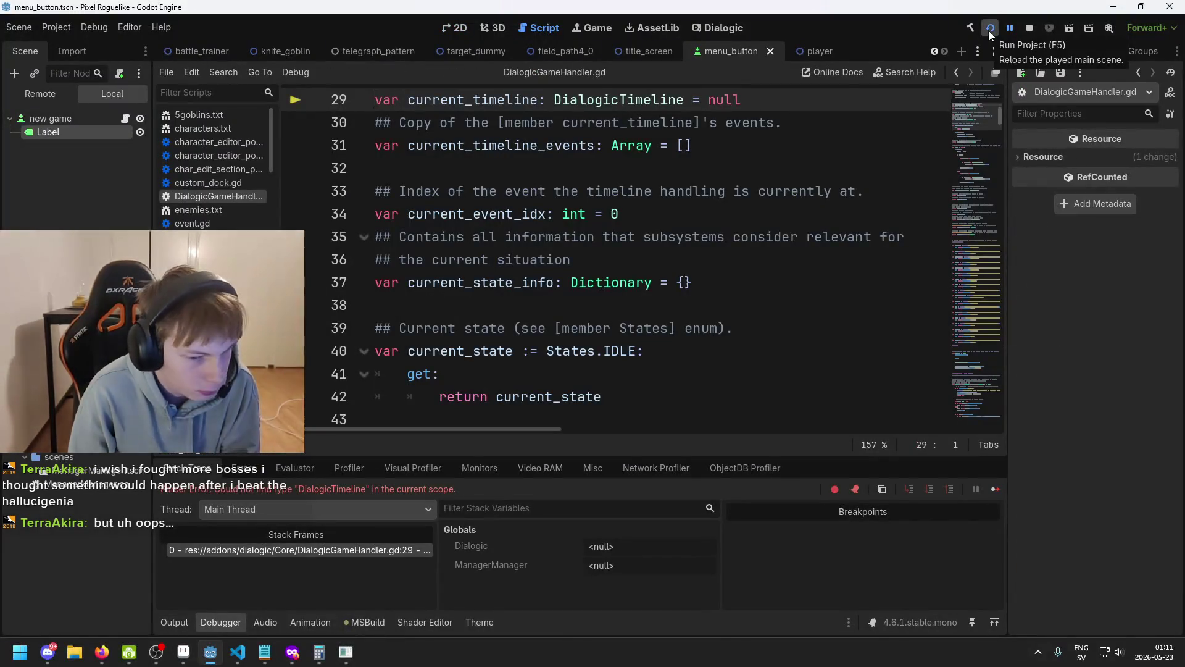
- Relaunch the Whitherward project, then close the game window
left_click(989, 29)
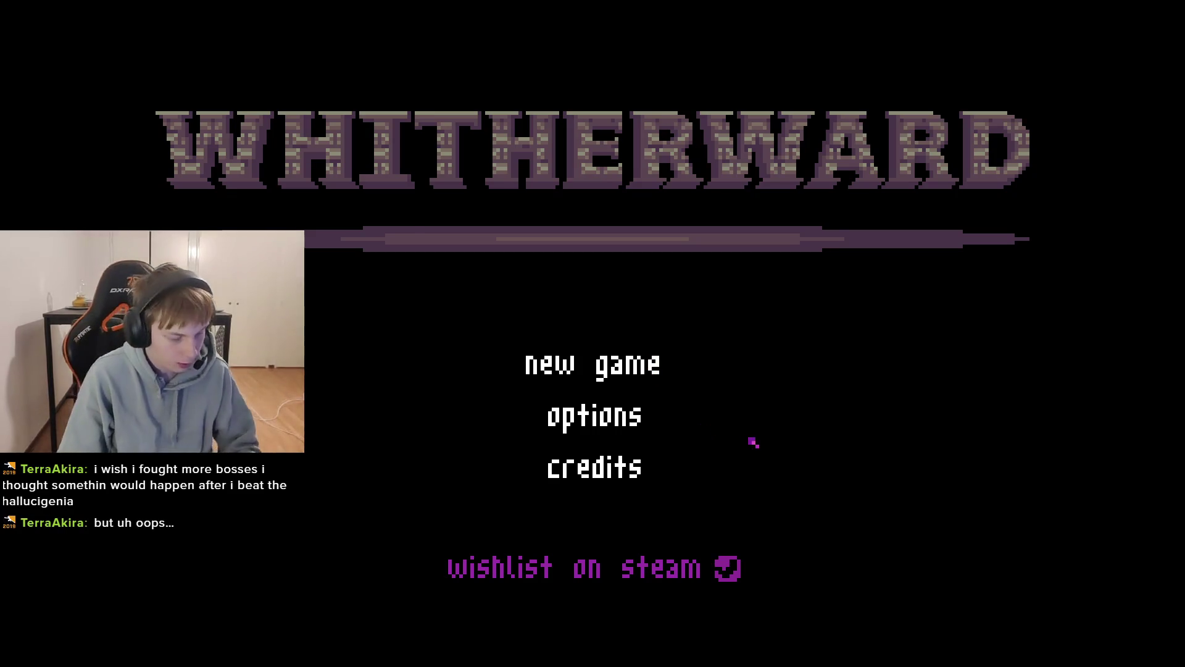
key("alt+F4")
key("ctrl+s")
- Inspect the two NullReferenceException errors in Debugger > Errors, then return to title_screen
left_click(231, 620)
left_click(271, 468)
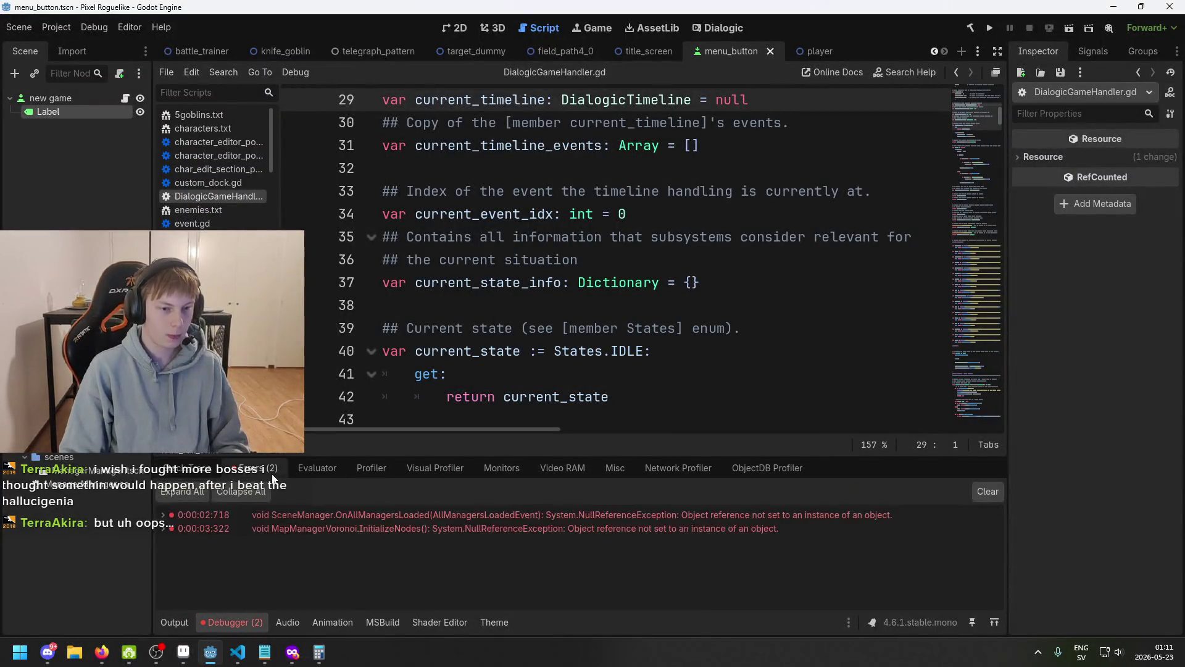
double_click(395, 516)
double_click(395, 516)
mouse_move(417, 528)
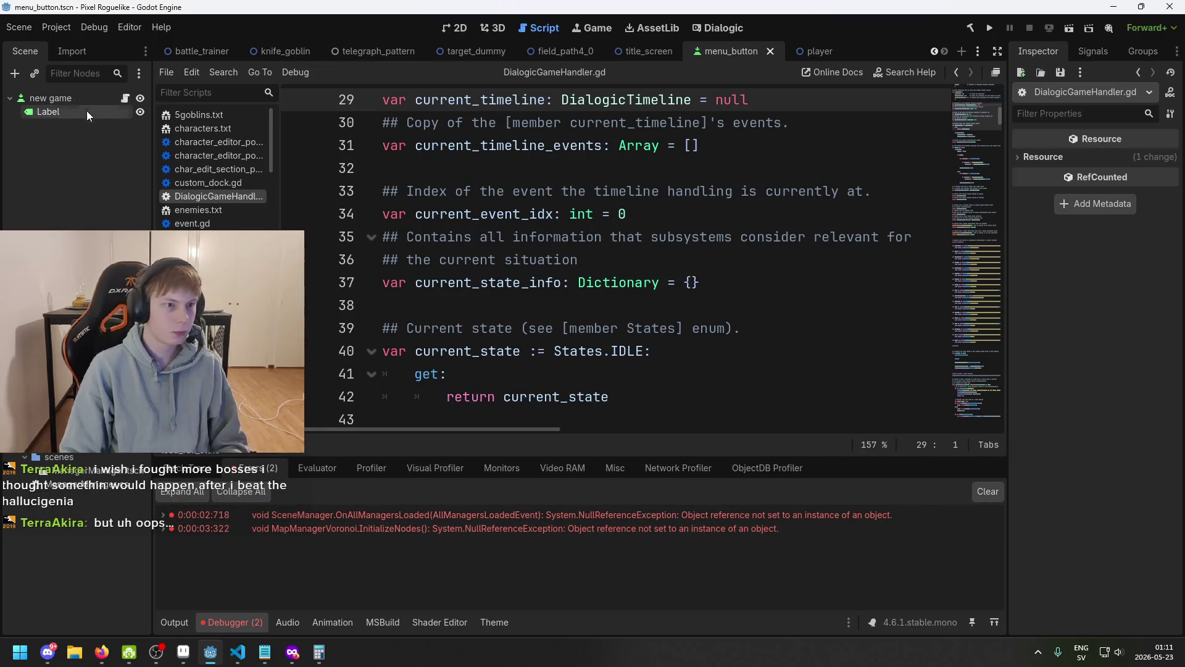
left_click(648, 52)
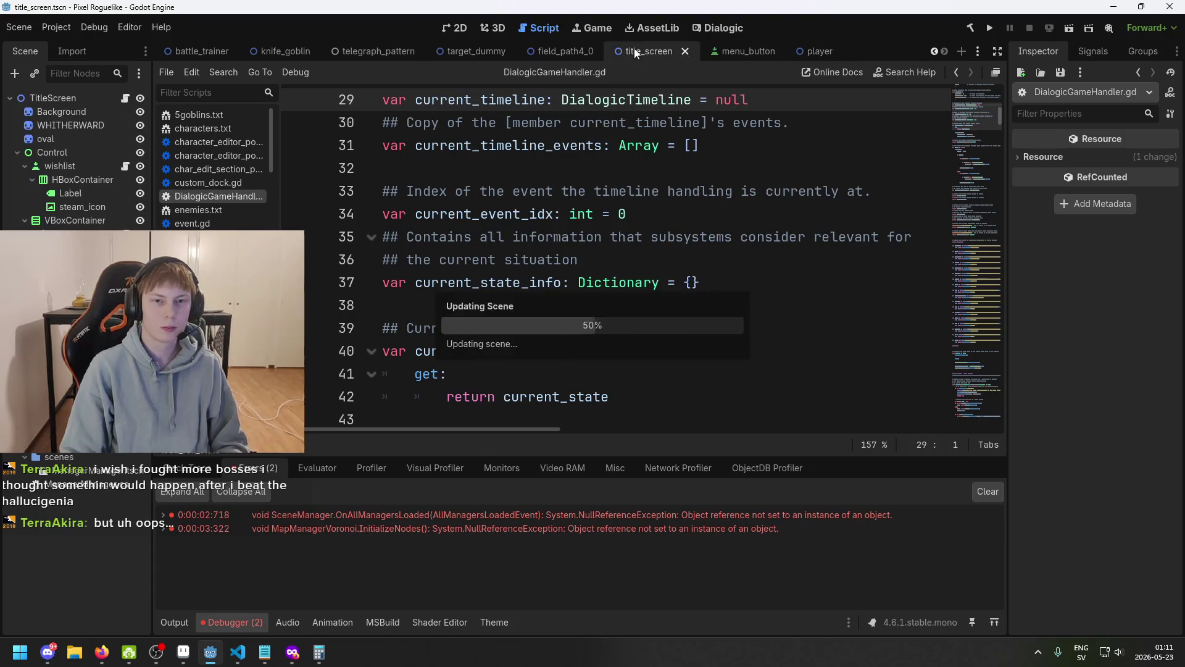
- Add the new game button's Label to its Visuals array
left_click(68, 166)
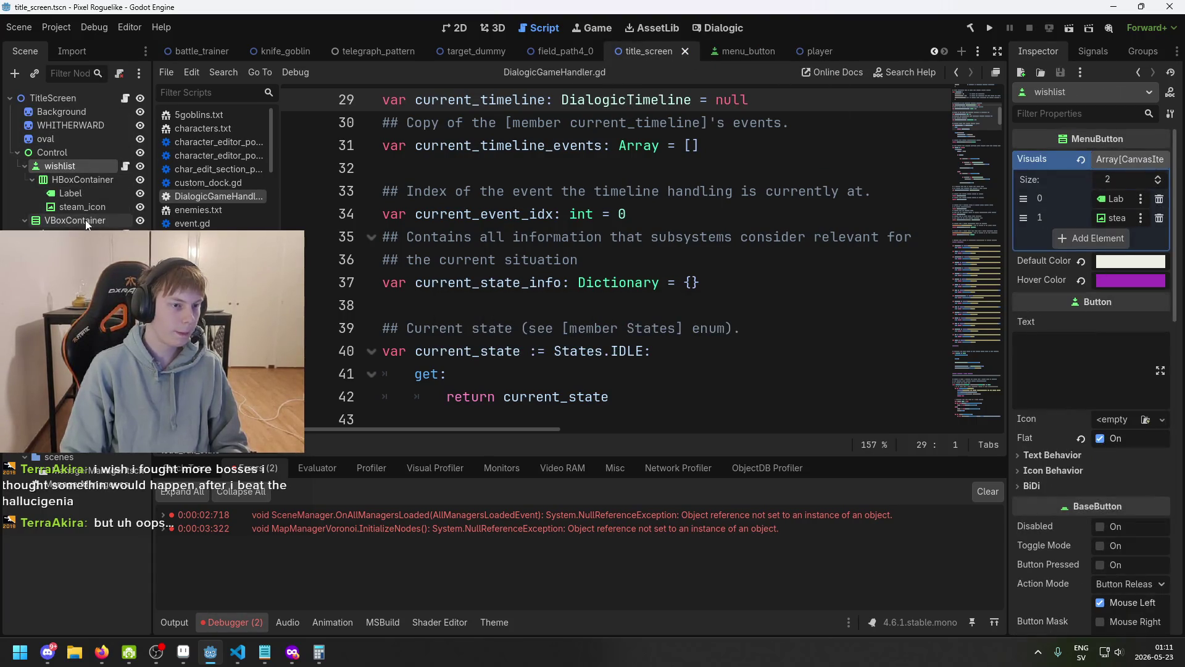
left_click(80, 247)
left_click(67, 233)
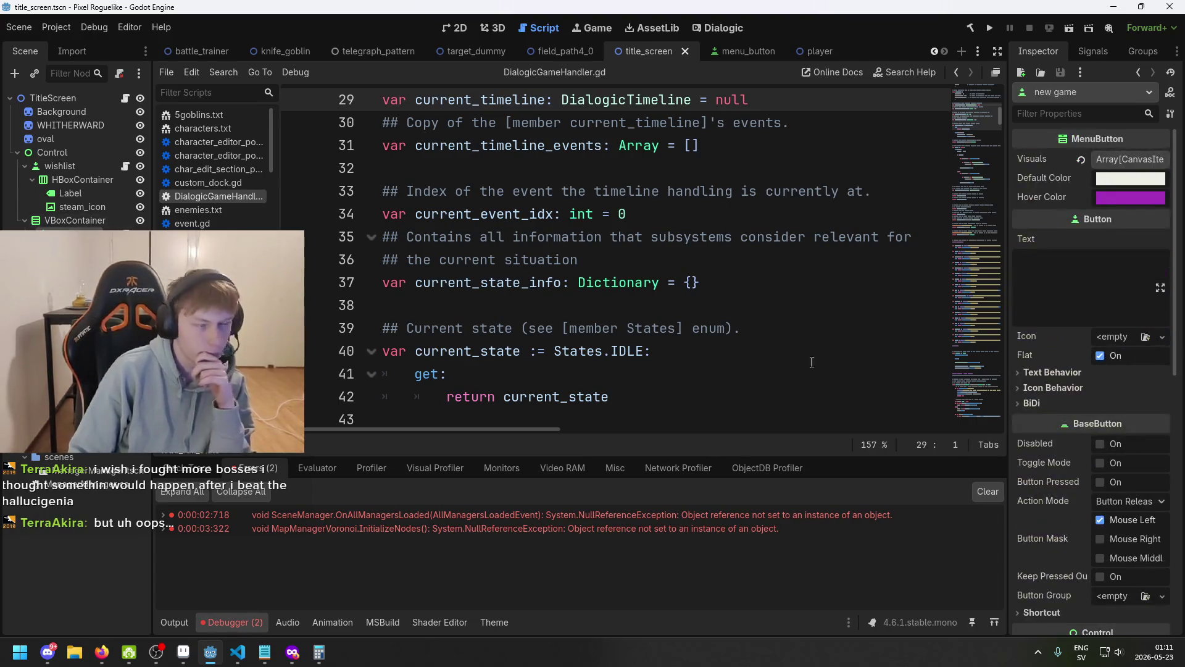
left_click(1123, 161)
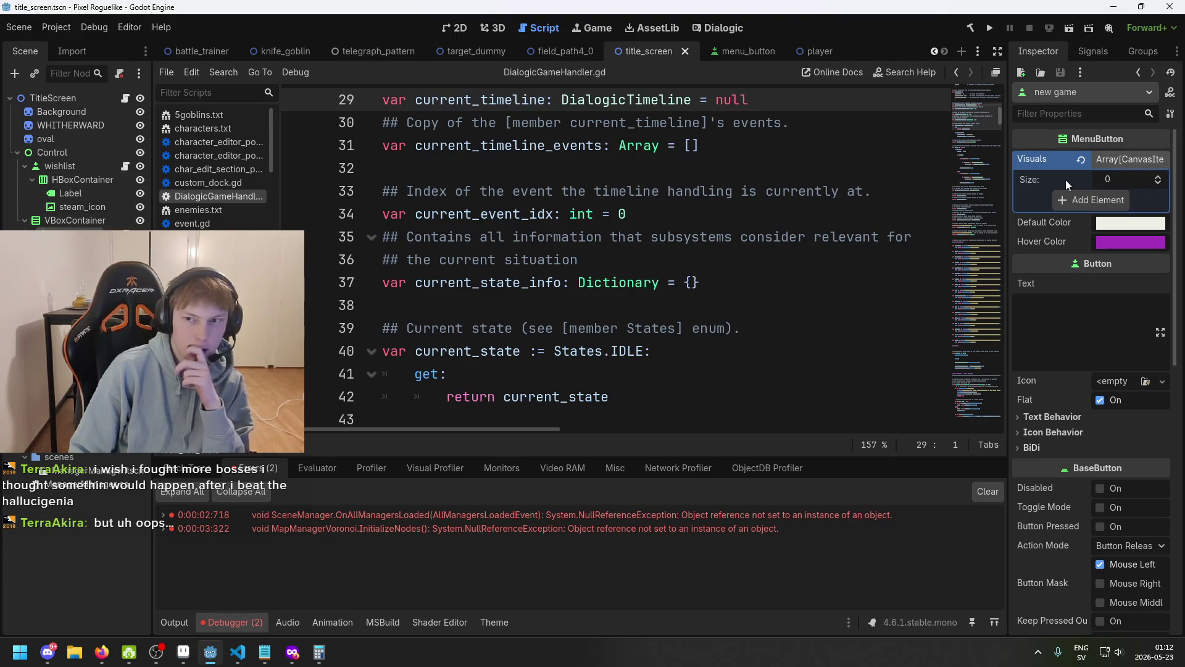
left_click_drag(1068, 186, 1082, 160)
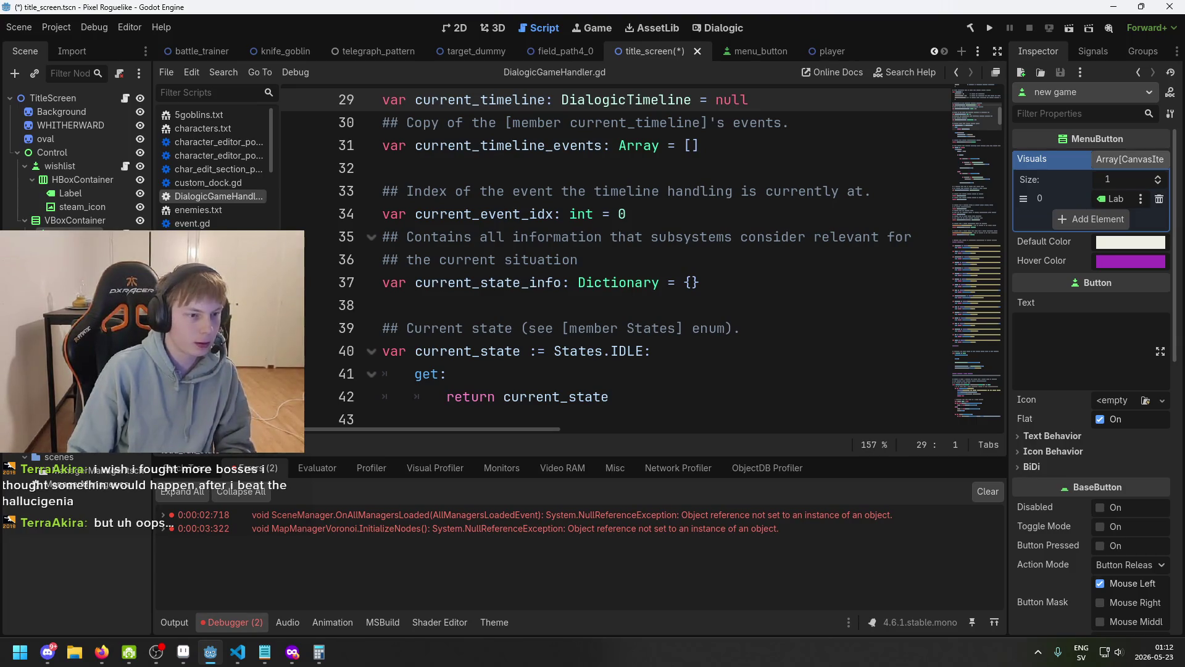
- Step through the options and credits buttons, save title_screen, and switch to VS Code
key("shift+Down")
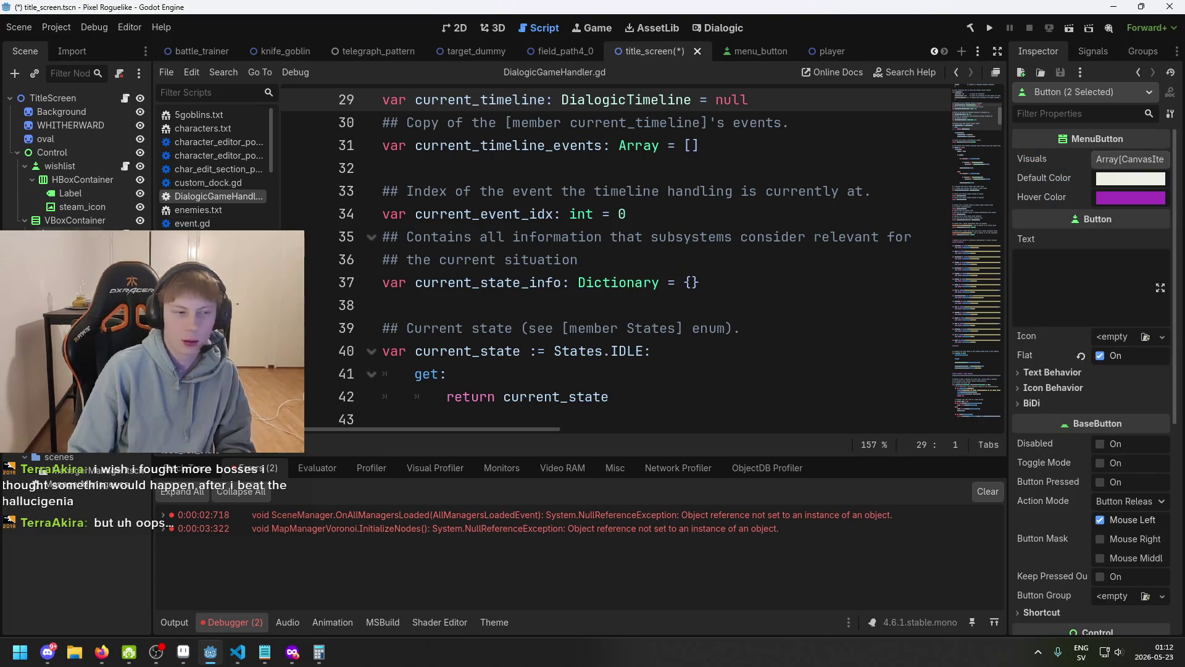
key("Down")
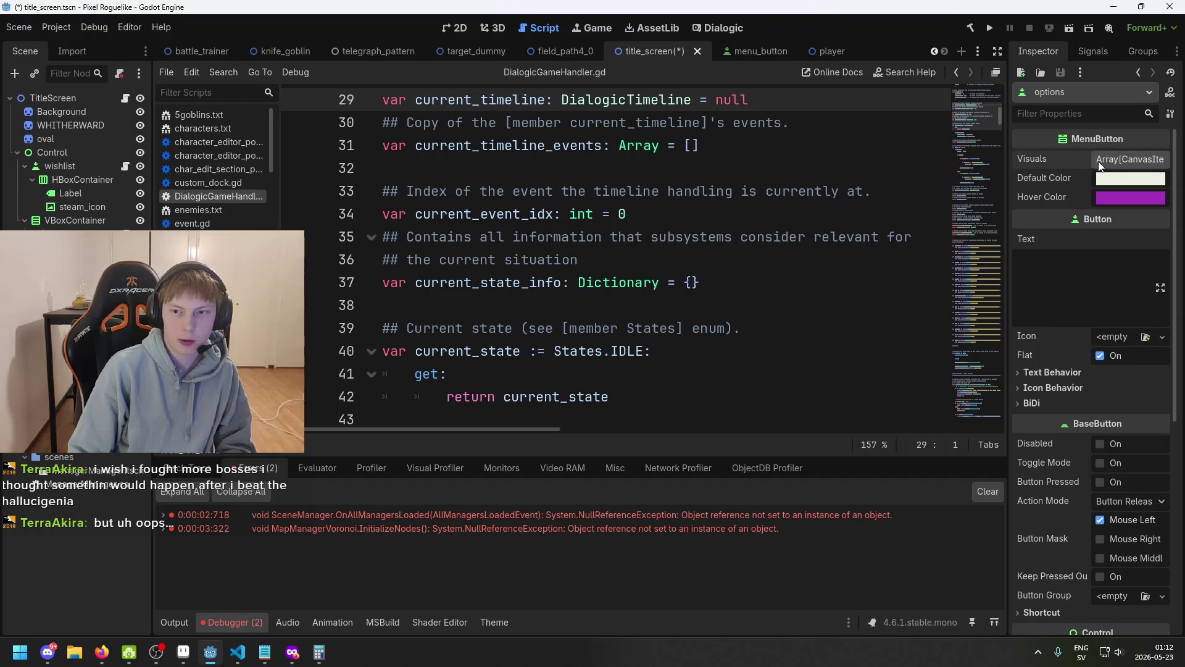
key("Down")
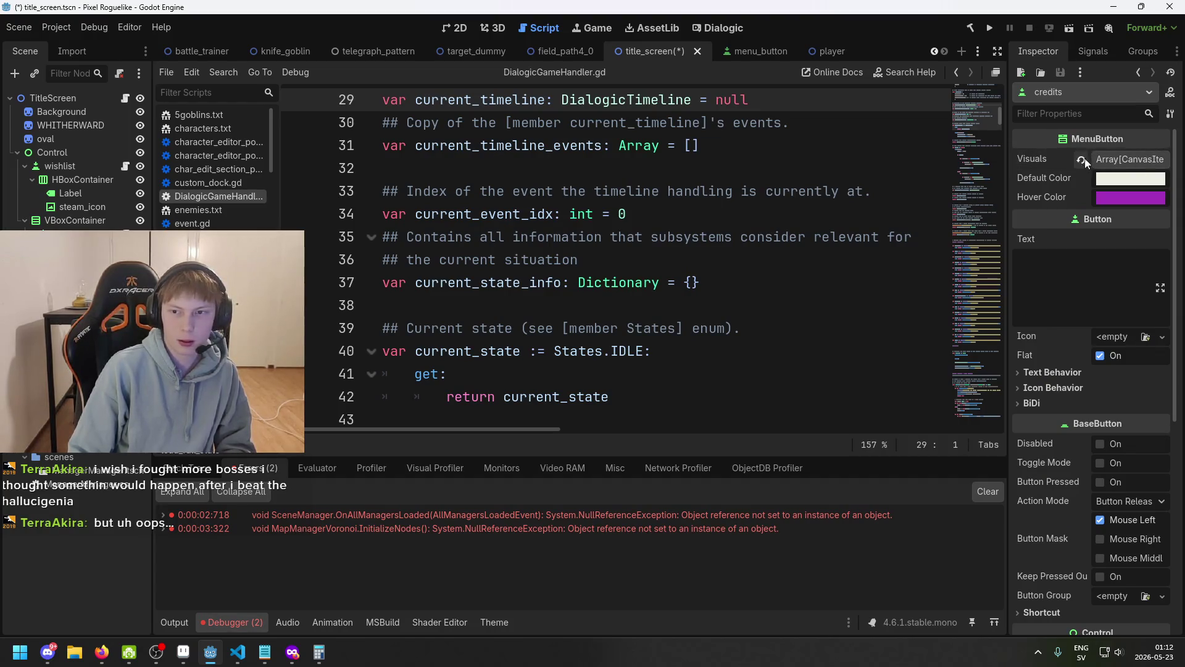
key("ctrl+s")
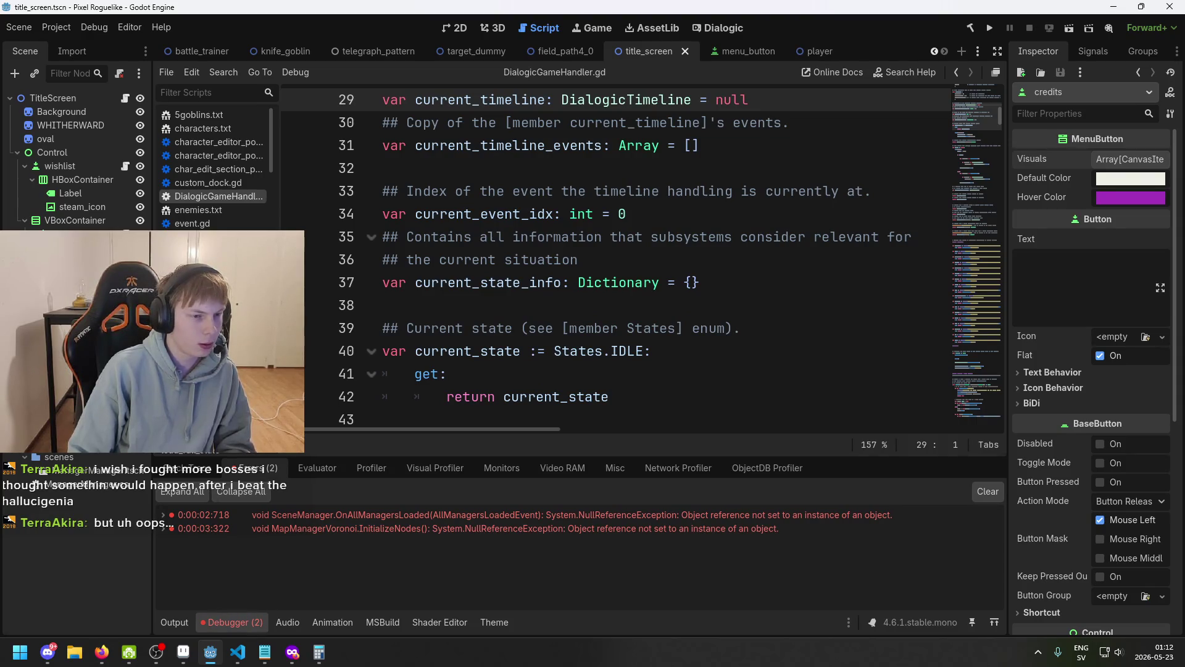
key("Up")
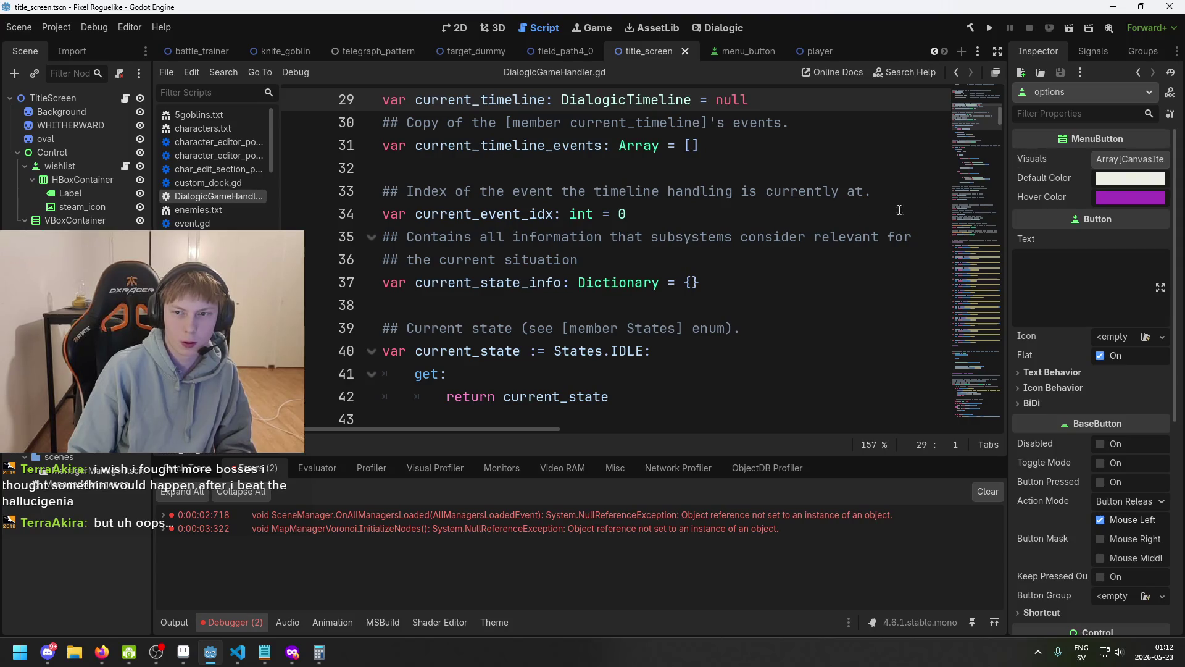
key("Down")
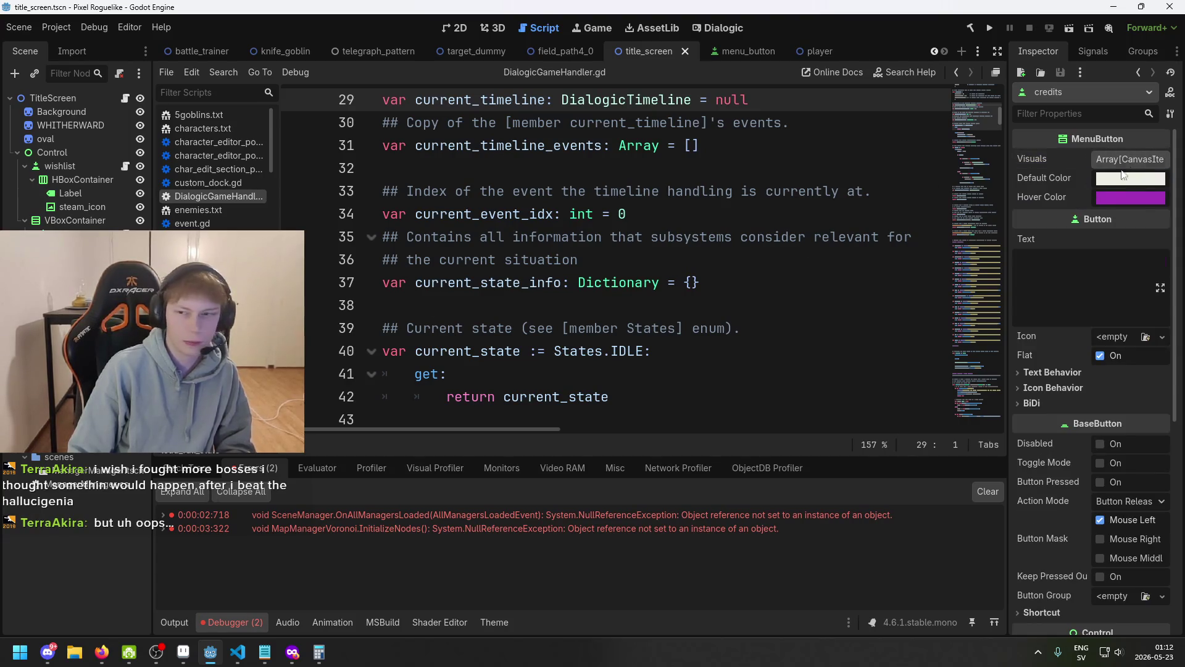
key("alt+Tab")
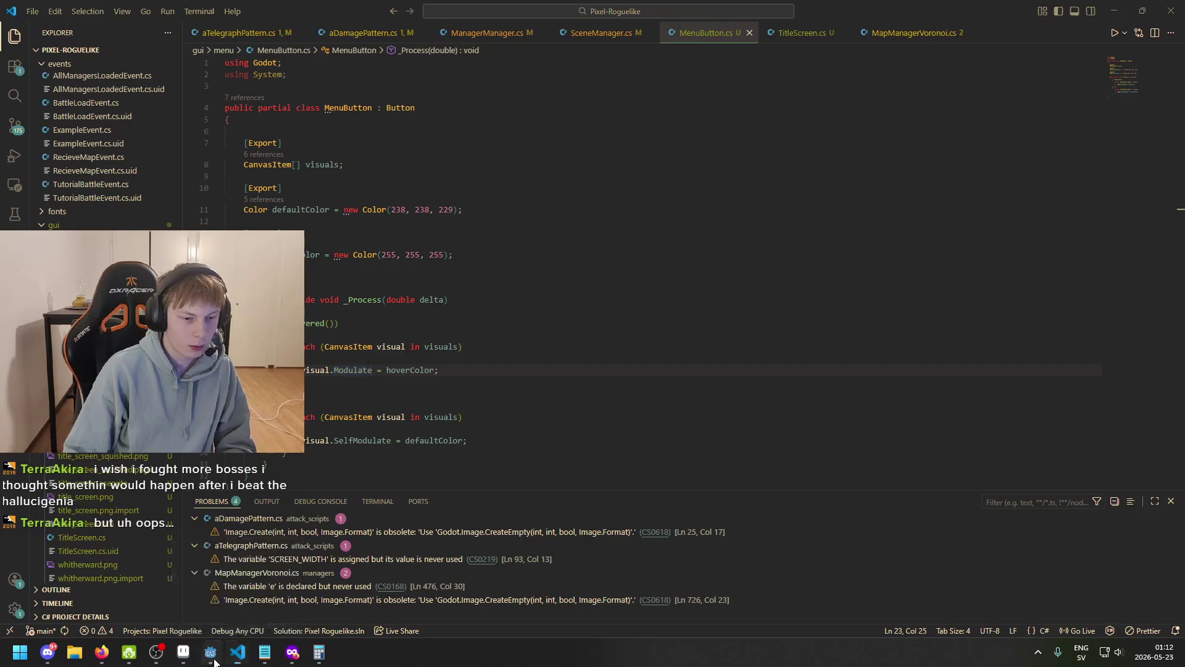
- Test-run the Whitherward title screen to check the menu buttons, then stop the game
key("alt+Tab")
left_click(987, 27)
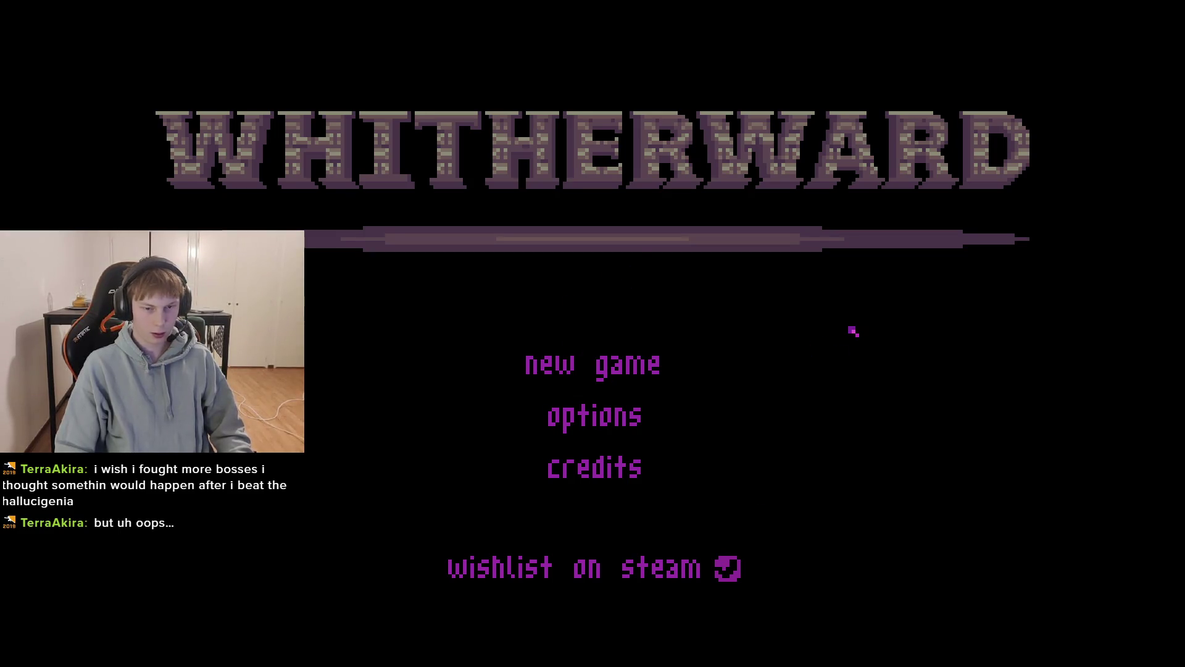
key("F8")
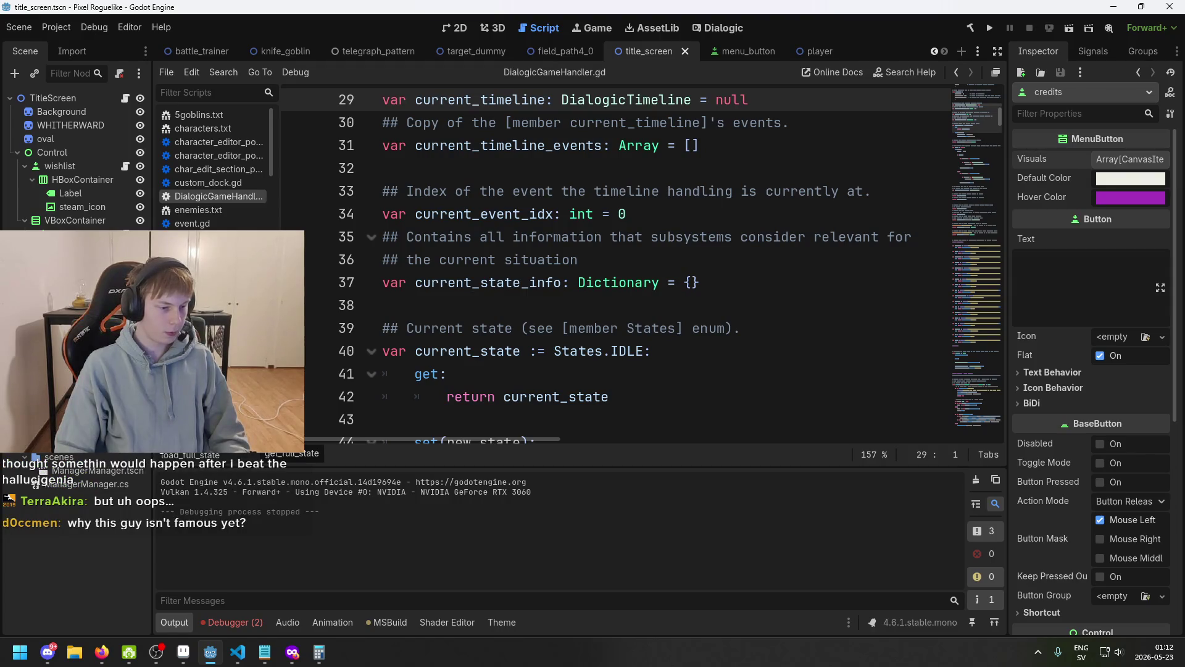
left_click(238, 651)
- Change visual.SelfModulate to visual.Modulate in MenuButton.cs's second loop and save
left_click(462, 278)
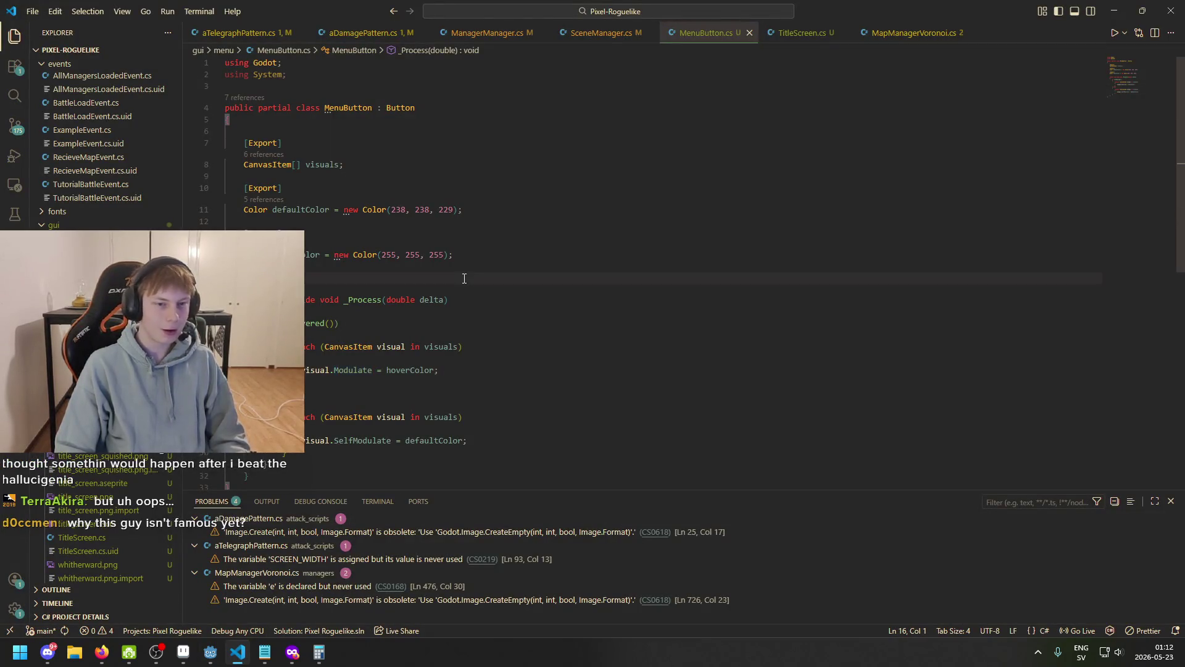
left_click(432, 414)
scroll(441, 437, "down", 2)
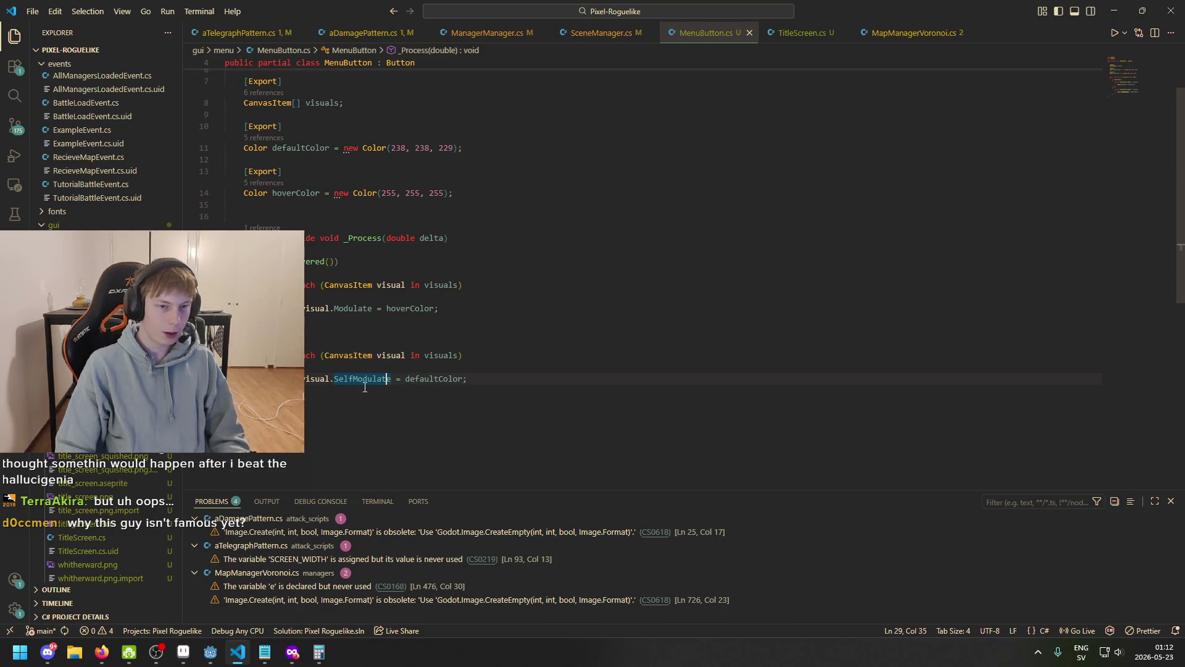
scroll(349, 310, "up", 2)
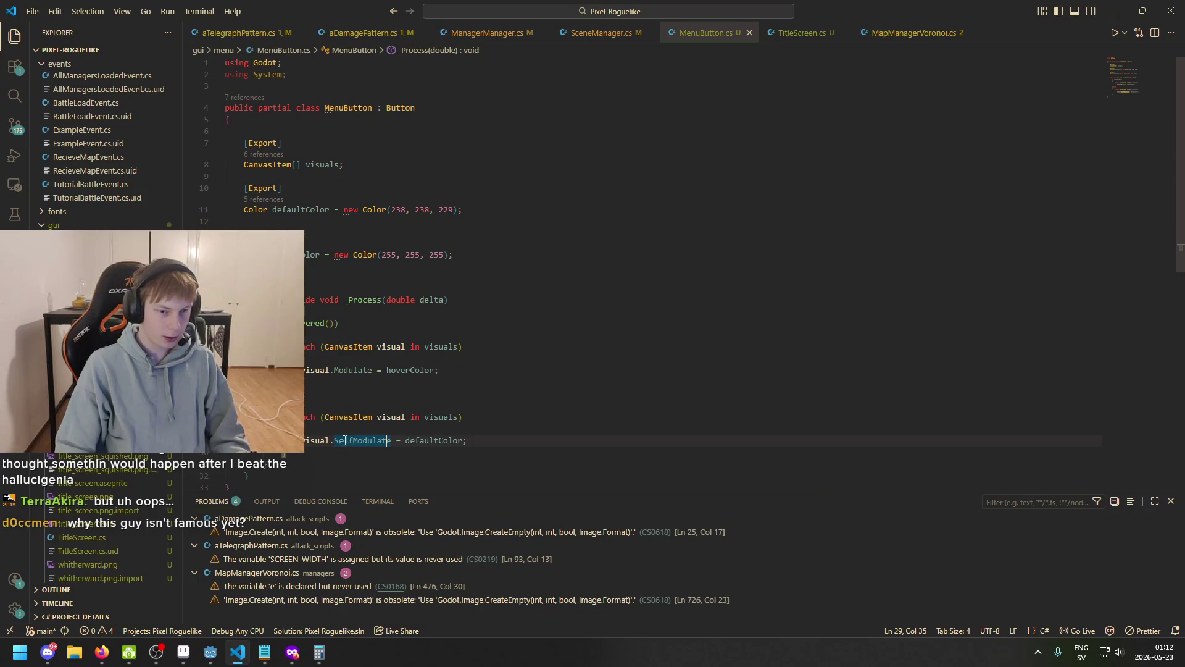
key("BackSpace")
key("BackSpace")
key("BackSpace")
scroll(352, 440, "down", 1)
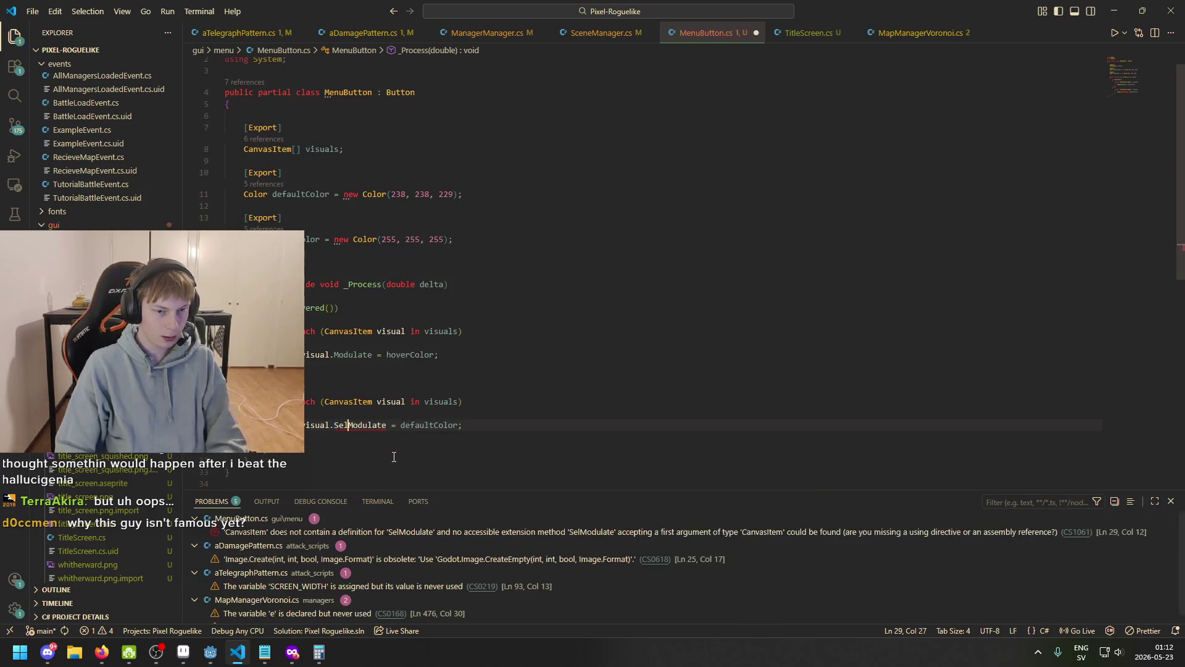
left_click(532, 414)
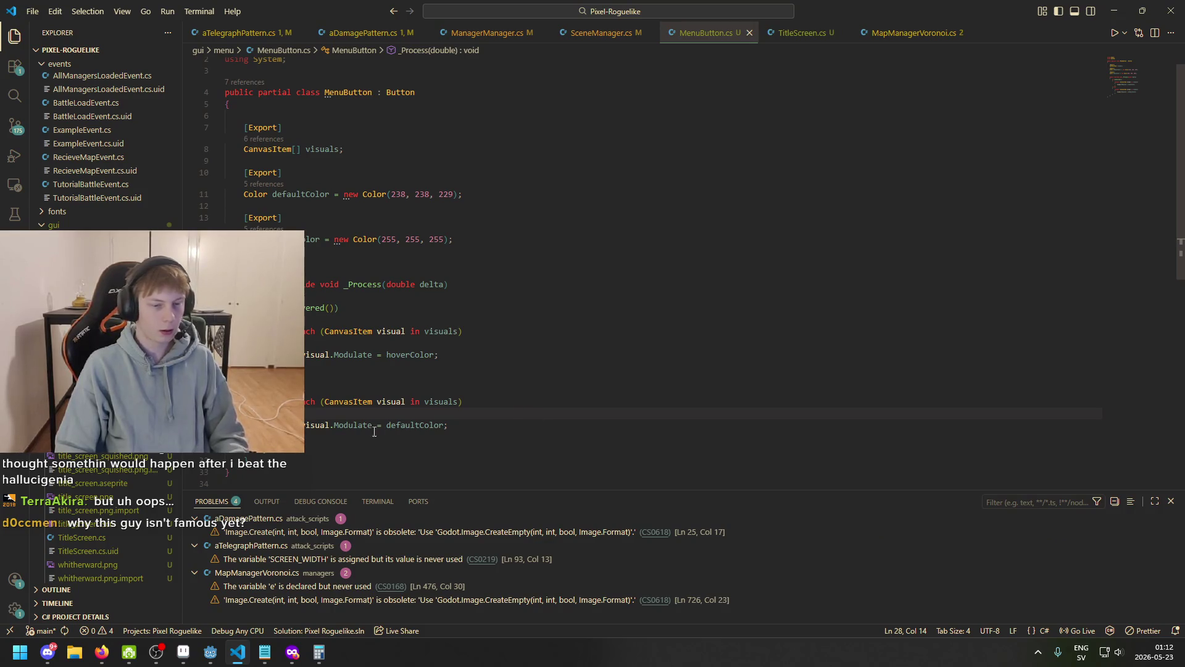
key("alt+Tab")
key("ctrl+s")
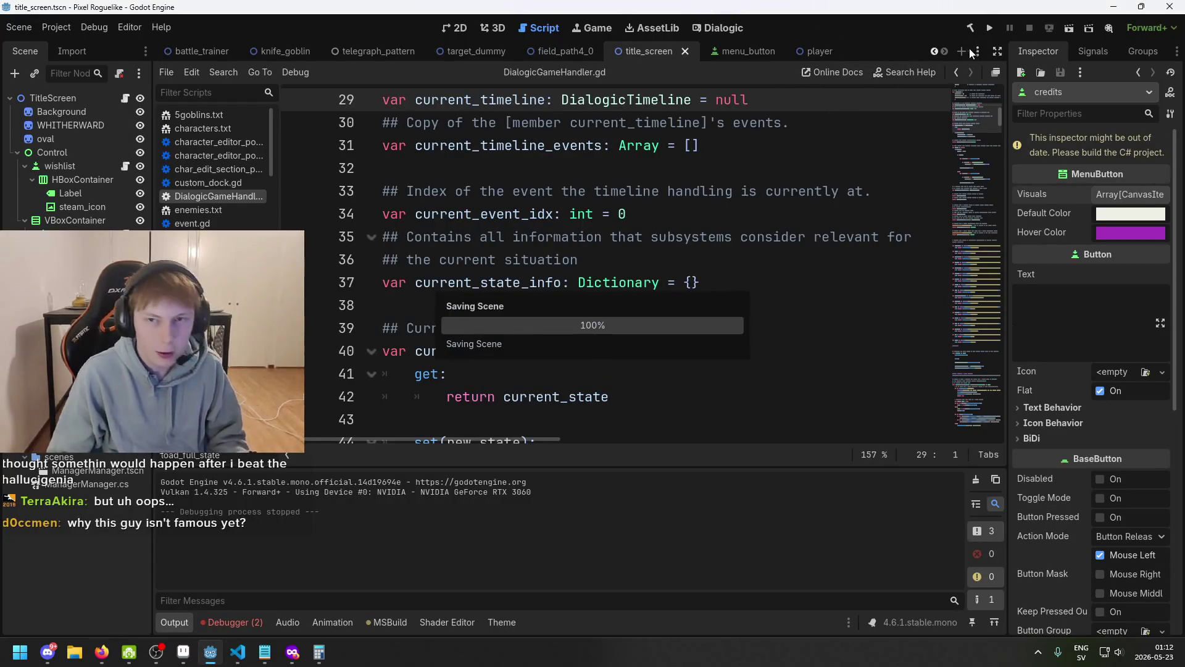
left_click(990, 27)
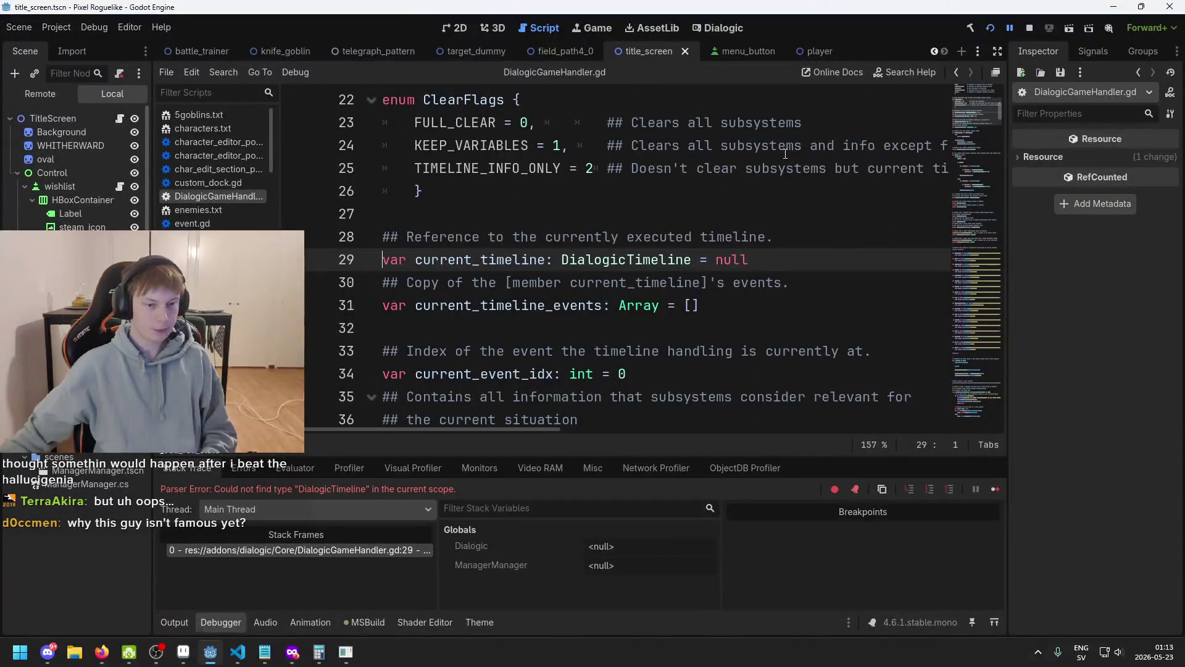
left_click(1029, 28)
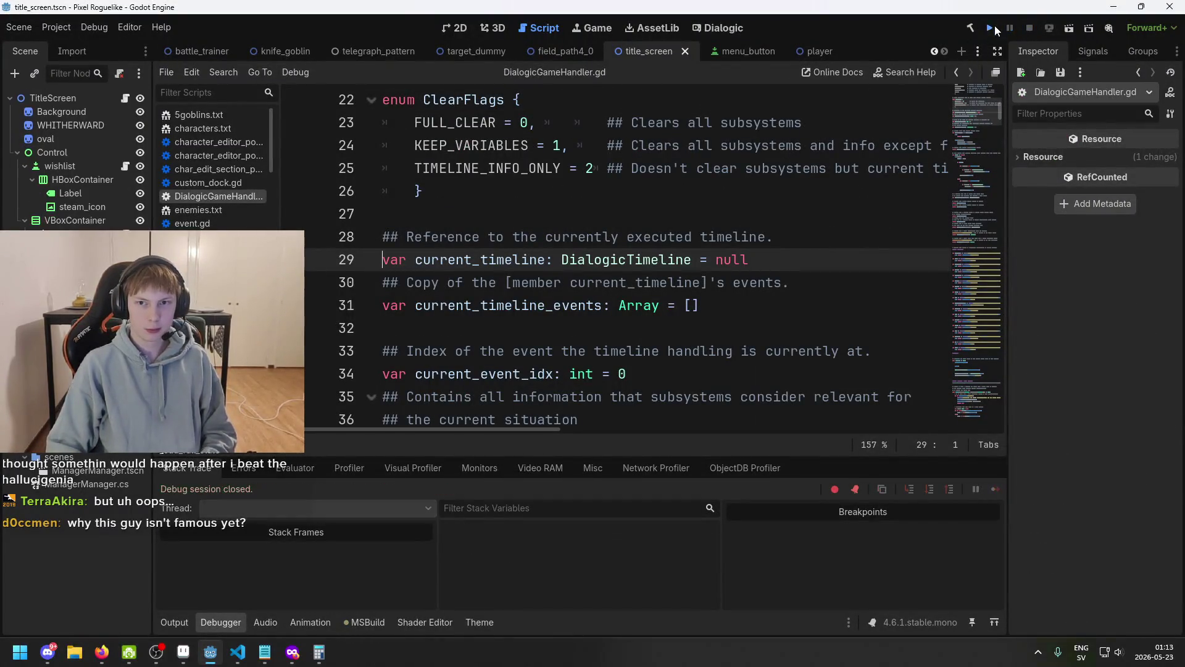
left_click(991, 27)
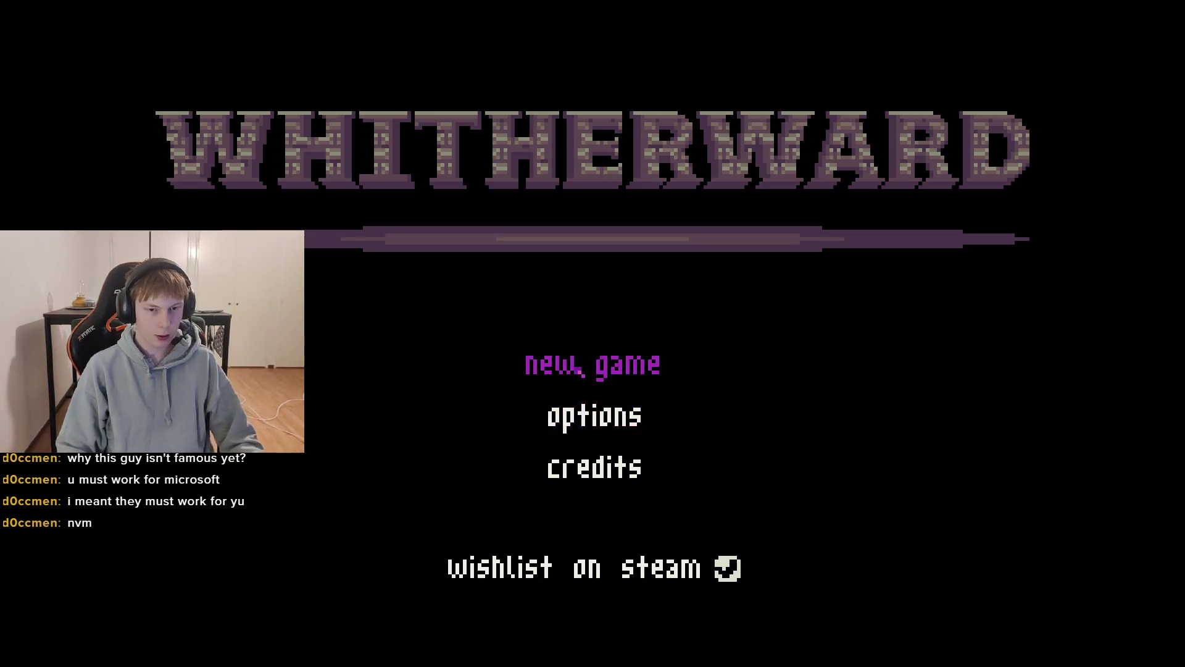
left_click(592, 413)
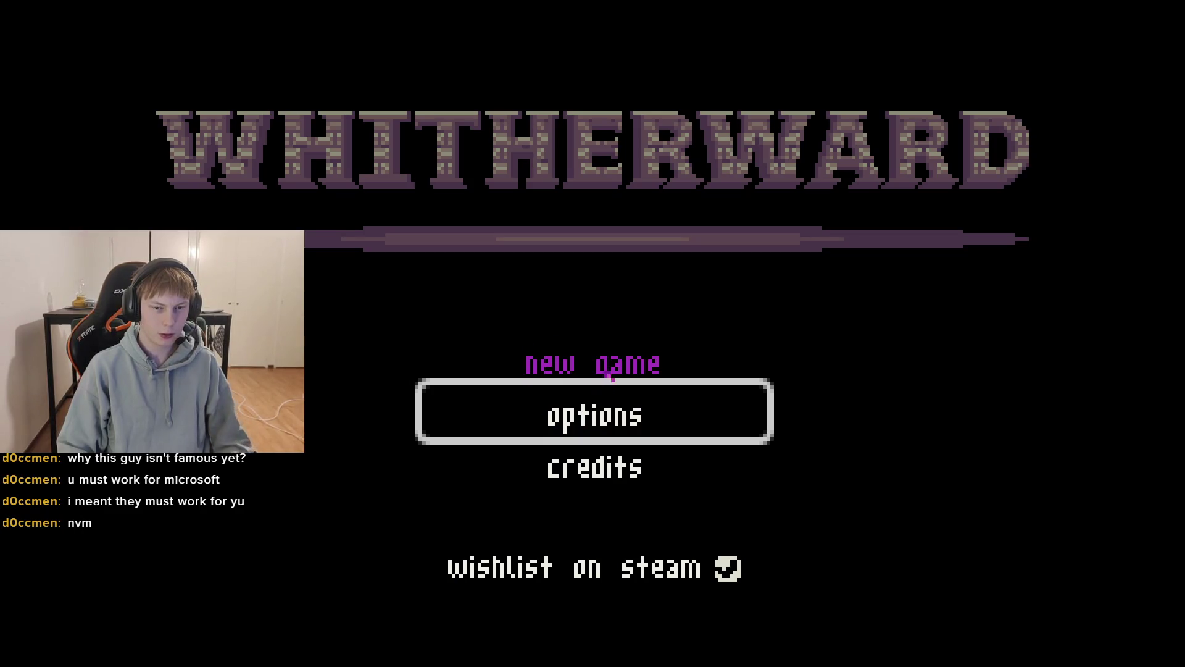
key("Down")
key("Down")
key("Up")
key("Up")
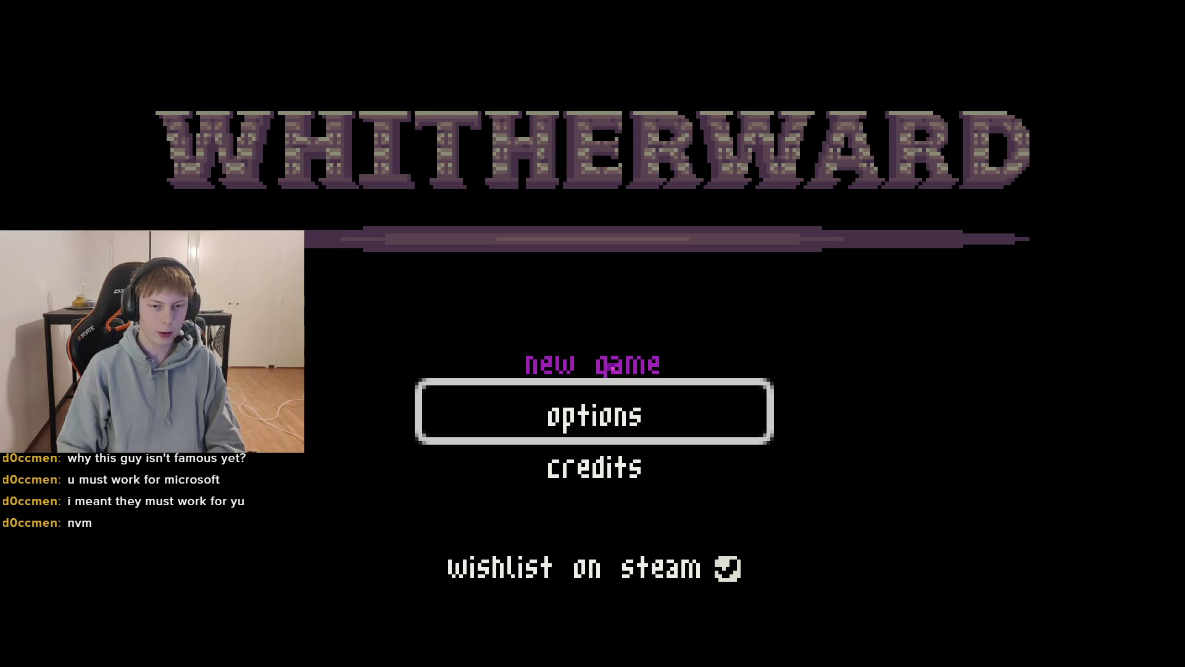
key("Up")
key("Down")
key("Down")
key("Down")
key("Up")
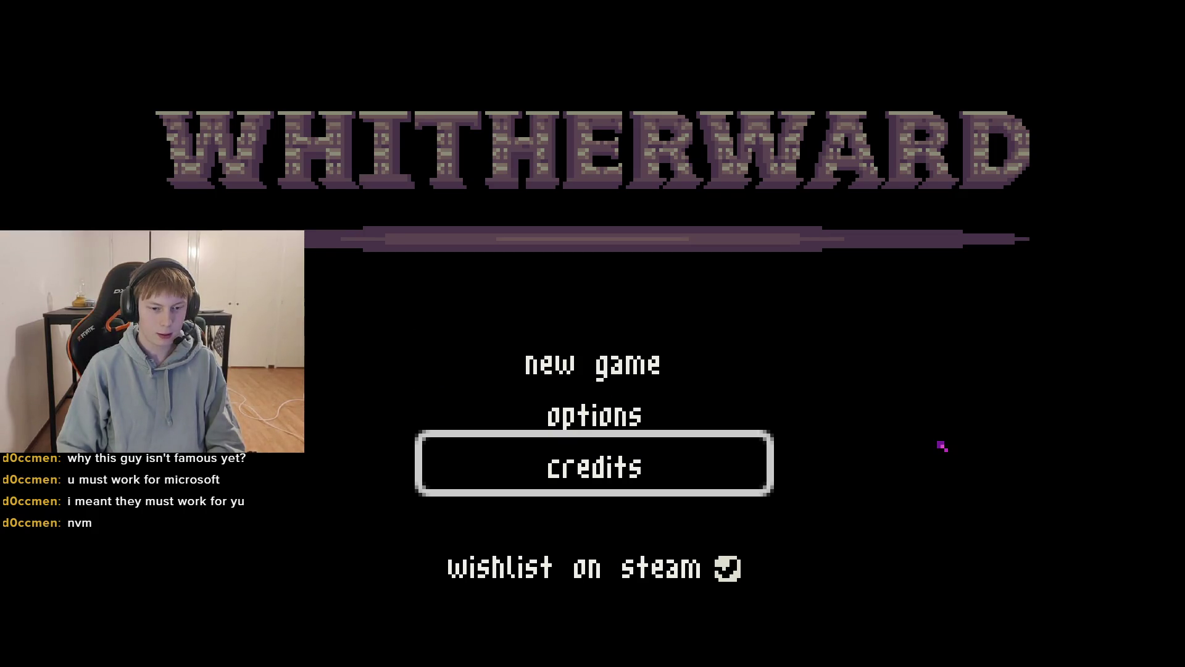
key("Up")
key("Down")
key("Down")
key("Up")
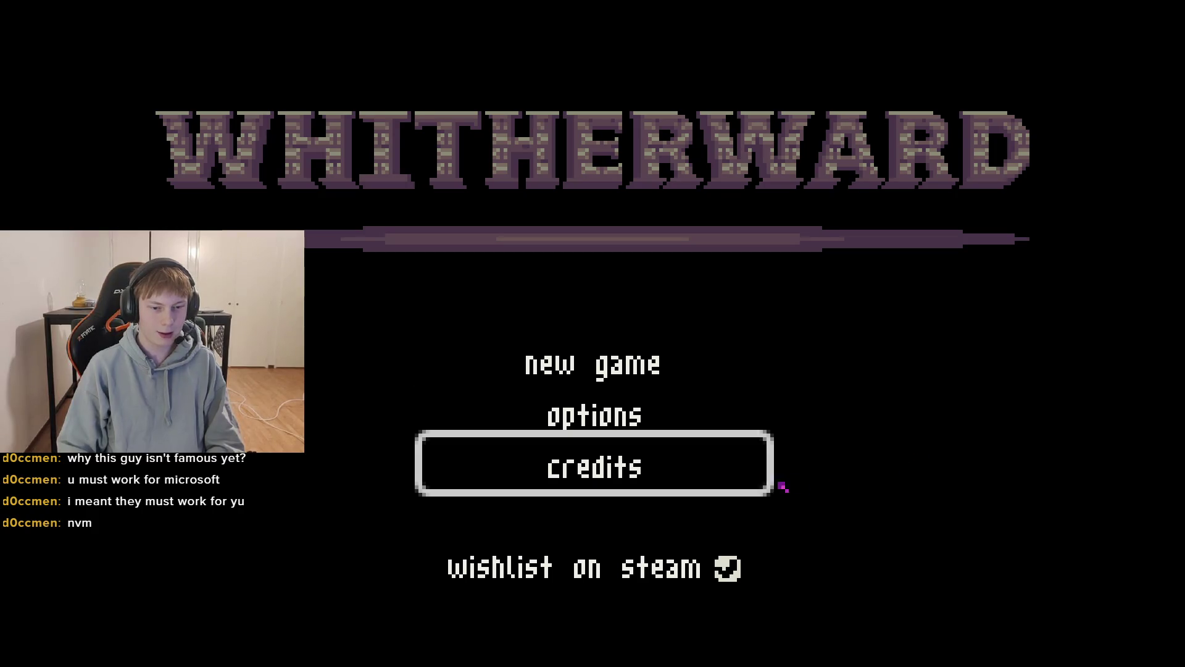
key("Up")
key("Up")
key("Down")
key("Down")
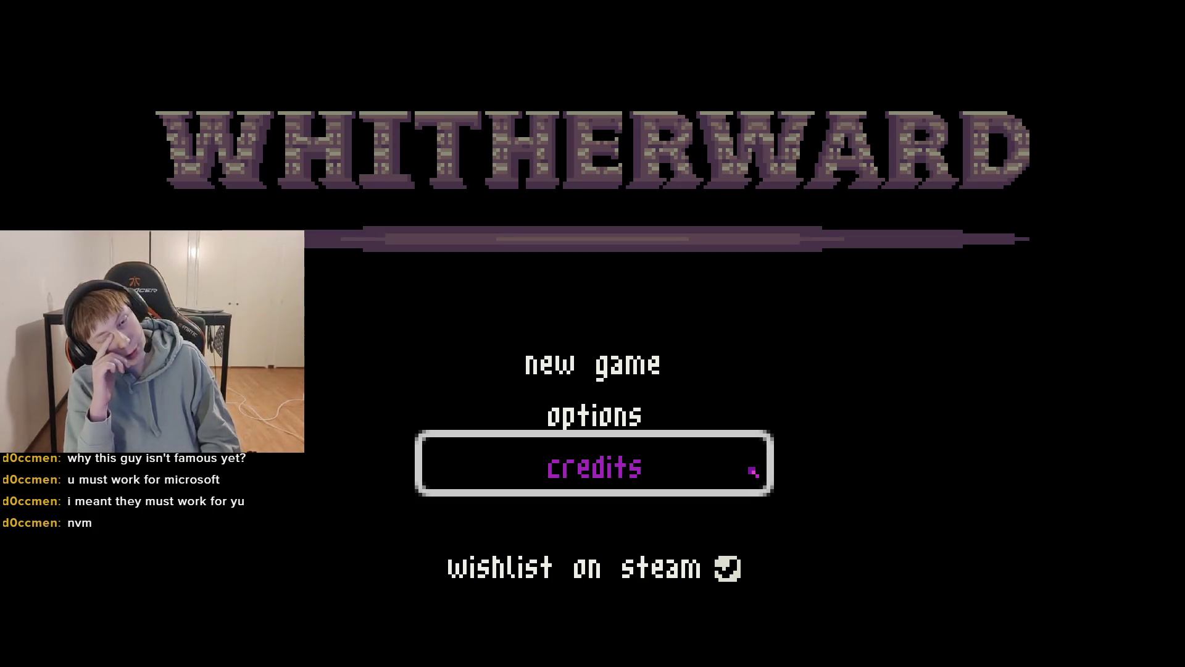
key("Up")
key("Down")
key("Down")
key("Up")
key("Up")
key("Up")
key("Down")
key("Up")
key("Down")
key("Up")
key("Down")
key("Down")
key("Up")
key("Up")
key("Down")
key("Up")
key("Down")
key("Up")
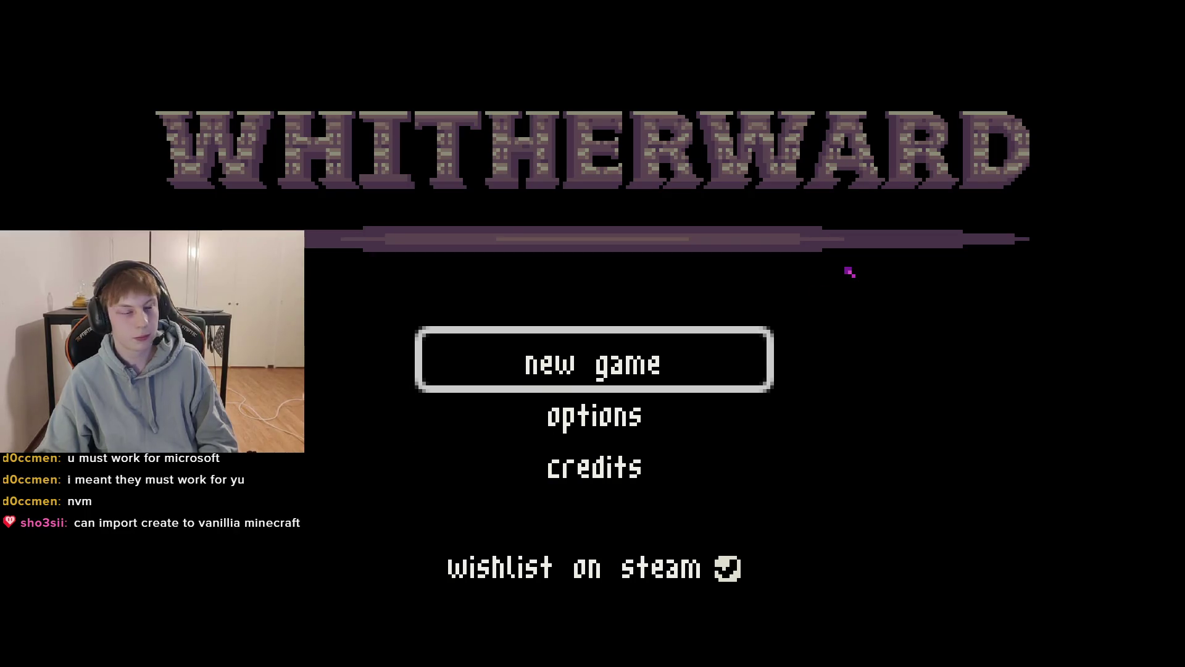
key("Down")
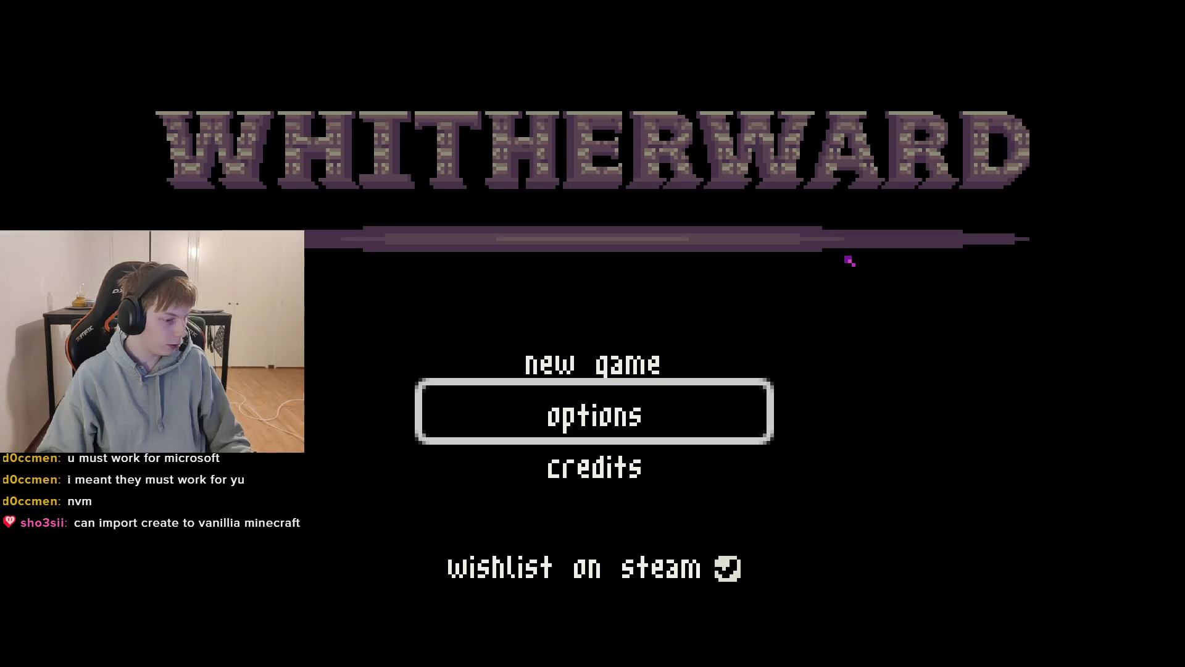
key("alt+F4")
key("ctrl+s")
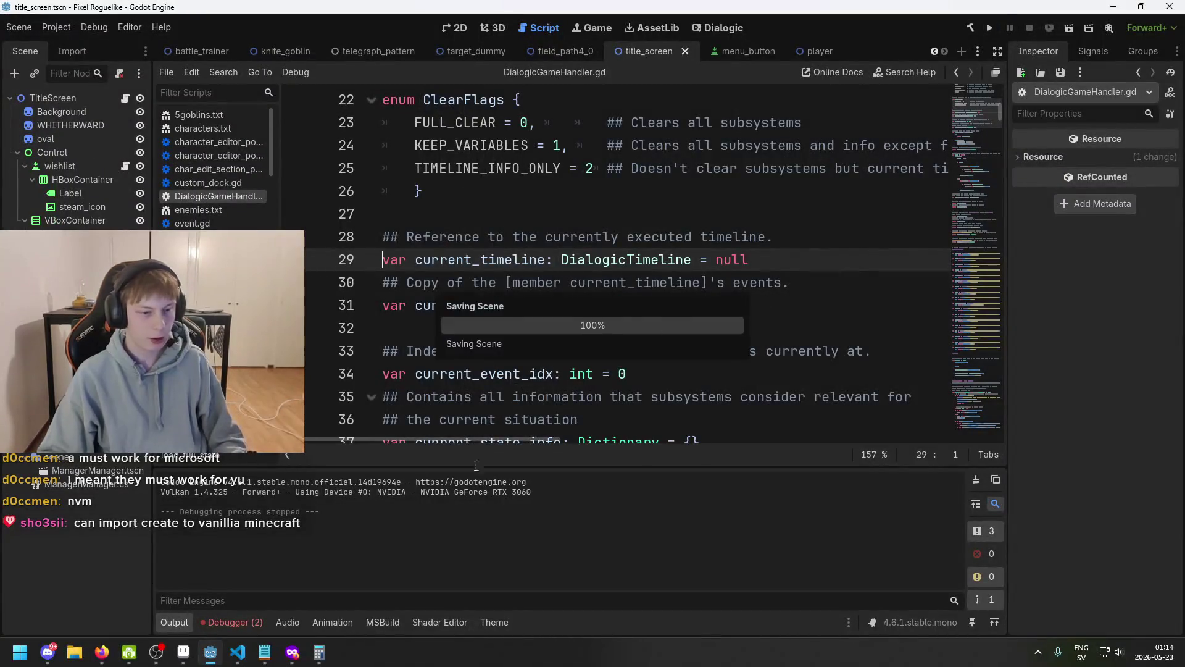
- Bring Aseprite with cursor.png to the front
key("alt+Tab")
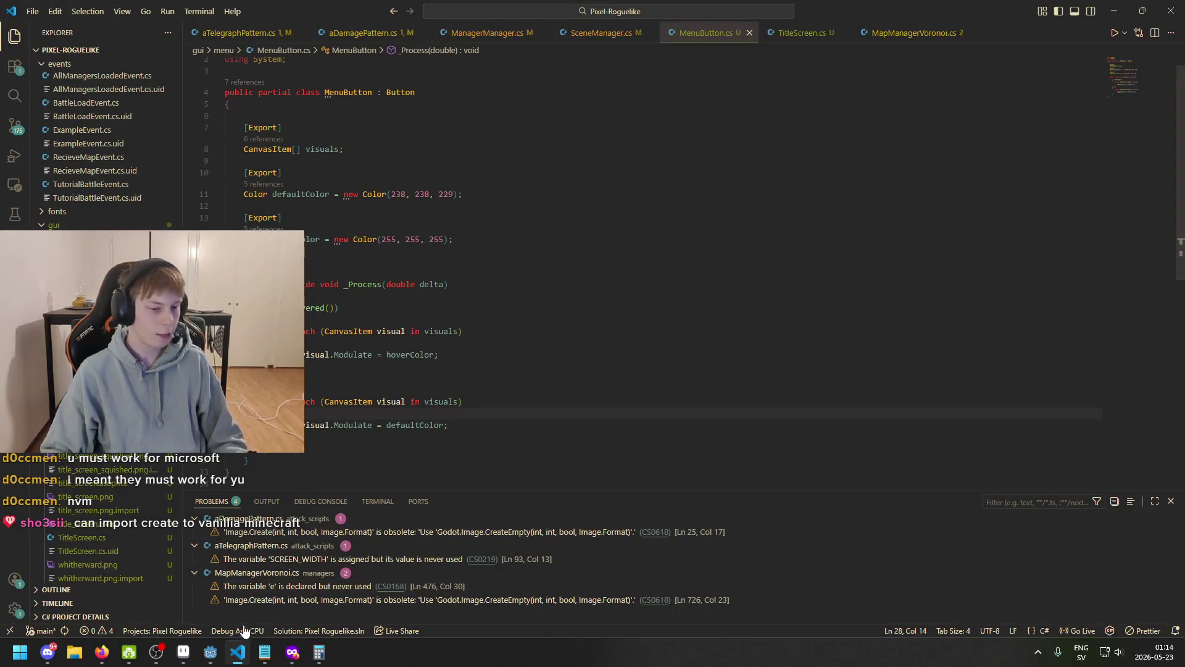
left_click(210, 652)
left_click(183, 652)
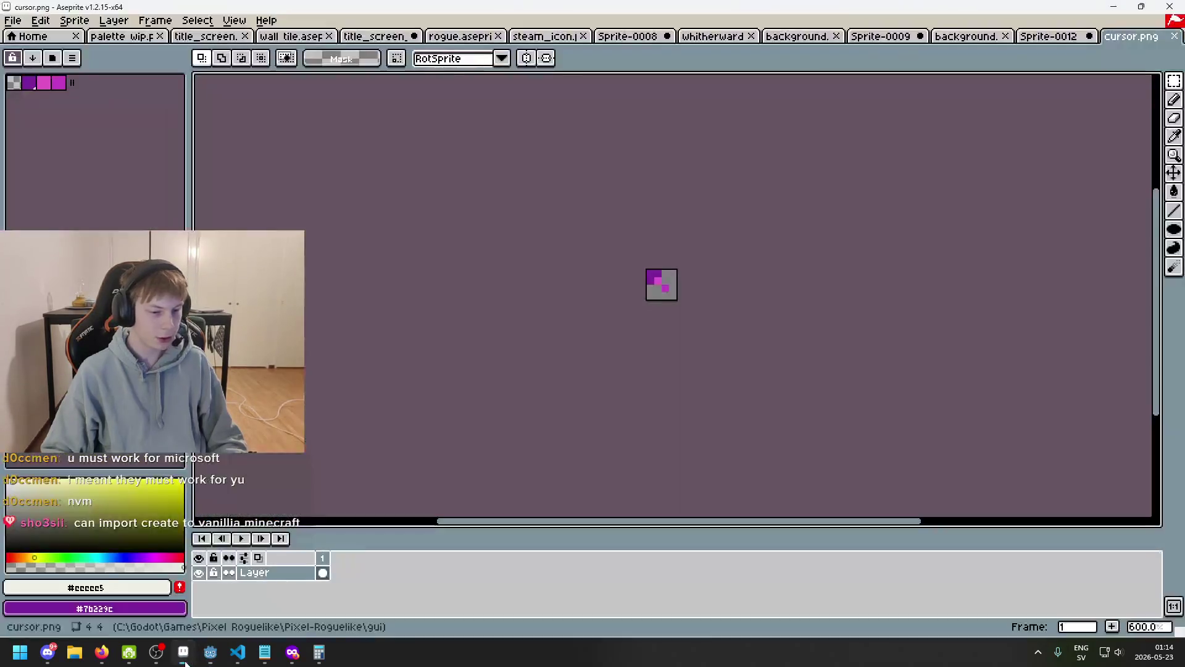
scroll(647, 241, "up", 3)
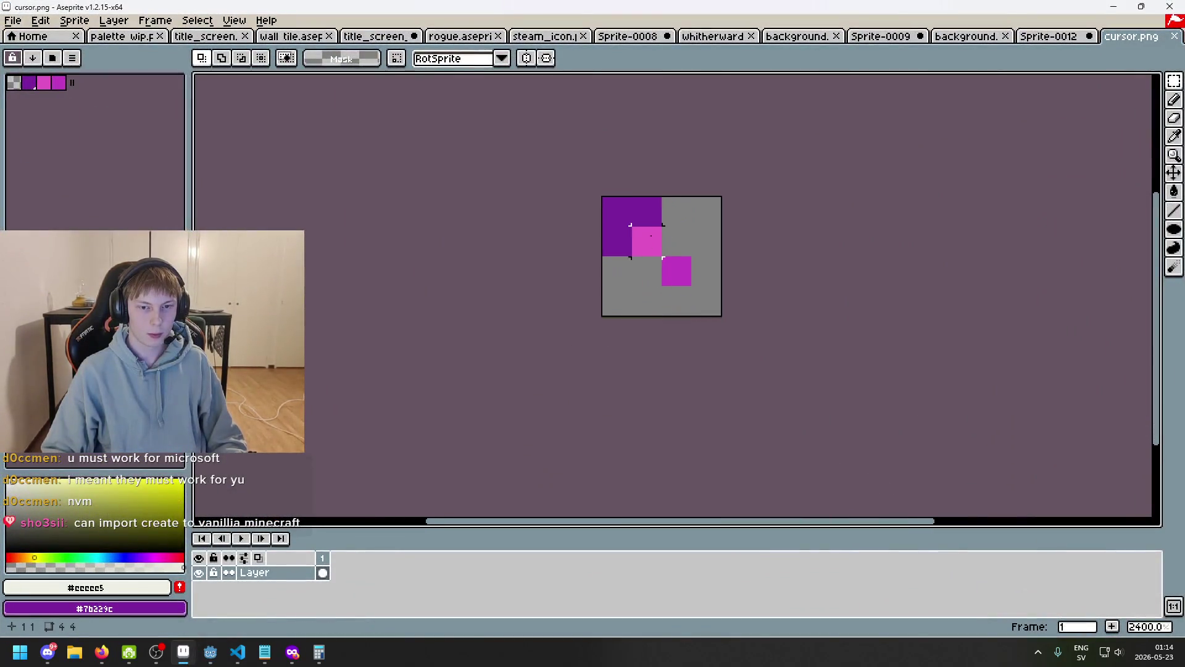
scroll(617, 271, "down", 3)
scroll(617, 271, "up", 1)
- Resize the canvas from 4x4 to 6x6, adding one pixel on each side
left_click(74, 21)
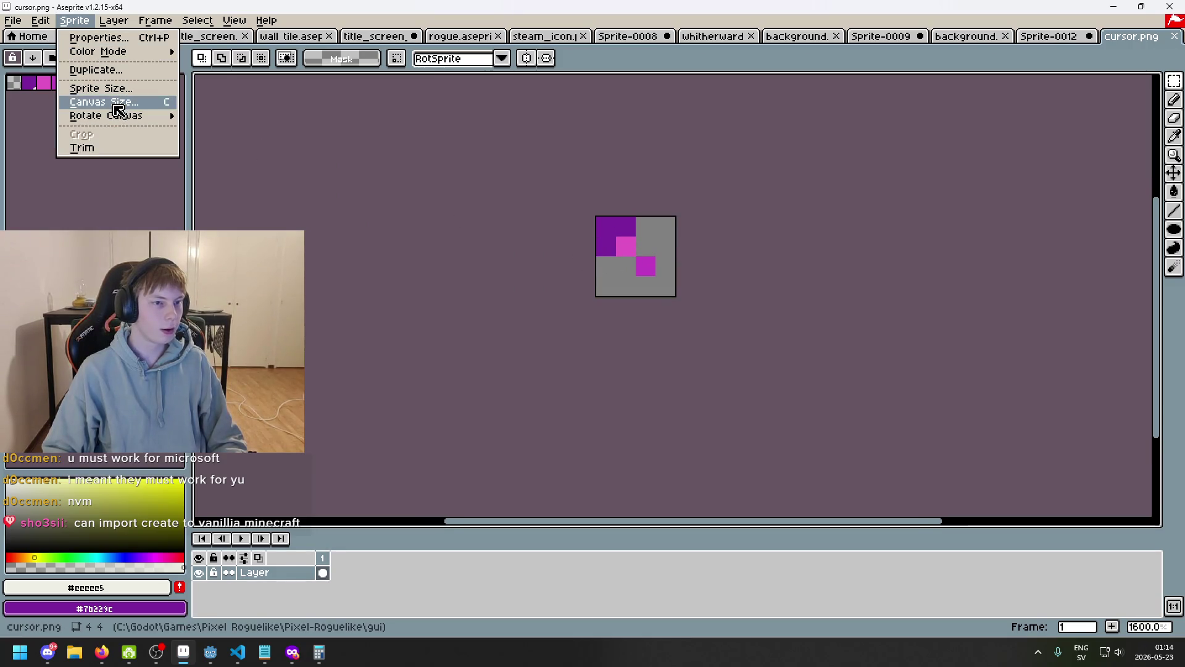
left_click(118, 103)
left_click_drag(632, 213, 632, 189)
left_click_drag(595, 249, 578, 252)
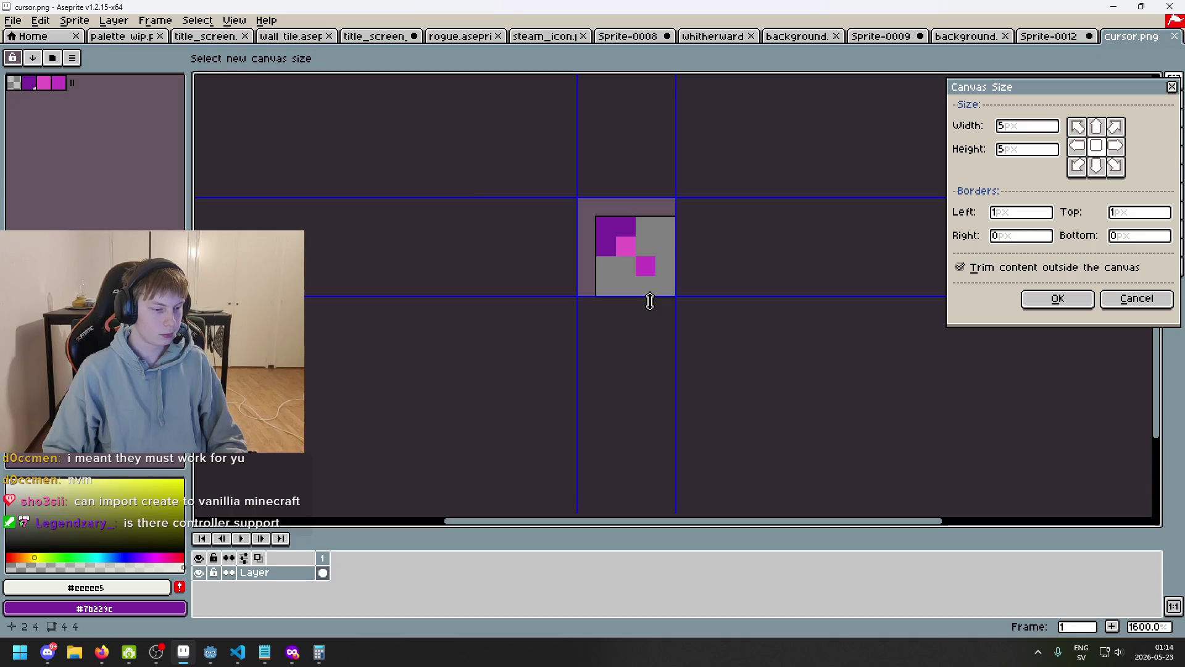
left_click_drag(650, 301, 646, 321)
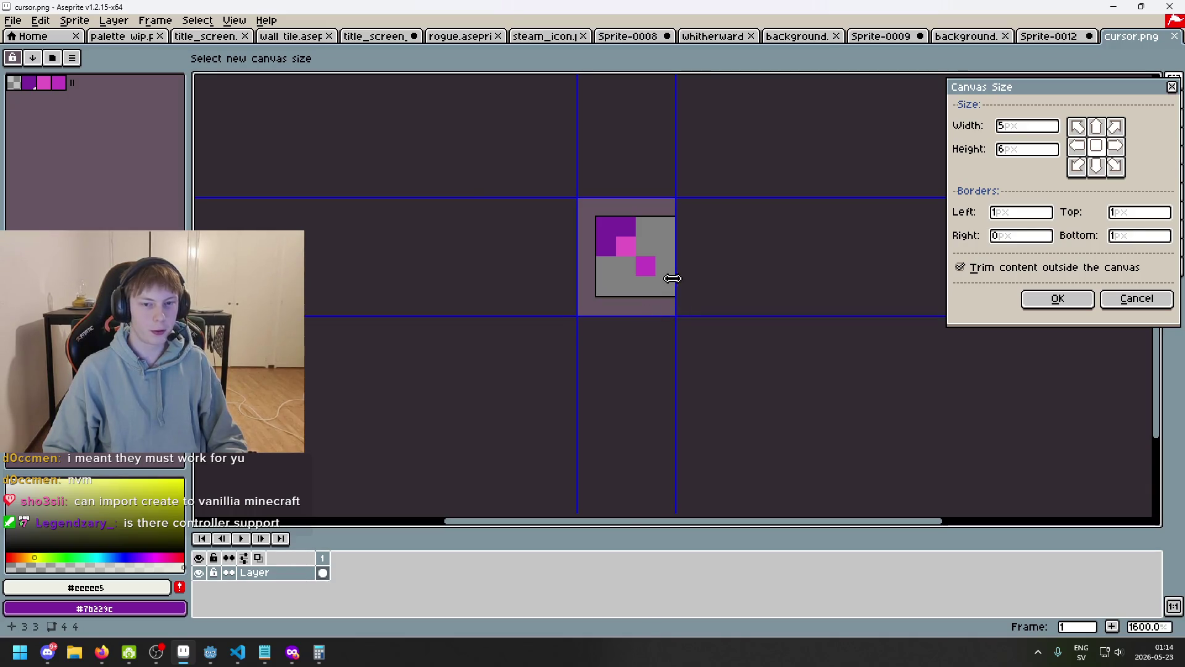
left_click_drag(672, 278, 696, 279)
left_click(1057, 298)
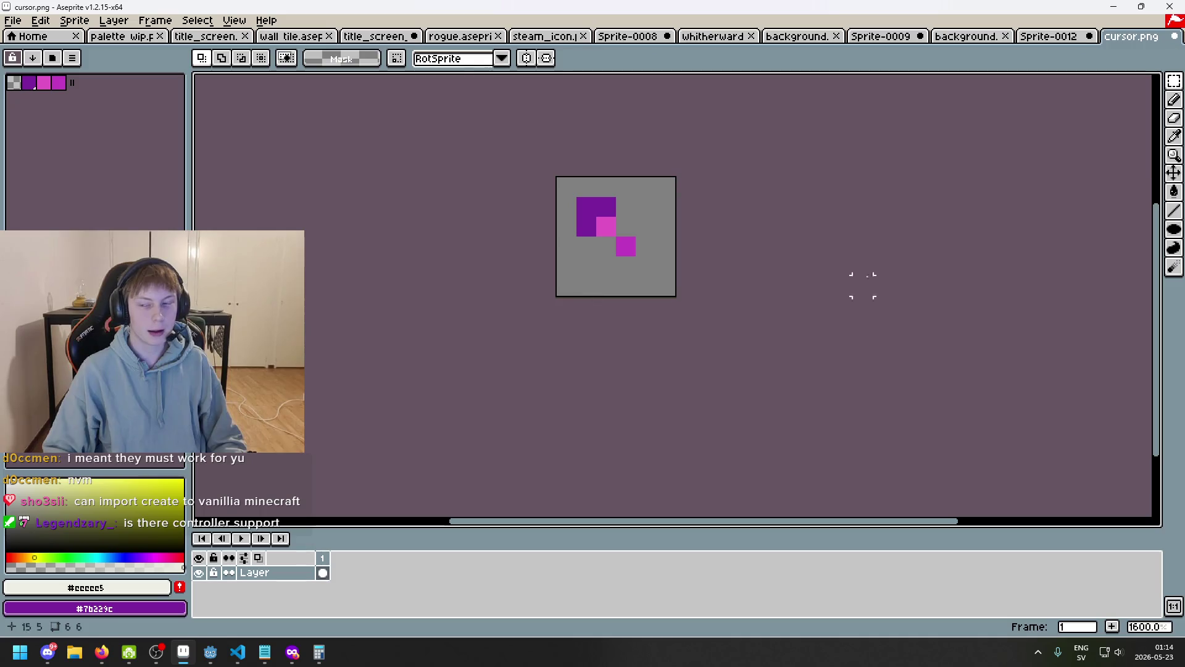
- Pick black and pencil an outline along the arrow's top and left edges
scroll(569, 235, "up", 1)
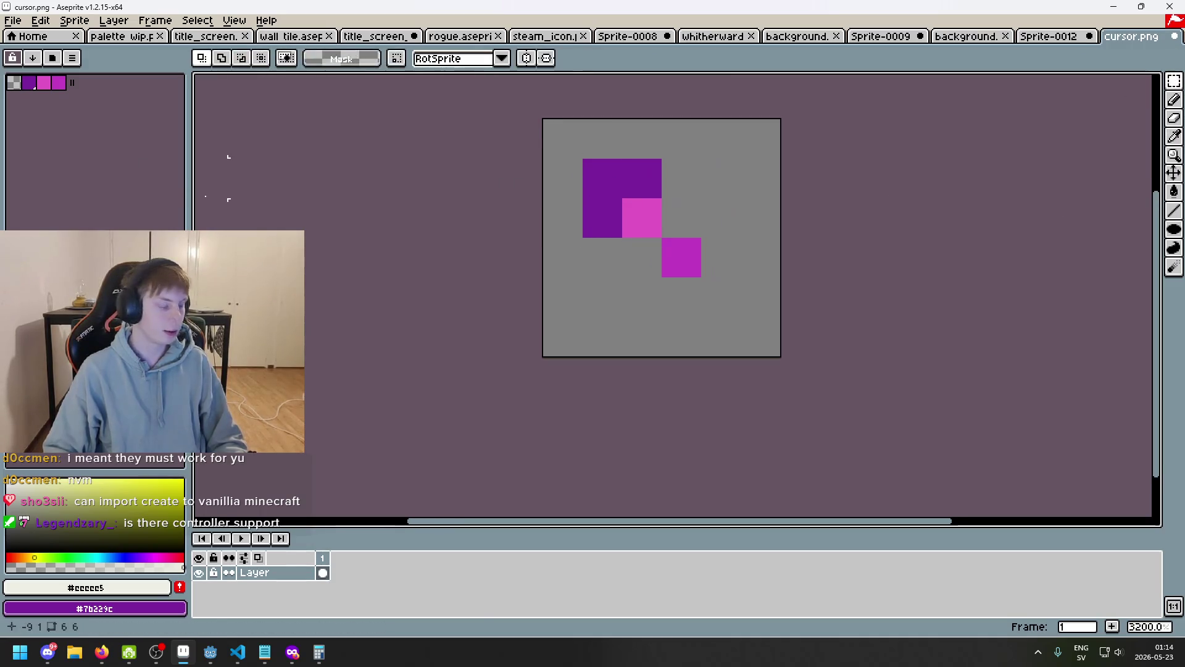
left_click(74, 562)
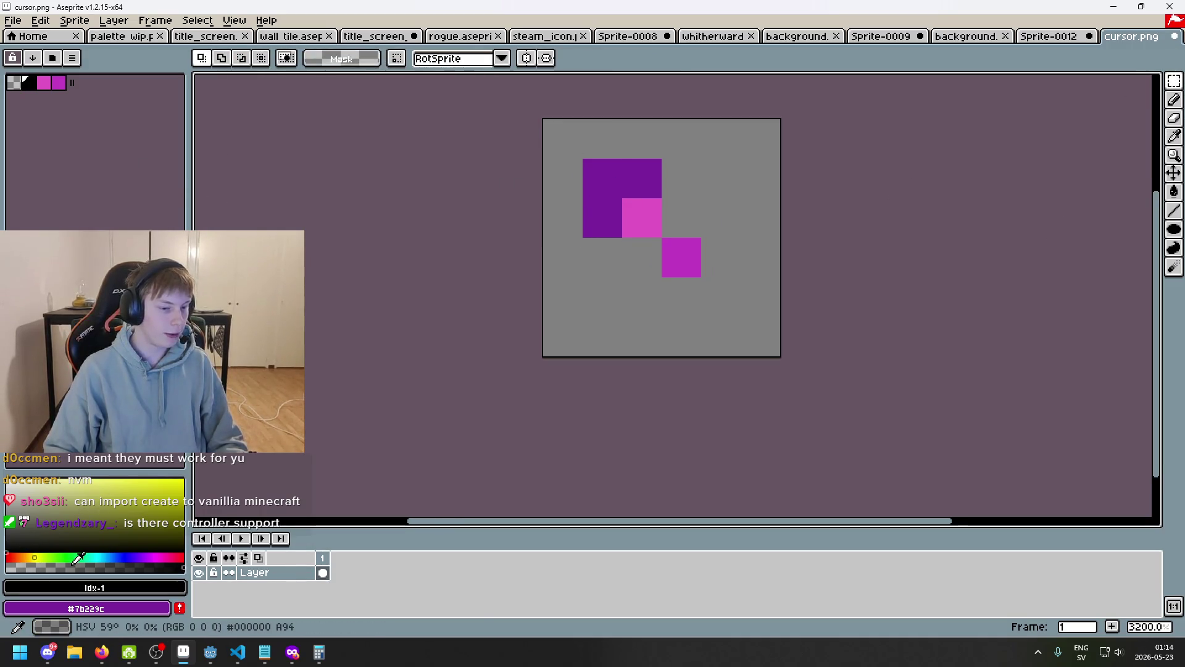
left_click(155, 586)
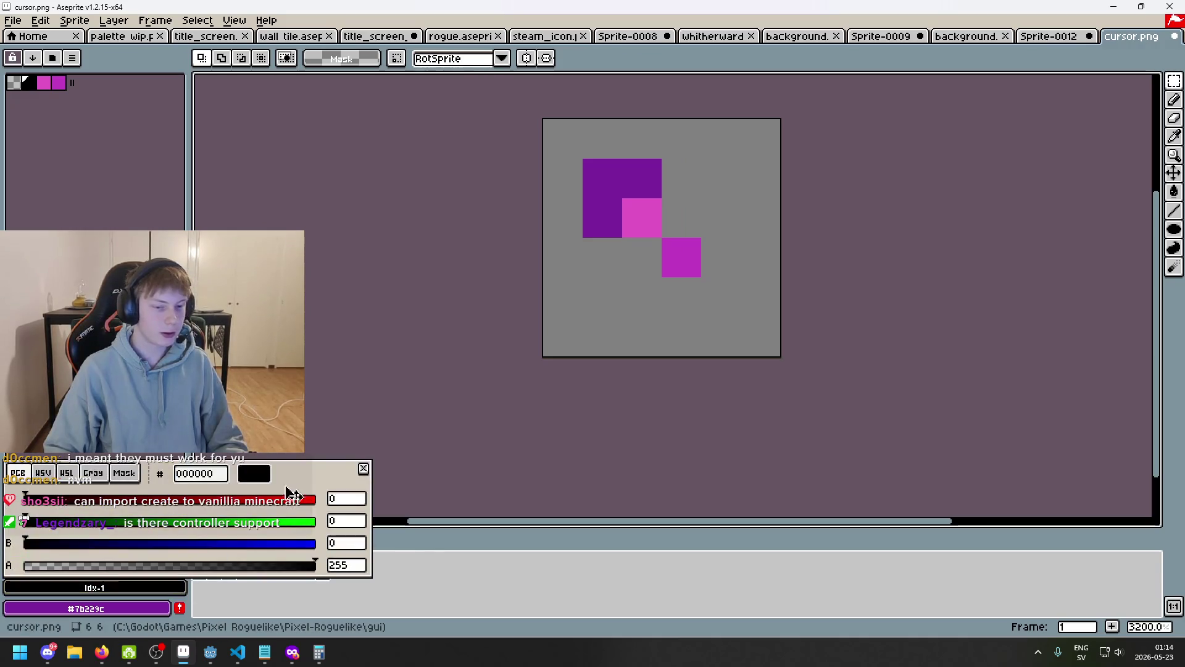
left_click(365, 470)
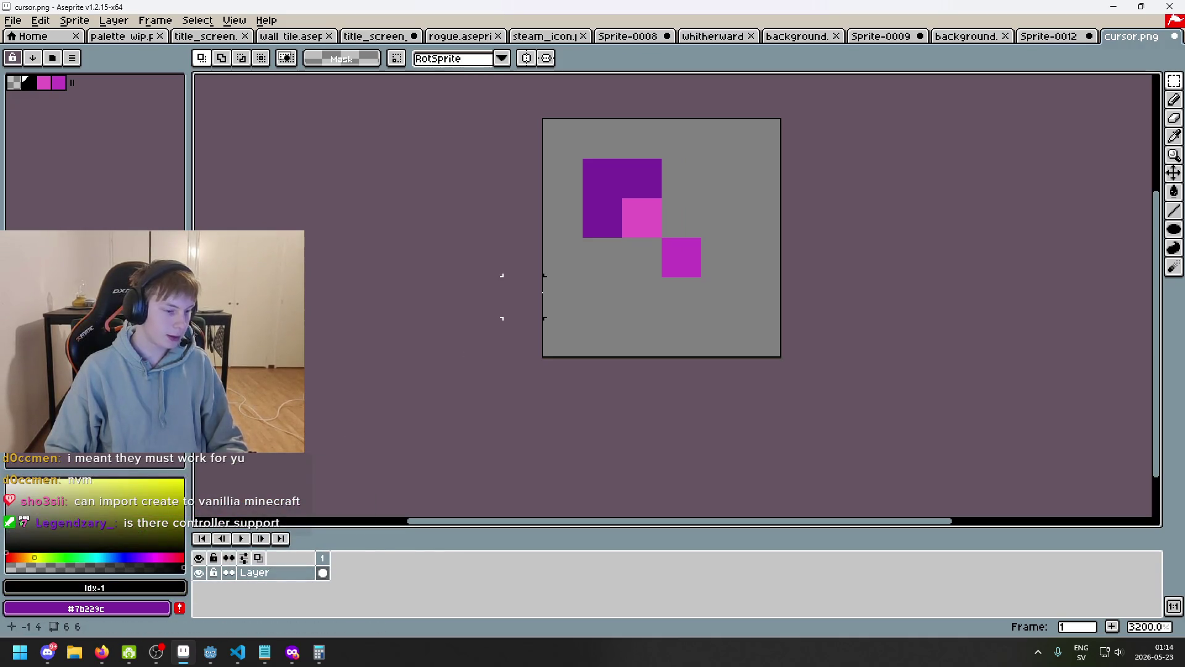
key("b")
mouse_move(642, 138)
left_mouse_down()
mouse_move(564, 132)
mouse_move(550, 257)
left_mouse_up()
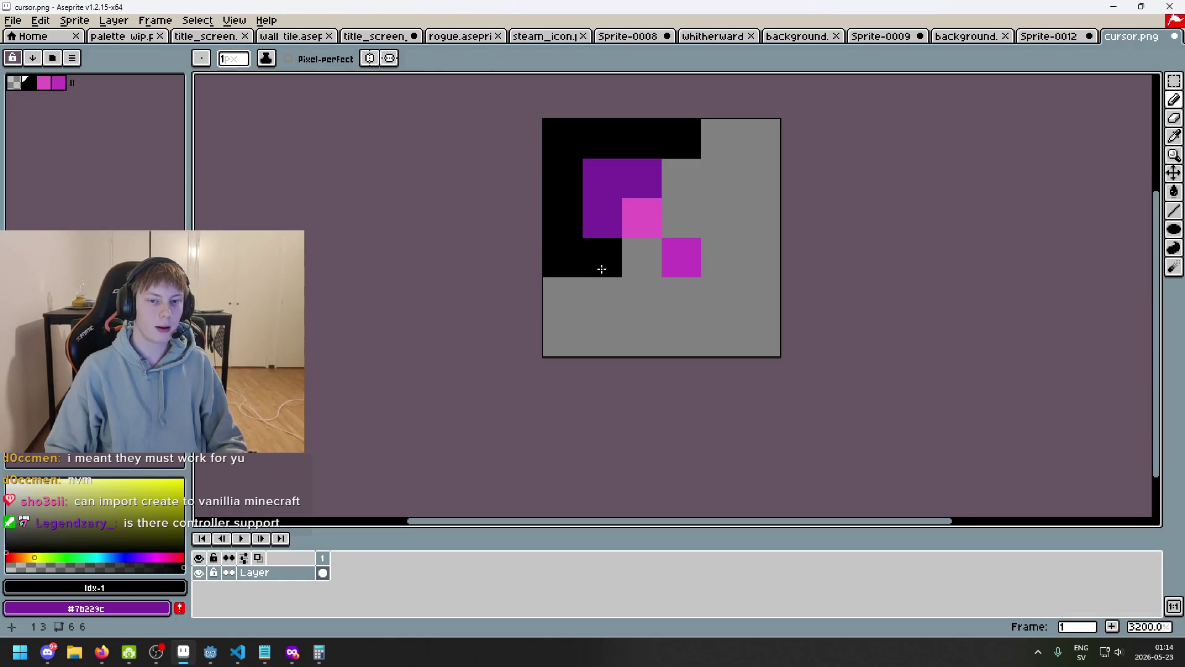
scroll(624, 258, "down", 3)
scroll(624, 271, "up", 3)
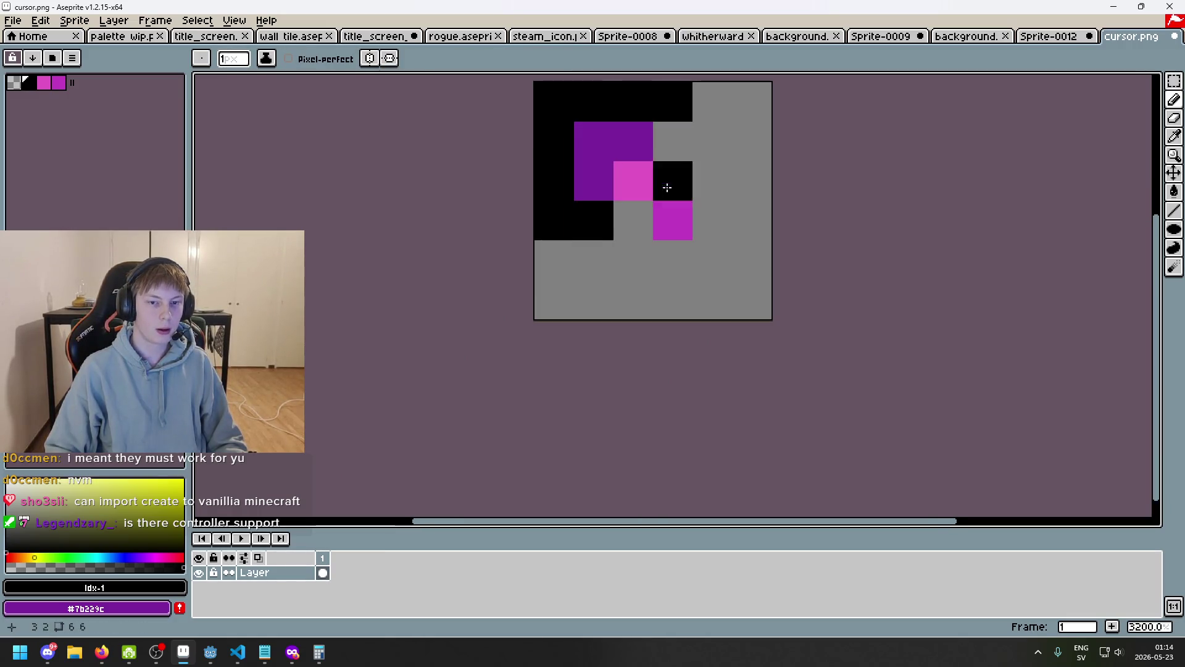
left_click(678, 152)
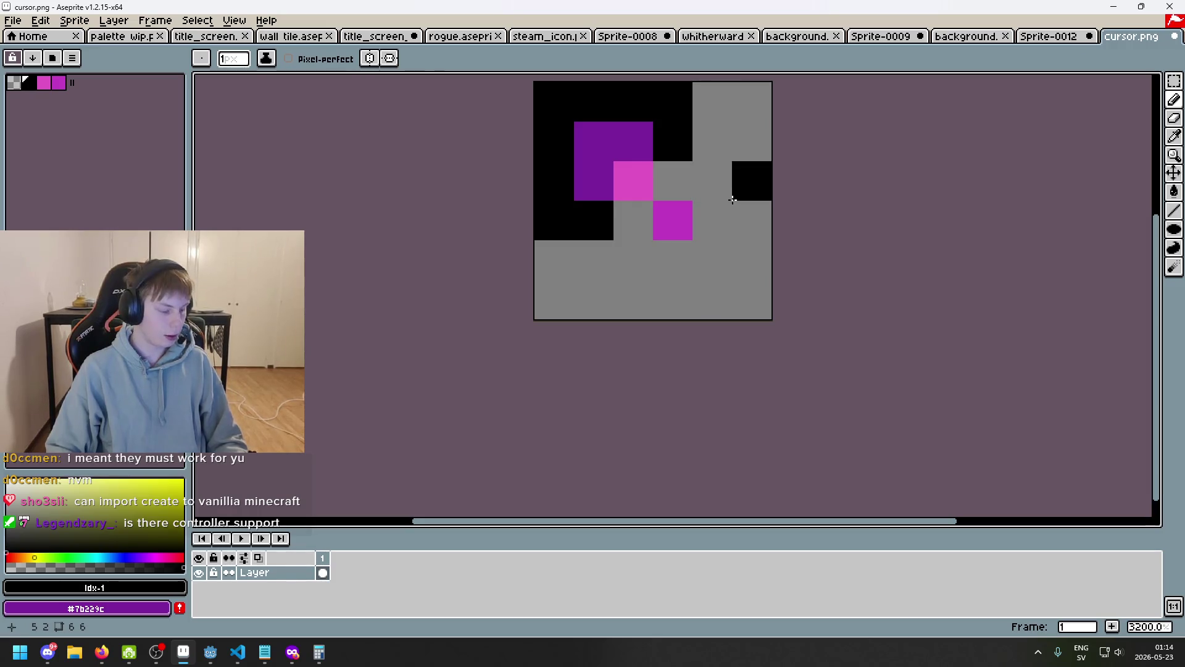
- Redraw the black outline around the cursor, adding pixels beside the magenta cells
key("ctrl+z")
key("ctrl+z")
key("ctrl+z")
mouse_move(665, 199)
left_mouse_down()
mouse_move(622, 166)
mouse_move(542, 159)
mouse_move(529, 207)
mouse_move(576, 280)
left_mouse_up()
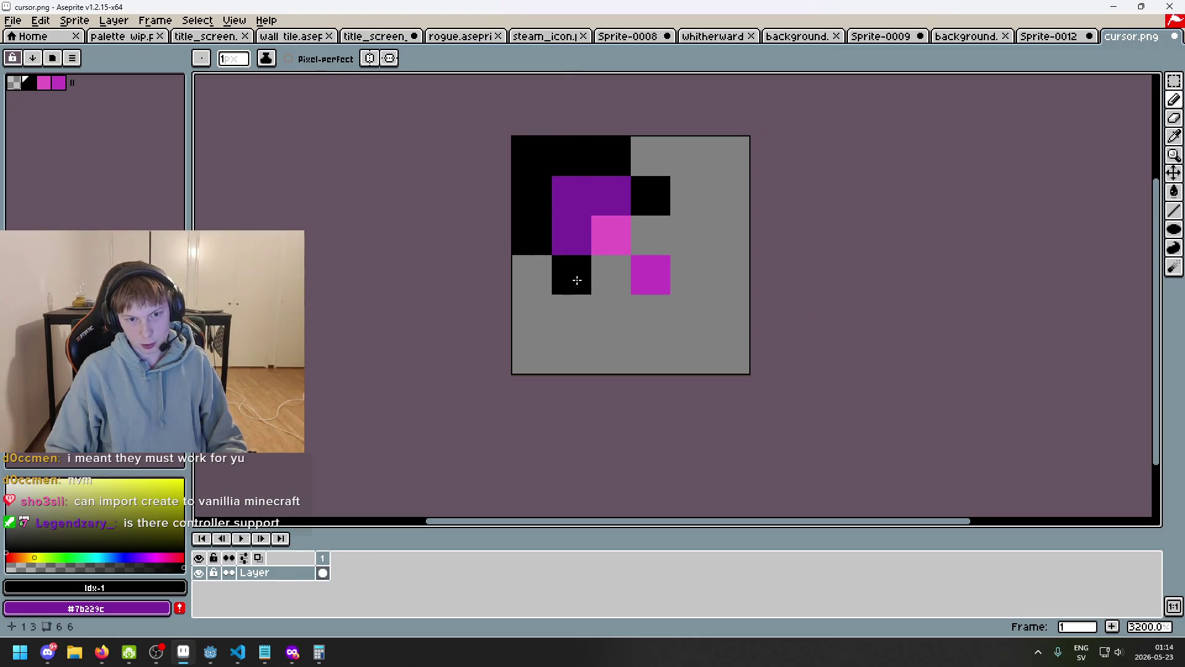
left_click(611, 275)
left_click_drag(650, 235, 674, 255)
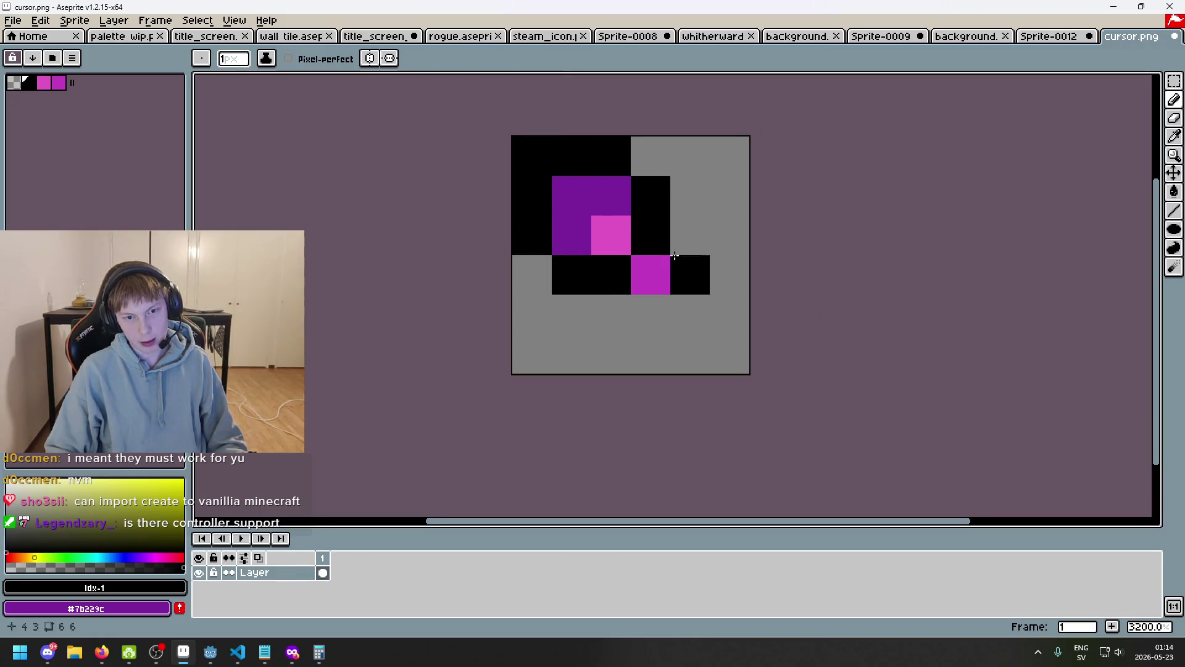
left_click(650, 314)
left_click(690, 314)
scroll(691, 312, "down", 6)
scroll(707, 311, "up", 8)
left_click(646, 197)
- Erase the stray black pixel right of the pink cell, restore the outline, and save cursor.png
key("ctrl+z")
key("ctrl+z")
key("ctrl+z")
scroll(664, 261, "down", 10)
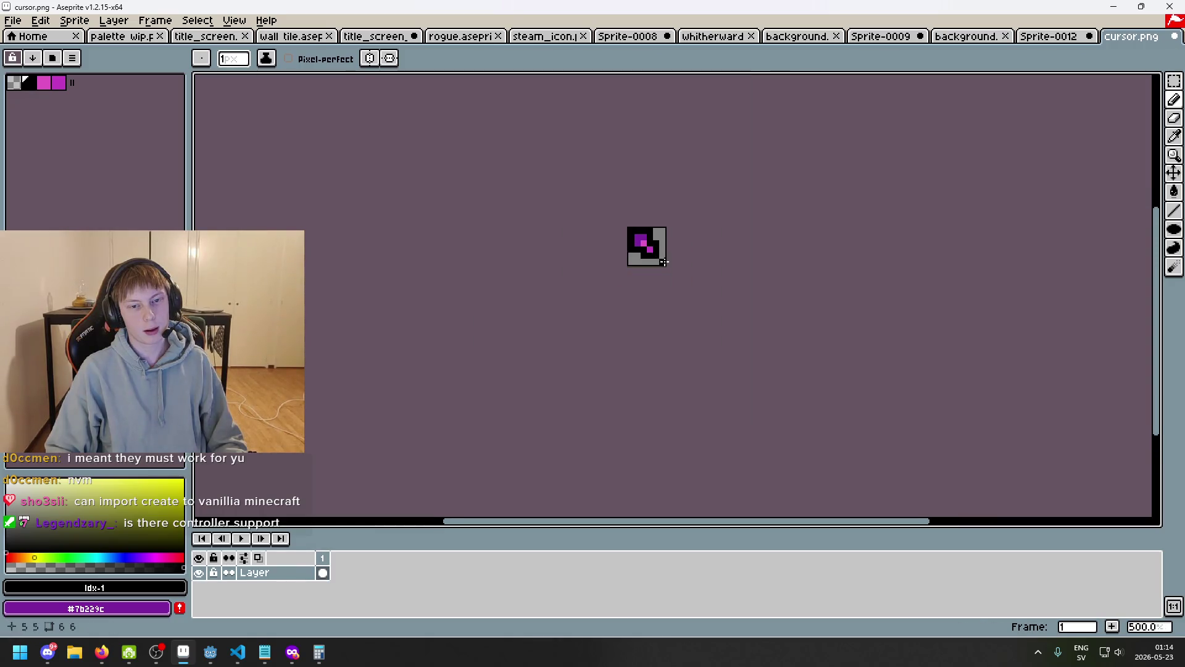
scroll(630, 271, "up", 7)
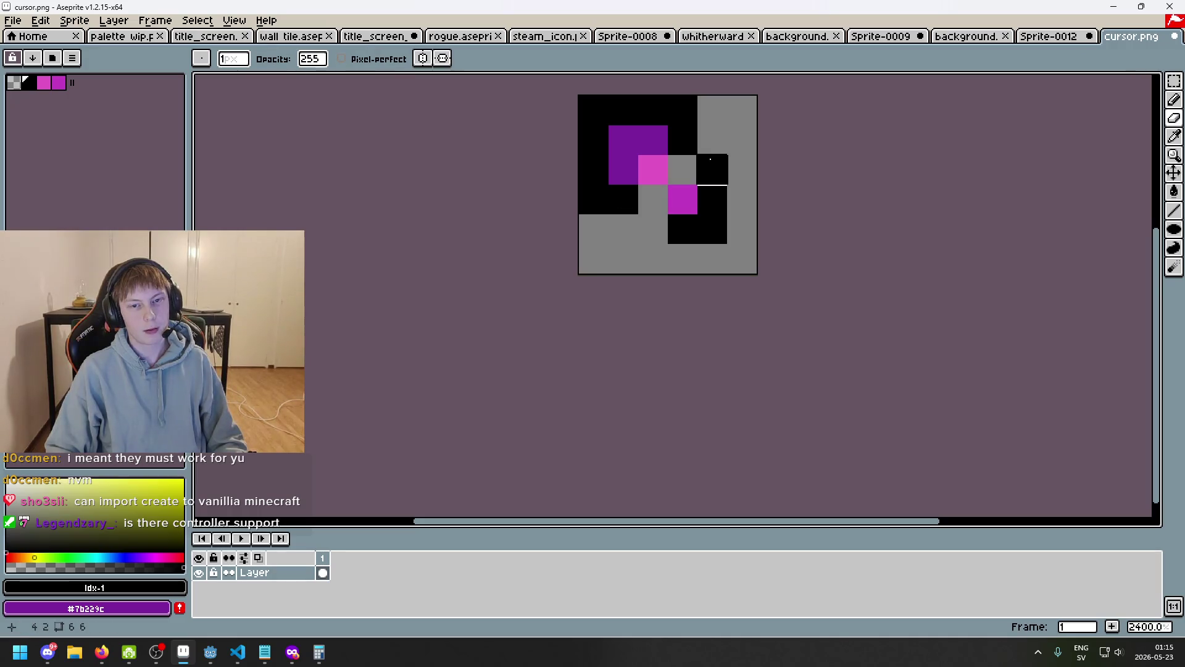
right_click(696, 162)
scroll(689, 235, "down", 8)
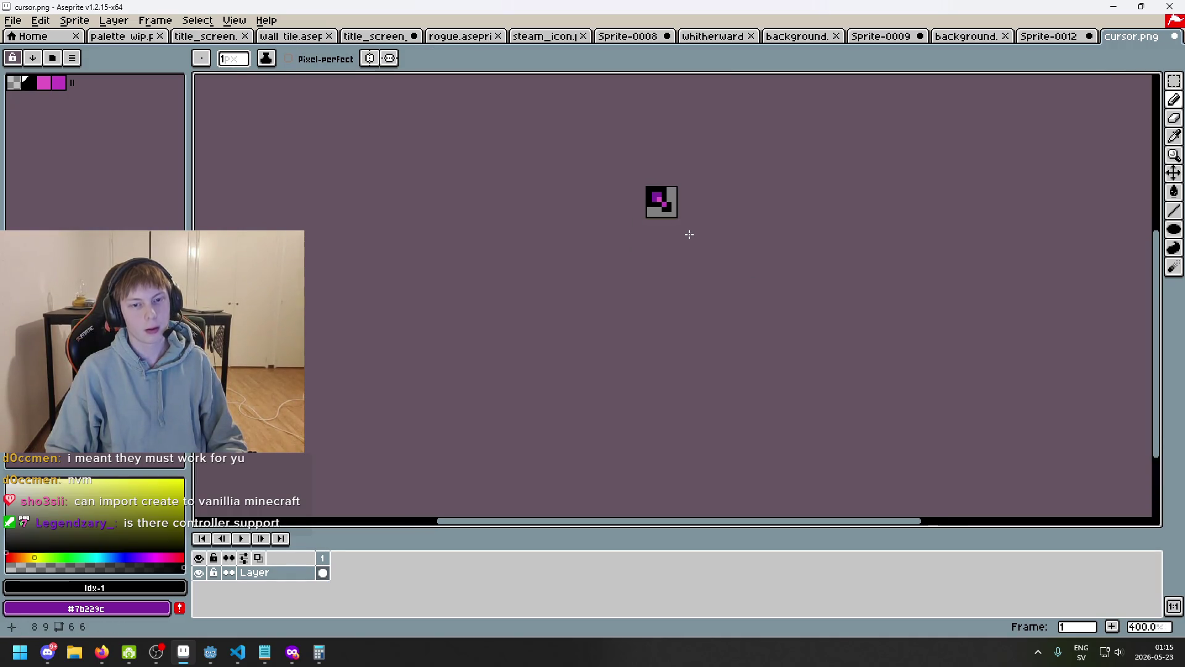
scroll(704, 235, "up", 8)
scroll(699, 282, "down", 7)
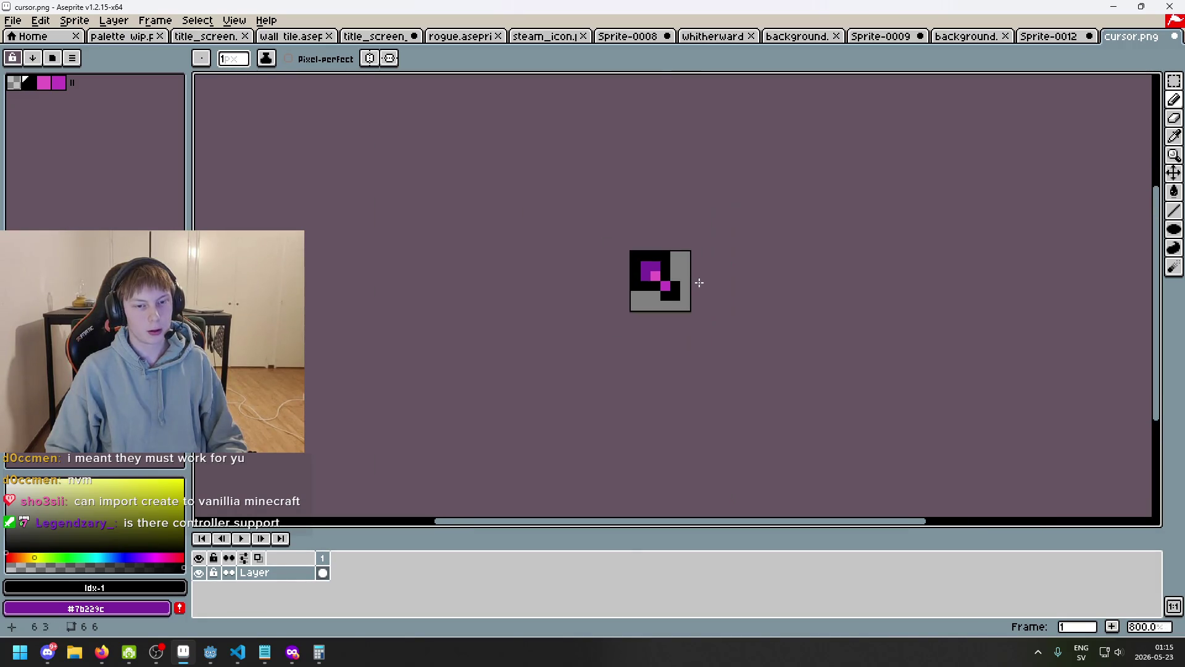
scroll(689, 293, "up", 3)
key("ctrl+z")
key("ctrl+z")
key("ctrl+z")
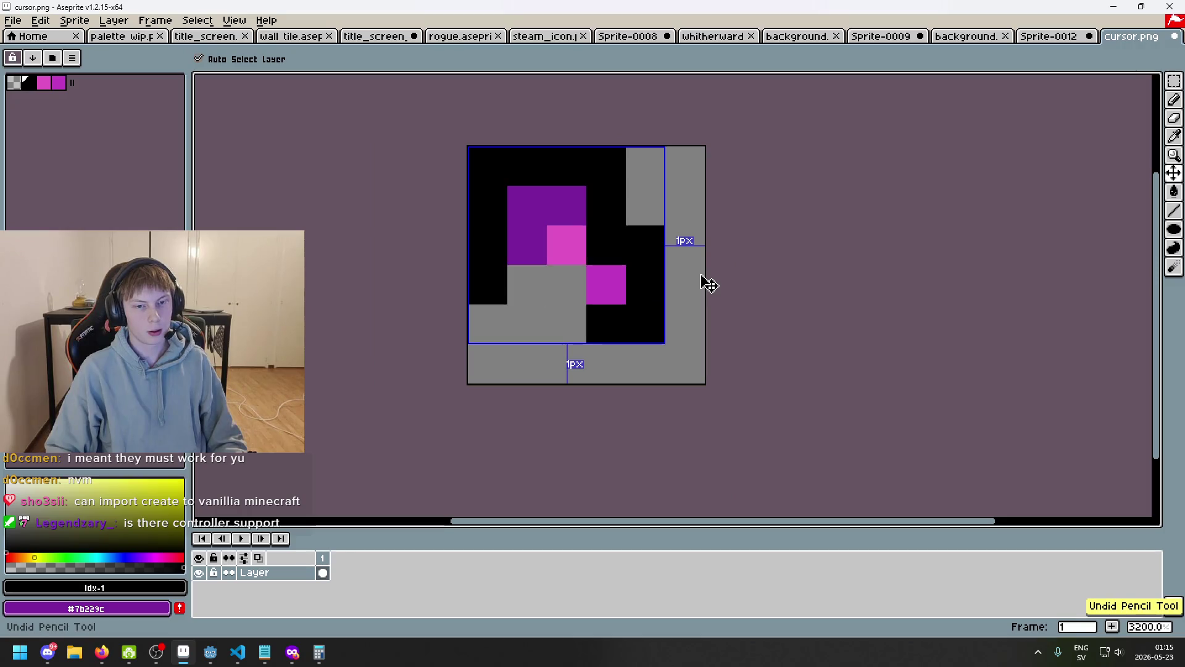
key("ctrl+y")
key("ctrl+y")
key("ctrl+y")
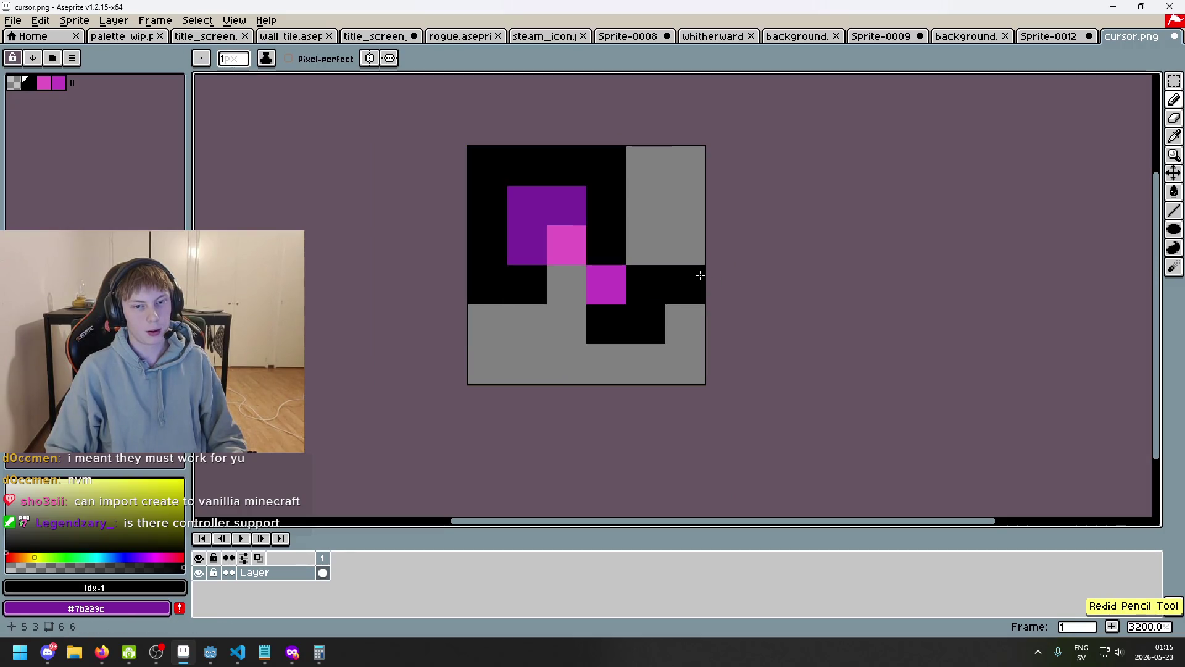
scroll(700, 275, "down", 5)
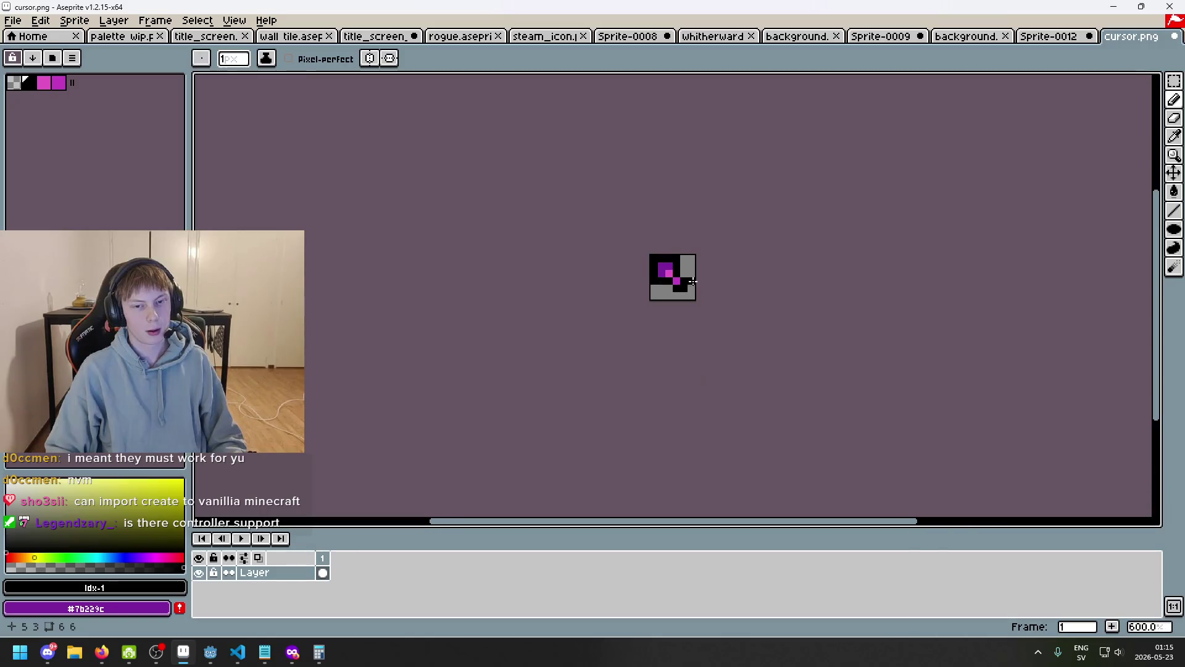
key("ctrl+s")
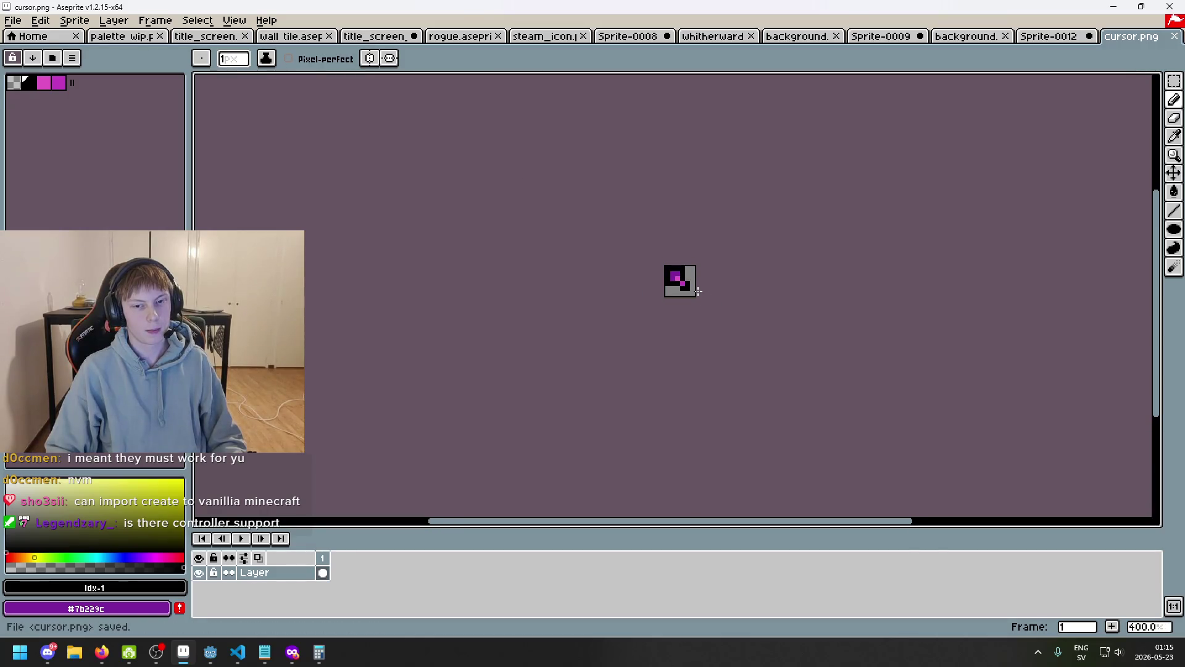
- Recolour one outline pixel purple and try erasing tip pixels, undoing the erasures
scroll(683, 279, "up", 2)
scroll(575, 262, "up", 2)
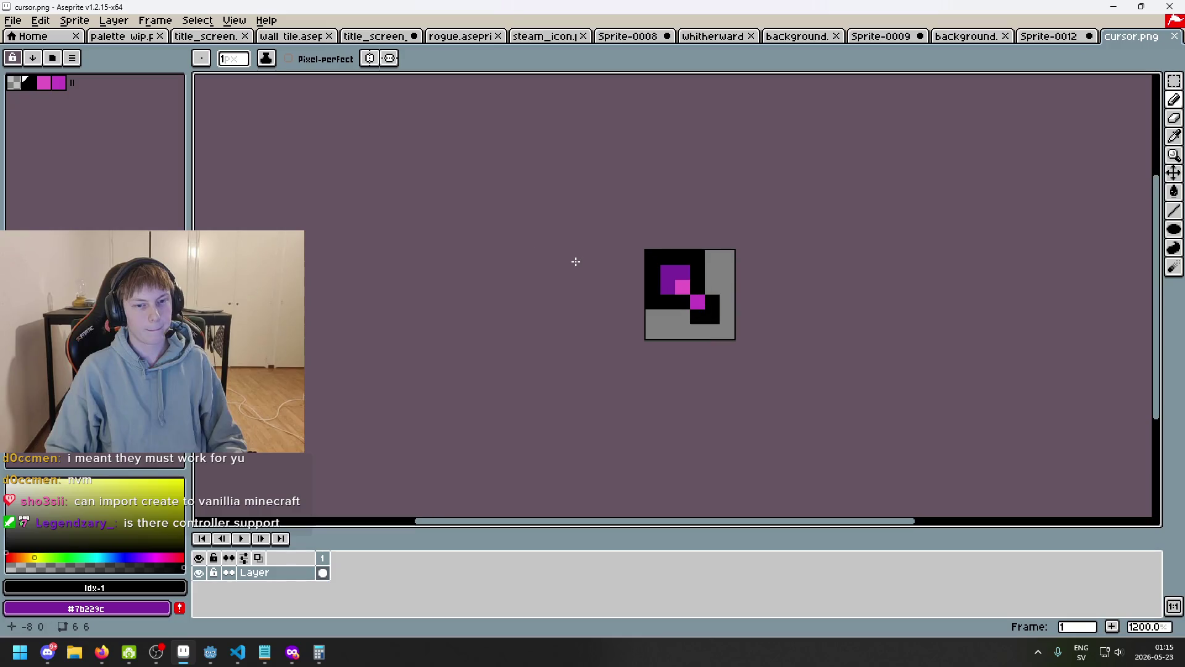
left_click(687, 277)
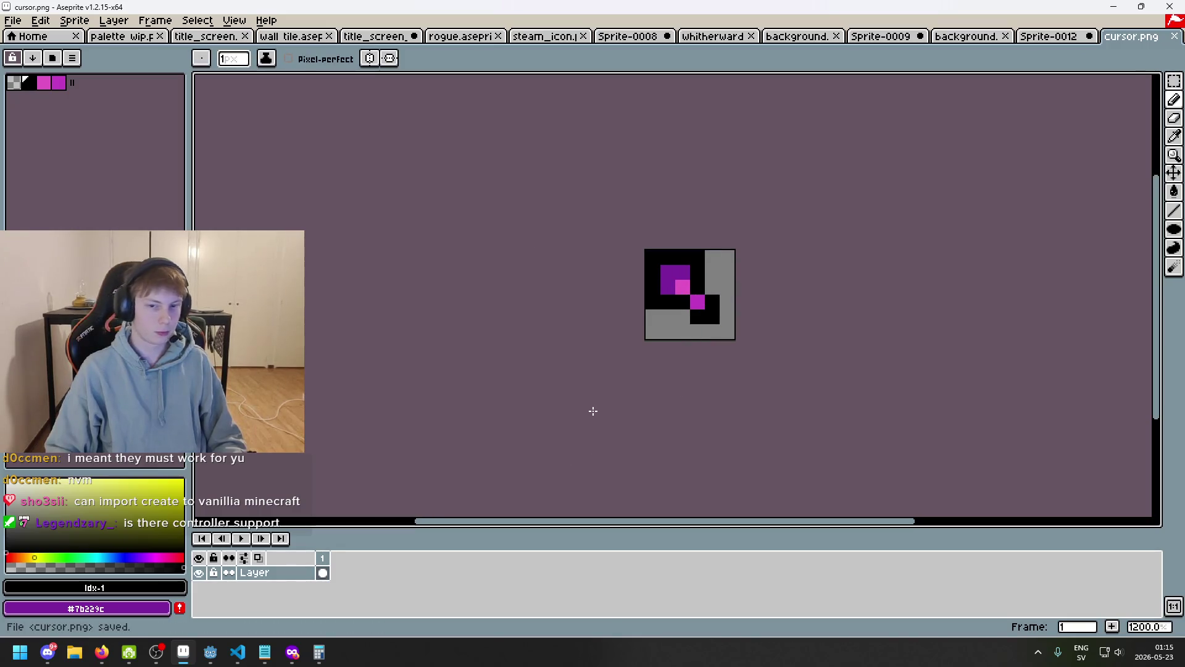
key("e")
left_click(726, 316)
scroll(718, 339, "down", 5)
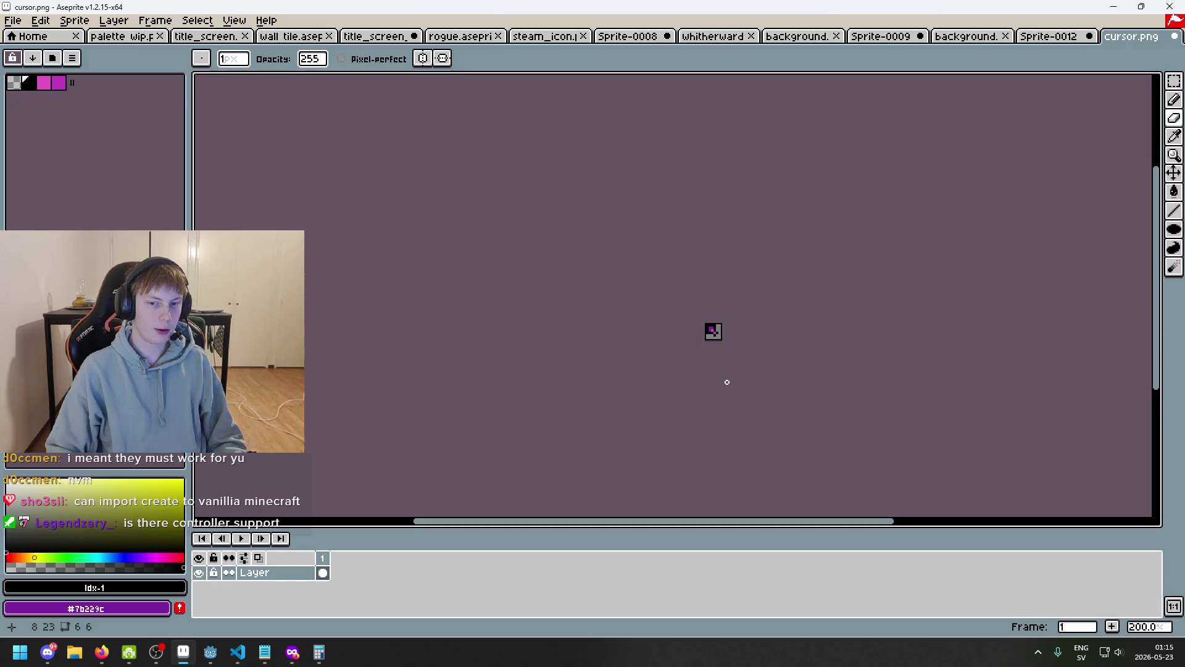
scroll(715, 334, "up", 8)
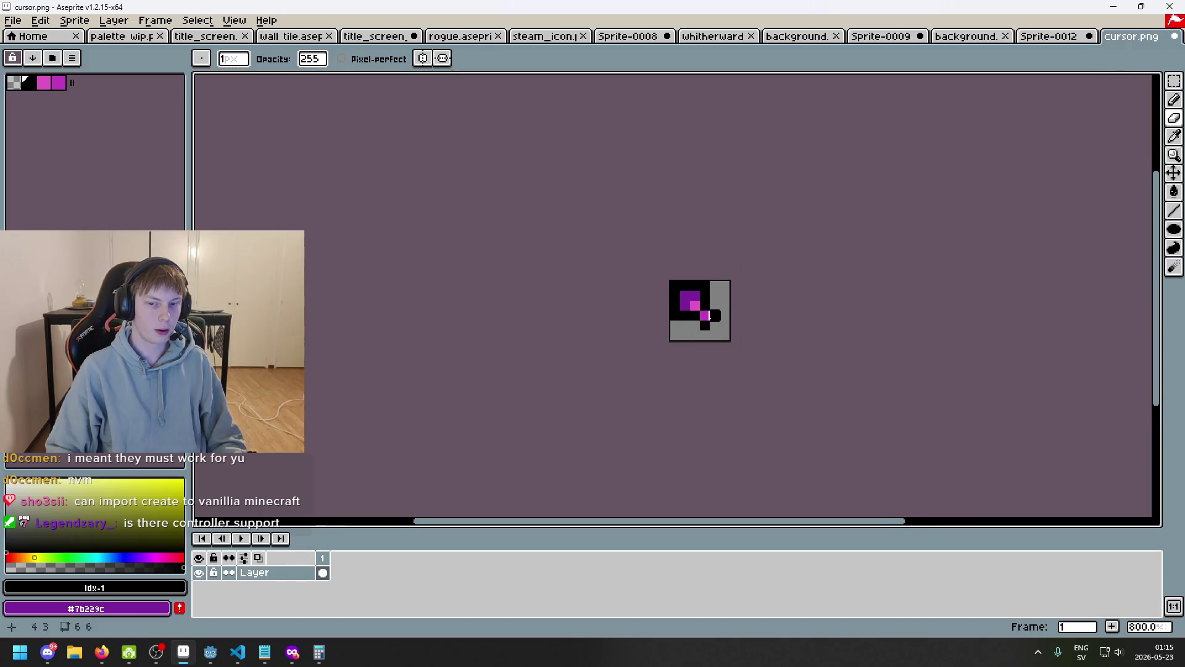
key("ctrl+z")
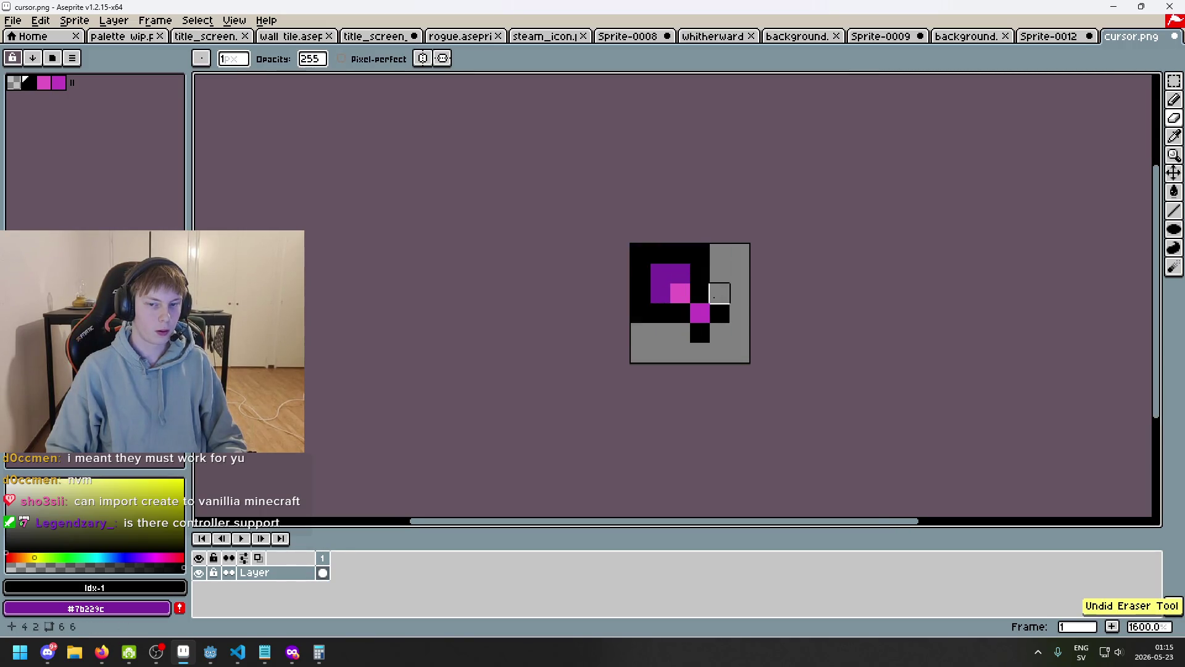
left_click(708, 258)
scroll(660, 313, "down", 9)
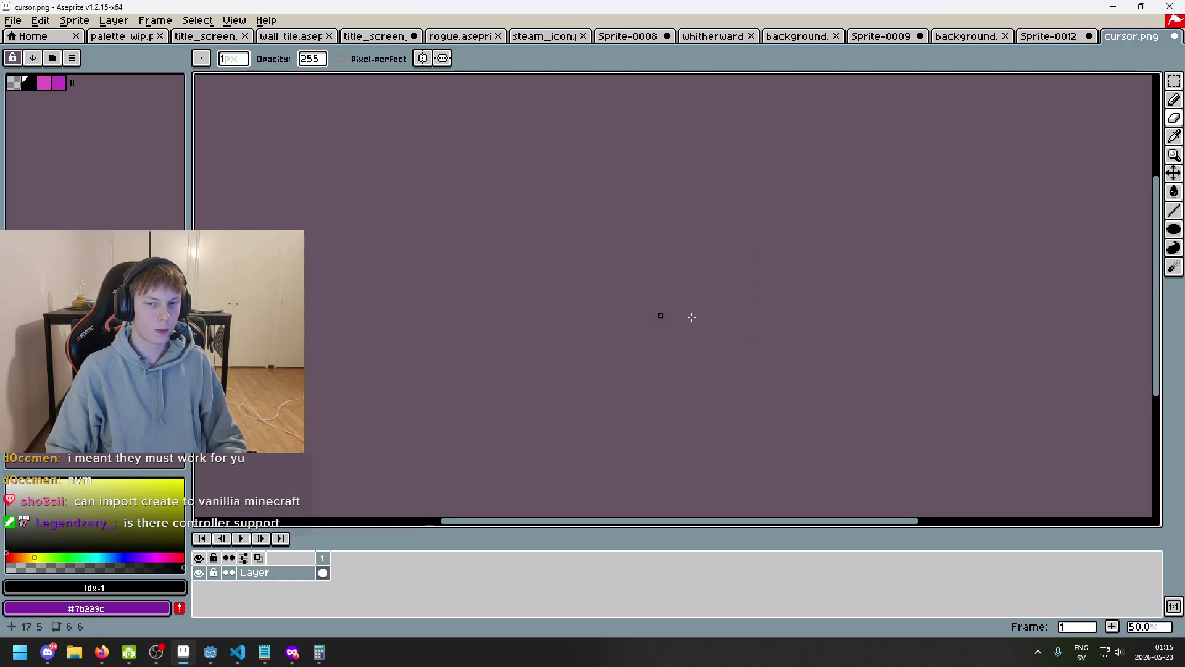
key("ctrl+z")
scroll(666, 323, "up", 2)
- Eyedrop purple #7b229c and black from the sprite, undoing stray pencil pixels
key("b")
scroll(657, 315, "down", 2)
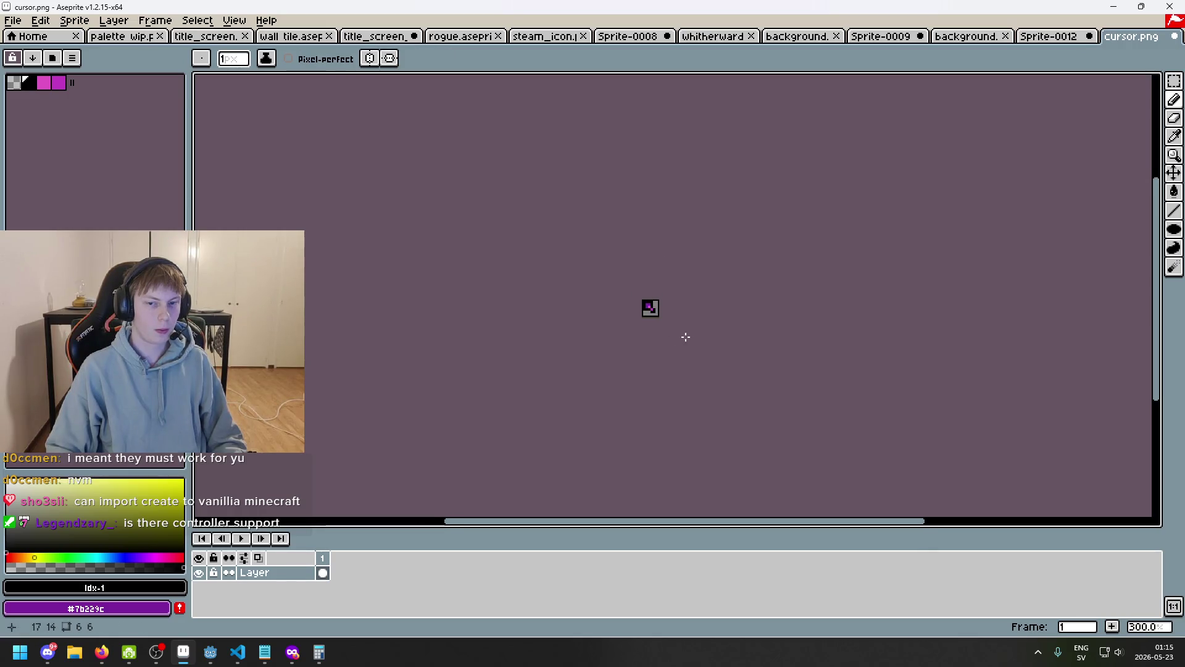
key("ctrl+z")
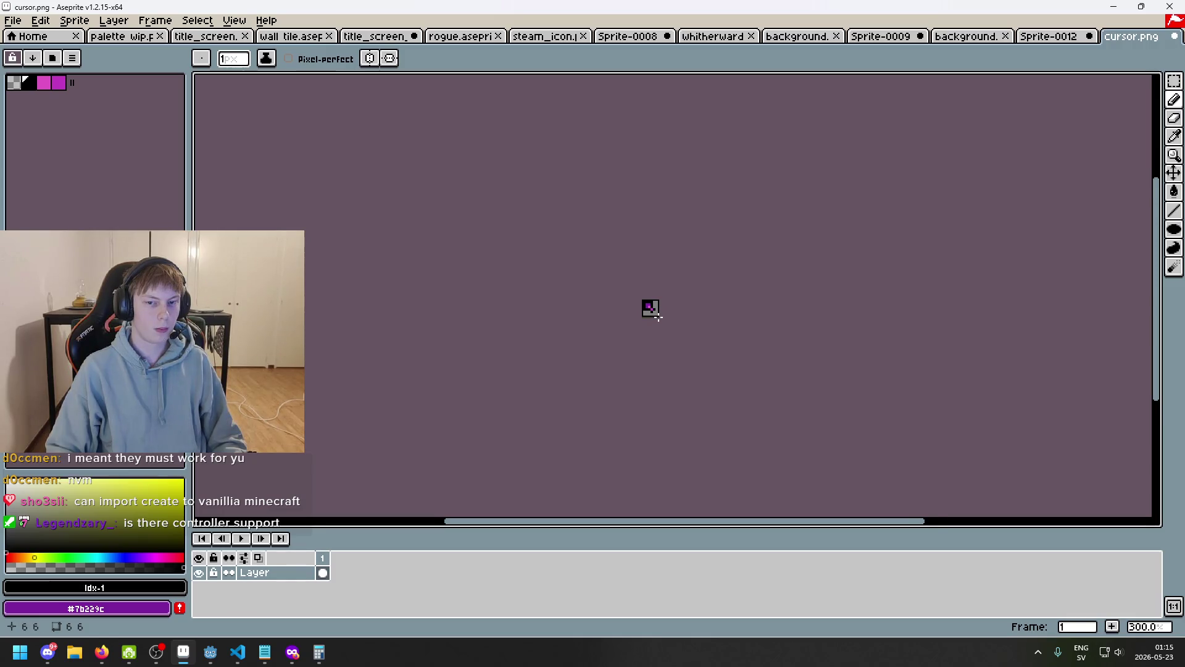
scroll(659, 318, "up", 8)
left_click(632, 295, "alt")
scroll(632, 295, "down", 8)
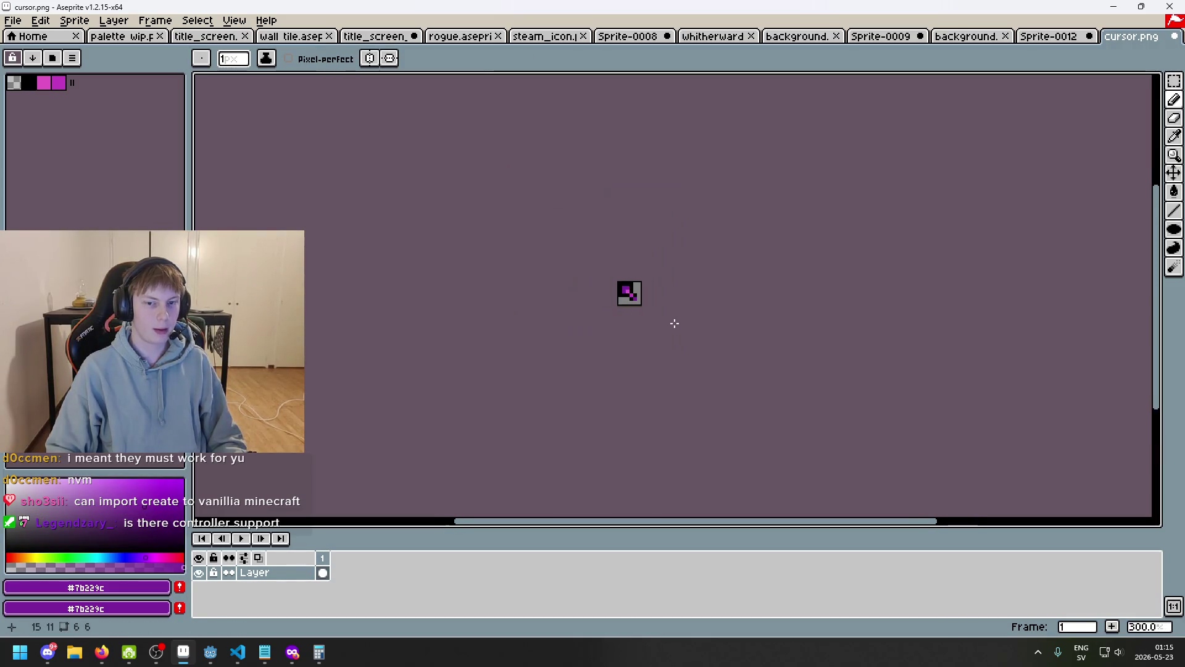
key("ctrl+z")
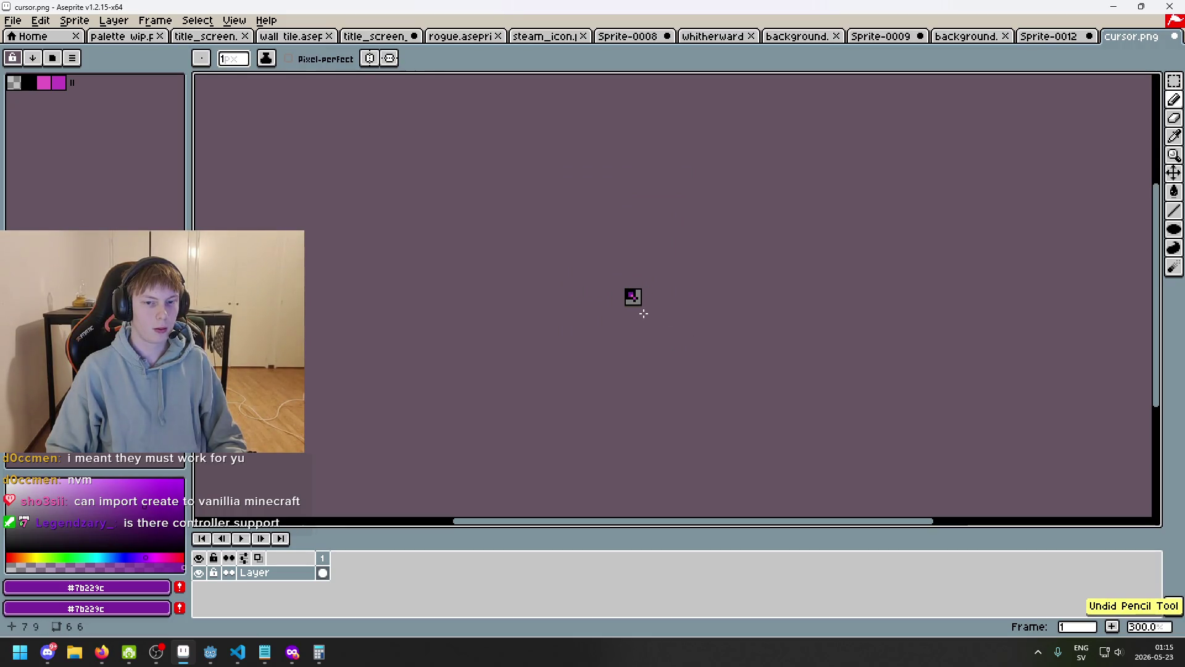
scroll(644, 316, "up", 2)
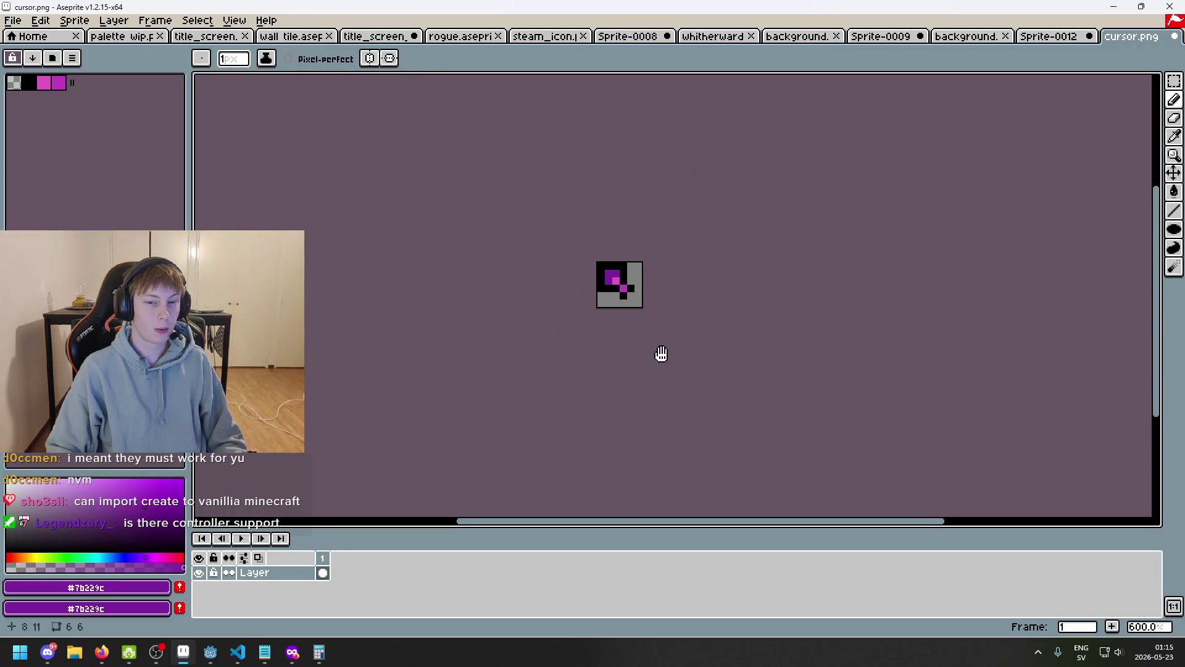
scroll(665, 355, "up", 2)
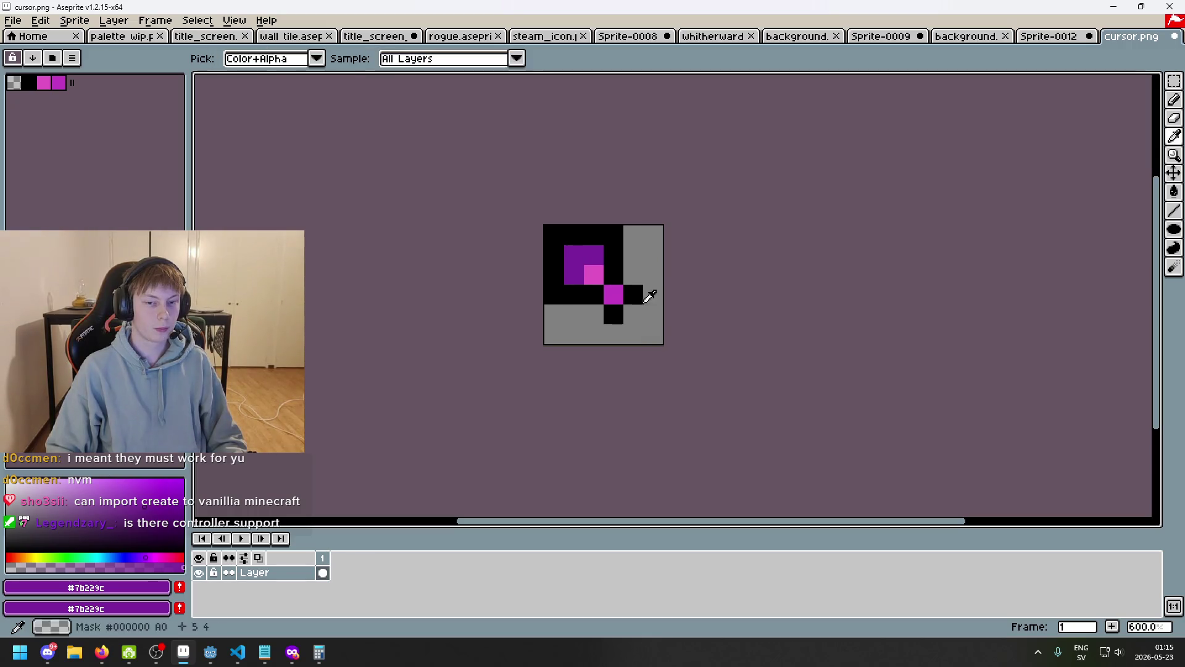
left_click(641, 299, "alt")
scroll(657, 345, "down", 3)
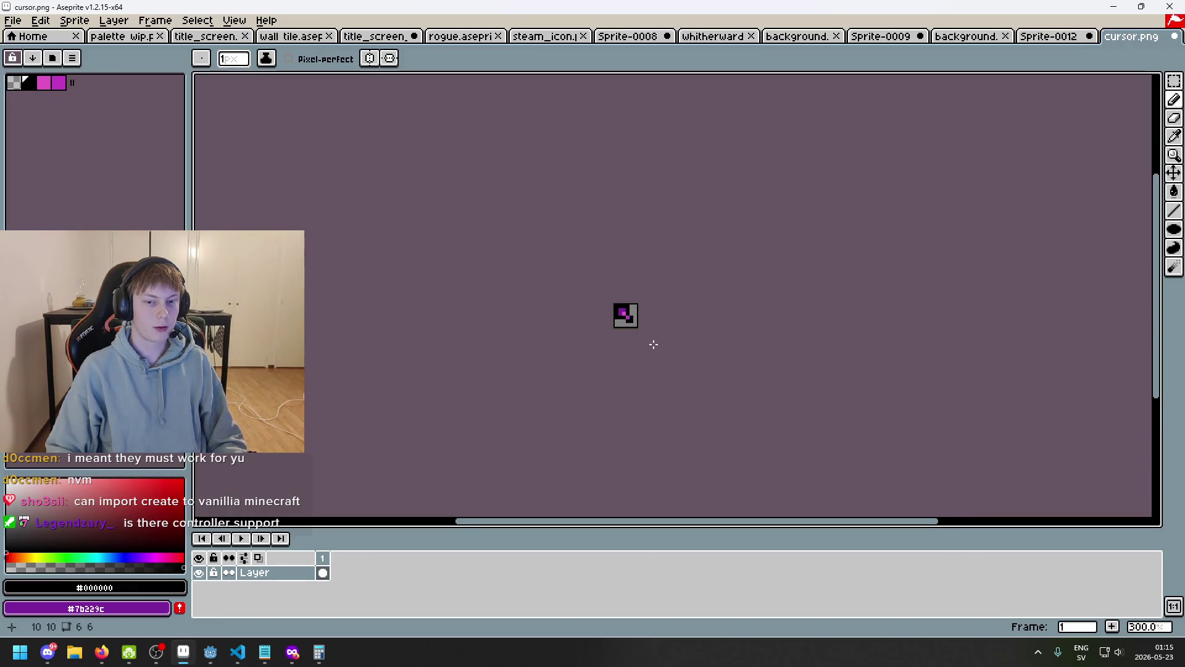
scroll(657, 346, "up", 1)
- Save cursor.png and bring the Twitch stream in the browser forward
key("ctrl+s")
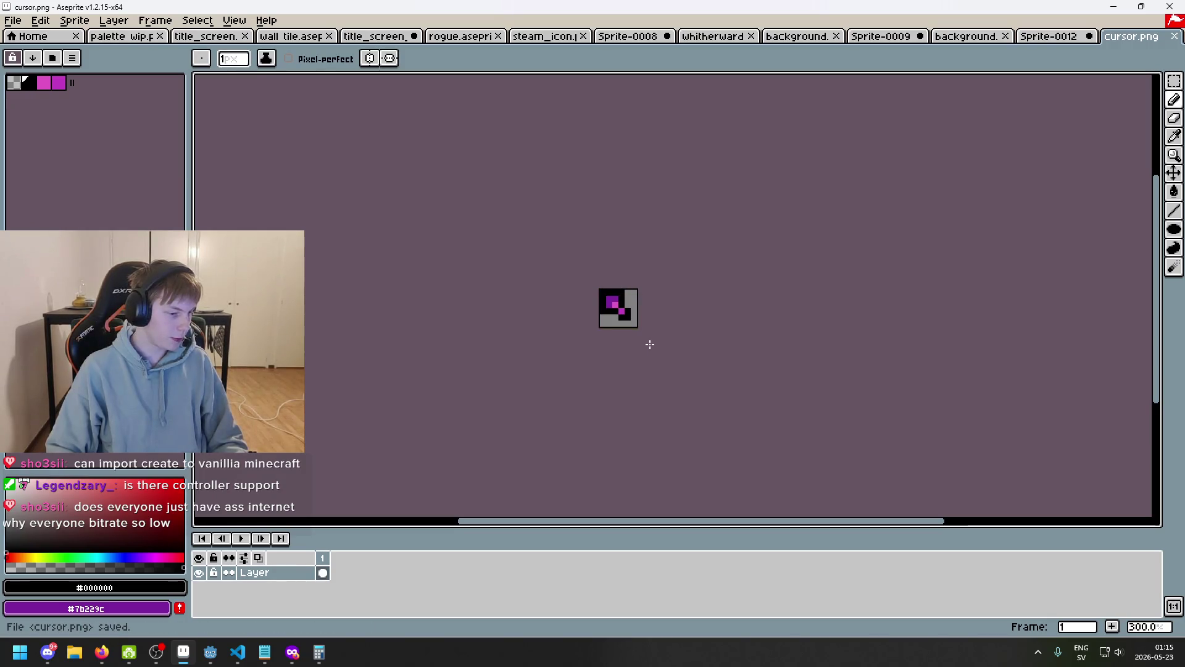
scroll(645, 341, "up", 1)
scroll(697, 332, "up", 3)
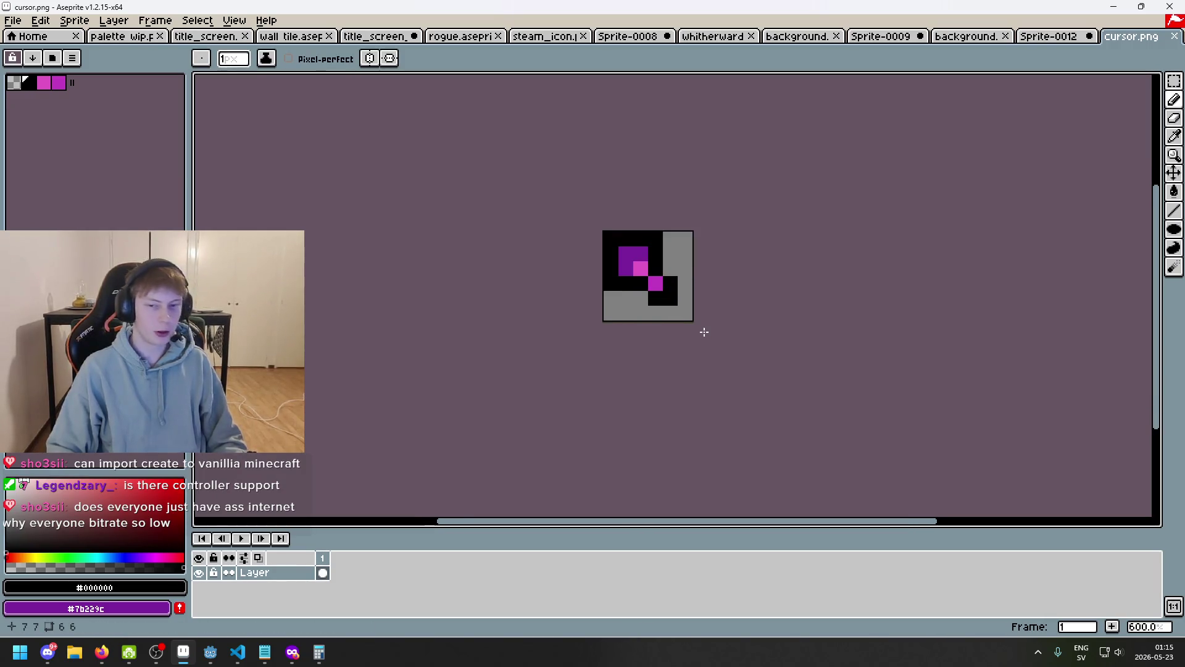
left_click(101, 652)
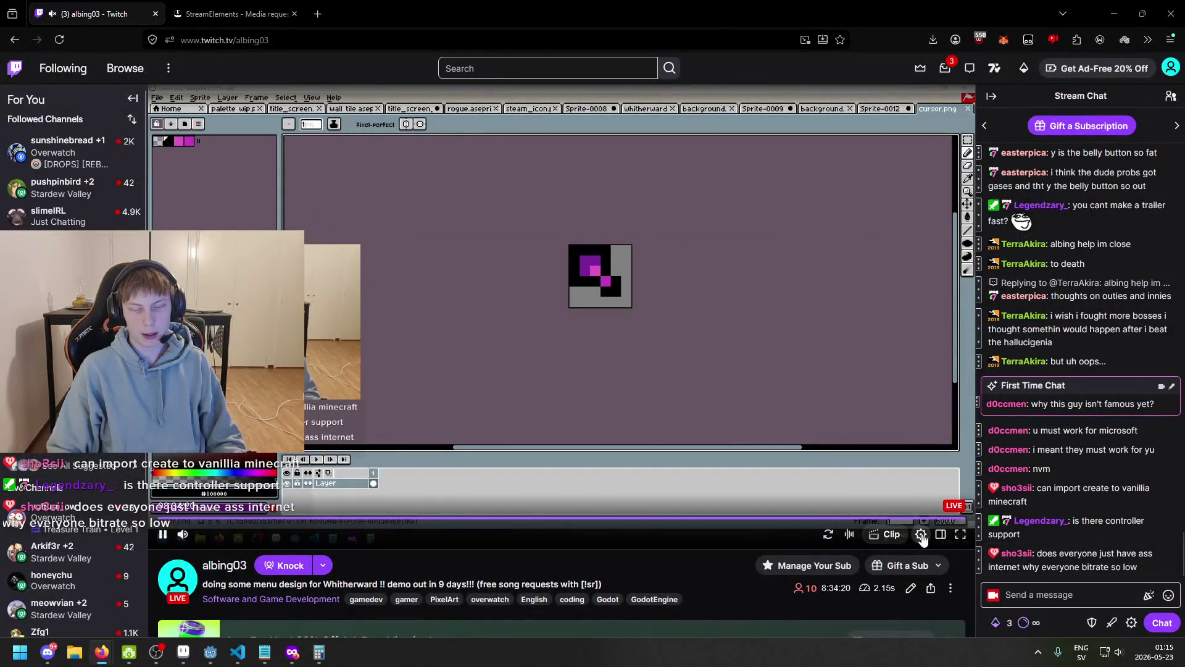
- Check the Twitch stream's video quality options: Auto and 1080p60 Source
left_click(921, 536)
left_click(888, 360)
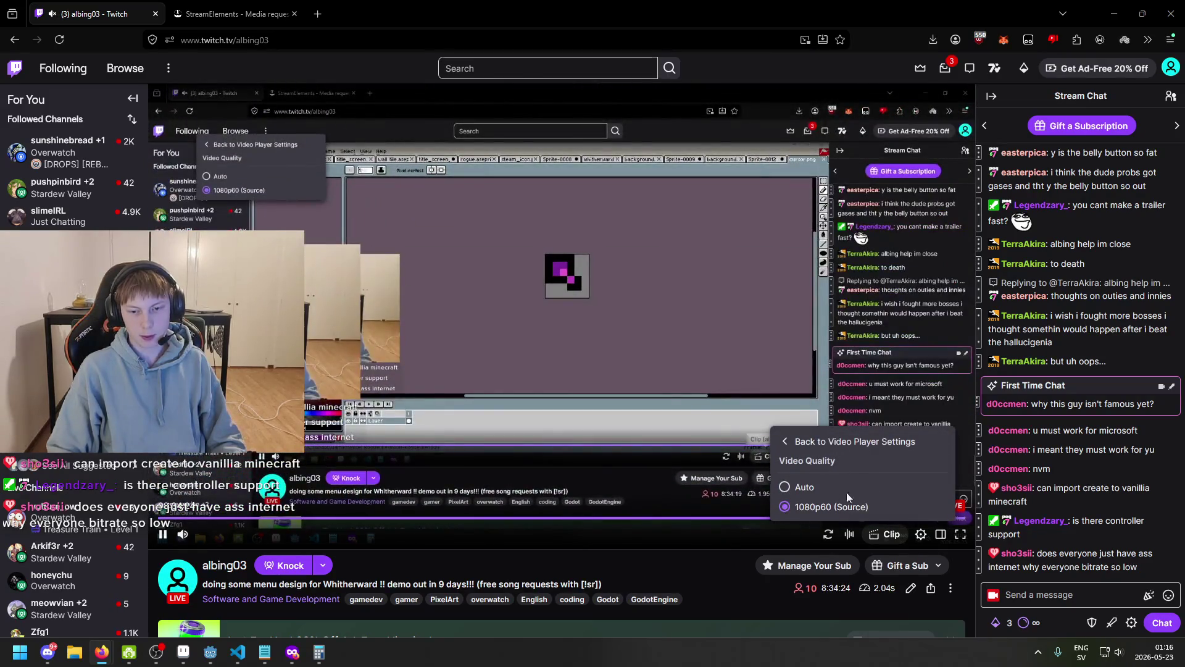
key("alt+Tab")
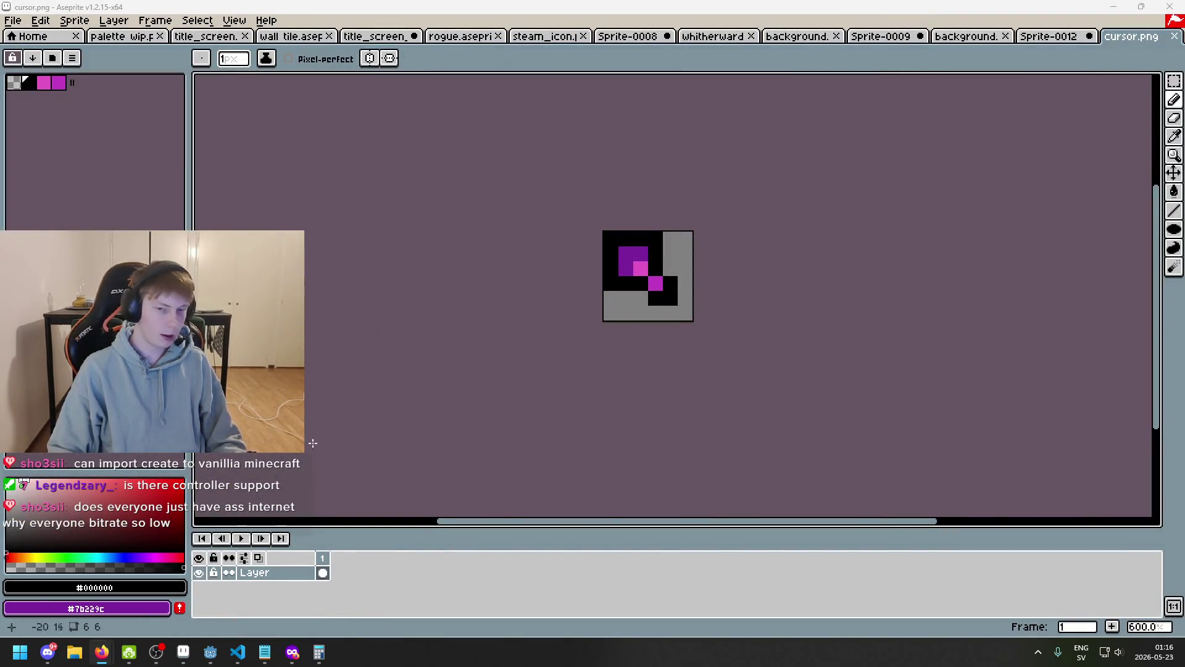
- Save cursor.png again in Aseprite
scroll(590, 339, "down", 2)
scroll(637, 268, "up", 3)
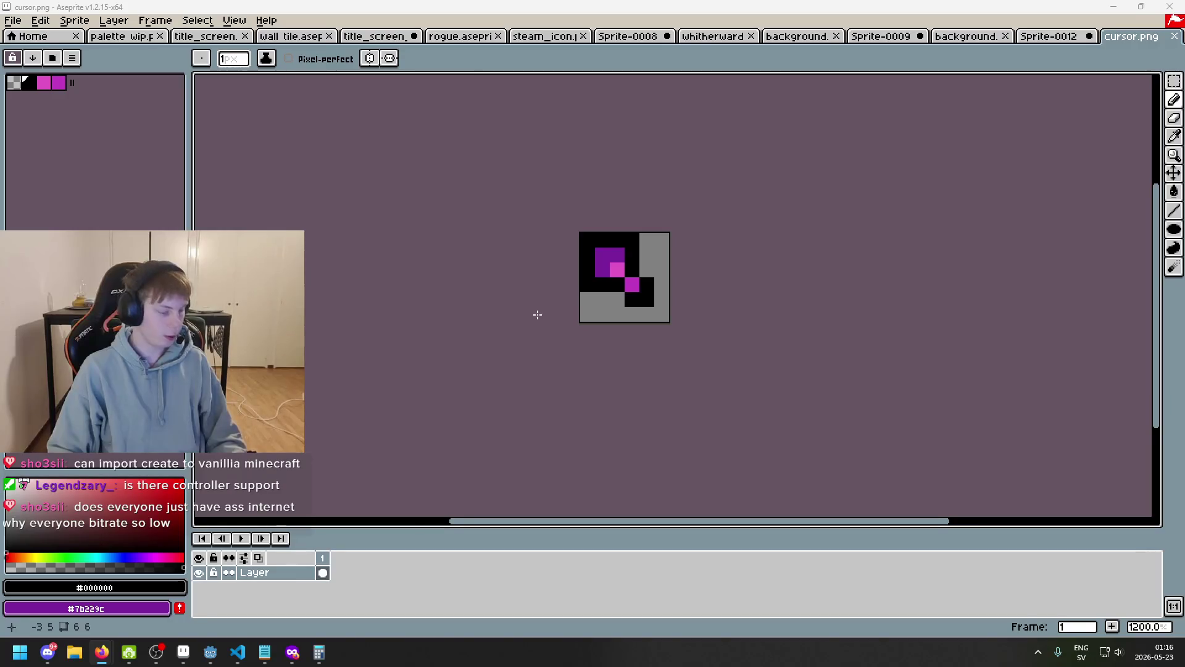
scroll(547, 291, "up", 1)
key("ctrl+s")
scroll(422, 321, "down", 4)
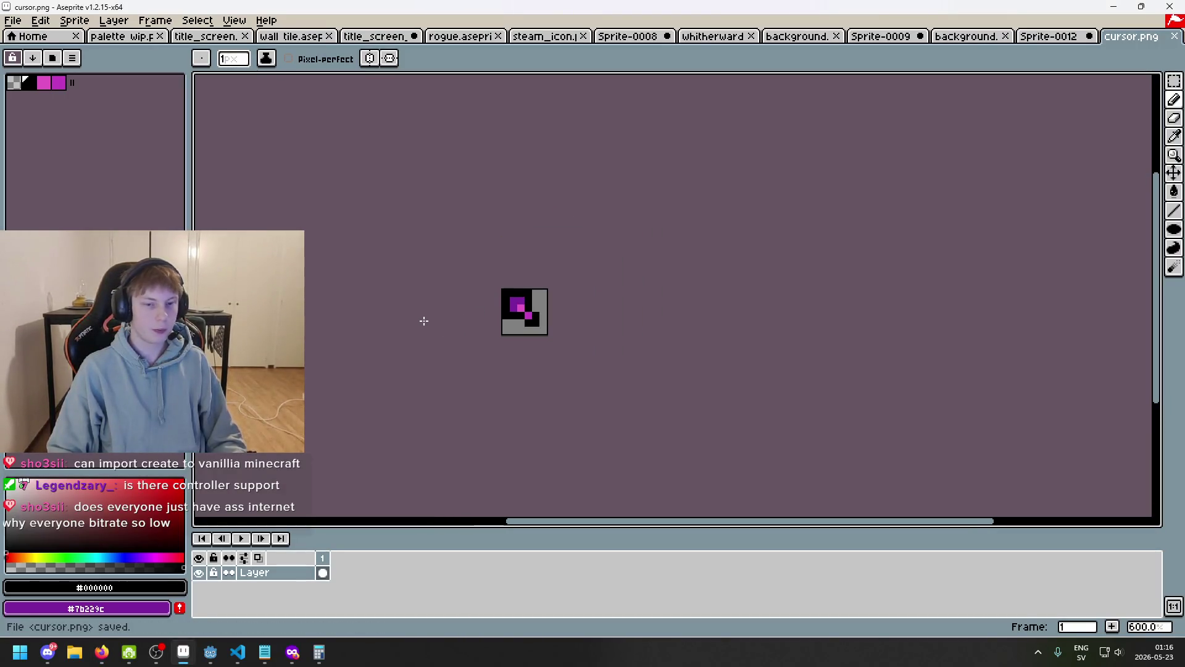
key("alt+Tab")
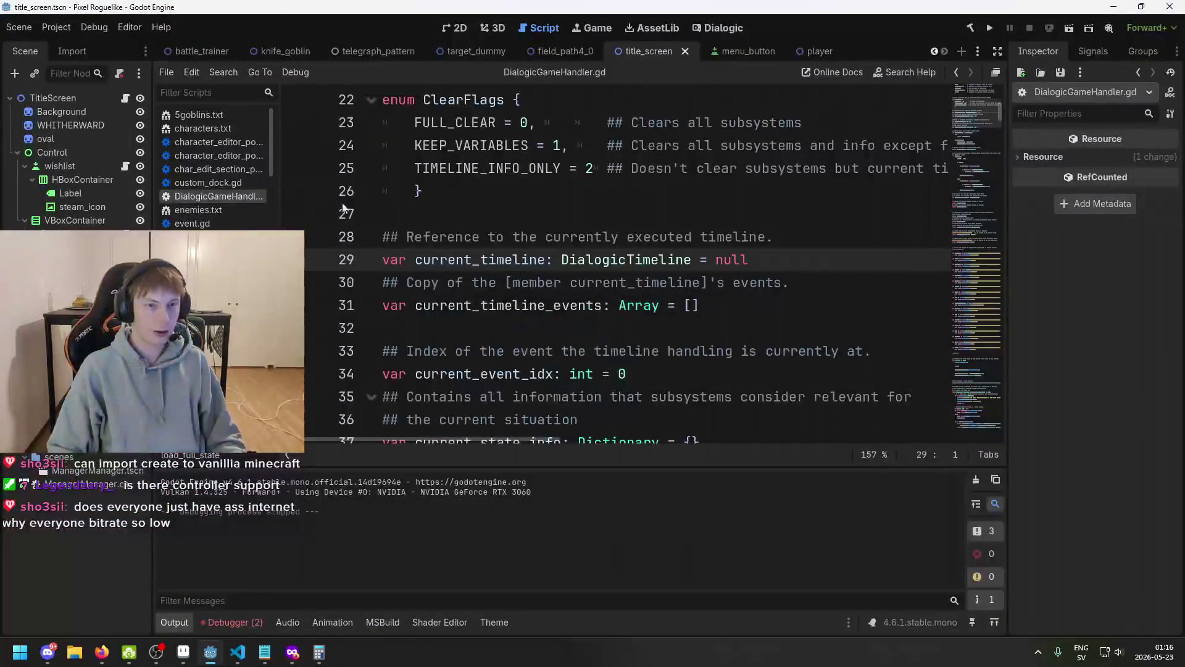
- Open the battle_trainer scene, inspect the Trainer node and its Sprite child, and save
left_click(205, 57)
left_click(463, 28)
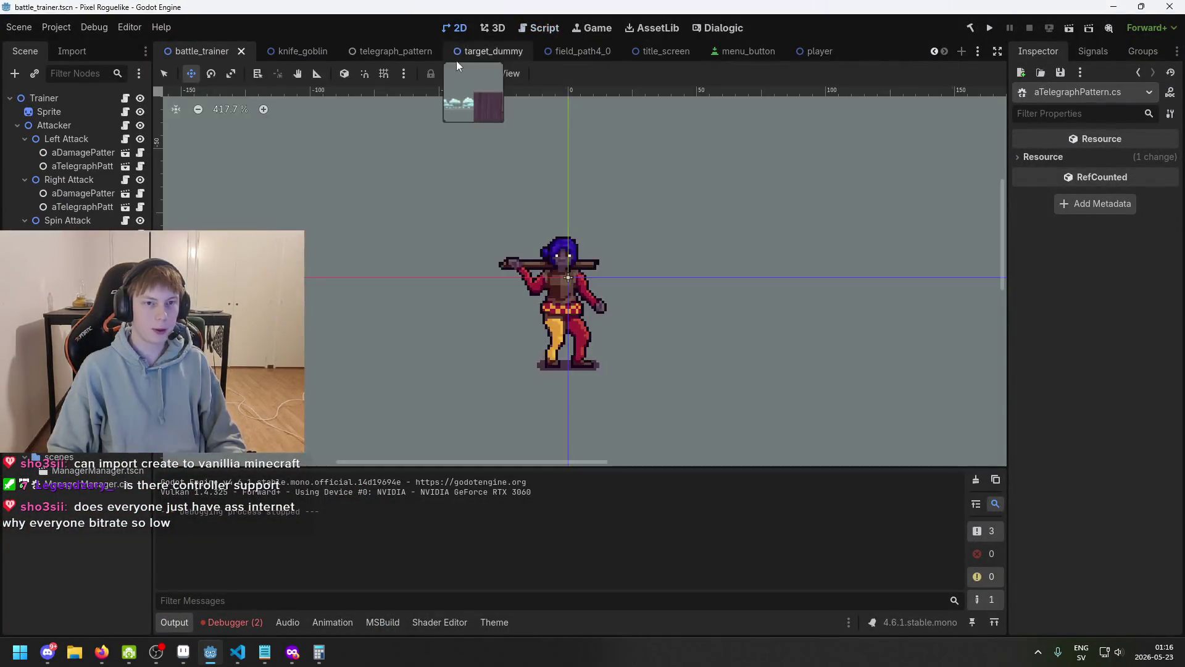
left_click(44, 98)
mouse_move(383, 327)
left_mouse_down()
mouse_move(579, 349)
mouse_move(444, 353)
left_mouse_up()
key("ctrl+s")
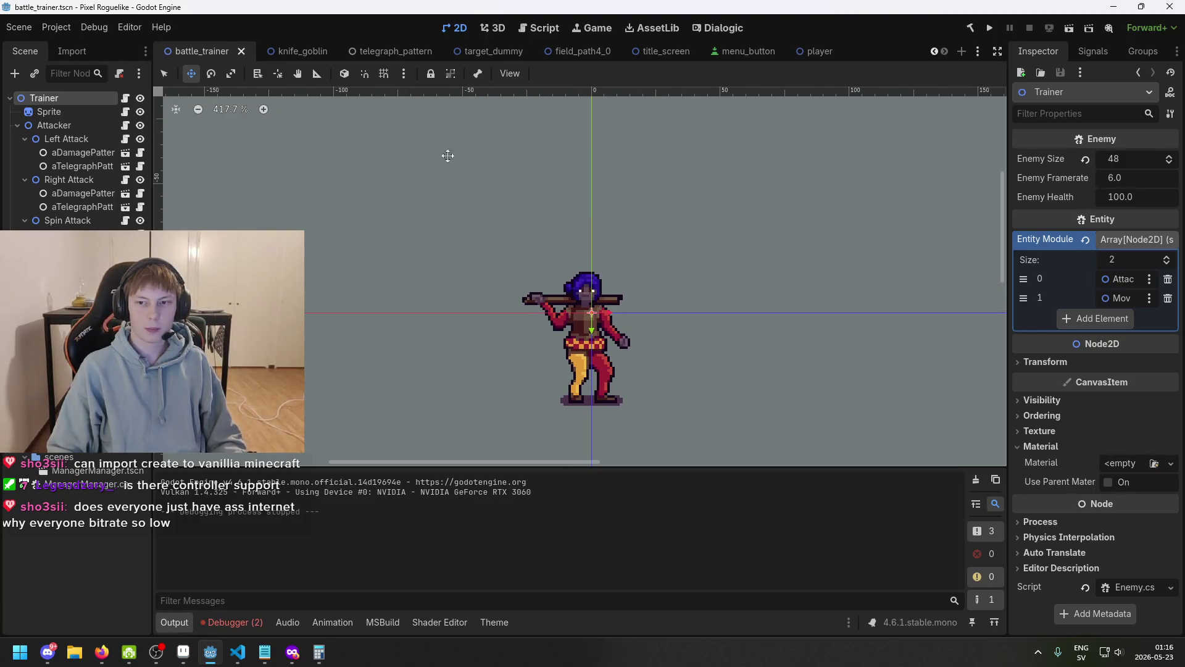
left_click(48, 111)
left_click(44, 98)
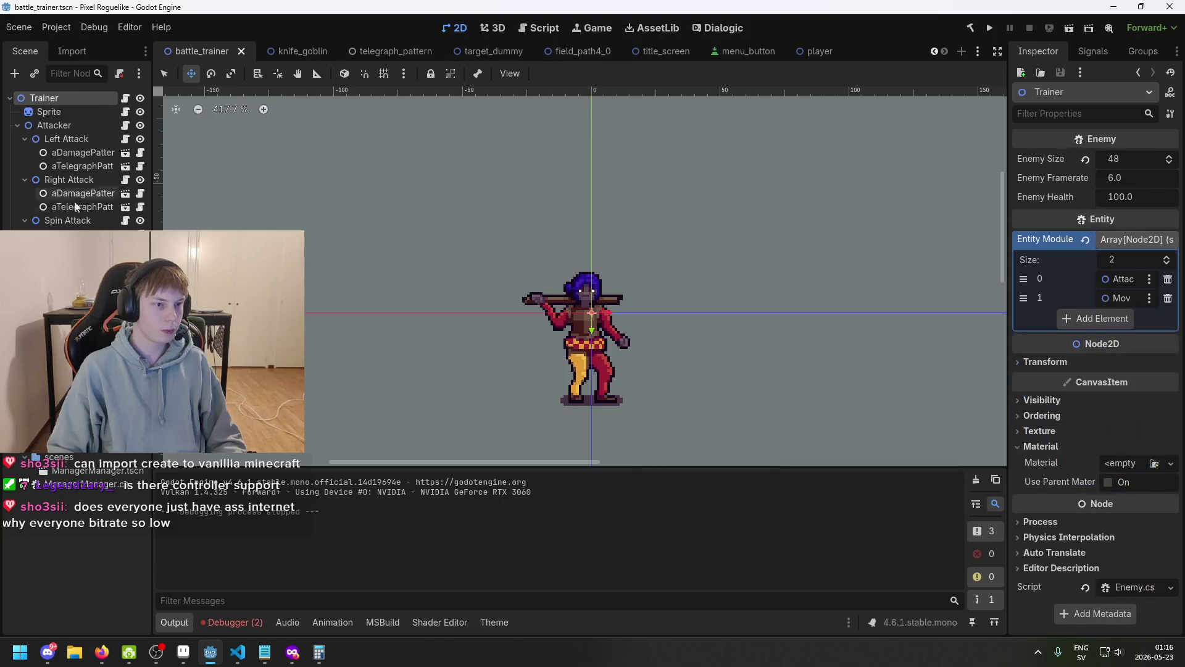
left_click(805, 54)
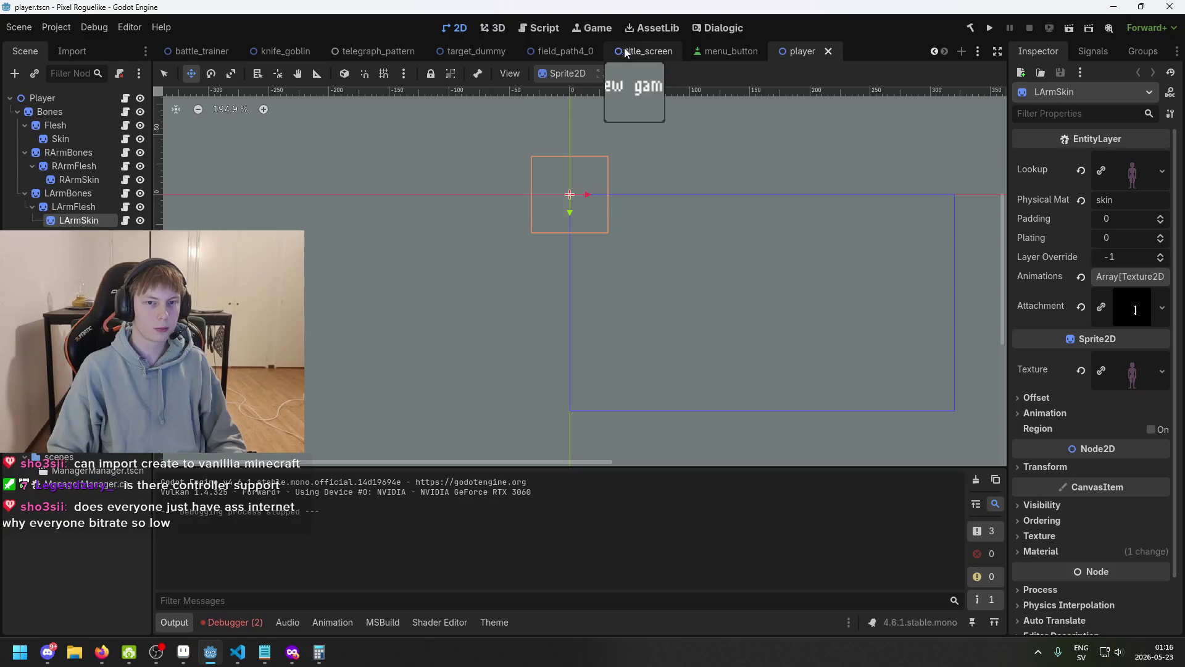
- On the title_screen scene, select the Cursor sprite and expand its texture preview
left_click(648, 52)
left_click(84, 110)
left_click(75, 125)
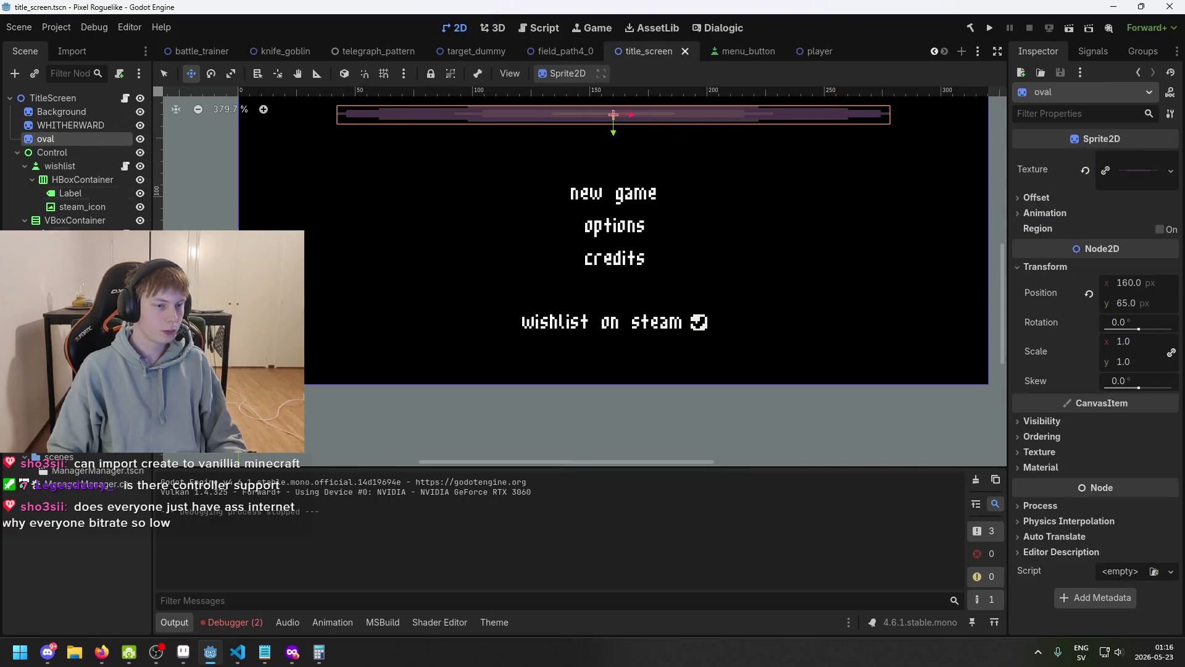
left_click(68, 247)
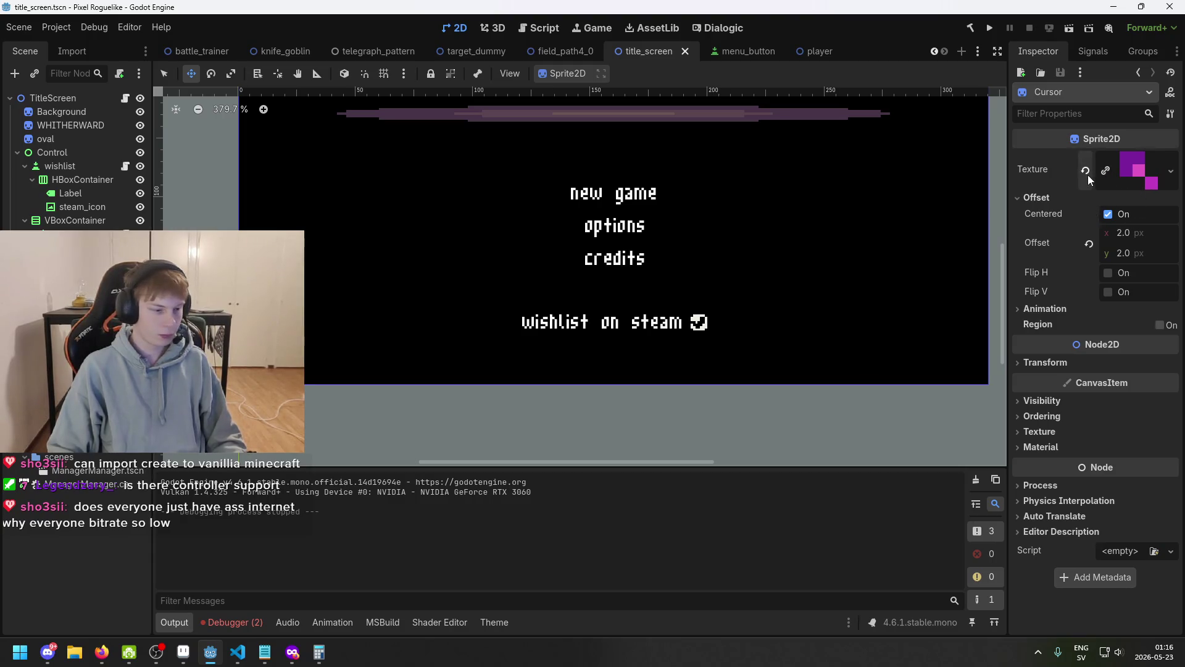
left_click(1139, 176)
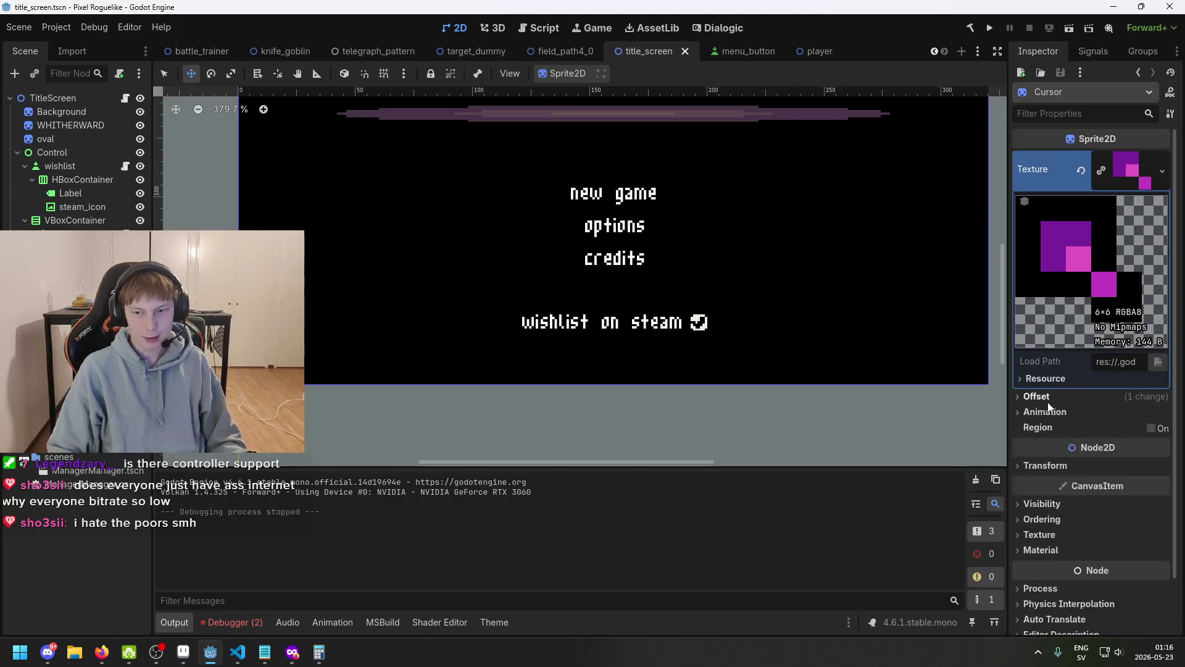
- Set the Cursor sprite's Offset to 3 on x and y and save title_screen
key("f")
scroll(482, 180, "up", 10)
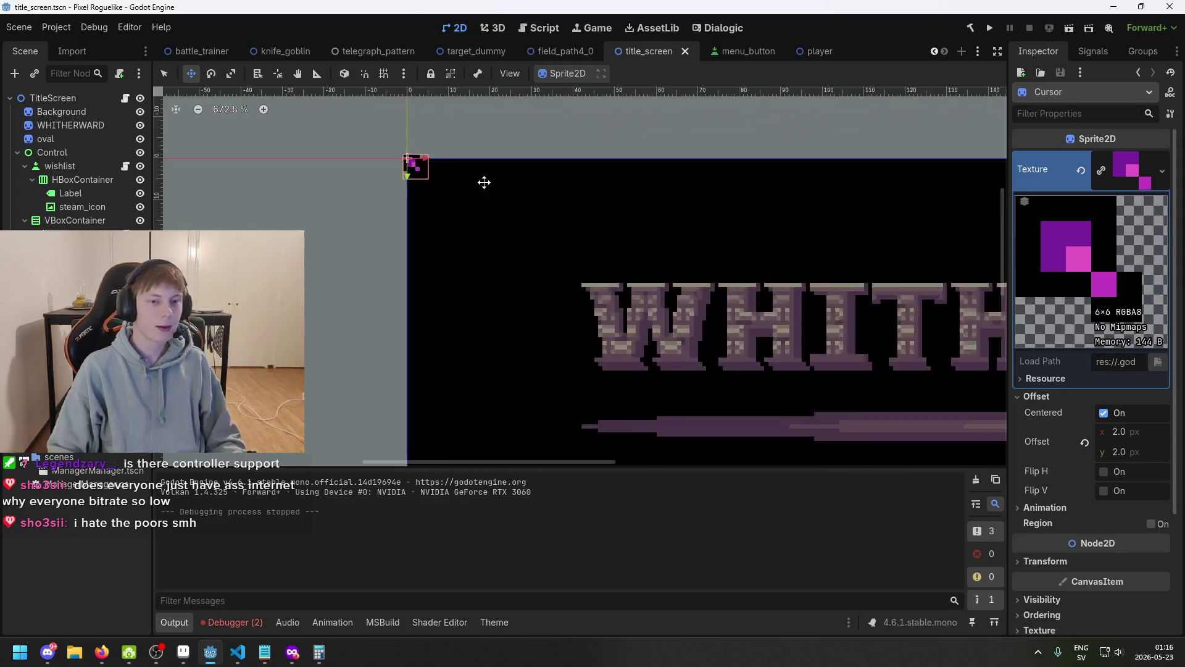
left_click(1127, 438)
type("3")
key("Return")
left_click(1136, 452)
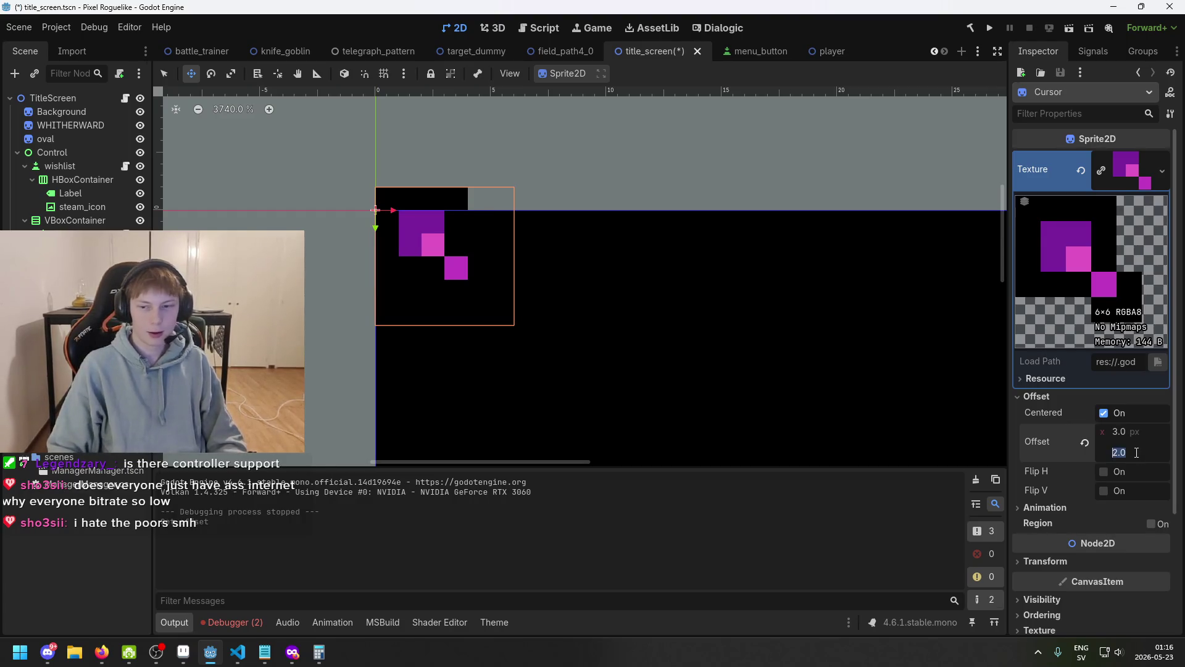
type("3")
key("Return")
key("ctrl+s")
key("ctrl+s")
scroll(648, 337, "down", 3)
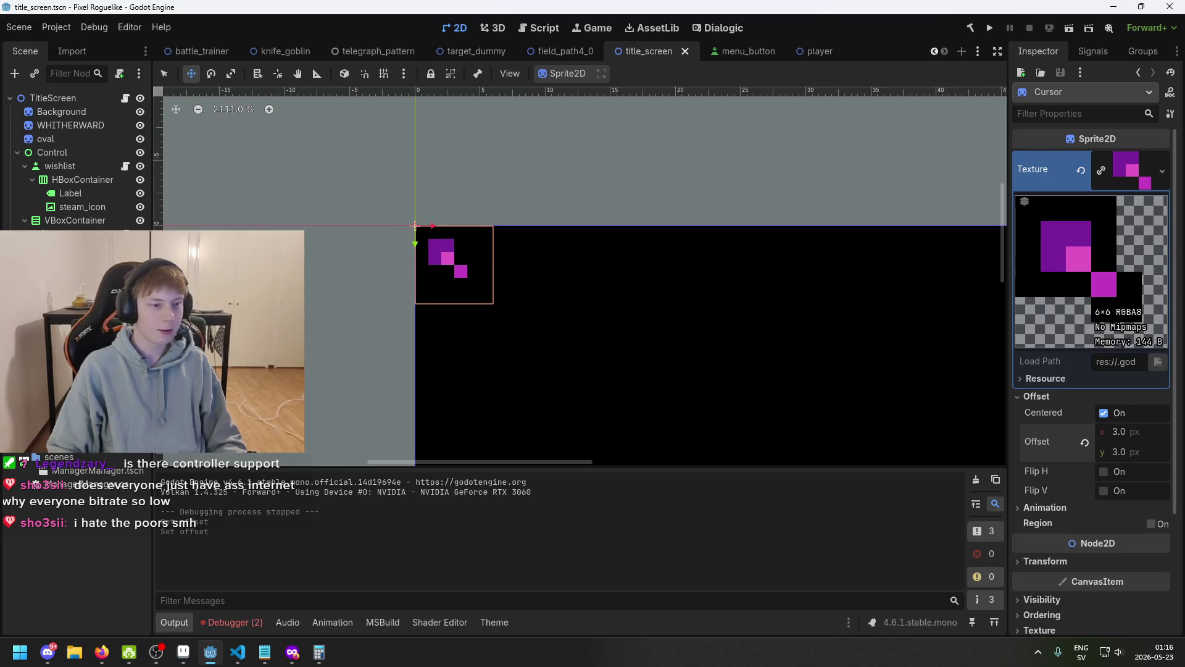
left_click(336, 381)
key("ctrl+s")
- Clear the old messages from the Debugger's Errors list
left_click(222, 624)
left_click(255, 468)
left_click(187, 468)
left_click(250, 468)
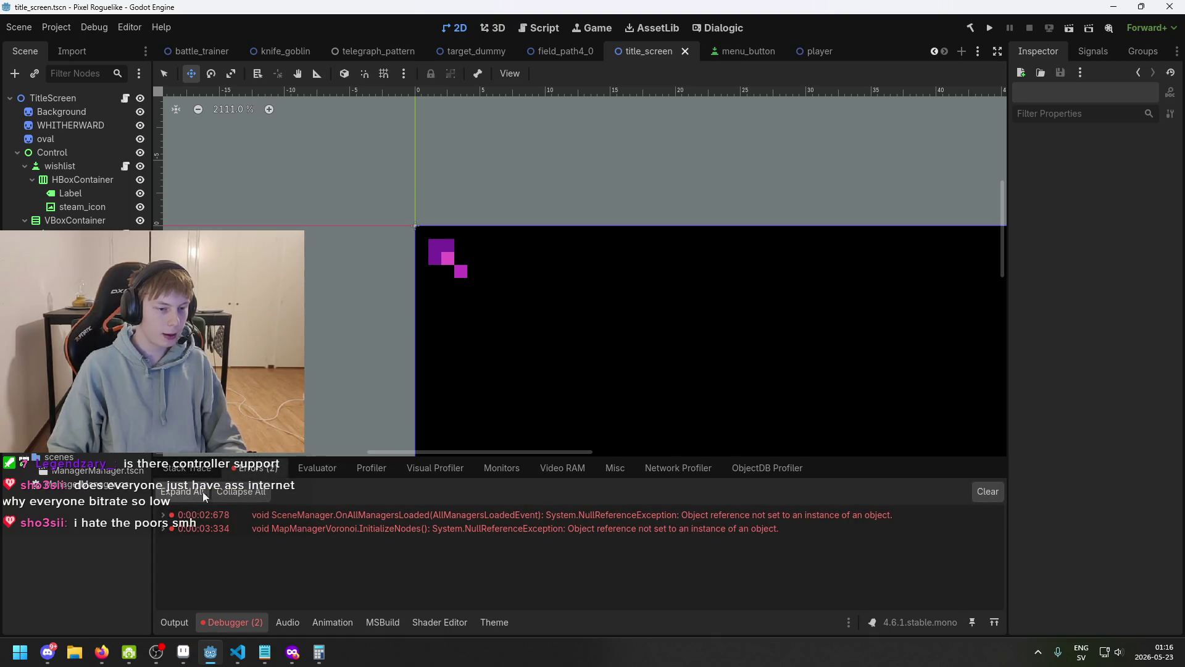
left_click(987, 492)
key("ctrl+s")
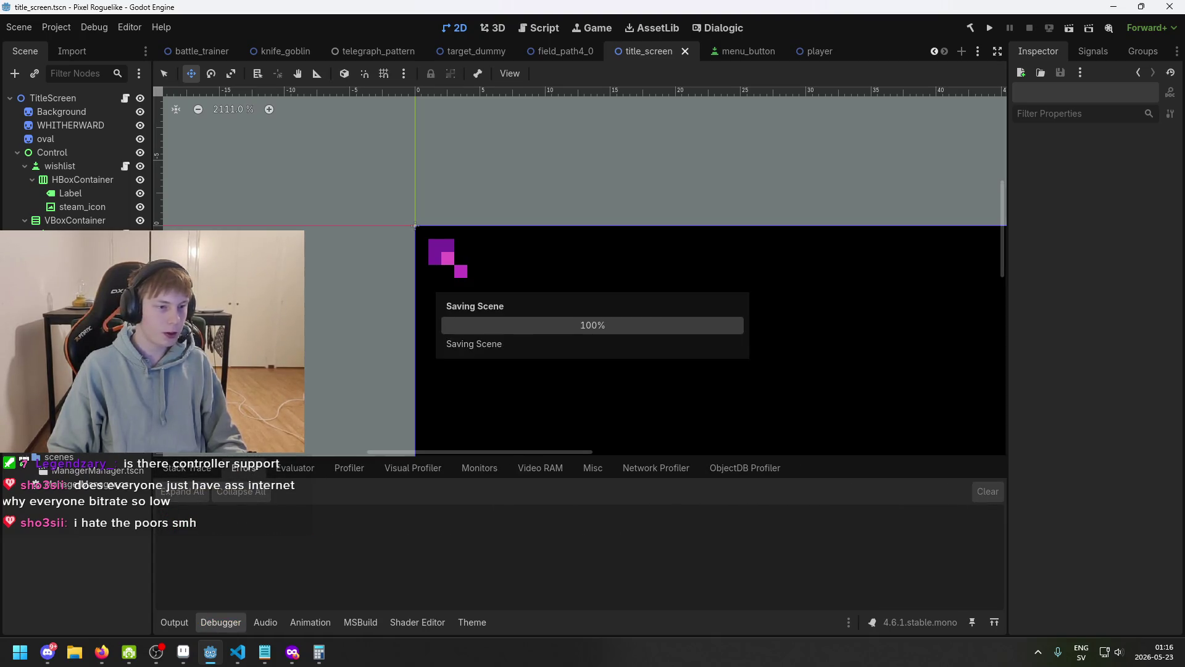
- Reselect the Cursor sprite, pan around it, and save the scene again
left_click(448, 259)
key("ctrl+s")
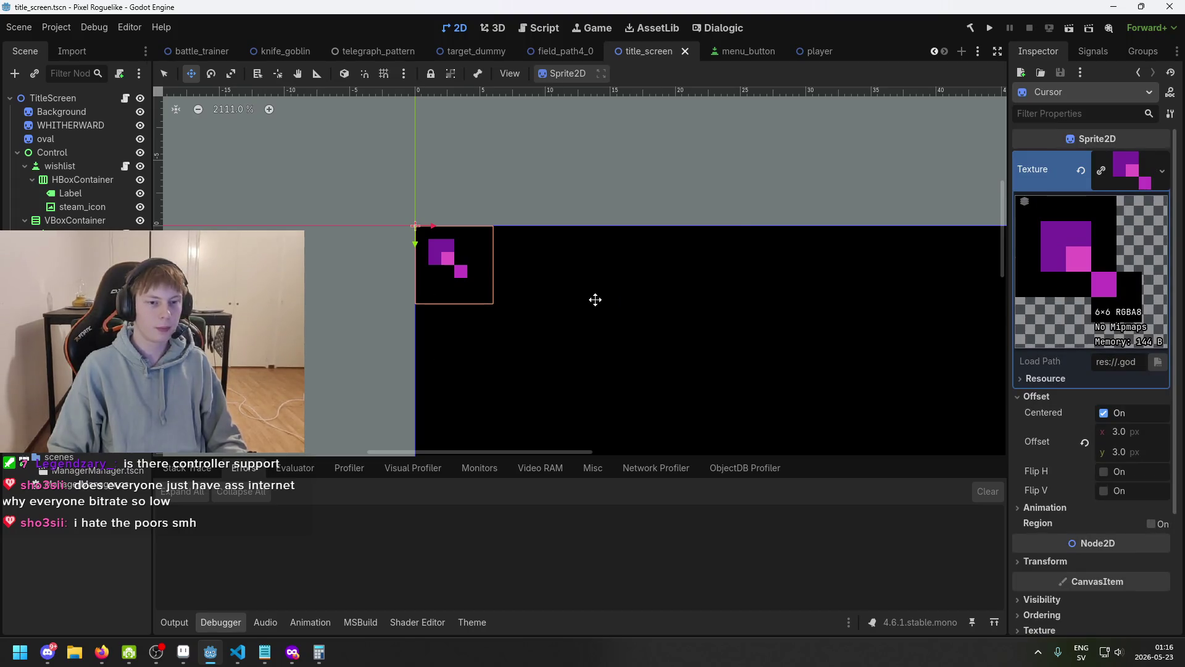
key("ctrl+s")
scroll(788, 280, "down", 2)
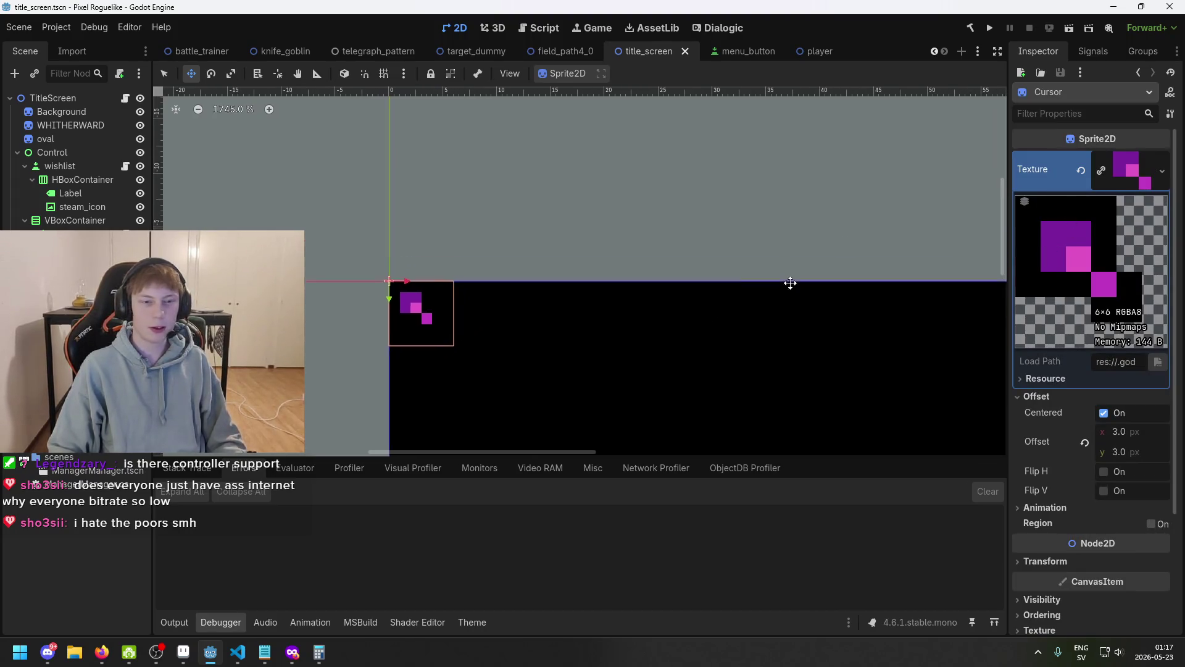
key("Escape")
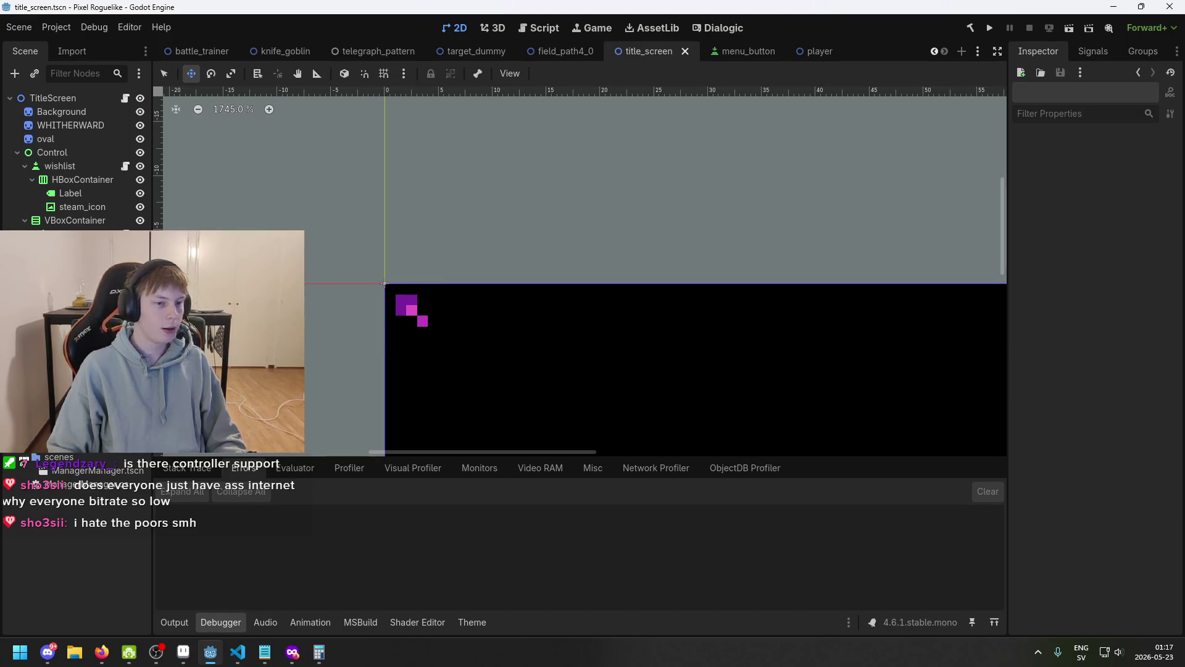
left_click_drag(443, 295, 541, 269)
key("ctrl+s")
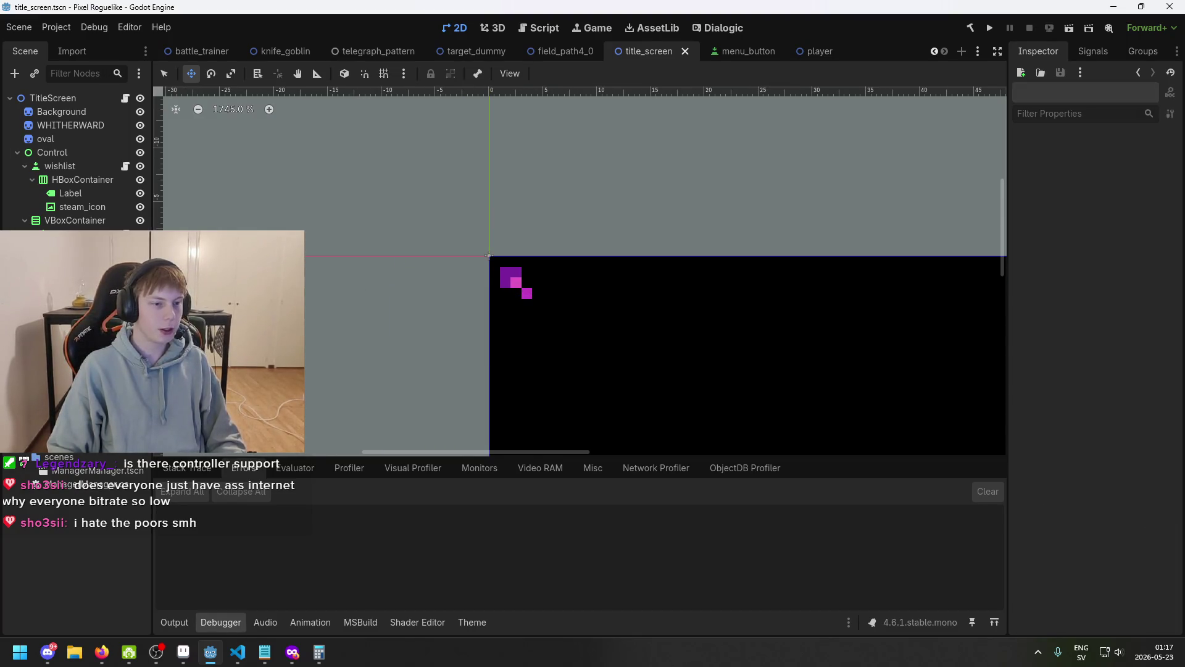
left_click(541, 269)
scroll(796, 299, "up", 1)
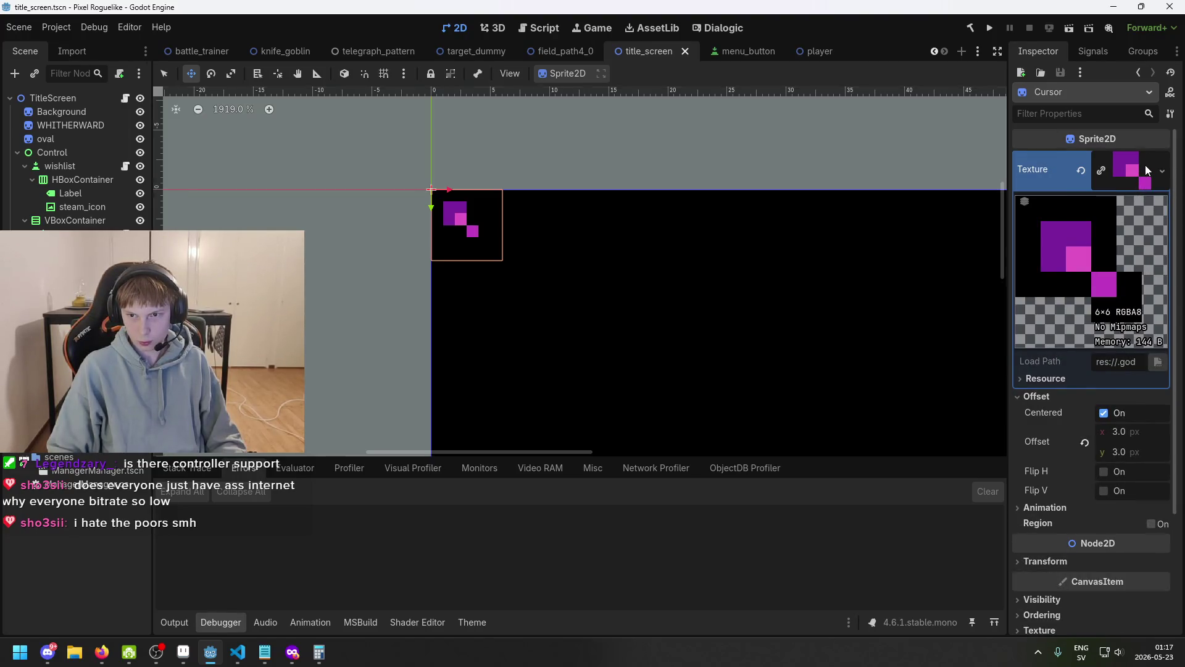
key("ctrl+s")
key("ctrl+s")
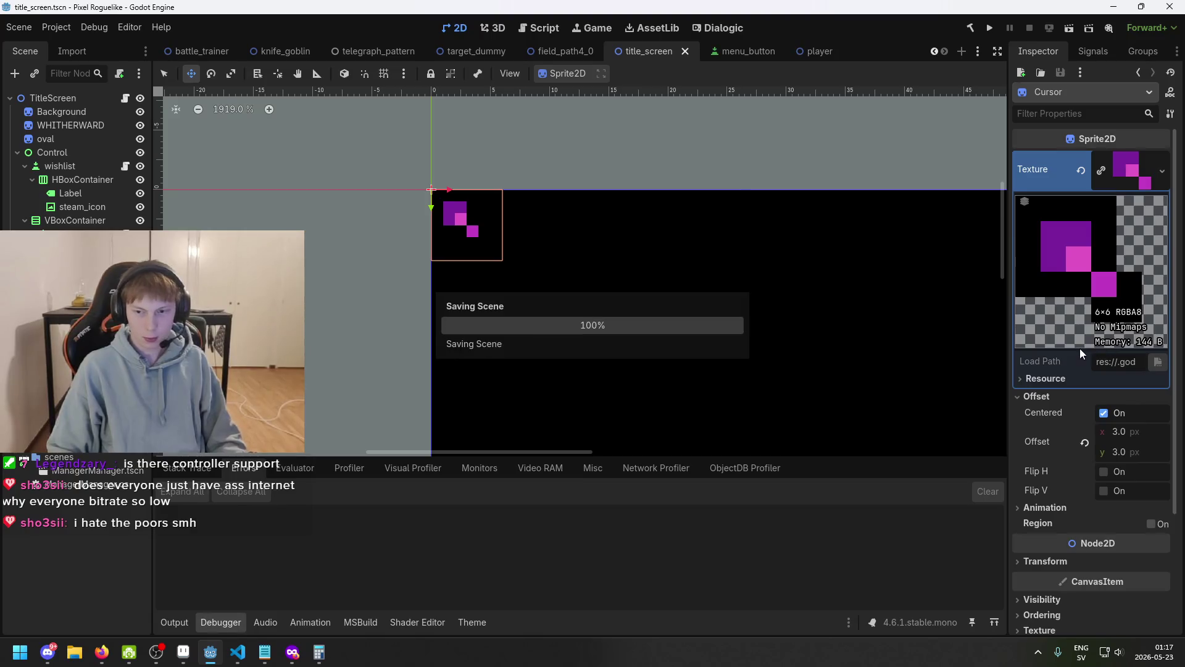
left_click_drag(915, 328, 822, 325)
key("ctrl+s")
left_click(990, 28)
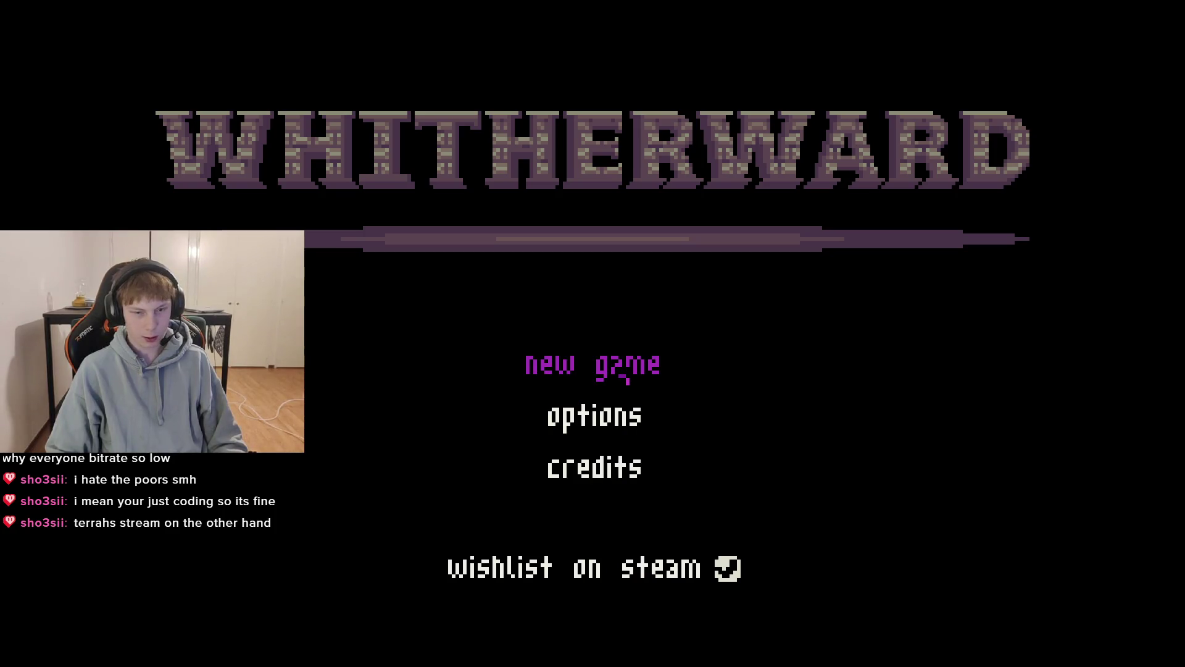
key("F8")
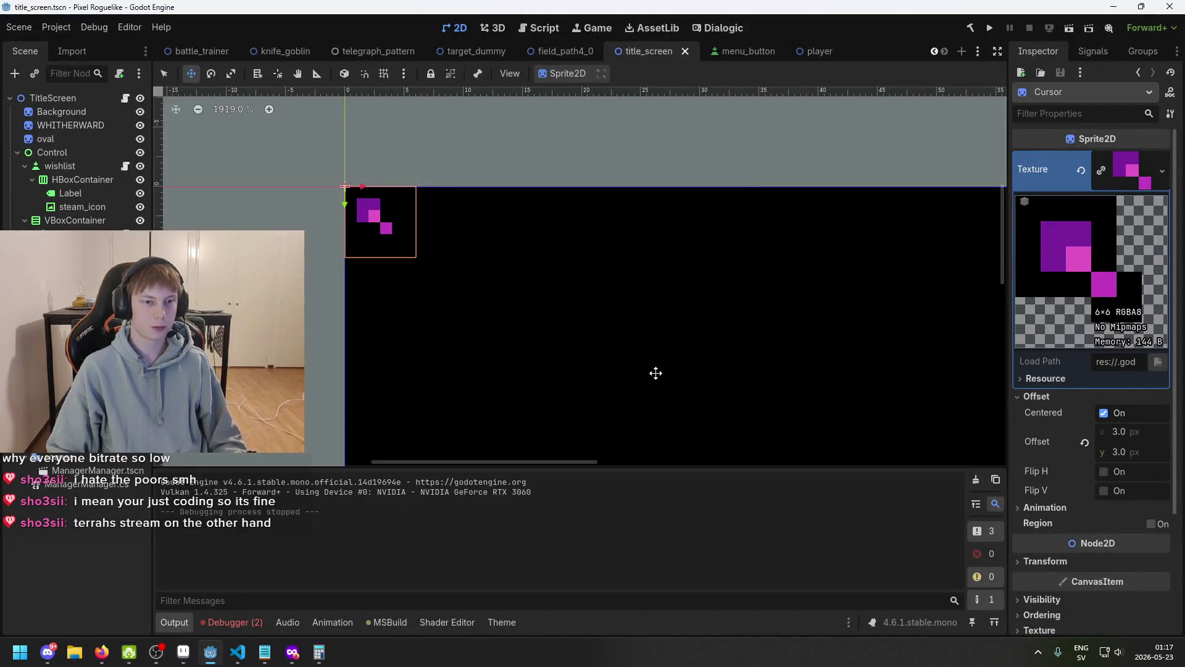
scroll(1064, 341, "down", 3)
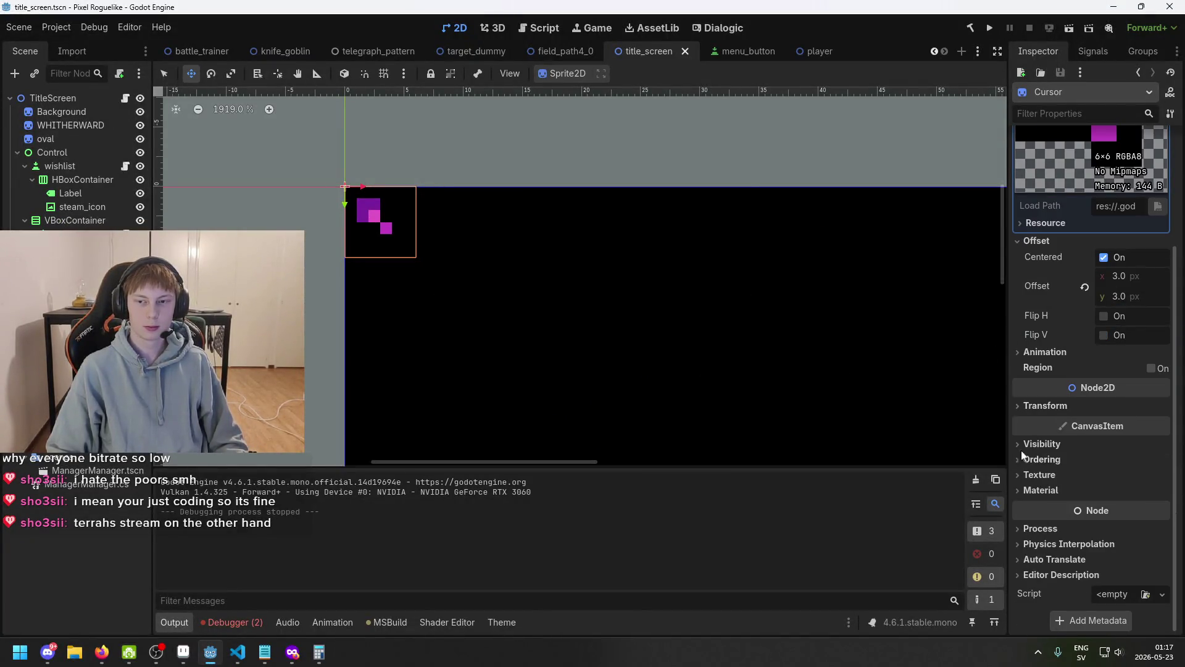
left_click(238, 653)
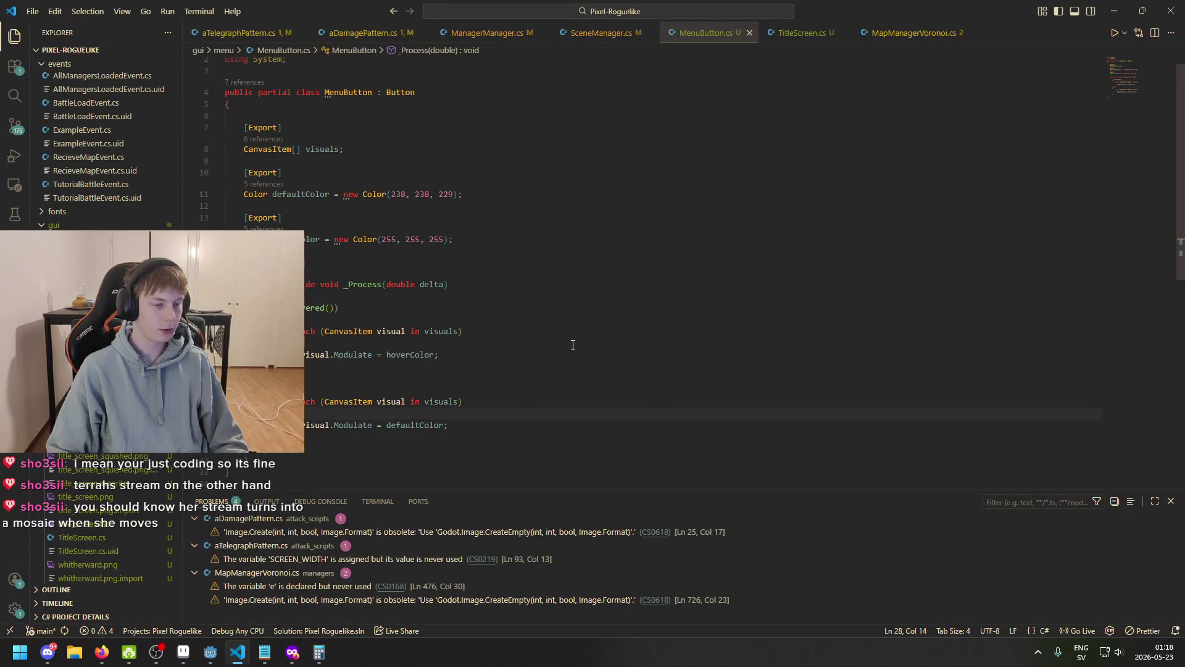
- Start an if condition in _Process, trying IsPresses and IsClicked before erasing them
scroll(638, 360, "down", 3)
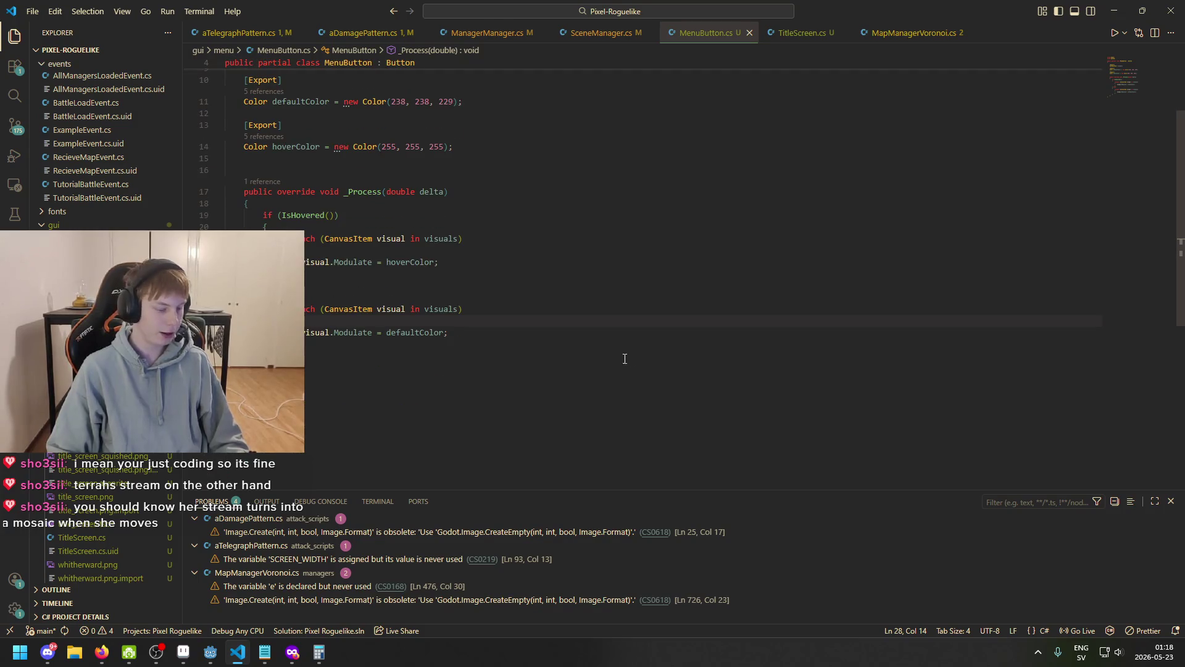
scroll(556, 370, "up", 5)
scroll(464, 386, "down", 2)
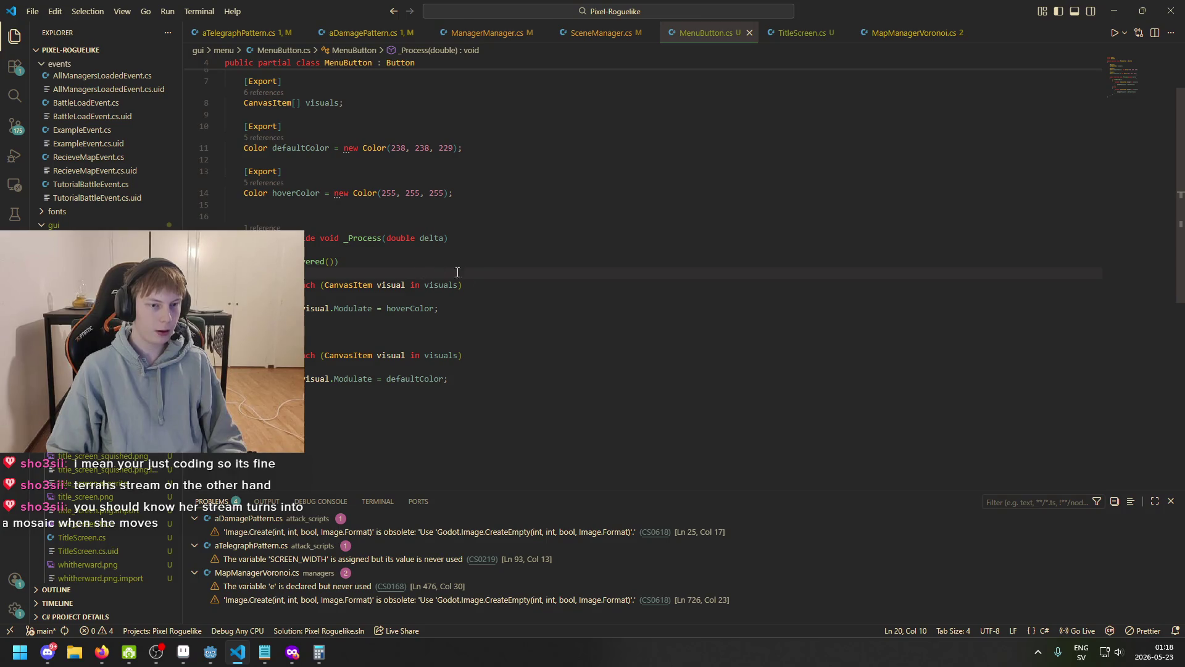
key("Return")
type("if (")
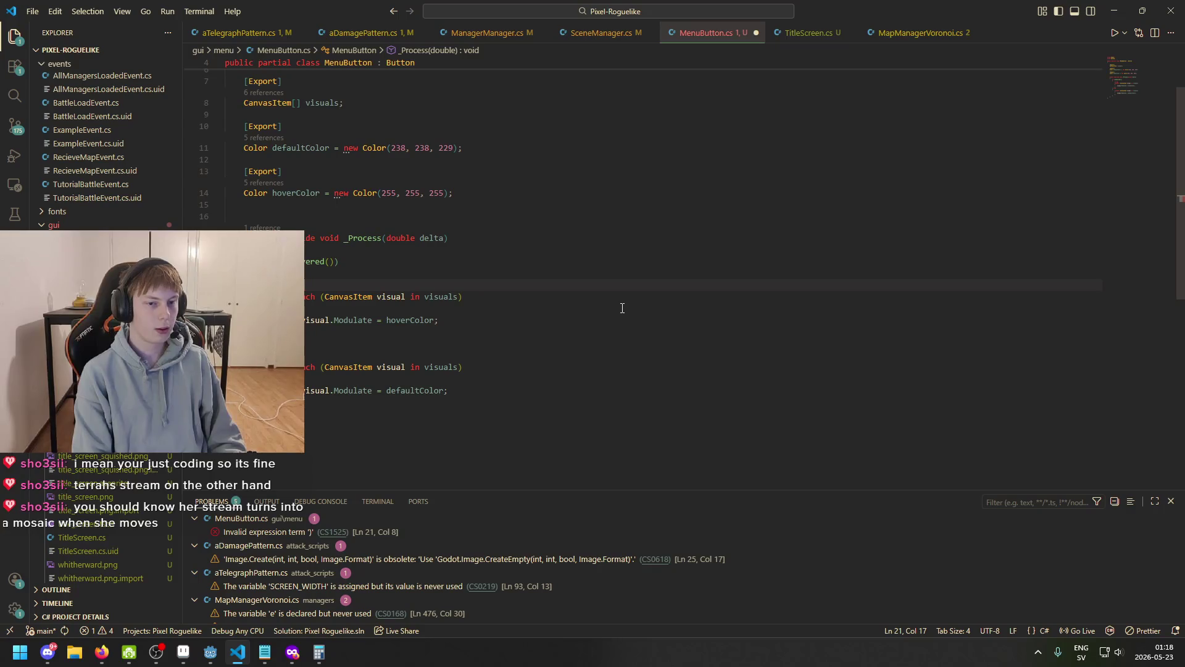
key("BackSpace")
key("BackSpace")
key("BackSpace")
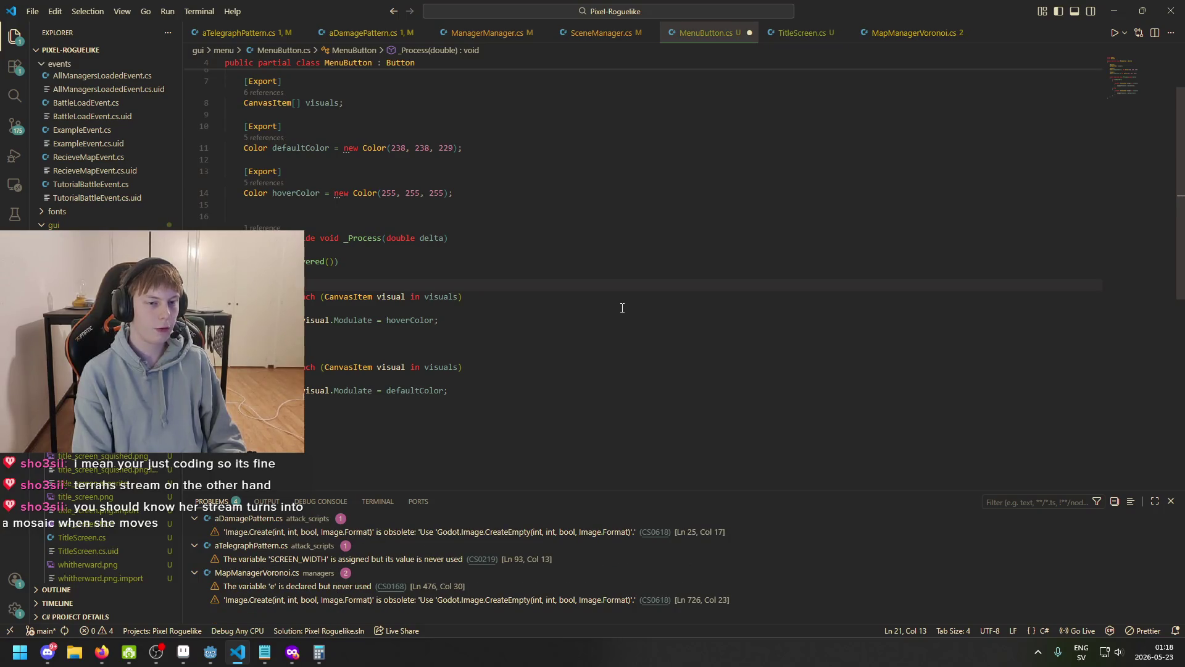
key("BackSpace")
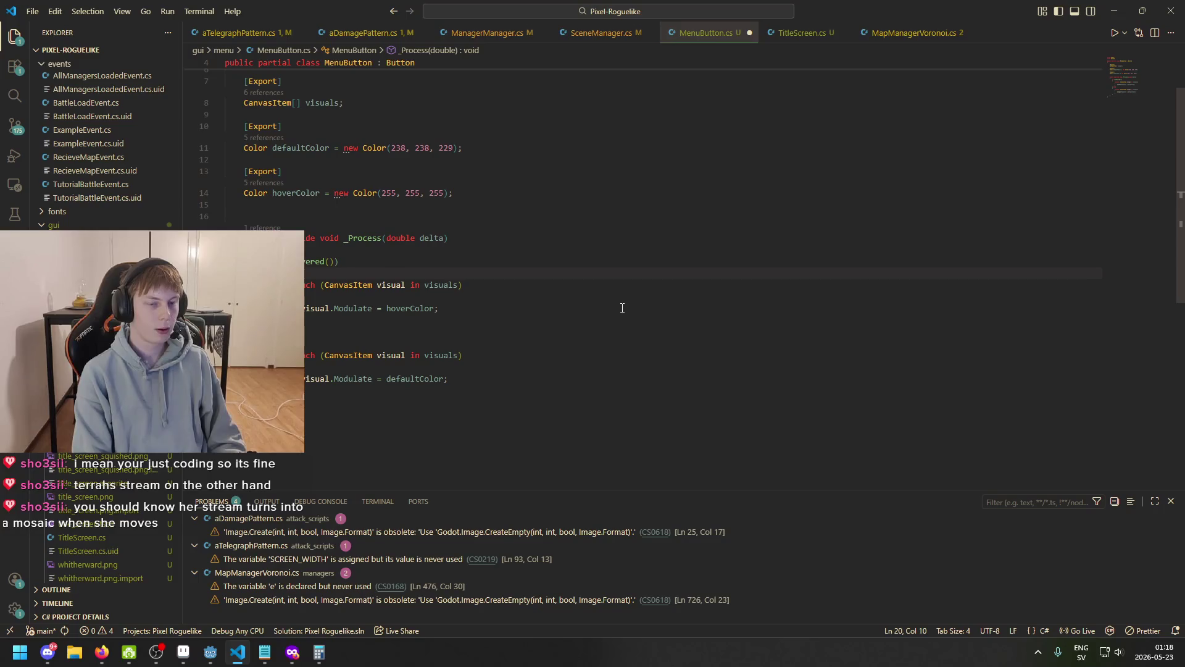
key("Return")
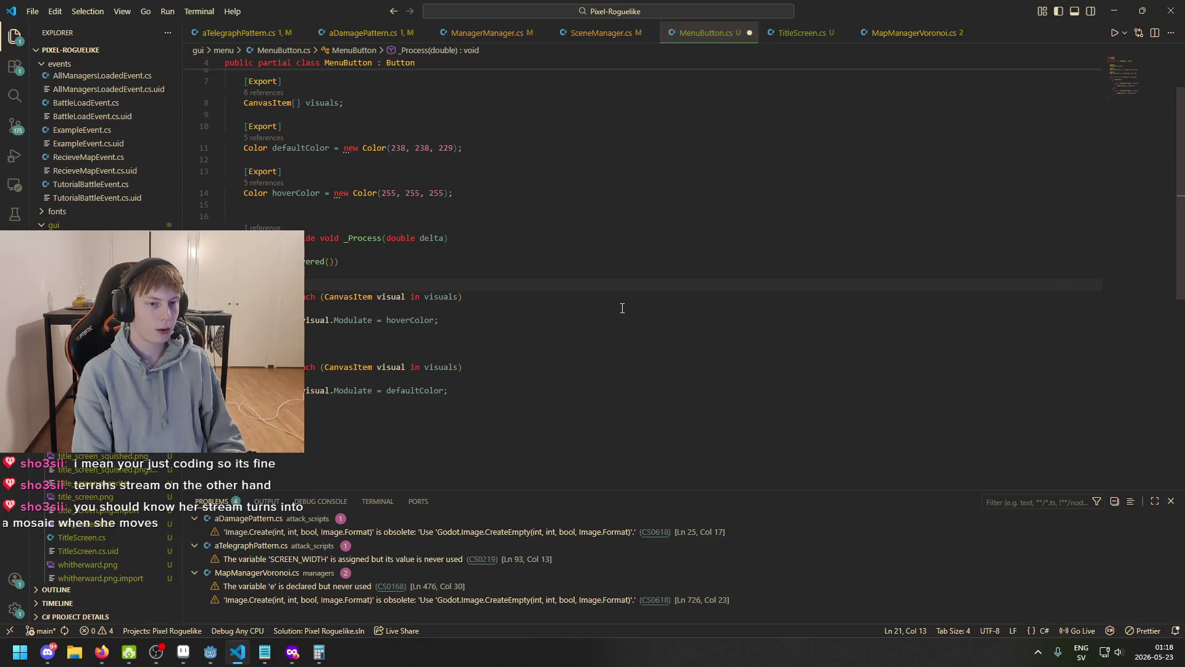
type("if (Is")
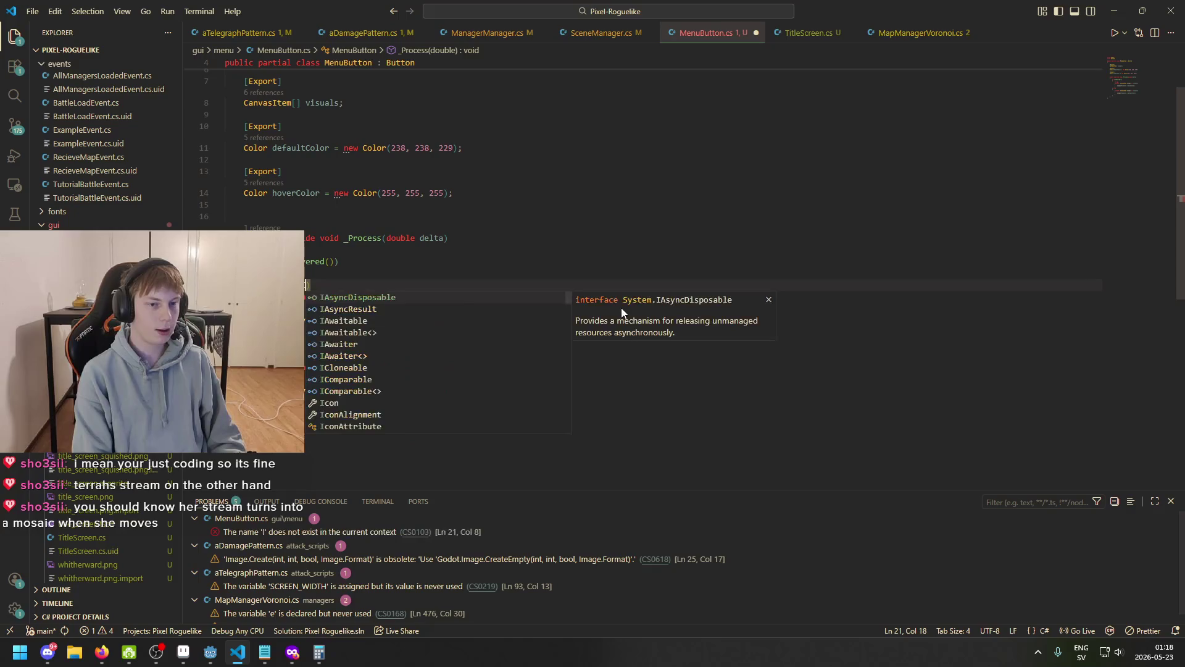
type("Presses")
key("ctrl+BackSpace")
type("IsClicked")
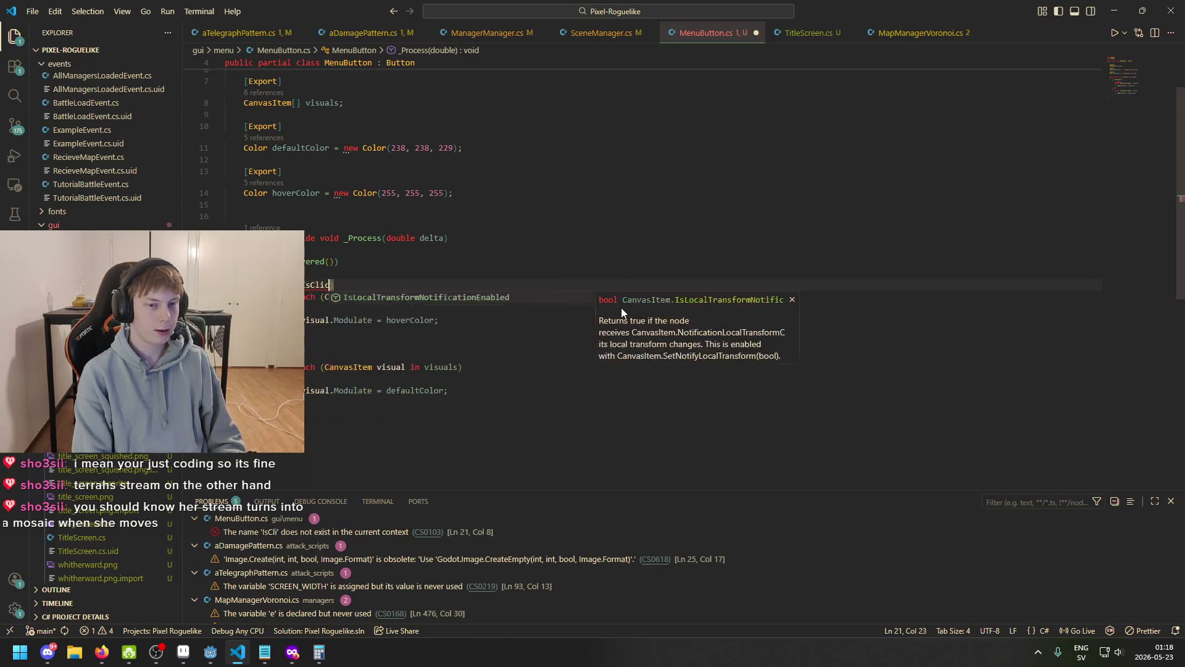
key("ctrl+BackSpace")
type("click")
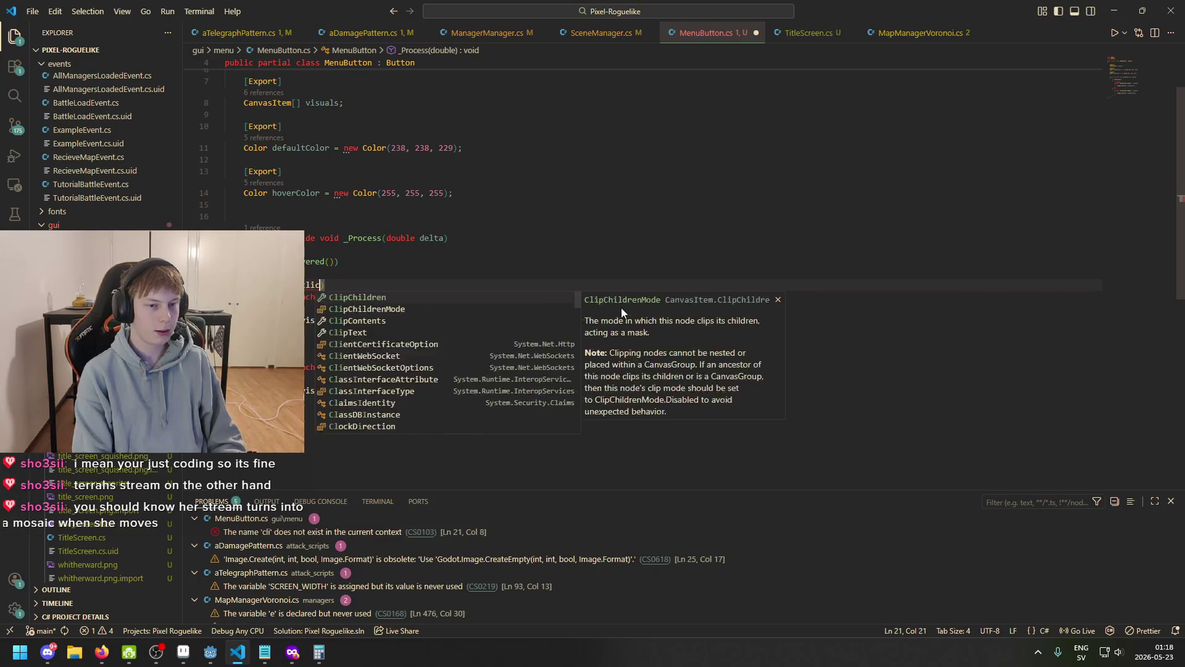
key("ctrl+BackSpace")
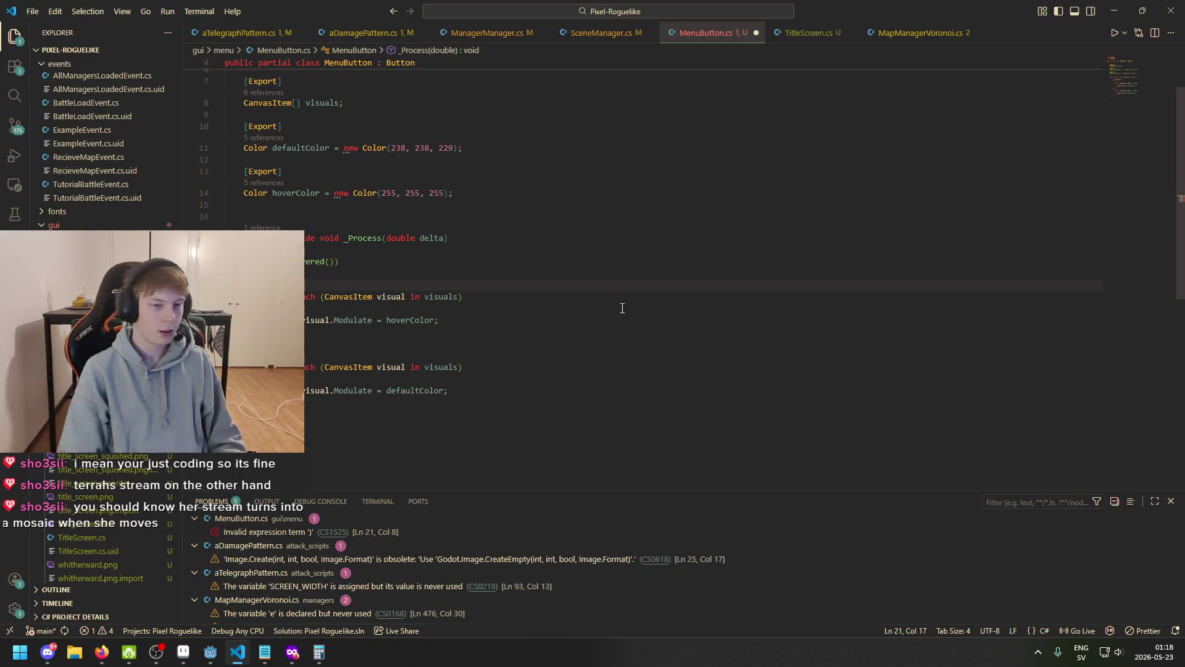
- Look up BaseButton's Is members on a new line, inserting and then trimming IsProcessing
mouse_move(319, 263)
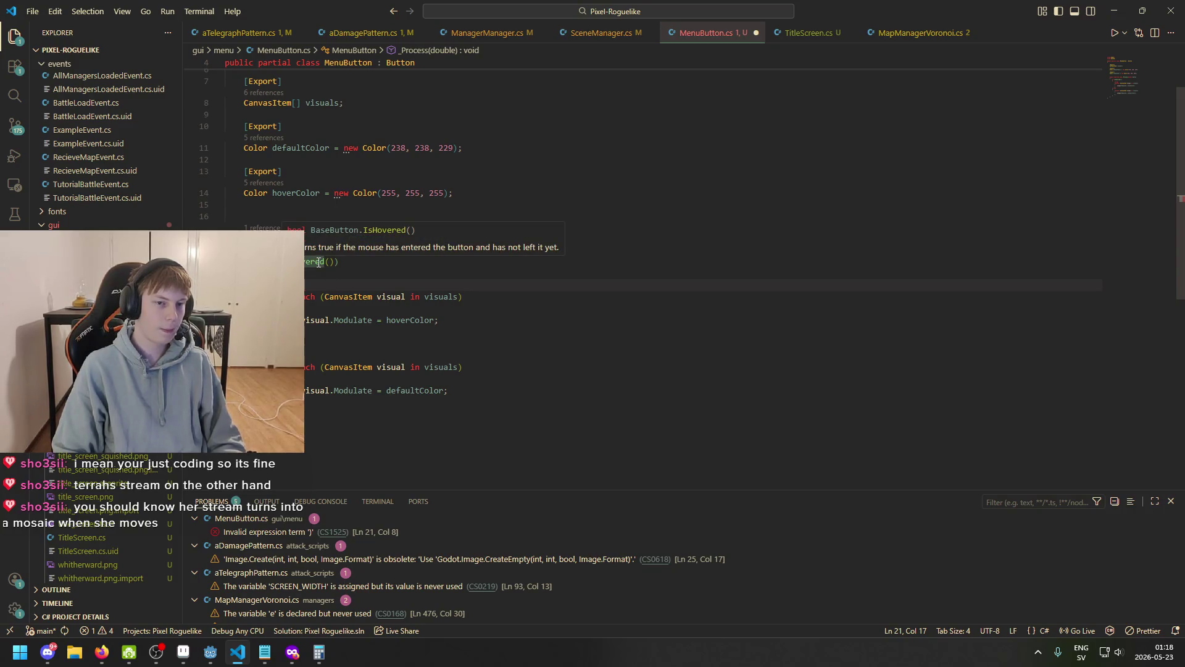
left_click(405, 255)
key("Return")
type("BaseB")
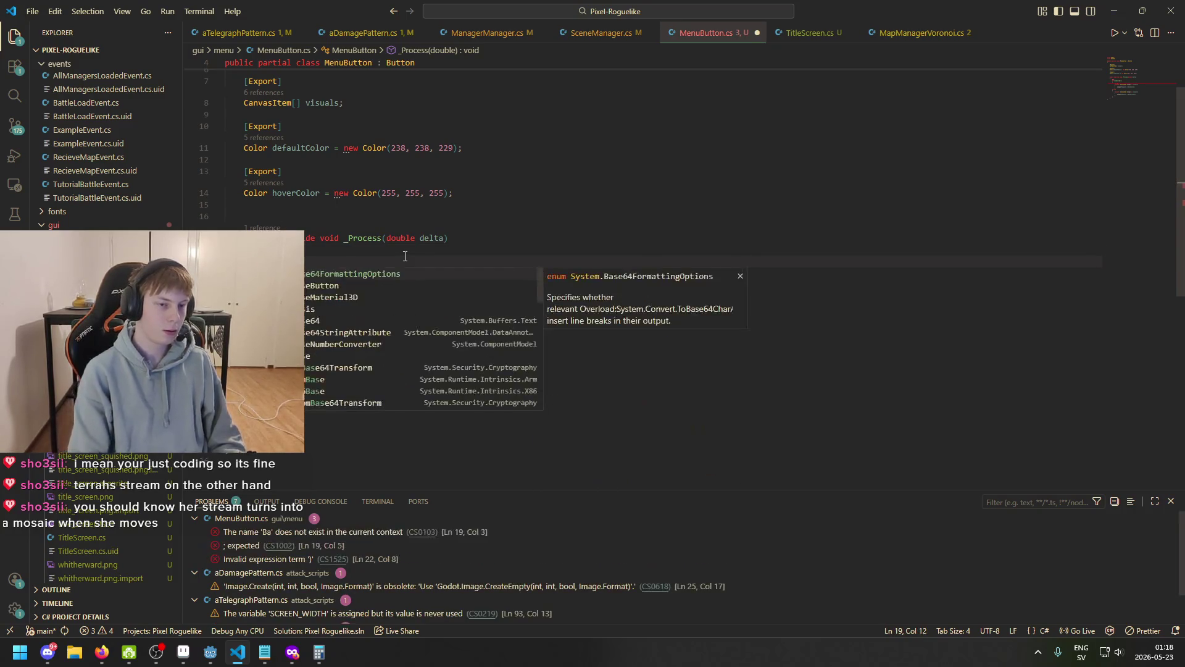
key("Tab")
type(".is")
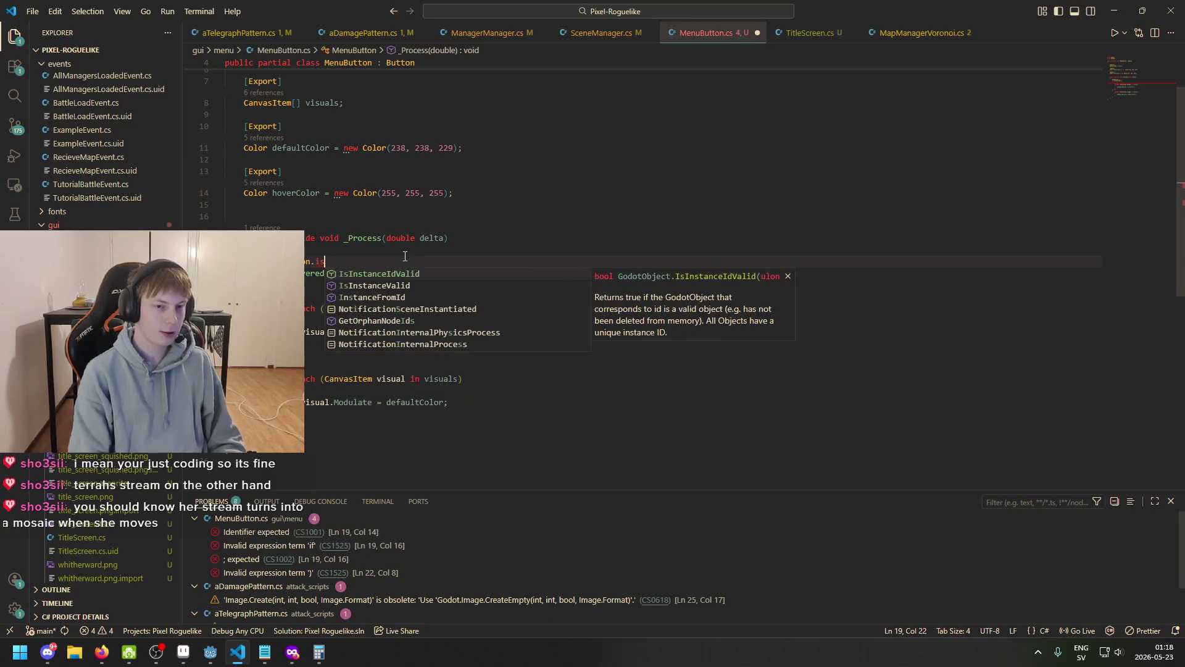
key("BackSpace")
key("BackSpace")
key("BackSpace")
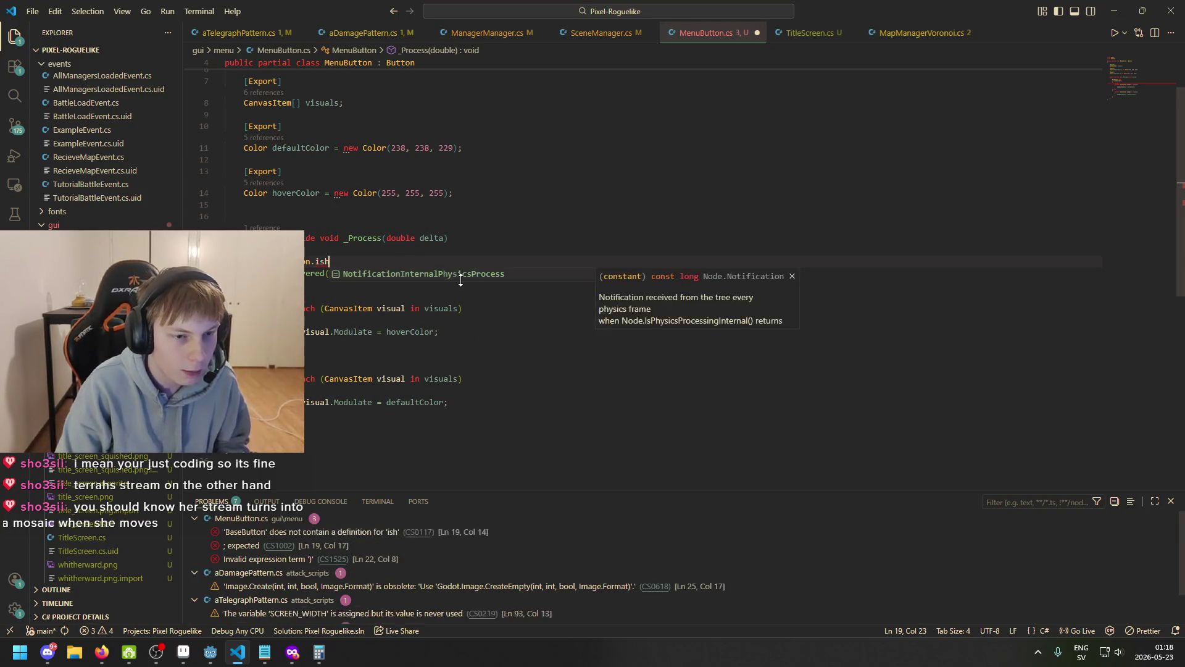
key("ctrl+BackSpace")
type("Is")
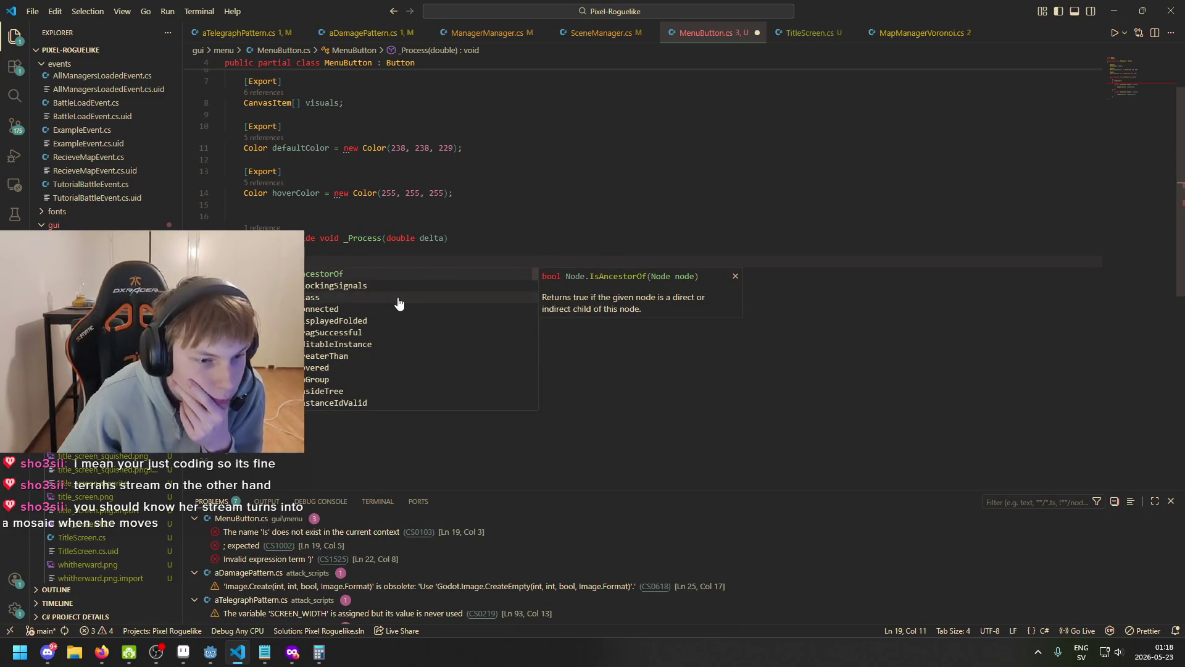
scroll(384, 320, "down", 1)
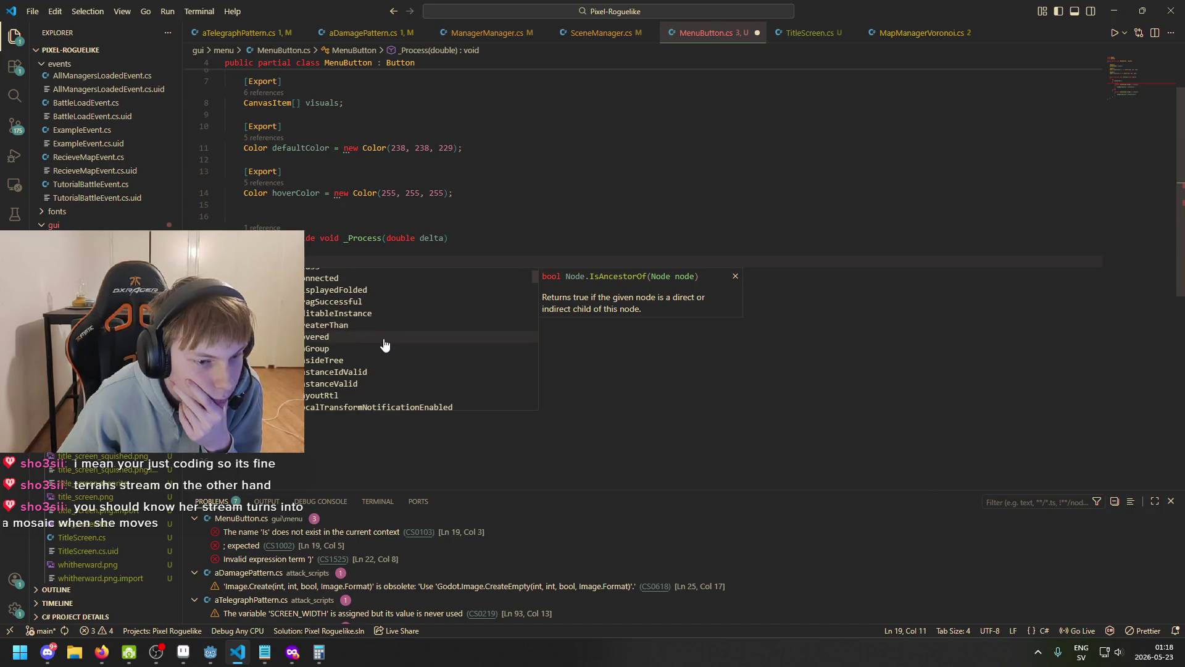
scroll(381, 355, "down", 1)
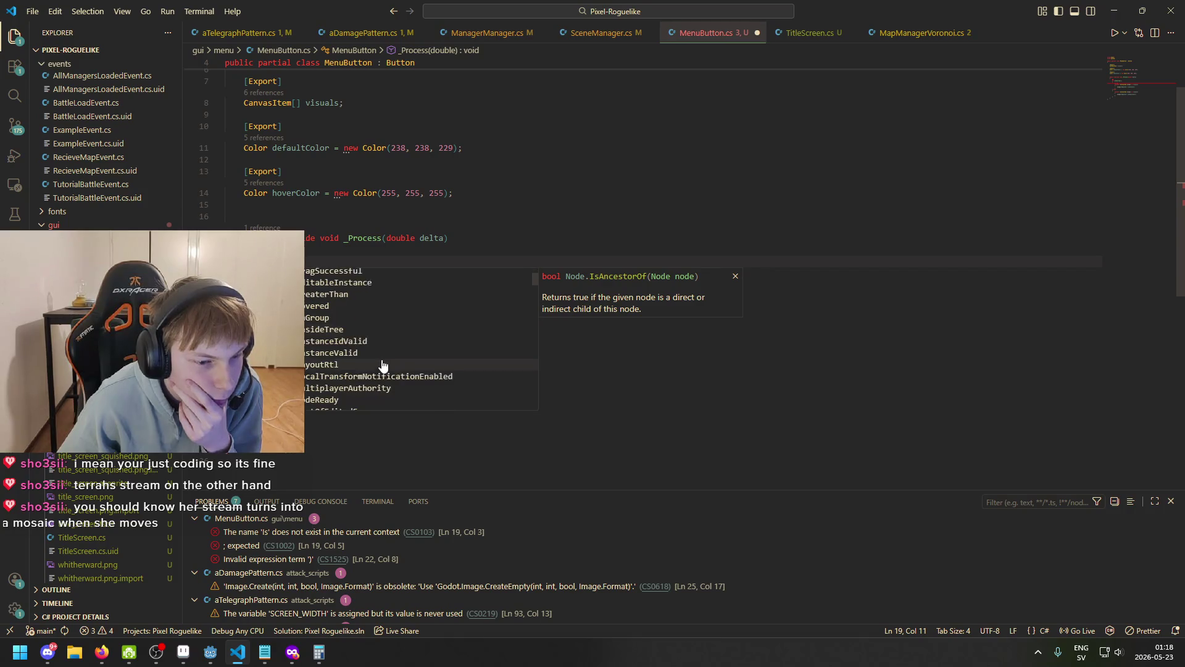
scroll(398, 369, "down", 3)
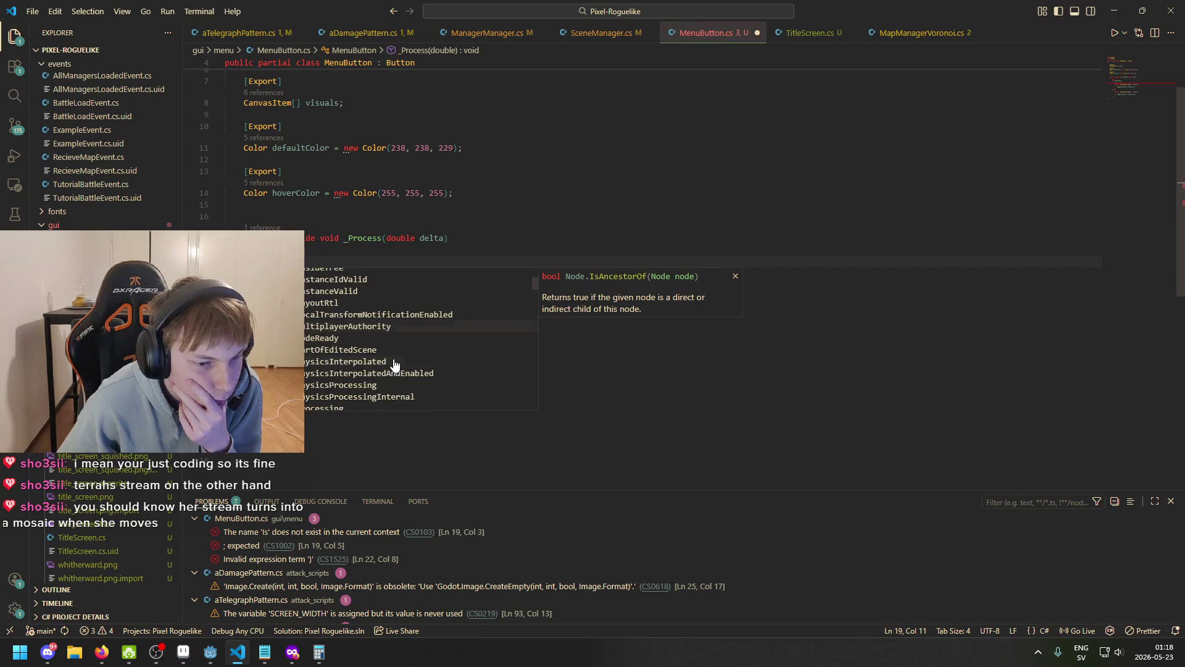
left_click(393, 381)
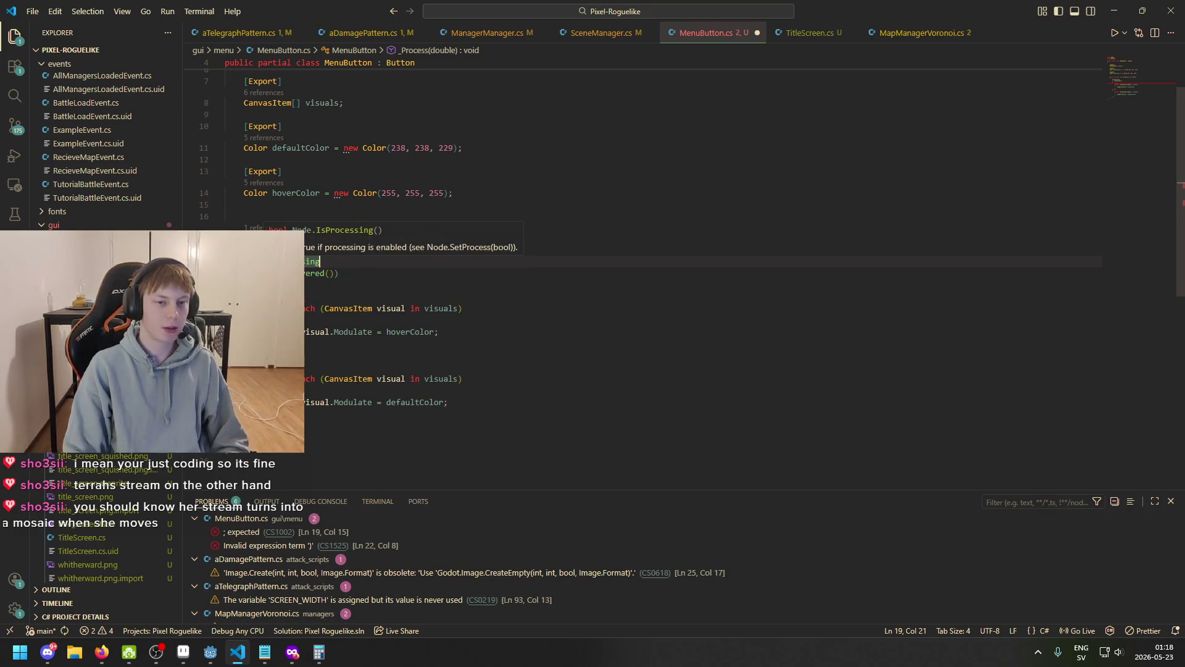
key("BackSpace")
key("BackSpace")
key("BackSpace")
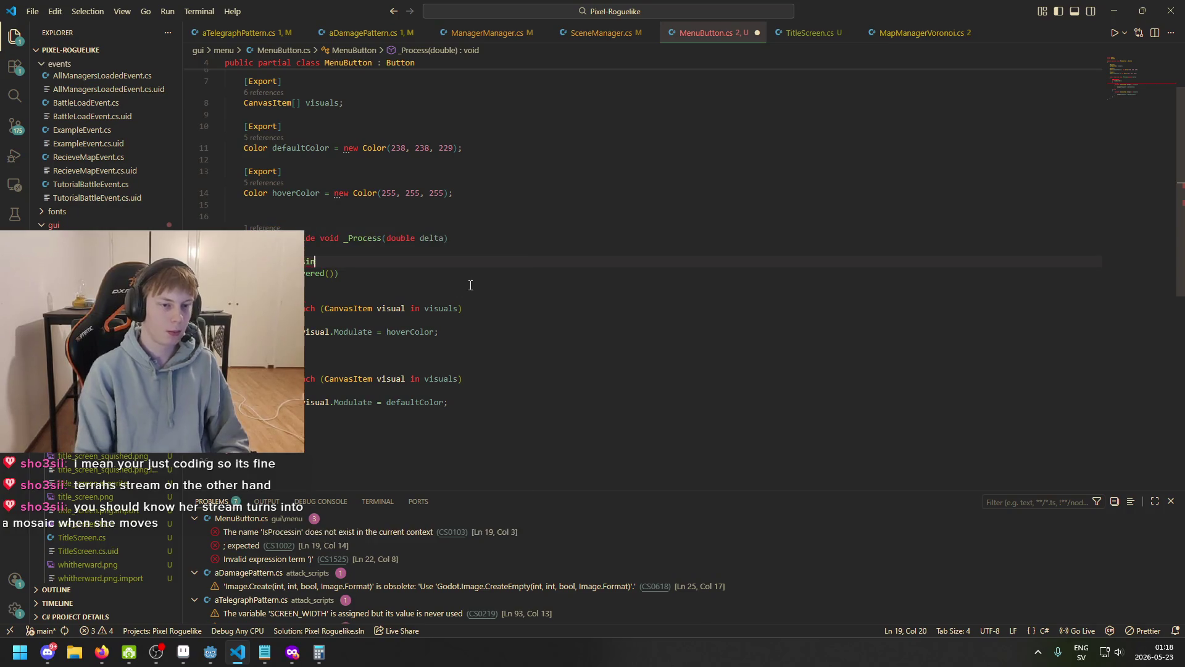
type("cocess")
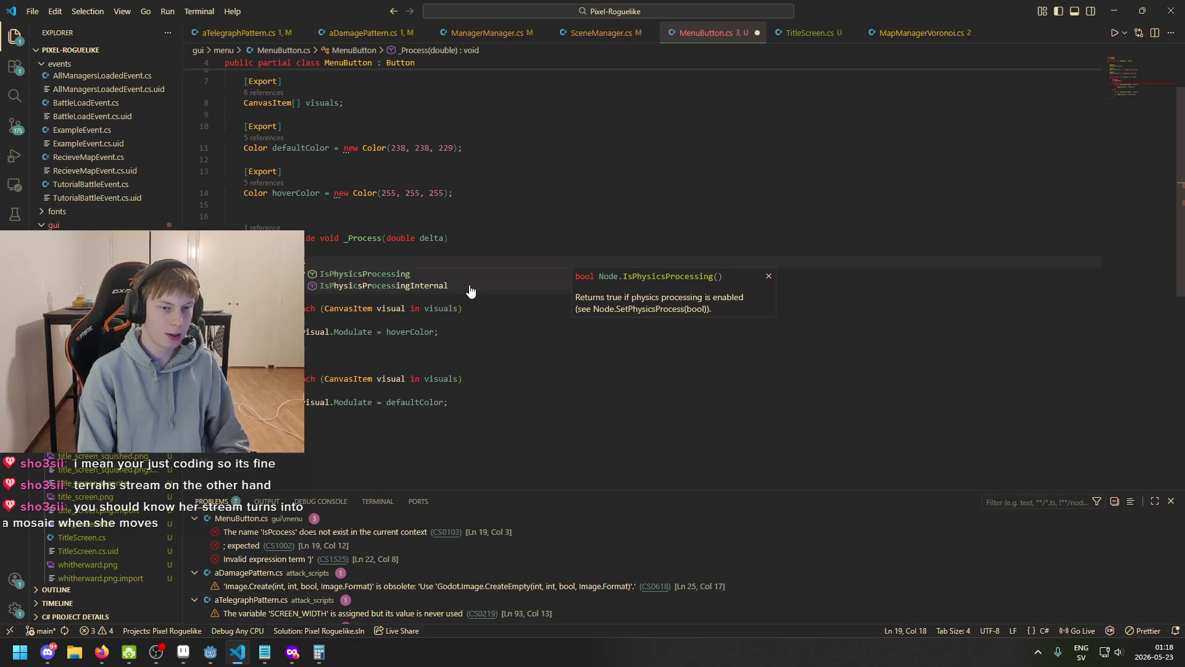
key("BackSpace")
key("BackSpace")
key("BackSpace")
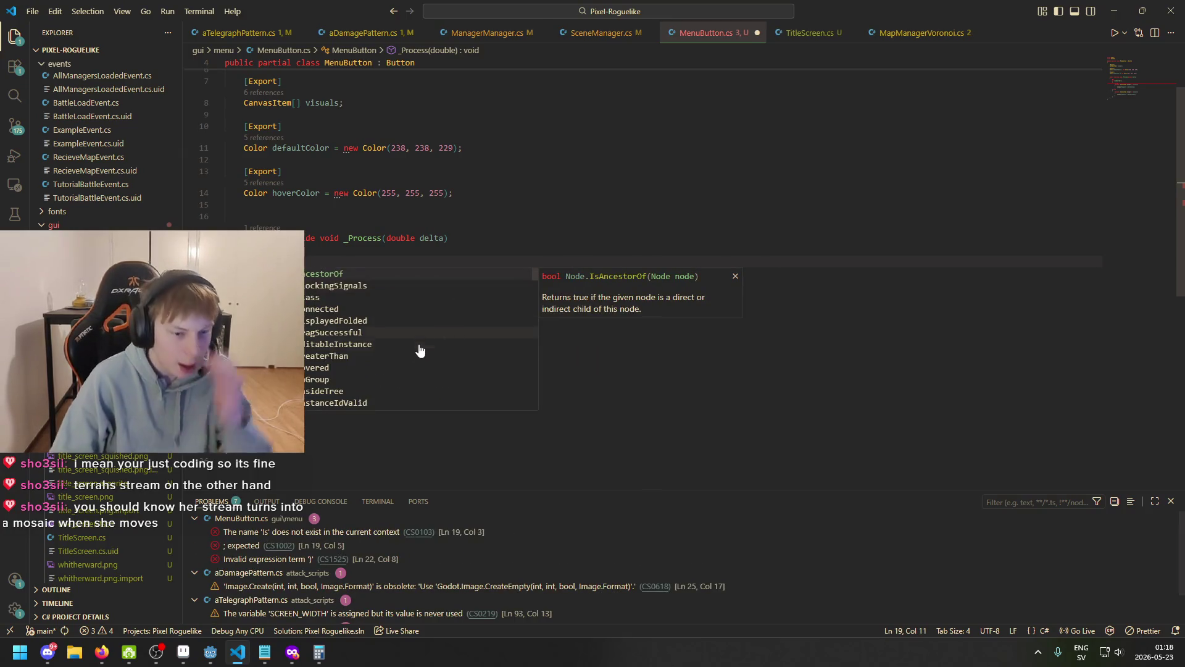
- Scroll through the Is completion list, retyping Is to refresh the suggestions
scroll(419, 350, "down", 10)
scroll(362, 369, "down", 2)
scroll(349, 343, "down", 2)
scroll(345, 328, "down", 15)
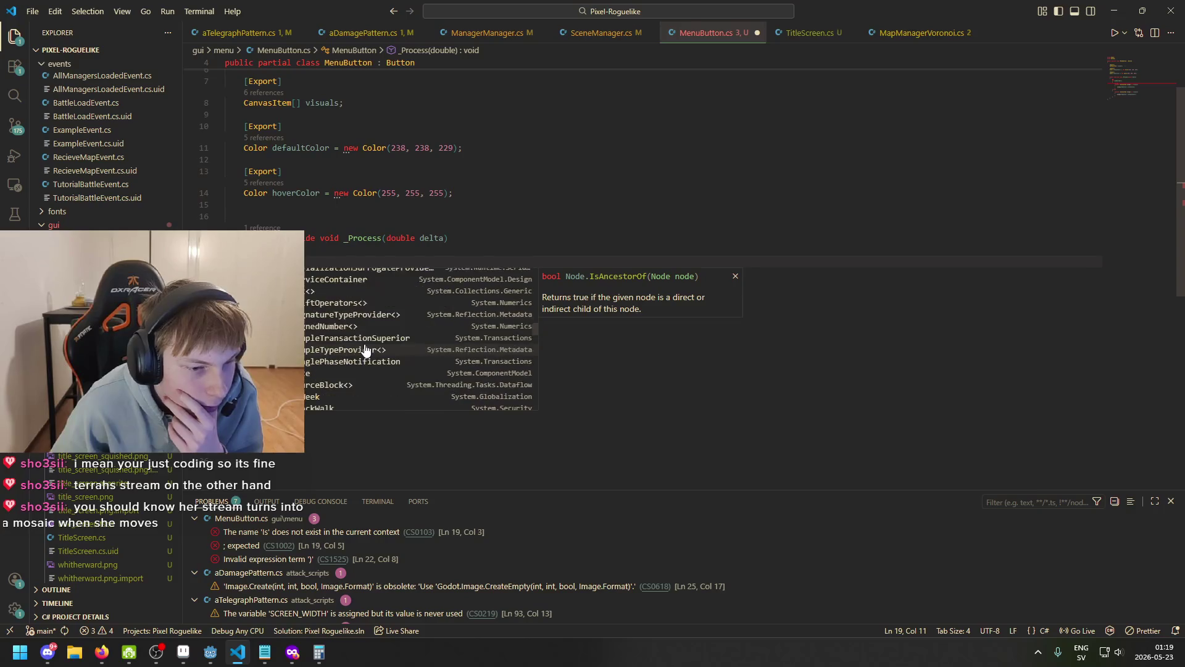
scroll(365, 350, "down", 15)
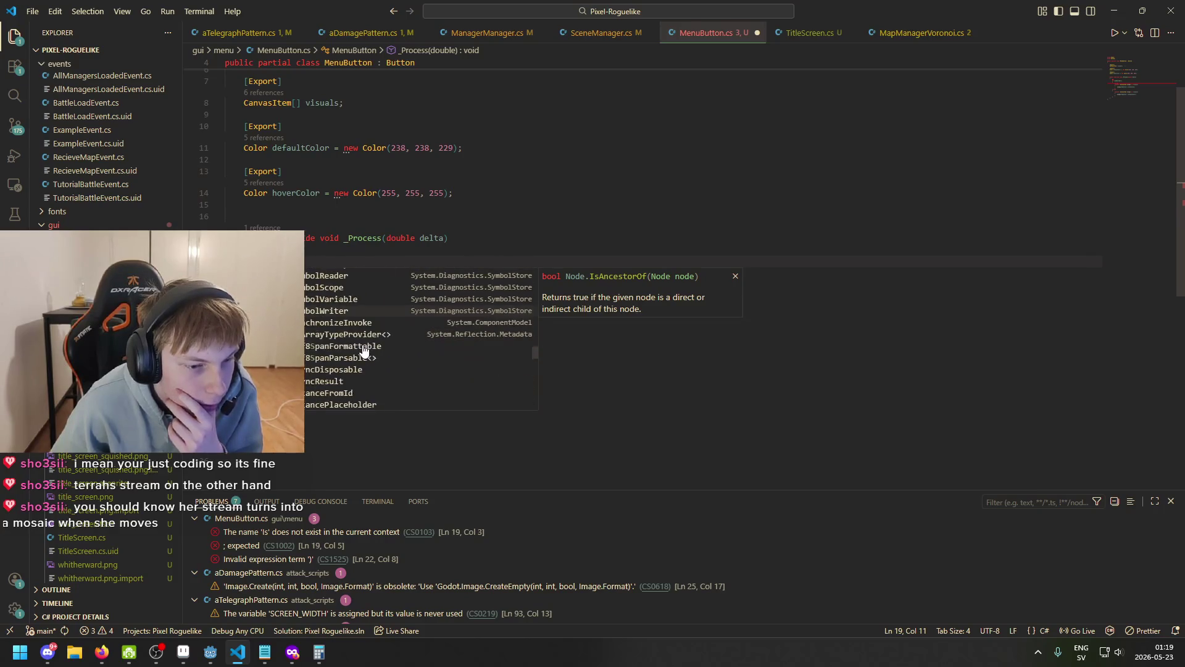
scroll(367, 350, "down", 4)
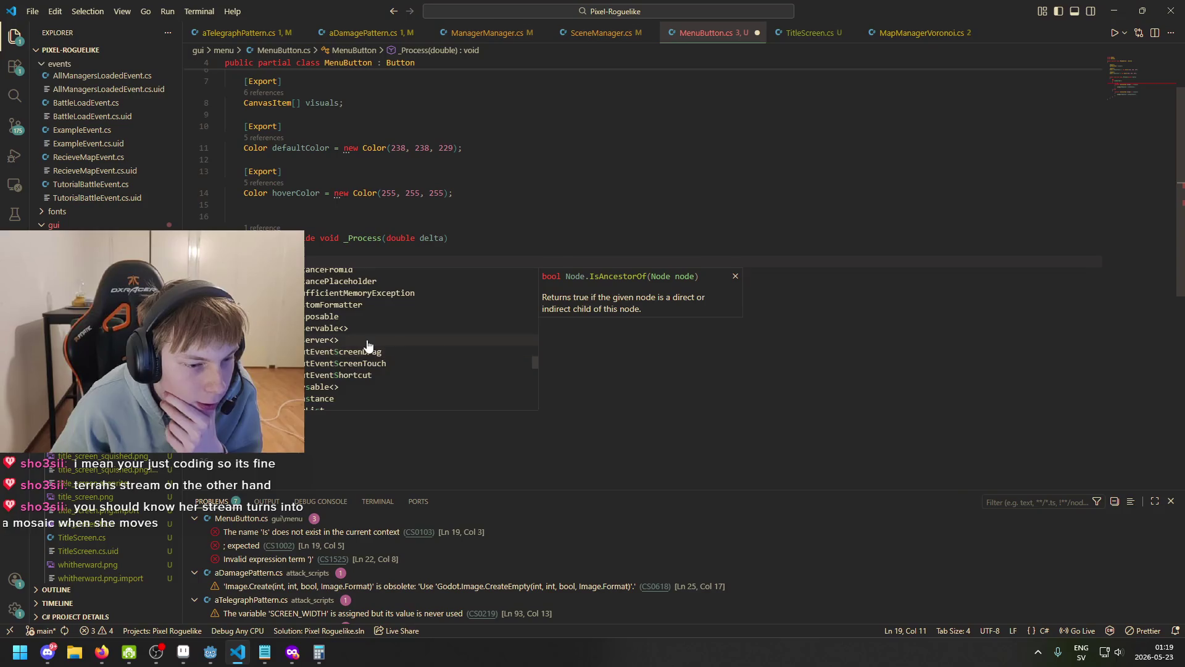
scroll(367, 344, "up", 1)
scroll(364, 363, "down", 2)
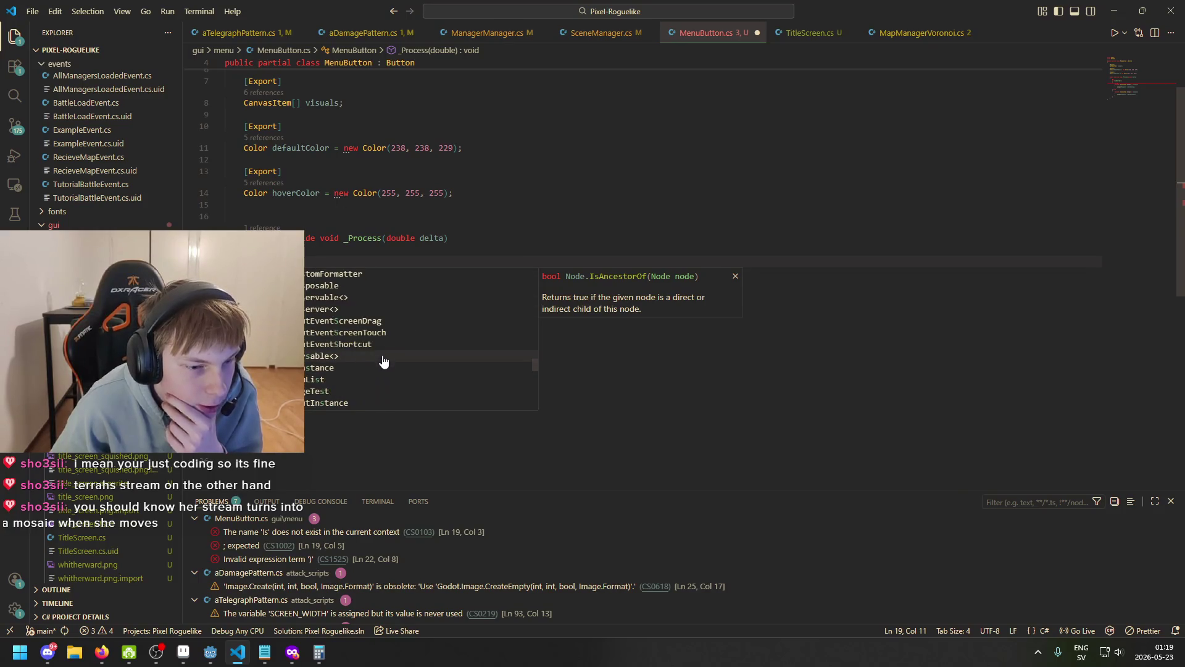
scroll(366, 374, "down", 2)
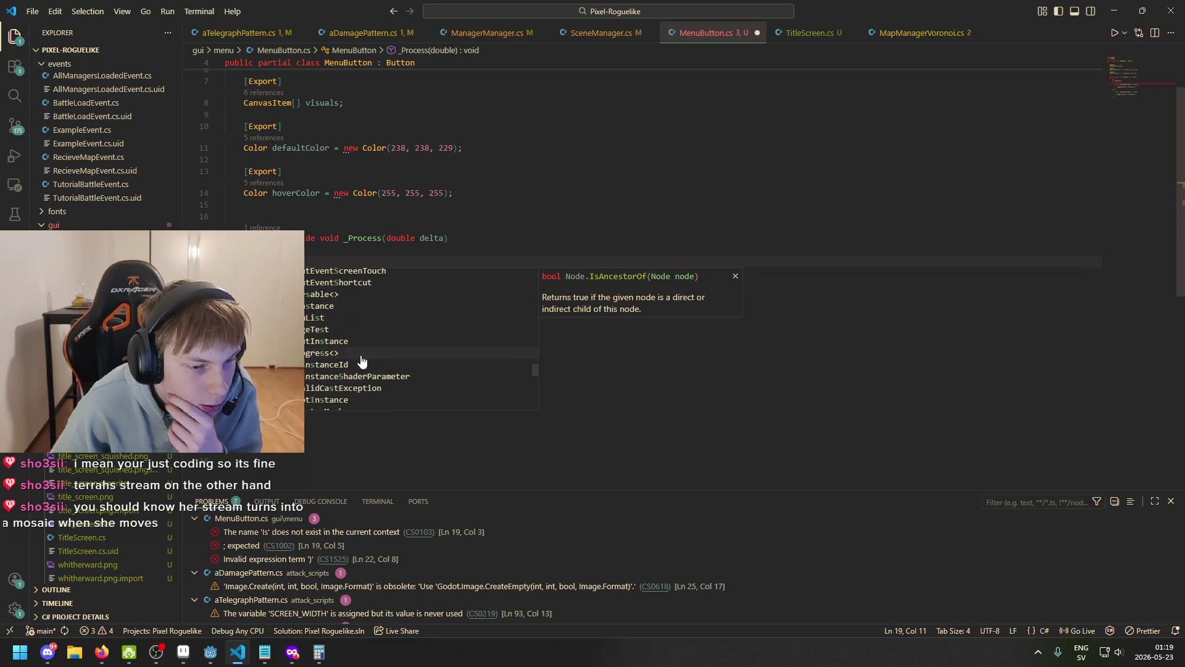
scroll(364, 360, "down", 1)
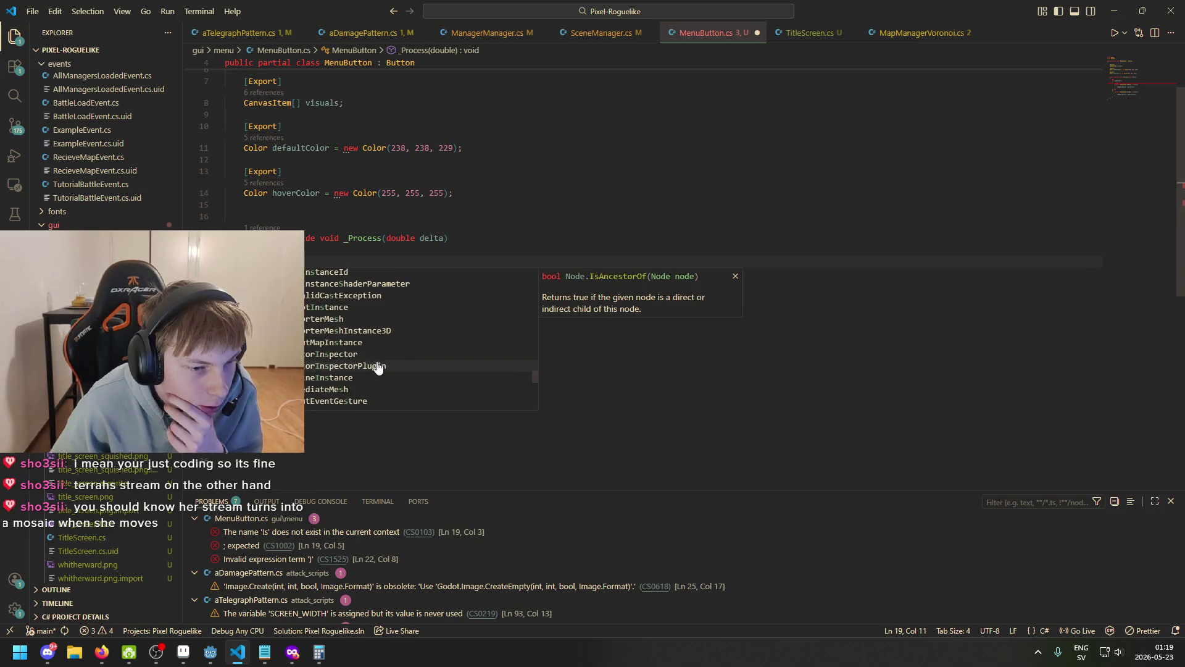
key("BackSpace")
key("BackSpace")
type("Is")
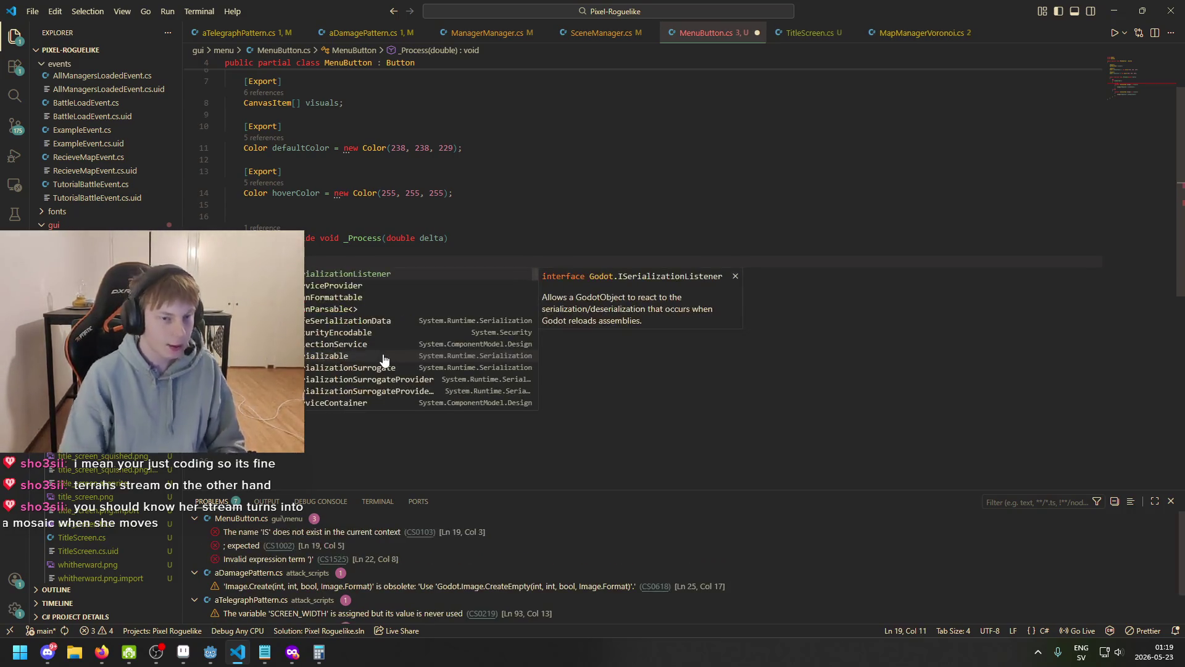
- Read descriptions of IsDragSuccessful, IsInstanceIdValid and other Is suggestions, then dismiss the list
scroll(444, 287, "down", 1)
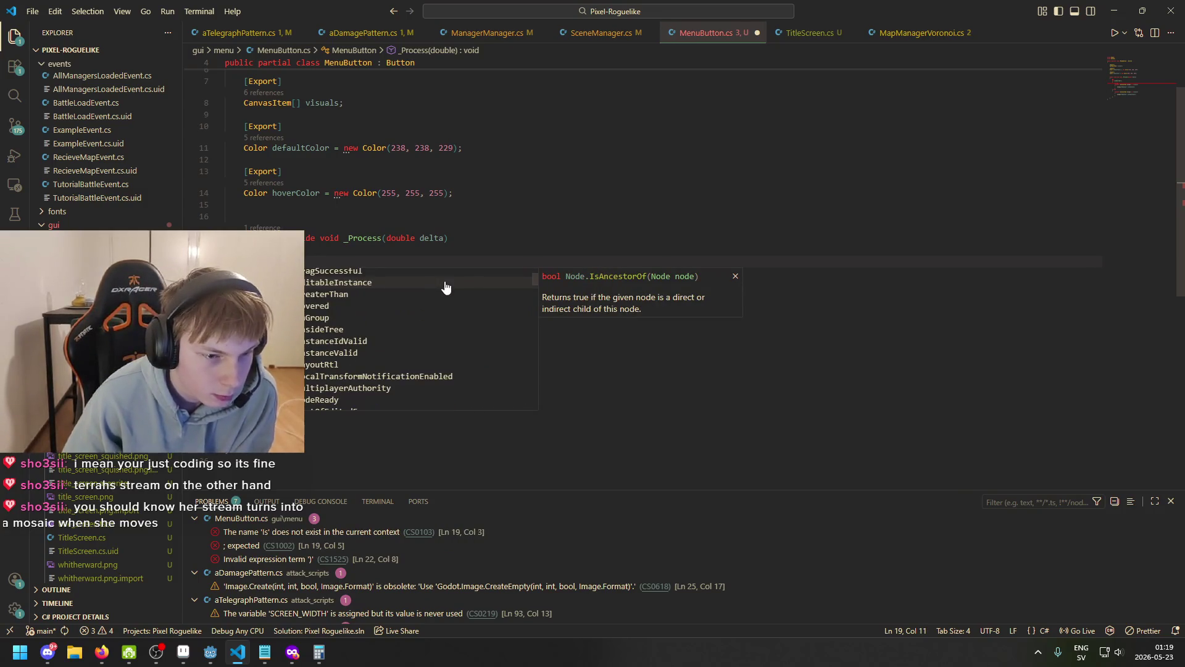
scroll(420, 302, "up", 1)
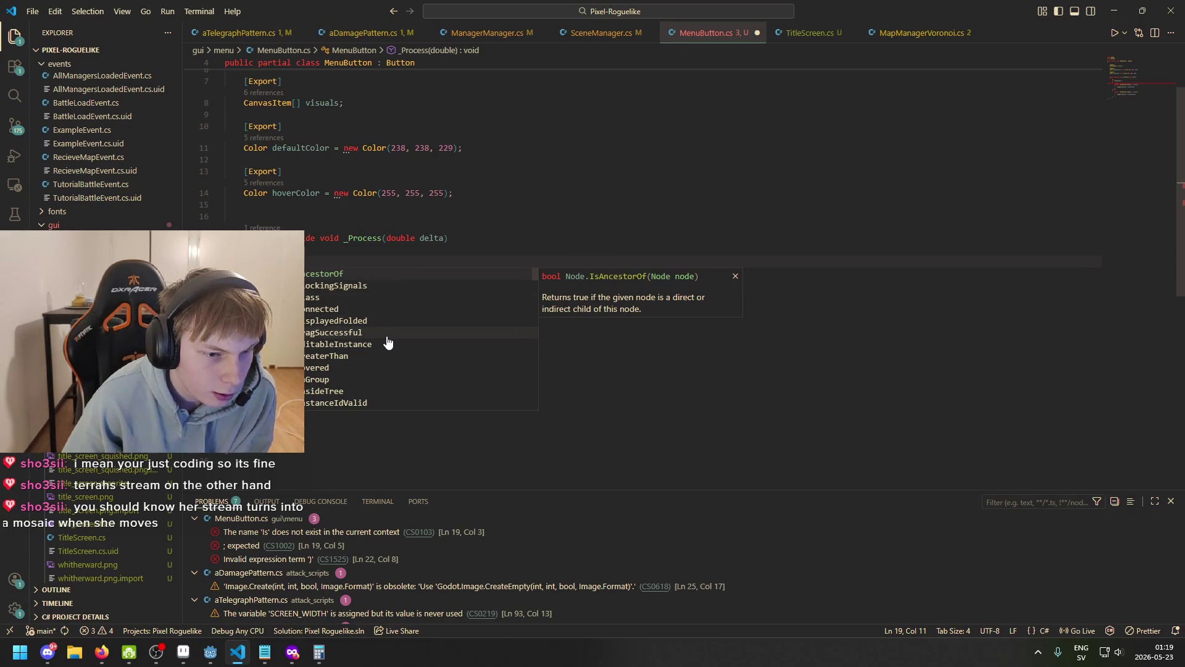
key("Down")
key("Down")
key("Down")
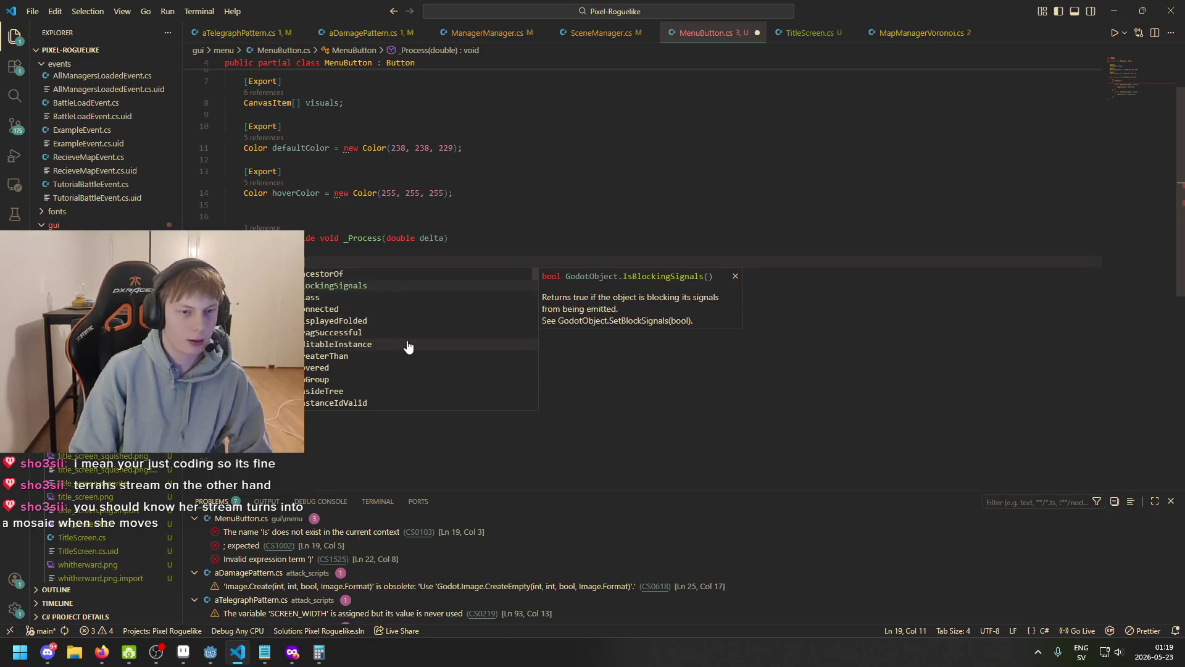
key("Down")
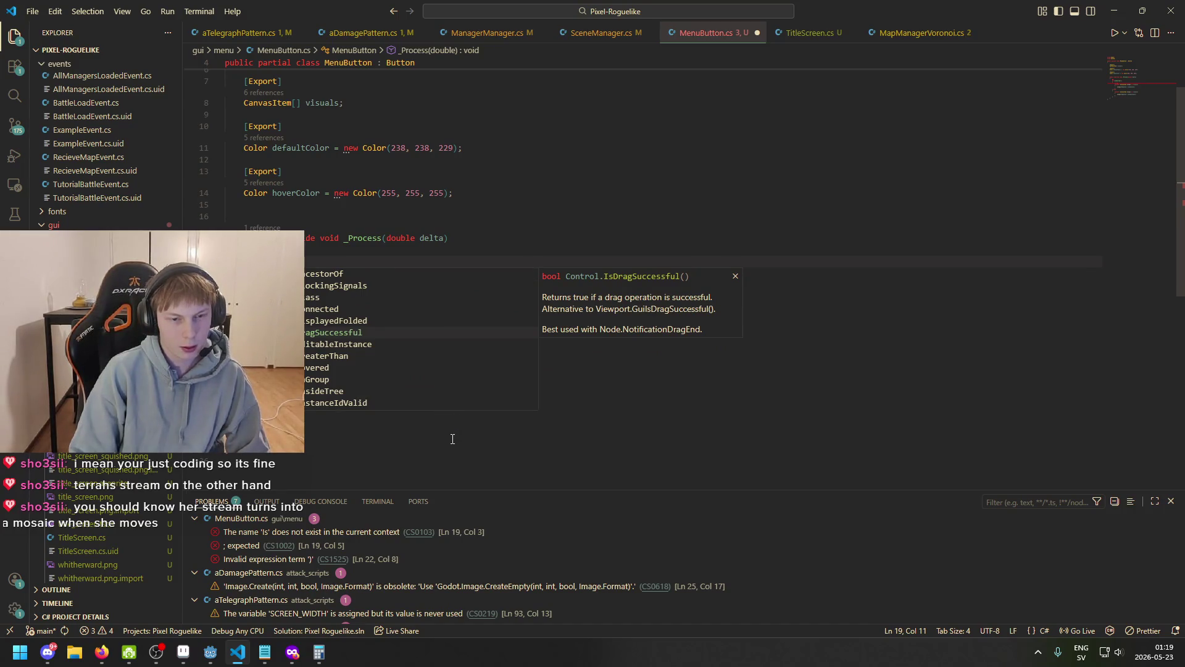
key("Down")
key("Down")
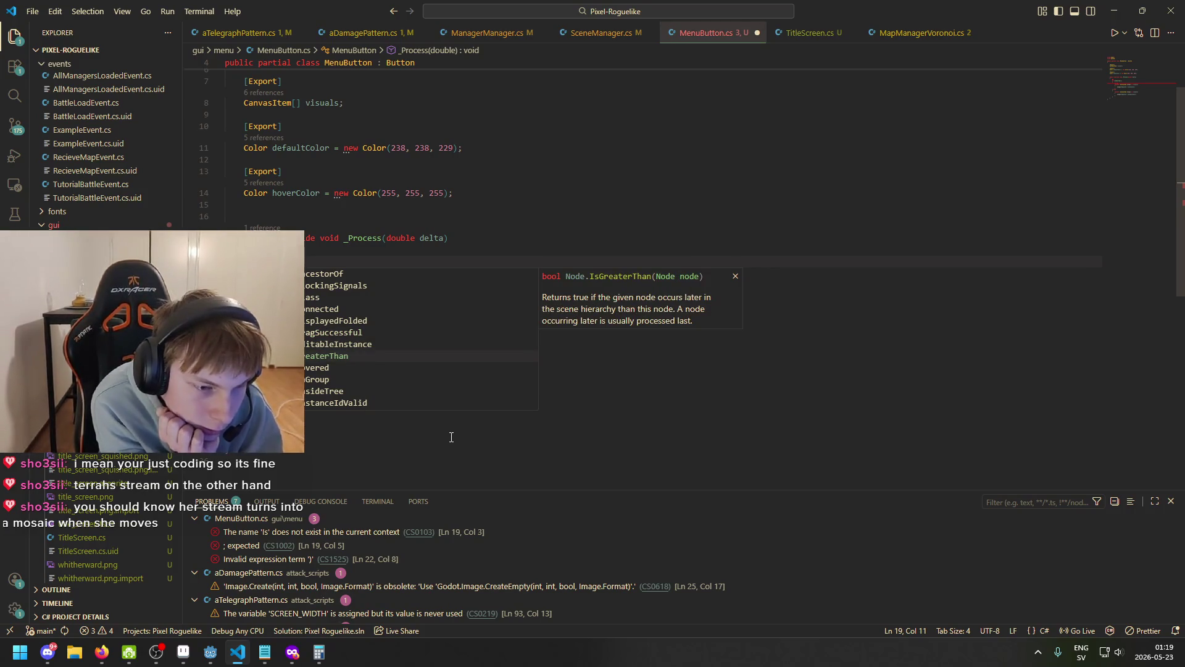
key("Down")
key("Down")
key("Up")
key("Down")
key("Down")
key("Down")
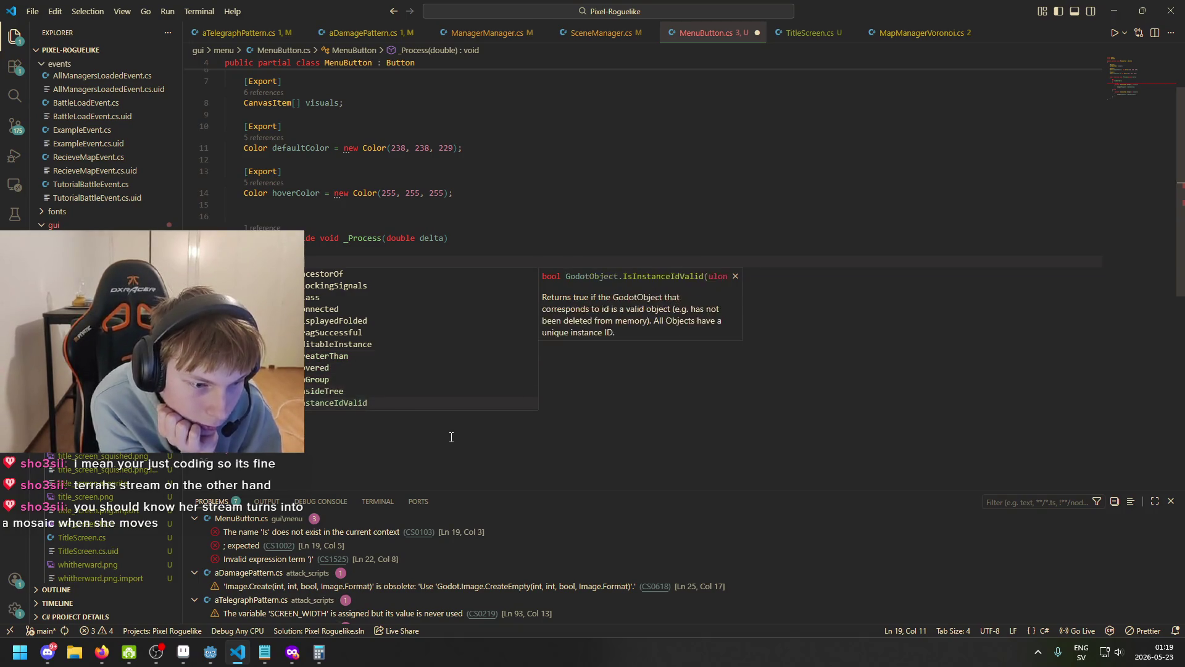
key("Down")
key("Down")
key("Down")
key("Down")
key("Down")
key("Down")
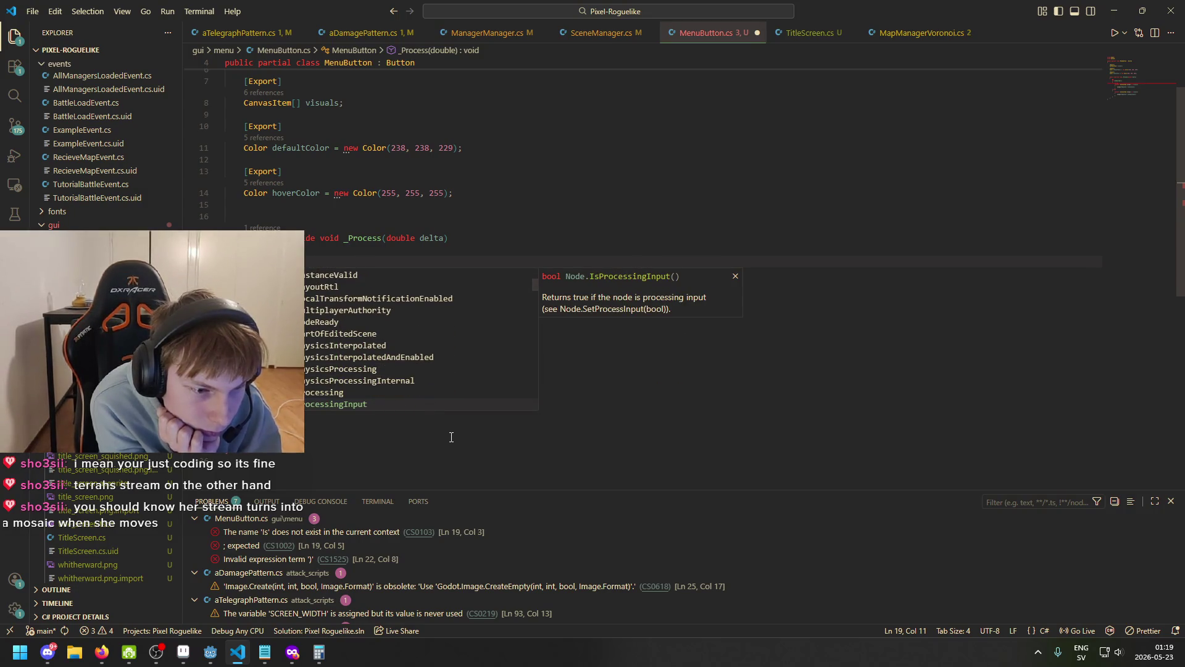
key("Down")
key("Down")
key("Down")
key("Down")
key("Down")
key("Down")
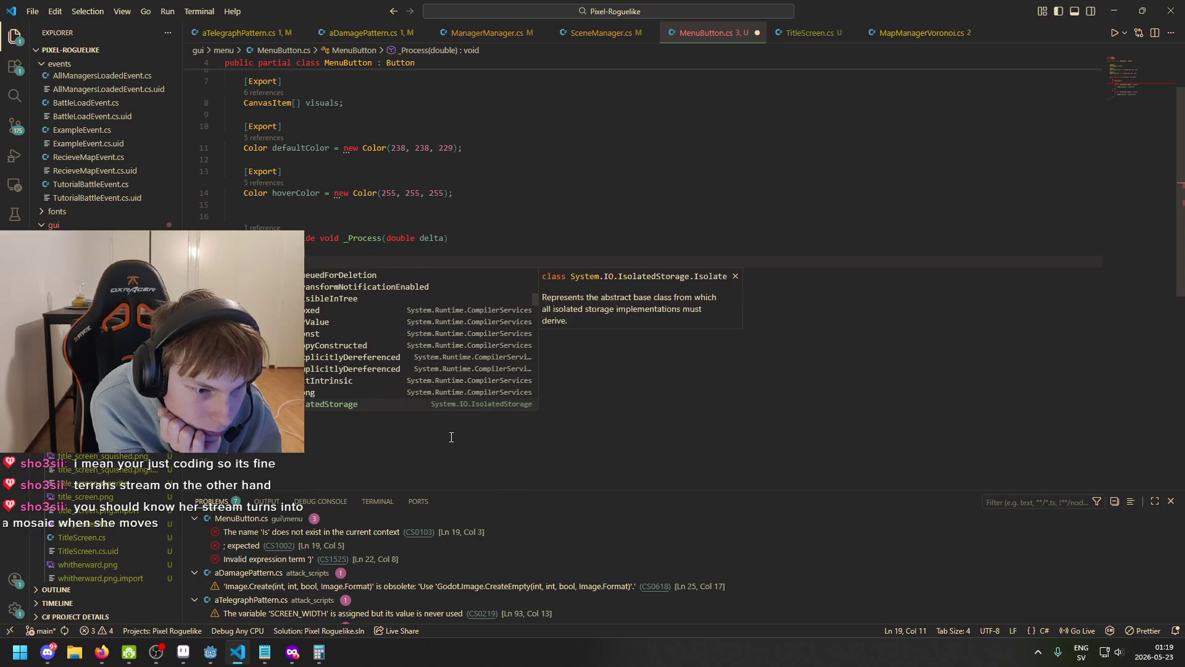
key("Down")
key("Down")
key("Down")
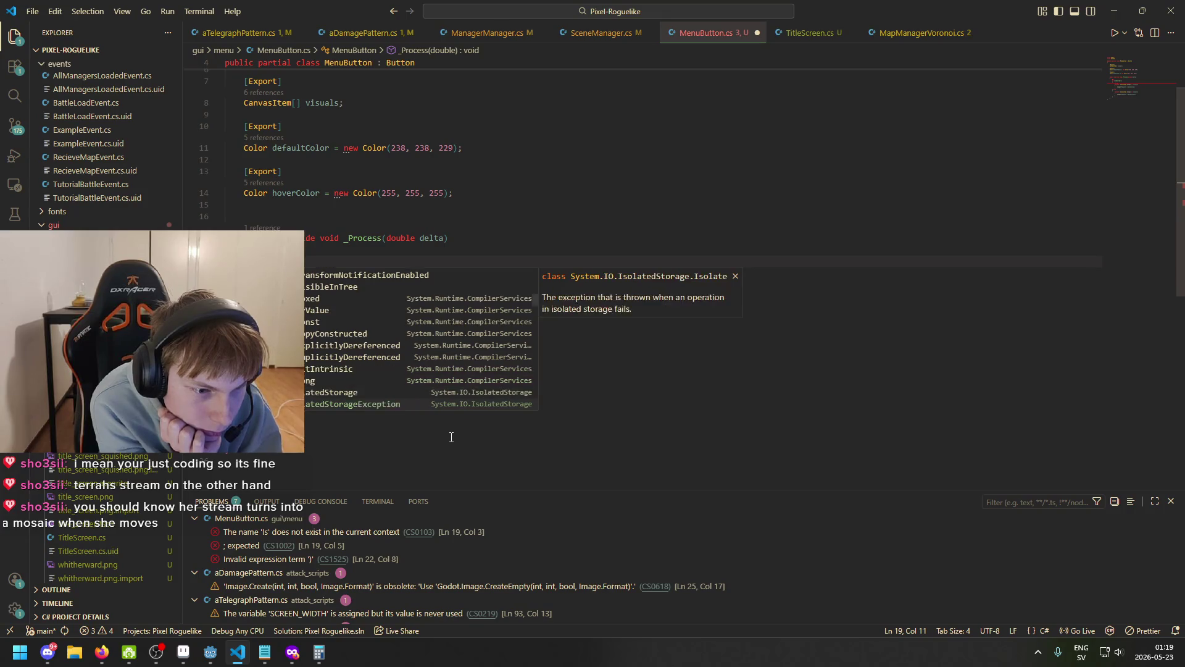
key("Down")
key("Down")
key("Down")
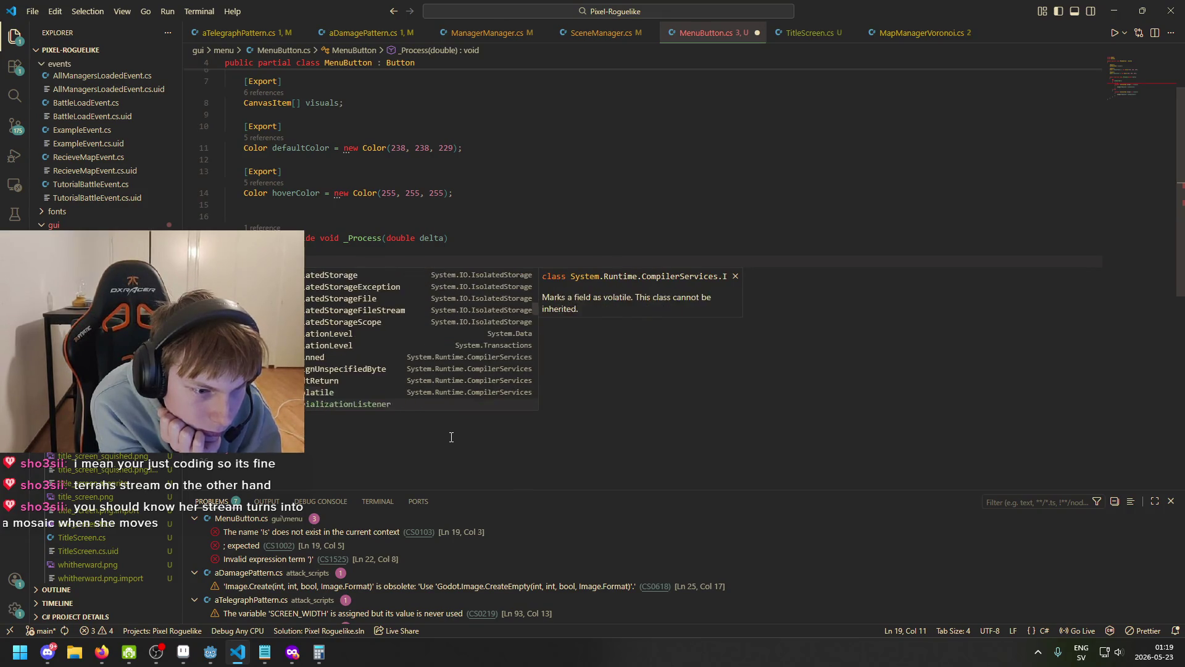
left_click(451, 437)
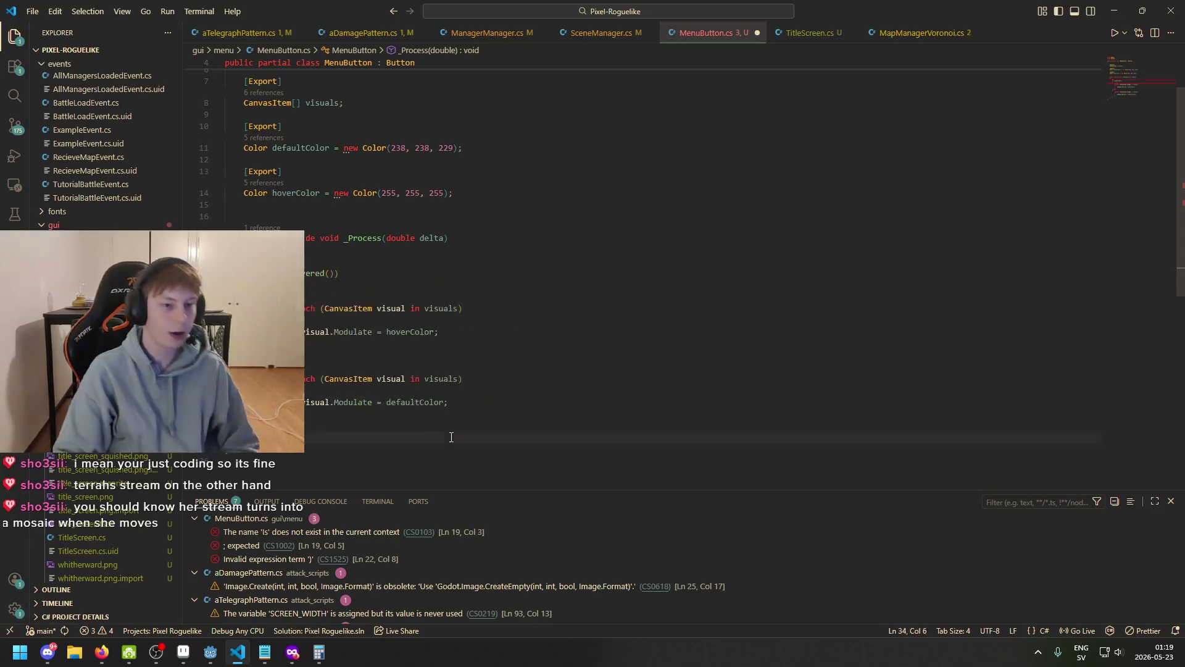
- Search the Godot docs for 'basebutton' and open the BaseButton class reference
mouse_move(295, 658)
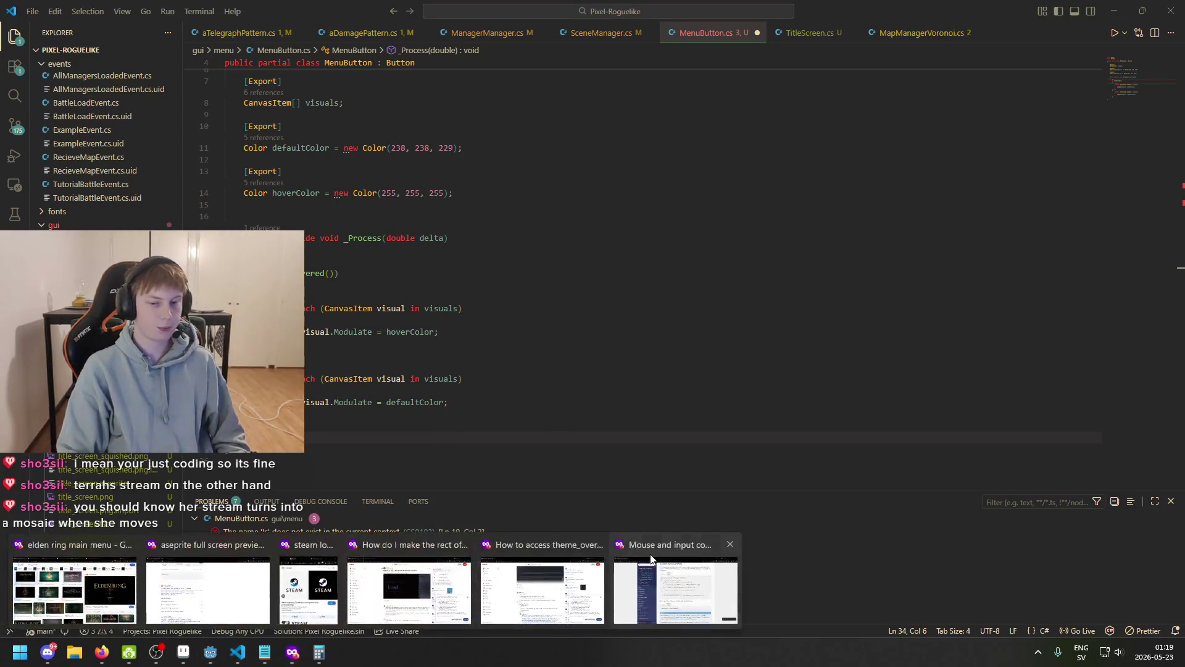
left_click(295, 595)
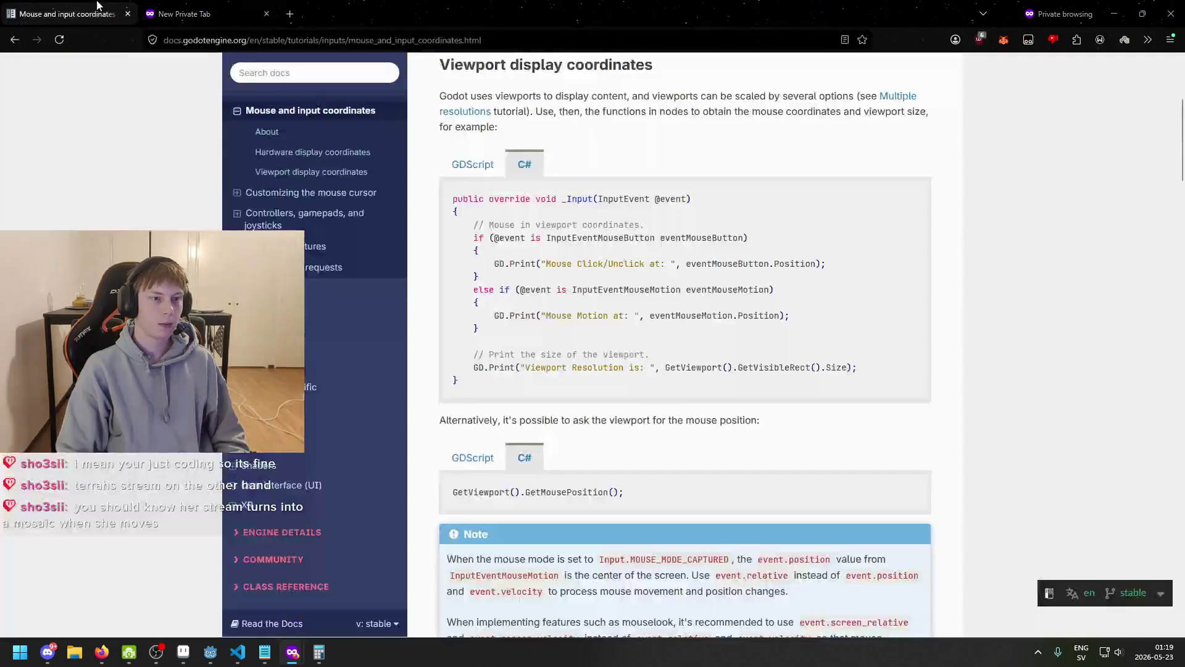
left_click(291, 75)
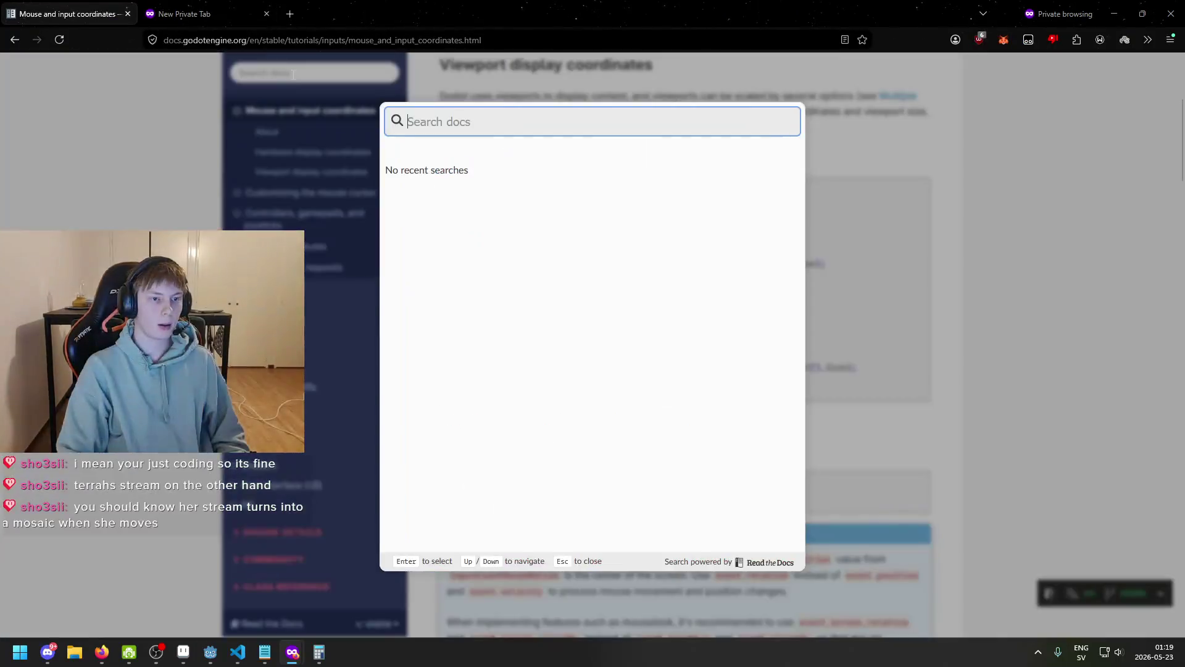
type("but")
key("BackSpace")
key("BackSpace")
type("asebutton")
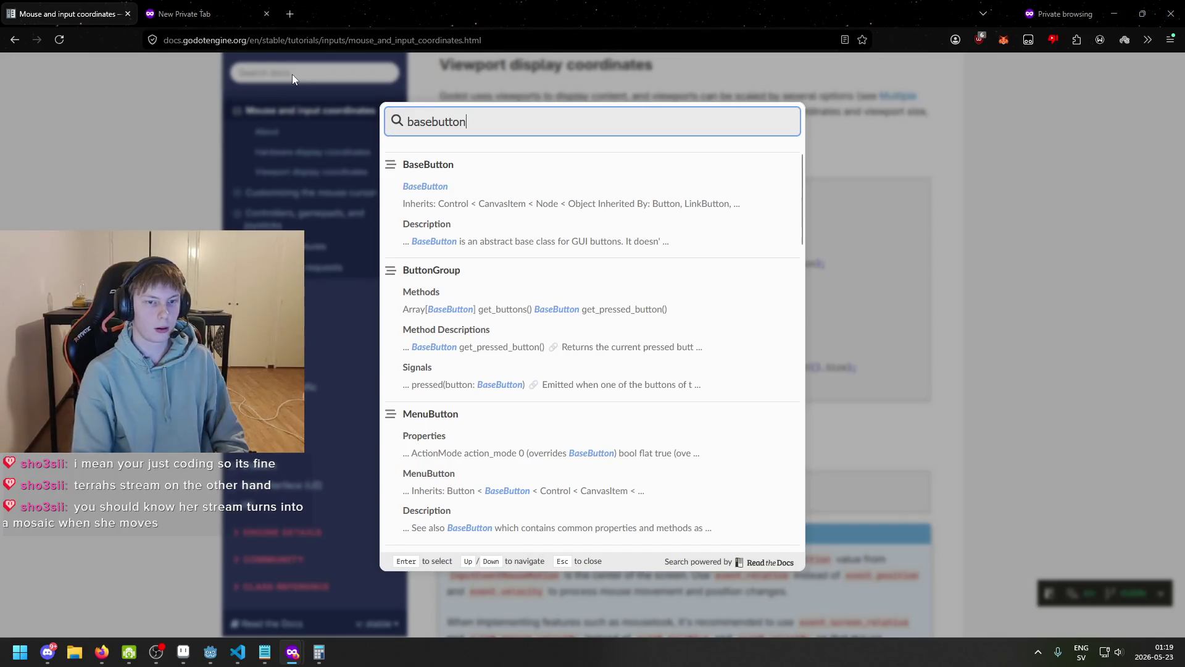
left_click(434, 186)
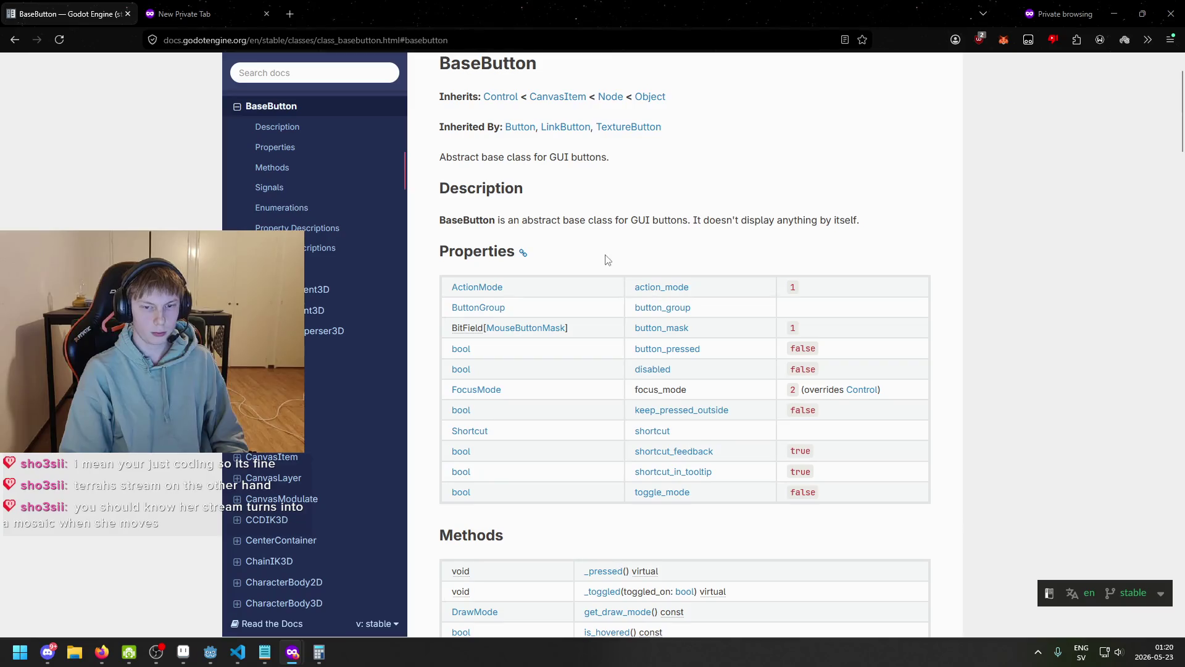
scroll(607, 260, "down", 1)
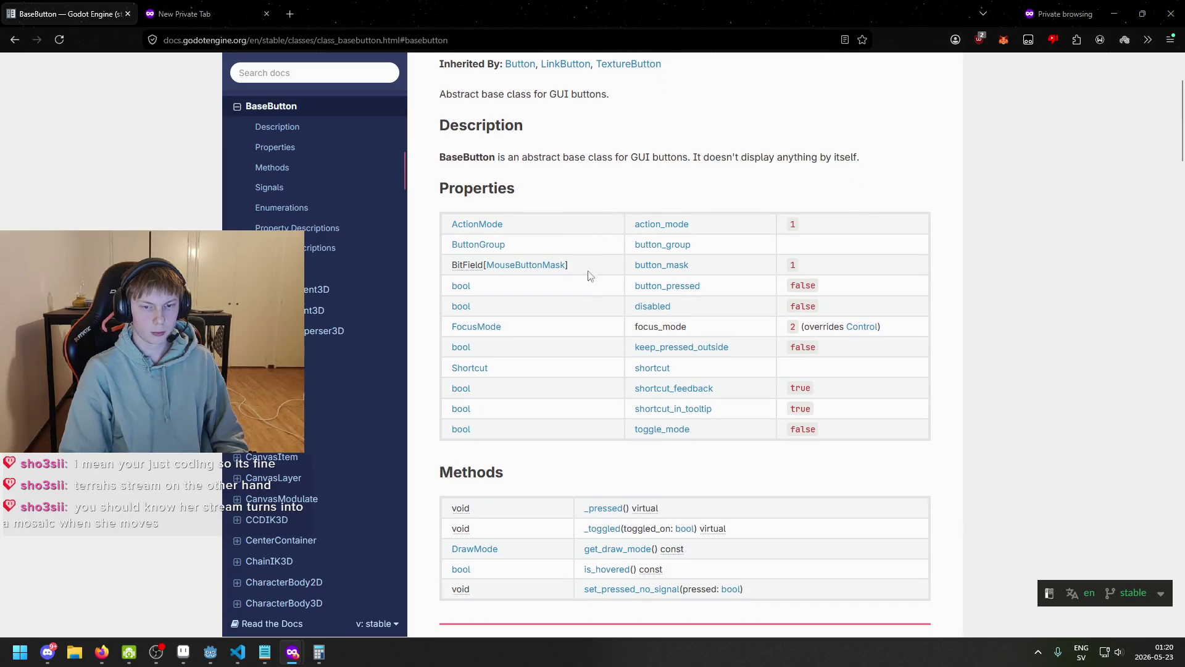
- Open FocusMode in a new tab, read FOCUS_NONE and FOCUS_CLICK, then return to BaseButton
right_click(483, 331)
left_click(499, 337)
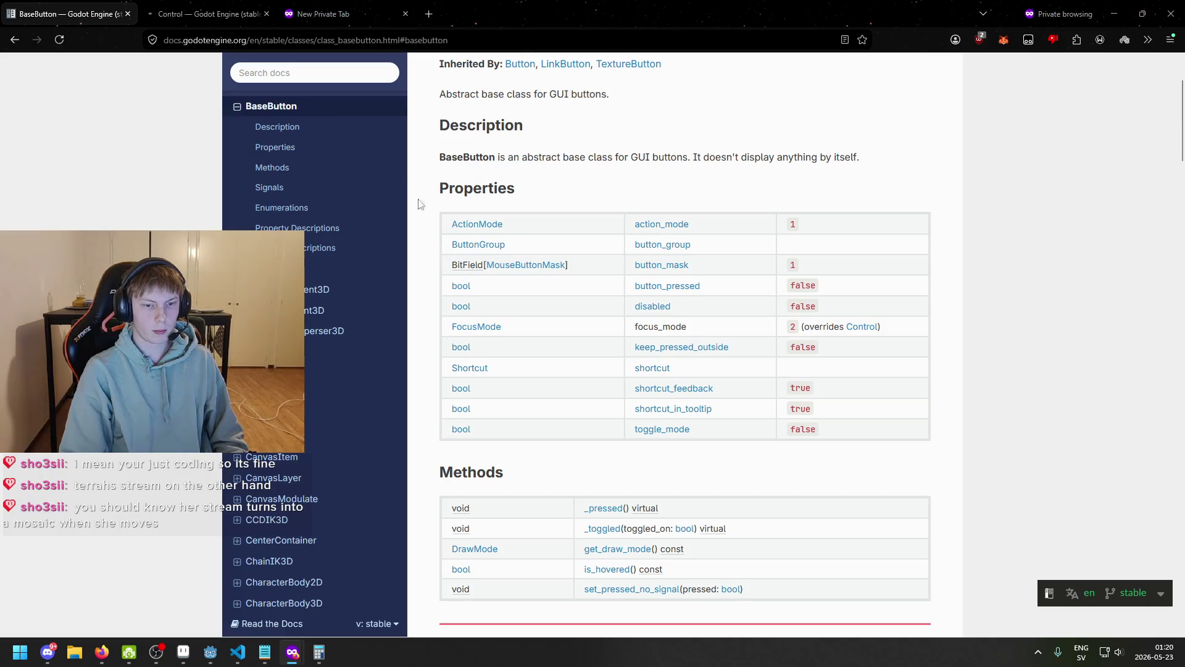
left_click(220, 7)
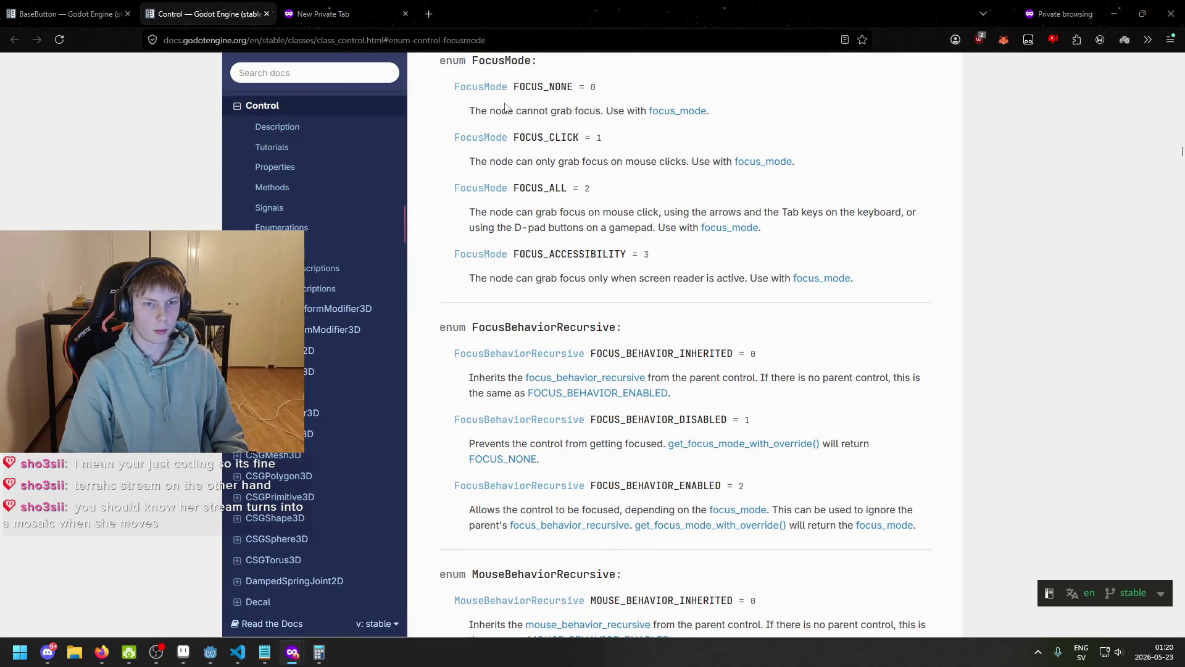
left_click_drag(469, 112, 585, 115)
left_click_drag(481, 162, 552, 167)
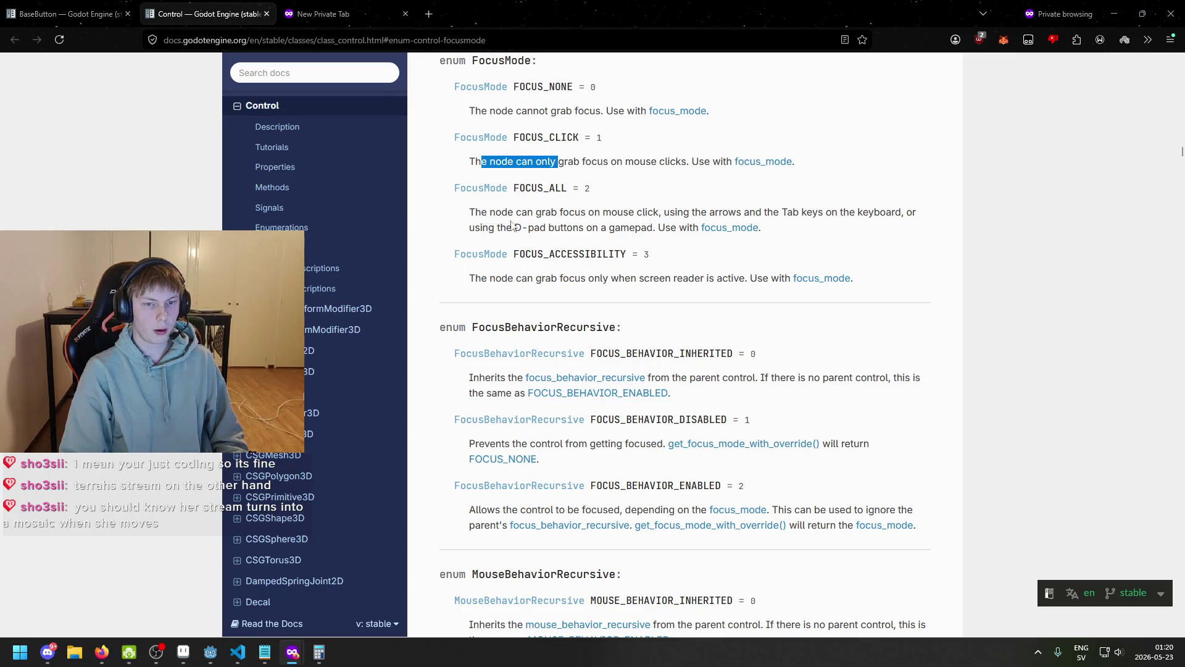
left_click(483, 213)
key("ctrl+shift+Tab")
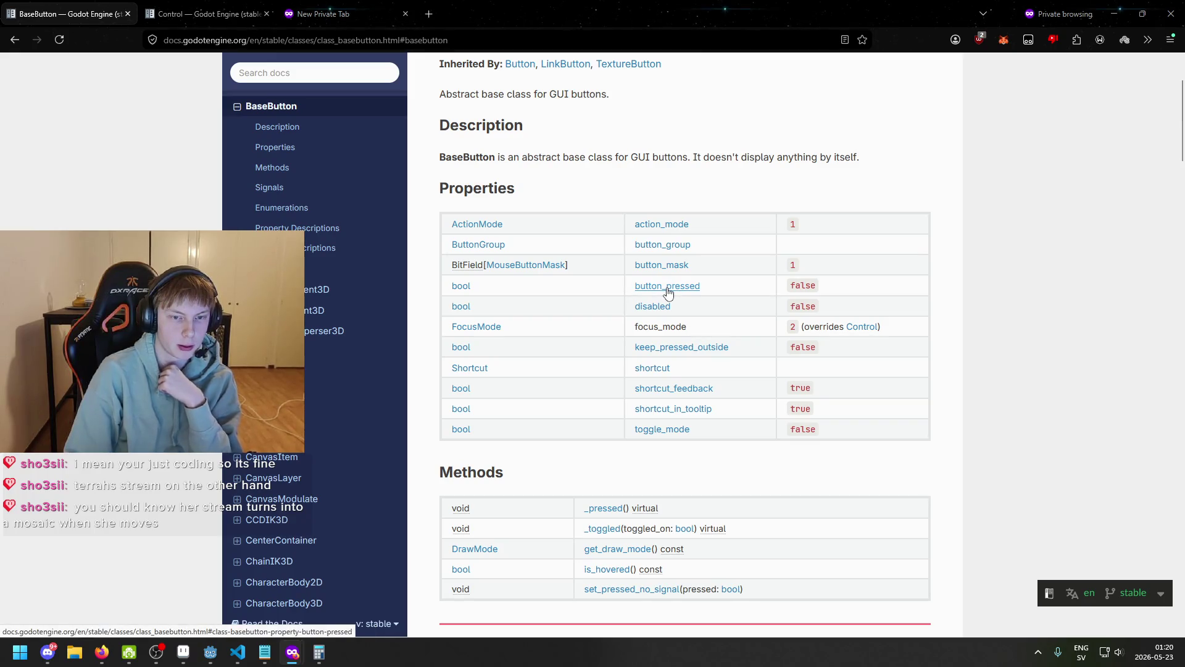
left_click(258, 653)
- Add an if (ButtonPressed) { block on line 19 of the MenuButton script
left_click(259, 653)
left_click(238, 652)
scroll(377, 368, "down", 1)
left_click(353, 248)
type("Buttonpres")
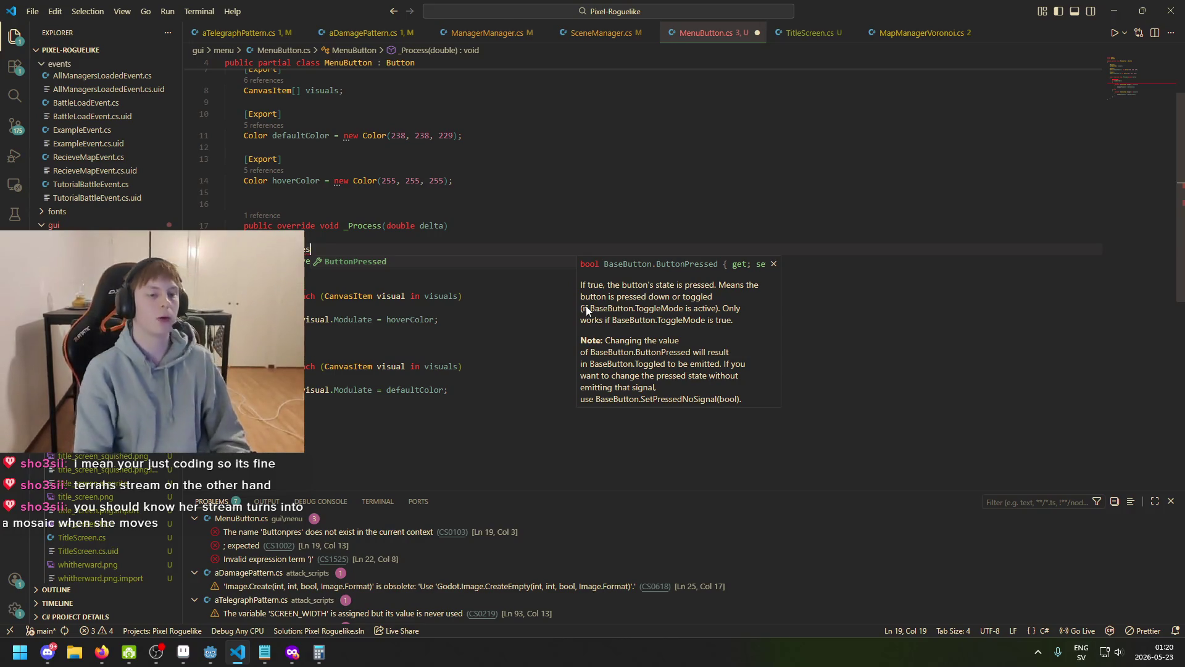
key("Tab")
type("(")
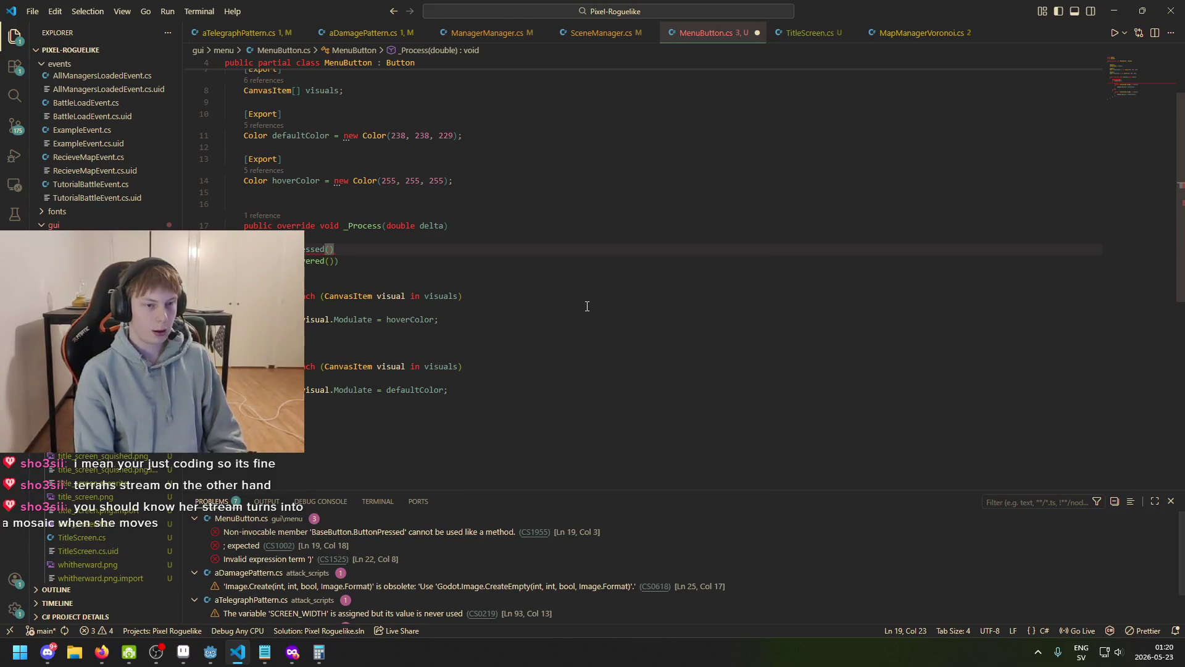
type("if (")
key("End")
type(") ")
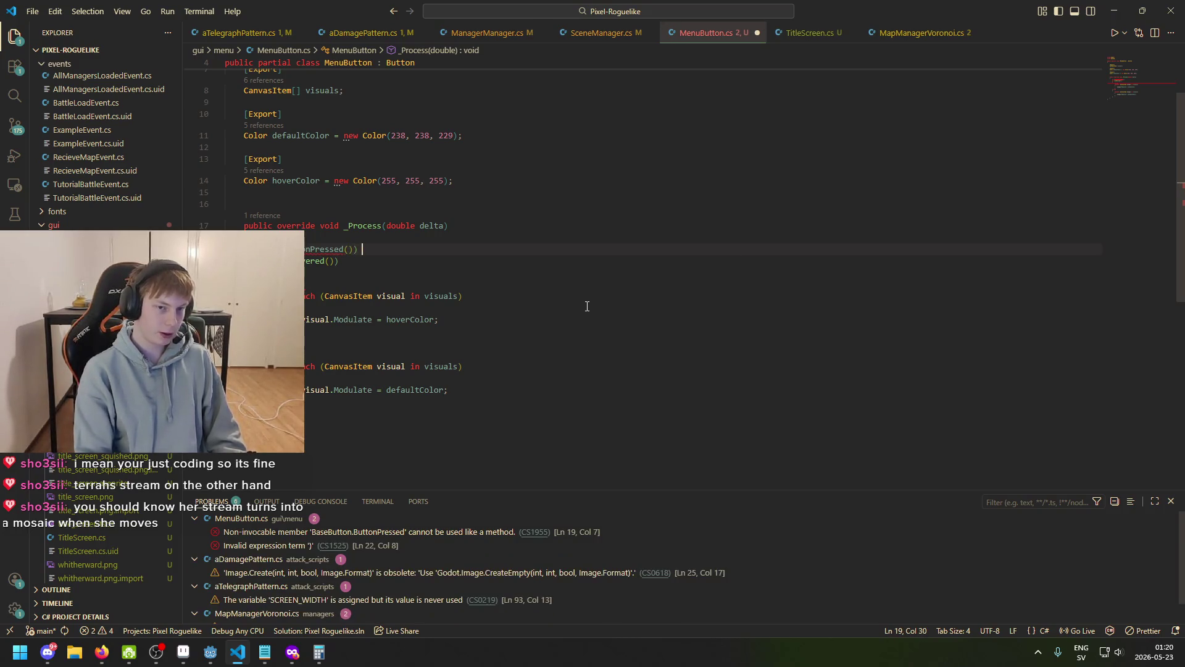
type("{")
key("Return")
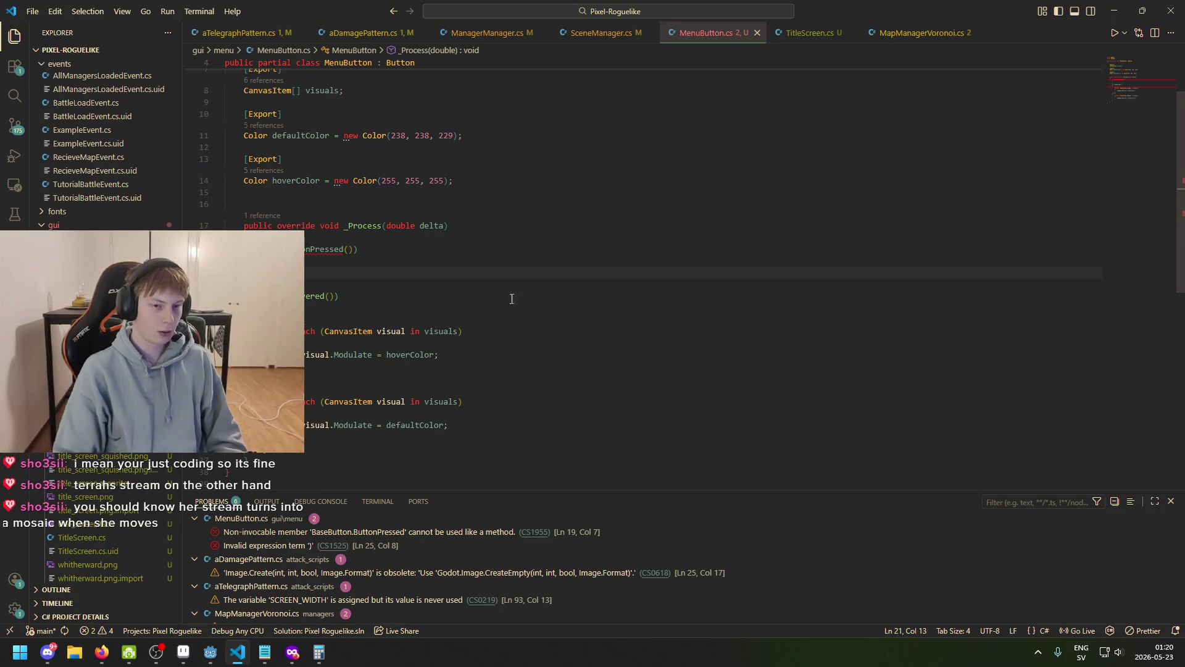
- Turn the hover check into else if (IsHovered()) and save the script
scroll(365, 194, "up", 2)
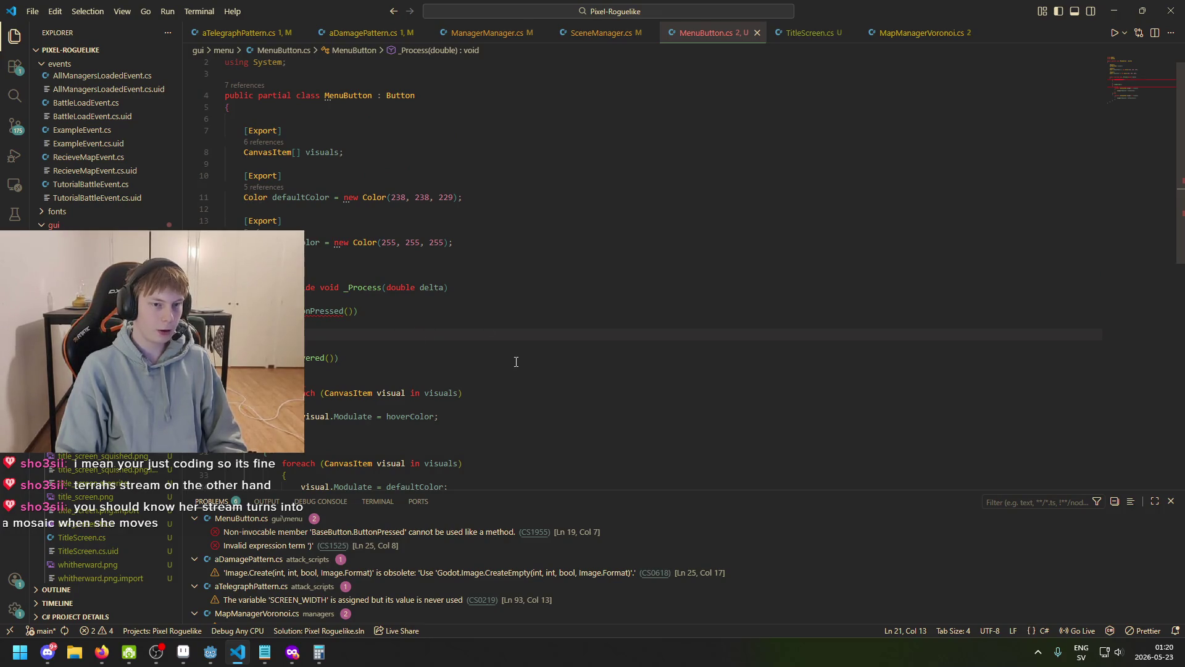
scroll(432, 340, "down", 2)
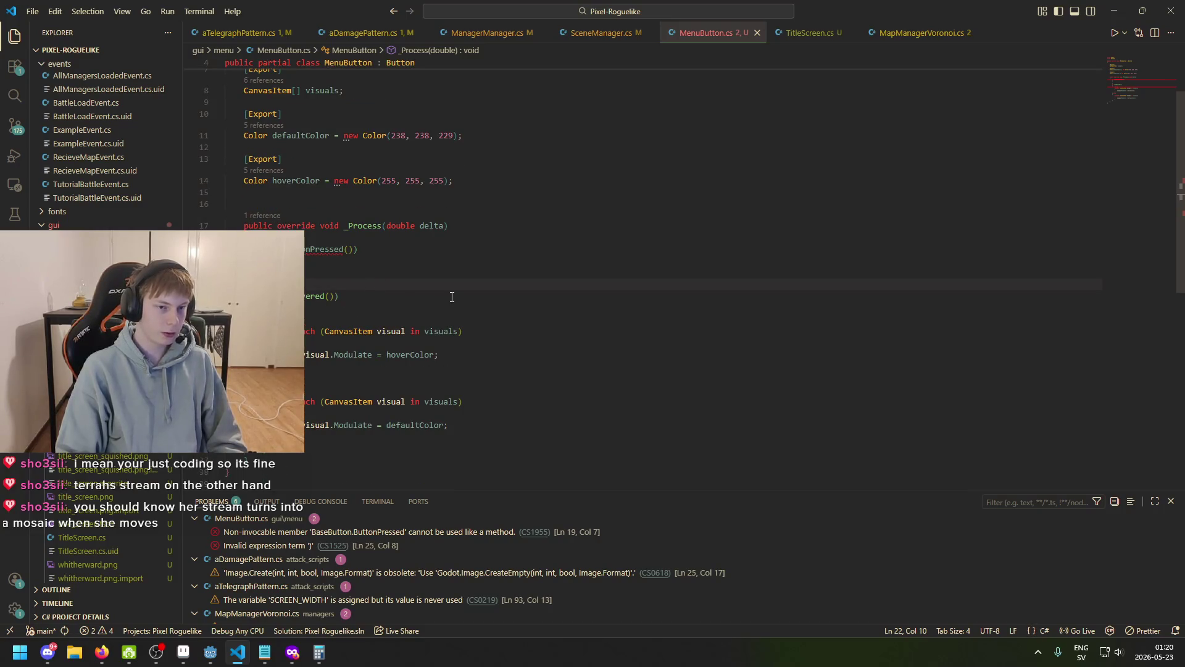
key("Down")
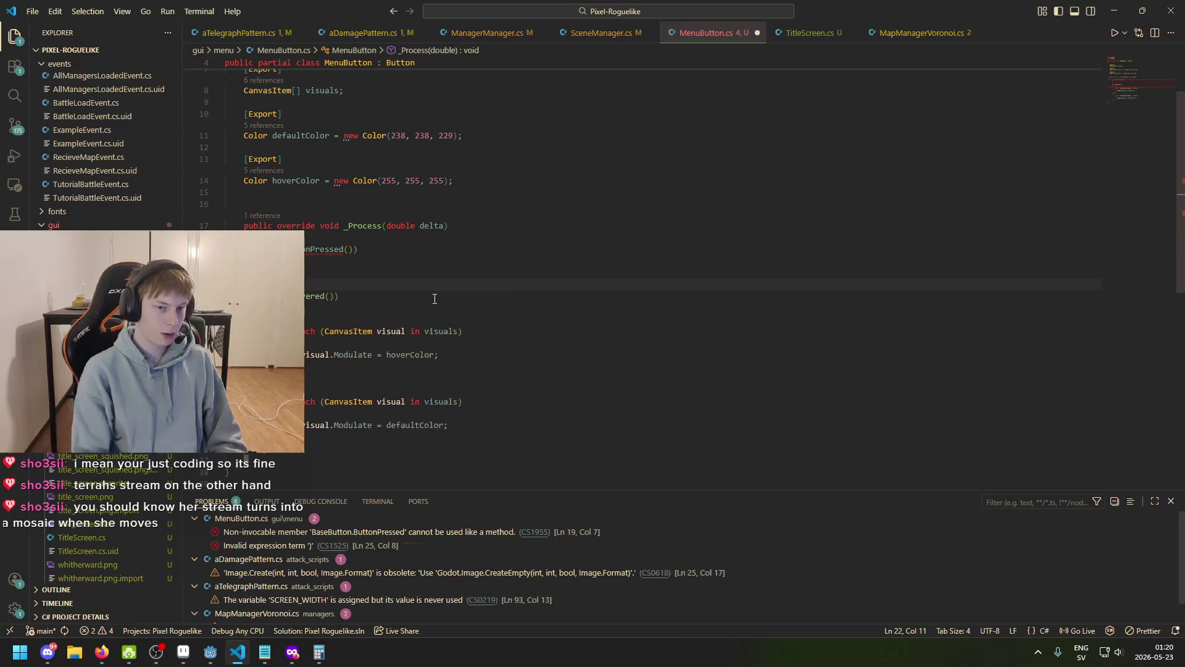
type("else")
key("ctrl+s")
double_click(326, 297)
left_click(342, 268)
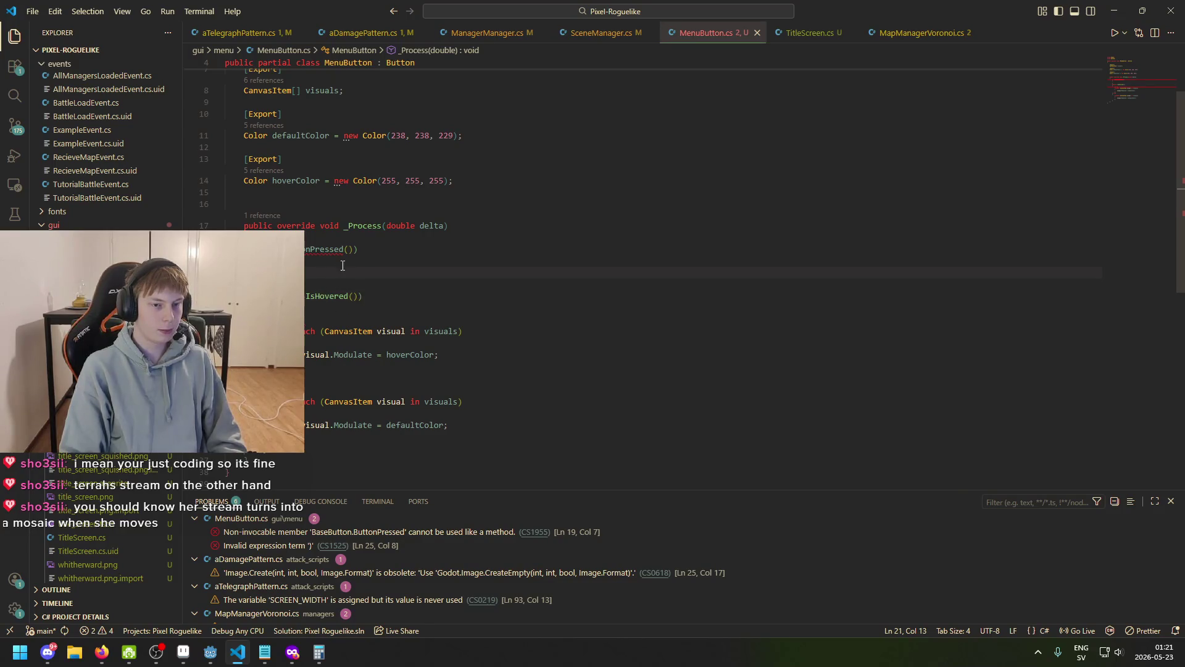
key("BackSpace")
key("BackSpace")
key("BackSpace")
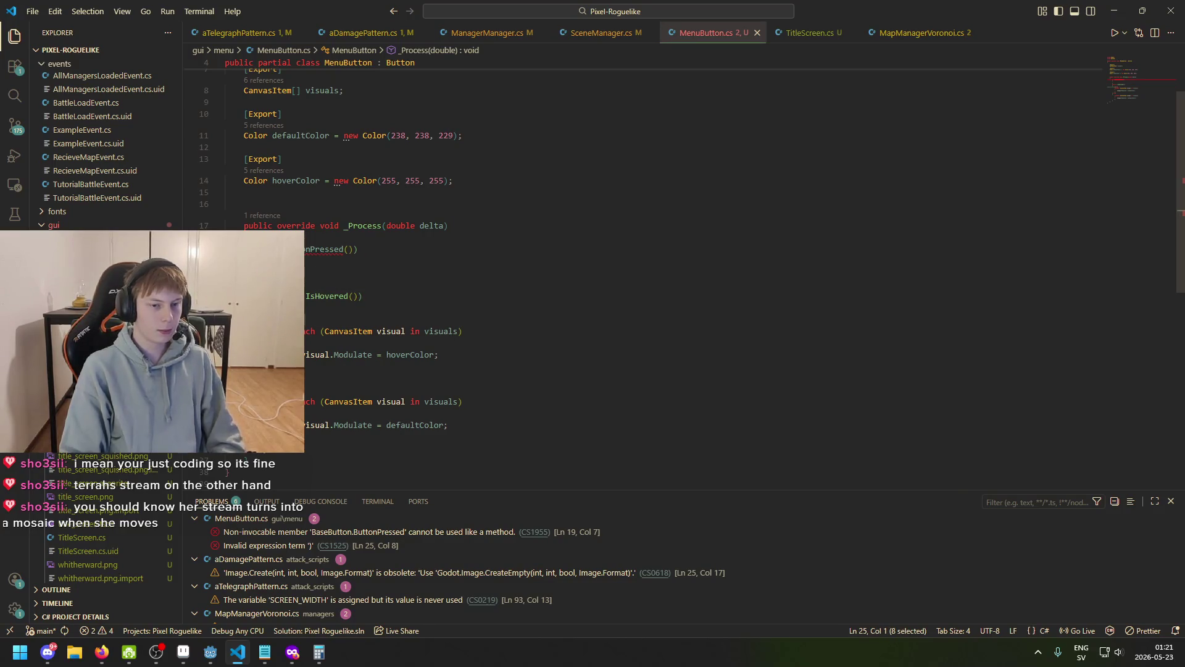
- Copy the foreach loop into the pressed block, using defaultColor instead of hoverColor, and save
left_click(307, 350, "shift")
key("ctrl+c")
left_click(340, 272)
key("ctrl+v")
key("ctrl+s")
left_click(339, 272)
key("BackSpace")
key("BackSpace")
key("BackSpace")
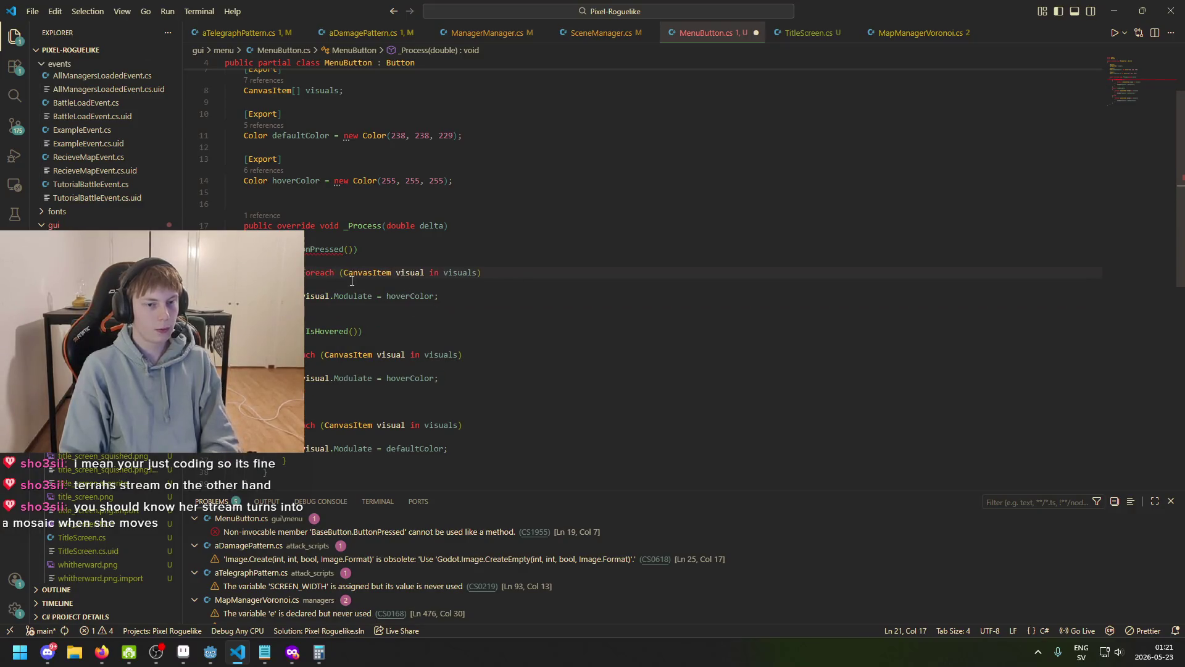
double_click(432, 297)
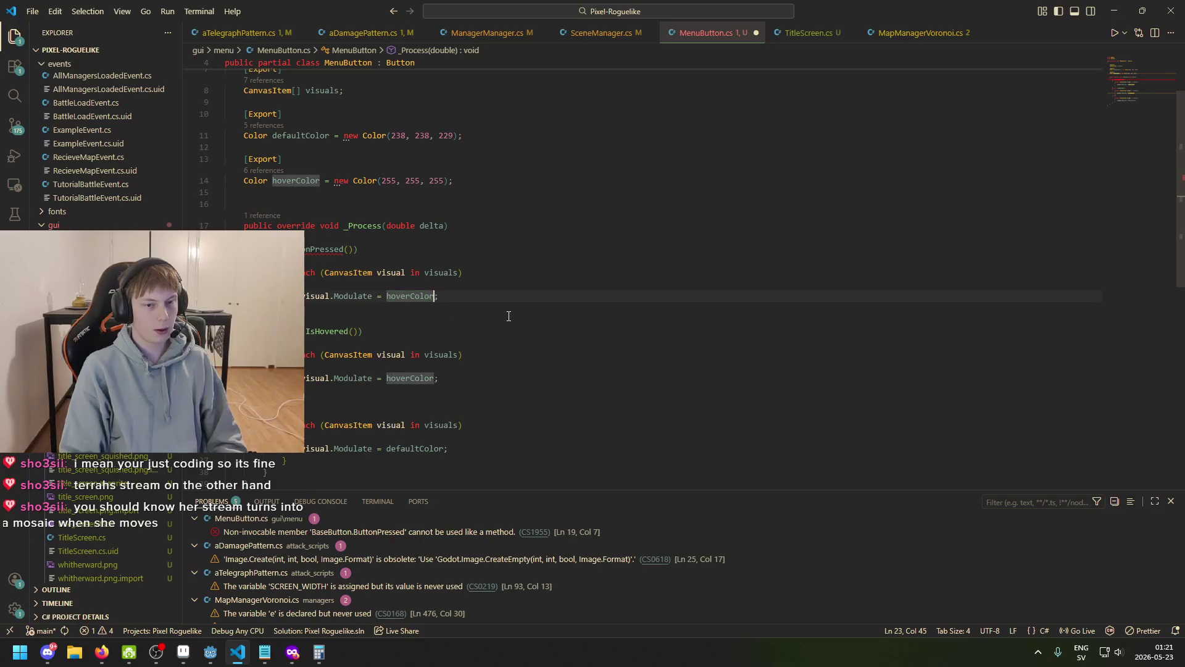
key("BackSpace")
type("defau")
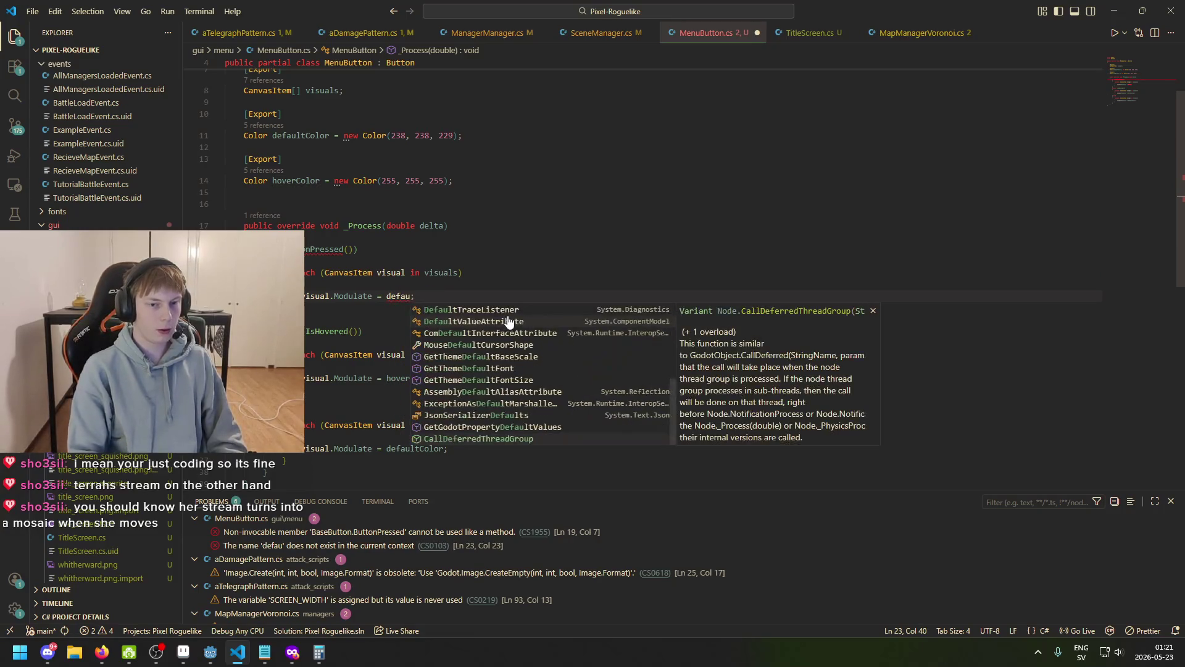
type("lt")
left_click(508, 321)
key("ctrl+s")
- Use ButtonPressed as a property without parentheses, then run the game from Godot
mouse_move(321, 247)
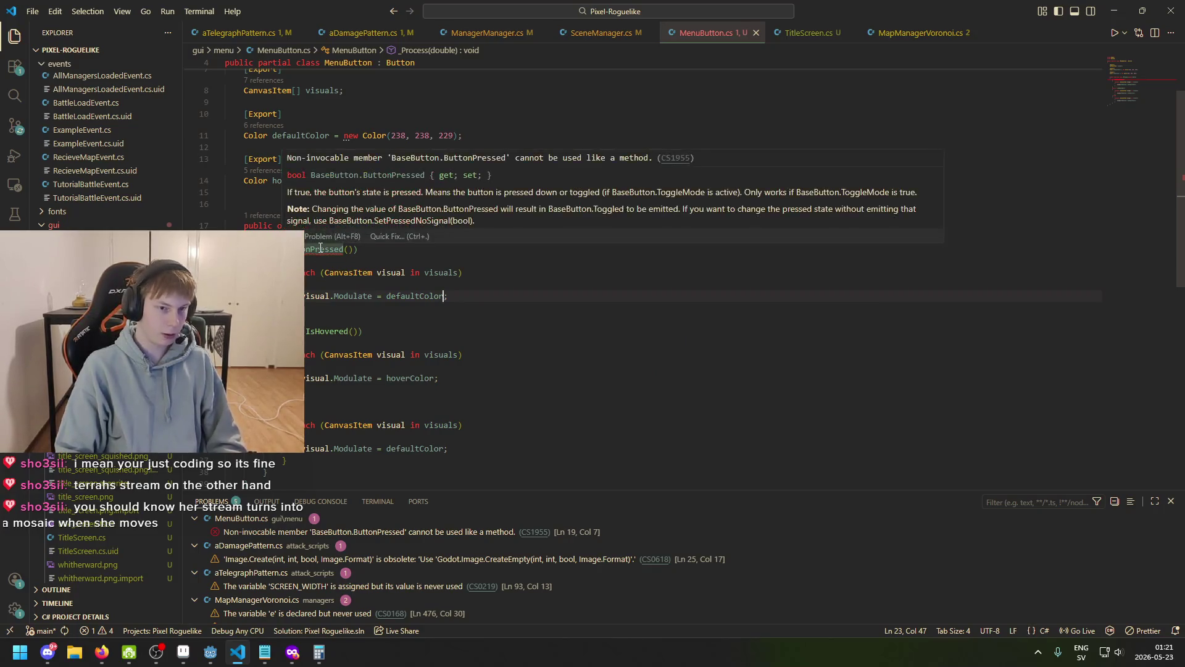
left_click(354, 249)
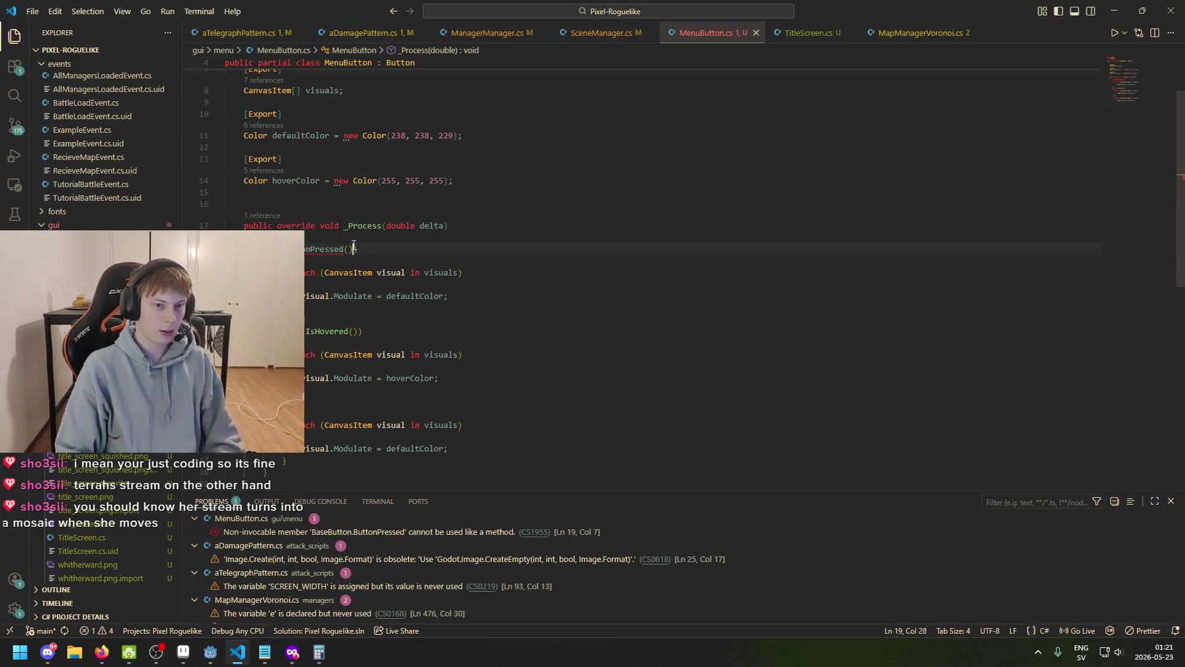
key("BackSpace")
key("BackSpace")
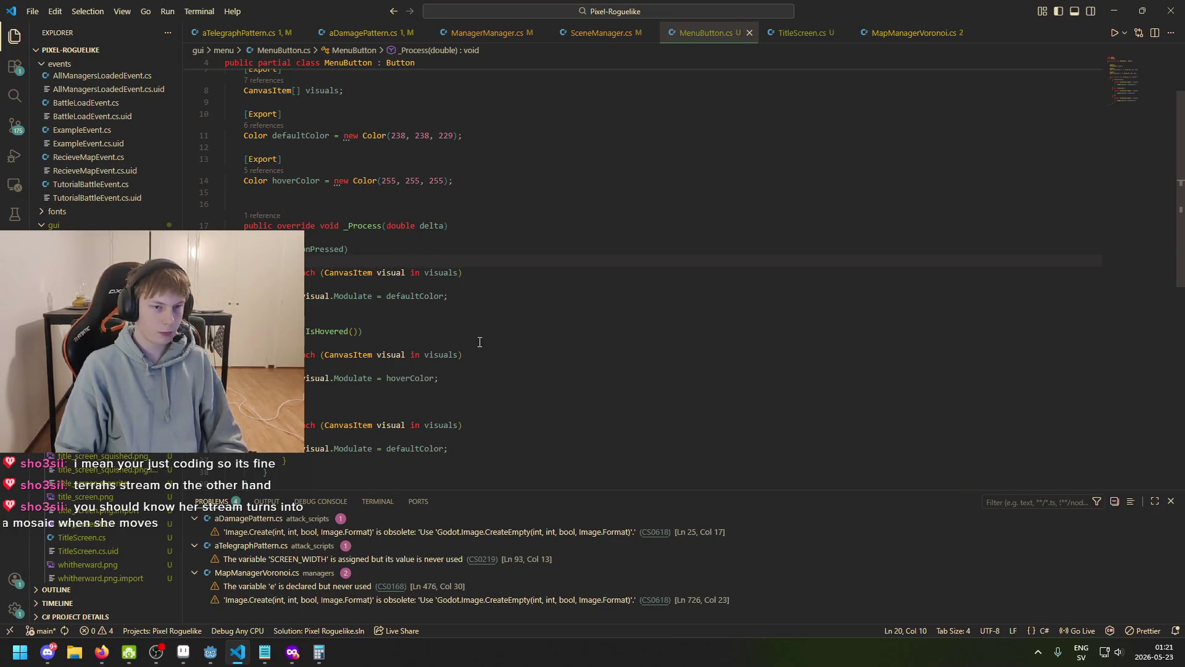
key("alt+Tab")
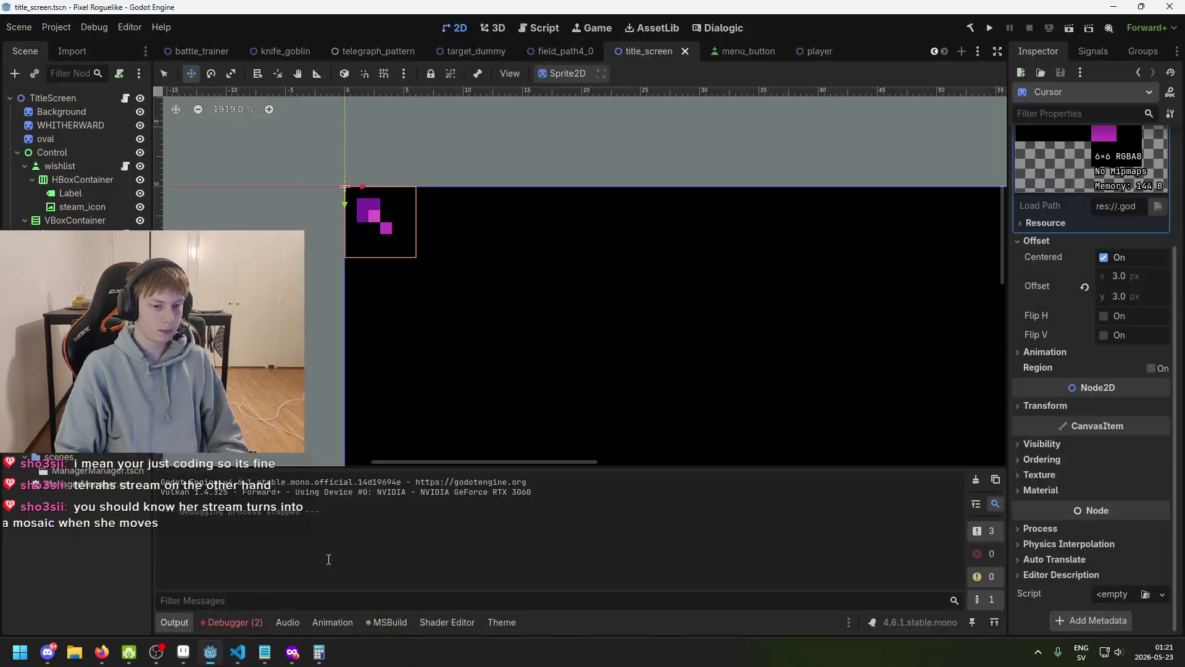
left_click(989, 28)
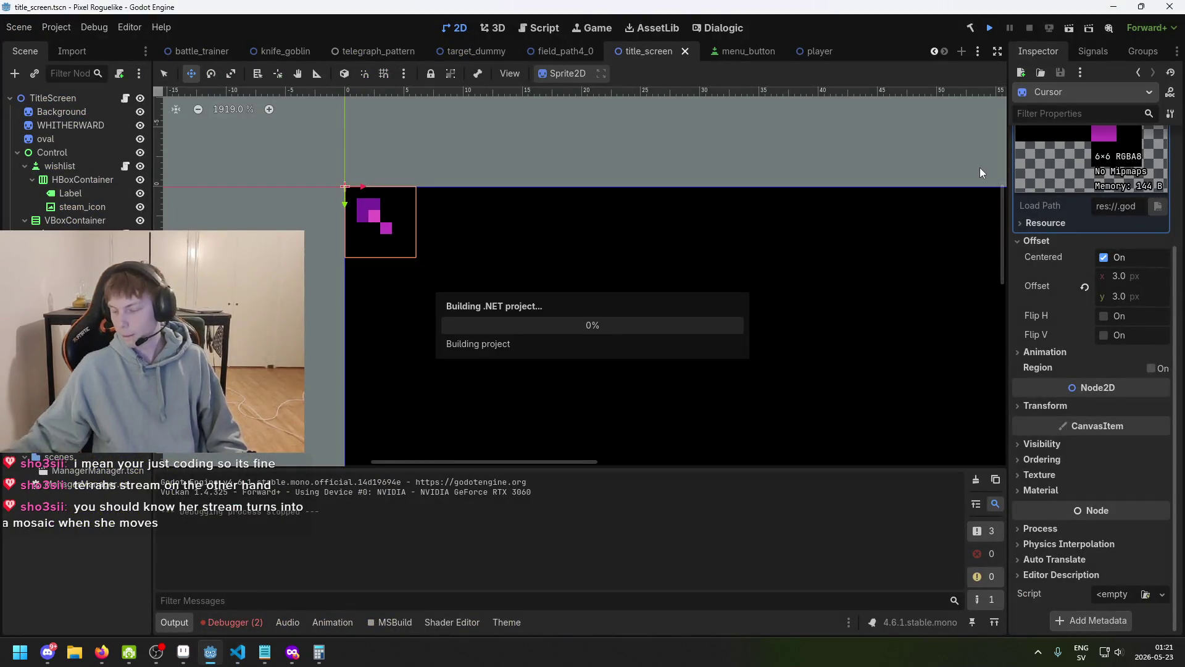
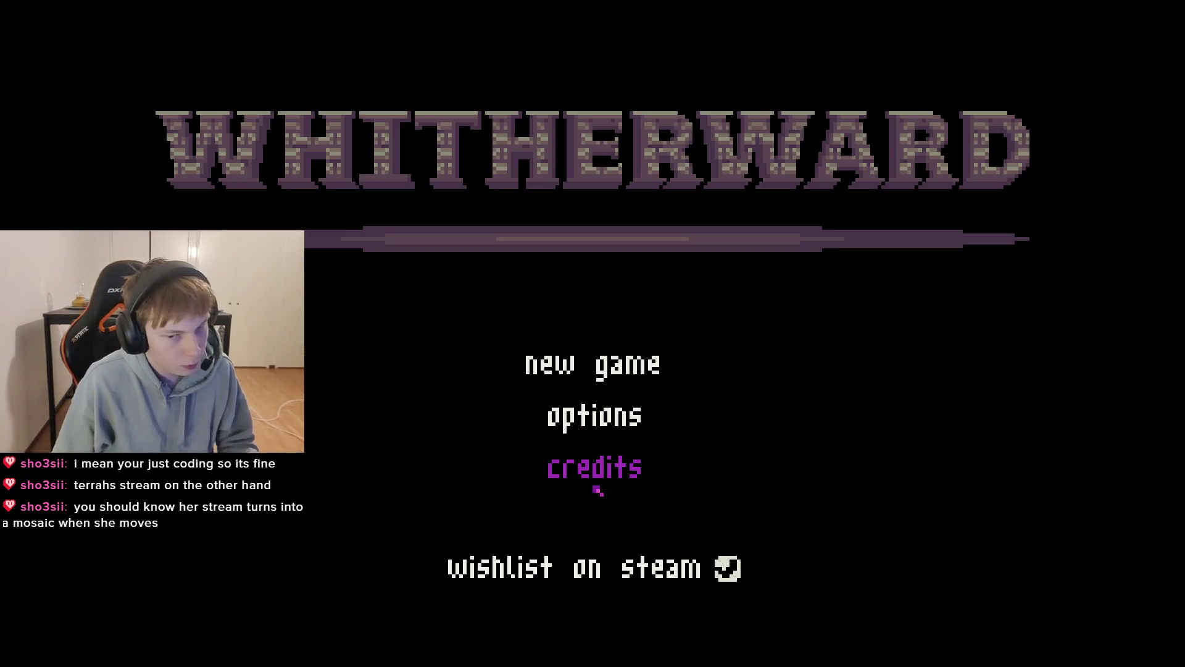
- Stop the game and open the SceneManager NullReferenceException source at OnAllManagersLoaded
key("F8")
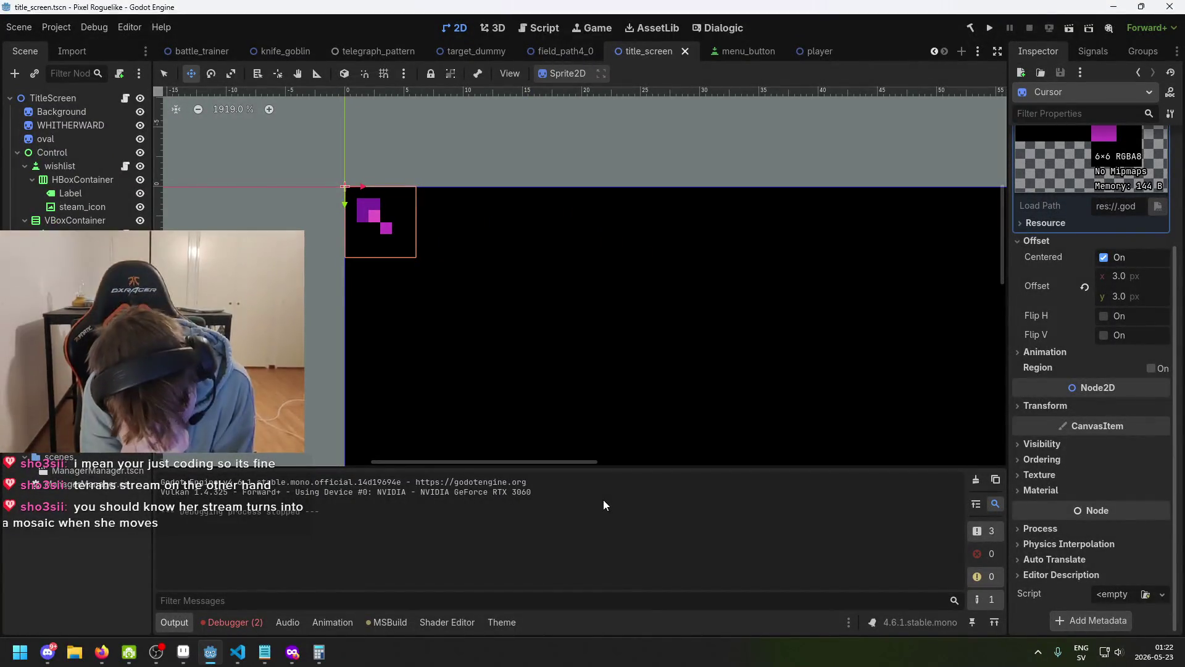
left_click(235, 622)
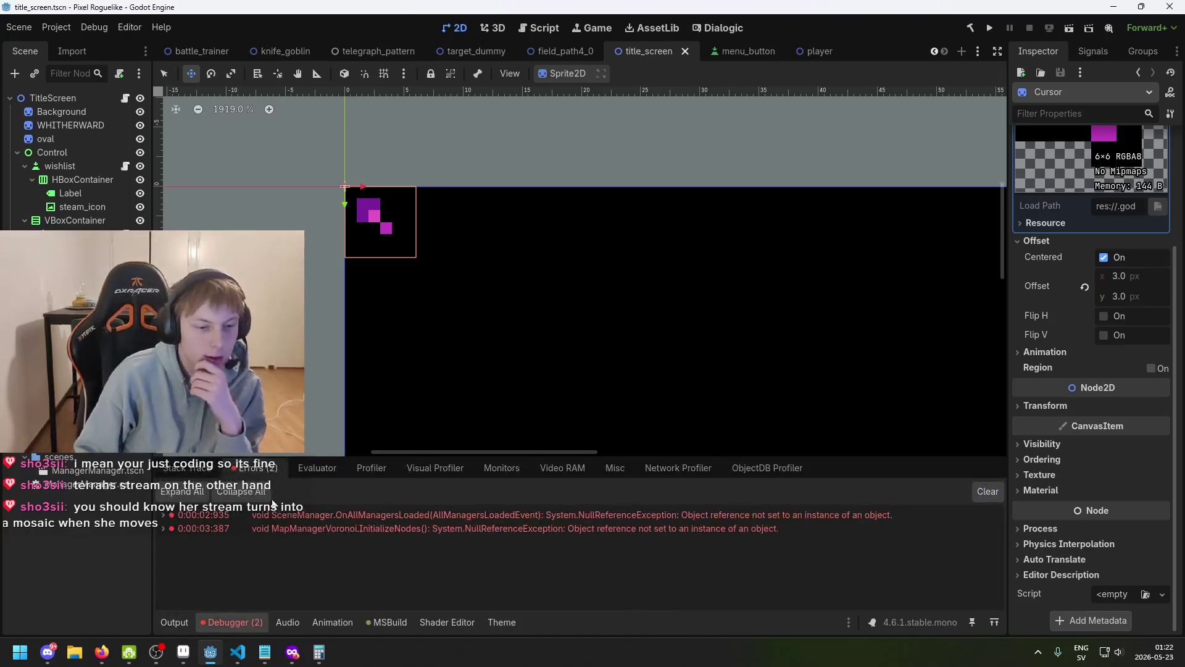
double_click(406, 514)
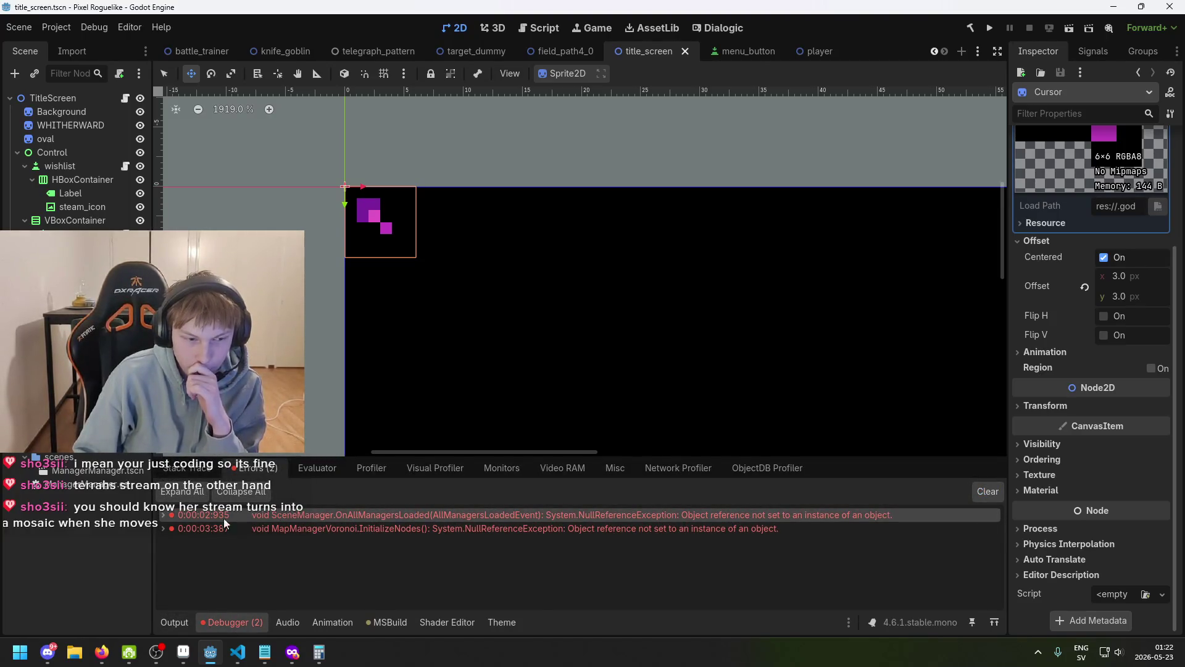
scroll(368, 301, "up", 4)
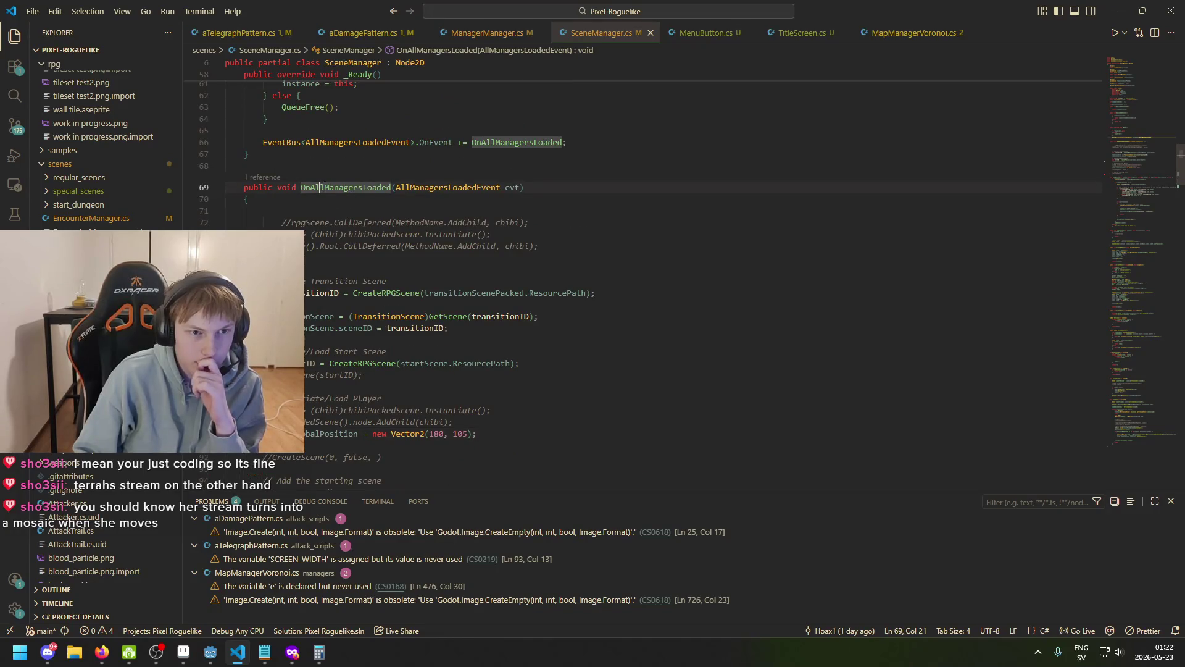
- Comment out the GlobalPosition = new Vector2(180, 105) line in SceneManager.cs with //
scroll(376, 384, "down", 1)
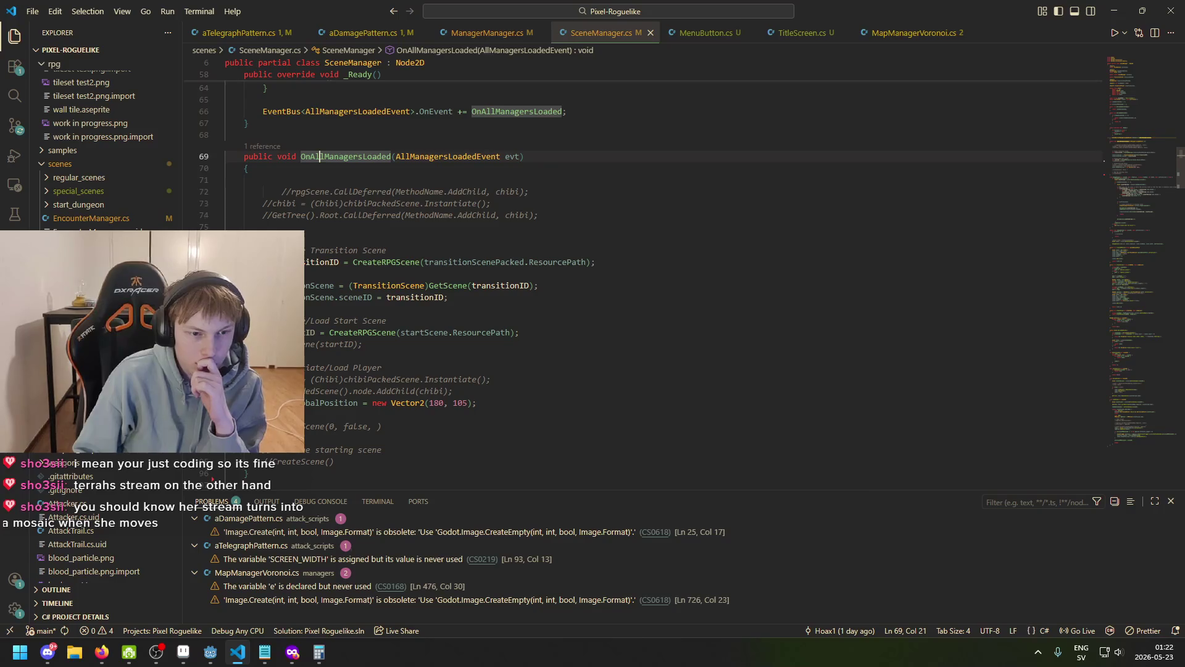
left_click(263, 402)
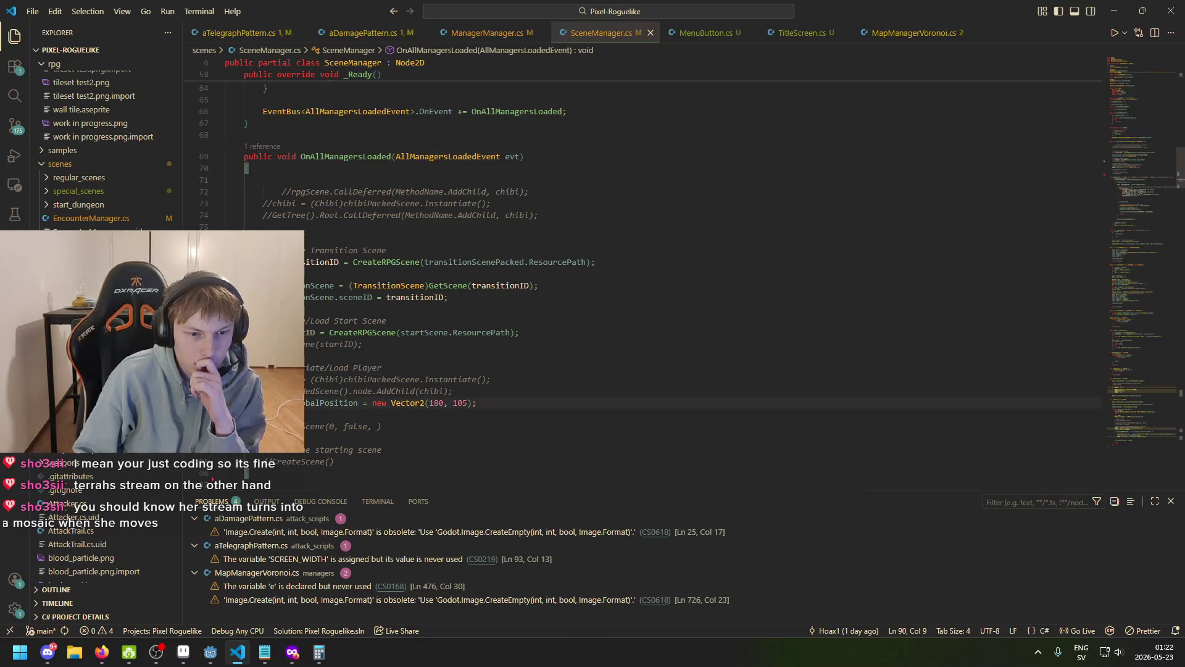
left_click(487, 392)
key("Down")
key("Home")
type("//")
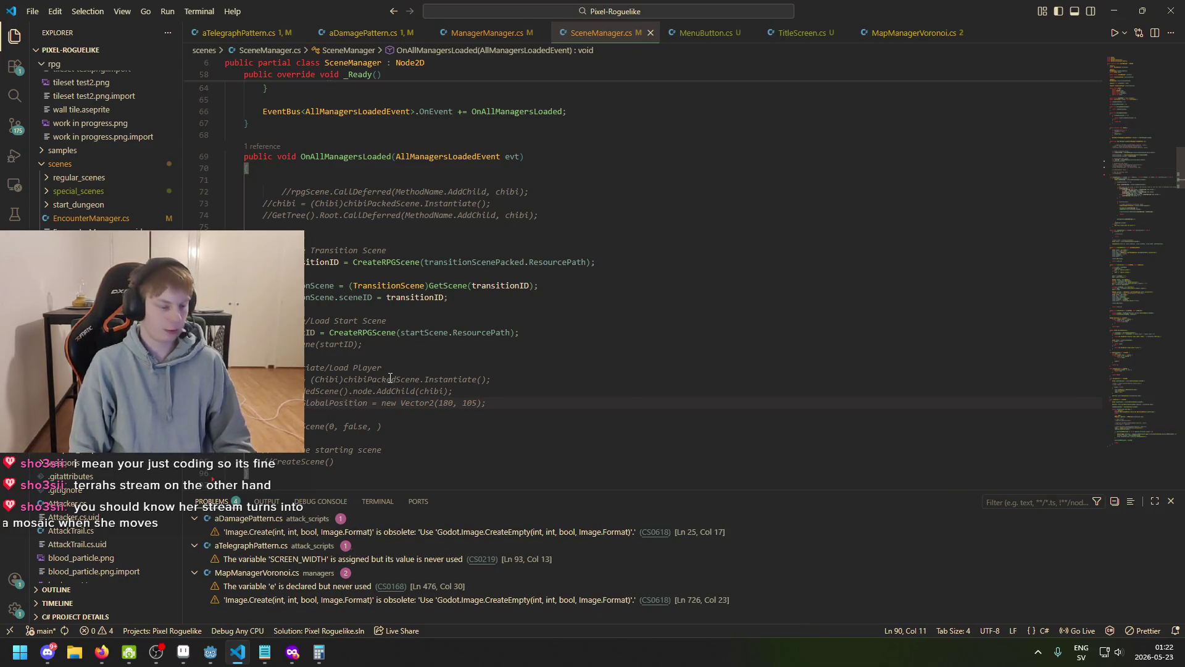
- Open the MapManagerVoronoi error's source and trace it to the InitializeNodes() call in Initialize
key("alt+Tab")
double_click(306, 529)
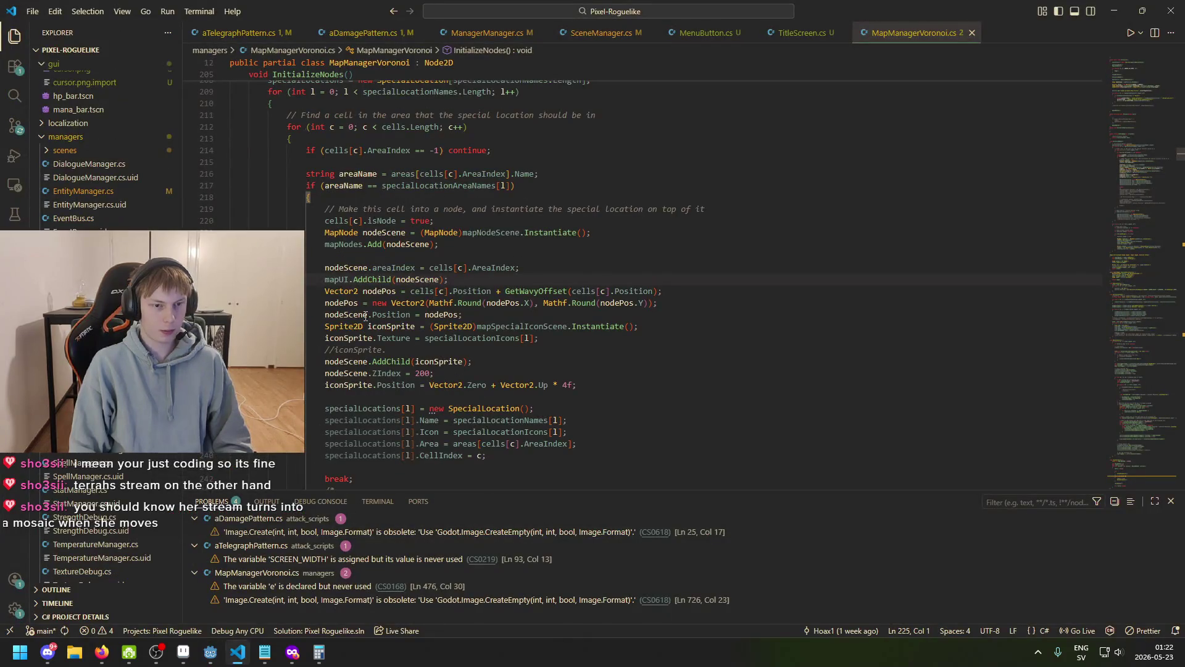
double_click(327, 280)
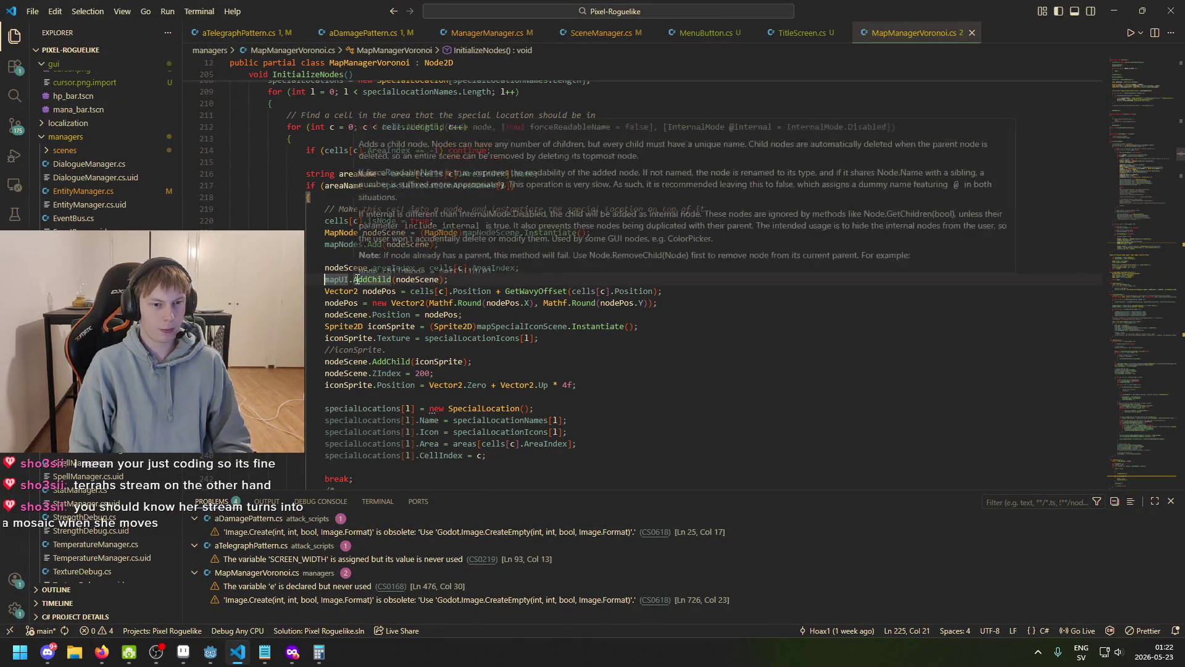
scroll(379, 281, "up", 4)
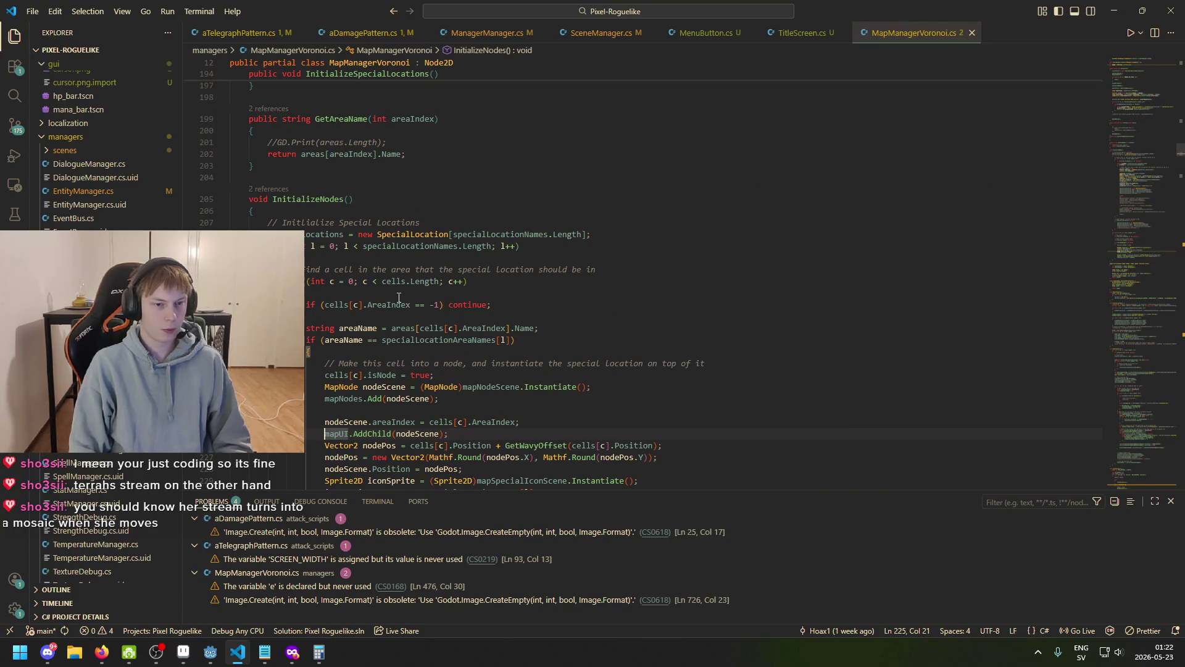
scroll(389, 292, "up", 5)
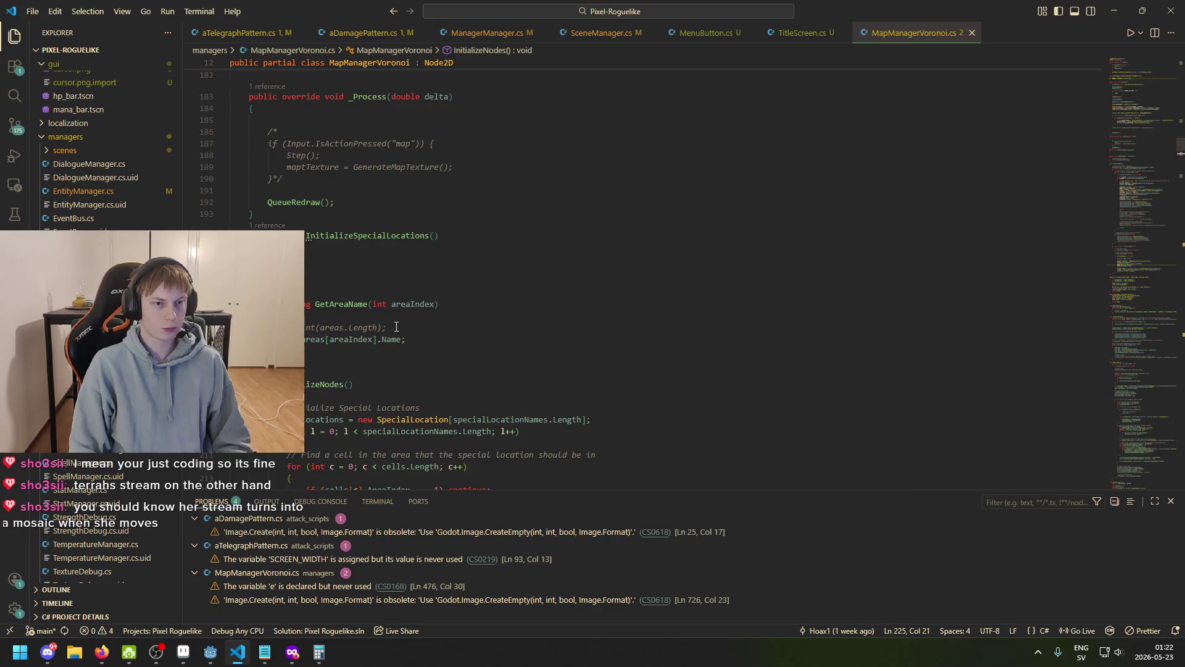
scroll(396, 326, "down", 3)
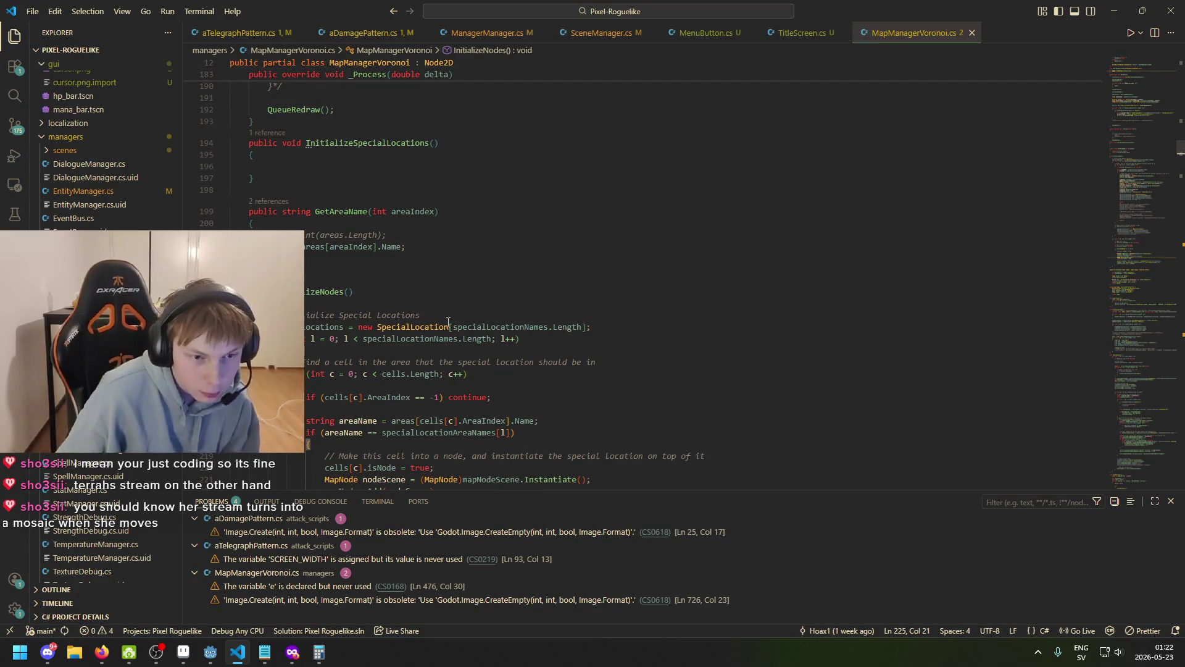
scroll(432, 334, "up", 19)
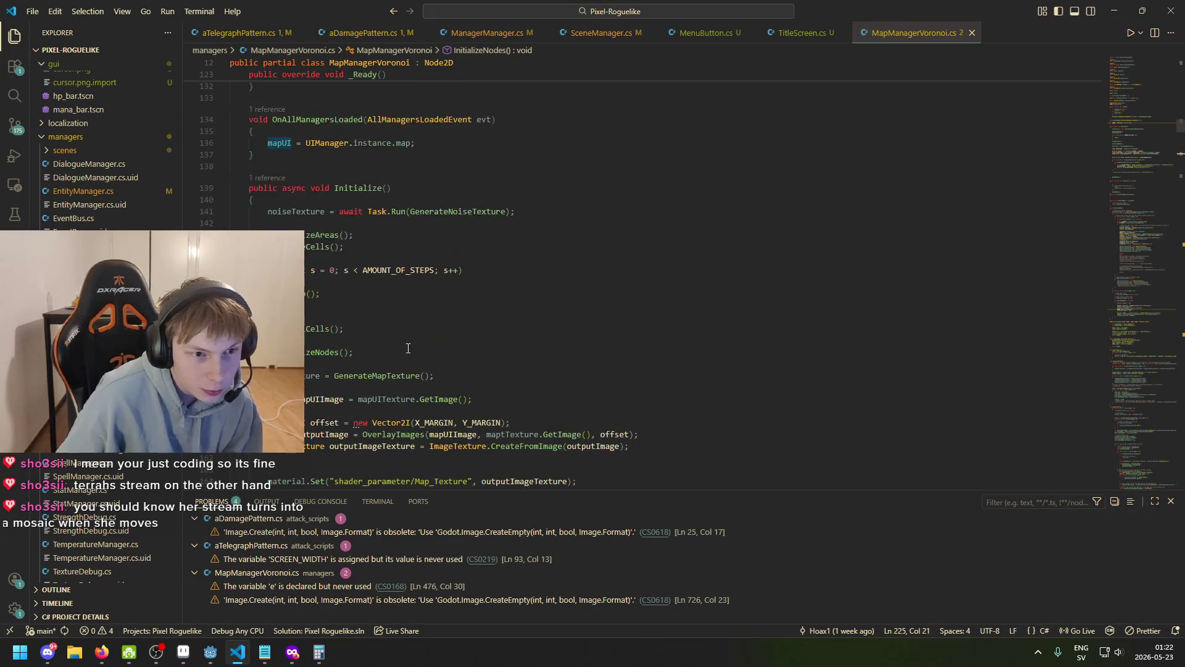
left_click(308, 329)
left_click(308, 351)
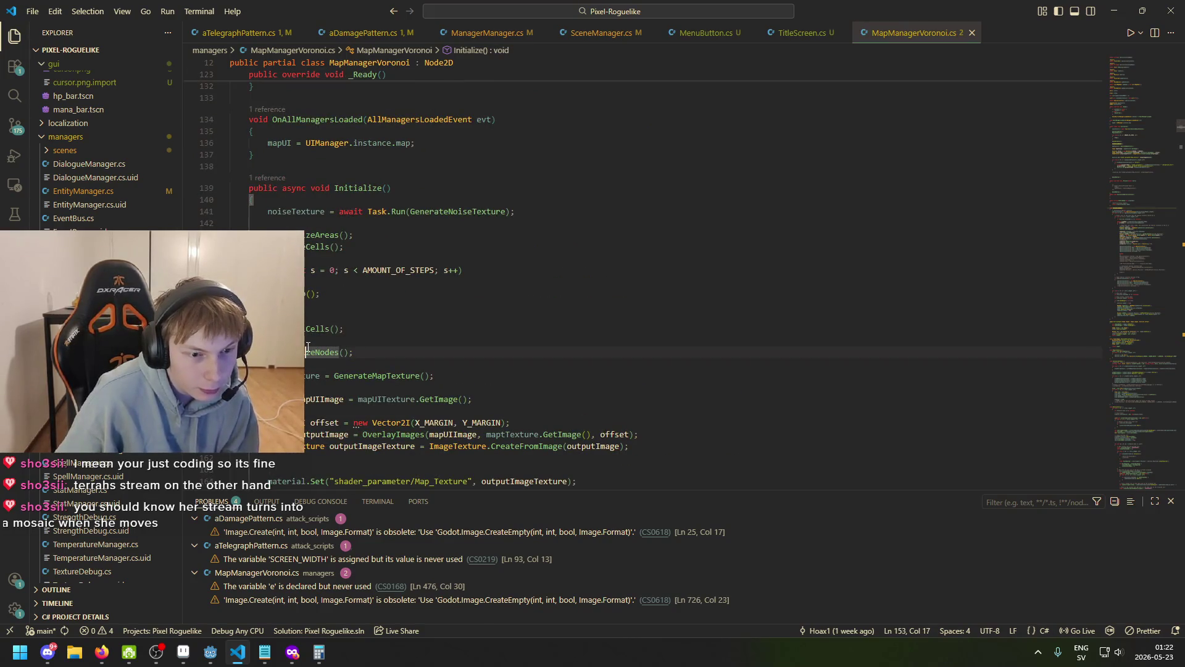
- Place the caret on the Initialize method name and start an in-file search
left_click(364, 190)
scroll(387, 294, "up", 3)
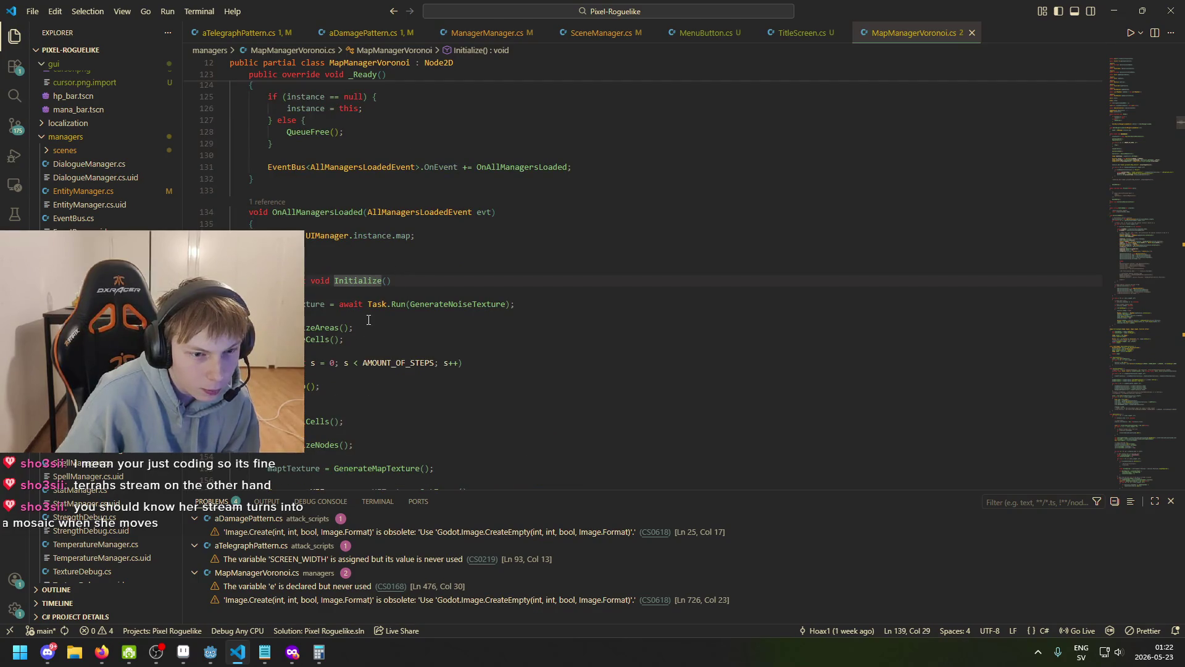
scroll(376, 324, "up", 3)
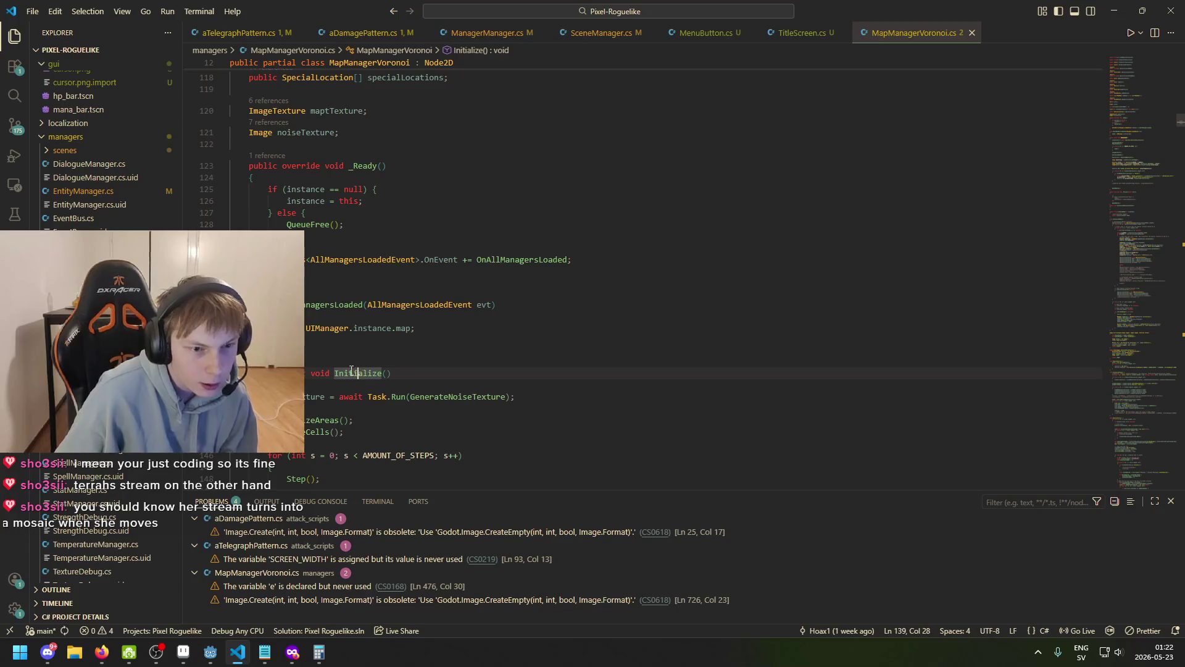
scroll(395, 370, "up", 7)
scroll(440, 385, "down", 7)
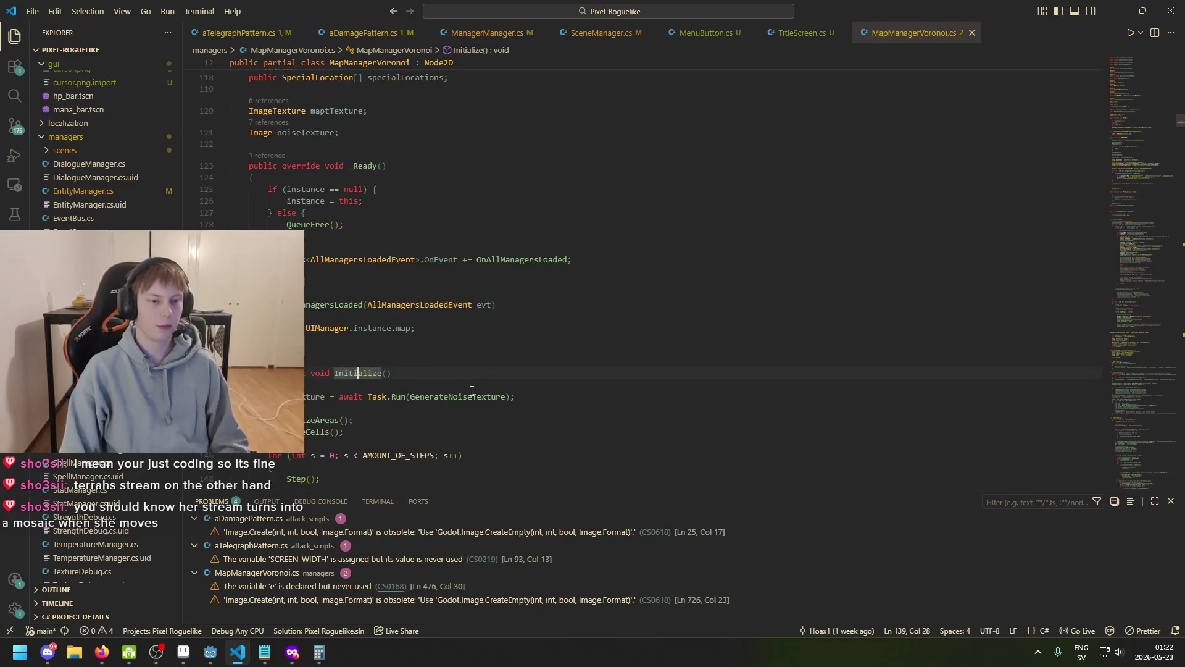
key("ctrl+f")
- Search the whole project for 'Initialize(' in the Search sidebar
type("Initialize(")
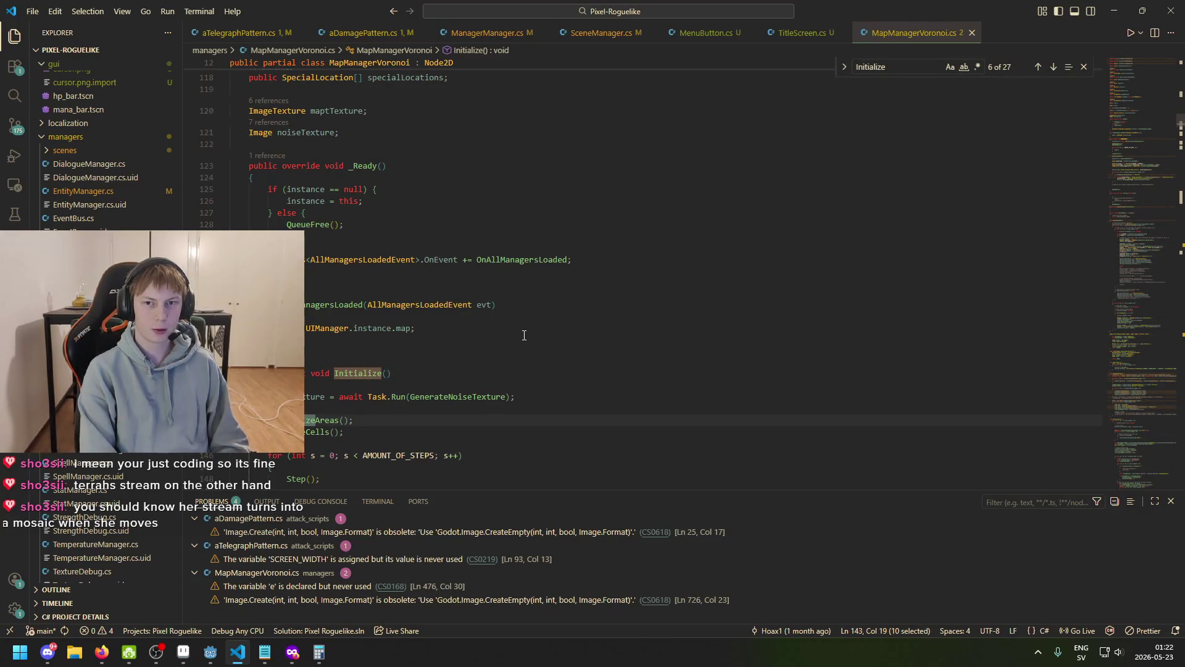
left_click(15, 96)
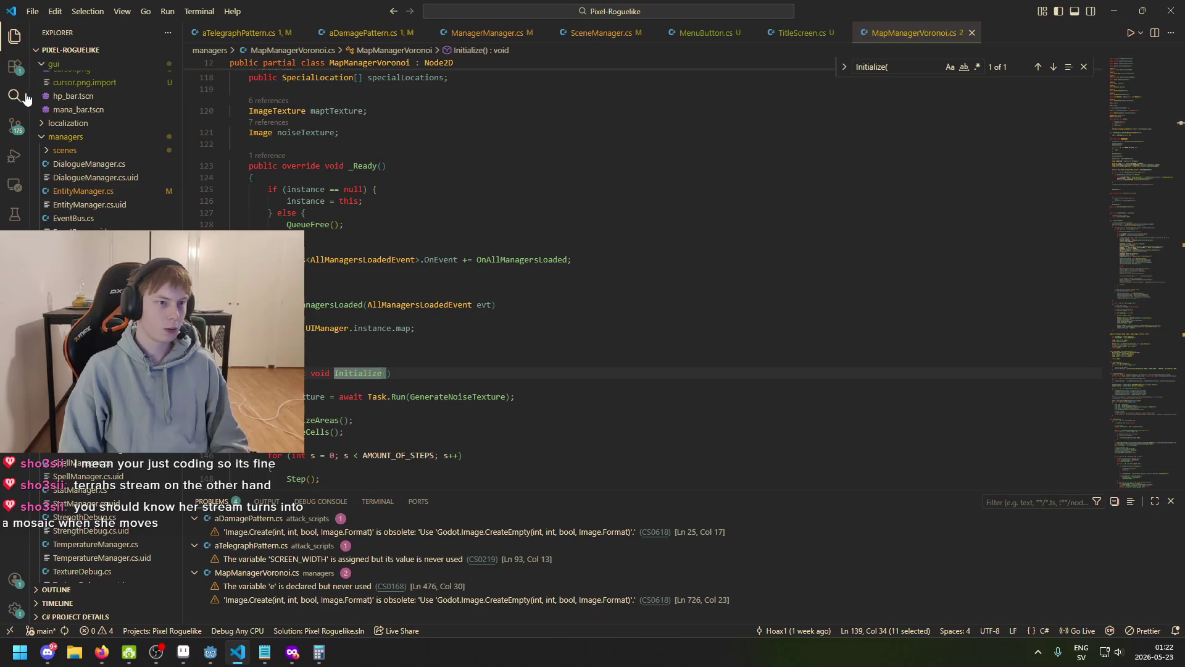
type("Initialize(")
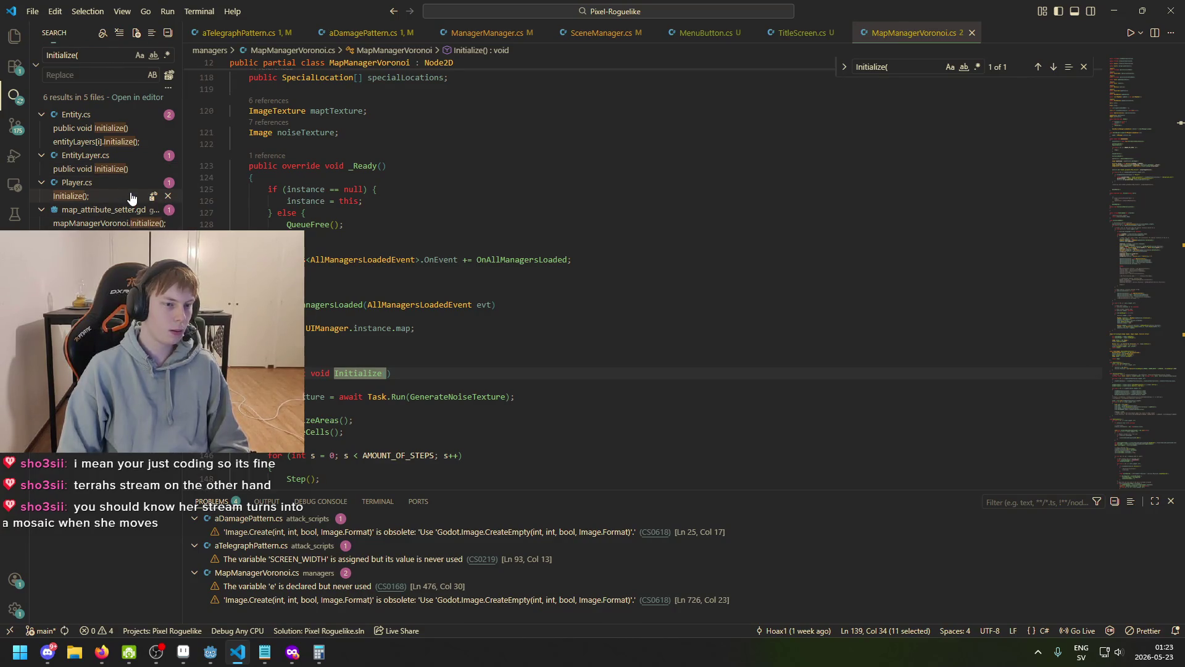
- Inspect the Initialize( results in map_attribute_setter.gd and Player.cs, then return to MapManagerVoronoi.cs
left_click(99, 223)
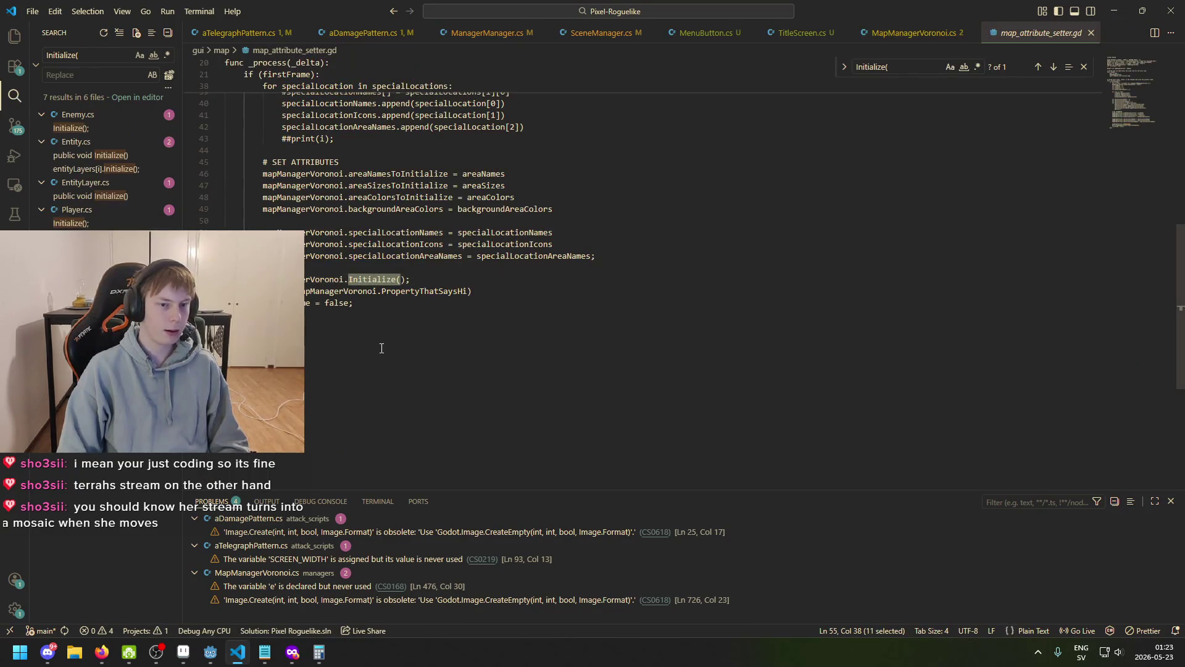
key("F12")
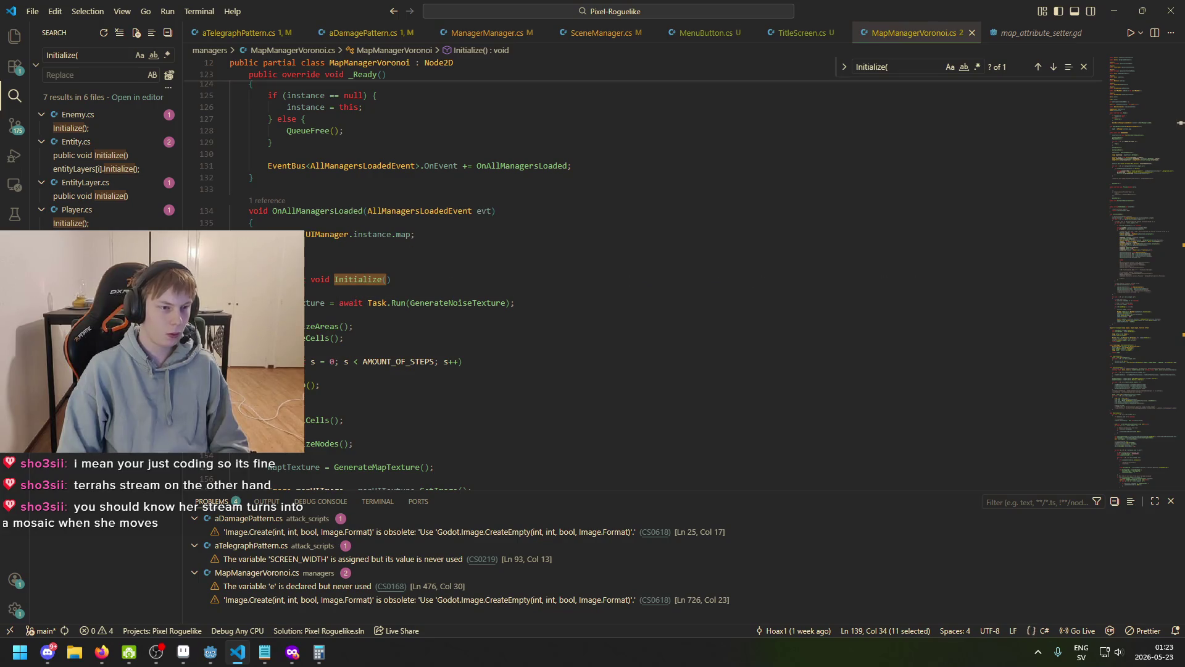
left_click(103, 223)
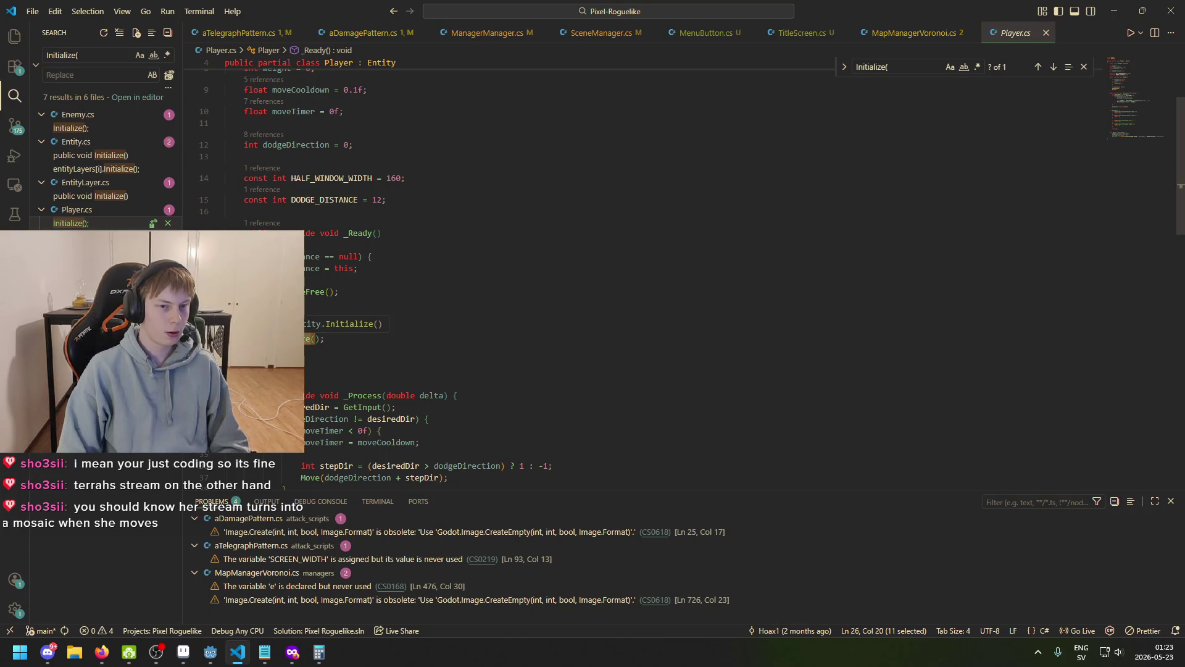
key("F4")
left_click(357, 282)
scroll(346, 321, "up", 10)
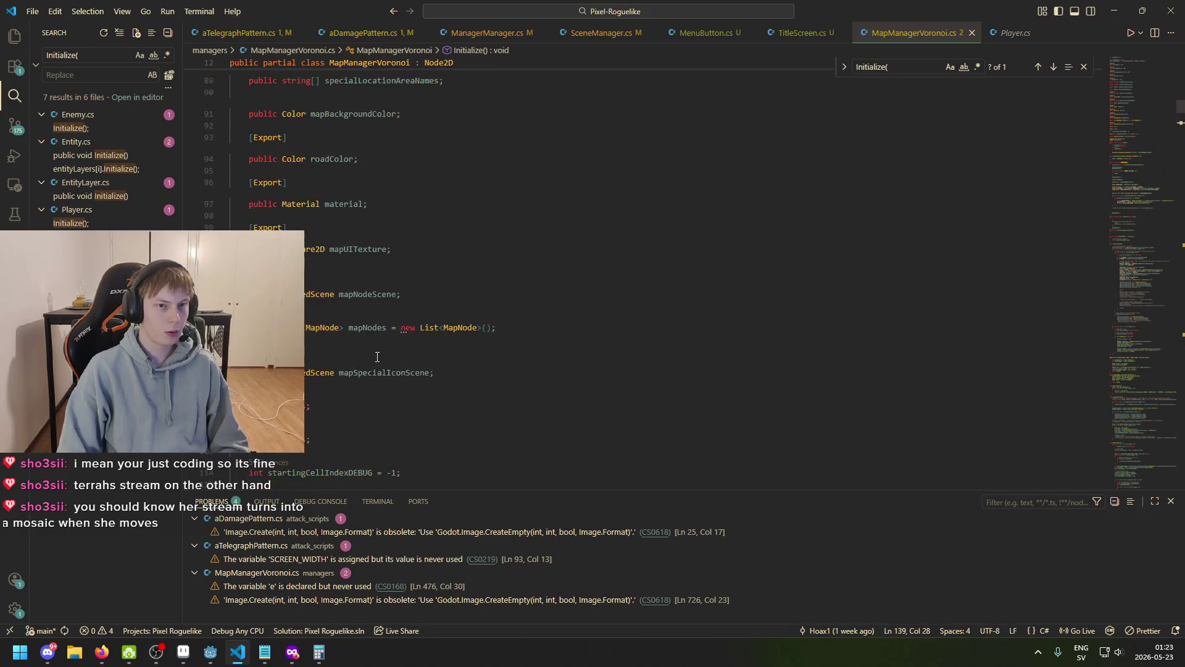
scroll(362, 355, "down", 6)
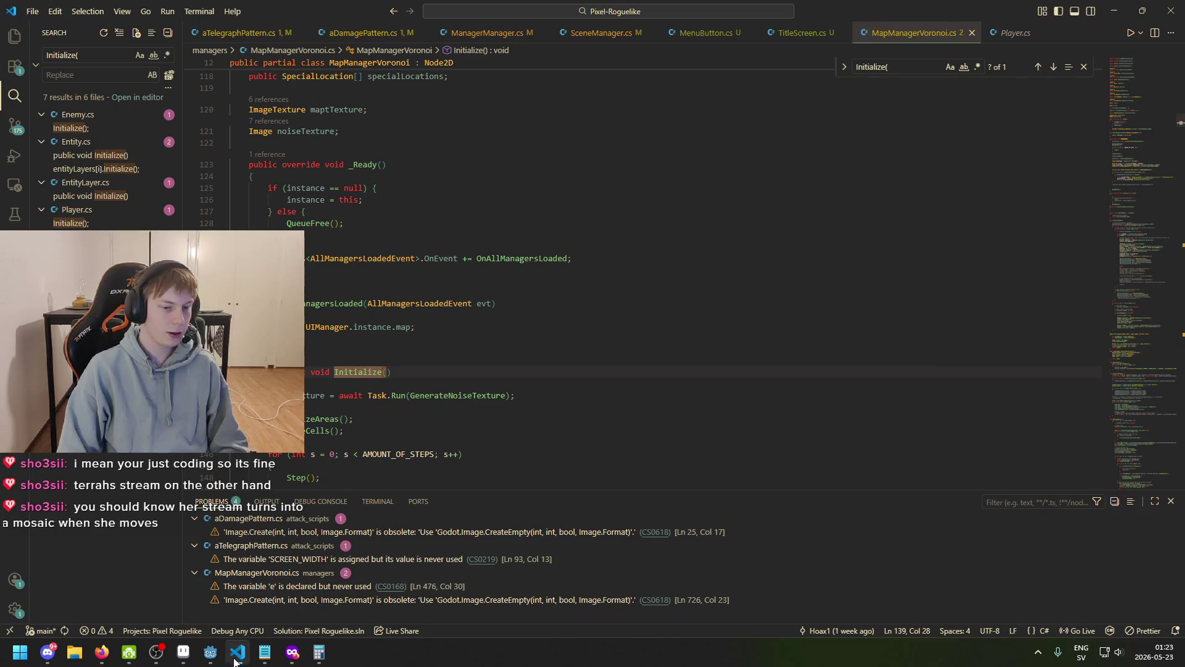
left_click(210, 652)
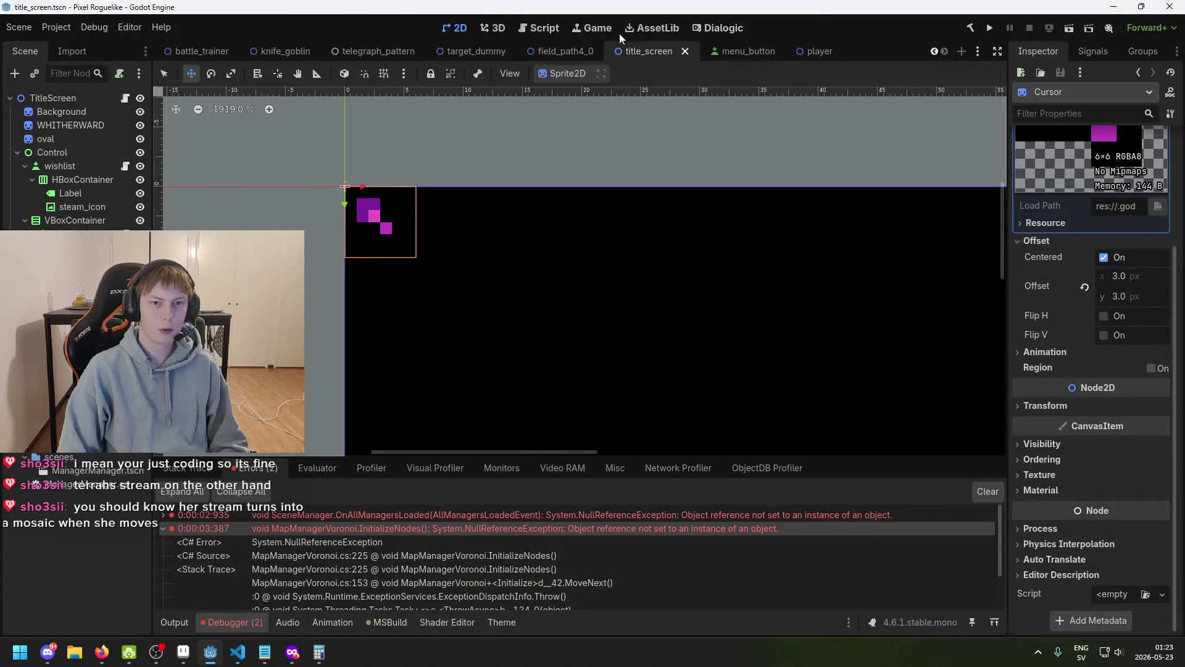
- Filter Godot's script list with 'mapa', open map_attribute_setter.gd and find its Initialize() call
left_click(543, 30)
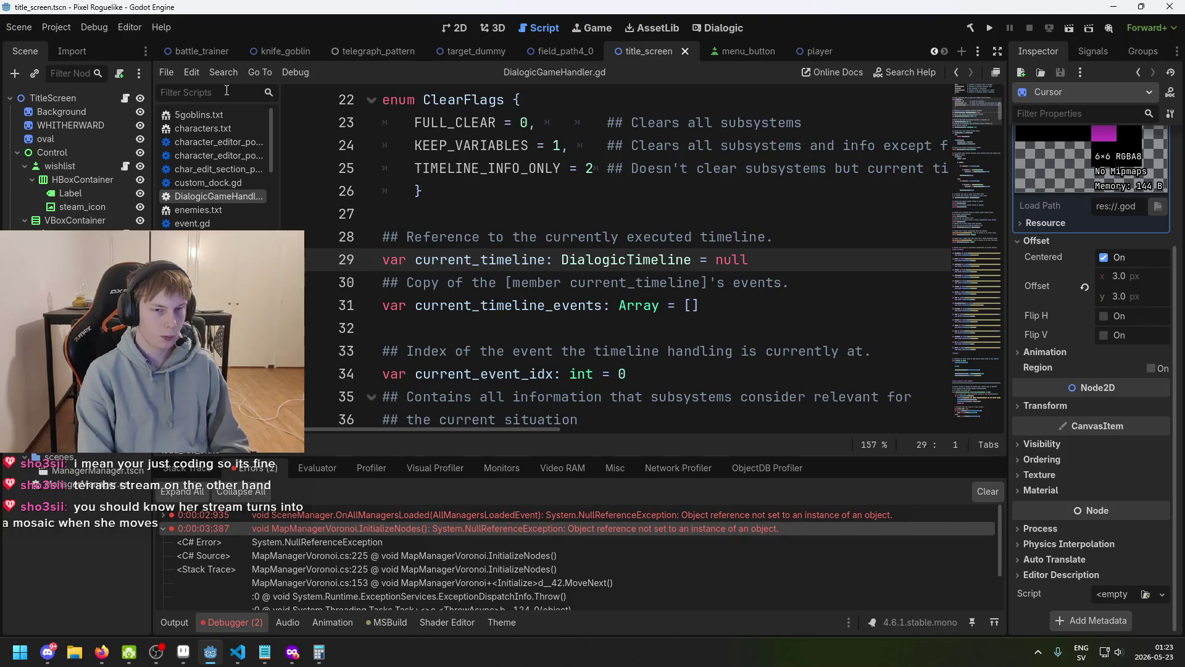
type("mapa")
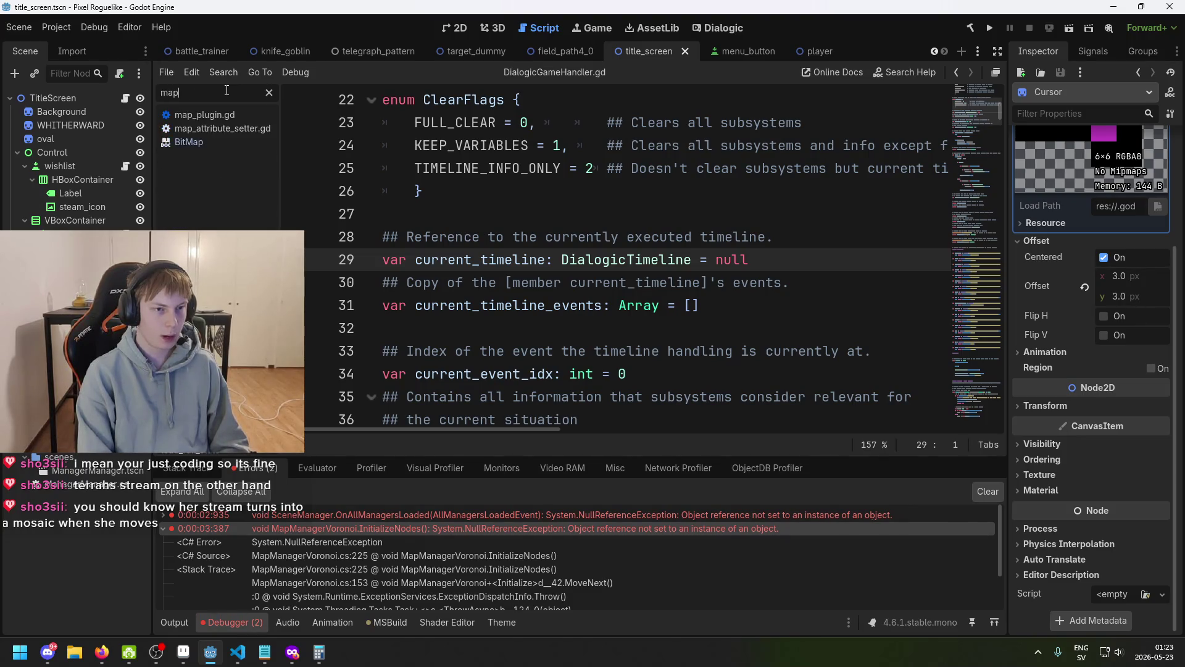
left_click(201, 115)
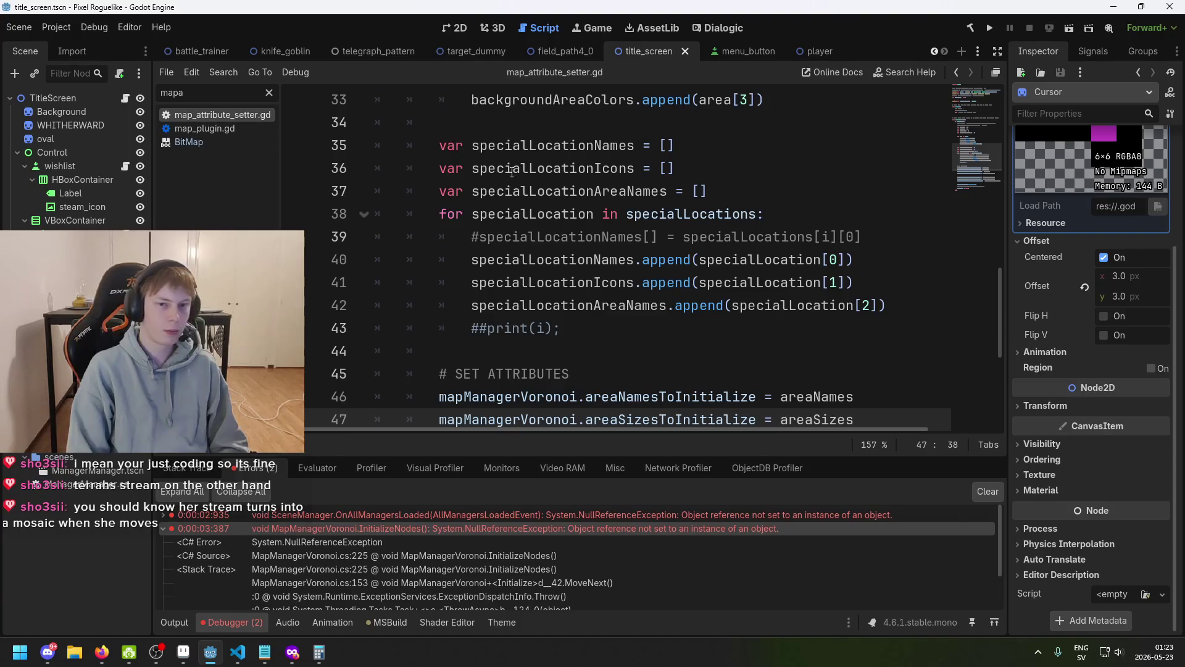
scroll(693, 281, "down", 4)
left_click(651, 328)
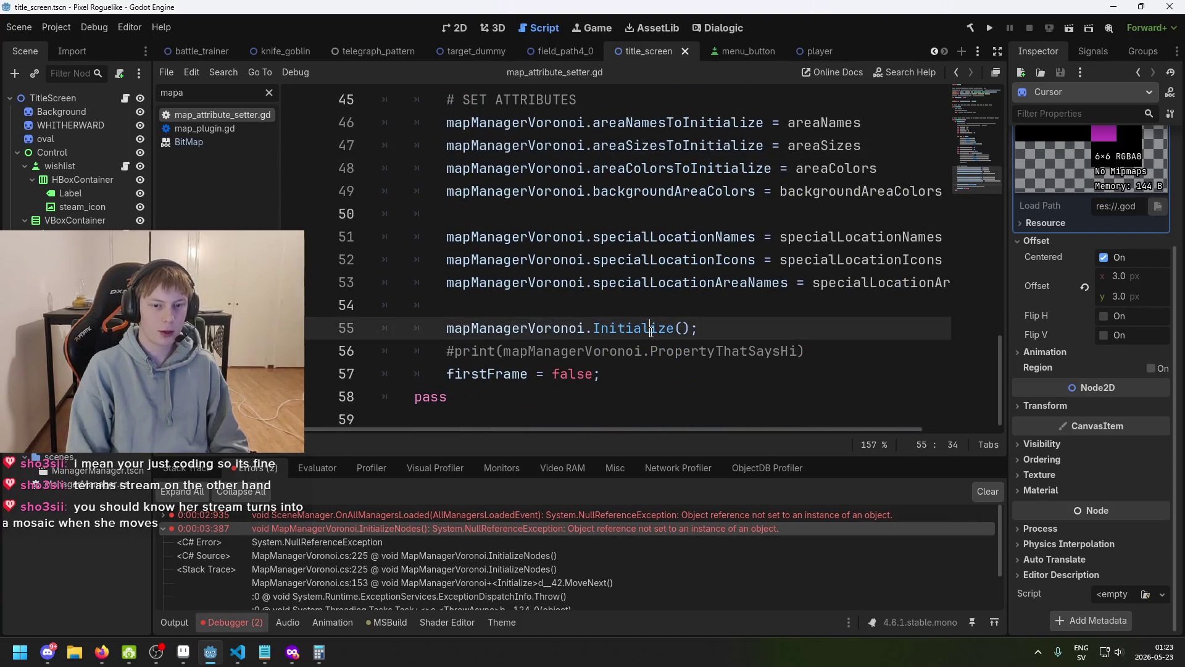
left_click_drag(446, 328, 770, 318)
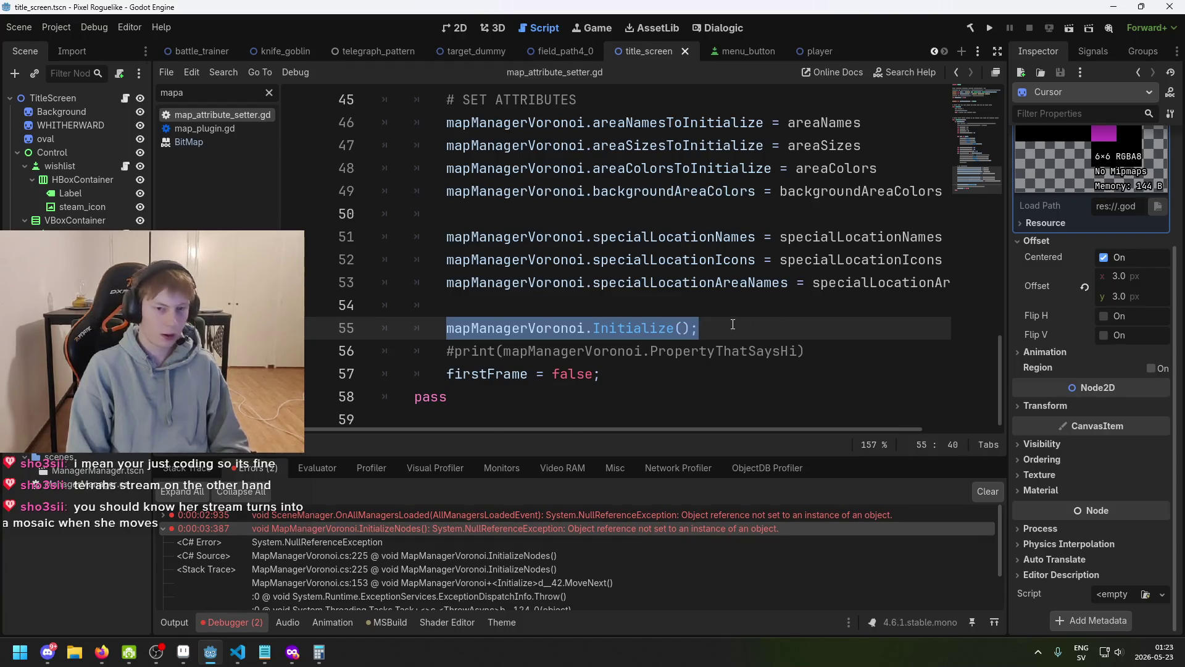
left_click(770, 318)
- Read through the _ready function of map_attribute_setter.gd
scroll(753, 321, "up", 15)
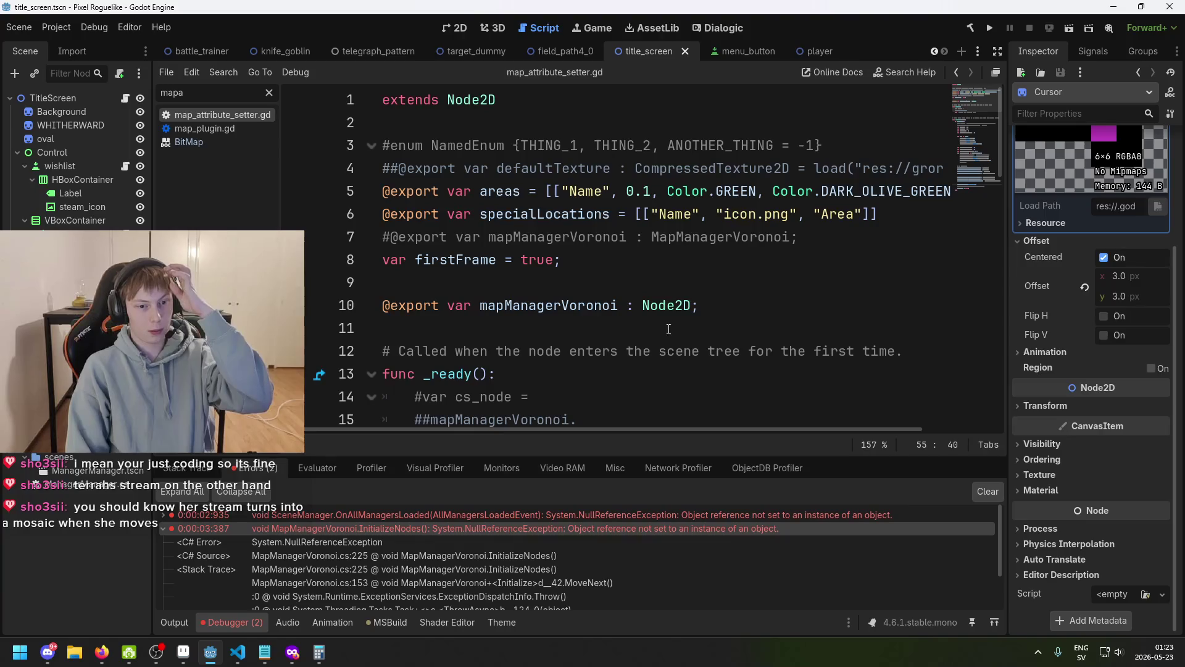
scroll(471, 371, "down", 1)
double_click(457, 307)
scroll(457, 321, "down", 3)
scroll(457, 321, "down", 2)
scroll(449, 236, "up", 3)
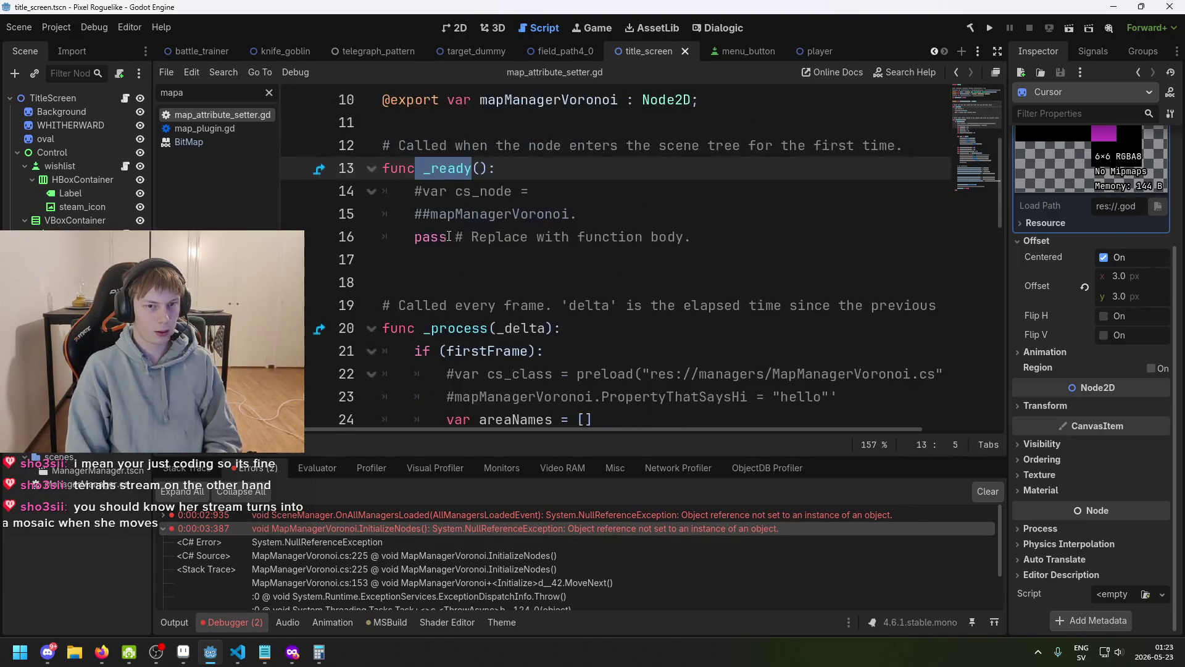
mouse_move(416, 213)
left_mouse_down()
mouse_move(536, 237)
mouse_move(414, 237)
left_mouse_up()
- Review _process and the special locations loop, ending at the mapManagerVoronoi.Initialize() call on line 55
left_click(558, 328)
scroll(571, 319, "up", 1)
scroll(571, 319, "up", 2)
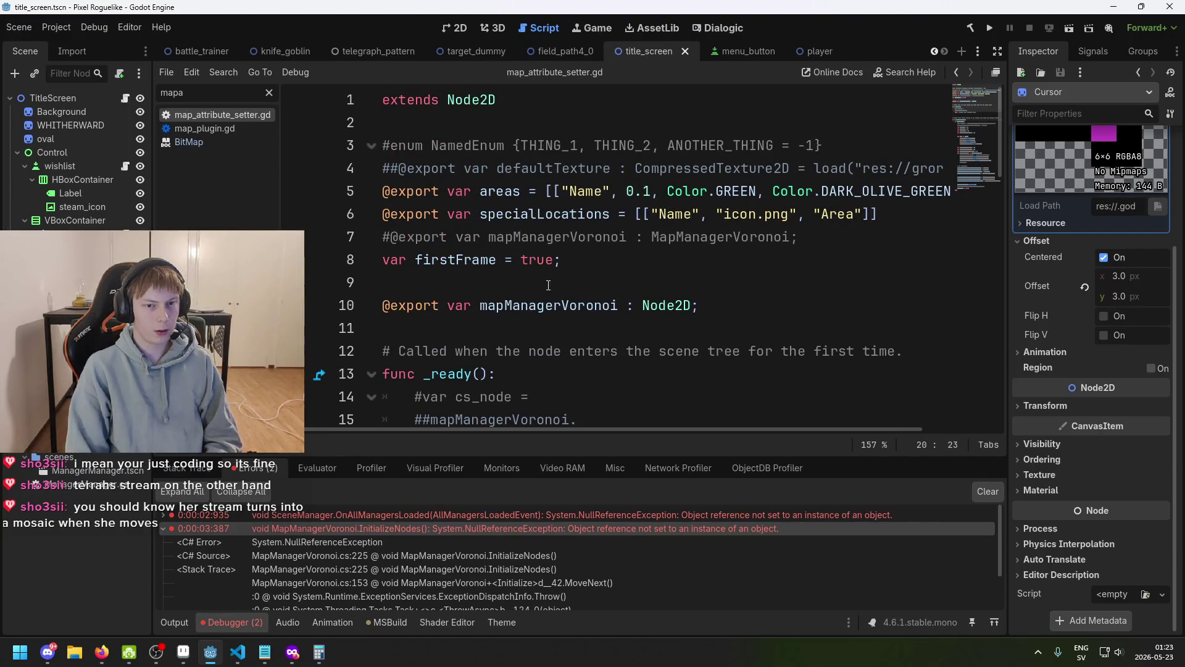
scroll(548, 285, "down", 6)
left_click_drag(422, 144, 555, 167)
scroll(581, 278, "down", 5)
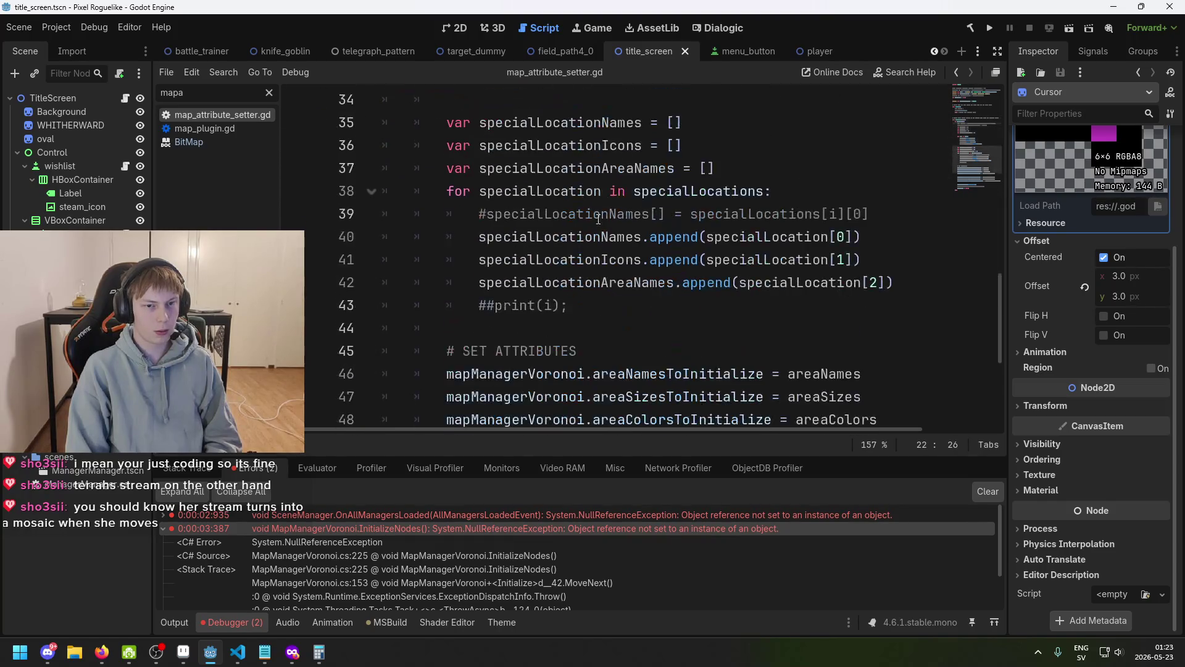
left_click(673, 213)
scroll(582, 313, "down", 4)
left_click(610, 327)
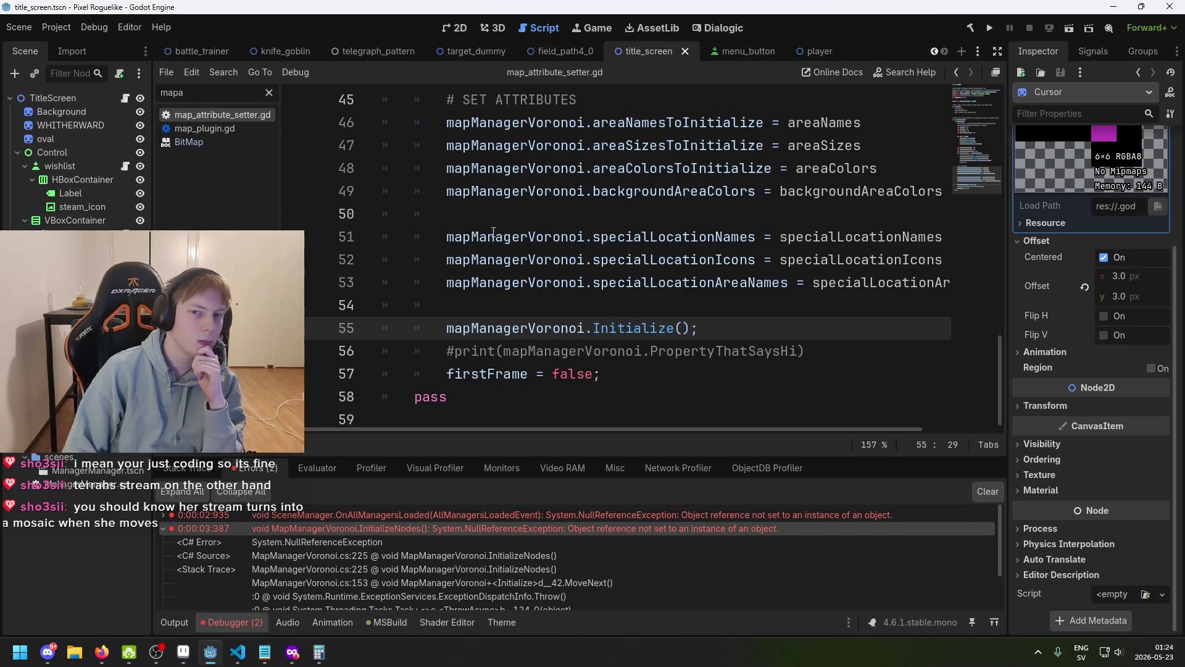
- Open ManagerManager.cs in VS Code and prepare an indented blank line inside _Ready
left_click(237, 652)
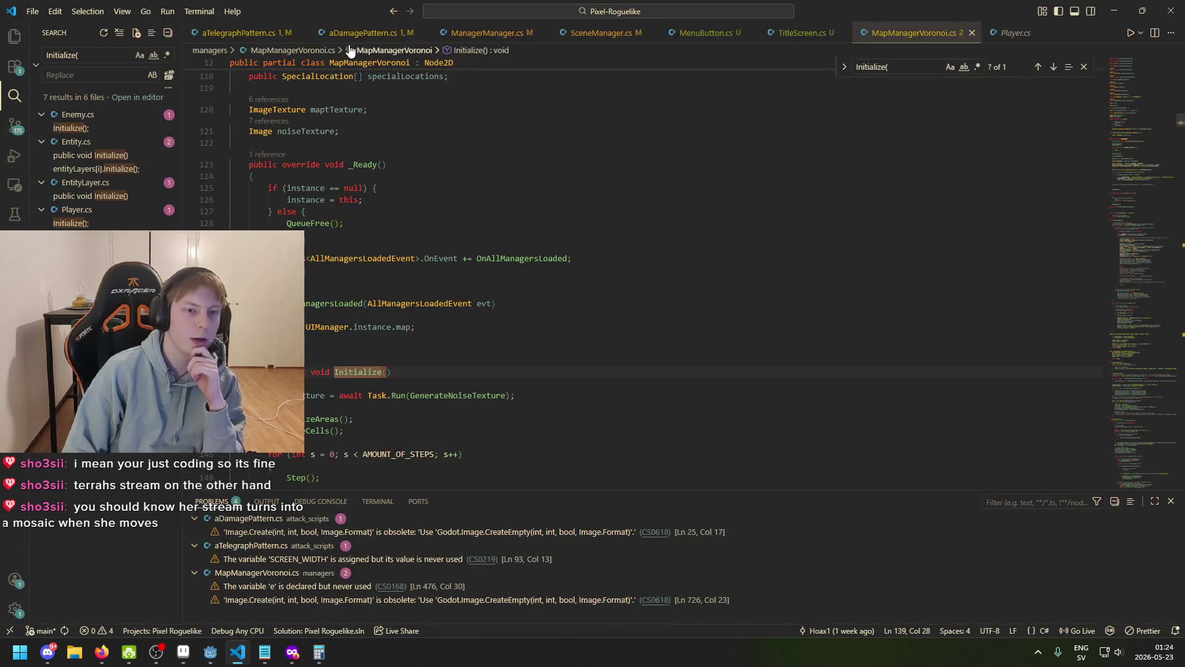
left_click(487, 33)
left_click(643, 252)
key("Tab")
key("Tab")
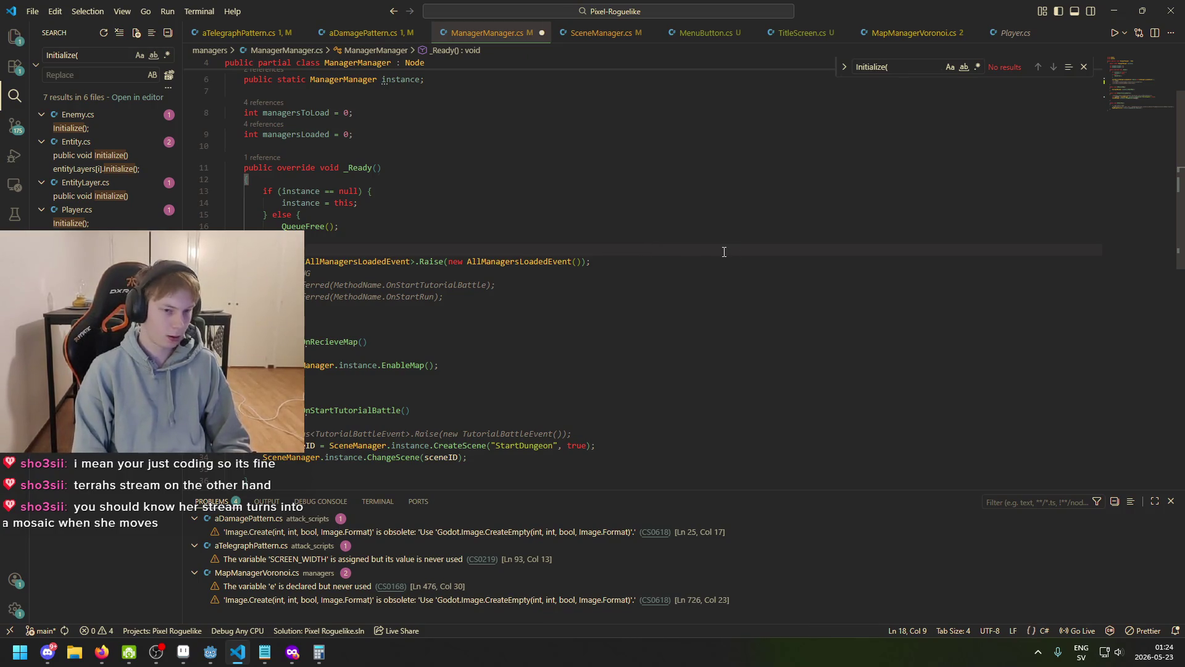
key("Return")
key("Return")
key("Up")
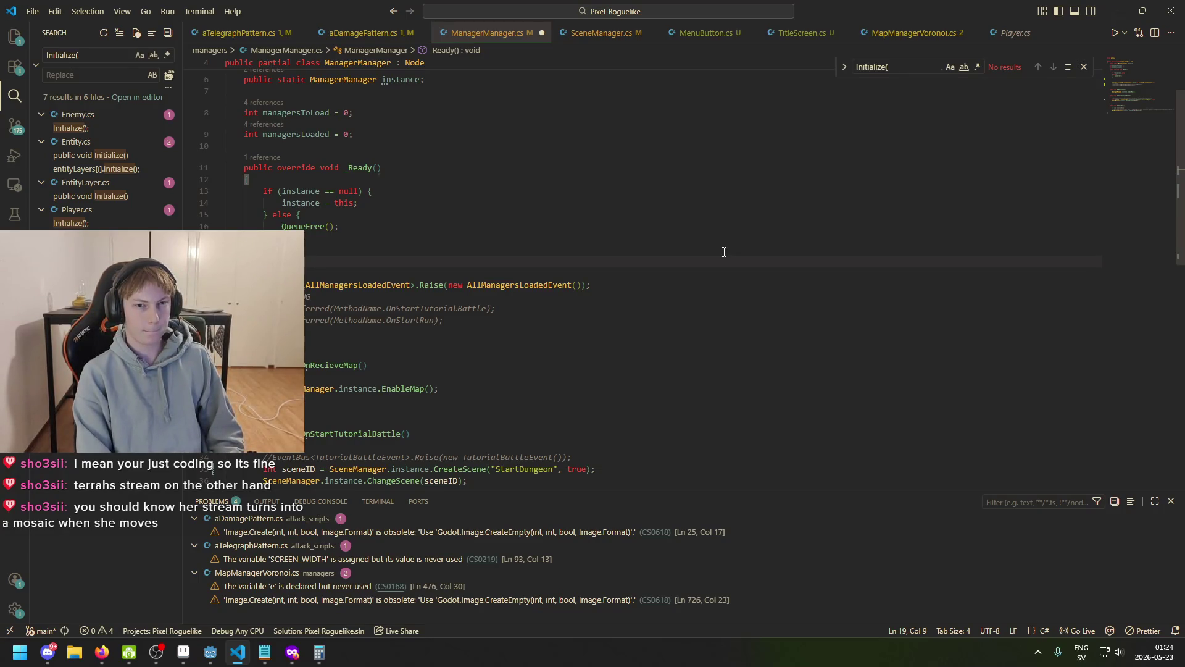
key("BackSpace")
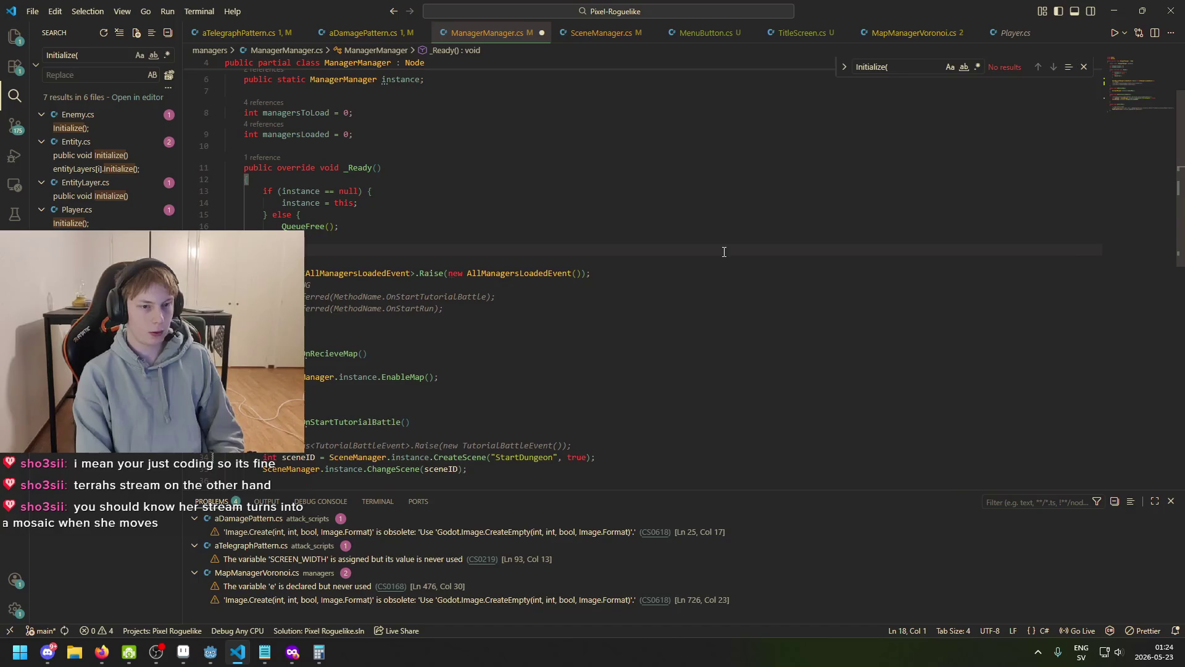
key("Tab")
key("Delete")
key("Tab")
key("Return")
key("Return")
key("Up")
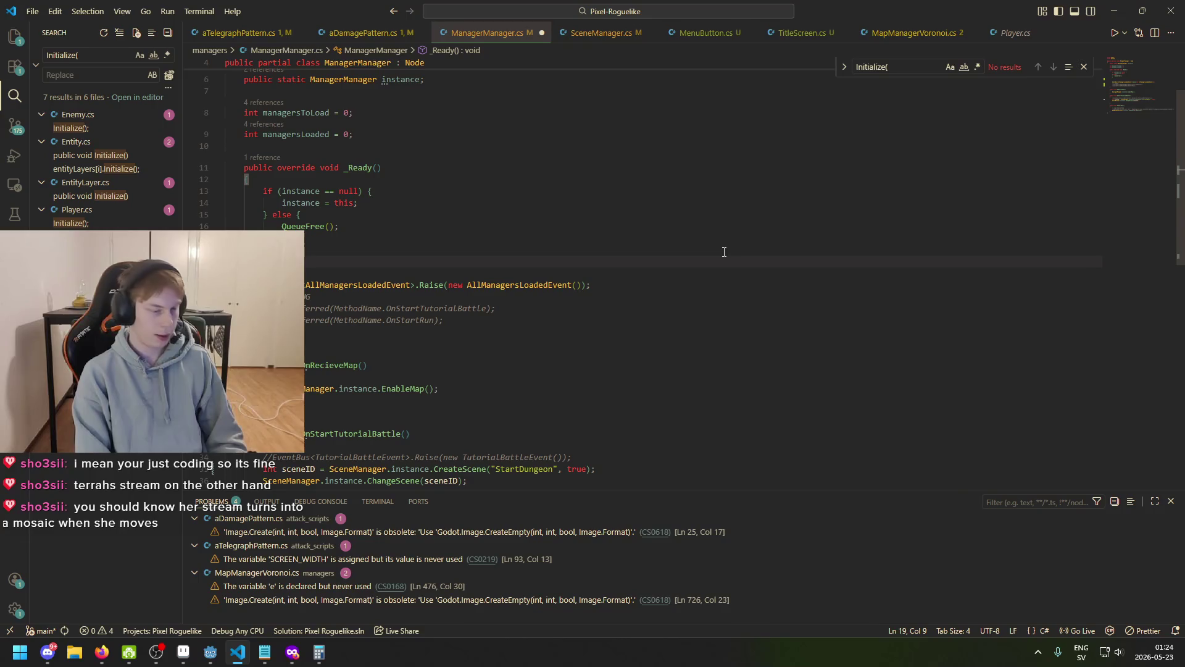
- Add 'MapManagerVoronoi.instance.ProcessMode = ProcessModeEnum.Disabled;' via autocomplete and save the file
type("map")
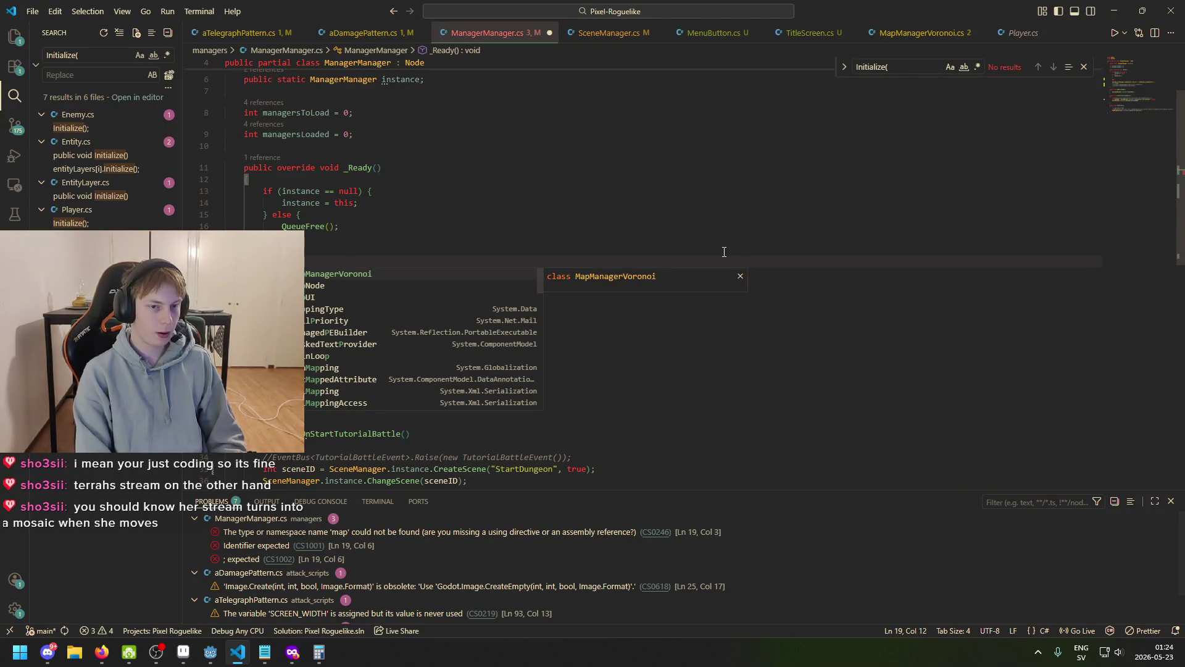
key("Tab")
type(".instance")
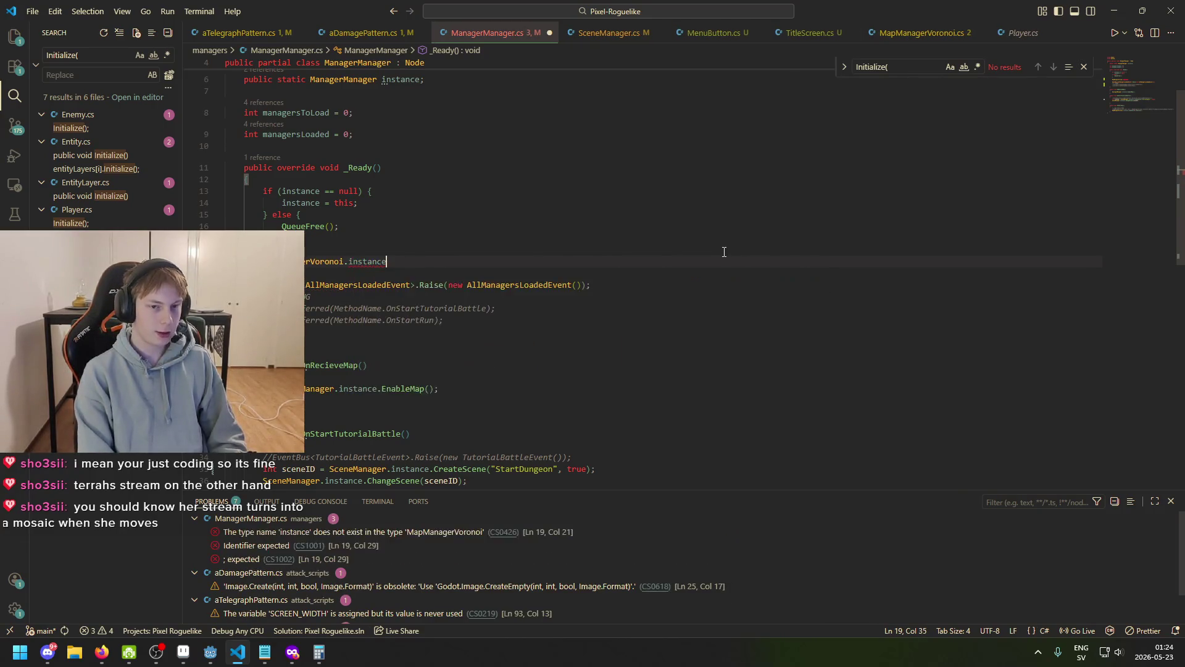
type(".")
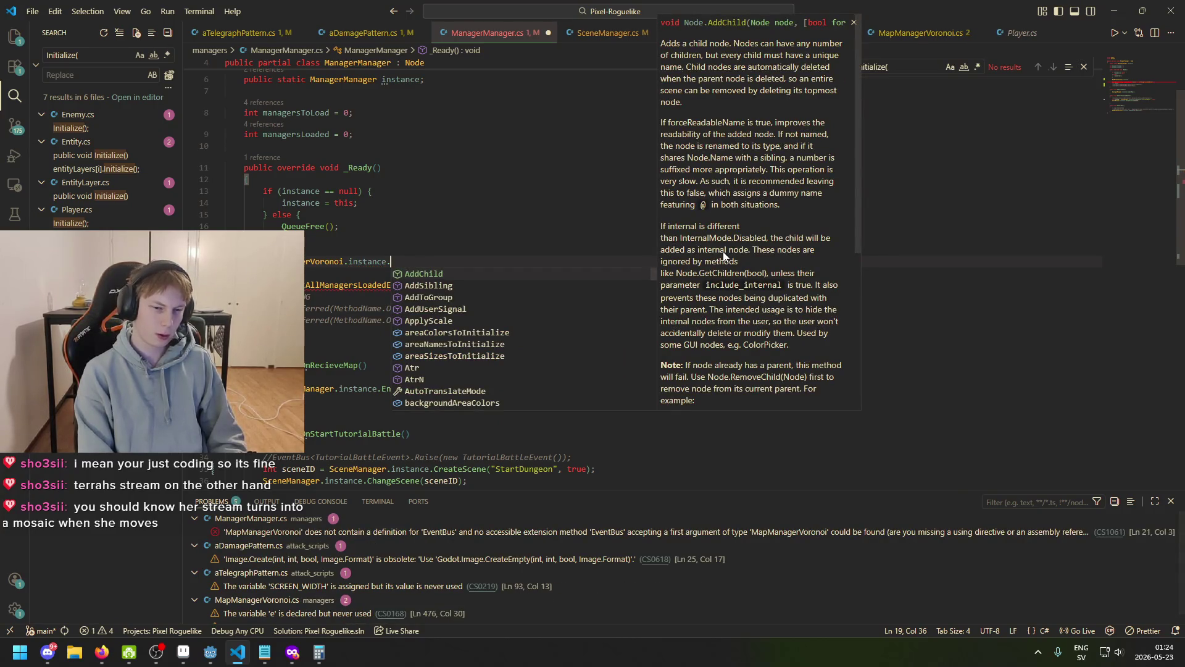
type("proces")
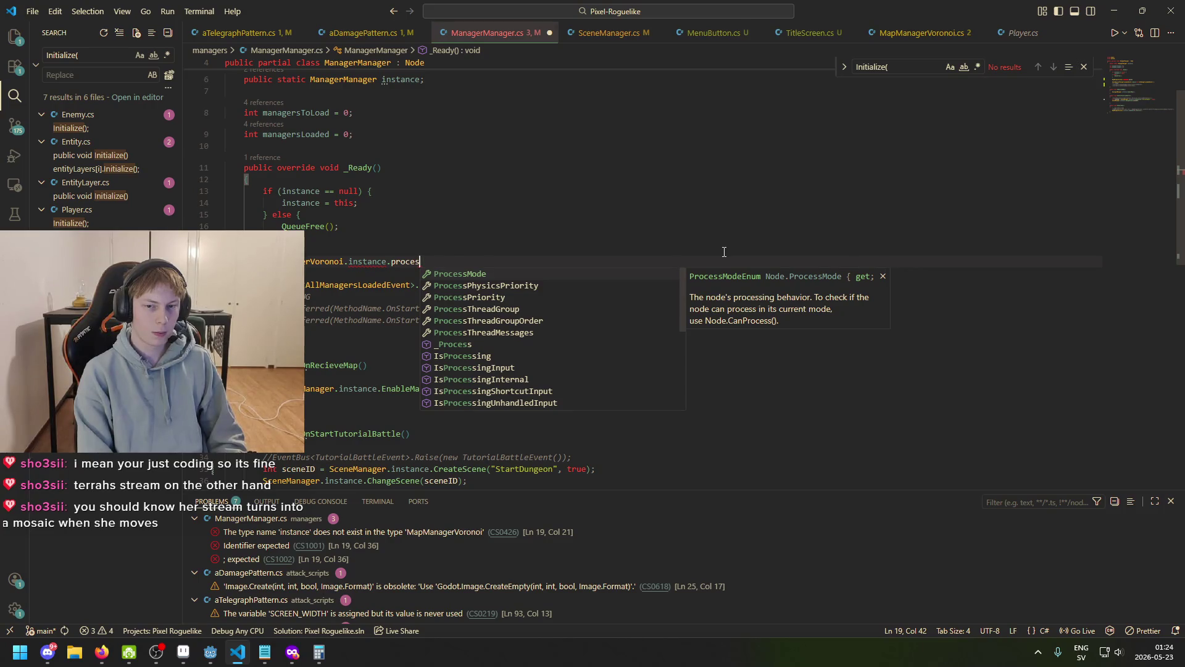
key("Tab")
type("=")
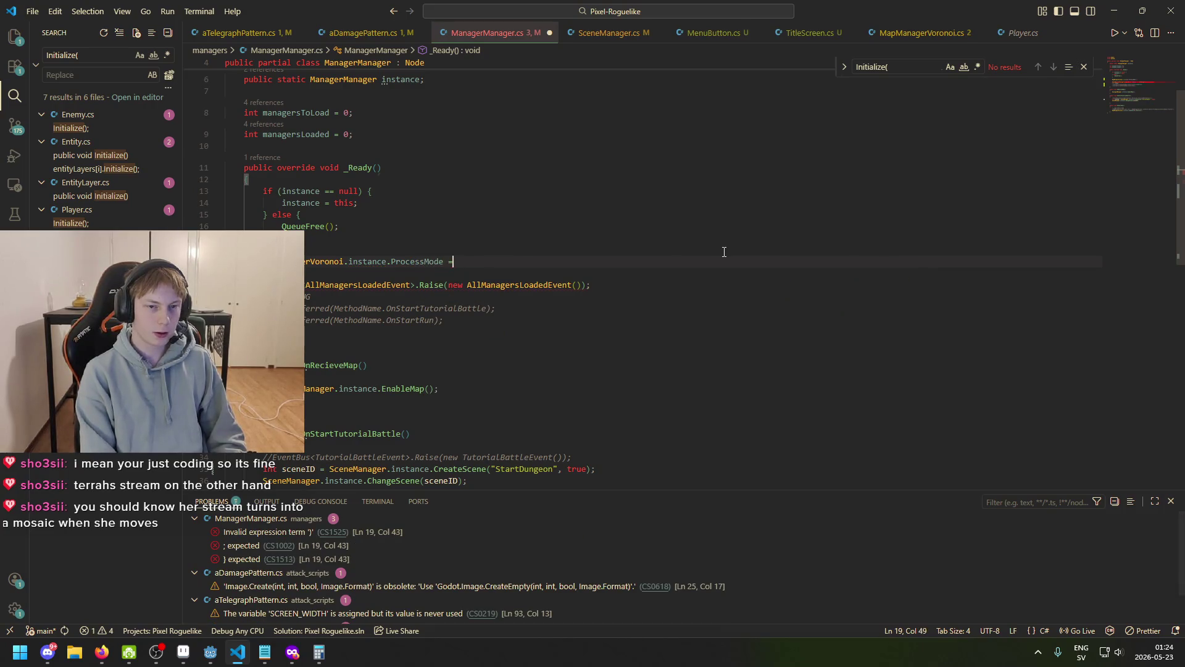
key("Tab")
type(".")
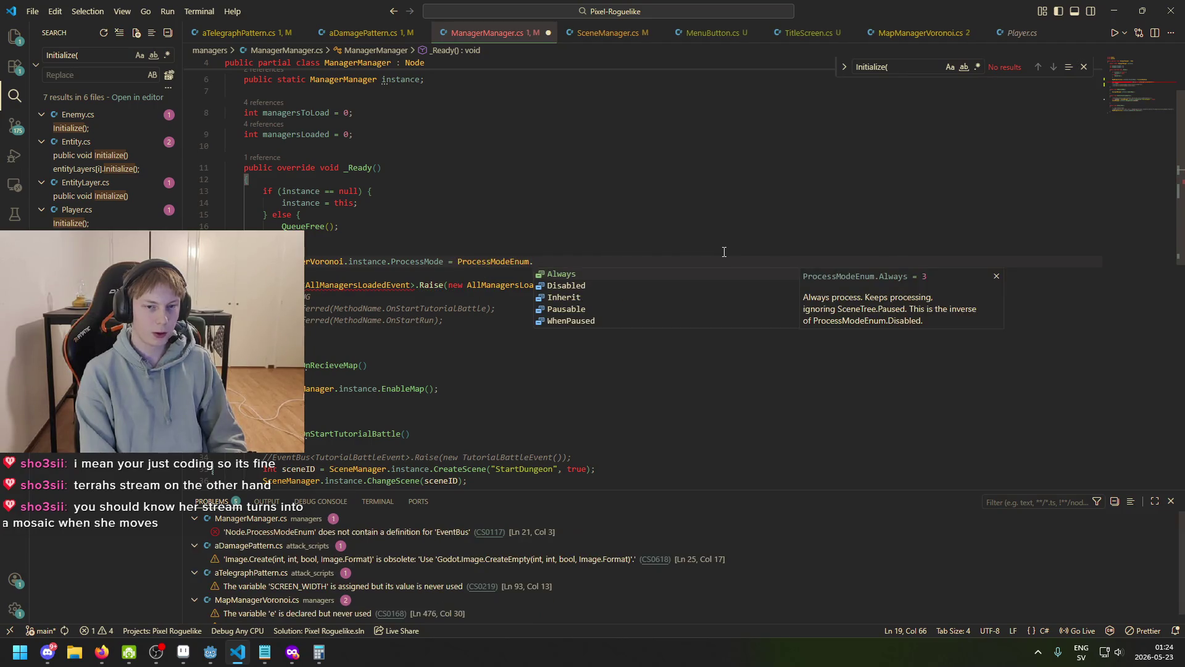
key("Down")
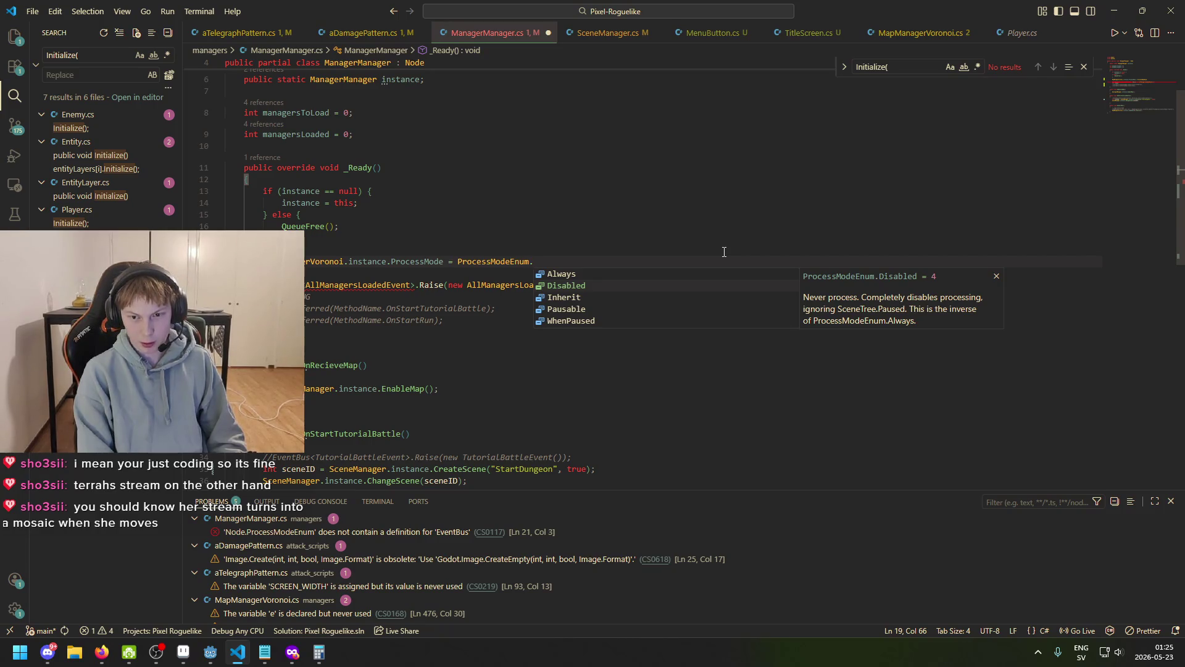
key("Tab")
type(";")
key("ctrl+s")
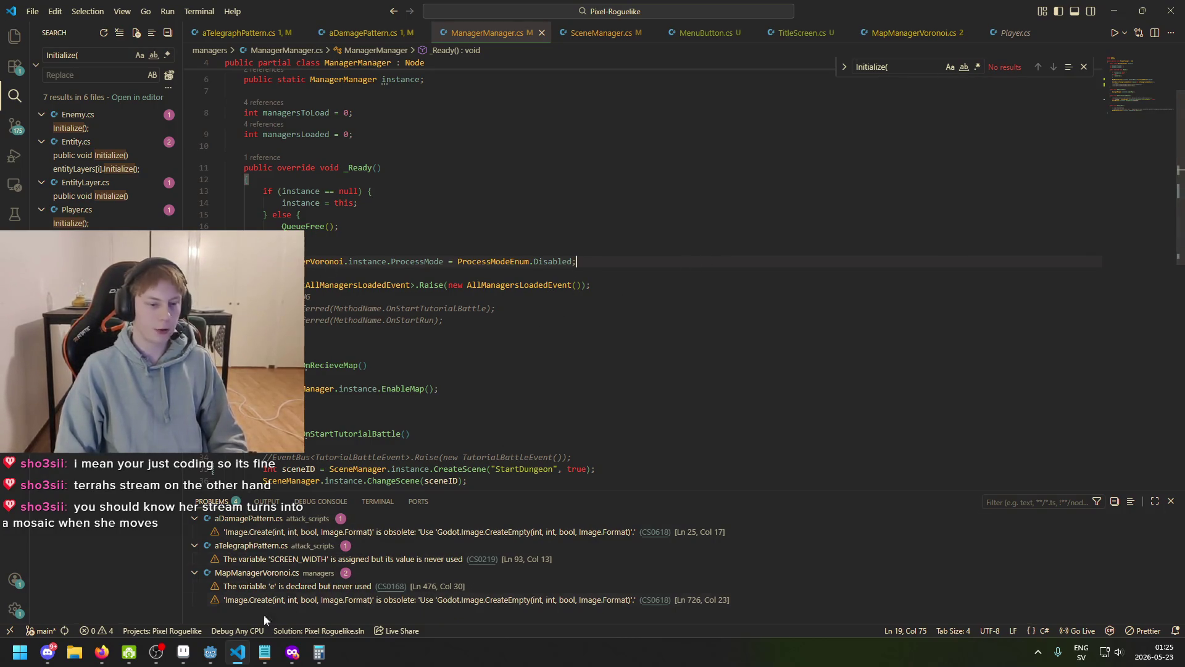
left_click(217, 655)
- Build and run the game to check the WHITHERWARD title screen, close it, and save
key("F5")
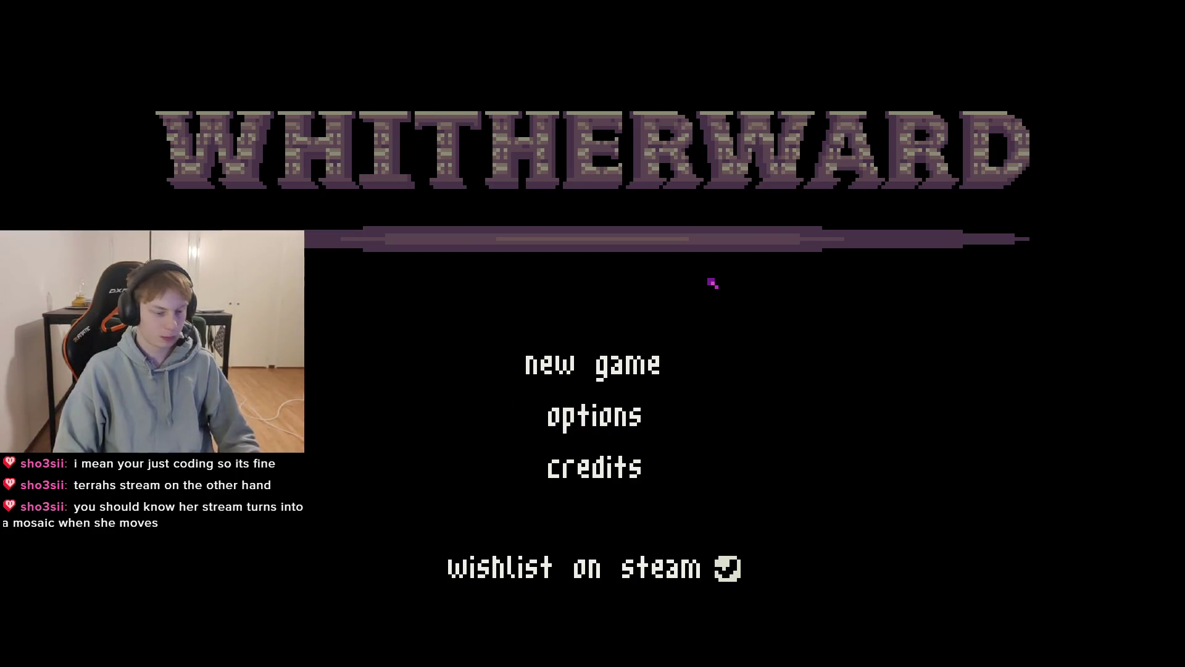
key("Escape")
key("ctrl+s")
key("ctrl+s")
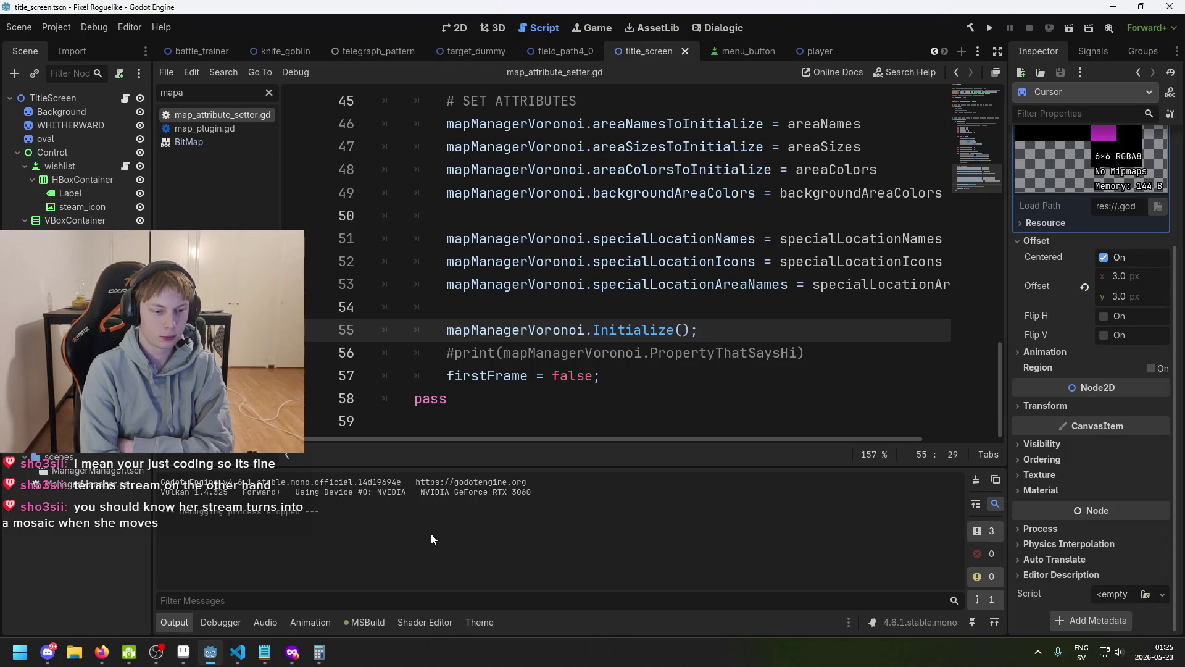
- Show the title_screen scene in the 2D view, zoom to fit the WHITHERWARD menu, and save
left_click(229, 663)
left_click(211, 651)
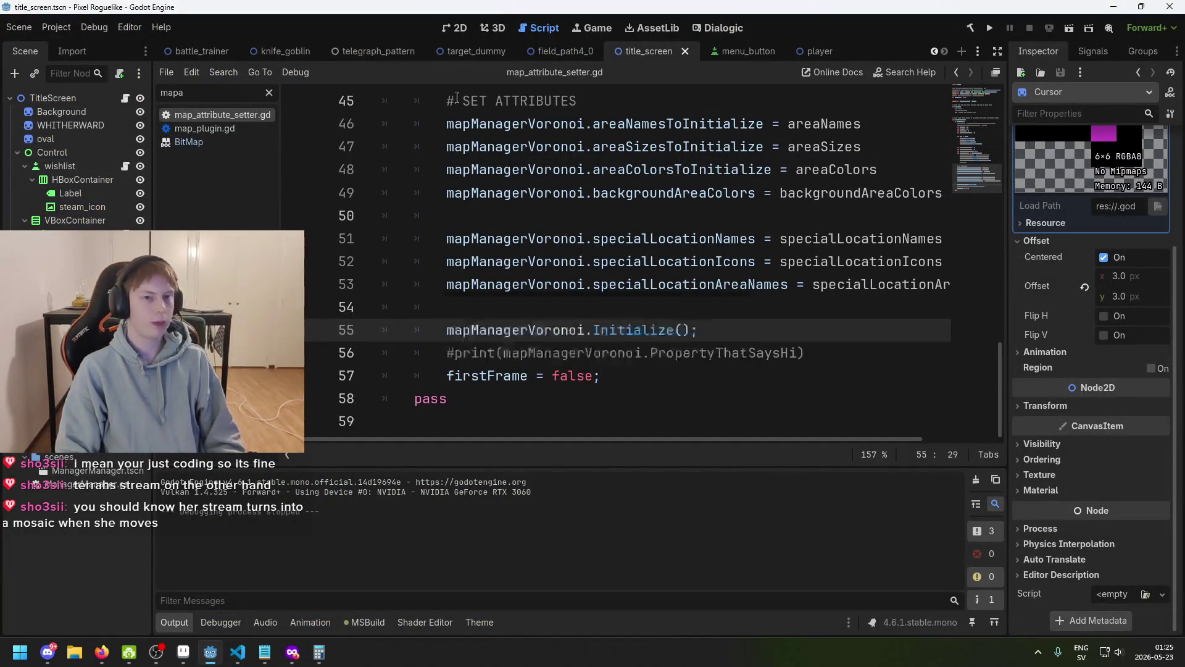
left_click(456, 31)
scroll(551, 241, "up", 6)
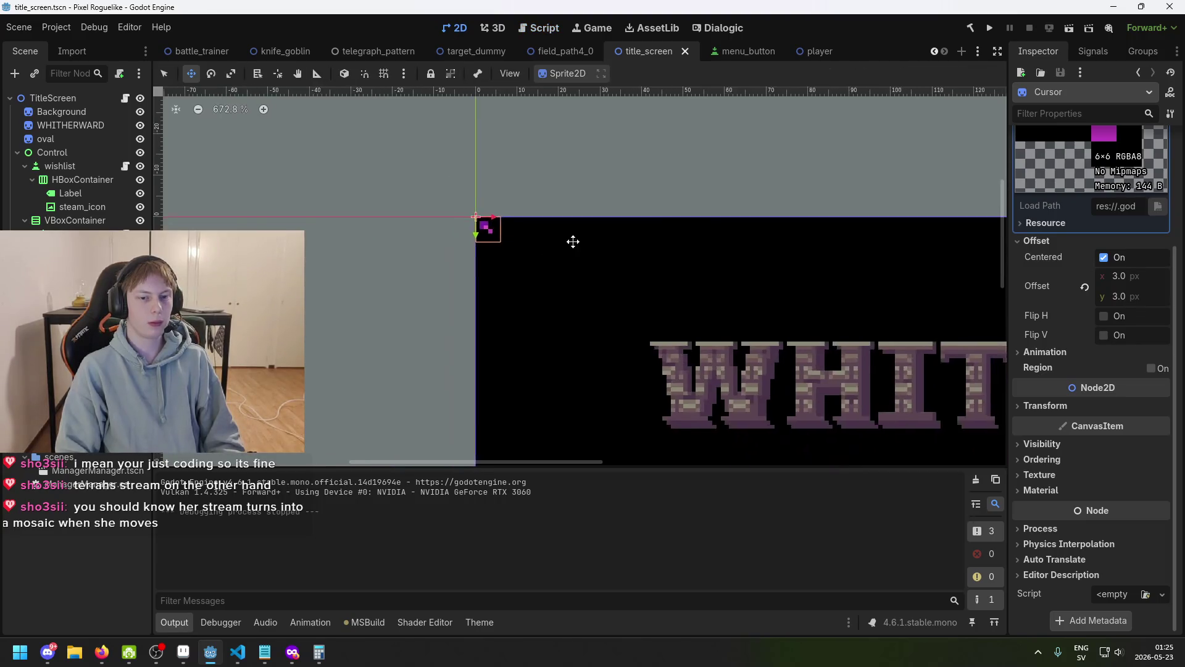
scroll(492, 250, "down", 3)
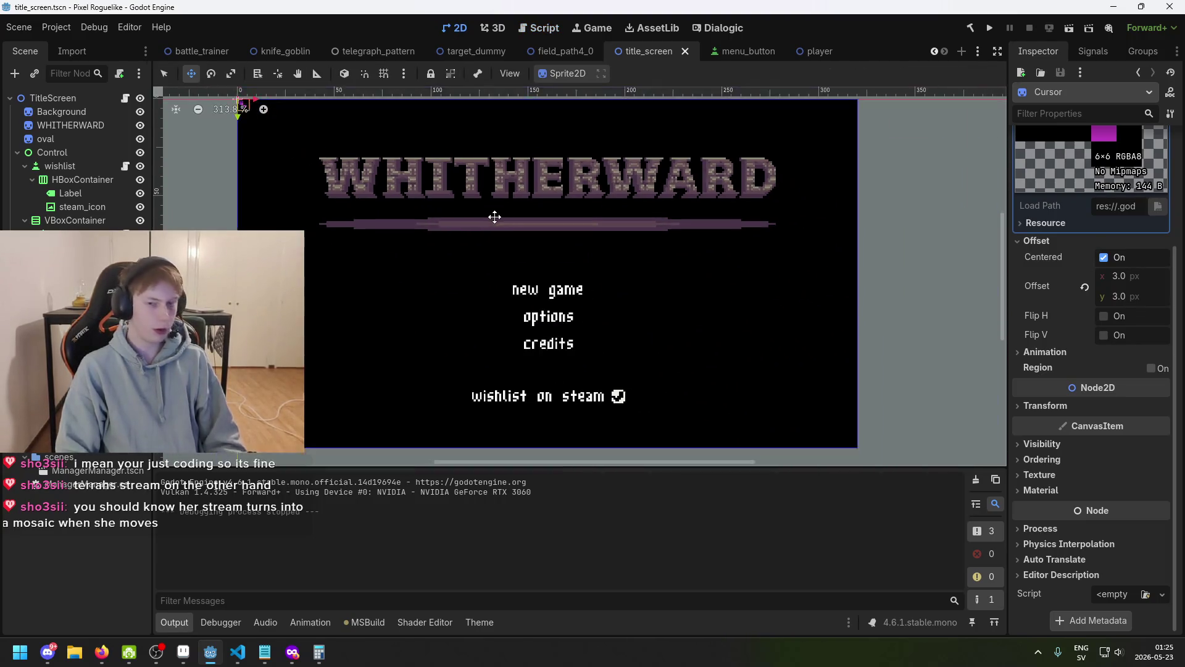
key("ctrl+s")
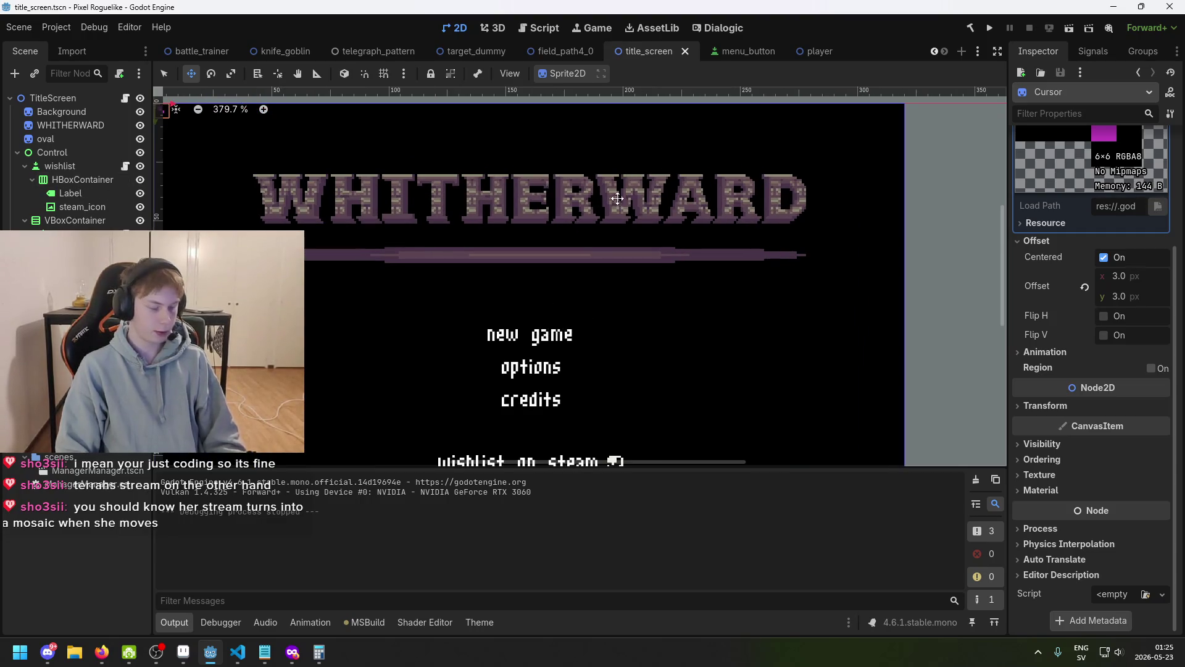
scroll(646, 162, "down", 1)
scroll(645, 198, "up", 1)
key("ctrl+s")
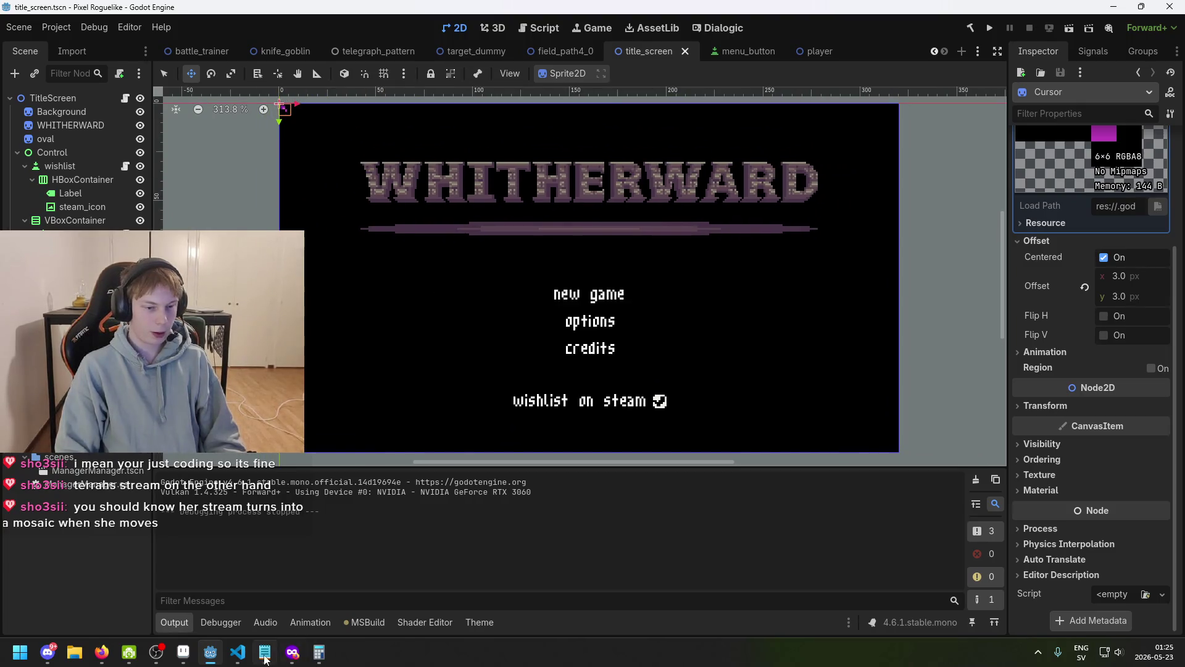
left_click(264, 652)
- Move and resize the Notepad notes window to show every line, and mark the letter and font notes
mouse_move(836, 151)
left_mouse_down()
mouse_move(638, 127)
mouse_move(682, 106)
left_mouse_up()
left_click(669, 508)
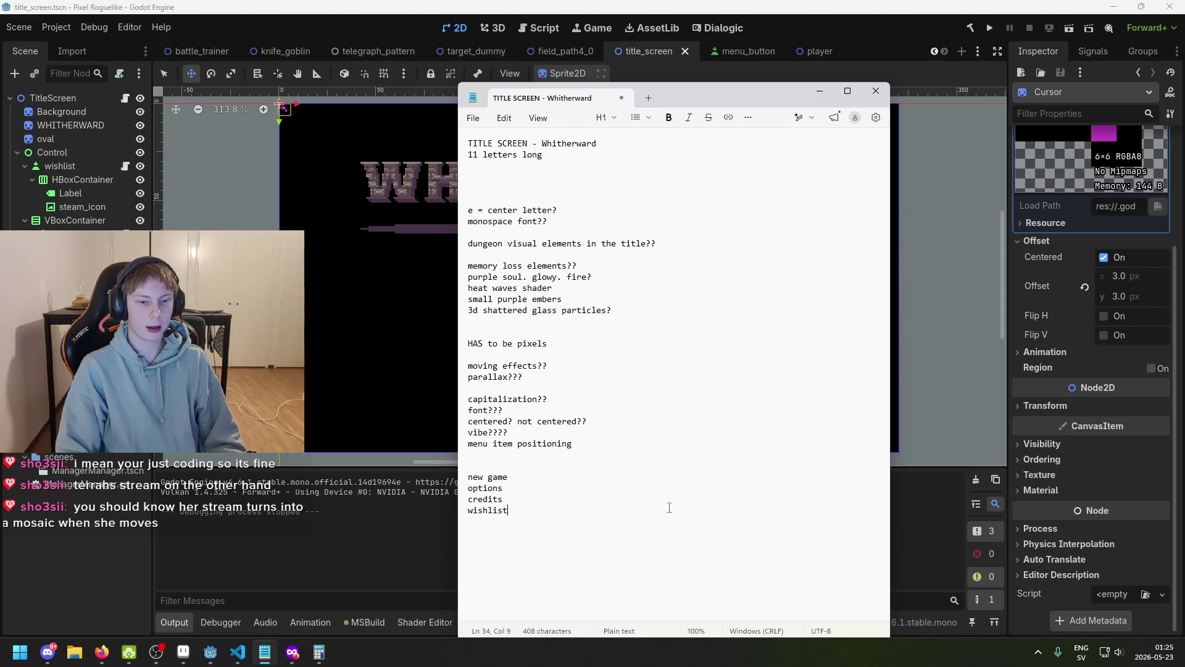
mouse_move(710, 84)
left_mouse_down()
mouse_move(716, 212)
mouse_move(733, 90)
left_mouse_up()
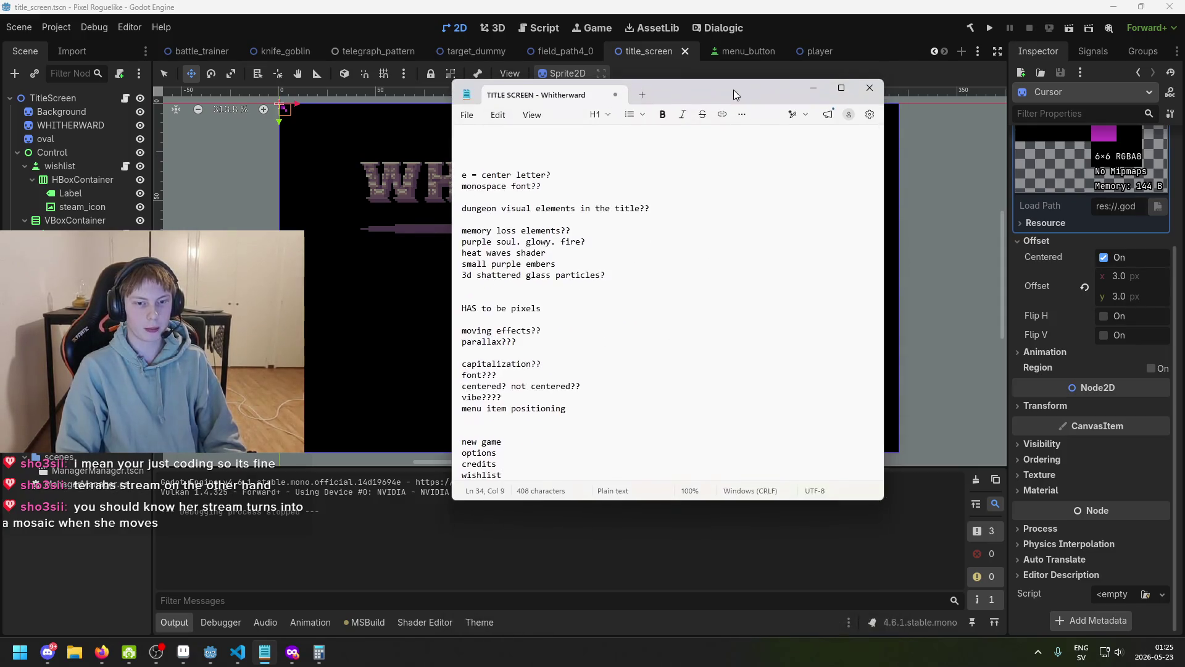
left_click_drag(676, 505, 683, 588)
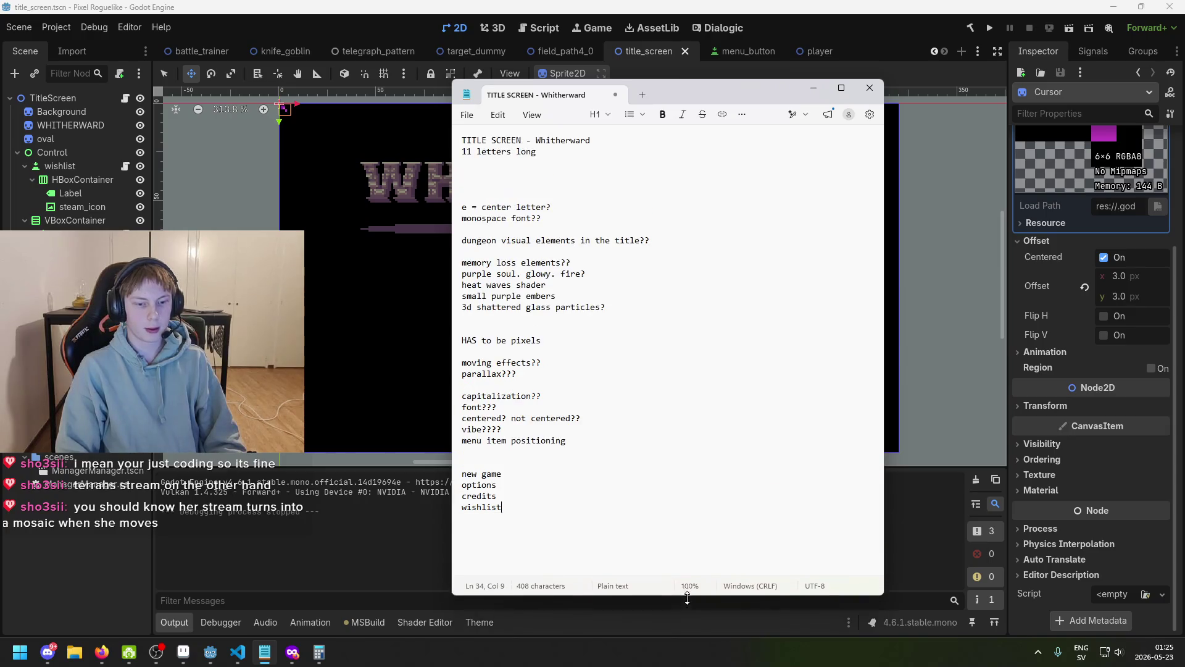
left_click_drag(529, 142, 530, 196)
left_click(550, 206)
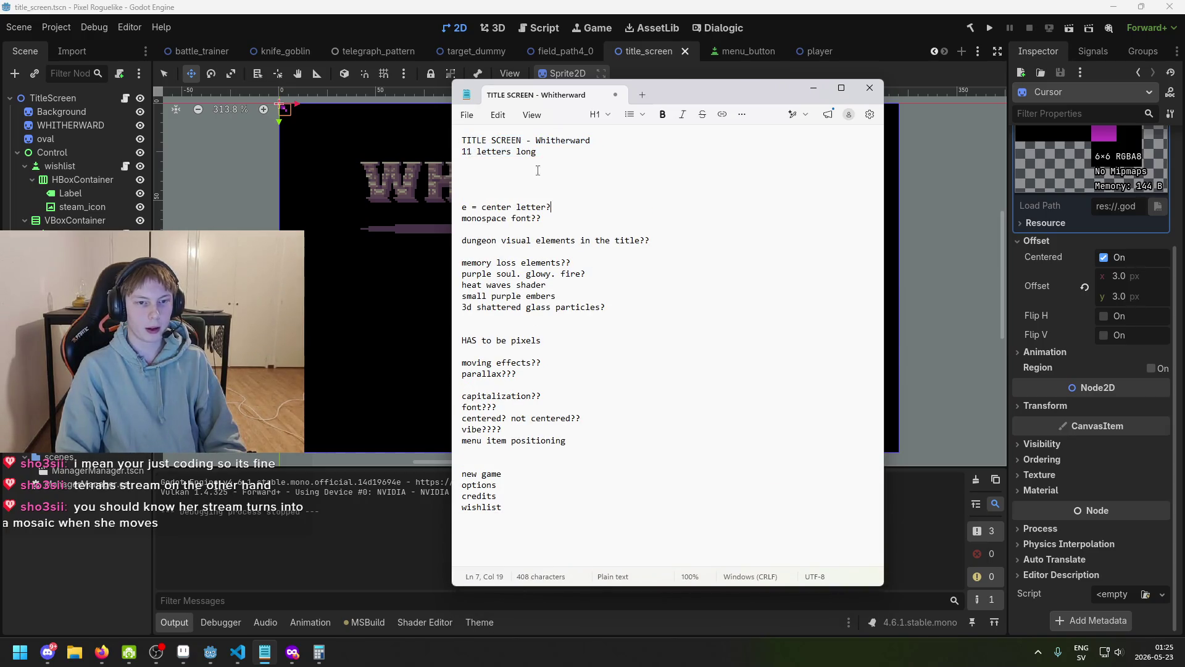
left_click(506, 207)
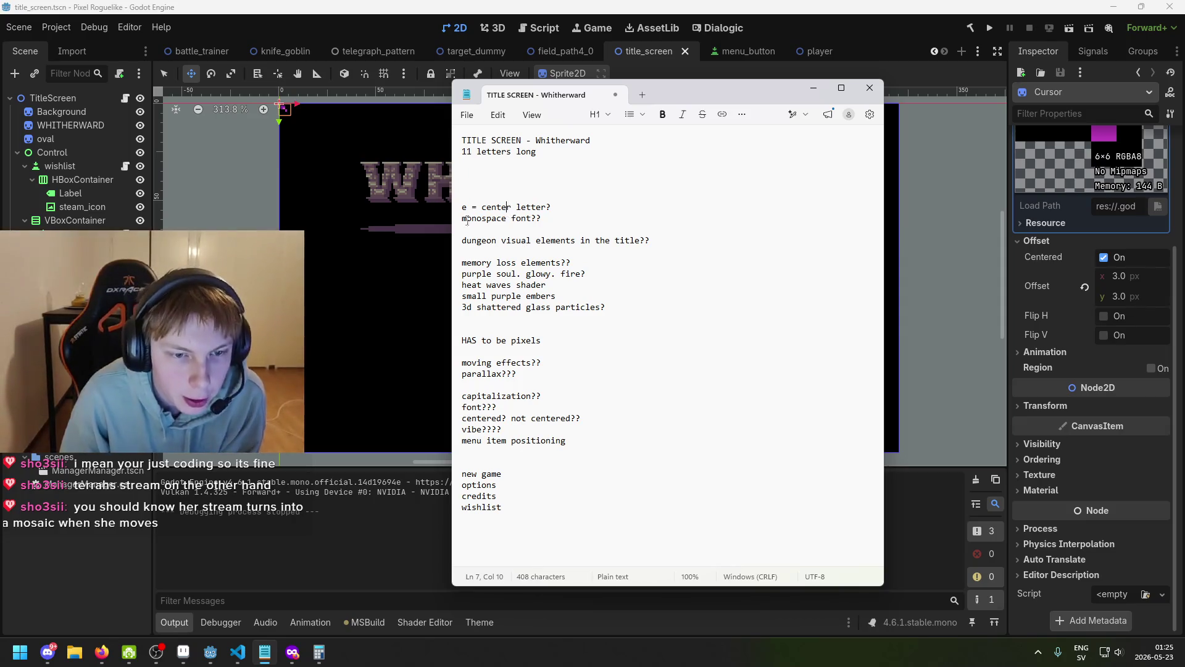
left_click_drag(460, 207, 542, 218)
- Highlight the memory loss, purple soul, heat waves shader and purple embers ideas, then select the WHITHERWARD sprite in Godot
left_click(521, 307)
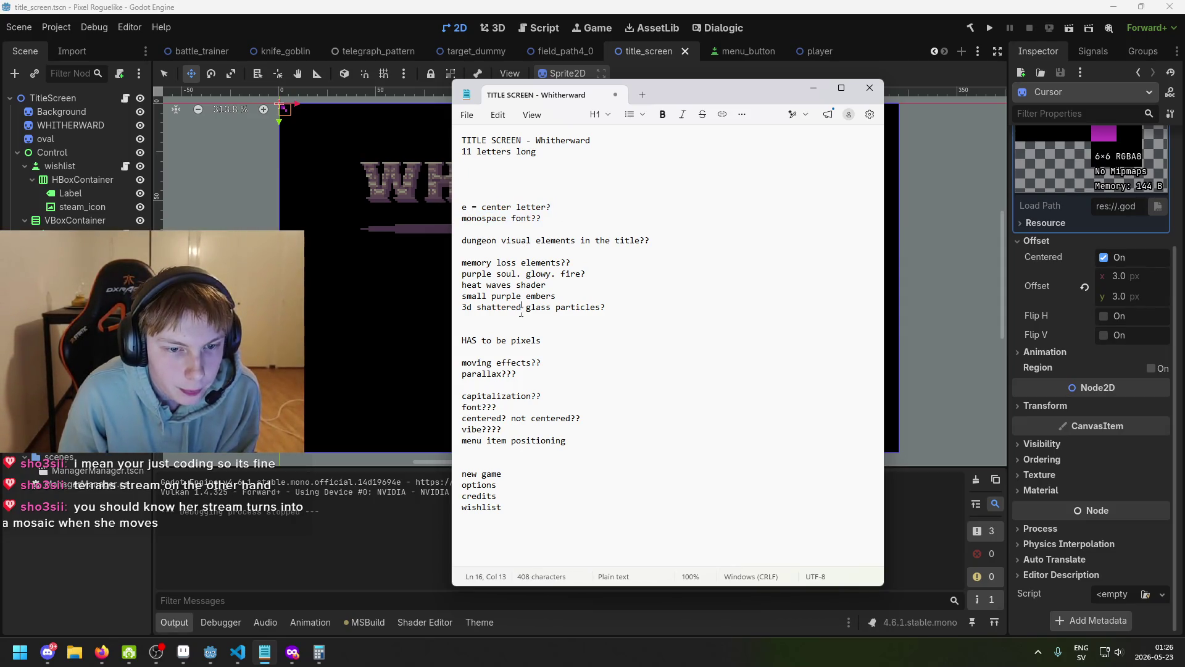
triple_click(470, 240)
left_click(525, 241)
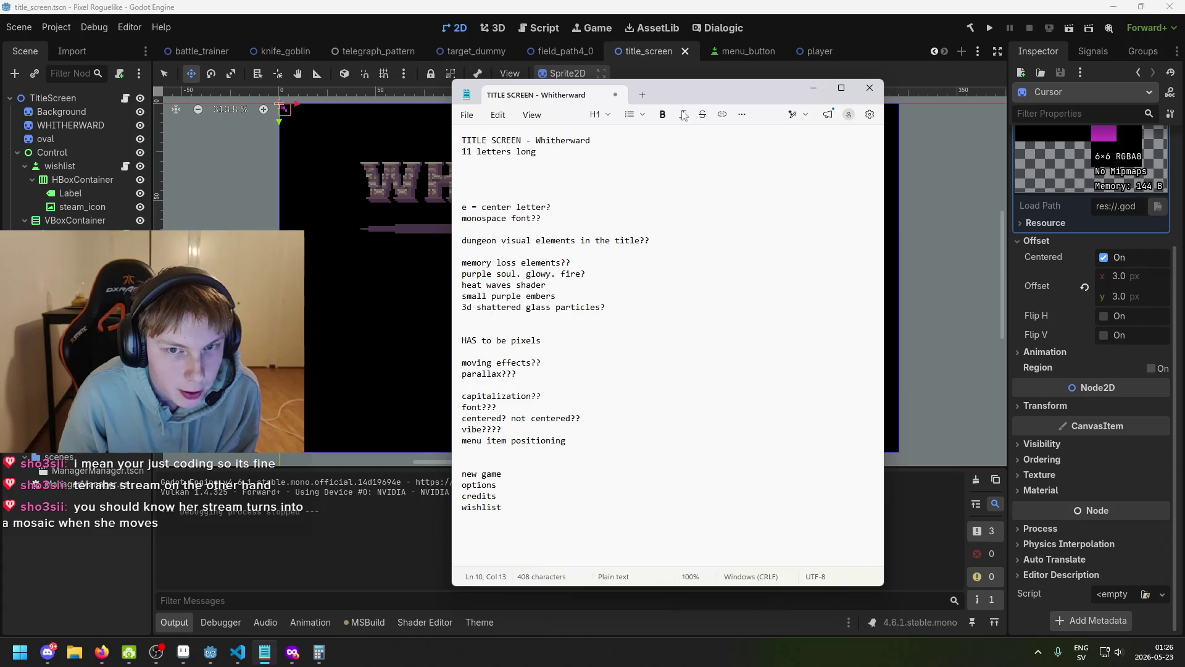
left_click_drag(683, 95, 797, 82)
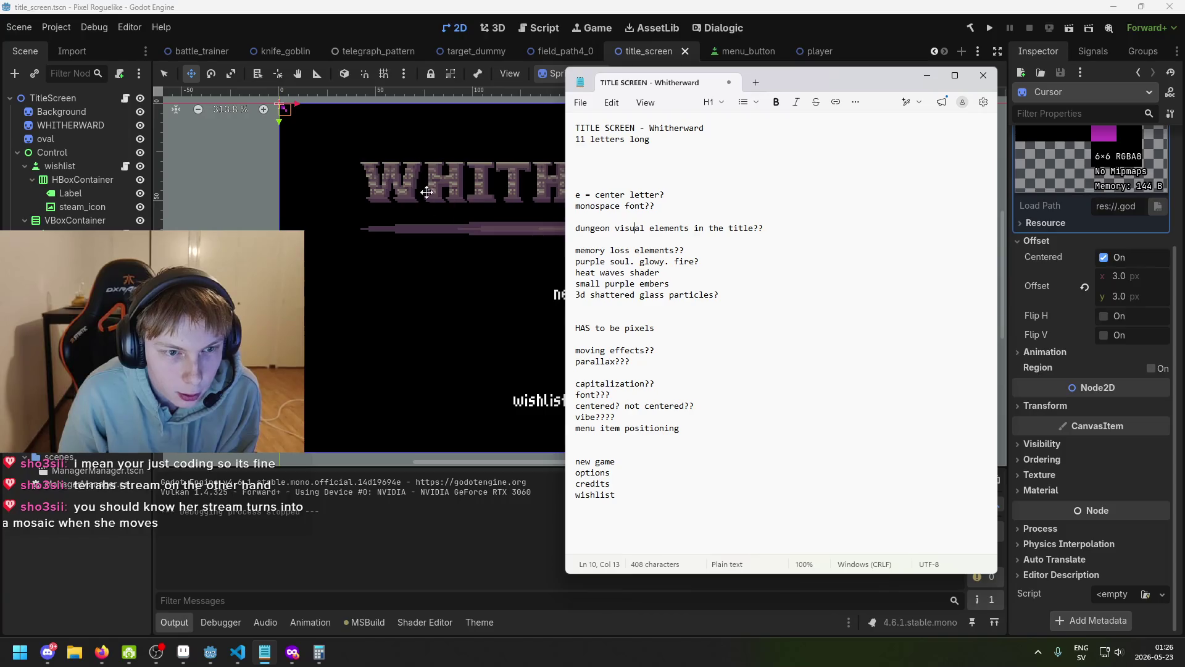
left_click_drag(577, 250, 701, 260)
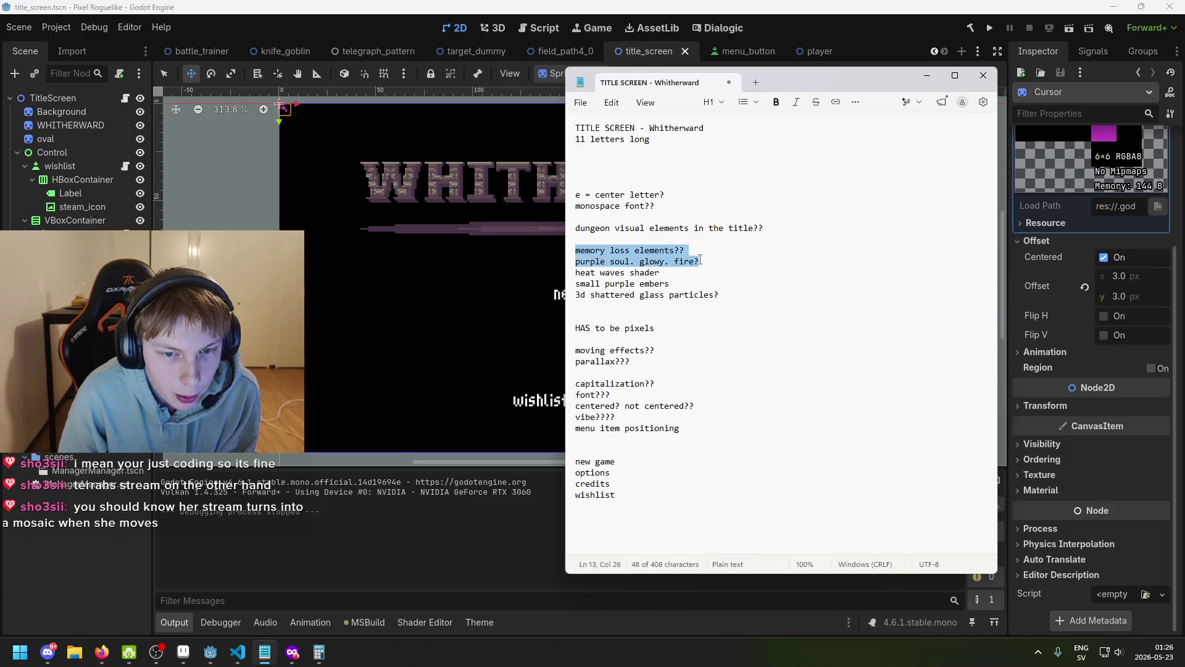
left_click(659, 273)
key("shift+Home")
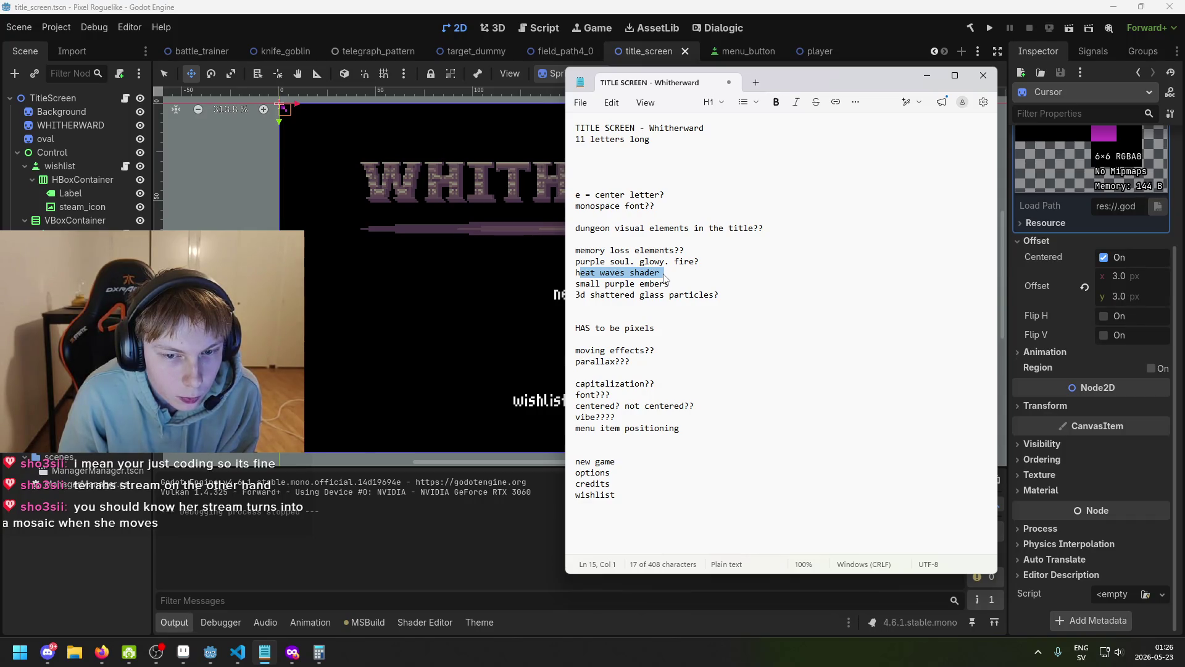
left_click_drag(580, 285, 669, 284)
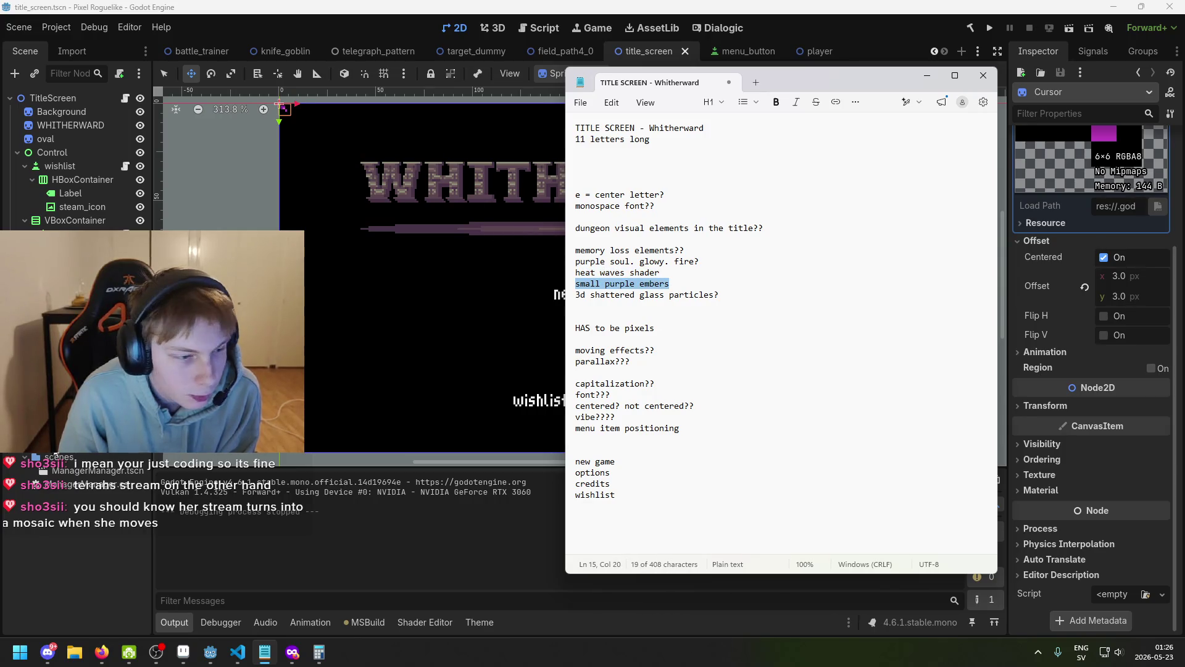
key("alt+Tab")
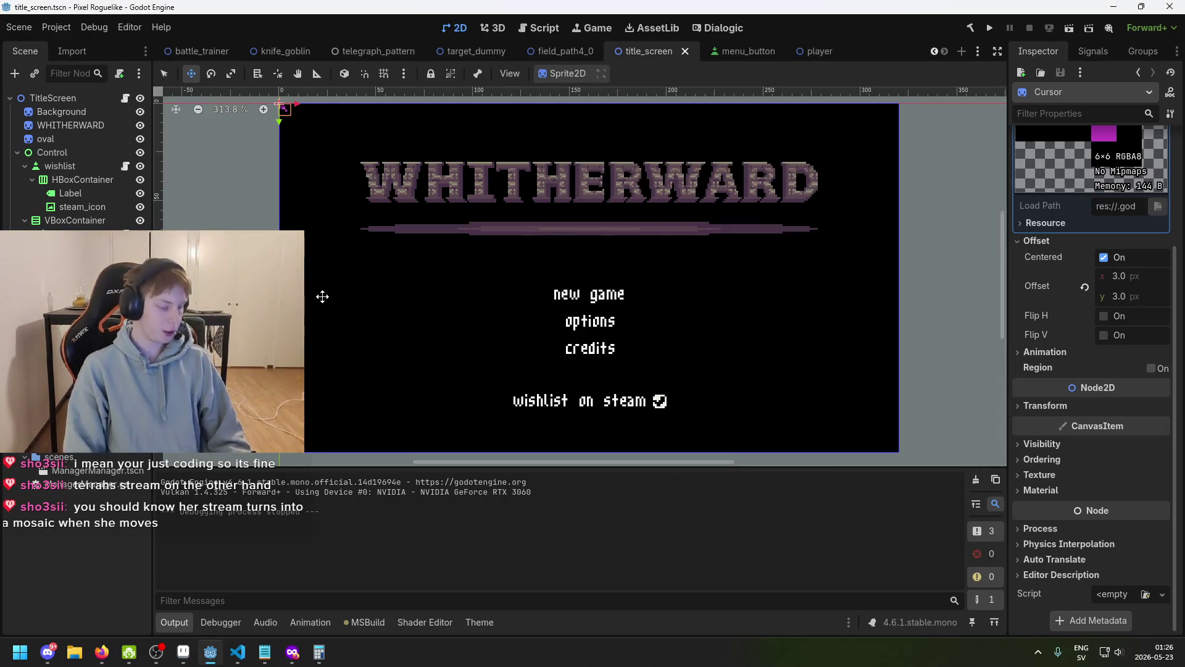
left_click(99, 127)
- Zoom and pan around the title_screen canvas, saving the scene several times
key("ctrl+s")
scroll(480, 212, "up", 3)
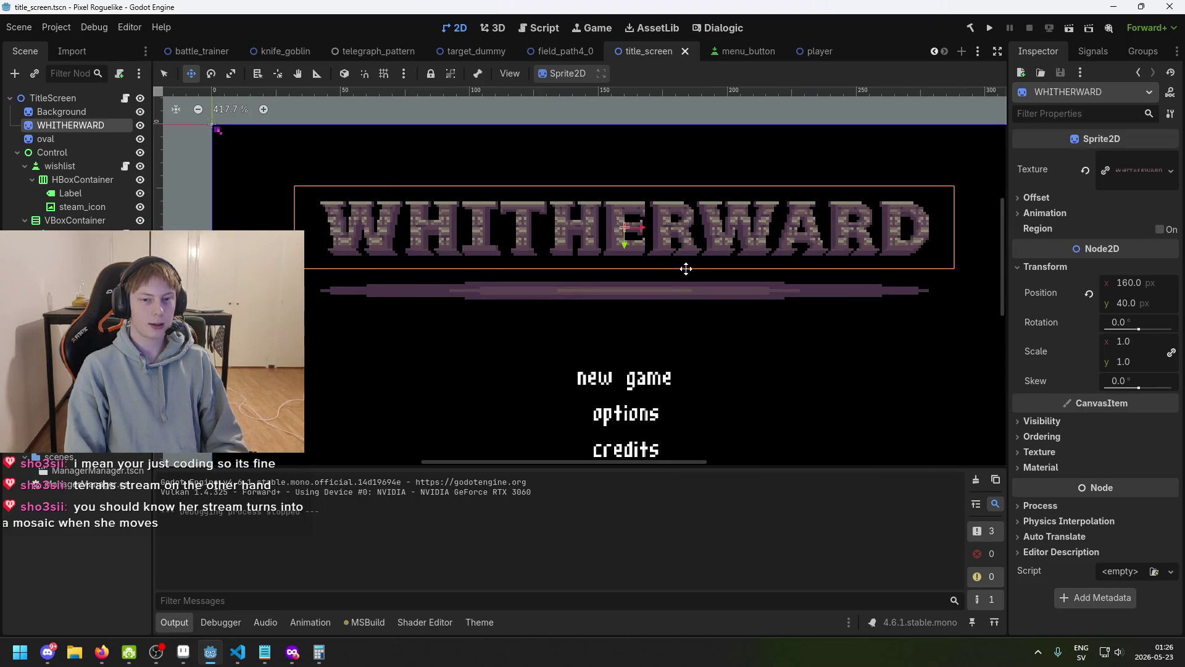
scroll(628, 281, "right", 2)
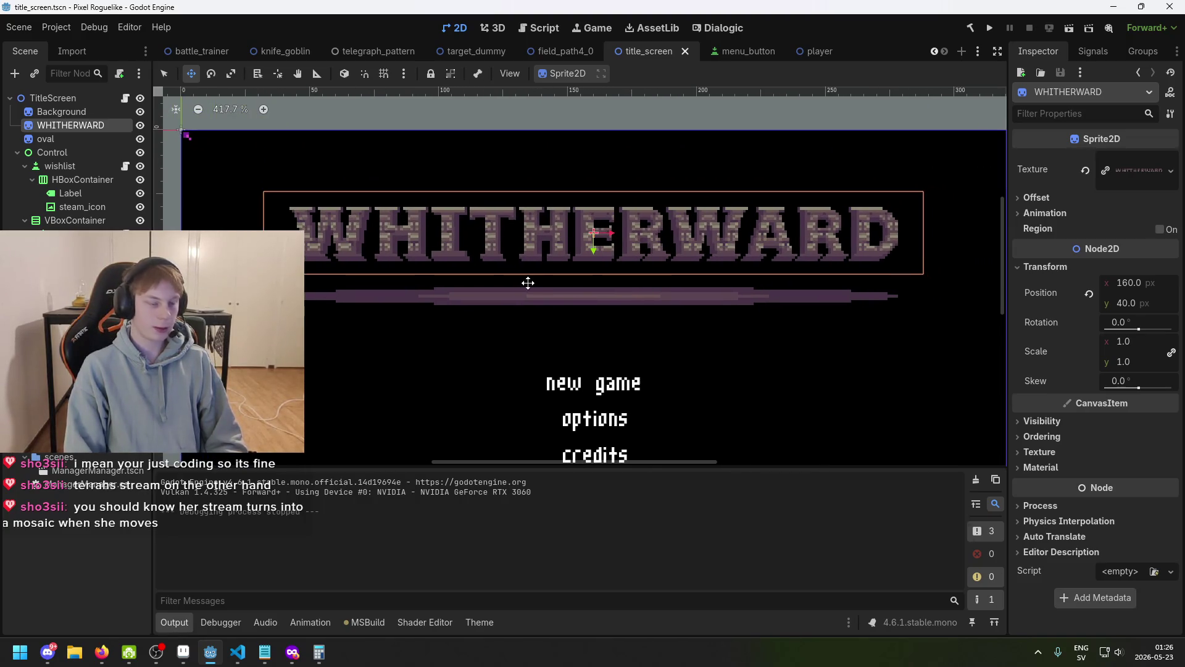
scroll(566, 254, "down", 2)
scroll(640, 266, "up", 4)
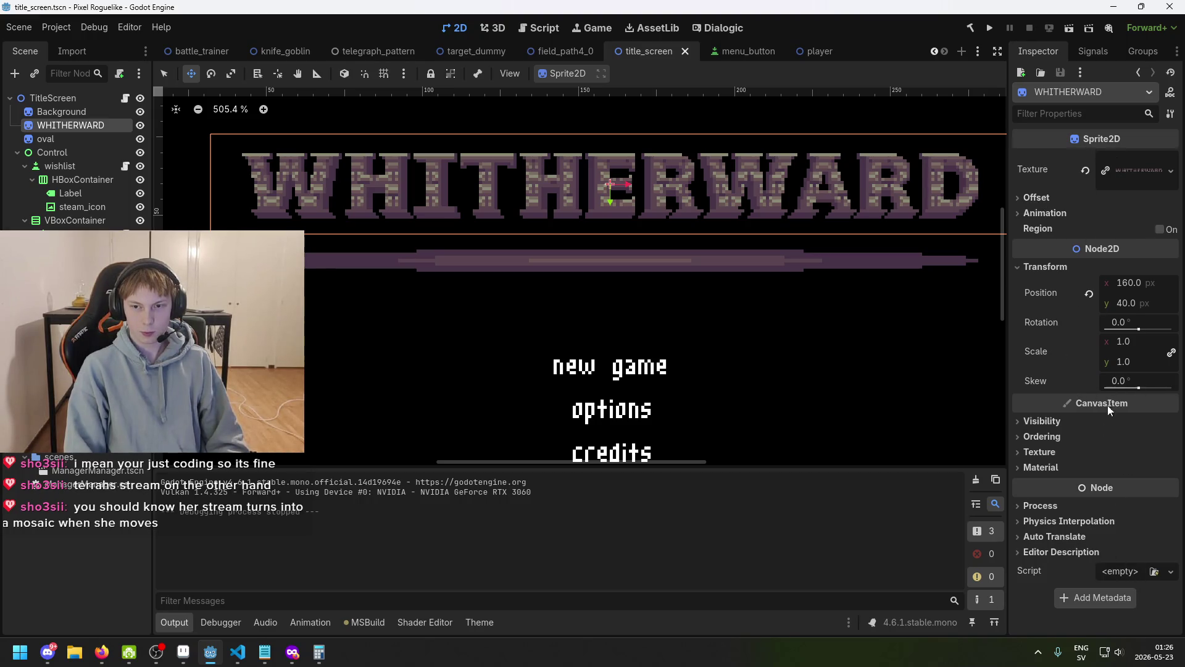
scroll(920, 315, "down", 2)
scroll(693, 263, "up", 2)
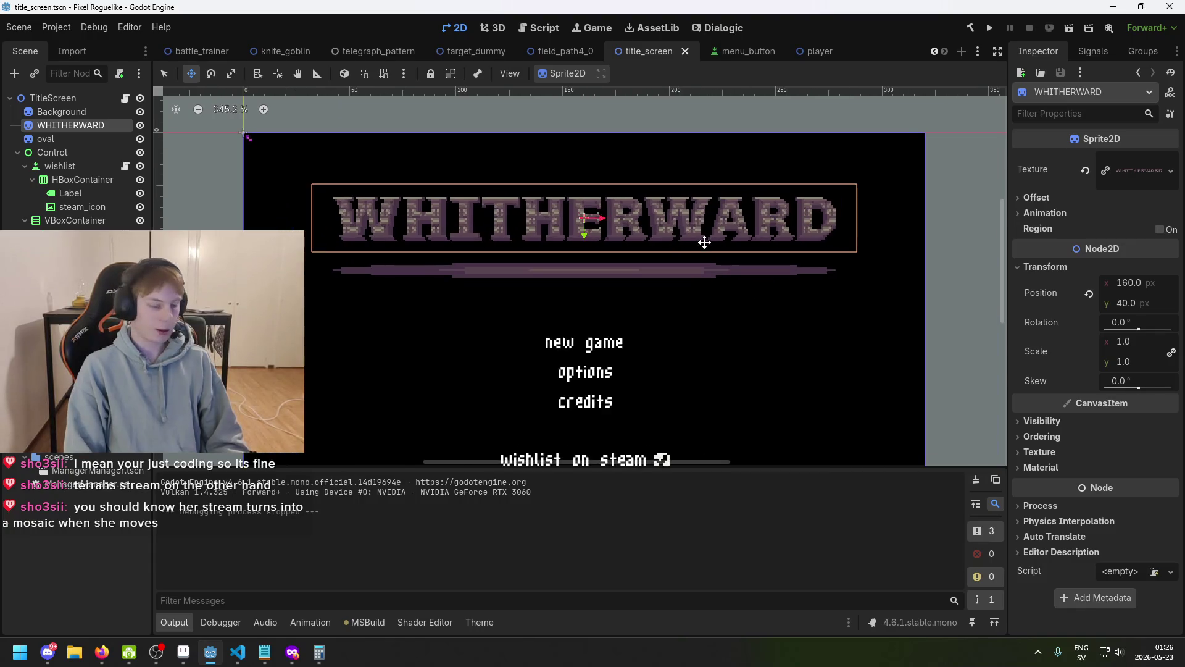
key("ctrl+s")
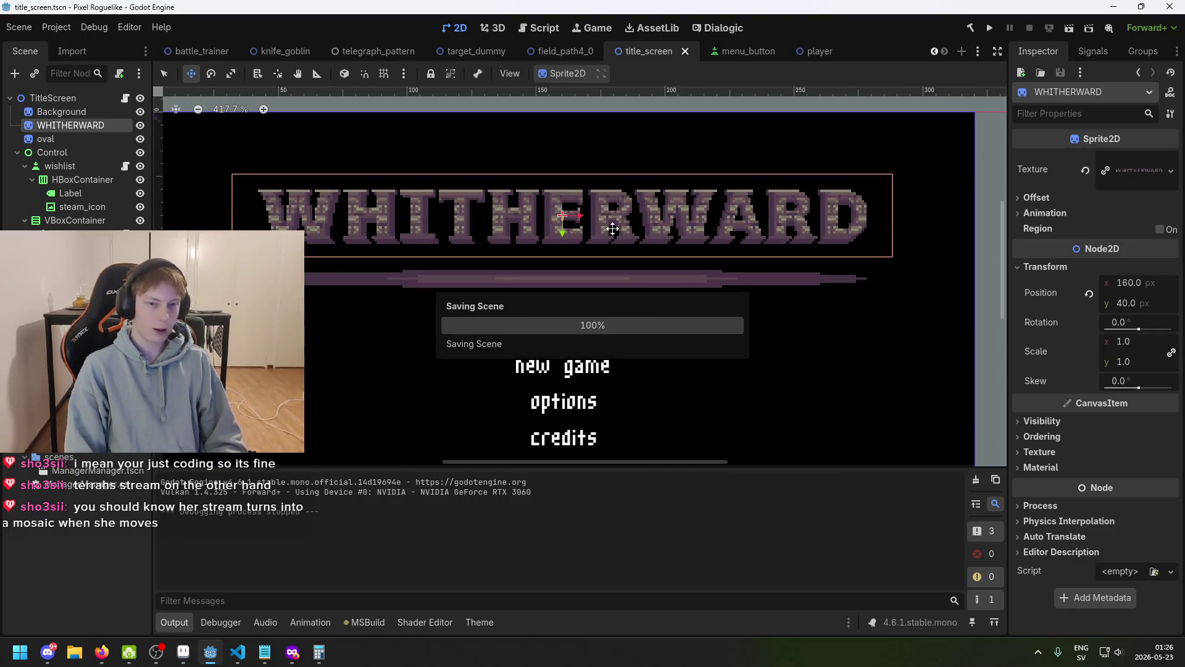
scroll(549, 271, "down", 2)
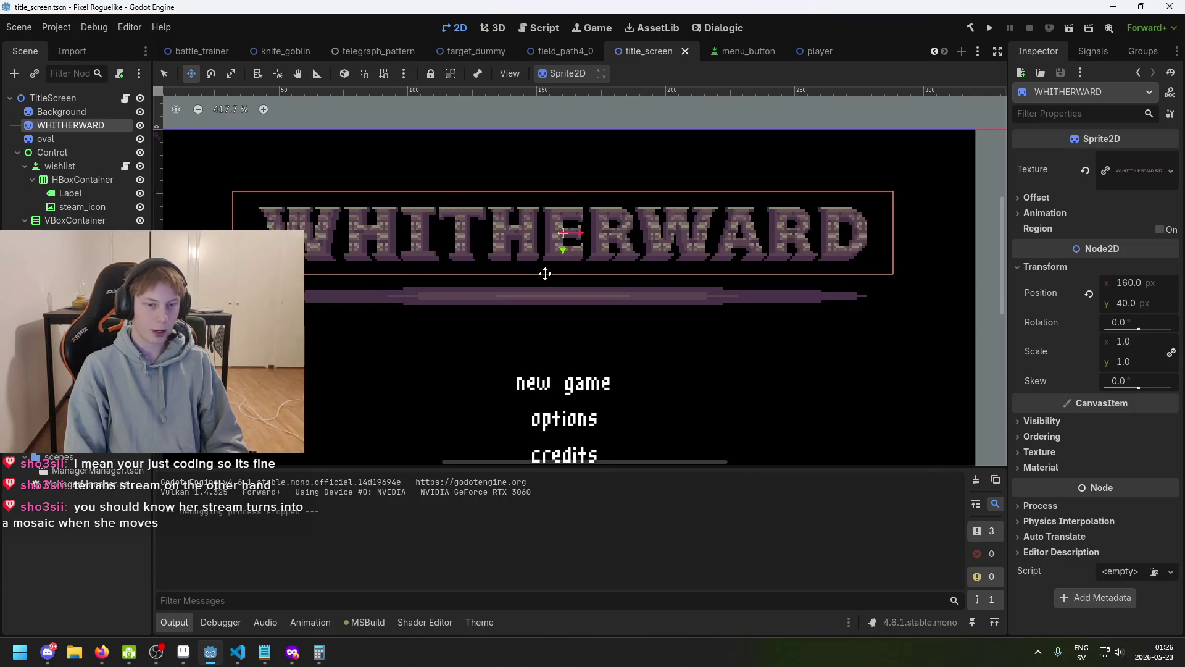
scroll(549, 276, "up", 1)
key("ctrl+s")
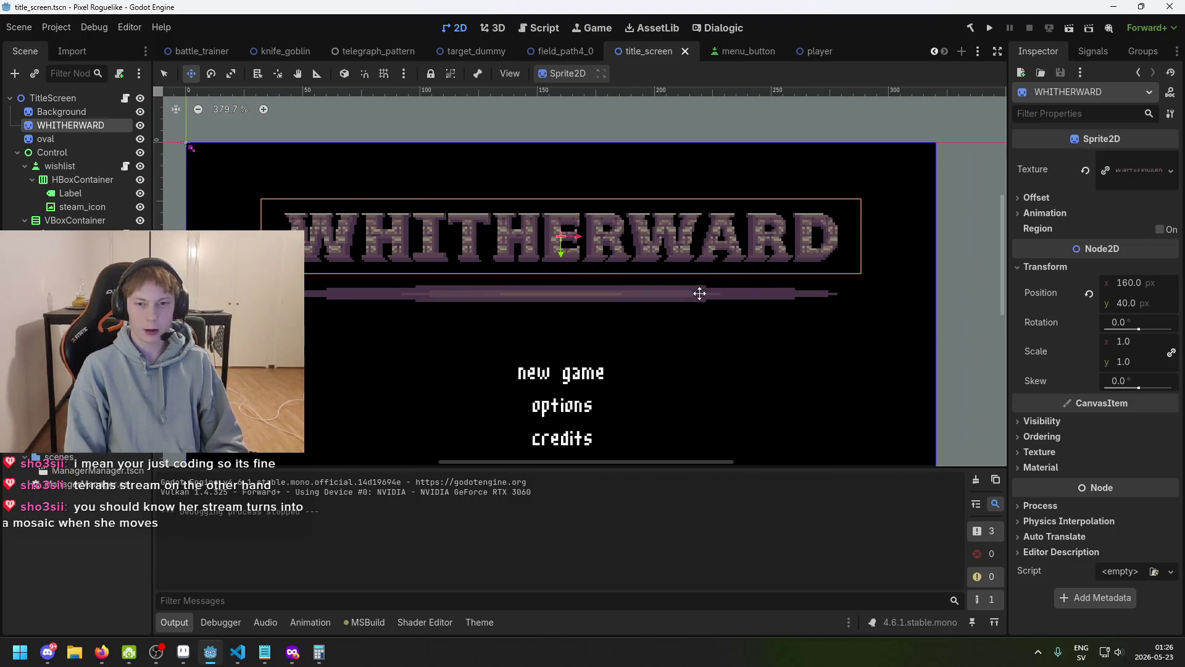
scroll(697, 290, "down", 1)
scroll(727, 285, "up", 2)
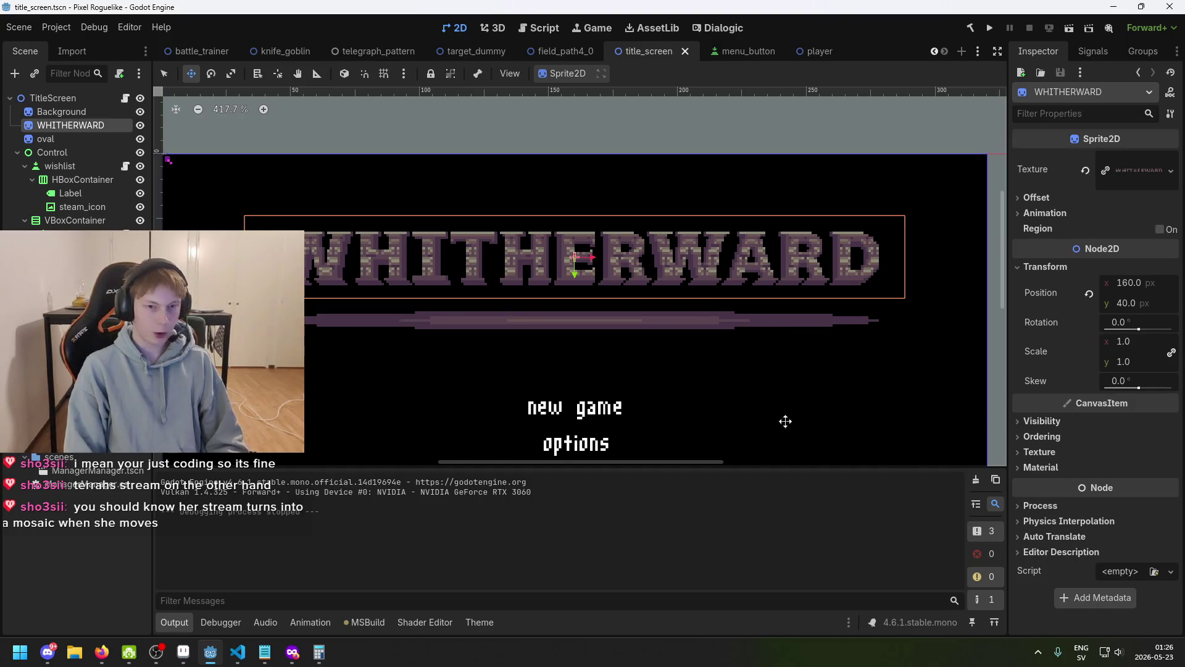
scroll(683, 368, "down", 1)
scroll(683, 368, "up", 1)
key("ctrl+s")
- Select the WHITHERWARD logo sprite node and zoom the viewport around it
left_click(70, 125)
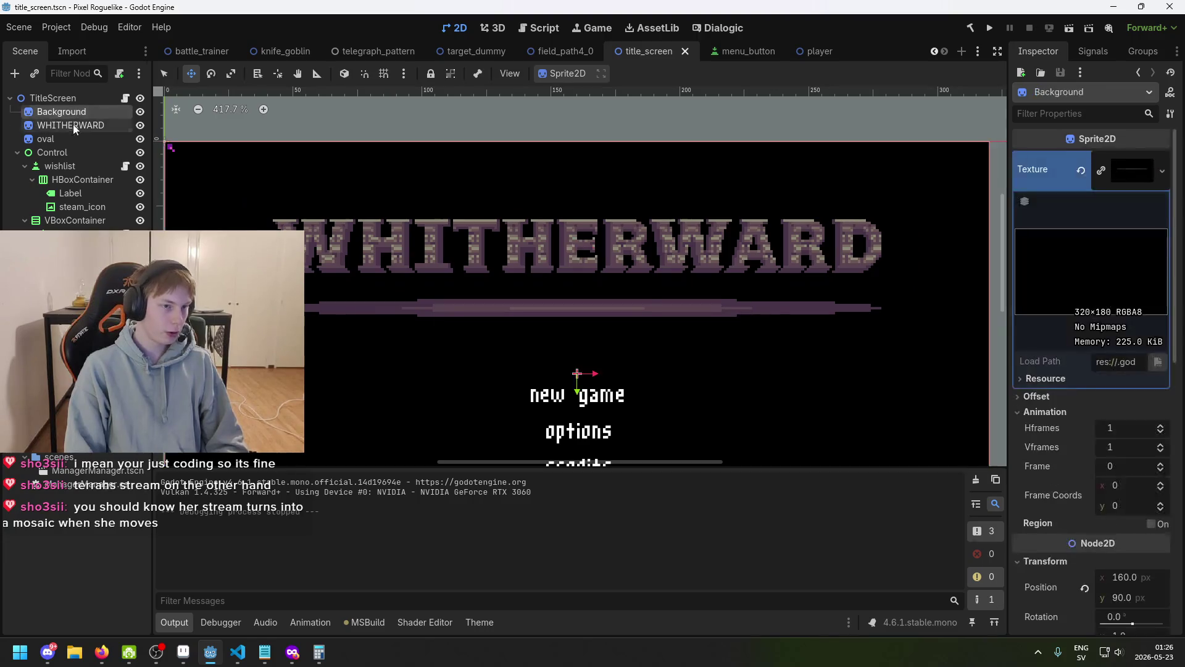
scroll(609, 257, "down", 1)
scroll(609, 257, "up", 2)
scroll(610, 258, "down", 1)
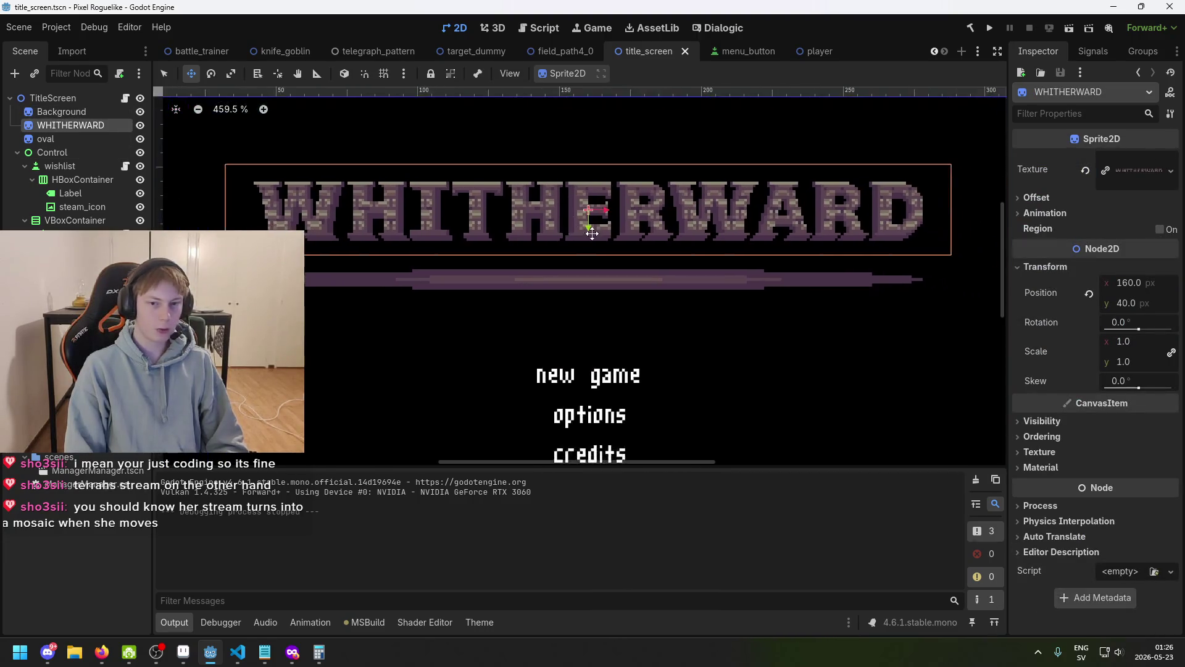
scroll(802, 309, "up", 1)
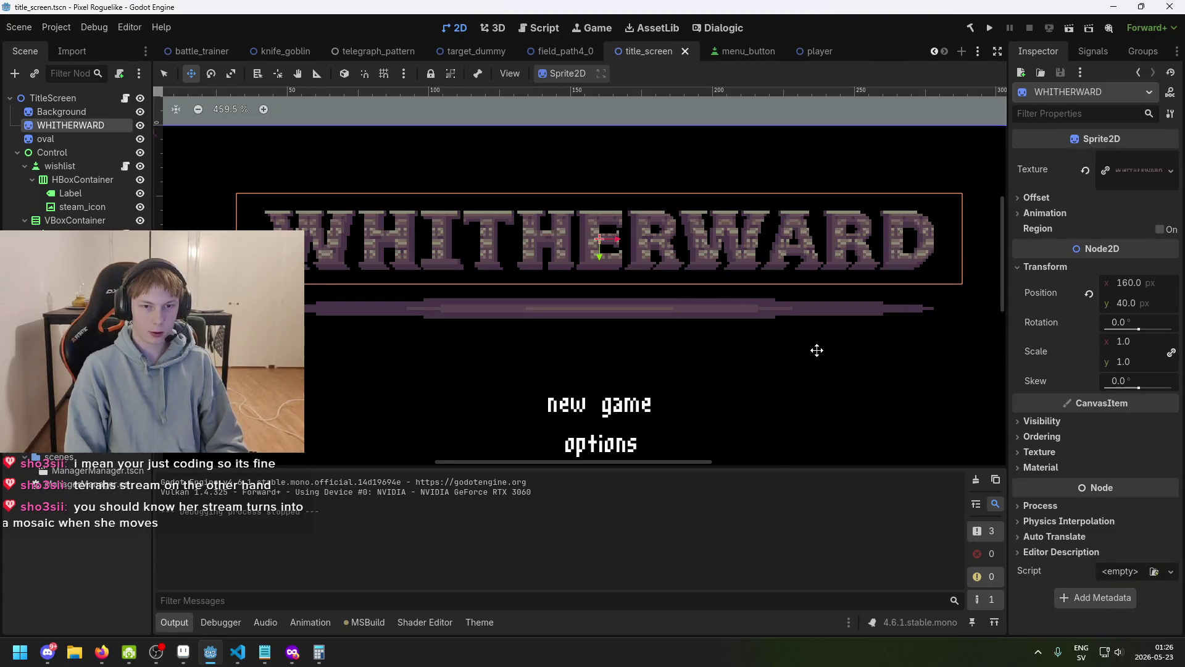
scroll(816, 350, "right", 1)
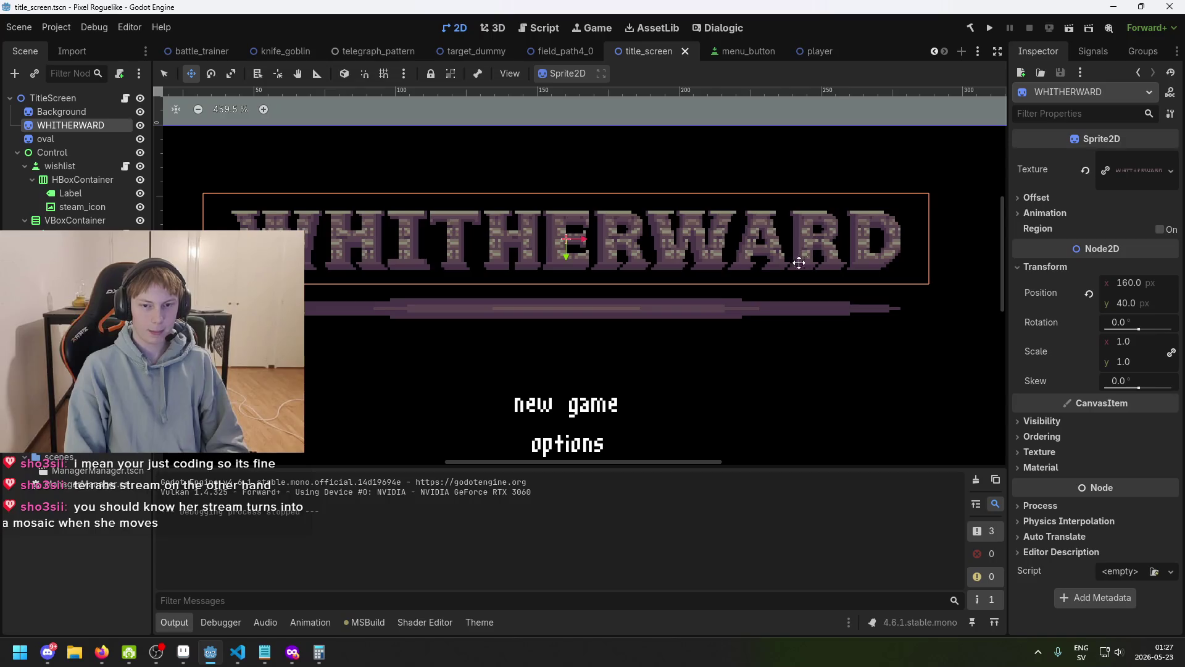
scroll(400, 261, "left", 1)
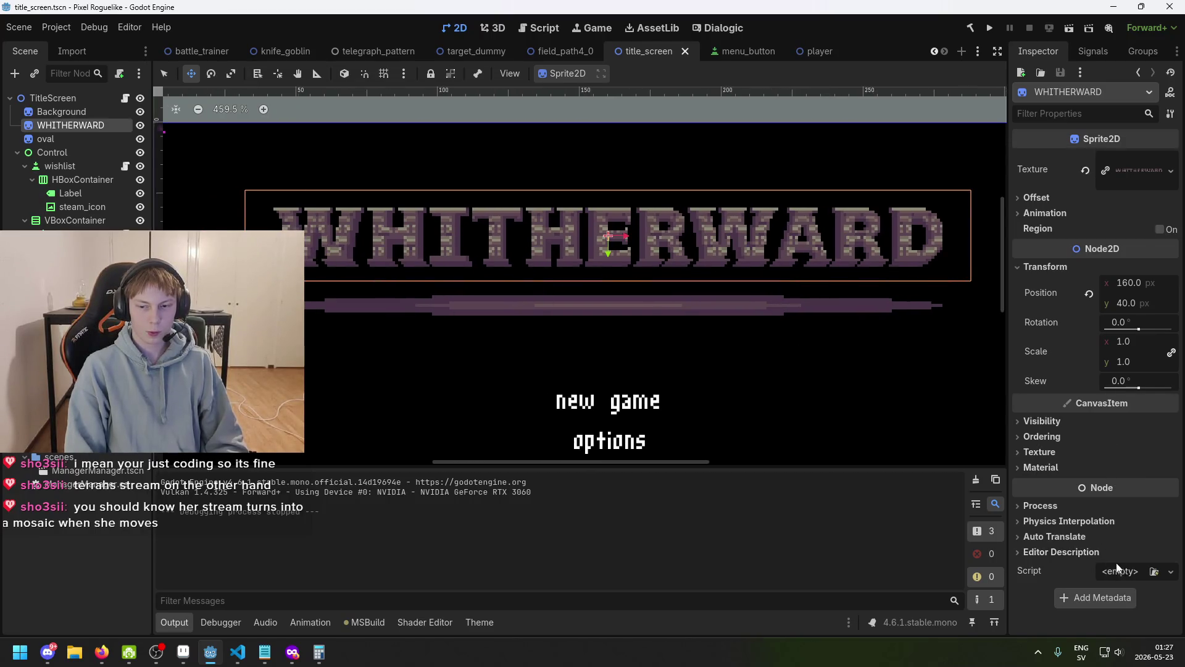
- Preview the logo's texture and the Ordering properties, then close both again
left_click(1136, 170)
left_click(1136, 170)
left_click(1066, 436)
left_click(1067, 436)
- Give the WHITHERWARD sprite a new CanvasItemMaterial in its Material slot
left_click(1067, 461)
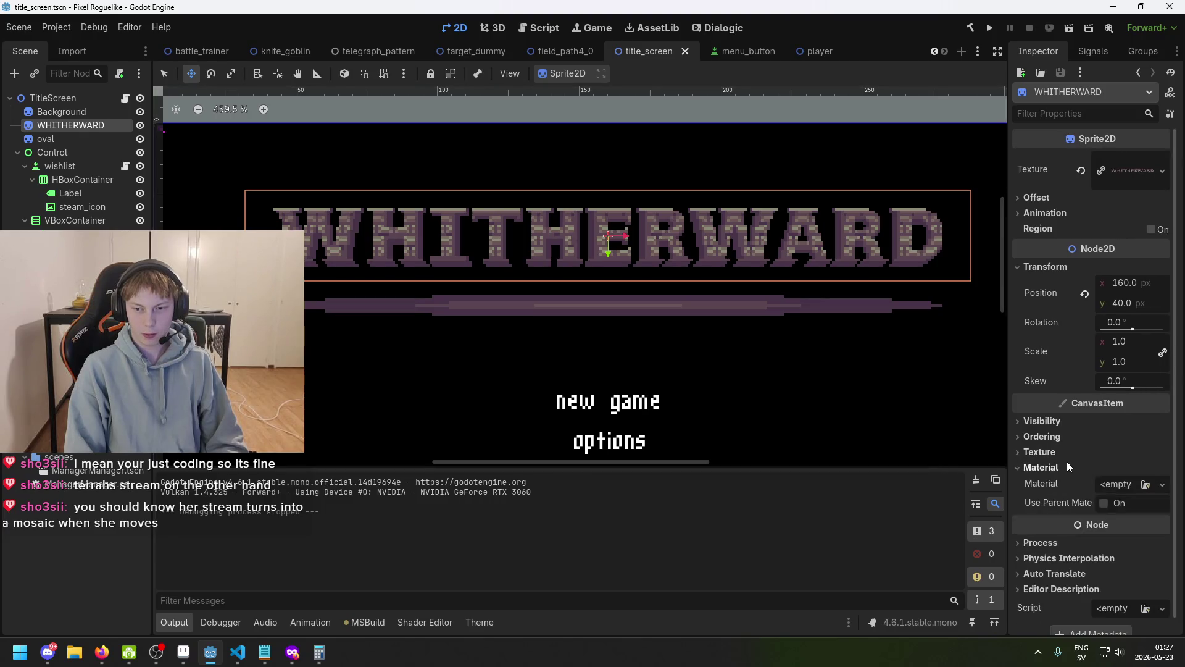
left_click(1132, 482)
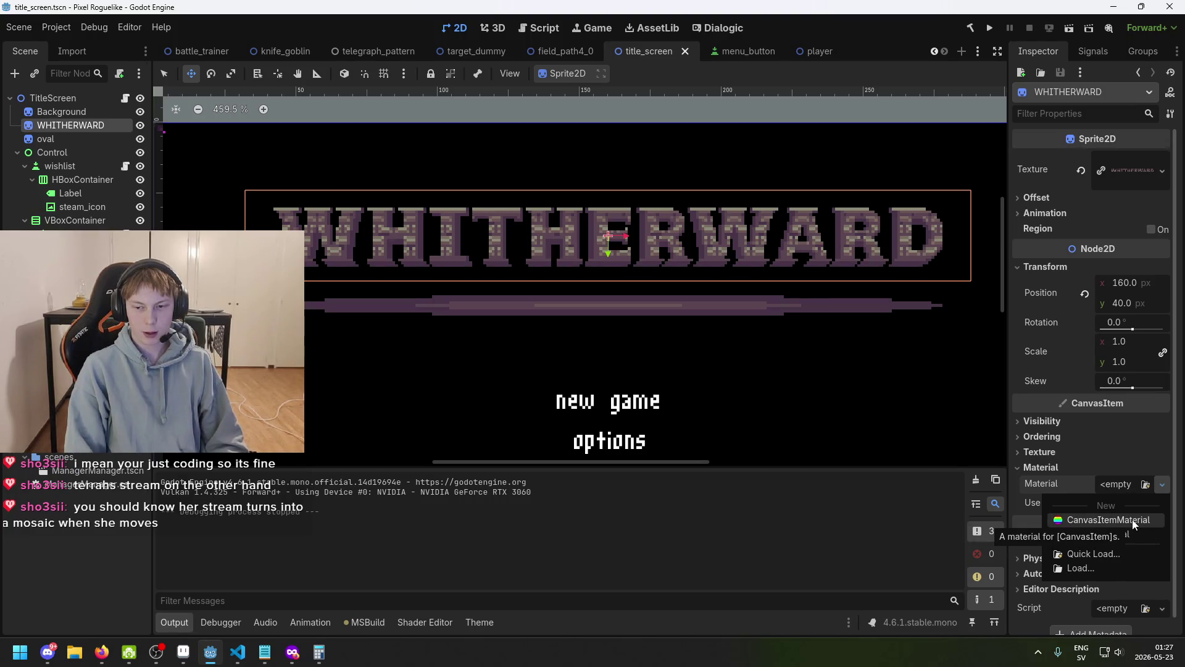
left_click(1143, 484)
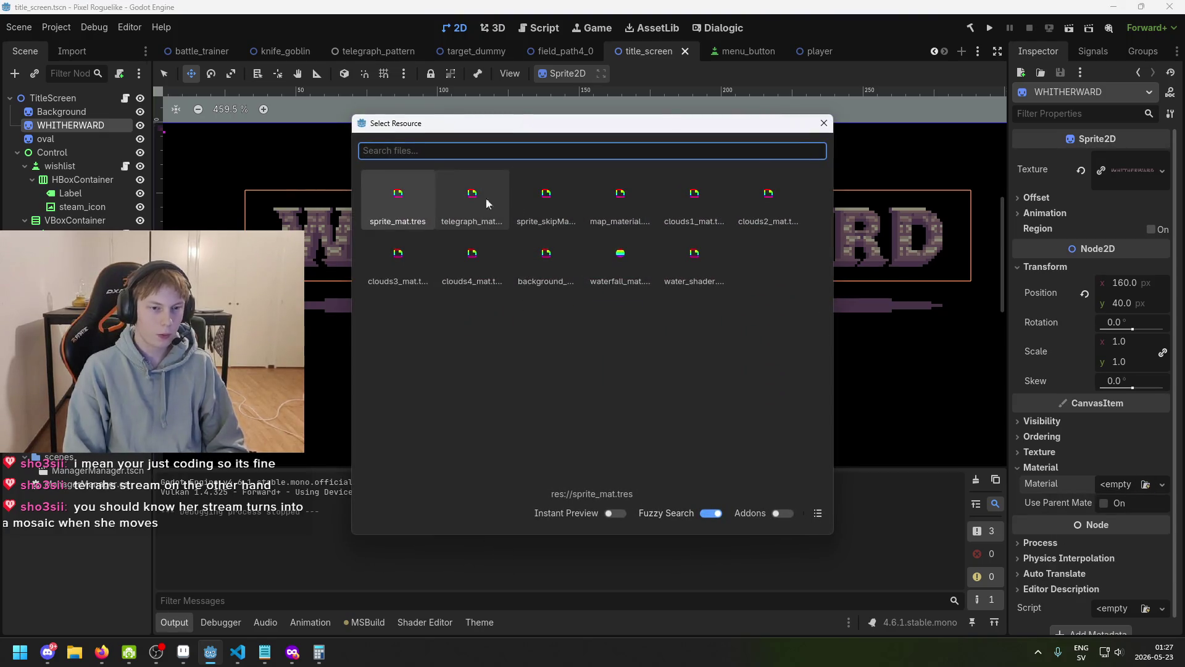
left_click(825, 124)
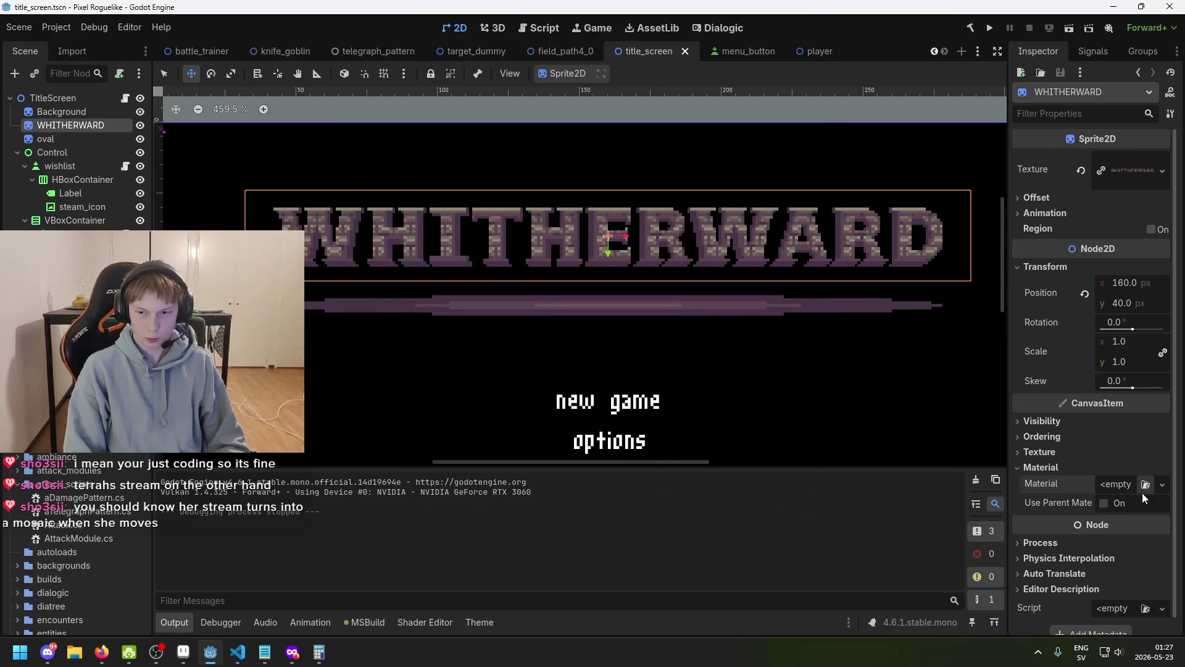
left_click(1127, 487)
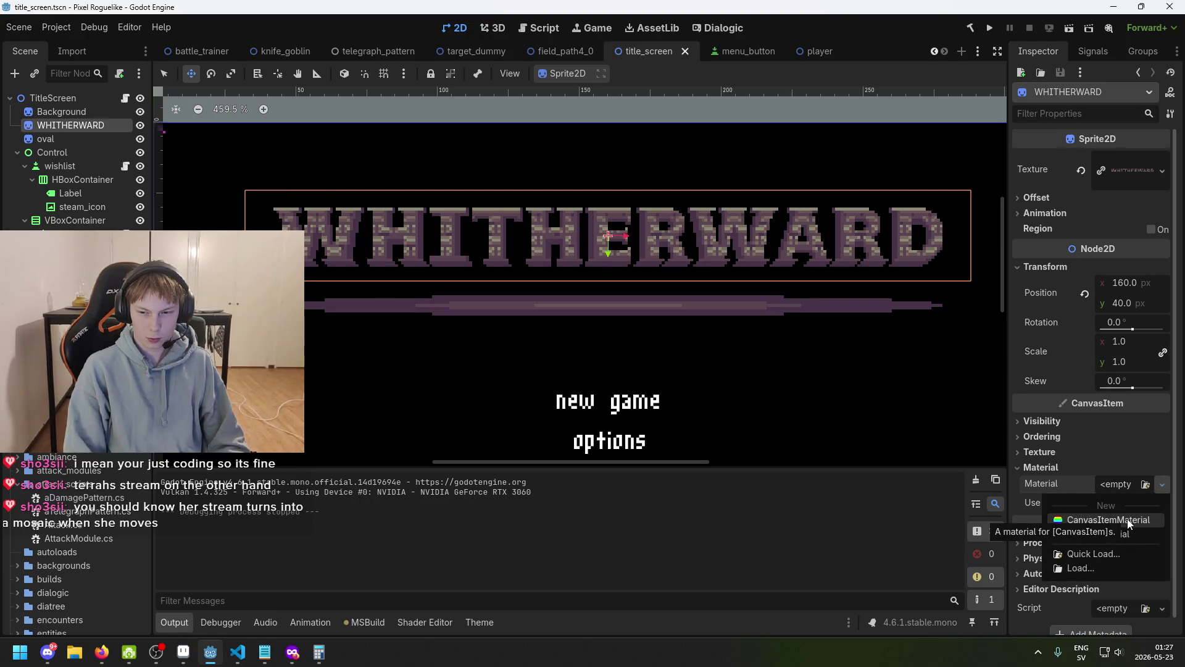
left_click(1129, 520)
left_click(1123, 483)
- Revert the sprite's Material to empty, removing the CanvasItemMaterial
scroll(1135, 507, "down", 3)
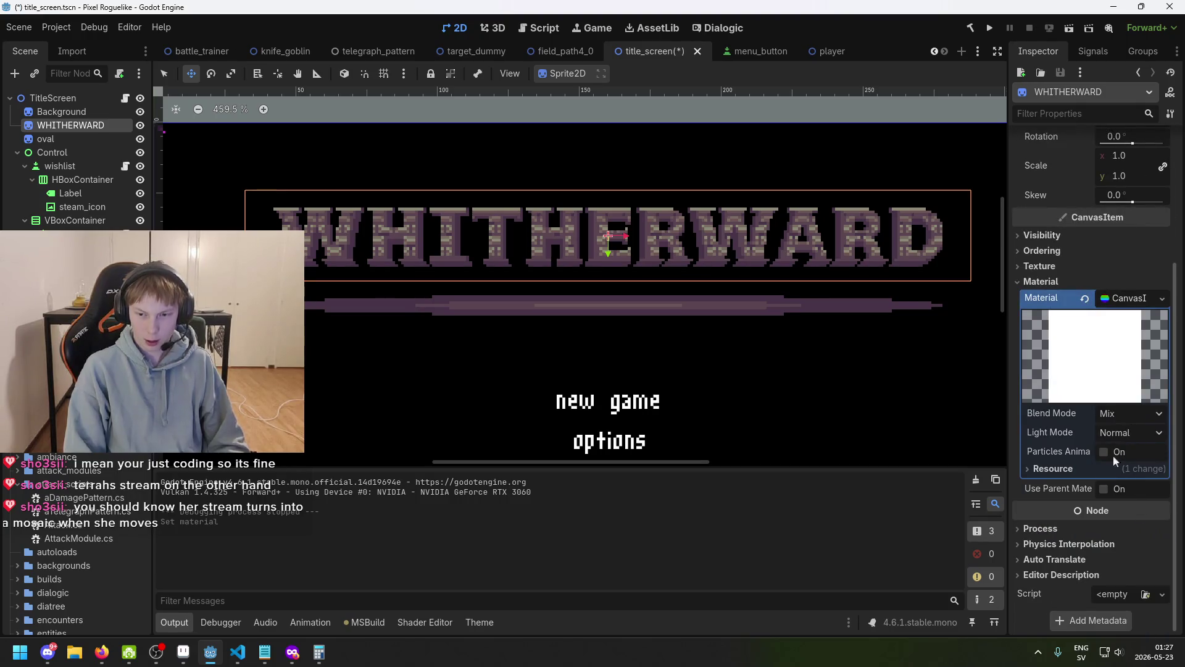
left_click(1135, 305)
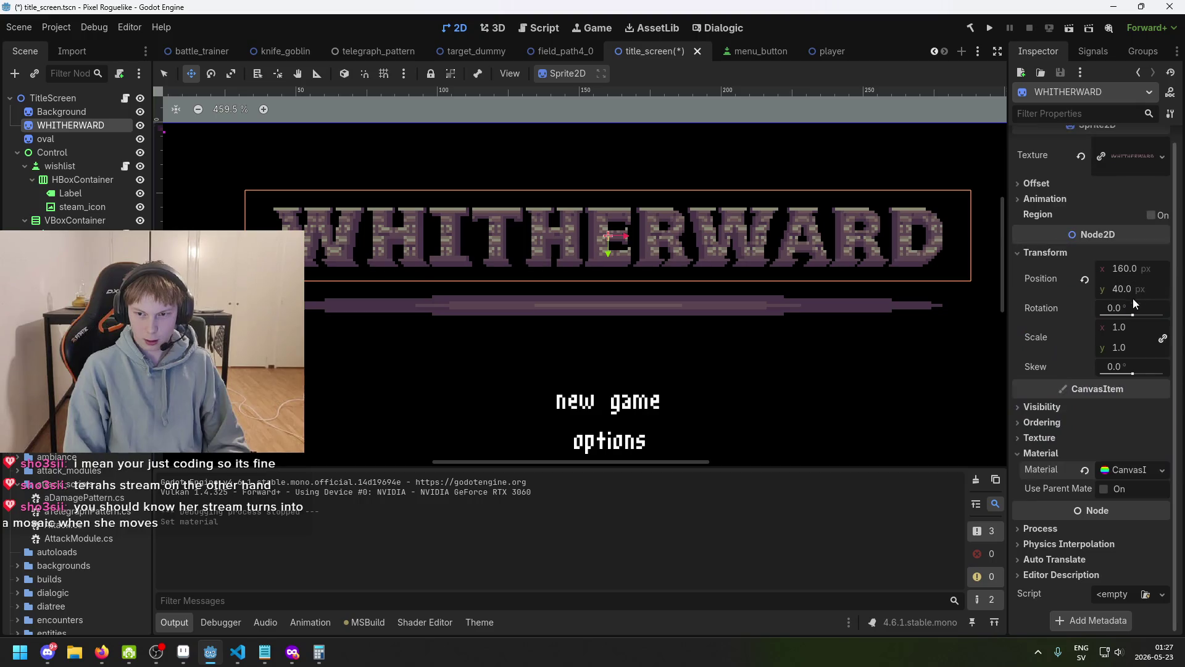
left_click(1137, 476)
scroll(1125, 519, "down", 3)
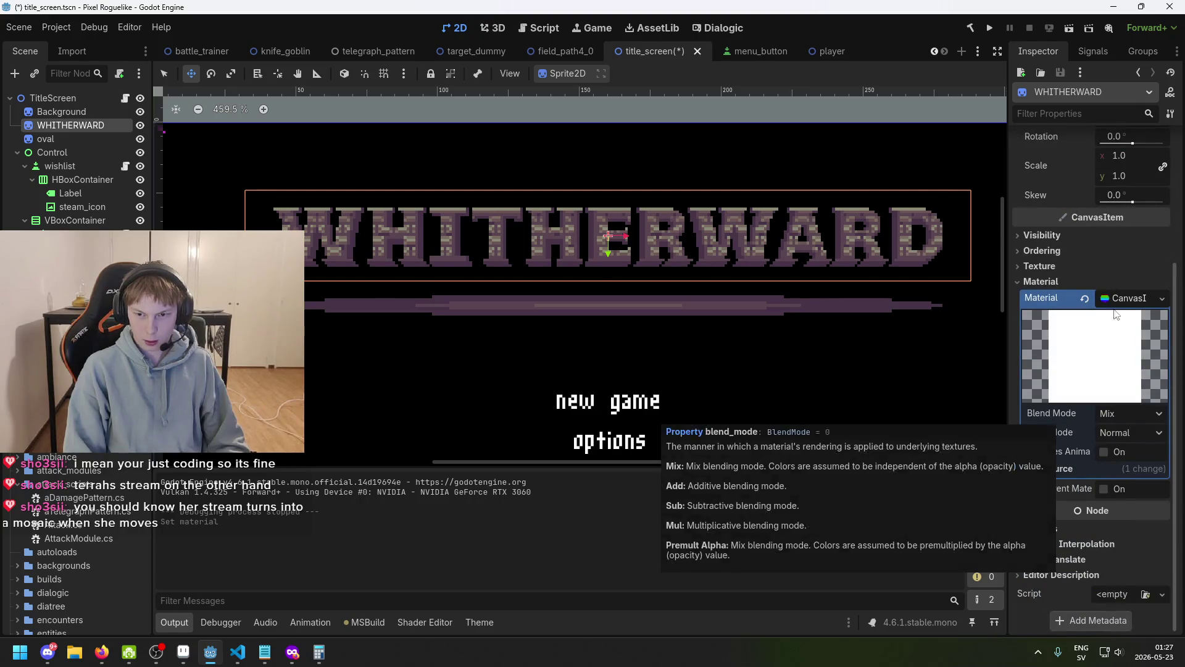
left_click(1085, 298)
scroll(72, 551, "down", 10)
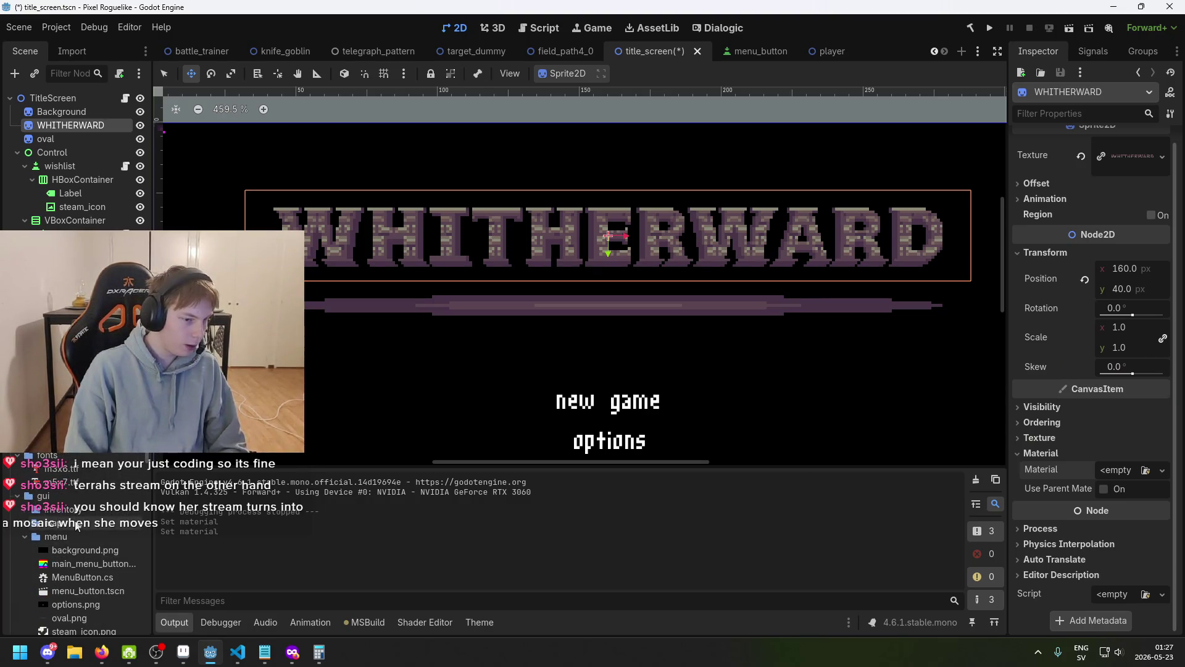
scroll(61, 532, "down", 1)
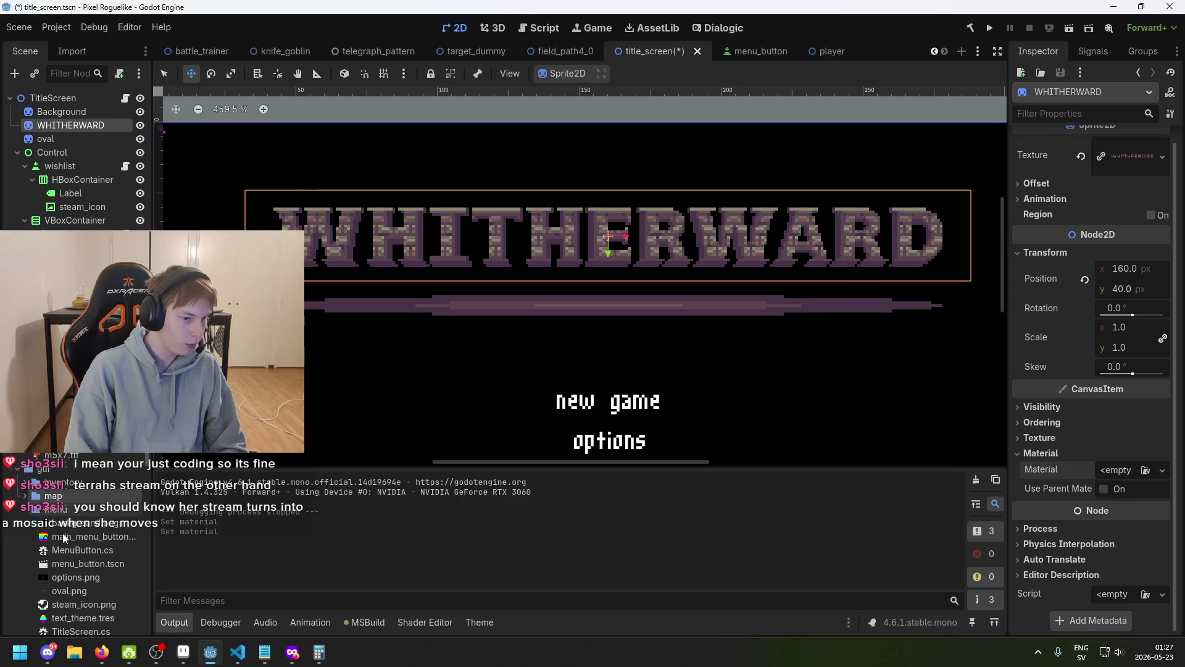
right_click(67, 535)
- Create a new ShaderMaterial resource and save it as heatwaves_mat.tres in gui/menu
mouse_move(247, 419)
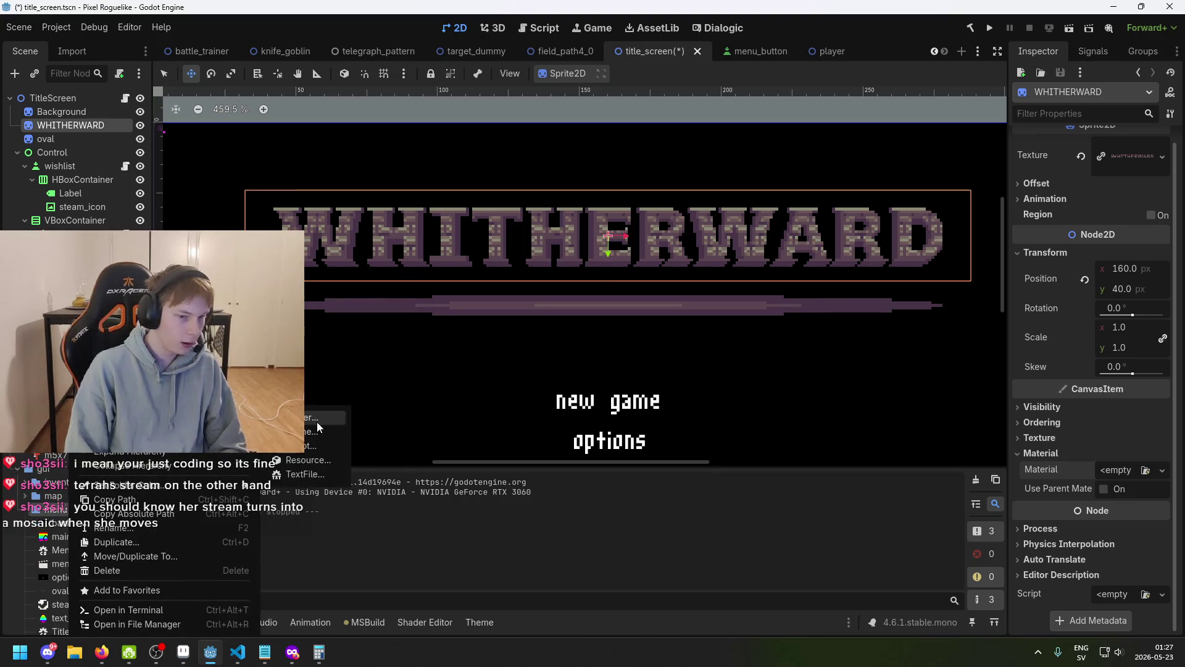
left_click(326, 461)
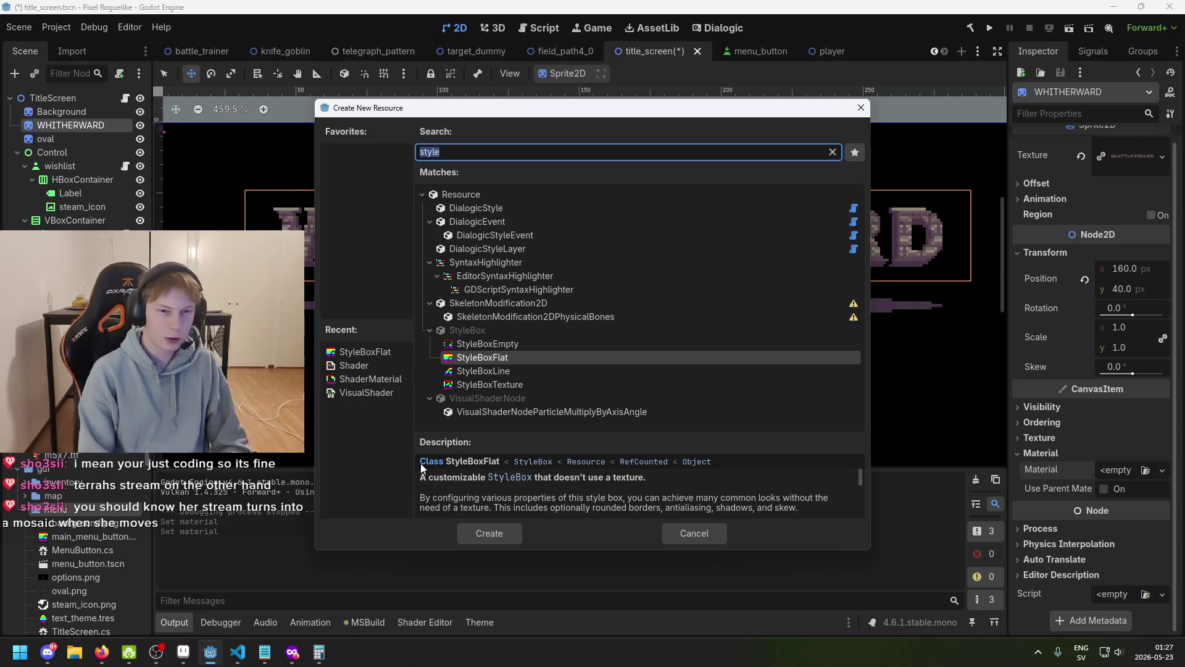
type("materuia")
key("BackSpace")
key("BackSpace")
key("BackSpace")
type("ial")
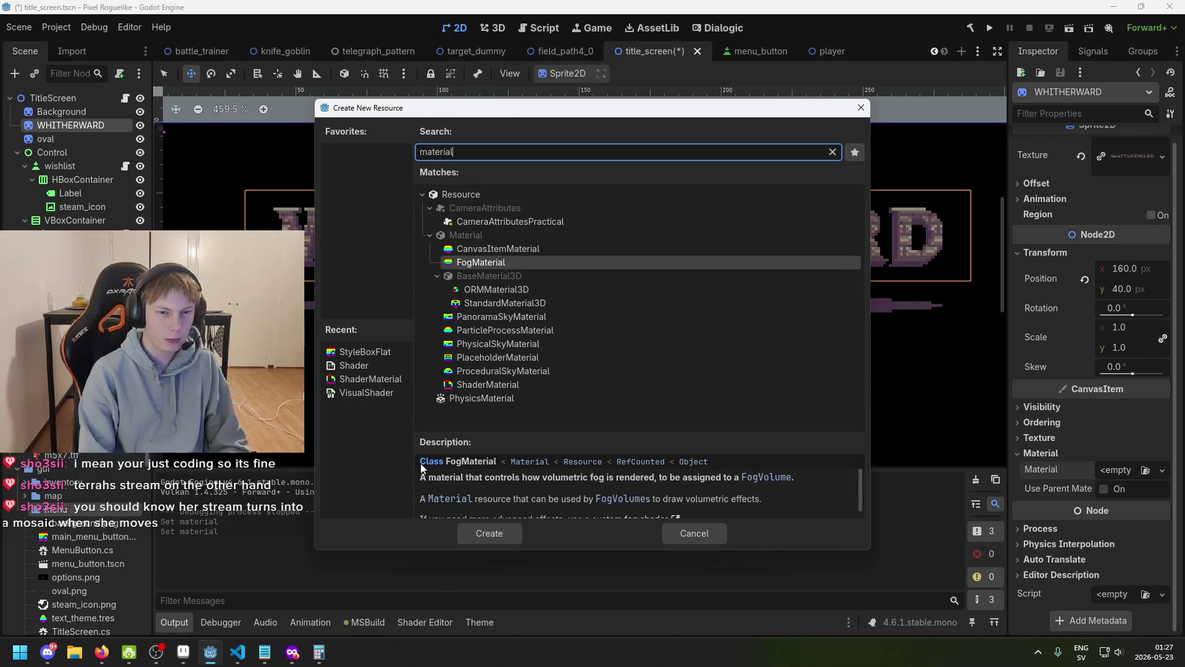
left_click(518, 249)
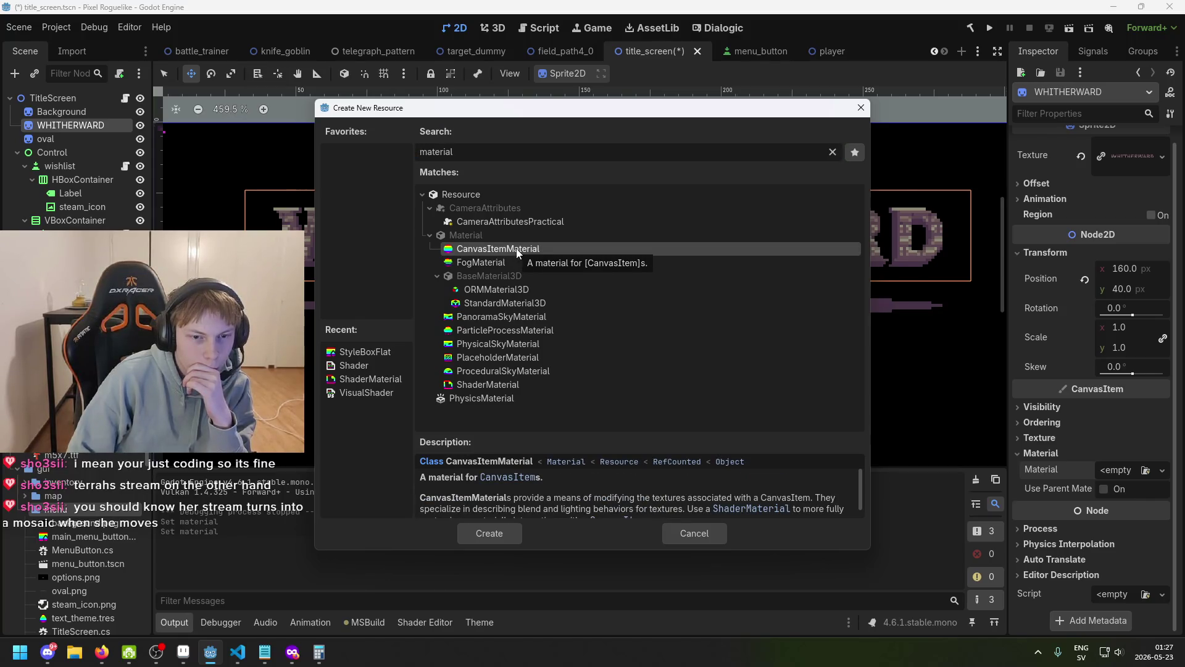
left_click(530, 385)
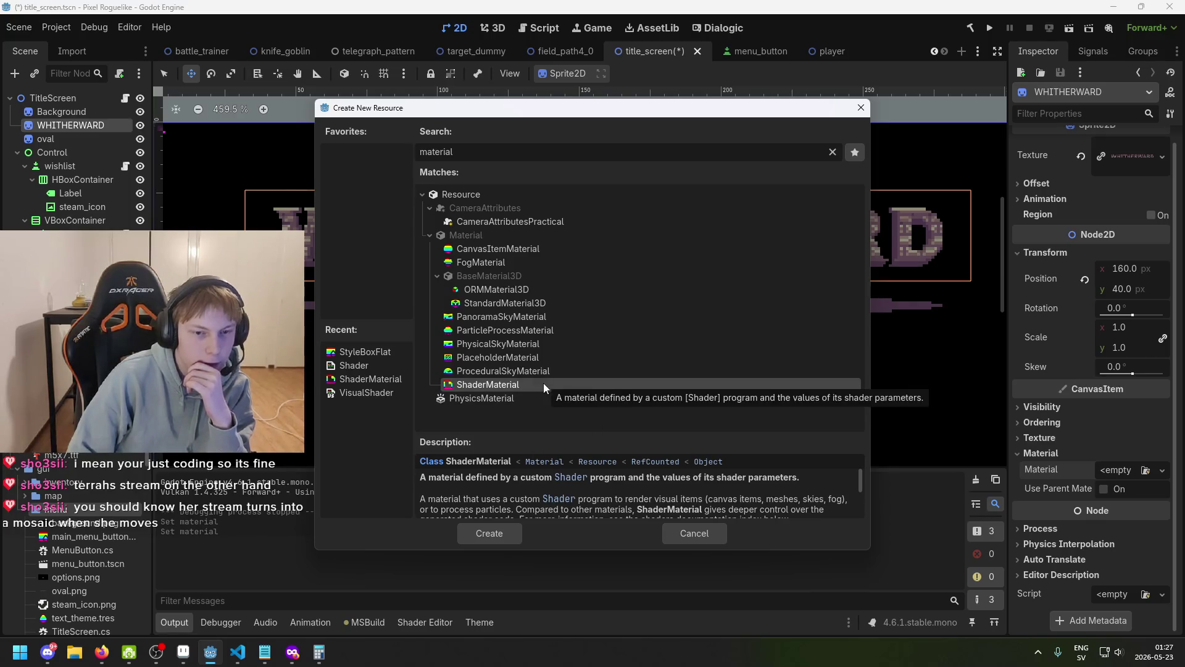
double_click(544, 385)
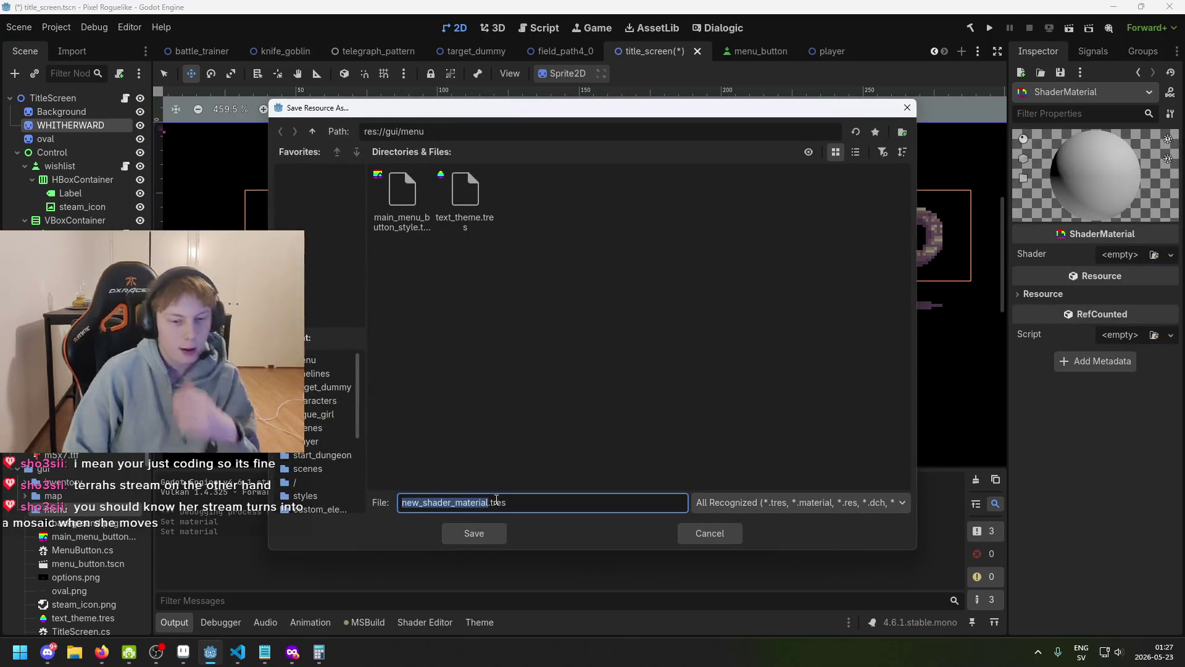
type("heatwa.tre")
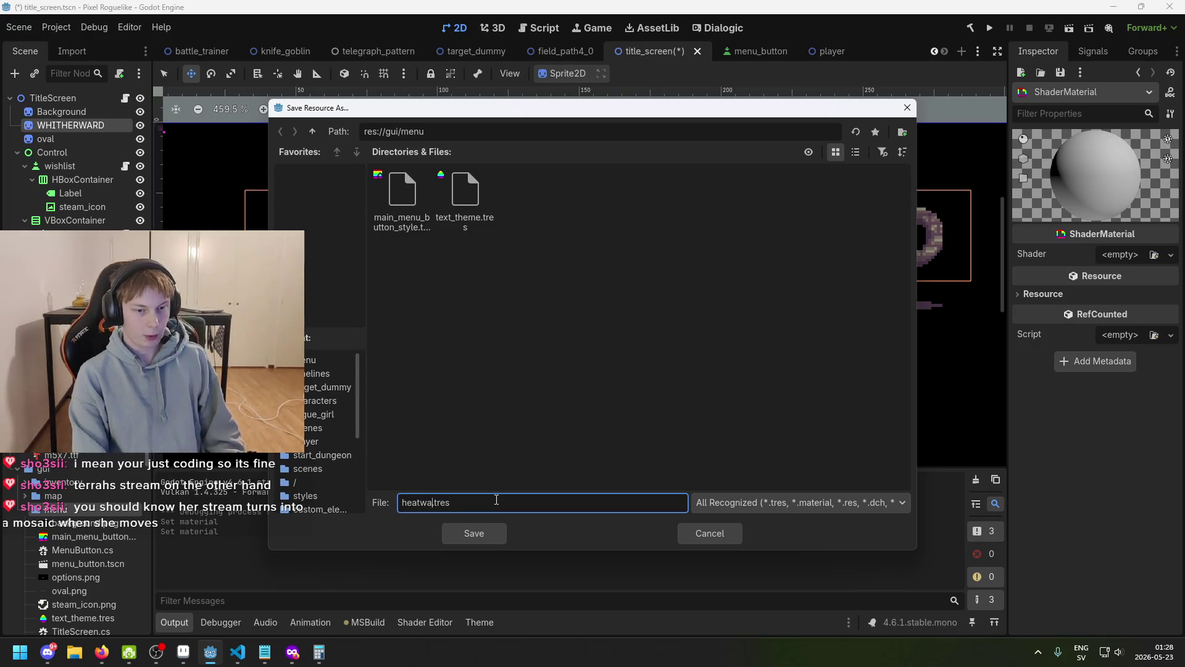
type("s")
type("t")
left_click(475, 532)
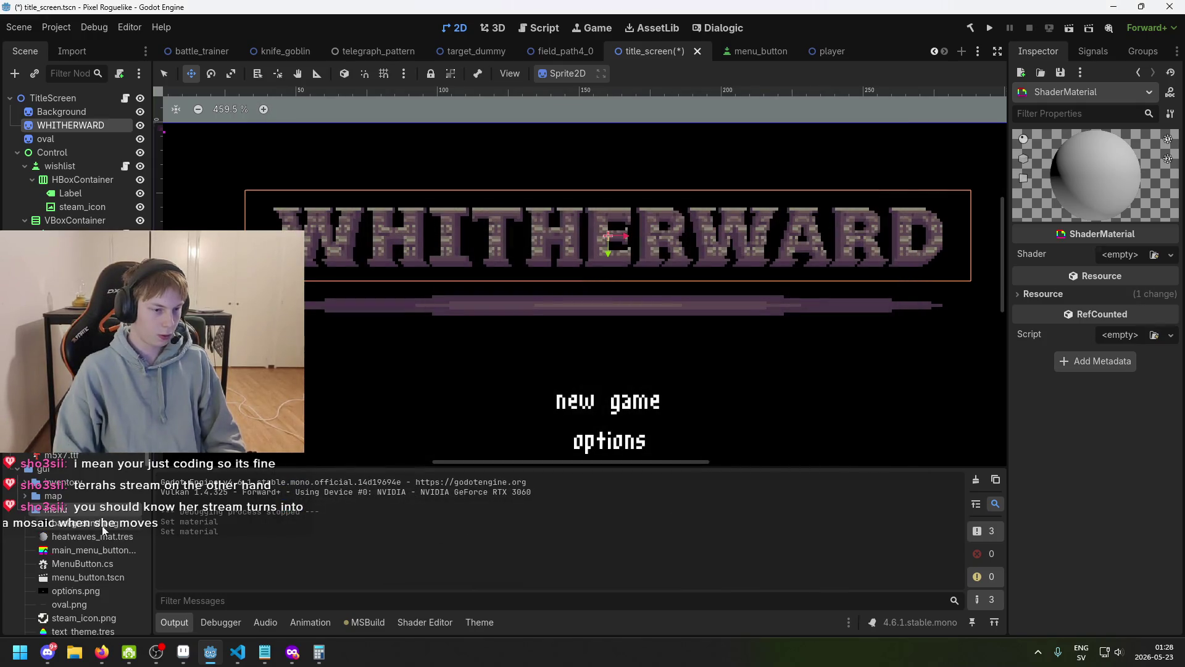
left_click(107, 534)
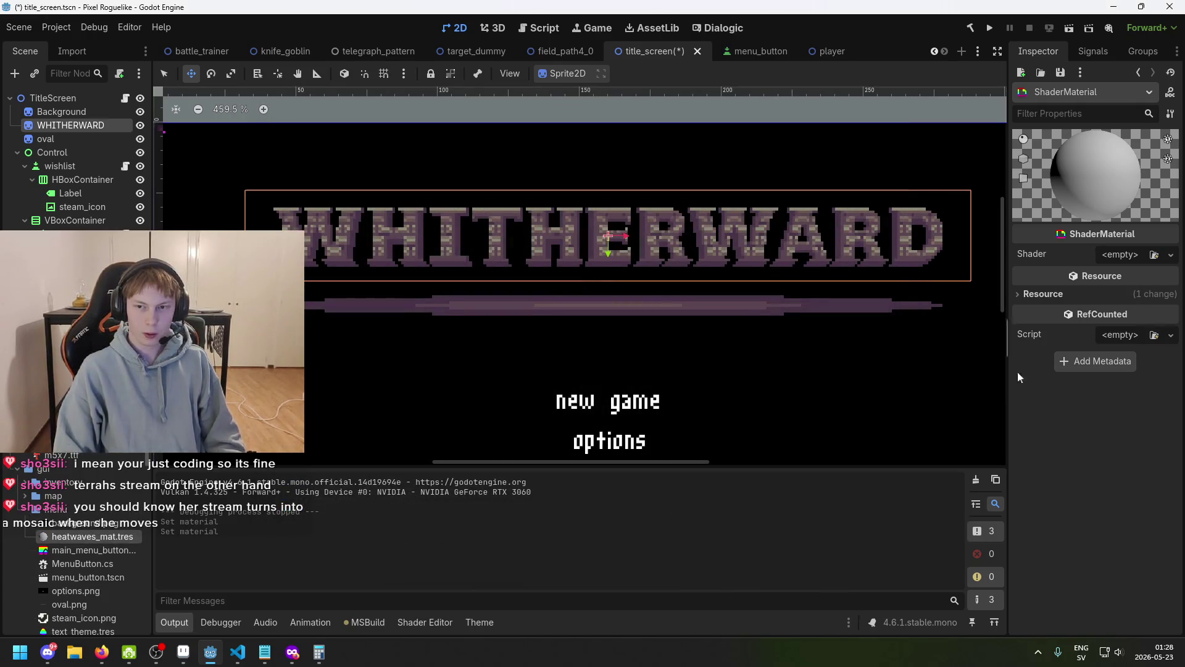
- Create a new Shader resource named headwaves_shader.gdshader in the menu folder
right_click(73, 509)
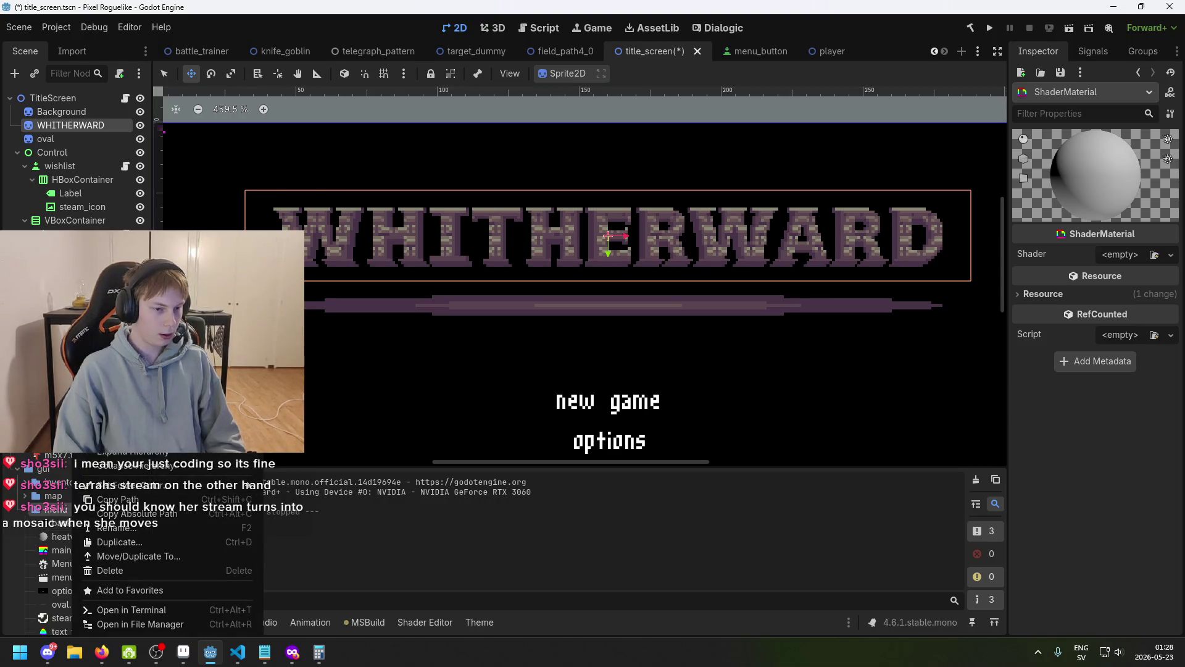
mouse_move(185, 417)
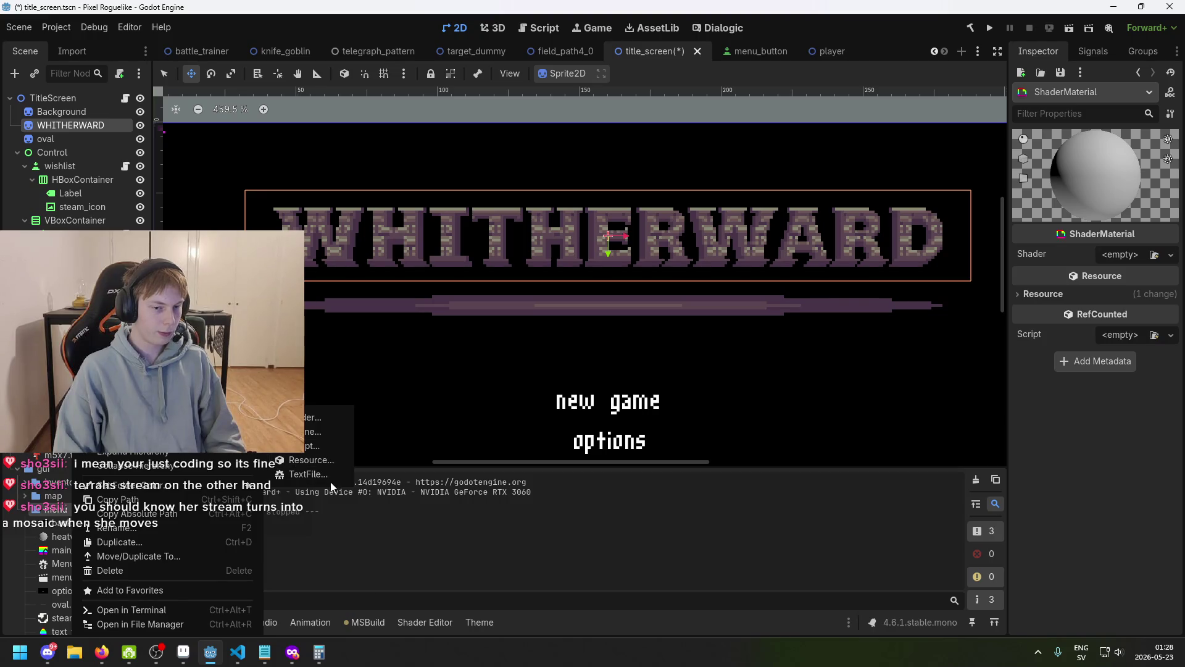
left_click(331, 461)
type("shader")
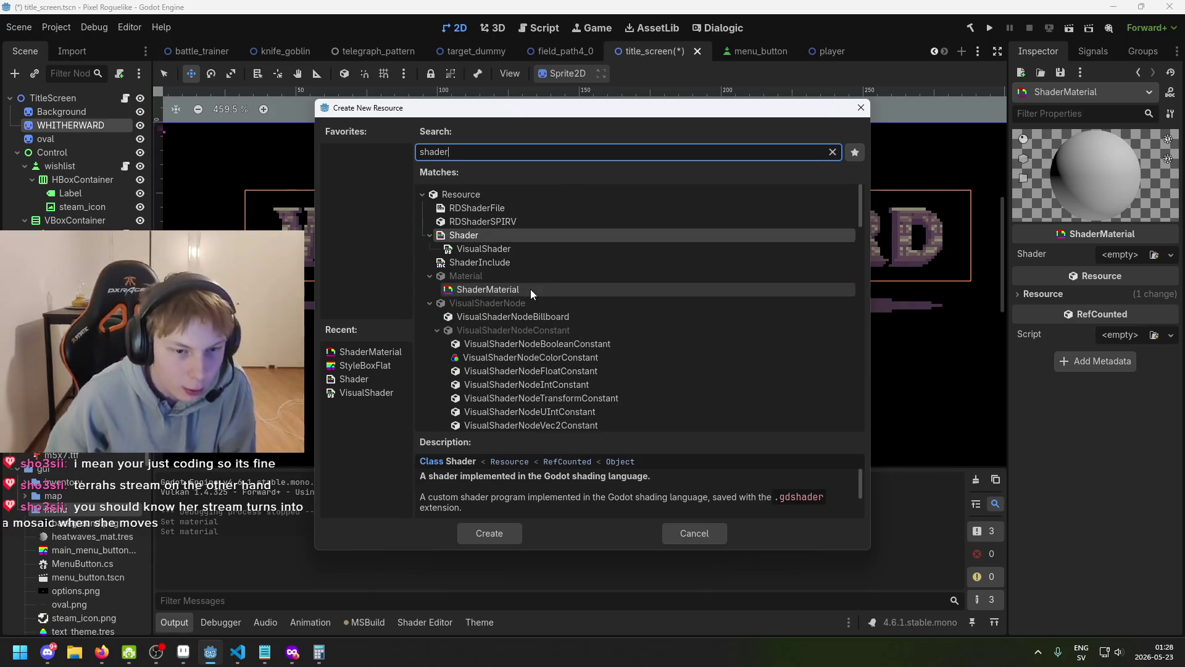
double_click(532, 236)
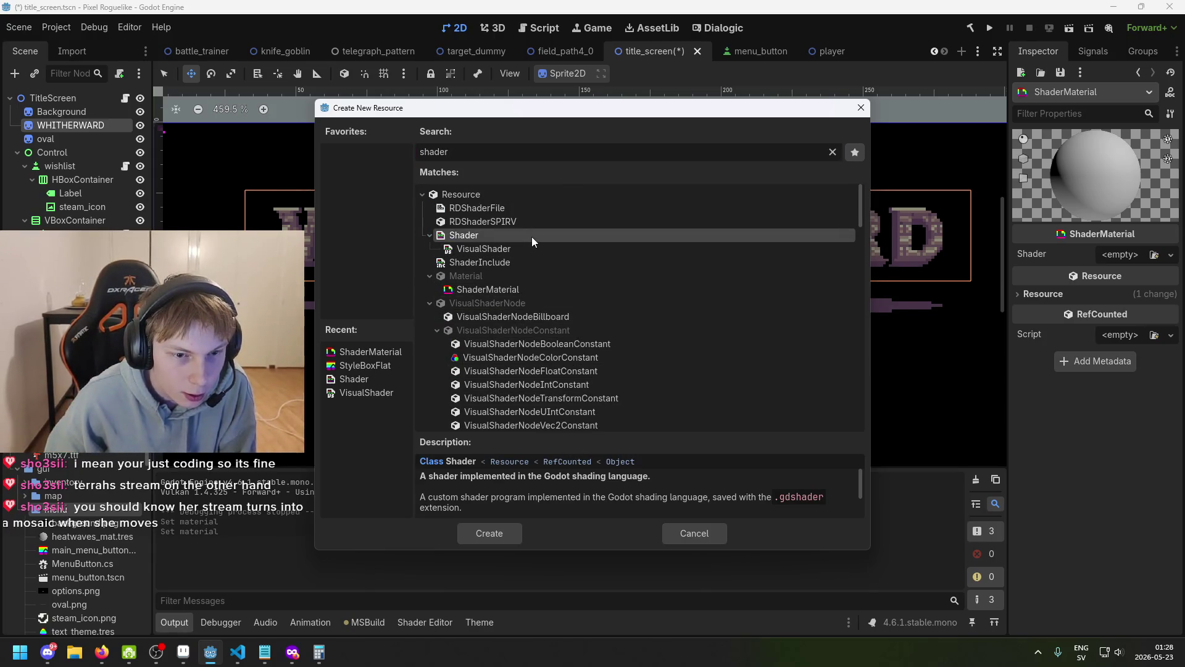
type("headwaves_")
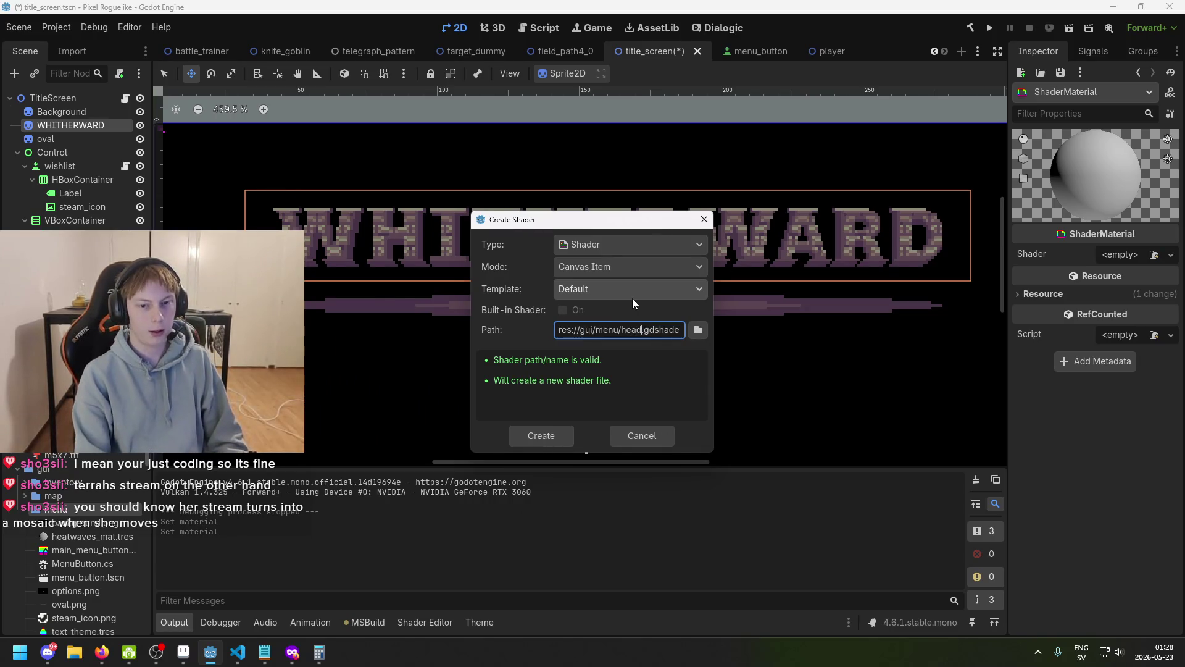
type("shader")
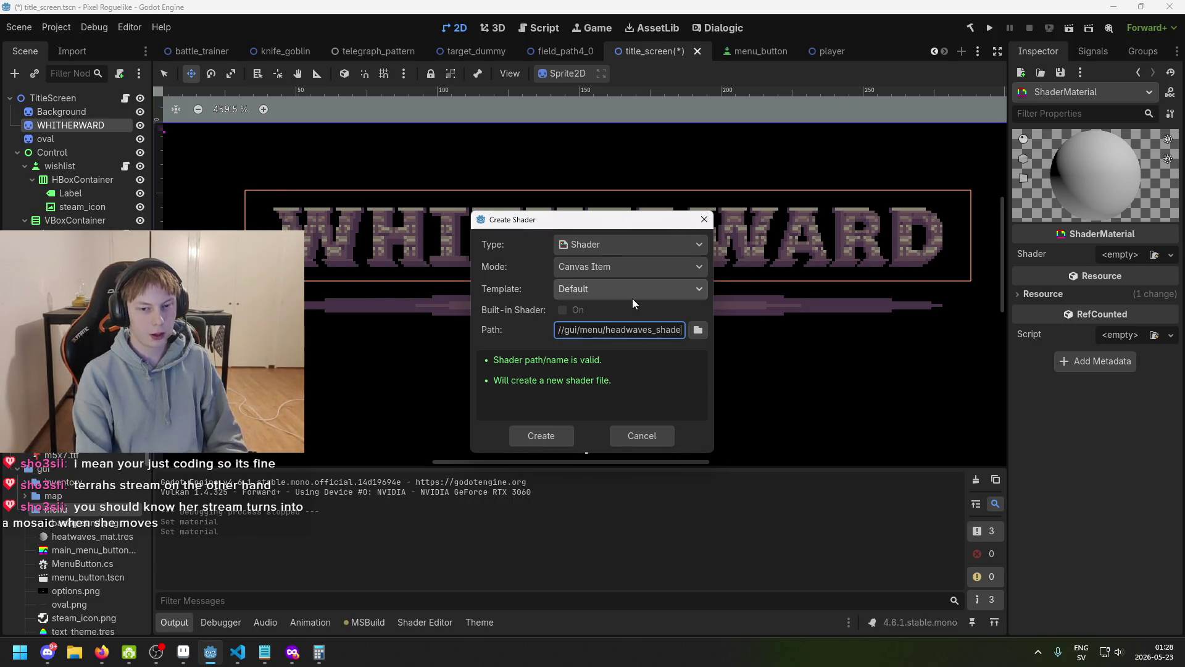
key("Return")
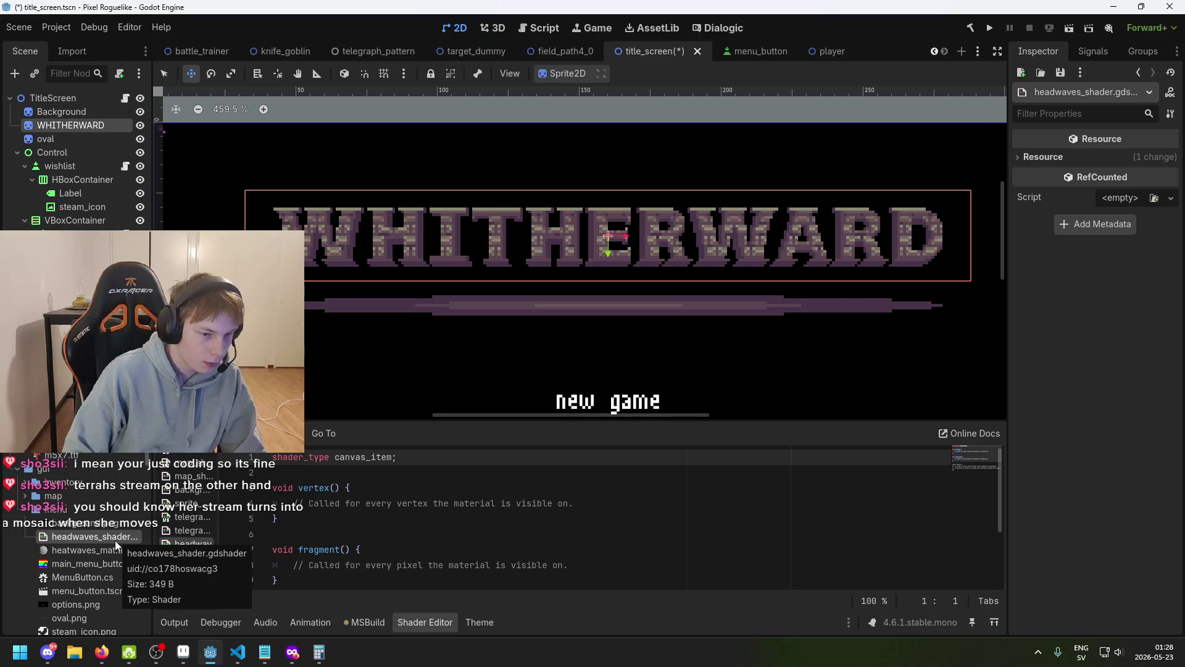
- Delete the misnamed headwaves_shader file and save the title screen scene
key("Delete")
key("Return")
key("ctrl+s")
right_click(97, 517)
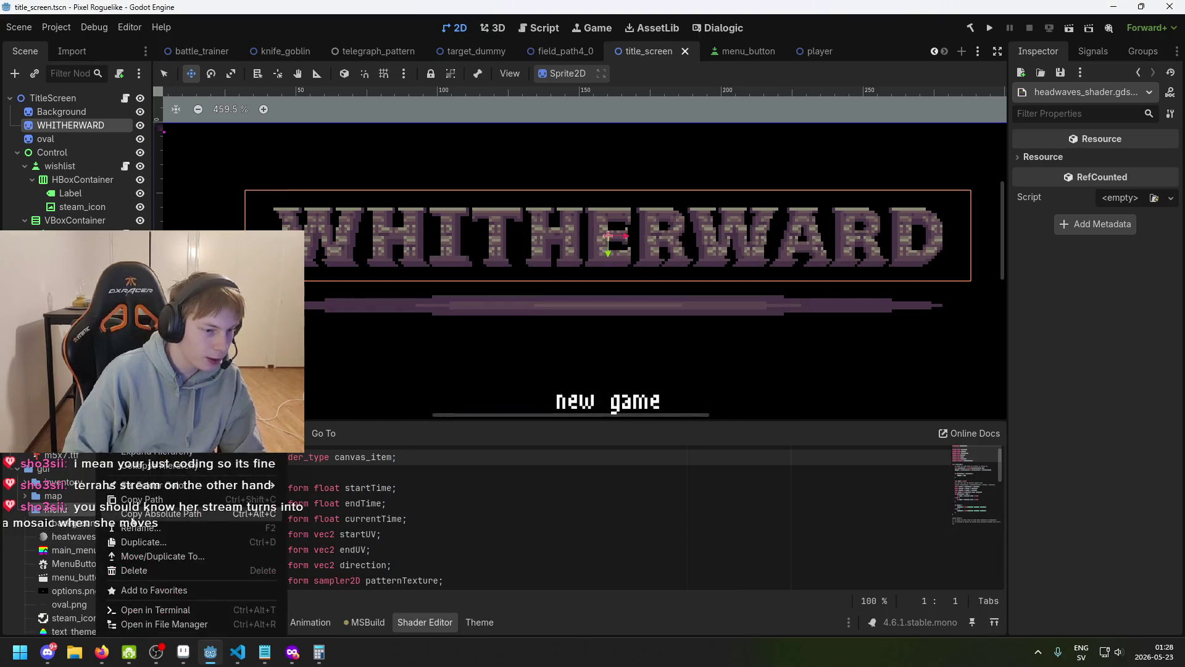
- Create a VisualShader resource saved as heatwaves_shader.tres in the menu folder
mouse_move(247, 485)
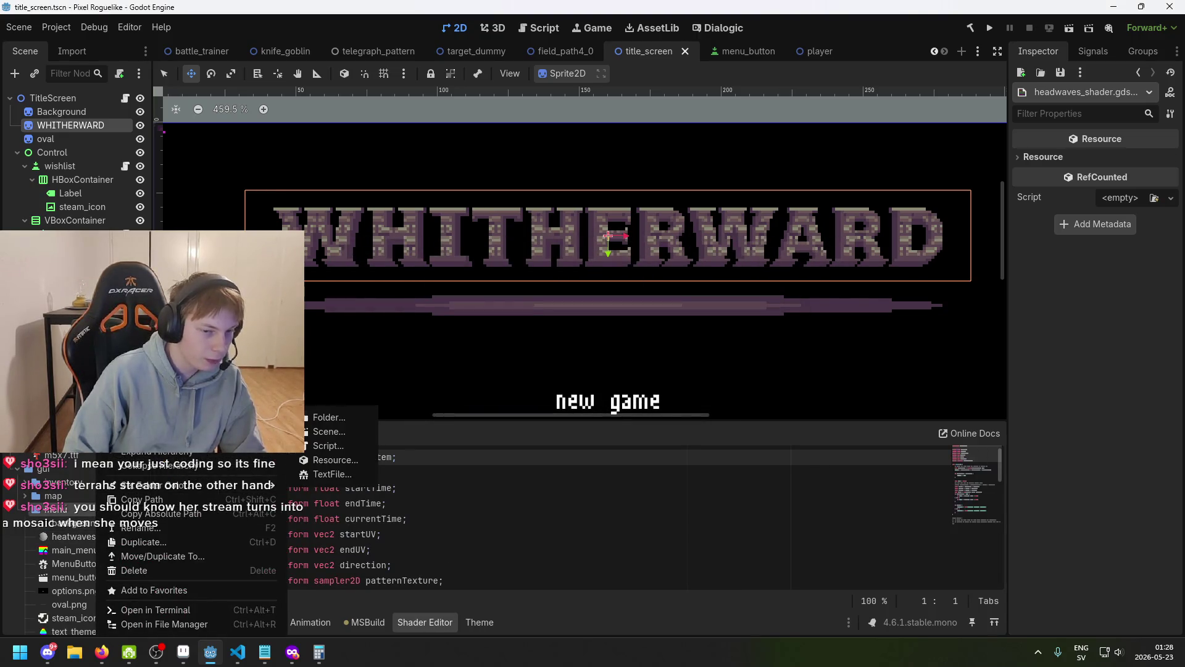
left_click(357, 456)
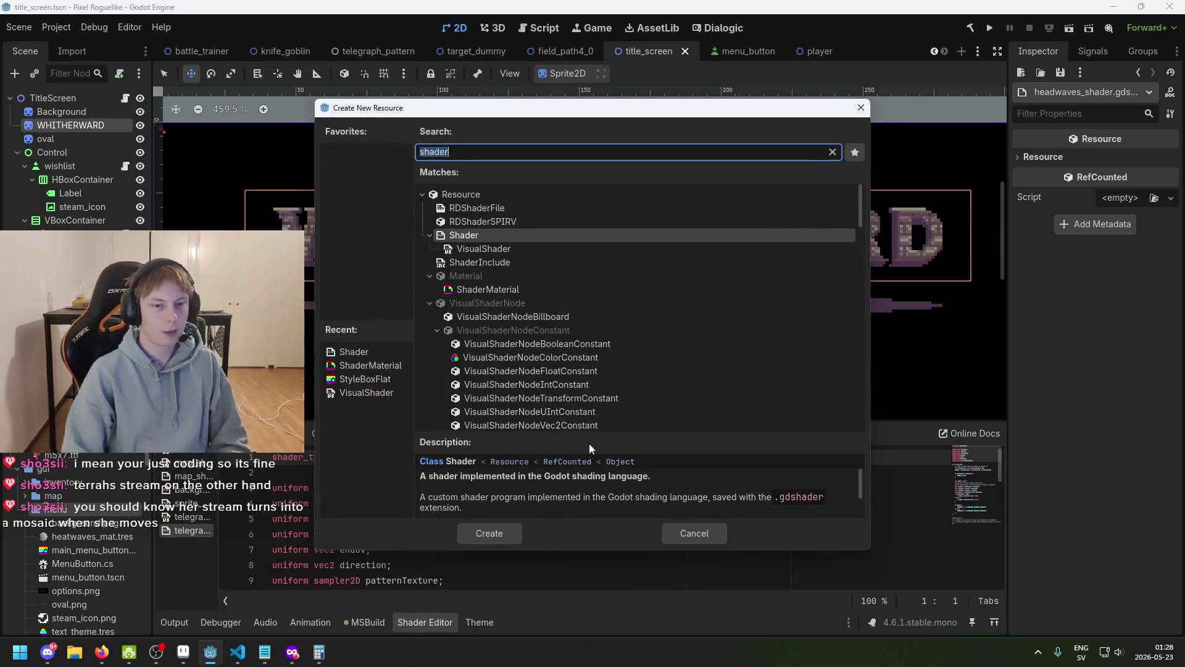
double_click(531, 250)
type("heatwaves_s")
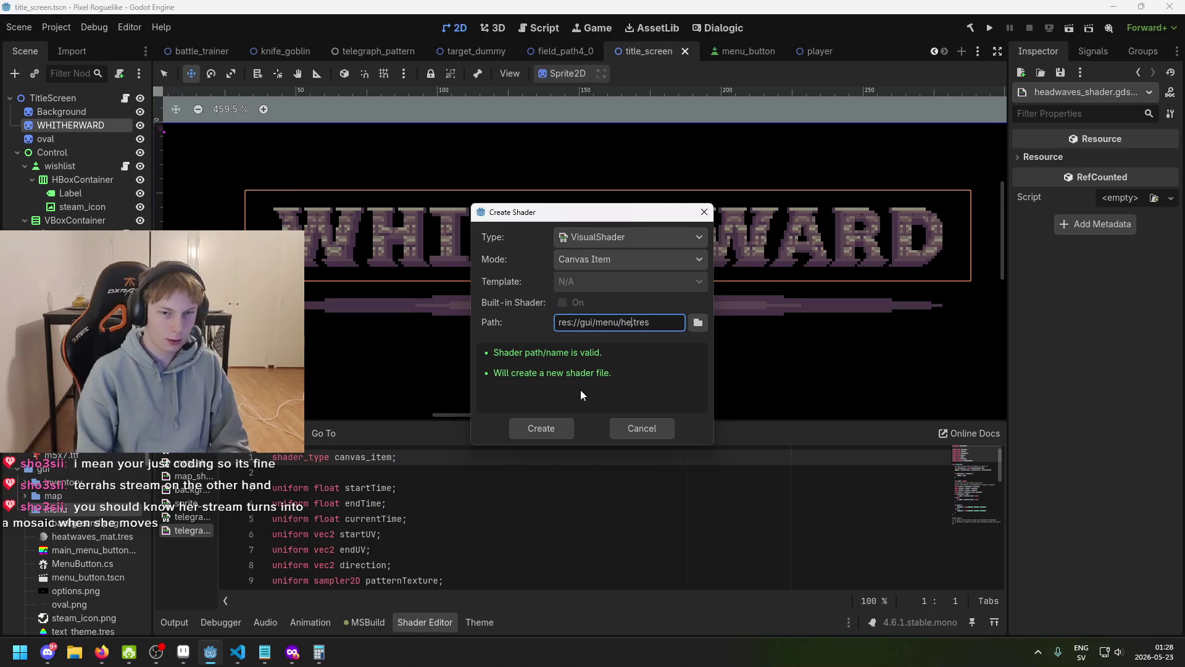
type("hader")
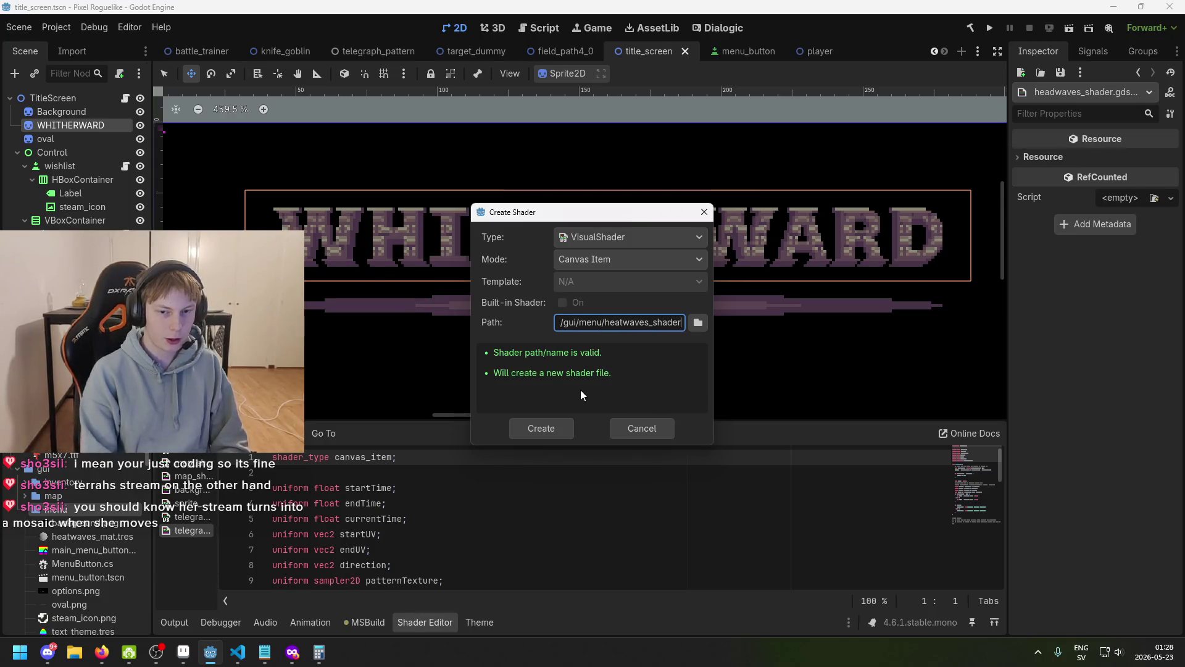
key("Return")
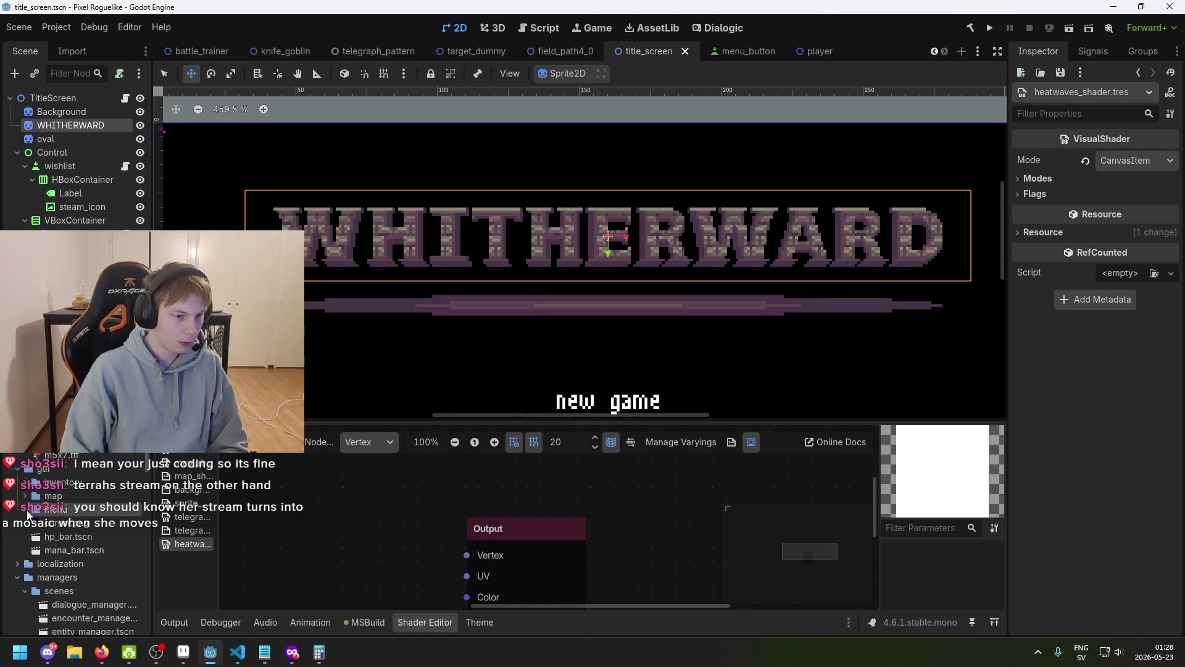
double_click(105, 510)
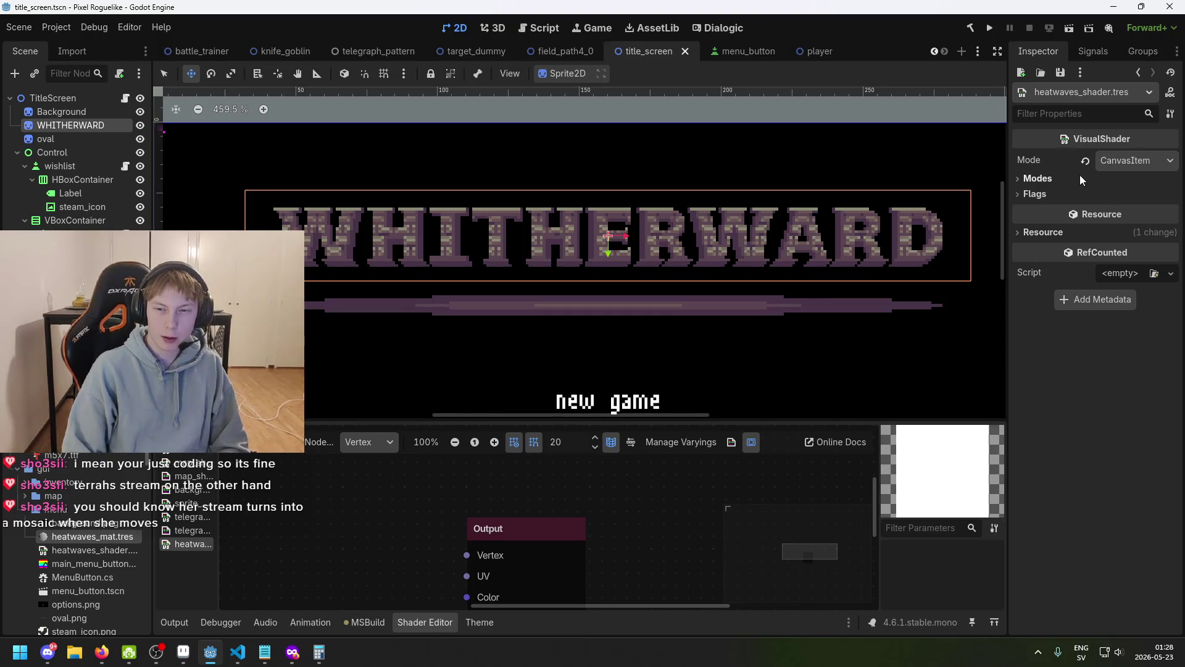
left_click(88, 561)
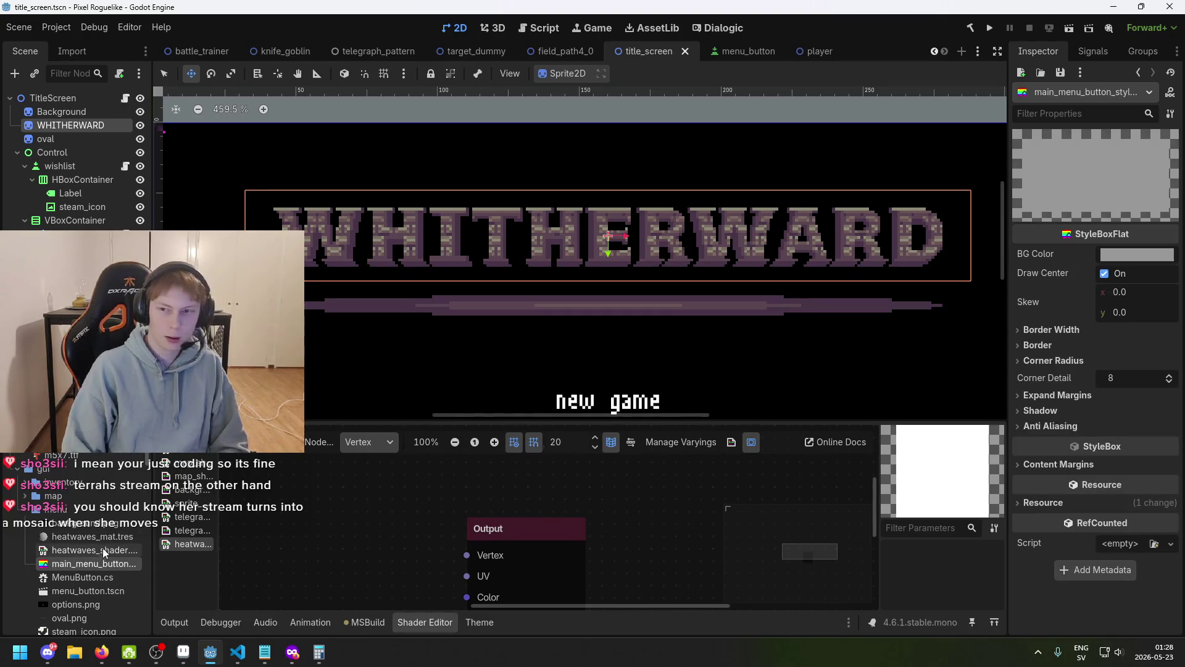
- Assign heatwaves_shader as the Shader of heatwaves_mat.tres and save
left_click(105, 537)
left_click_drag(110, 551, 1109, 262)
key("ctrl+s")
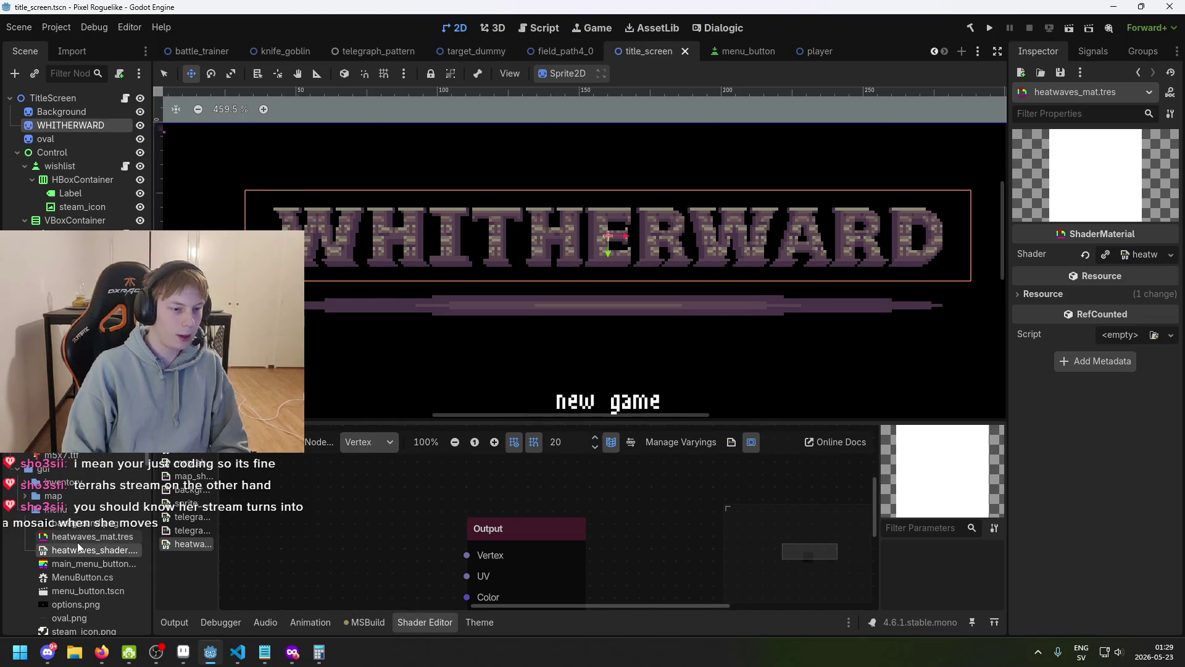
- Drag heatwaves_mat.tres onto the WHITHERWARD sprite's Material slot and save the scene
left_click(85, 124)
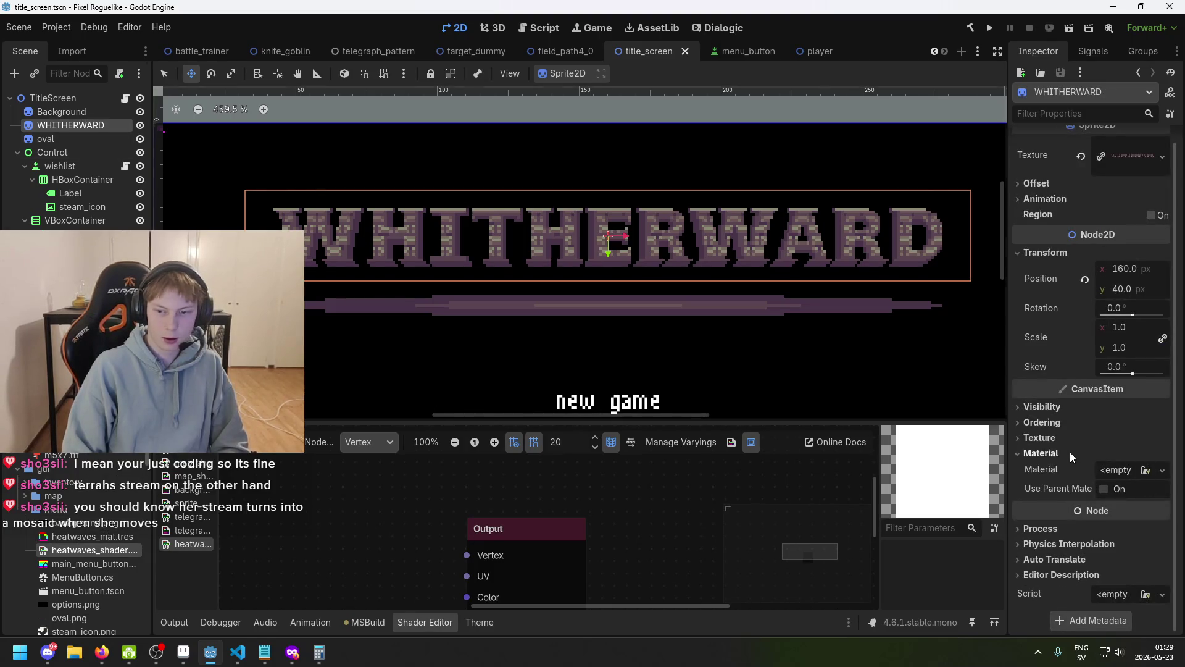
left_click(1043, 453)
left_click(1065, 452)
left_click(1067, 457)
left_click(1054, 468)
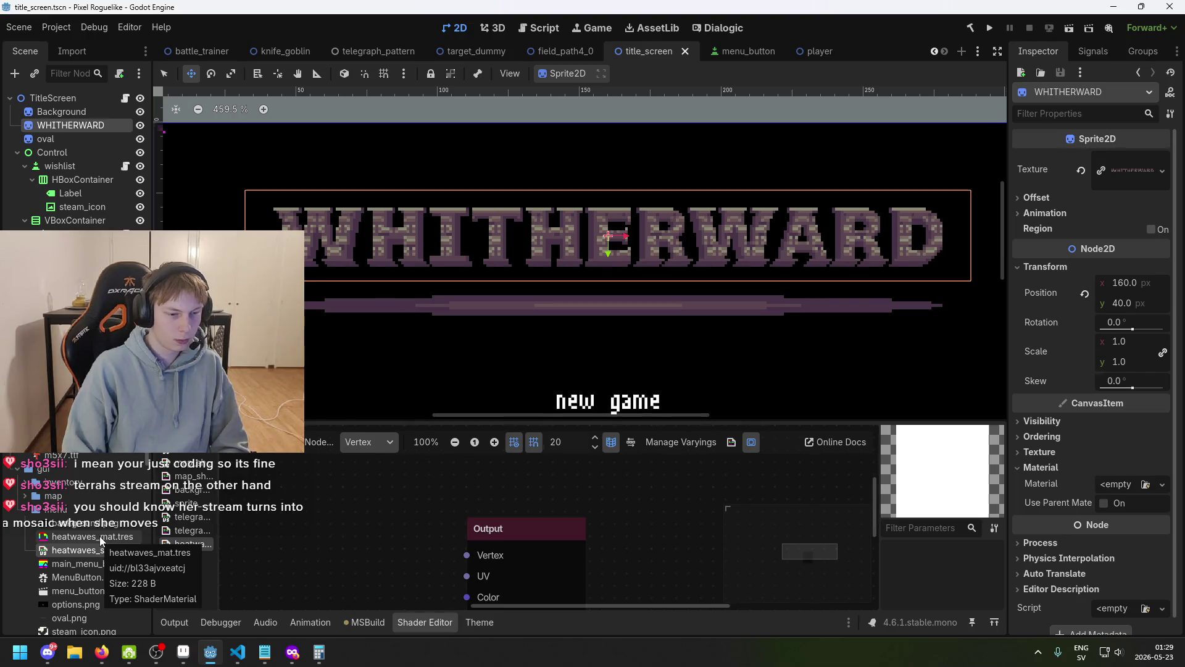
left_click_drag(102, 536, 1121, 490)
key("ctrl+s")
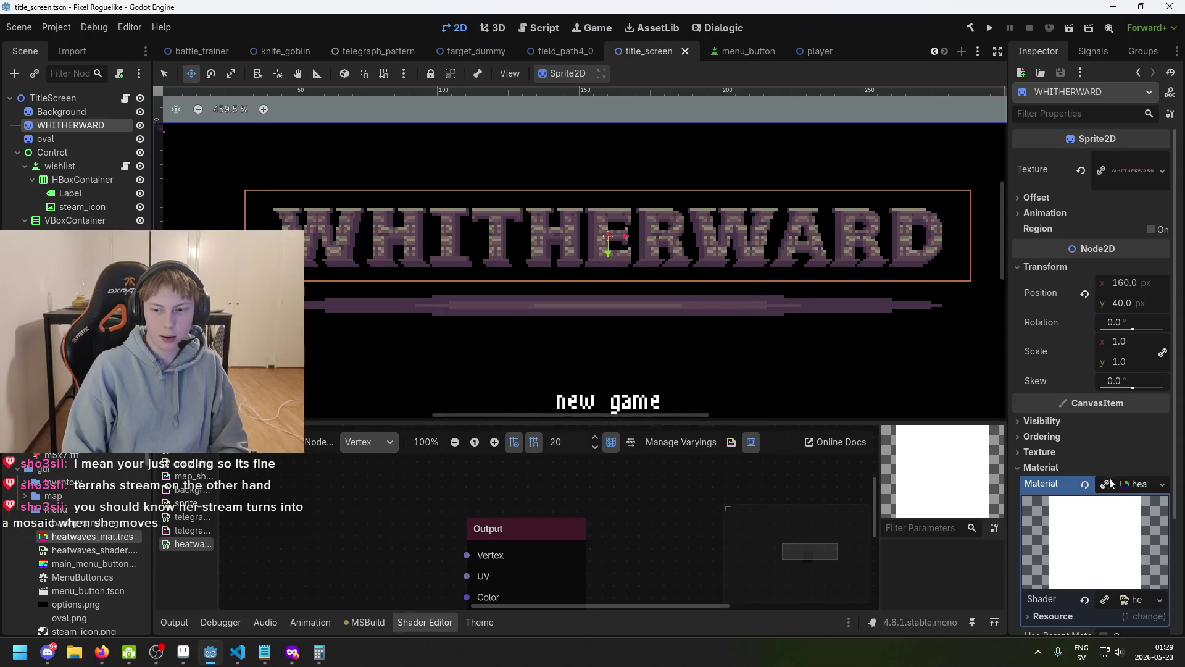
- Reselect the WHITHERWARD sprite to check its material and save the scene again
scroll(1110, 483, "down", 3)
scroll(1111, 281, "up", 3)
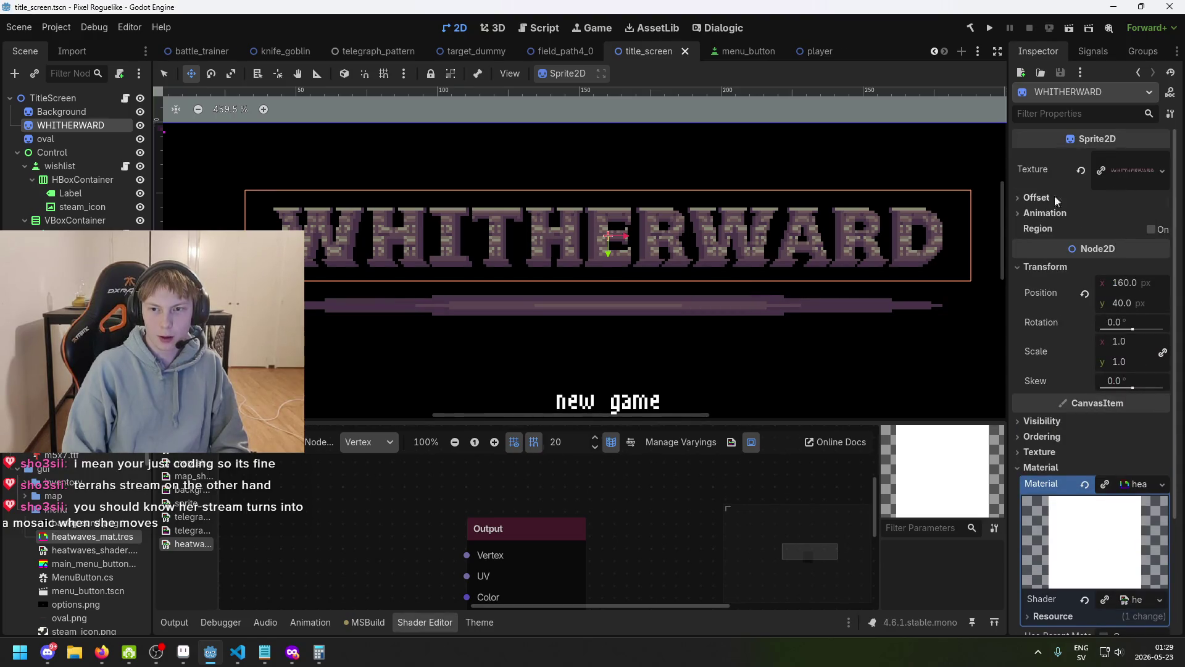
scroll(865, 180, "down", 3)
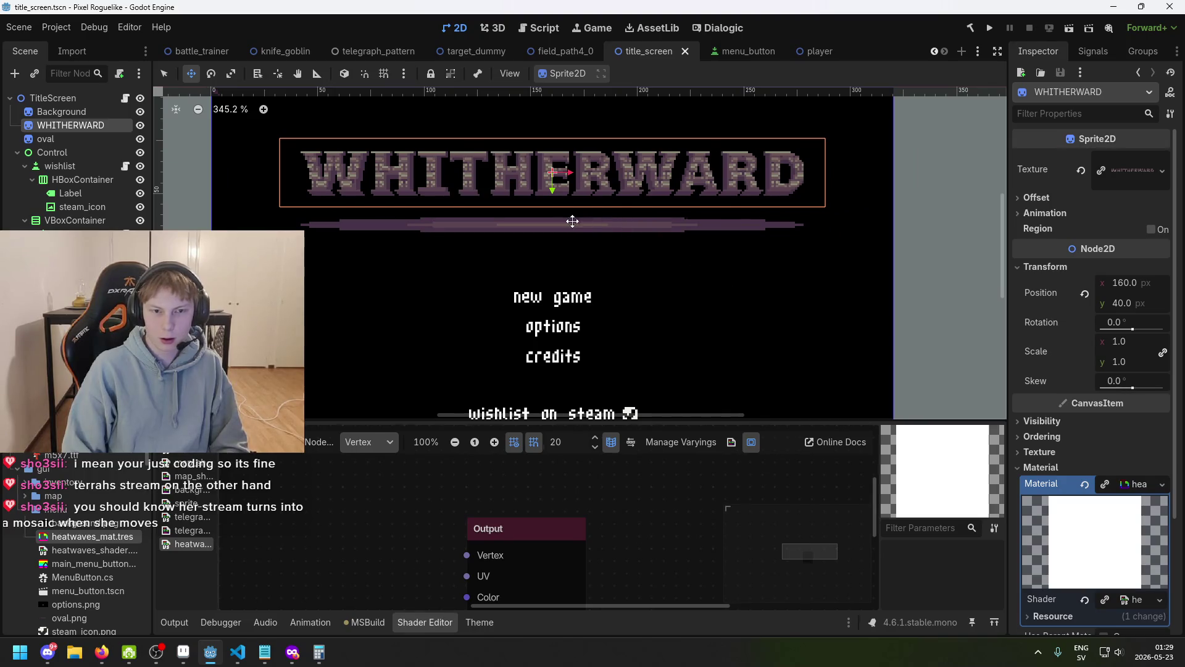
left_click(52, 97)
left_click(70, 124)
key("ctrl+s")
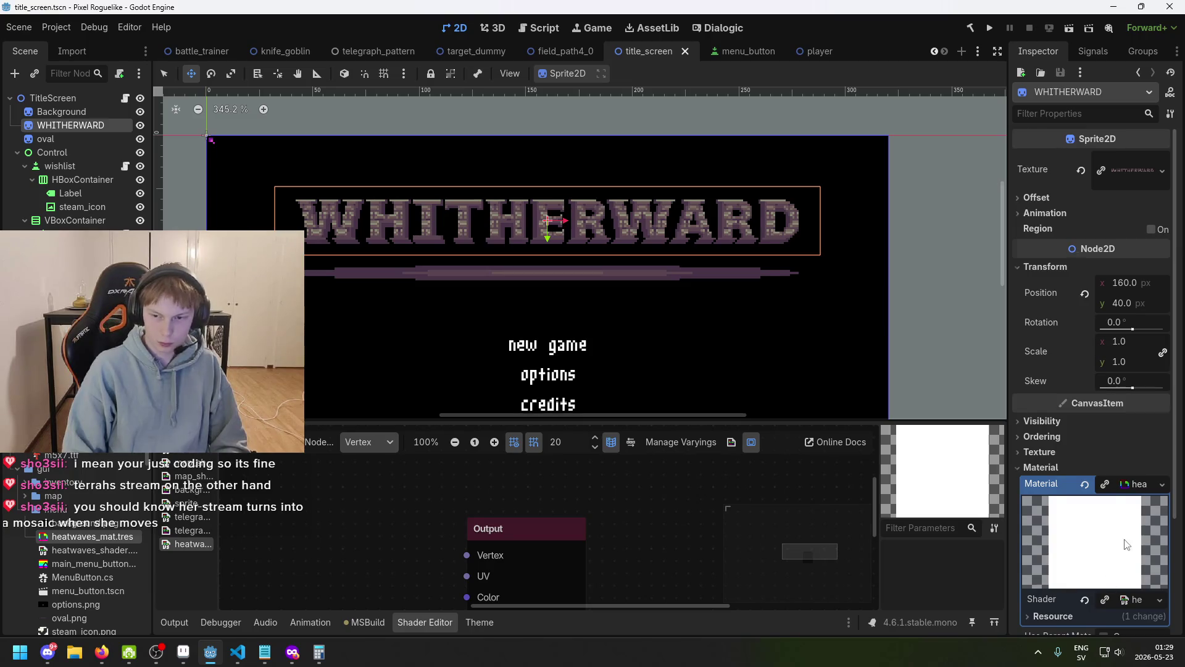
scroll(1126, 544, "down", 3)
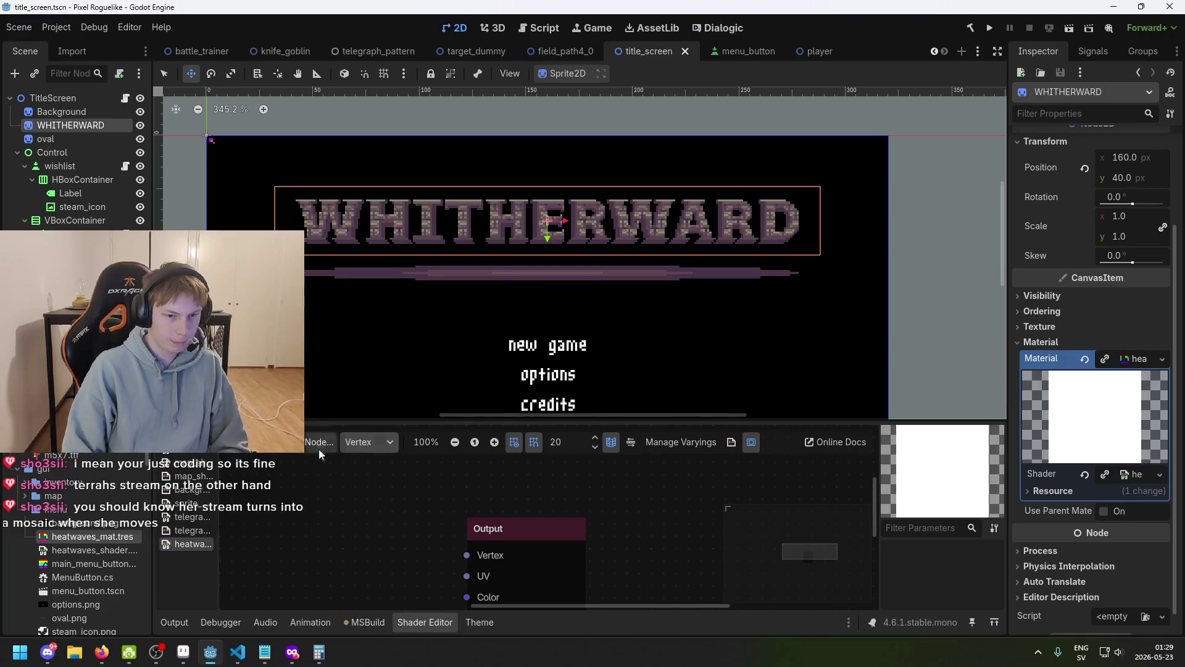
right_click(185, 543)
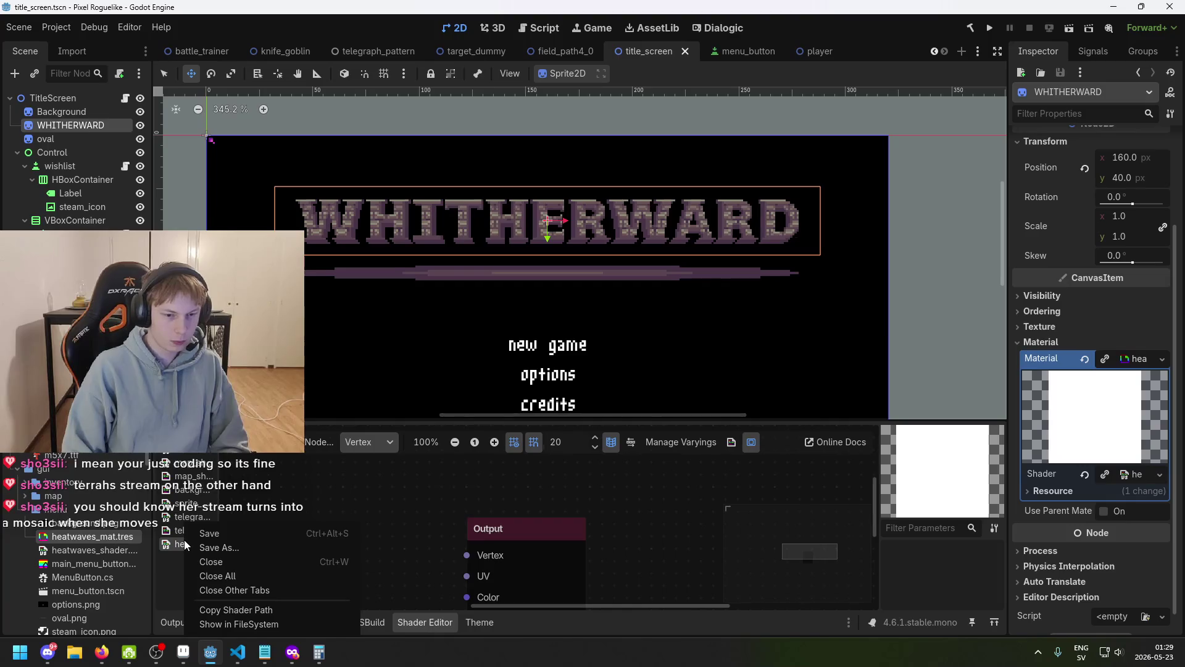
- Undock the Shader Editor from the bottom panel into a separate floating window
left_click(477, 551)
right_click(187, 543)
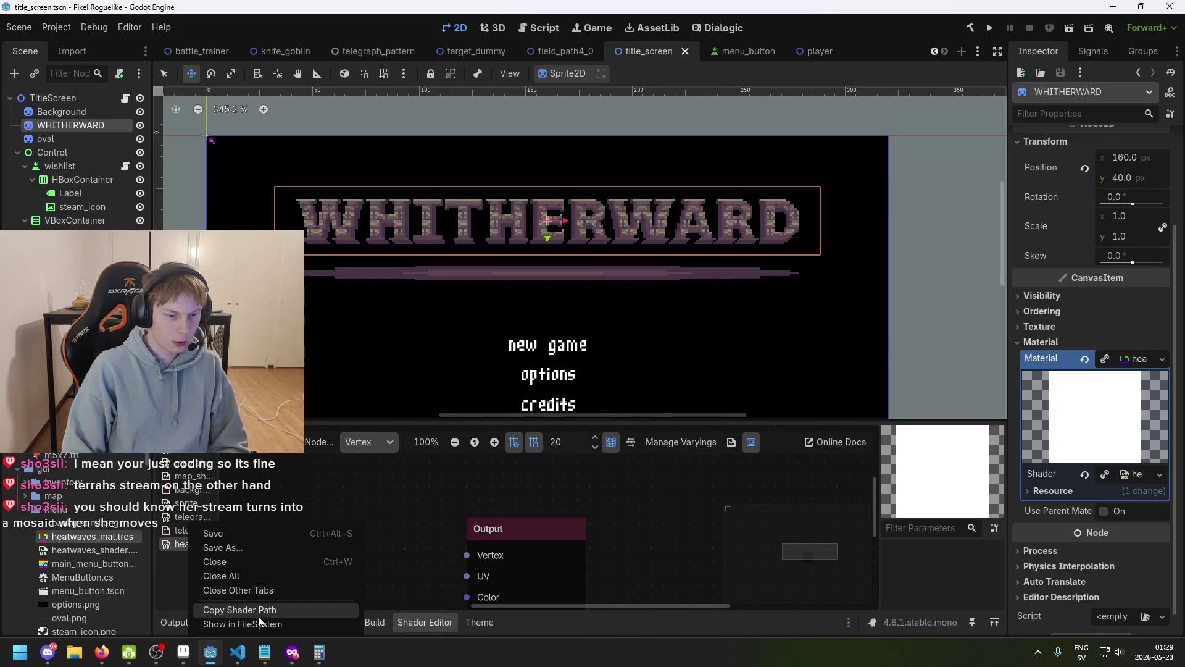
left_click(183, 557)
right_click(424, 614)
left_click(439, 615)
mouse_move(435, 622)
left_mouse_down()
mouse_move(512, 412)
mouse_move(548, 119)
left_mouse_up()
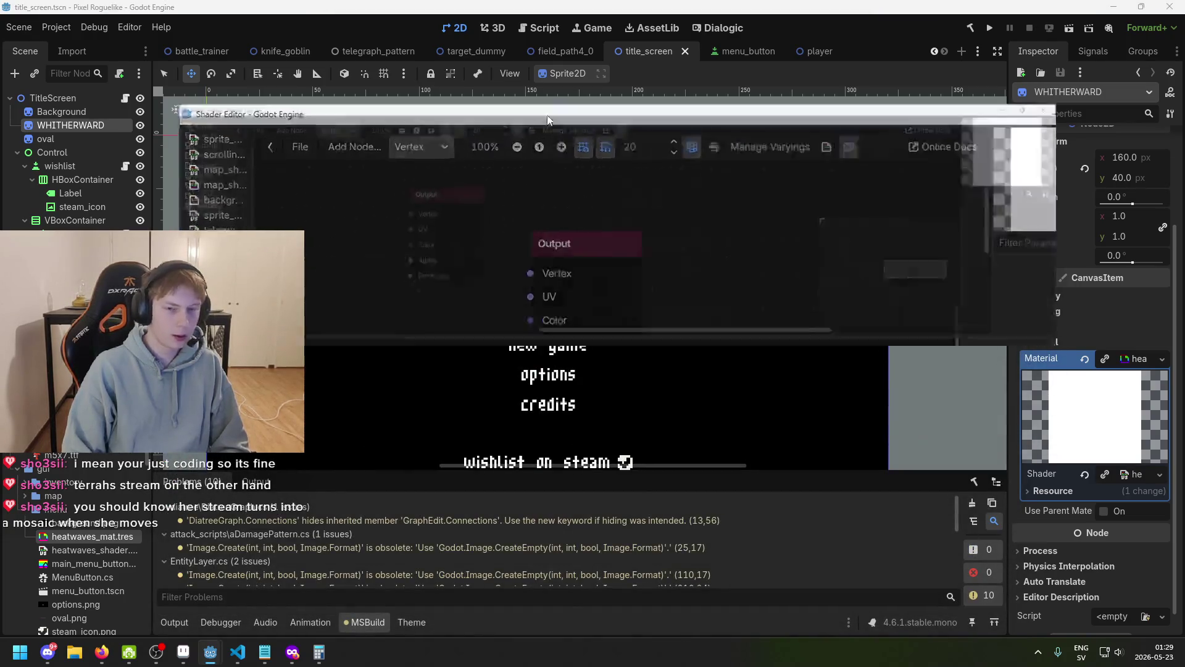
- Resize and reposition the floating Shader Editor window, then return to the main editor
double_click(549, 119)
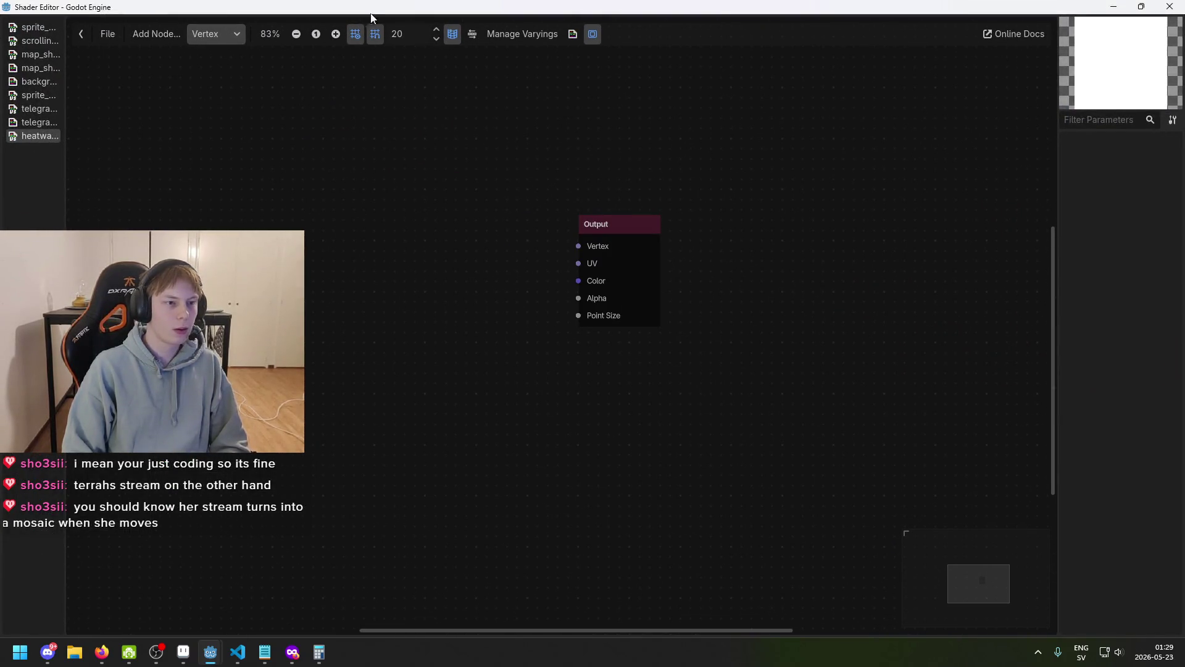
double_click(372, 17)
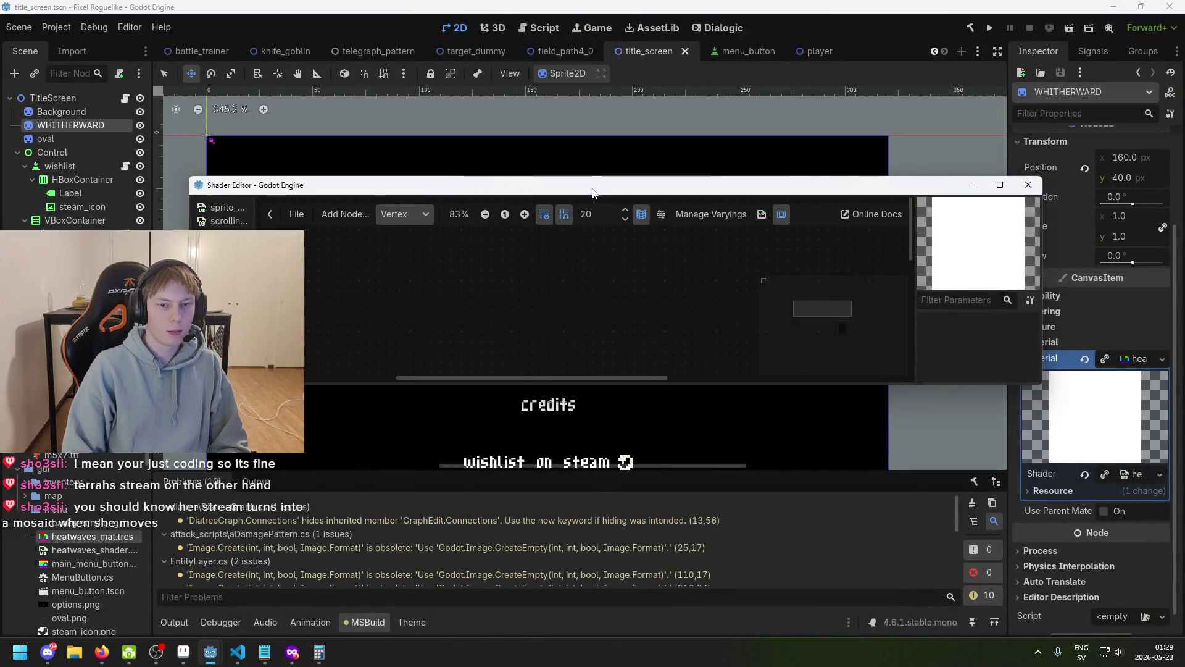
left_click_drag(569, 185, 585, 361)
scroll(395, 239, "up", 3)
left_click(396, 243)
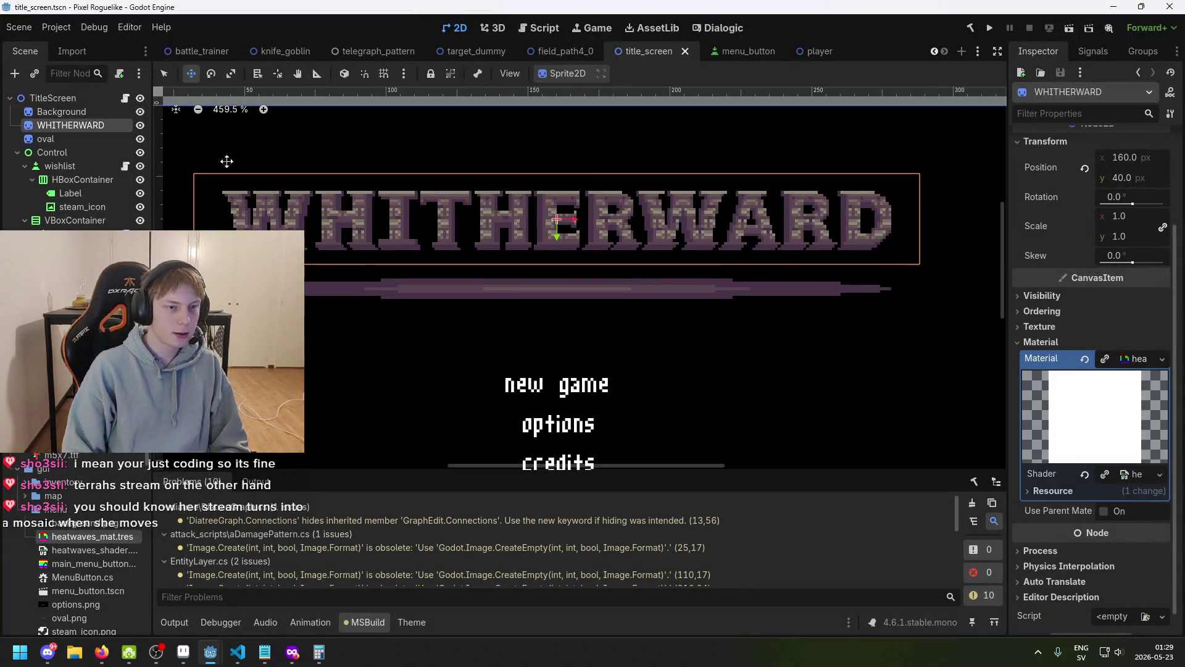
left_click(62, 111)
- Expand the WHITHERWARD material's Shader resource to confirm CanvasItem mode, and save the scene
left_click(71, 125)
scroll(1115, 260, "up", 3)
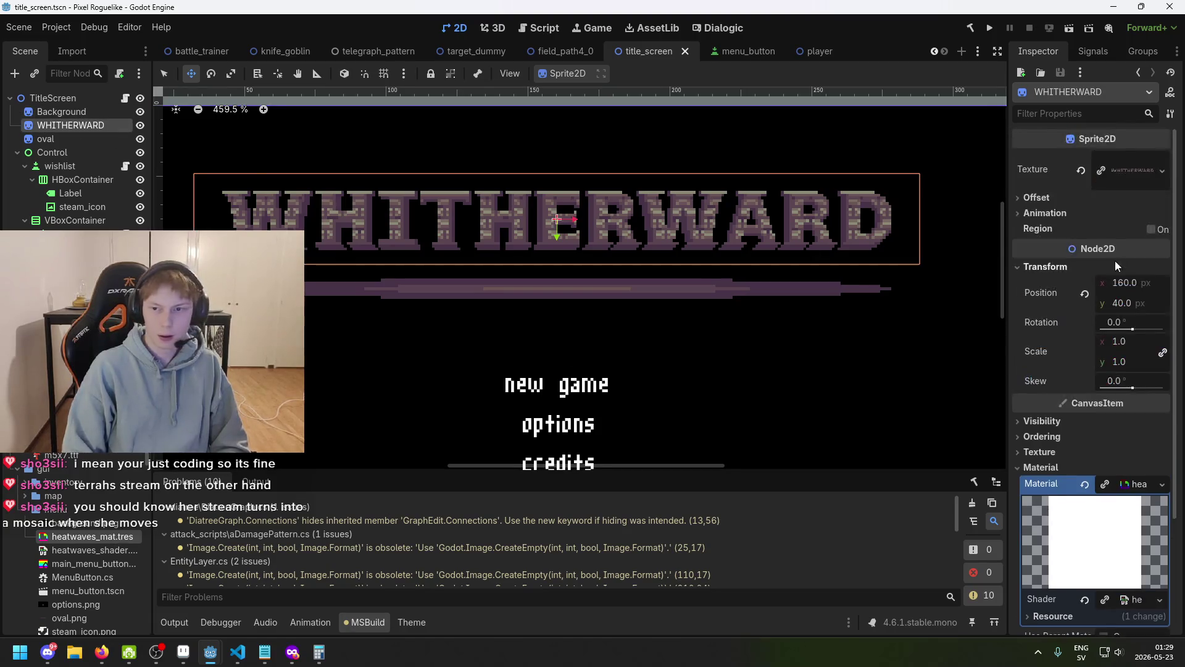
key("ctrl+s")
scroll(1124, 467, "down", 3)
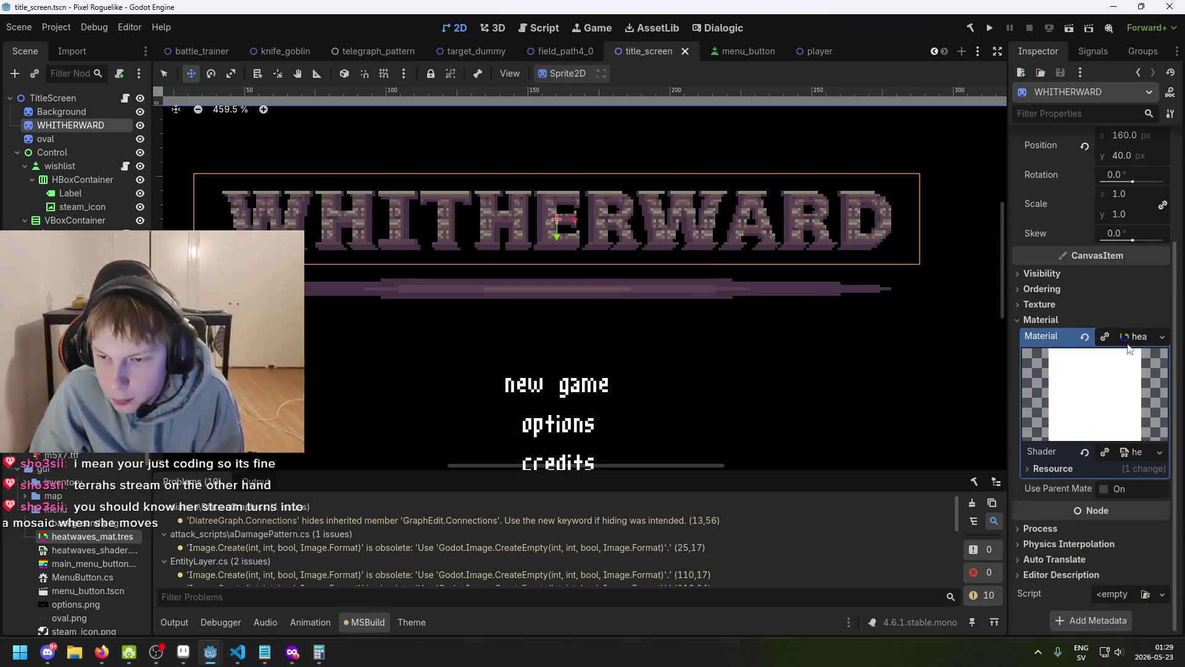
left_click(1132, 338)
scroll(1134, 475, "down", 3)
left_click(1104, 469)
left_click(1104, 469)
left_click(1134, 454)
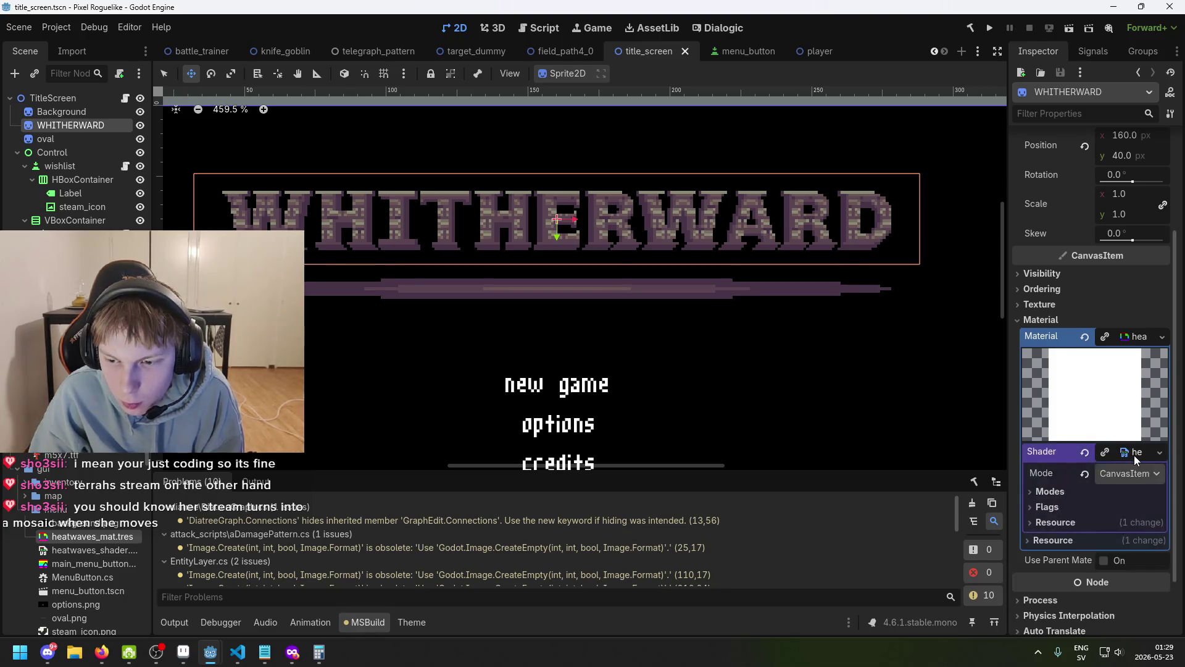
scroll(1139, 337, "up", 3)
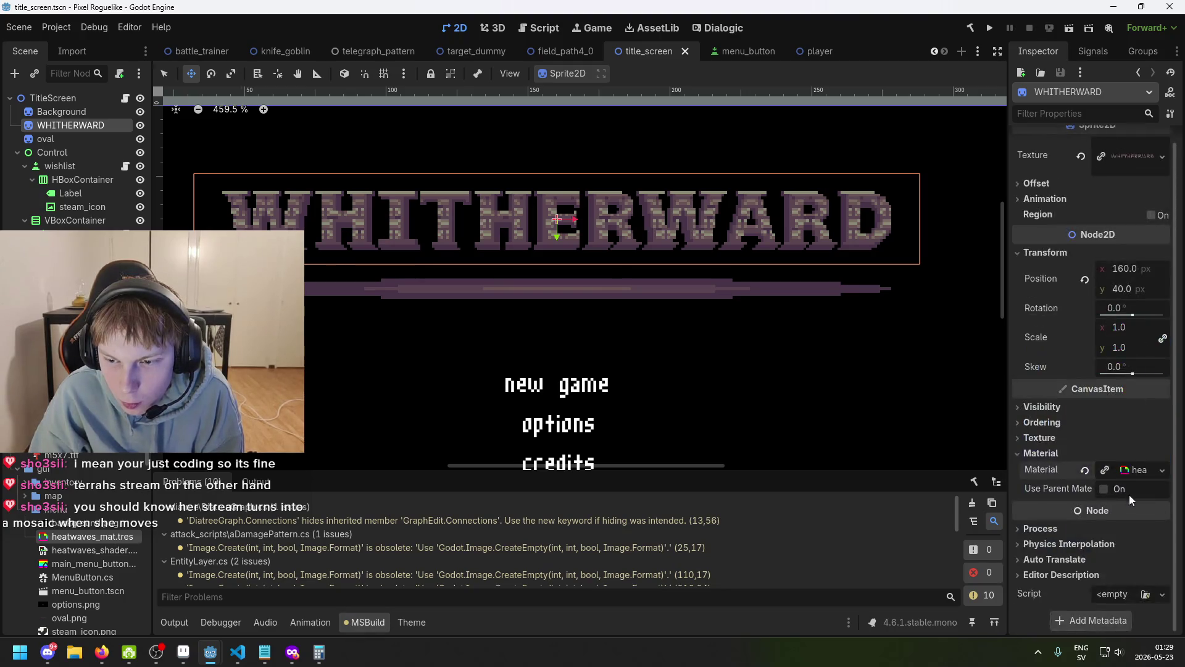
scroll(1068, 474, "down", 1)
key("ctrl+s")
- Pan the canvas around the logo, check the View menu, and bring the Shader Editor forward
left_click_drag(653, 96, 611, 119)
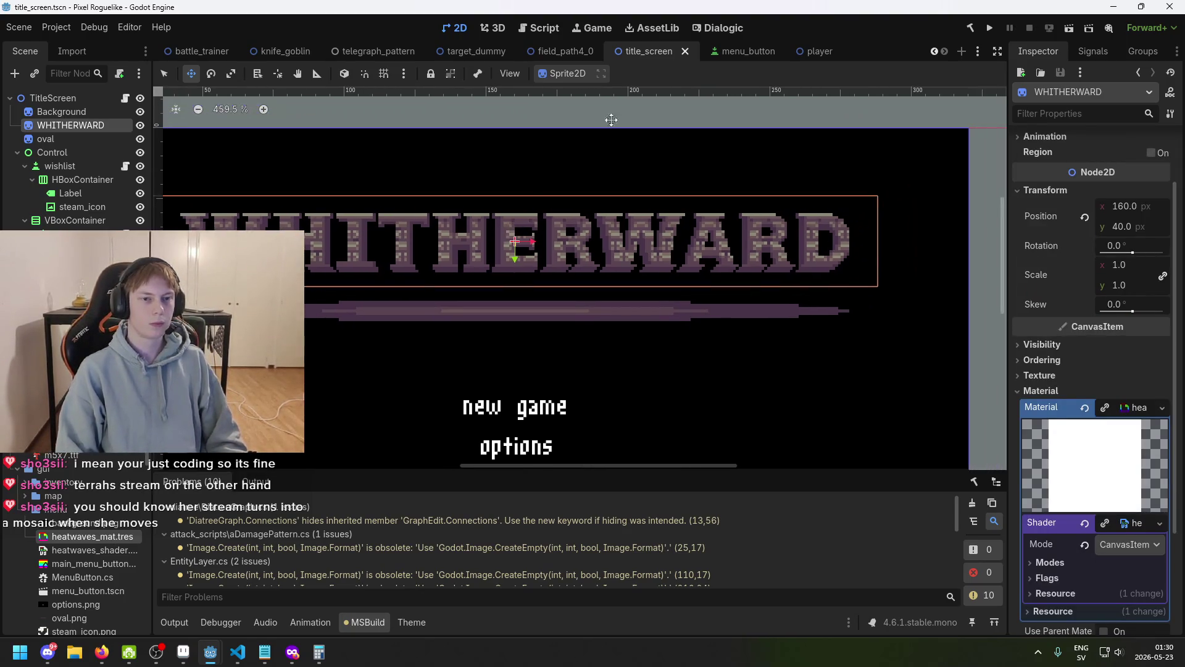
left_click(516, 76)
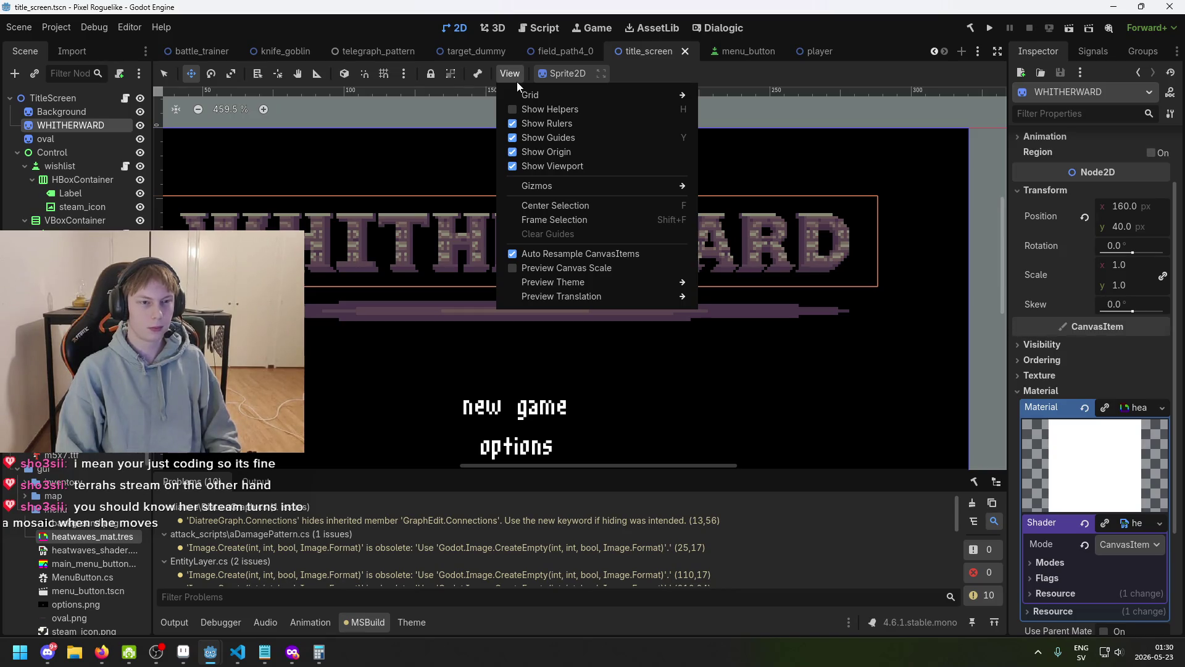
mouse_move(404, 73)
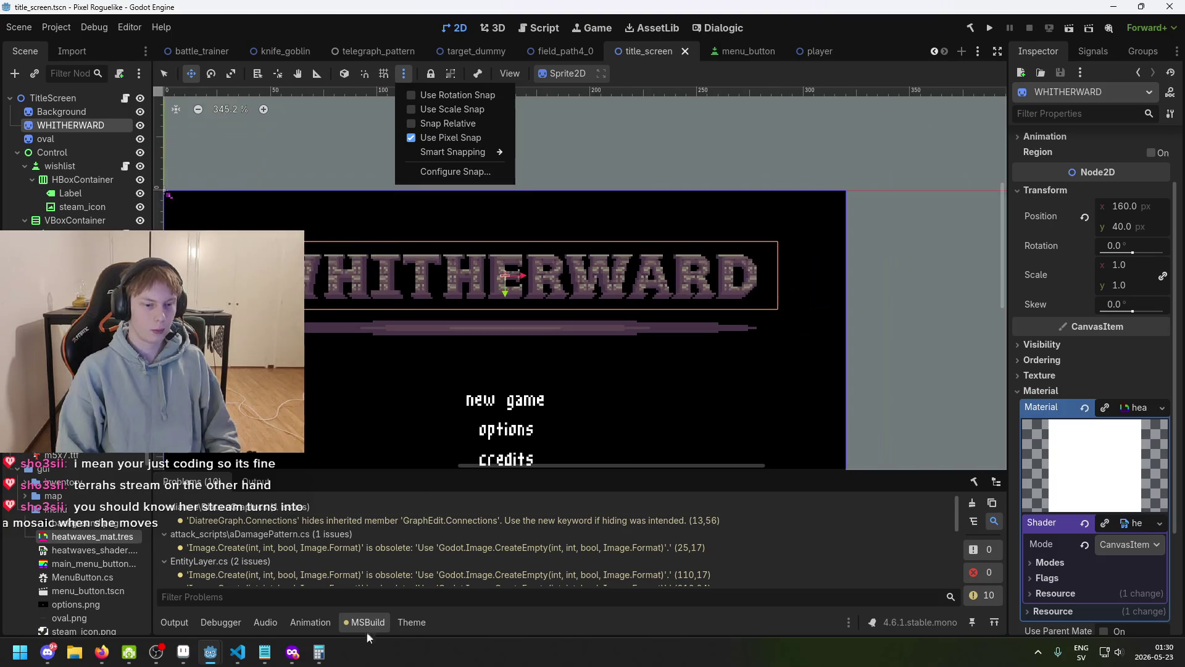
mouse_move(210, 652)
left_click(303, 610)
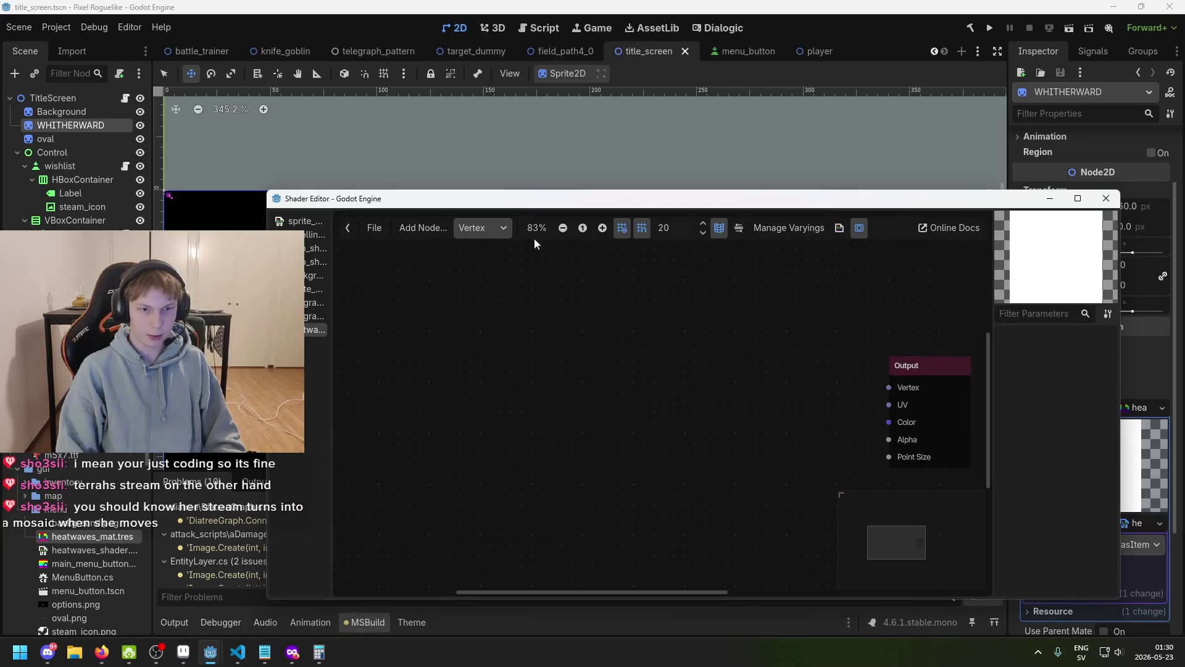
- Add a Texture2DParameter node to the heatwaves shader's fragment graph
left_click(483, 269)
scroll(468, 328, "down", 4)
scroll(516, 317, "up", 4)
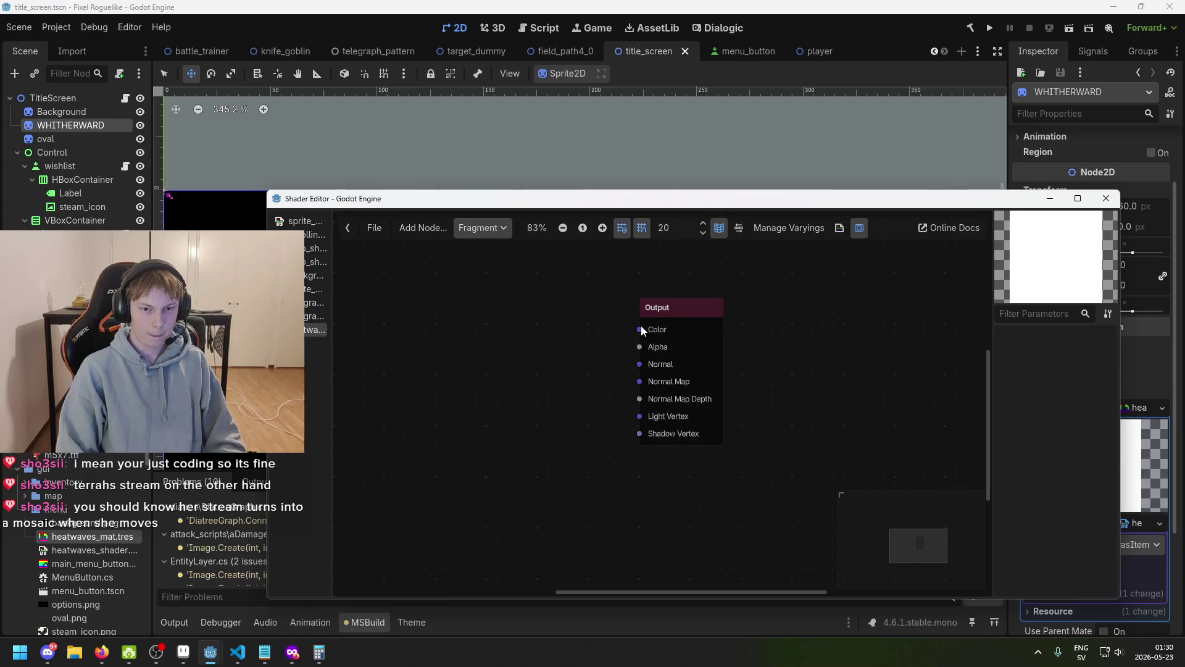
left_click_drag(640, 329, 459, 326)
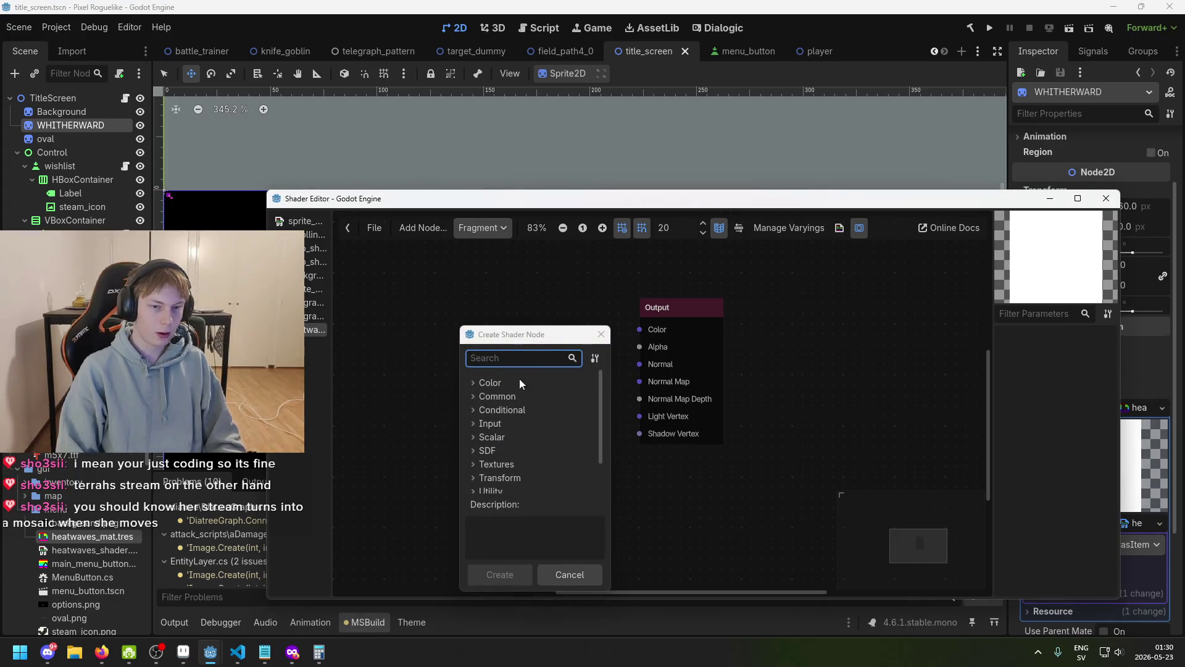
type("colo")
key("BackSpace")
key("BackSpace")
key("BackSpace")
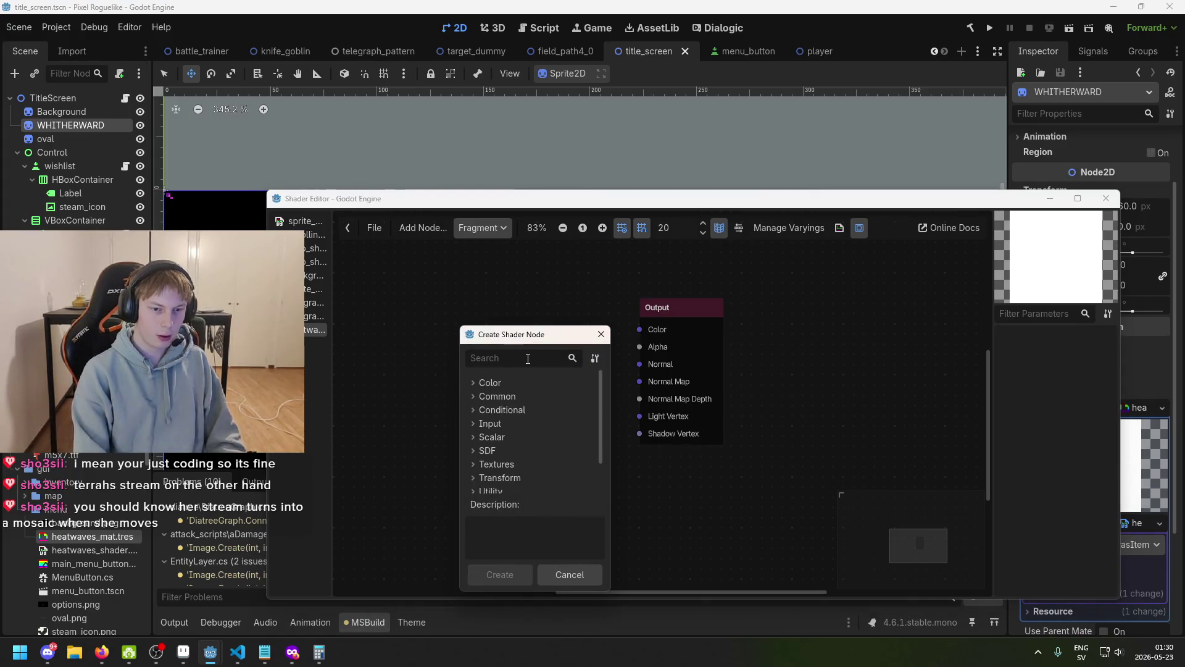
key("Escape")
right_click(511, 365)
type("texture")
scroll(599, 463, "down", 3)
scroll(598, 460, "down", 2)
scroll(606, 475, "down", 3)
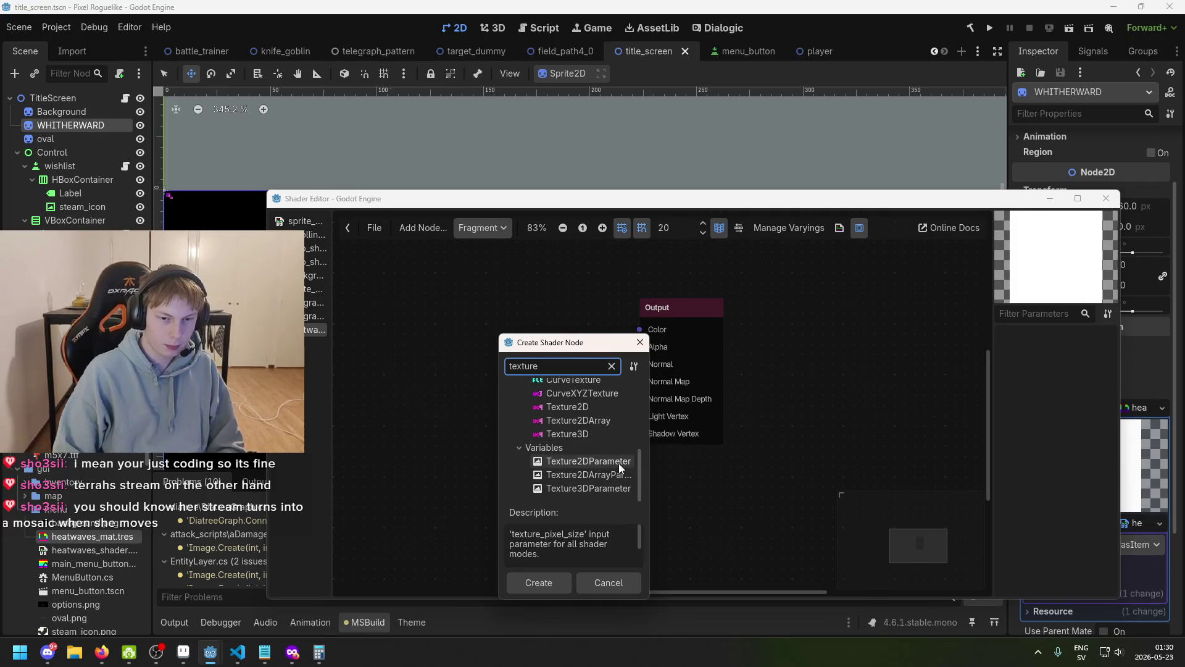
double_click(619, 463)
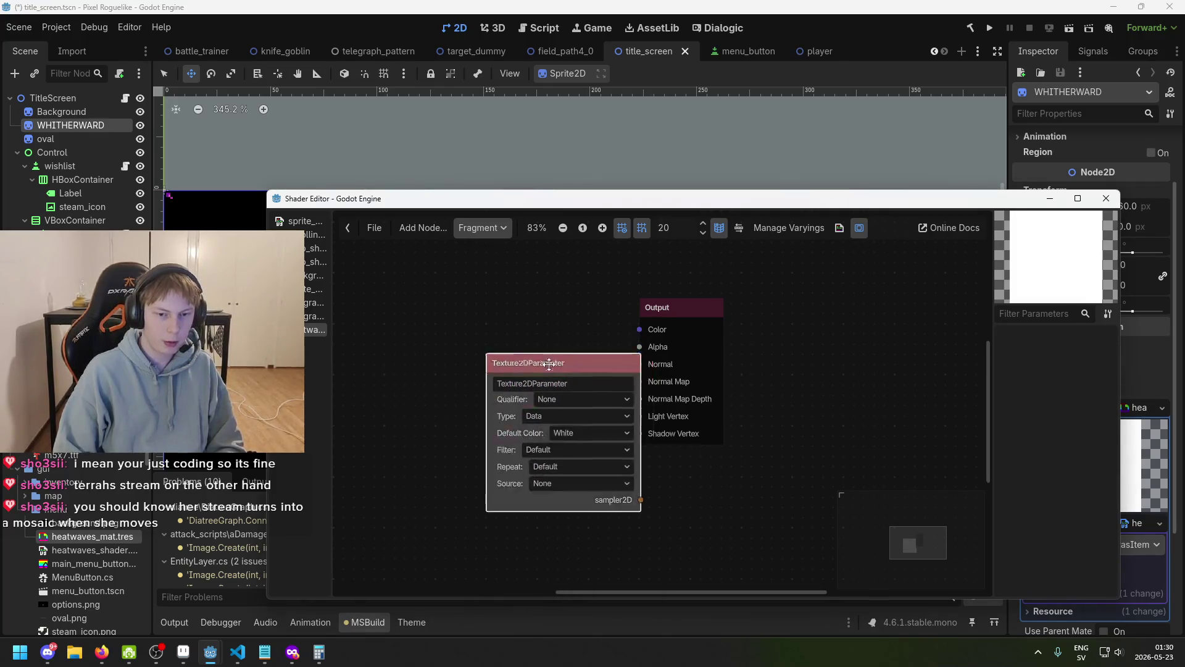
left_click_drag(549, 364, 417, 334)
- Add a Texture2D node fed by the parameter's sampler2D and split its colour into channels
left_click_drag(508, 469, 529, 395)
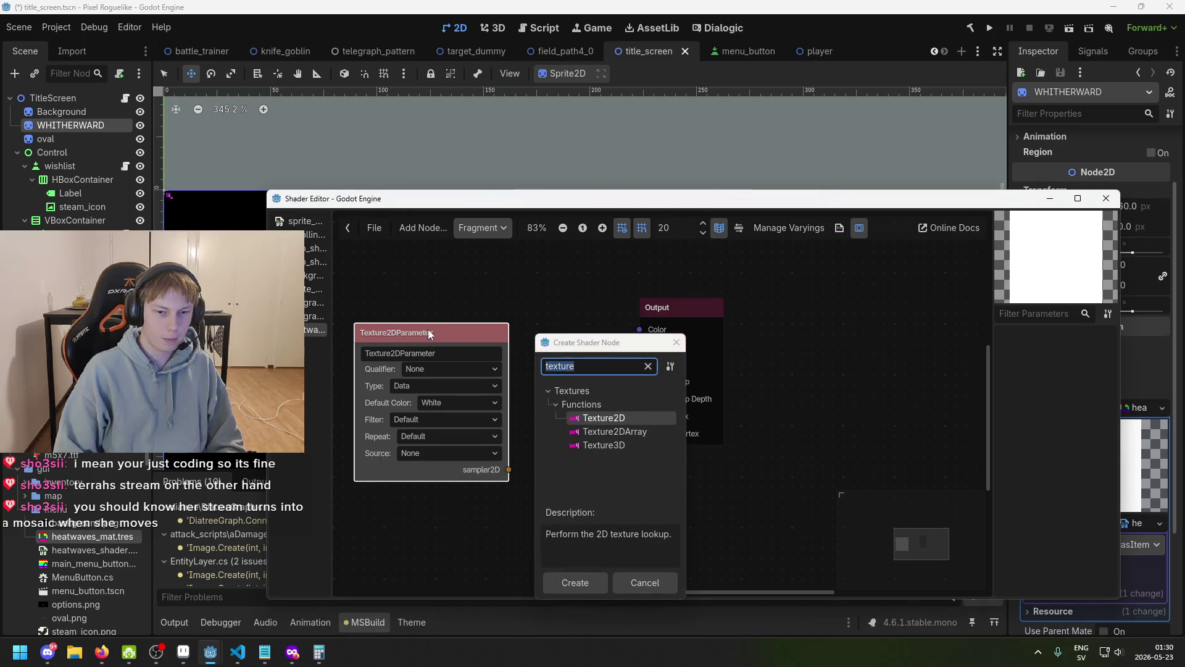
left_click(678, 341)
right_click(548, 477)
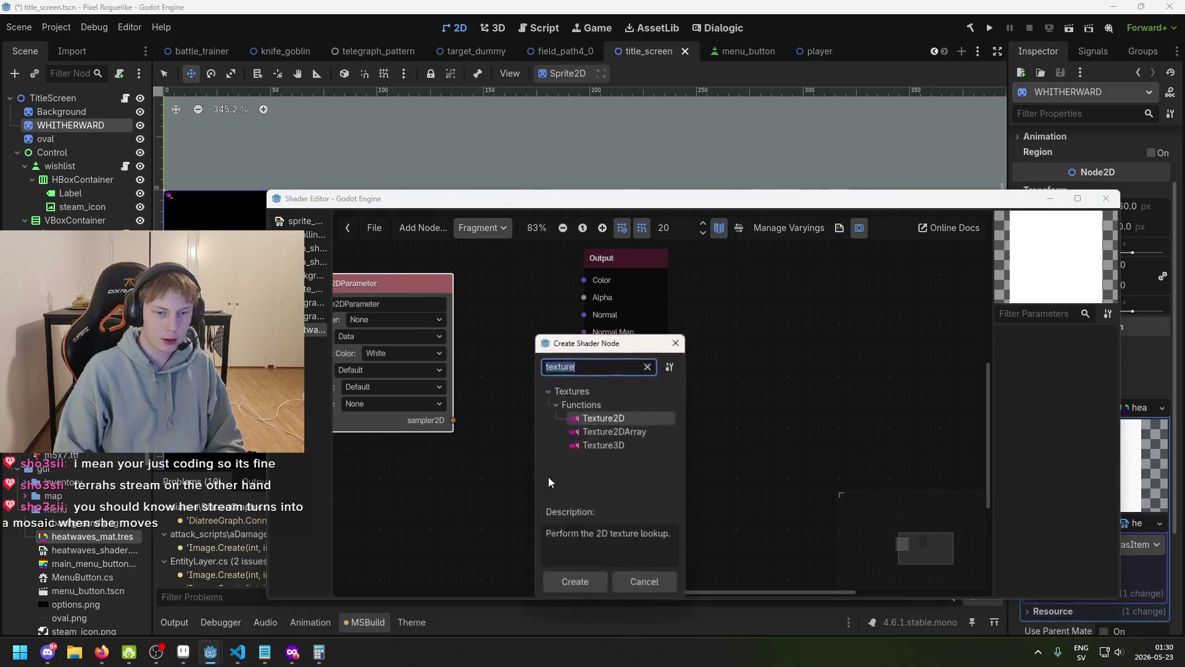
double_click(640, 417)
left_click(690, 496)
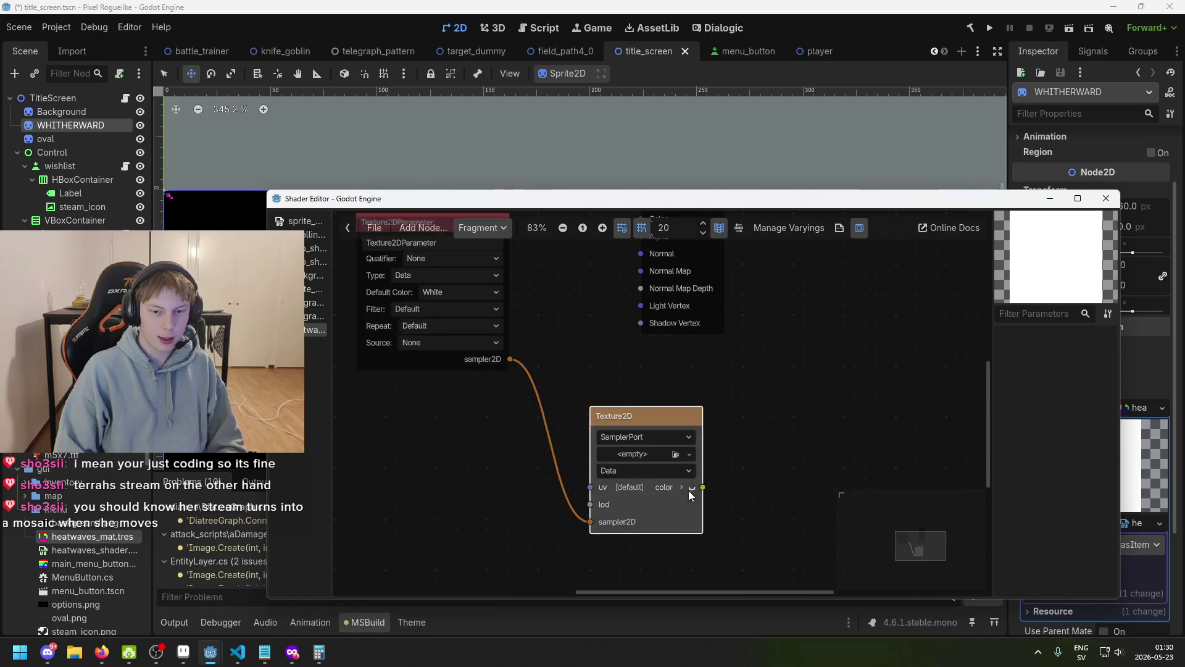
left_click(691, 488)
- Connect the Texture2D node's red channel to the Output node's Color input
mouse_move(716, 268)
left_mouse_down()
mouse_move(618, 235)
mouse_move(790, 416)
left_mouse_up()
left_click(932, 343)
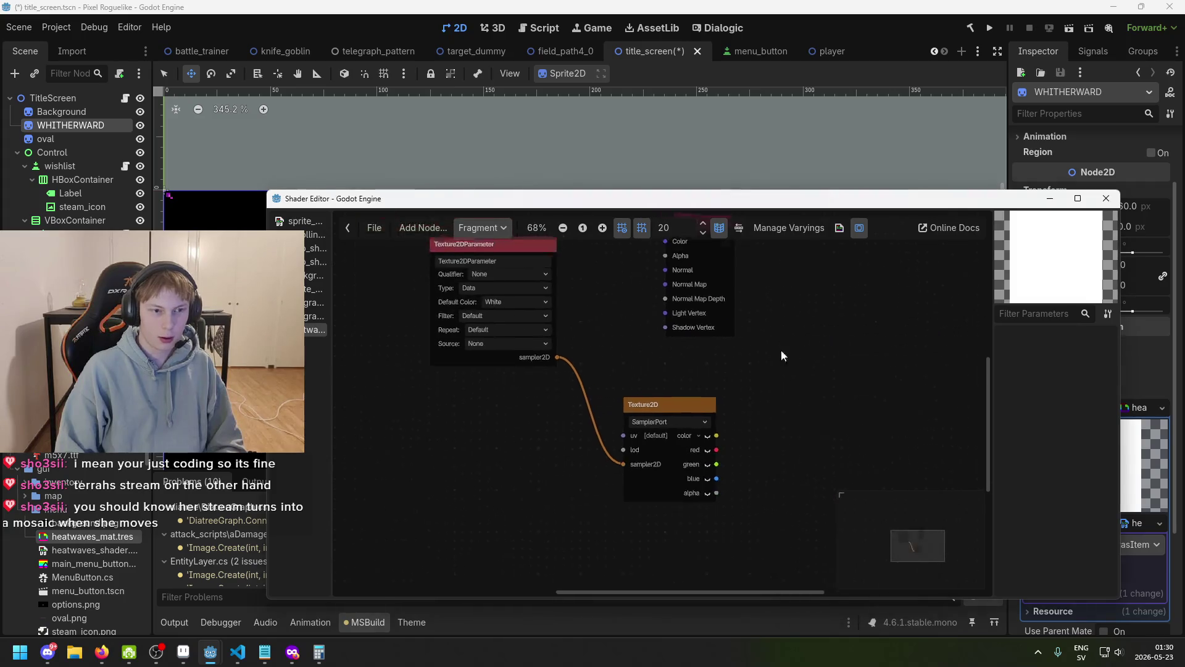
scroll(621, 481, "down", 1)
left_click_drag(548, 275, 549, 273)
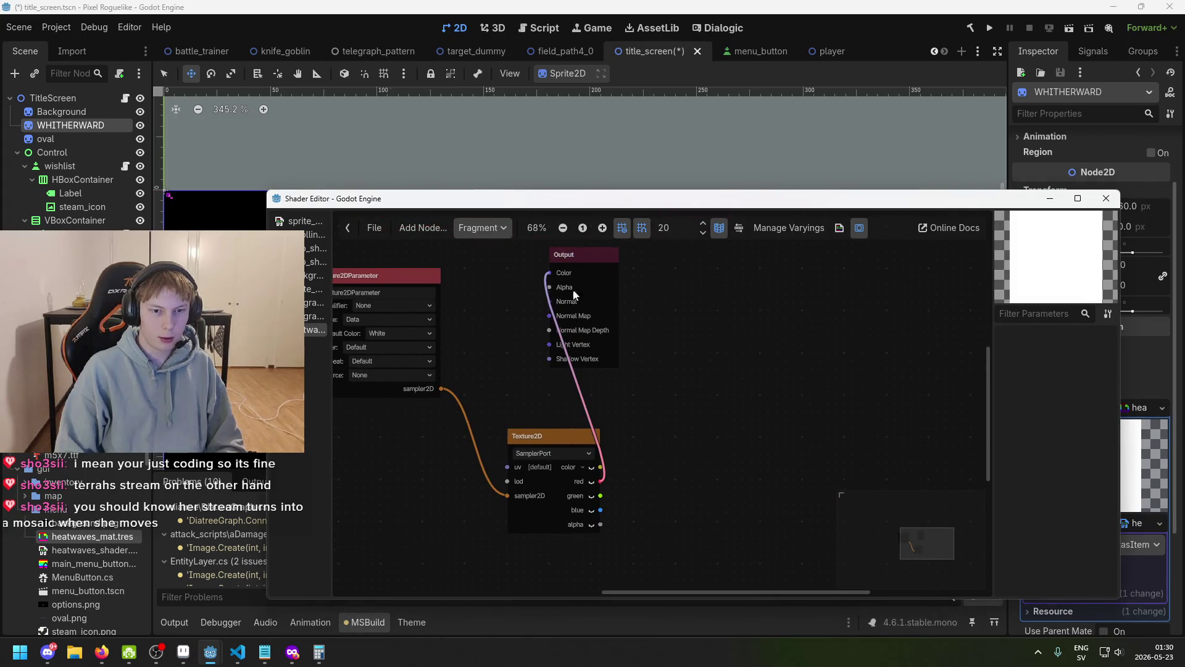
- Move the shader editor aside, save, and inspect the heatwaves_mat.tres material on the WHITHERWARD sprite
mouse_move(525, 204)
left_mouse_down()
mouse_move(568, 441)
mouse_move(523, 423)
left_mouse_up()
key("ctrl+s")
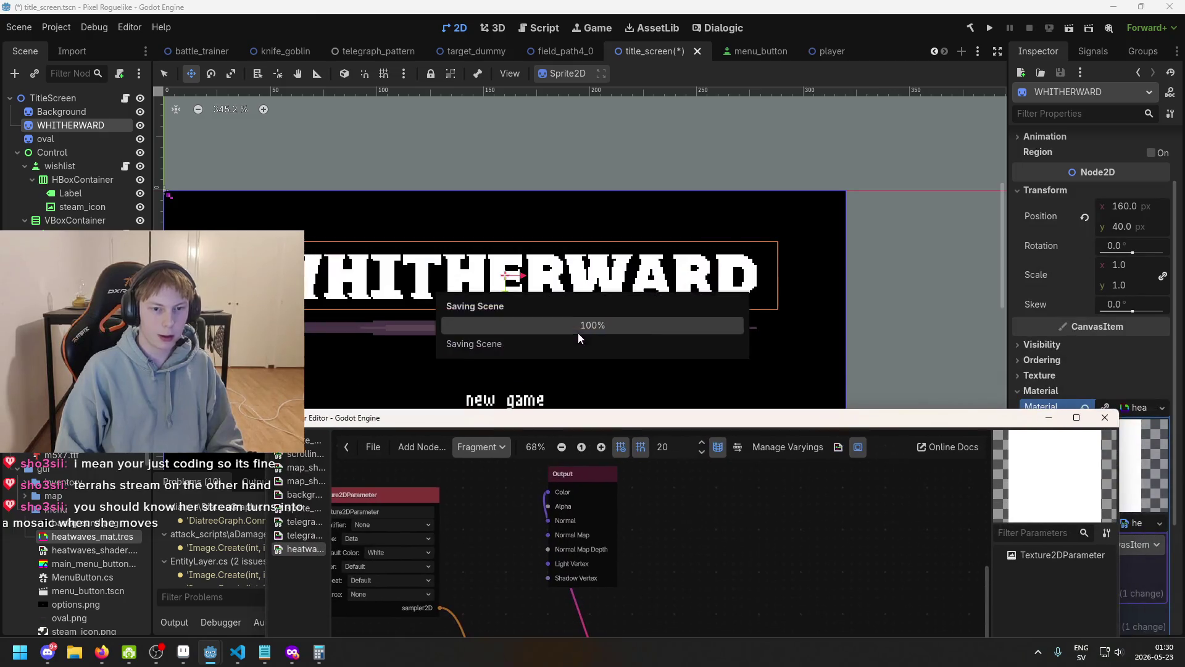
mouse_move(781, 423)
left_mouse_down()
mouse_move(670, 337)
mouse_move(686, 349)
left_mouse_up()
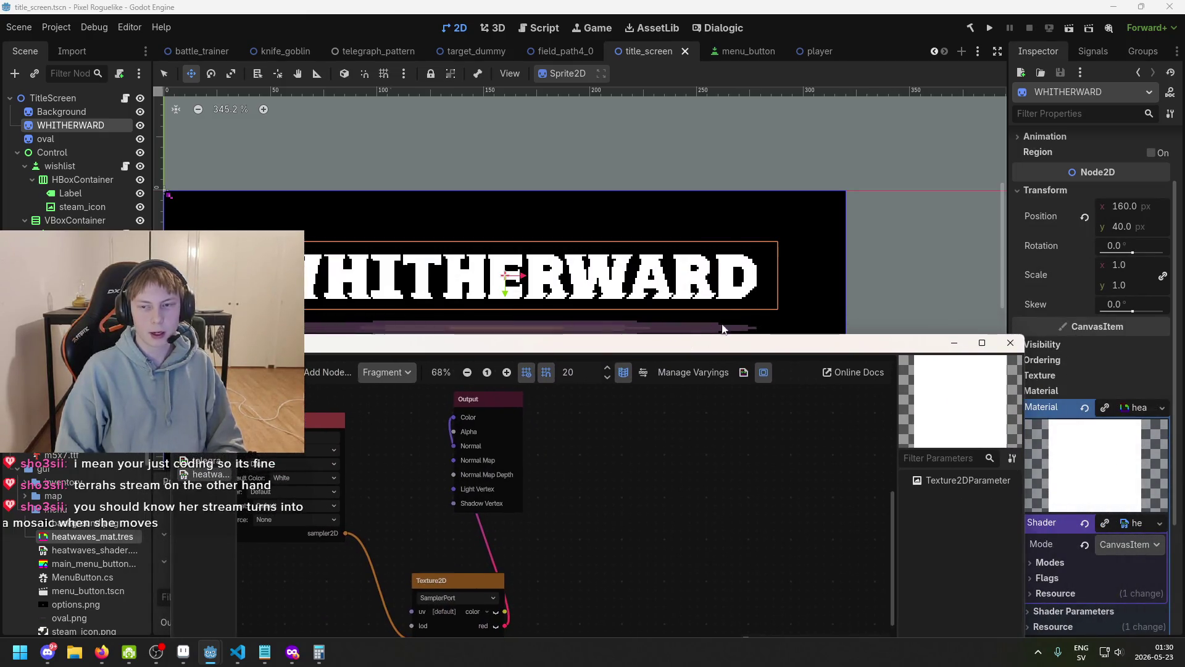
left_click(1141, 488)
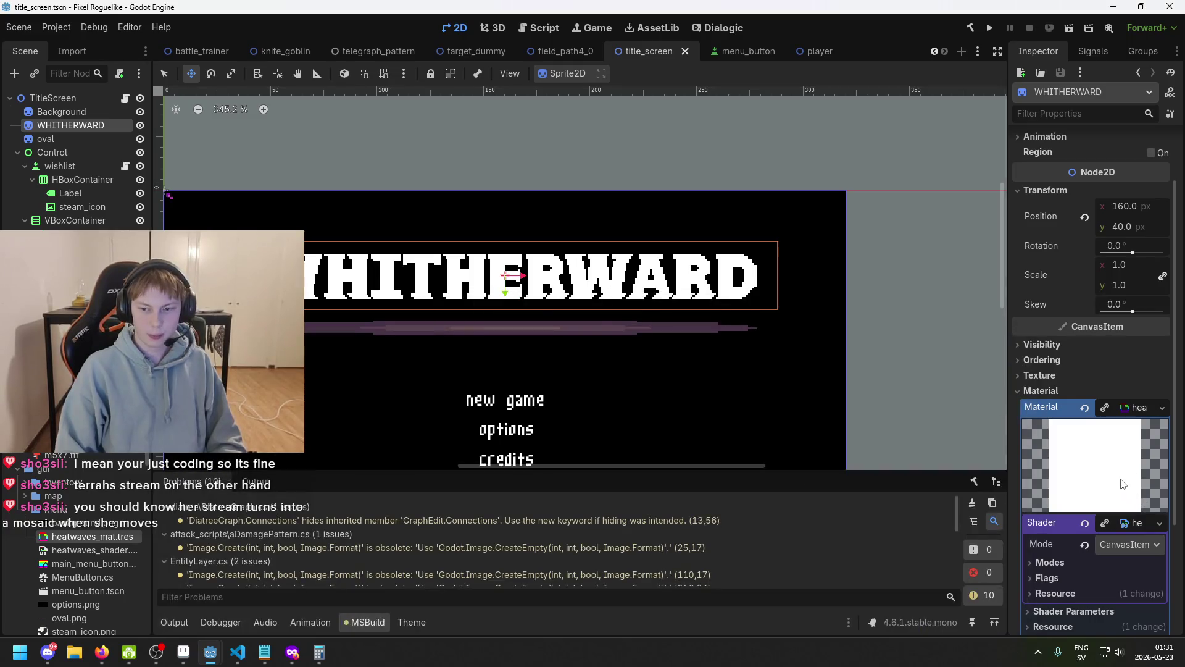
left_click(105, 537)
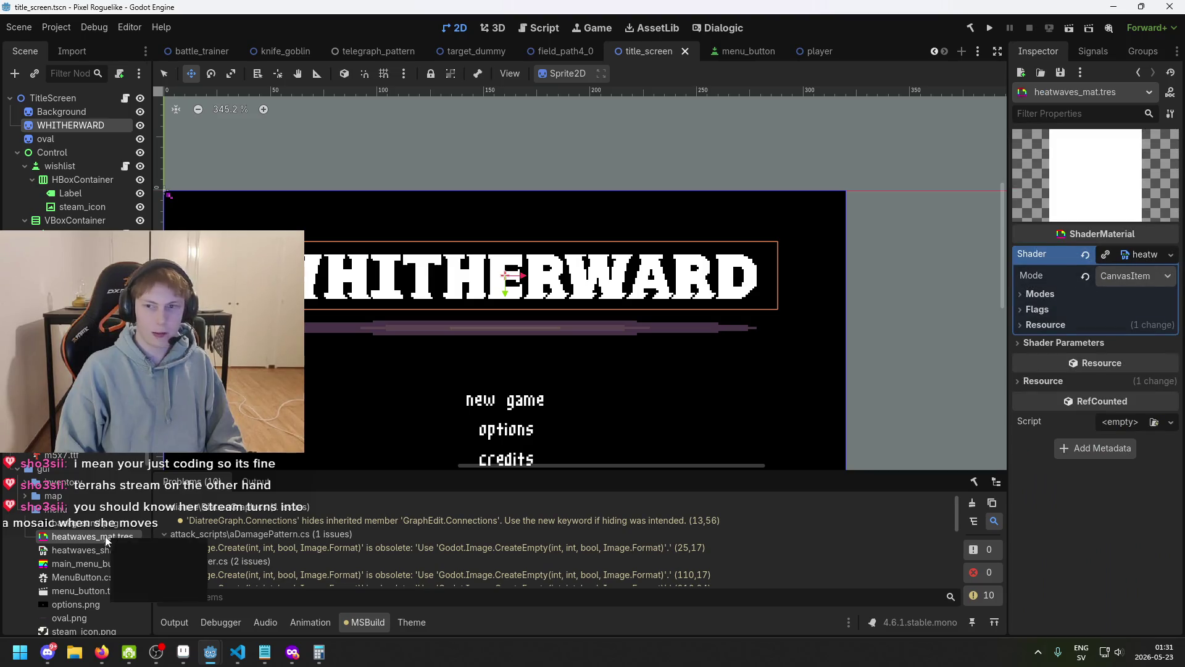
left_click(87, 125)
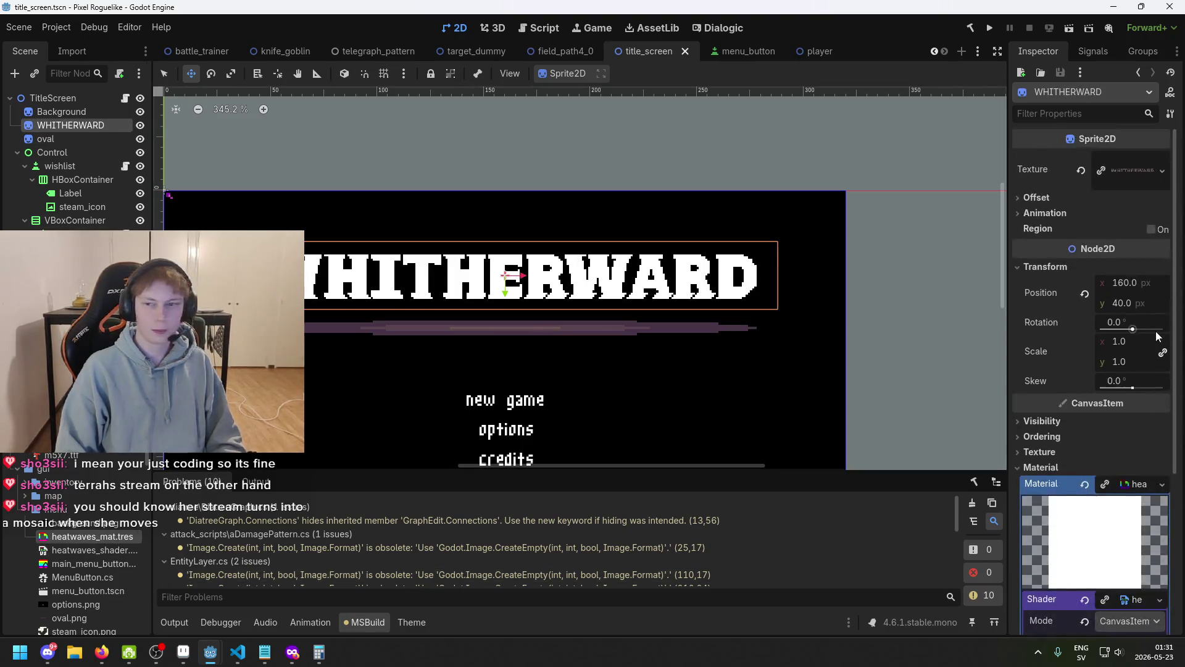
scroll(1113, 450, "down", 3)
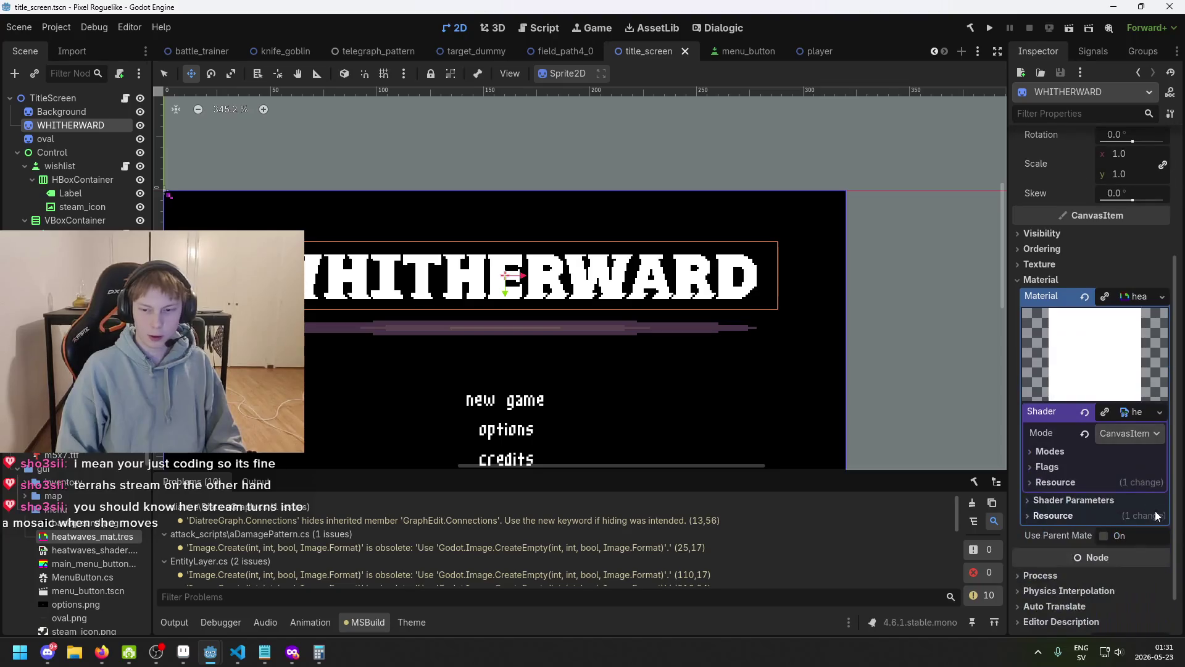
key("ctrl+s")
- Expand Shader Parameters, drop whitherward.png into Texture 2d Param, and save
left_click(1122, 500)
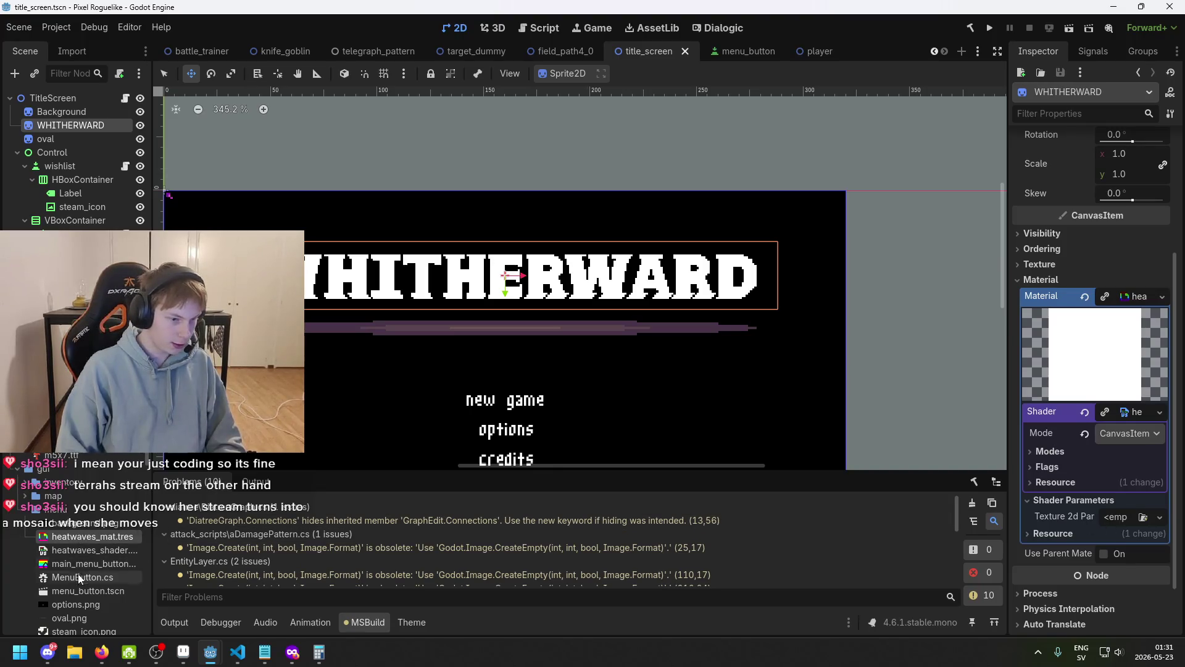
scroll(78, 580, "down", 5)
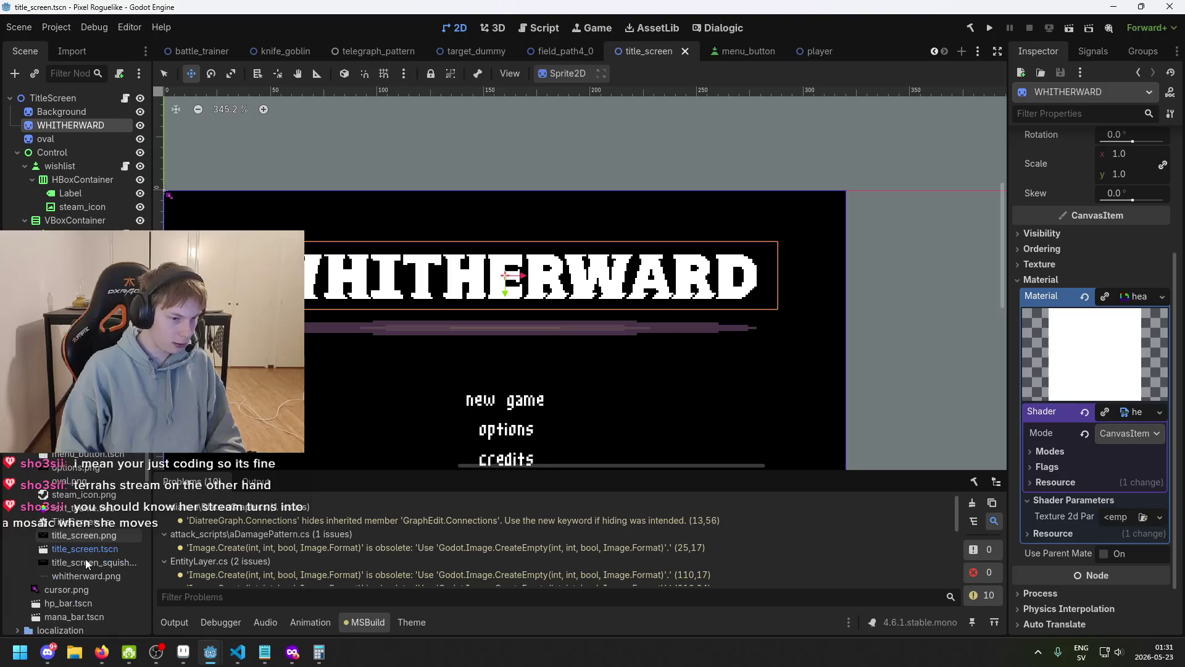
mouse_move(84, 576)
left_mouse_down()
mouse_move(889, 563)
mouse_move(1133, 521)
mouse_move(1121, 521)
left_mouse_up()
scroll(549, 315, "up", 4)
key("ctrl+s")
- View the whole WHITHERWARD title, then bring the shader editor window back over the editor
mouse_move(515, 281)
left_mouse_down()
mouse_move(738, 262)
mouse_move(577, 307)
left_mouse_up()
scroll(694, 267, "down", 1)
scroll(578, 307, "down", 1)
scroll(602, 307, "down", 1)
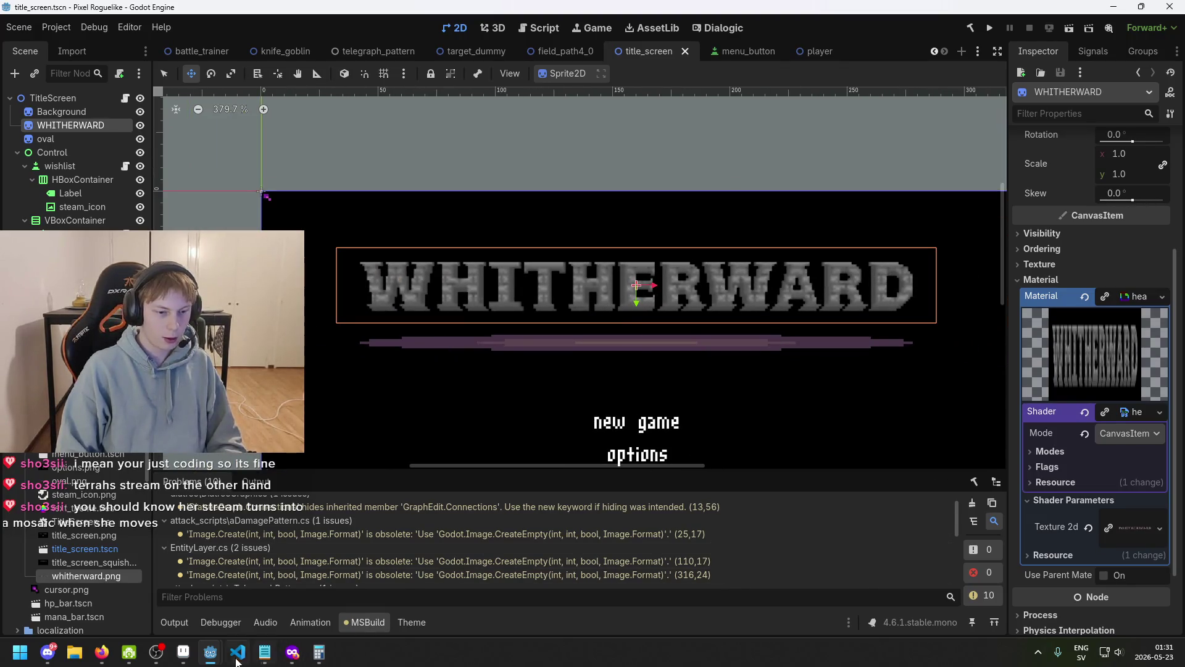
mouse_move(210, 652)
left_click(295, 591)
mouse_move(494, 344)
left_mouse_down()
mouse_move(599, 290)
mouse_move(669, 334)
left_mouse_up()
- Move the Output node right and wire Texture2D's full colour output into Output Color
left_click_drag(679, 395, 818, 413)
scroll(697, 550, "right", 3)
scroll(698, 550, "down", 1)
left_click_drag(651, 516, 705, 410)
scroll(517, 283, "up", 4)
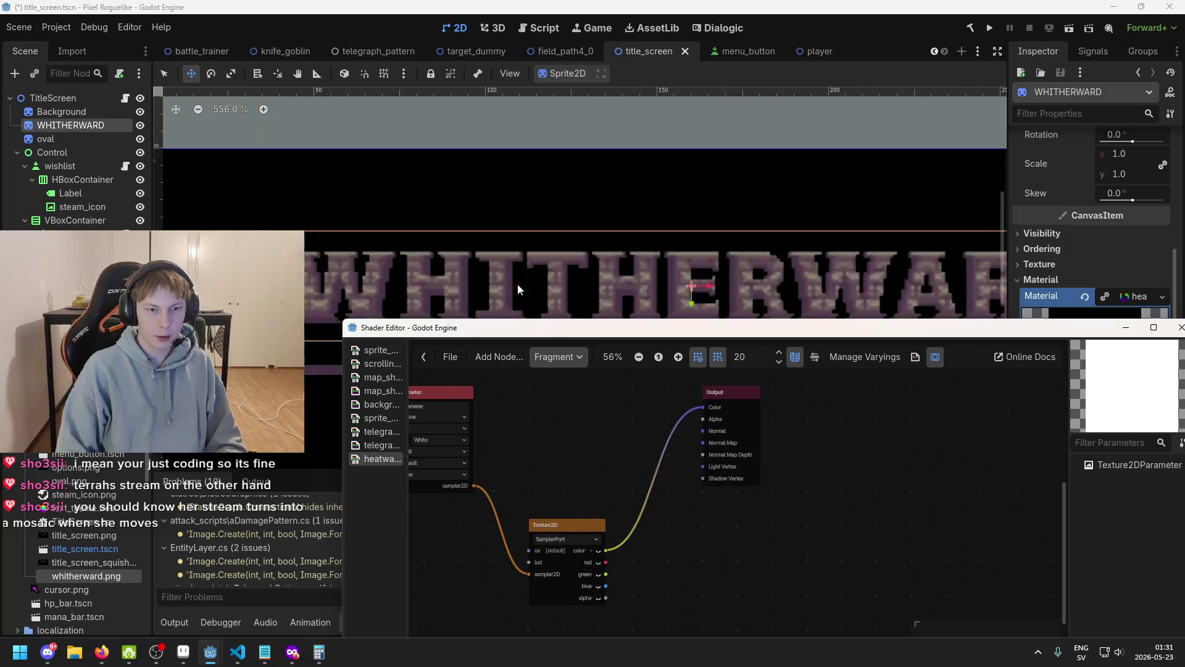
- Set the texture parameter's filter to Nearest and save
scroll(517, 289, "up", 3)
key("ctrl+s")
scroll(620, 439, "left", 3)
scroll(618, 441, "up", 3)
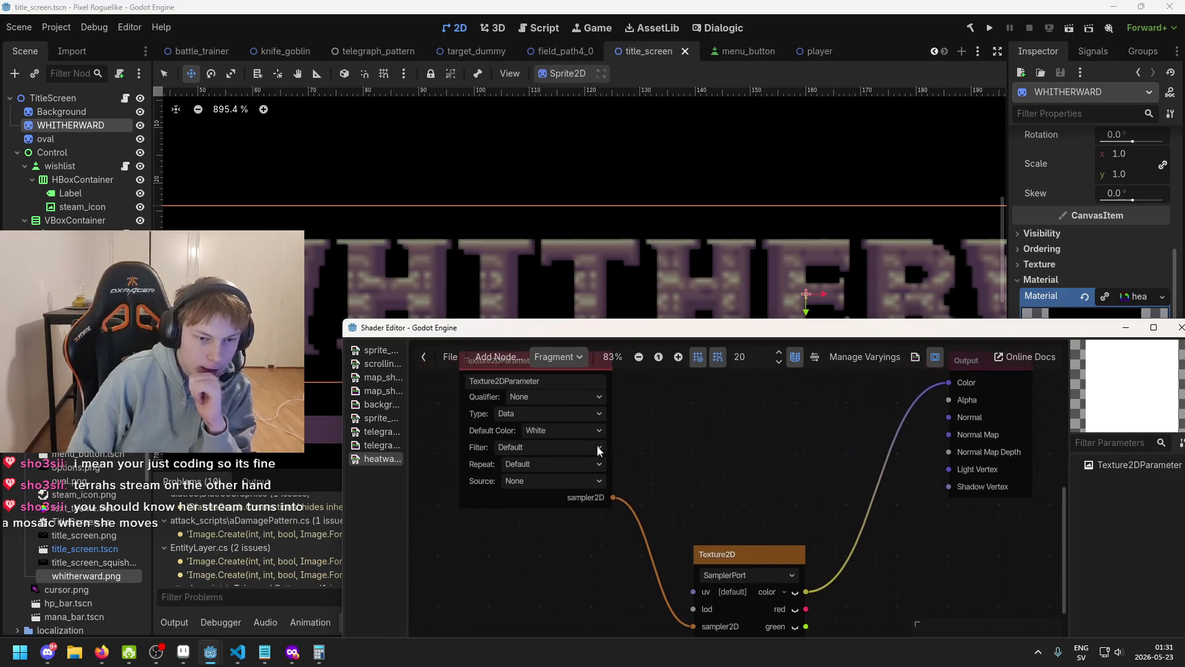
left_click(598, 451)
left_click(567, 486)
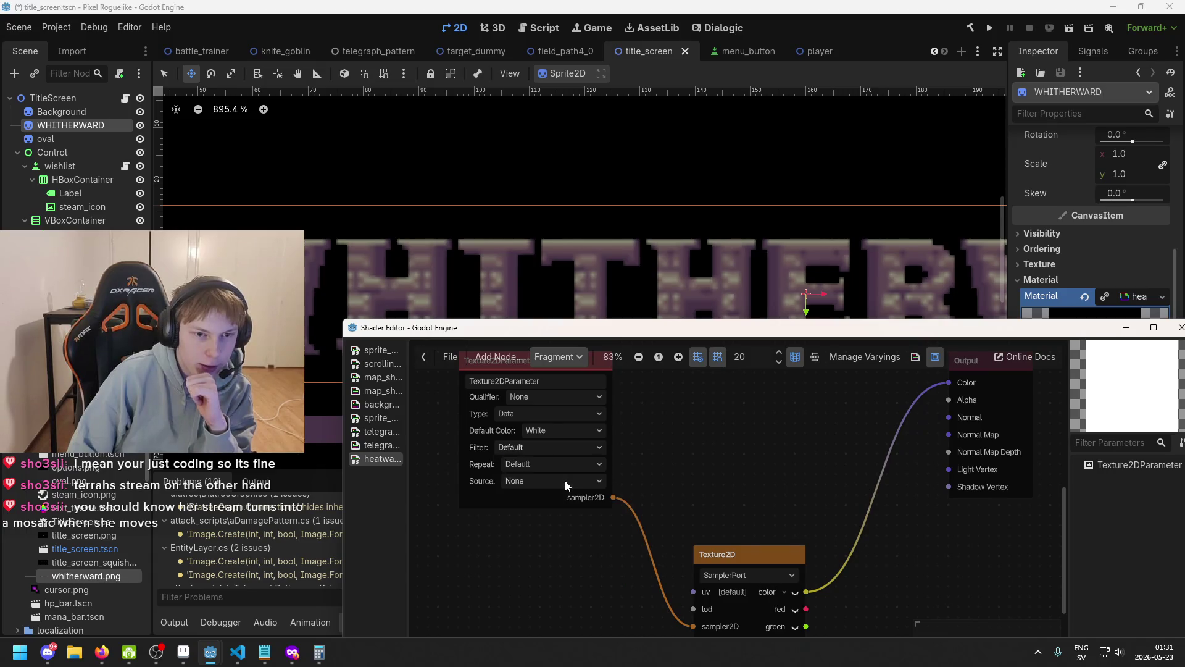
scroll(566, 263, "down", 5)
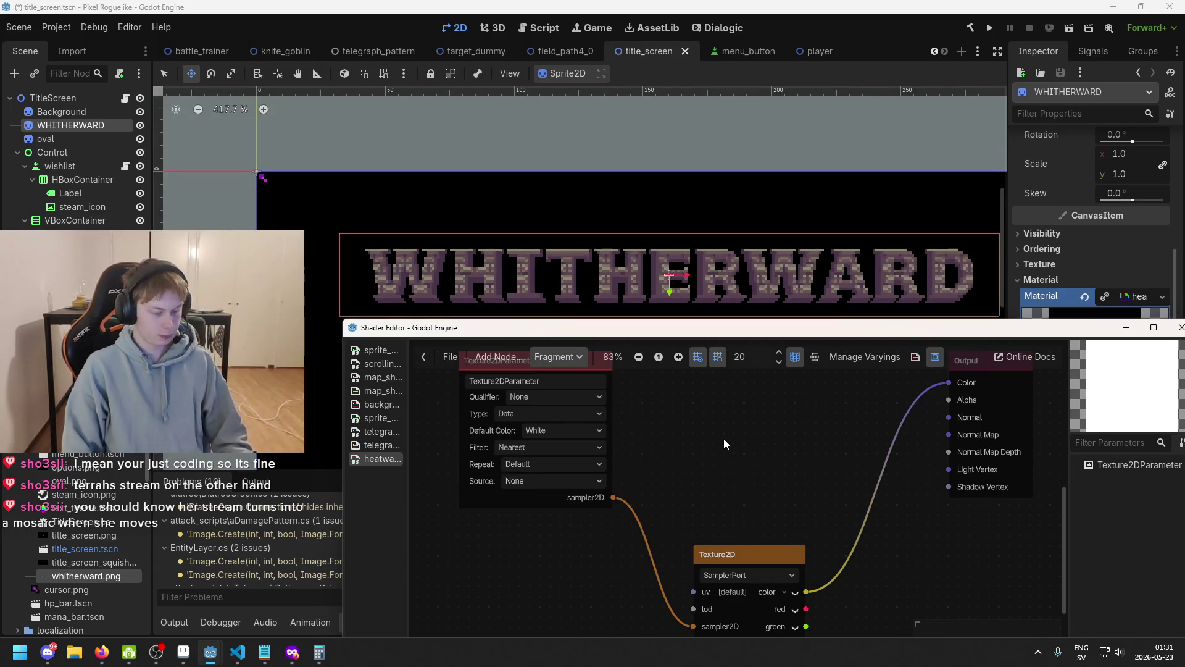
scroll(723, 443, "down", 1)
key("ctrl+s")
- Try feeding the red channel into Output Color, then undo it with Ctrl+Z and save
left_click_drag(692, 565, 808, 380)
left_click(622, 269)
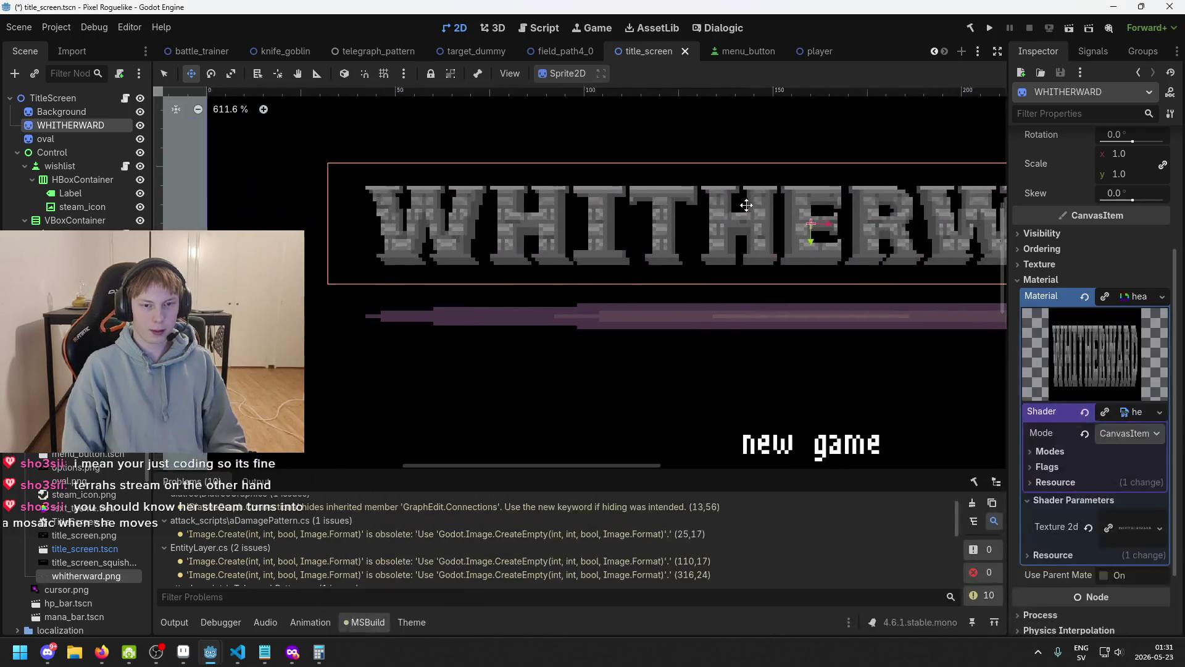
scroll(615, 312, "up", 4)
scroll(615, 313, "down", 3)
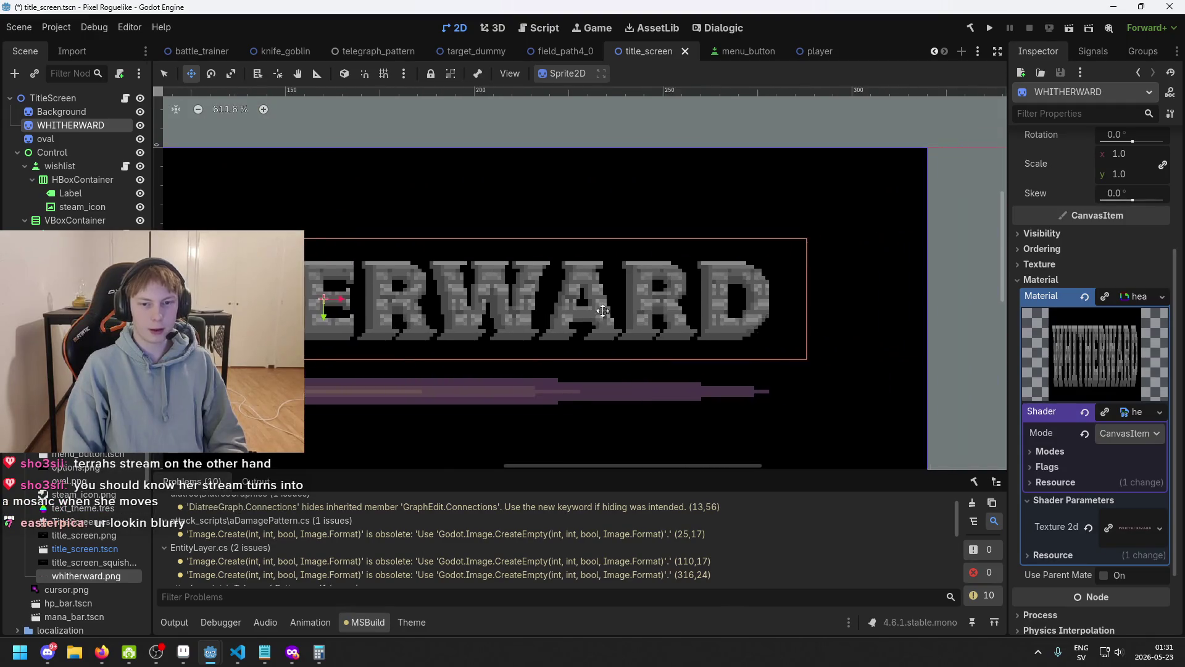
left_click_drag(696, 322, 483, 325)
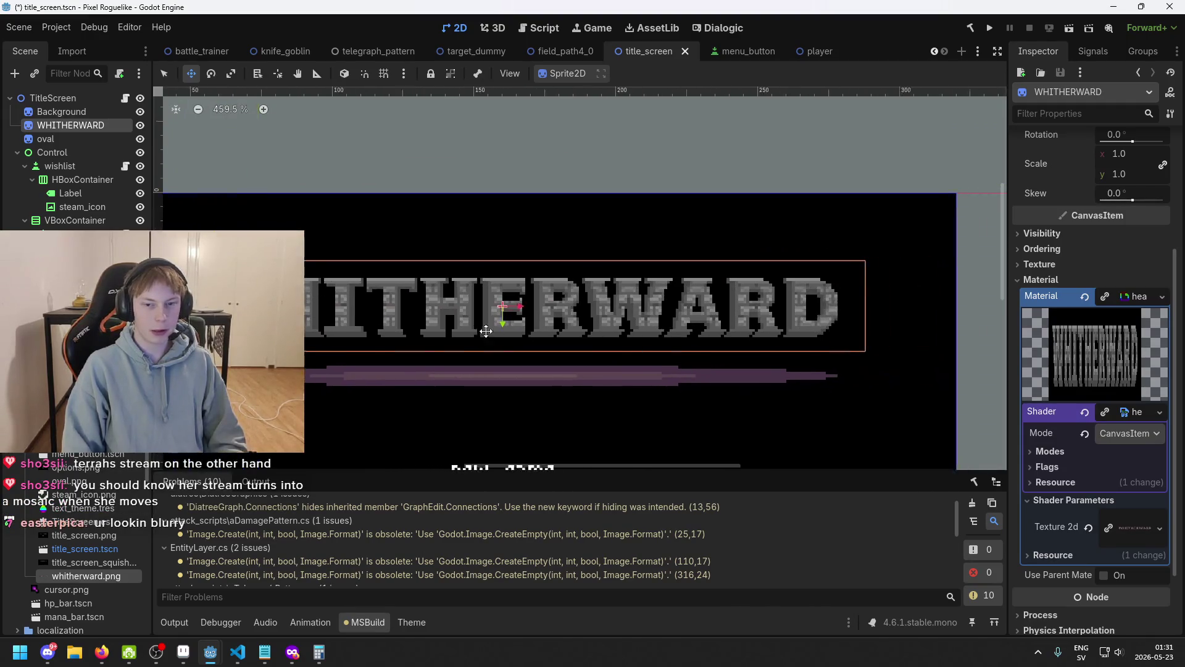
mouse_move(294, 655)
mouse_move(210, 652)
left_click(279, 601)
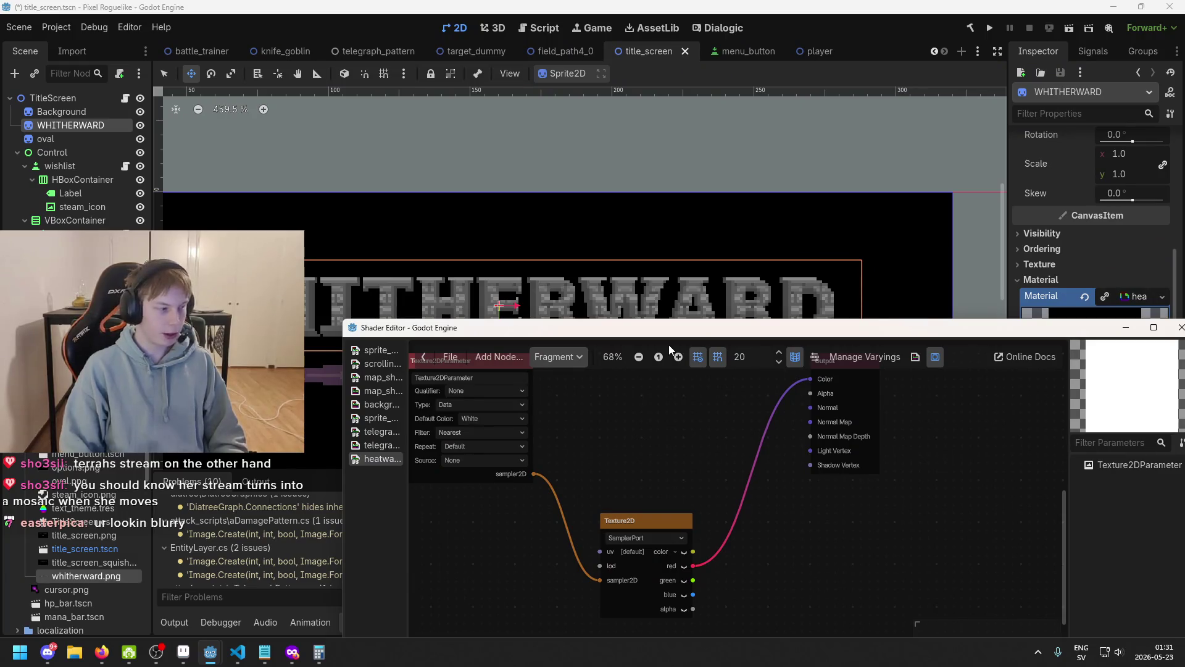
key("ctrl+z")
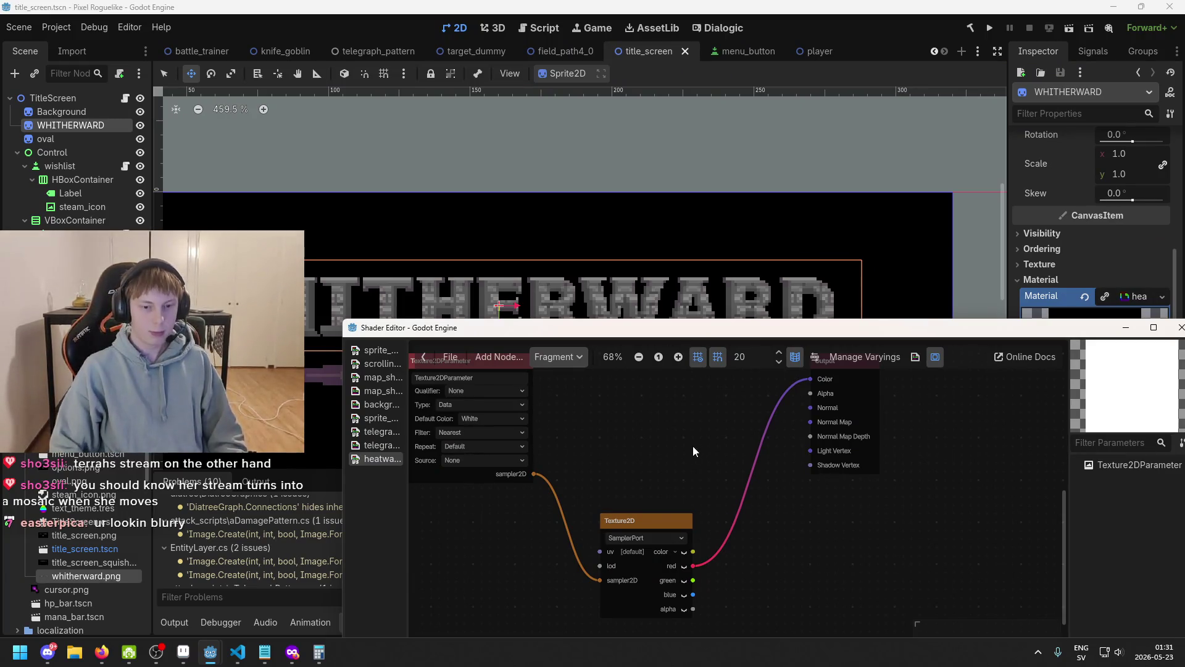
key("ctrl+s")
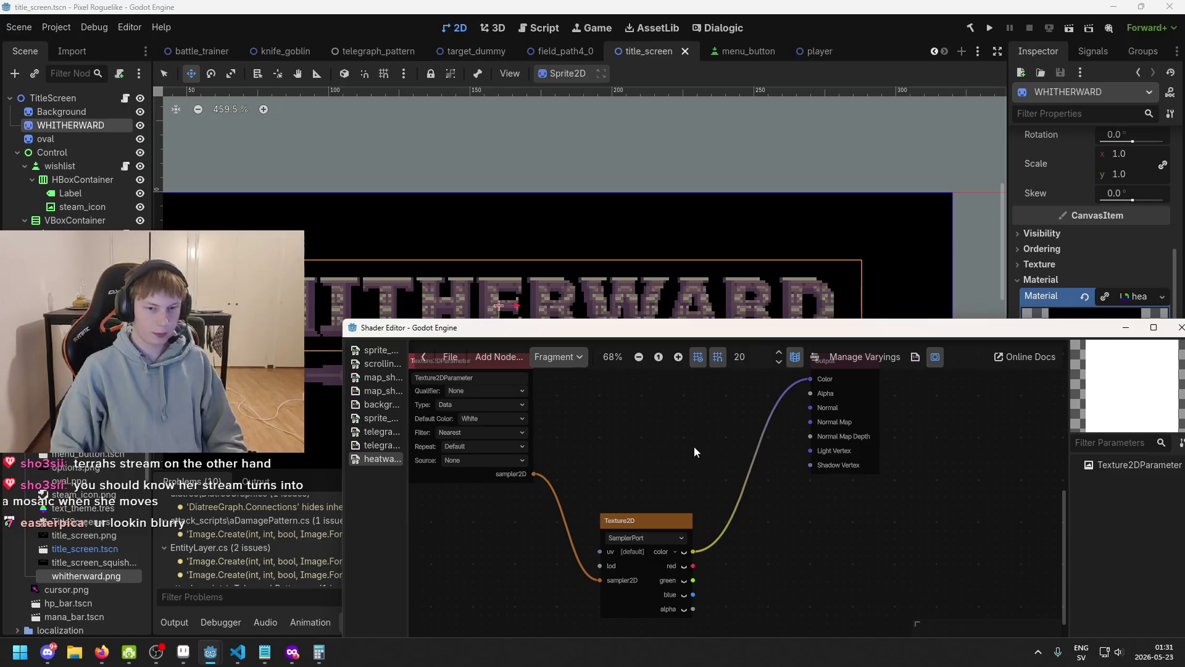
- Save again, keep the Fragment shader stage, and return to the title screen view
scroll(694, 447, "down", 2)
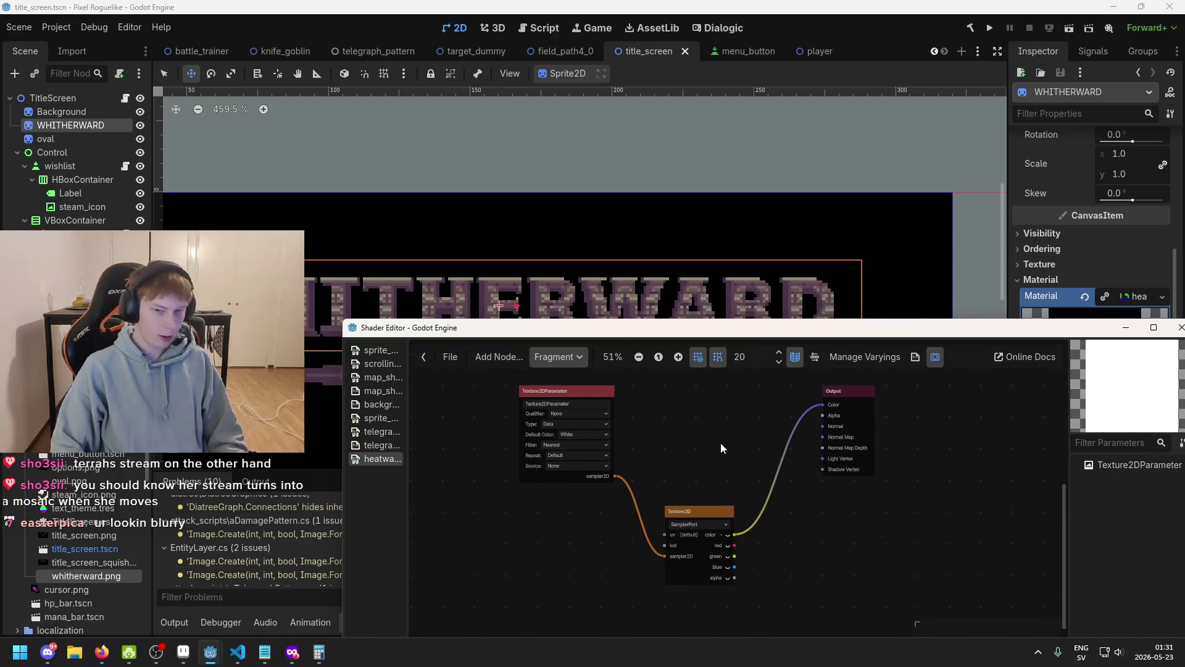
left_click_drag(720, 442, 723, 460)
key("ctrl+s")
left_click_drag(632, 331, 655, 351)
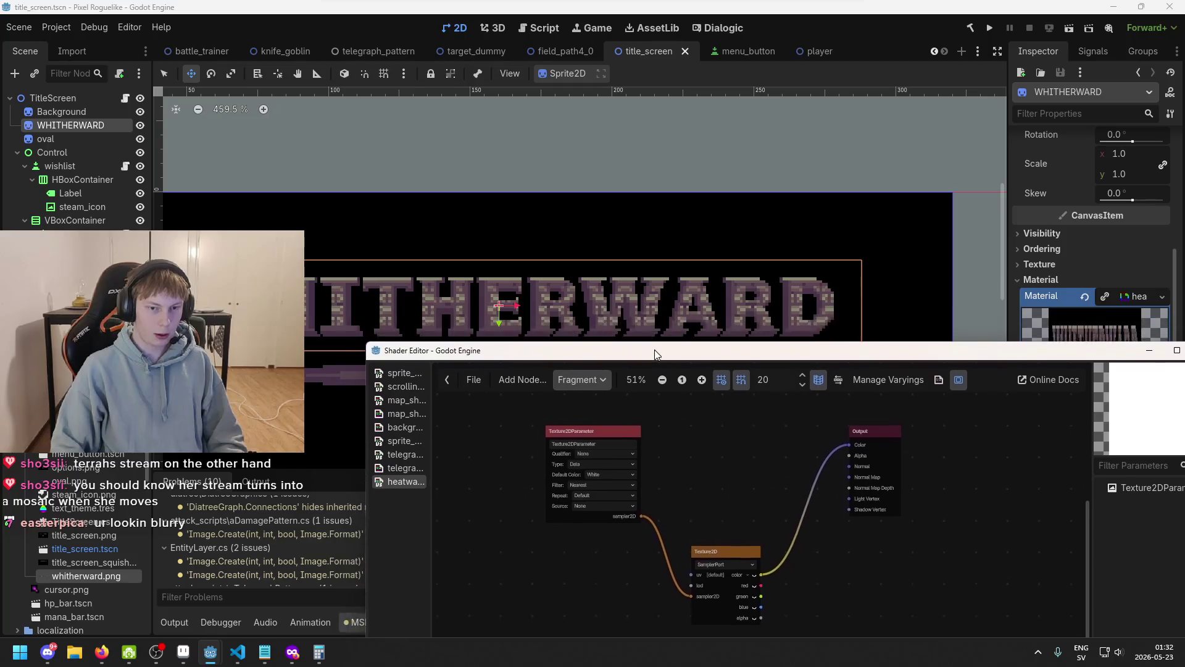
left_click(590, 379)
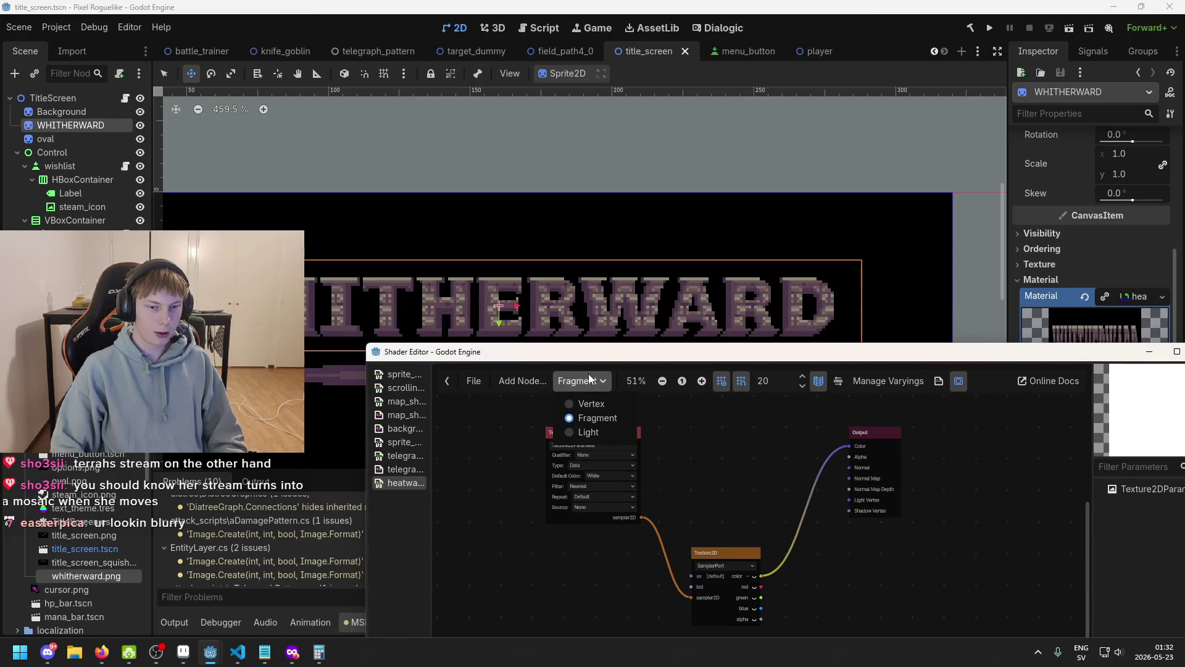
left_click(684, 469)
left_click_drag(684, 469, 729, 443)
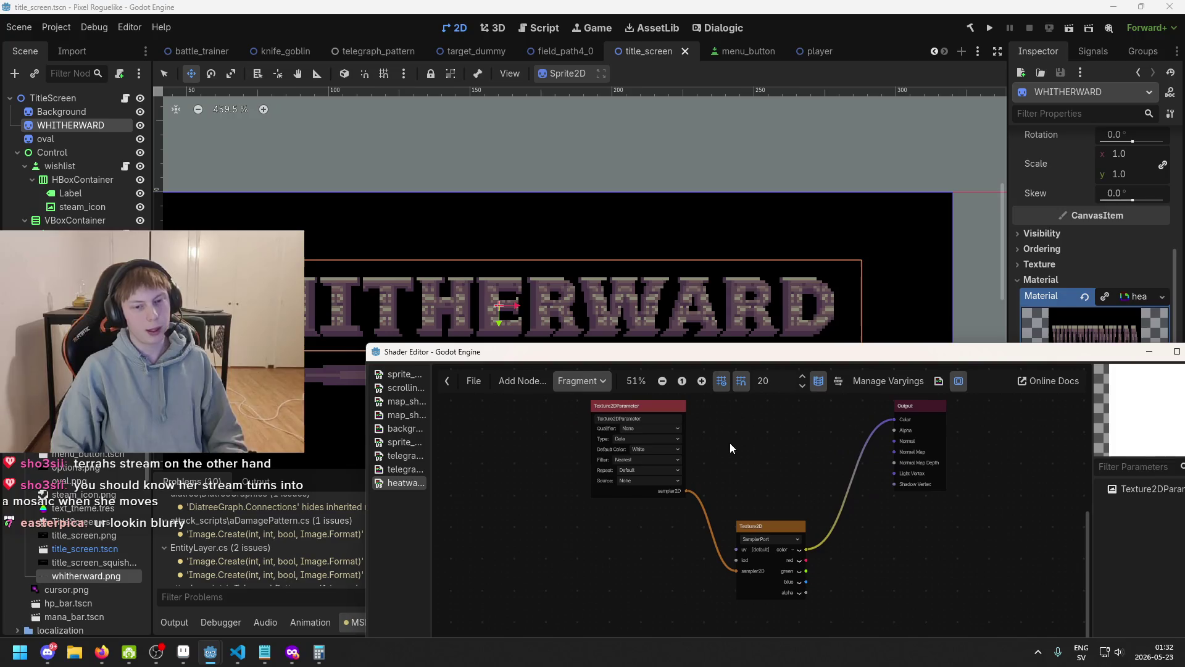
scroll(681, 447, "up", 1)
mouse_move(579, 358)
left_mouse_down()
mouse_move(592, 338)
mouse_move(517, 393)
left_mouse_up()
scroll(527, 352, "down", 2)
left_click(526, 352)
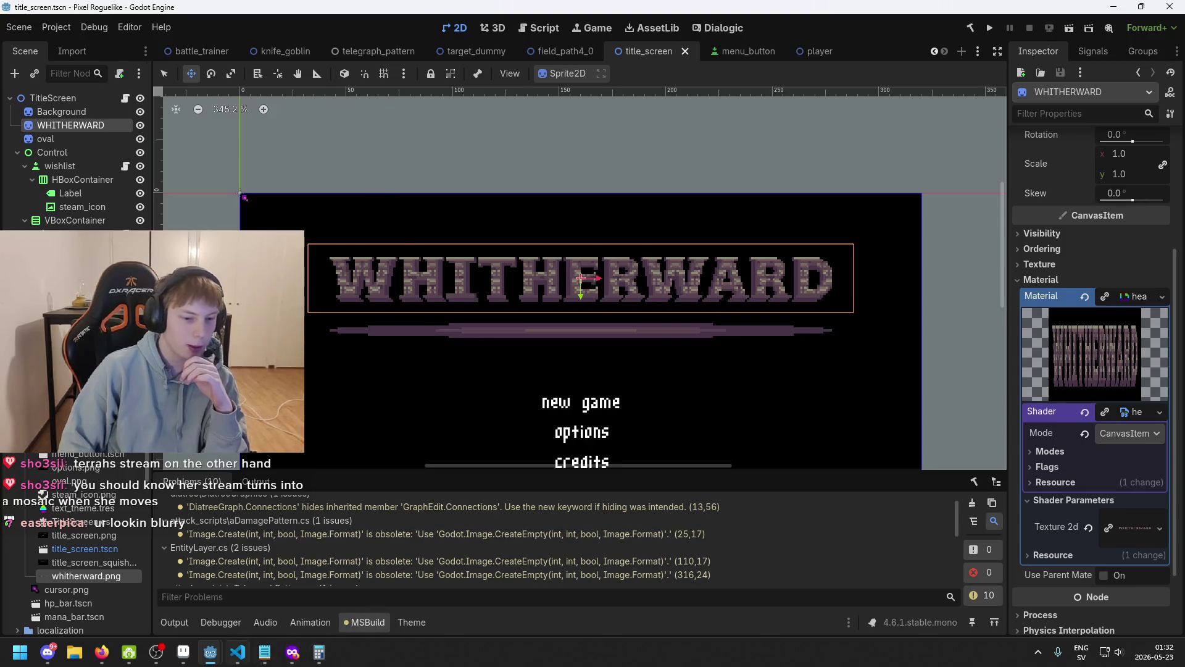
- Bring the shader editor window back and position it to show the Texture2D node
mouse_move(209, 652)
left_click(277, 599)
left_click_drag(525, 388, 412, 391)
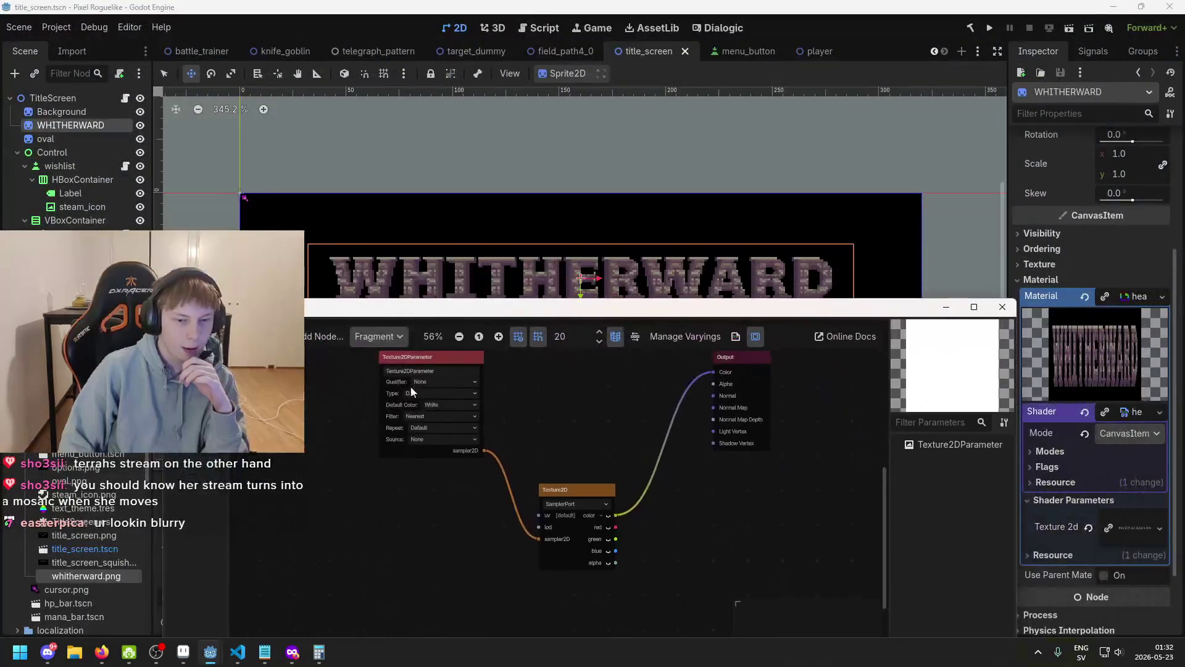
left_click_drag(431, 321, 455, 381)
scroll(508, 329, "down", 3)
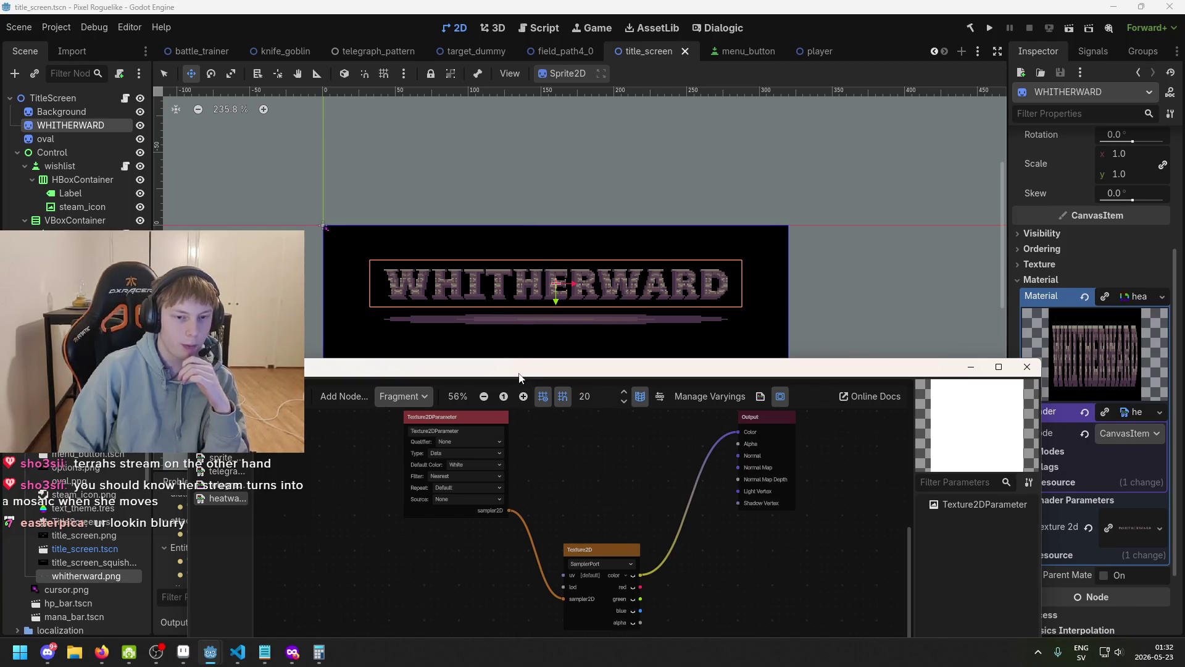
left_click_drag(519, 376, 528, 369)
scroll(528, 428, "left", 5)
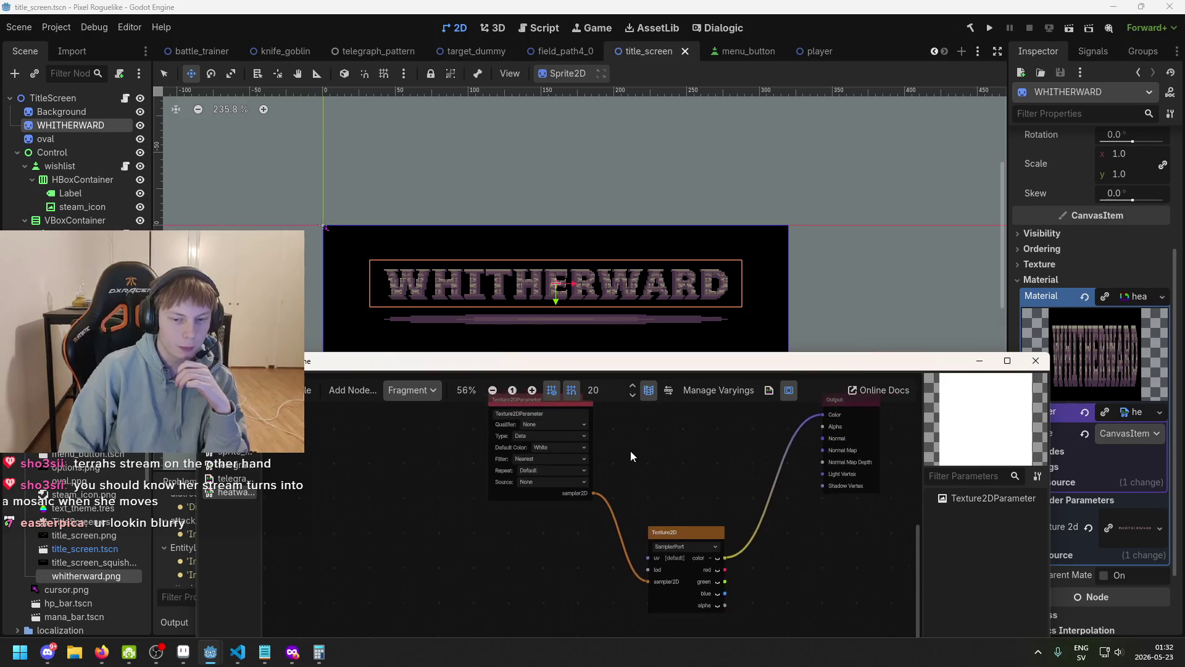
scroll(631, 450, "right", 3)
scroll(494, 406, "up", 3, "ctrl")
- Add a uv Input node via the node search 'uv' and place it left of Texture2D
mouse_move(632, 495)
left_mouse_down()
mouse_move(539, 504)
mouse_move(554, 500)
left_mouse_up()
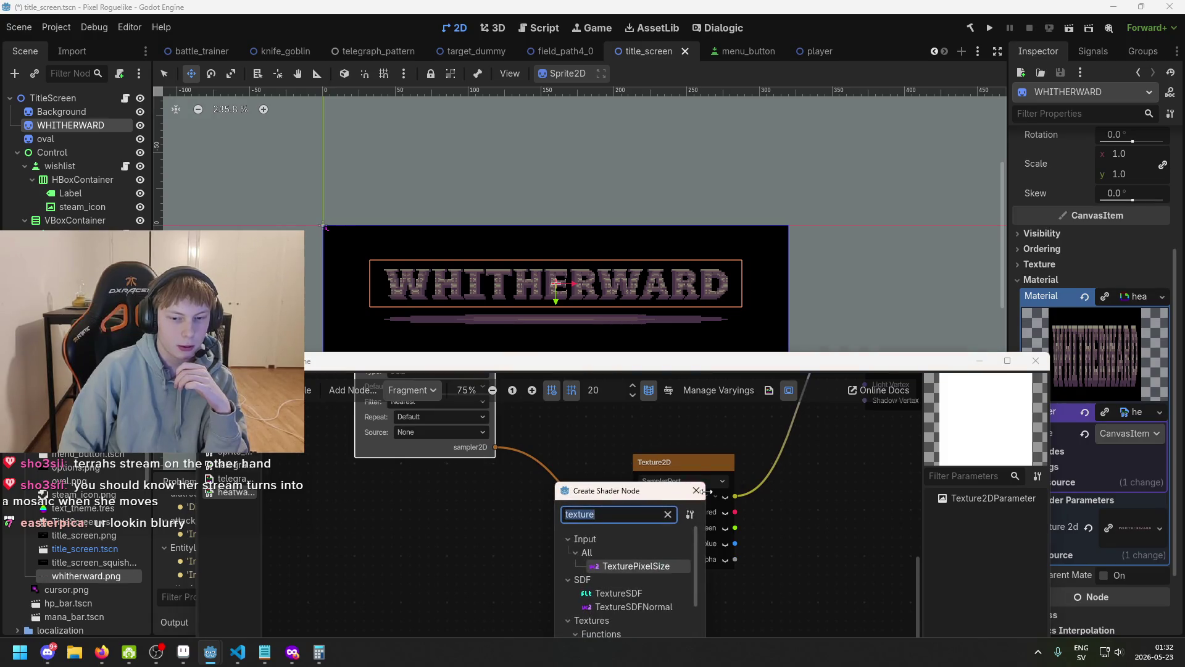
scroll(461, 500, "down", 3, "ctrl")
right_click(462, 501)
left_click(476, 517)
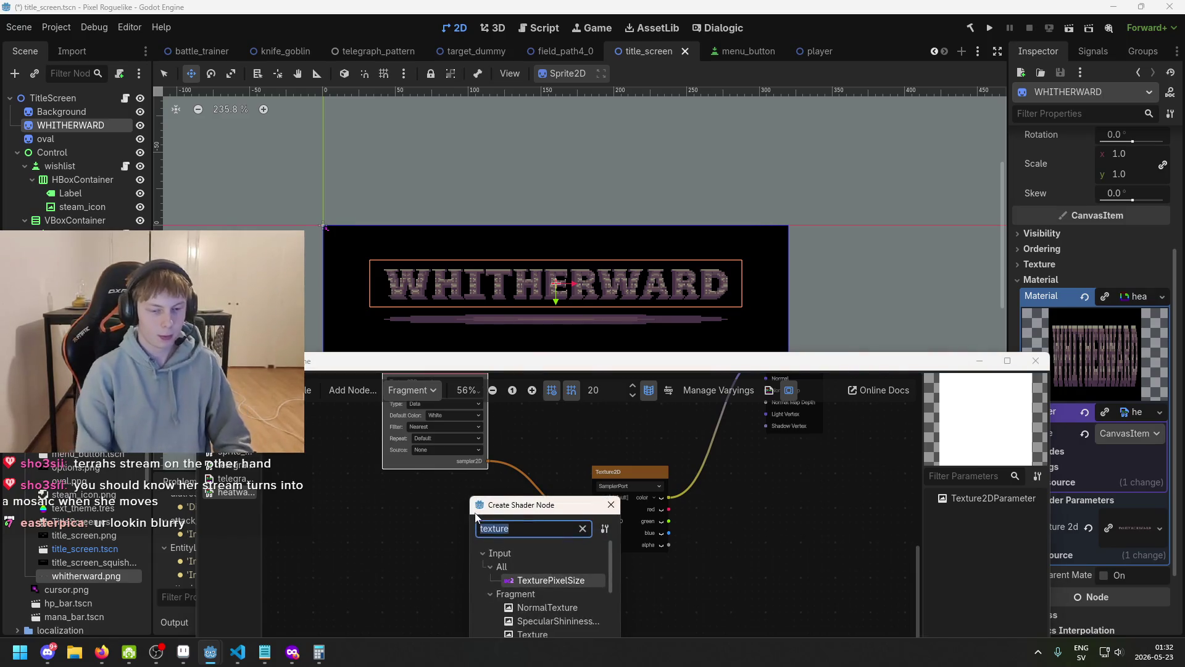
type("uv")
key("Return")
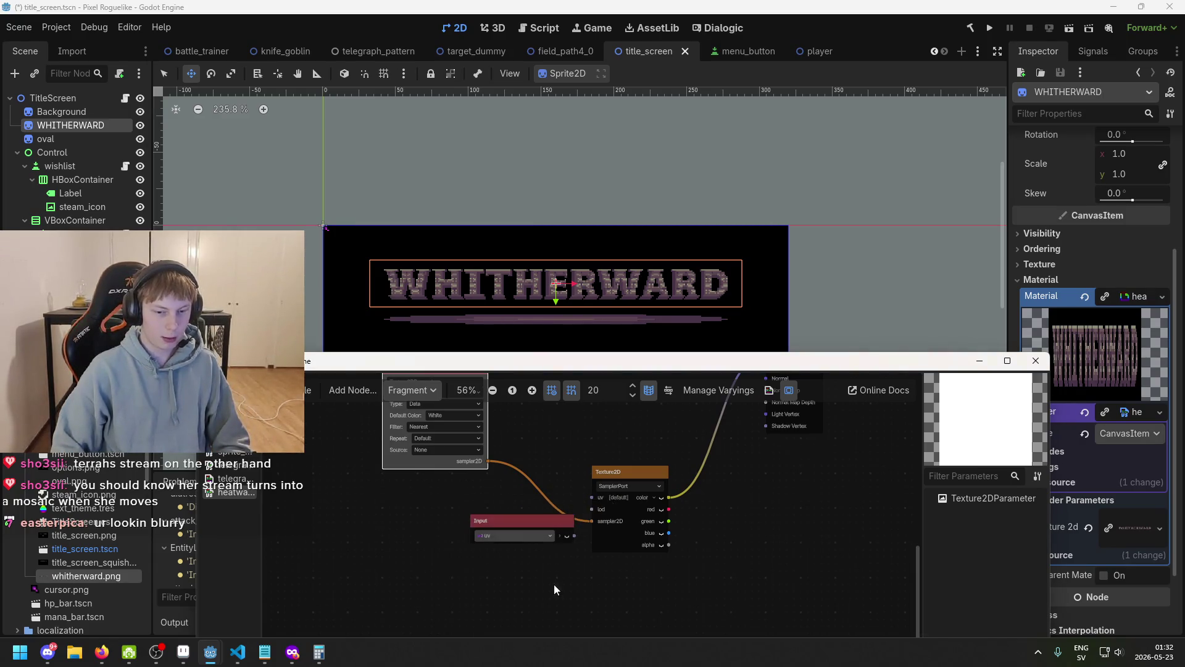
left_click_drag(514, 524, 439, 513)
- Move the shader editor window aside to reveal the title screen
scroll(463, 568, "up", 1)
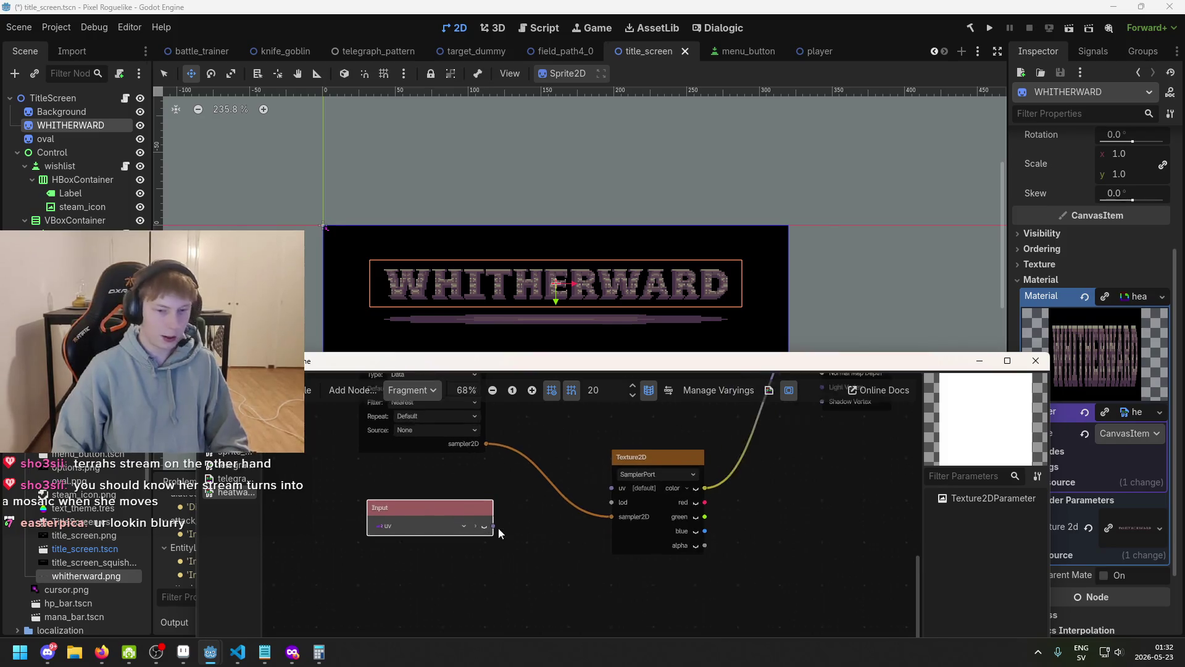
scroll(394, 284, "up", 3)
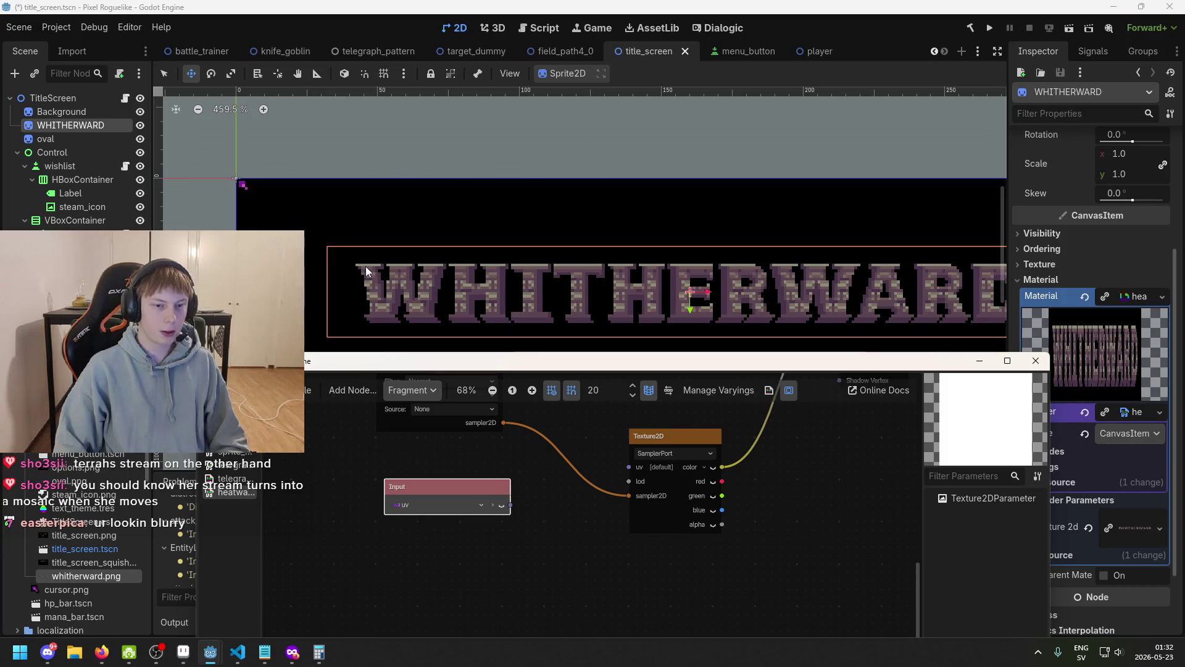
scroll(440, 297, "down", 1)
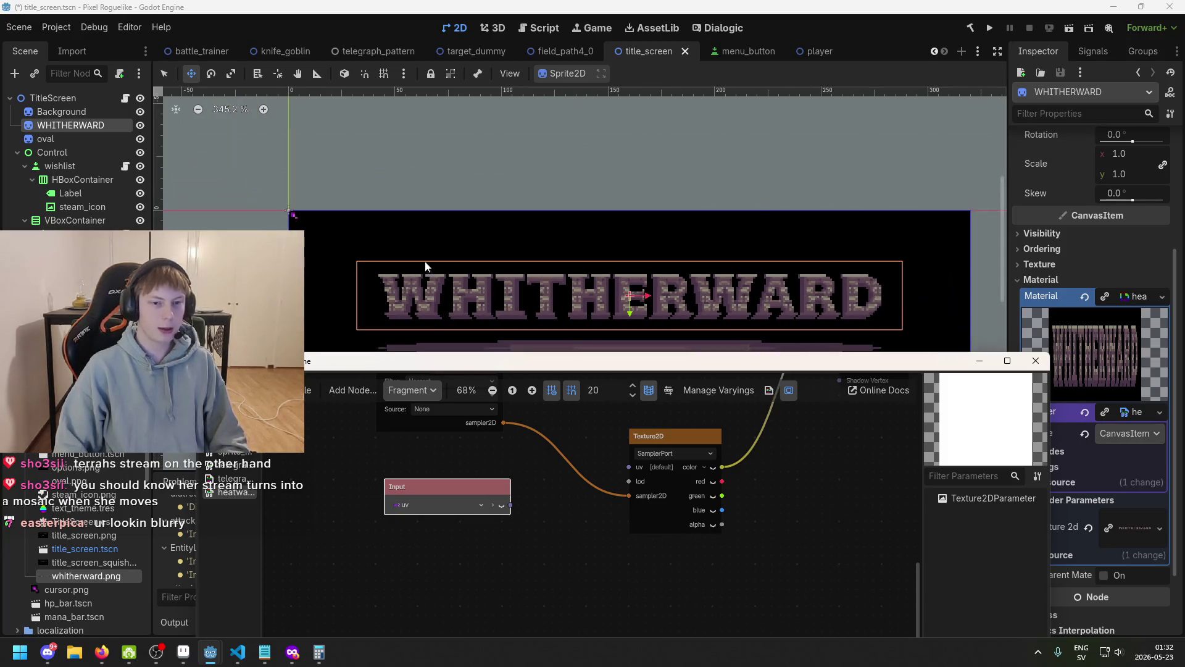
scroll(456, 282, "up", 2)
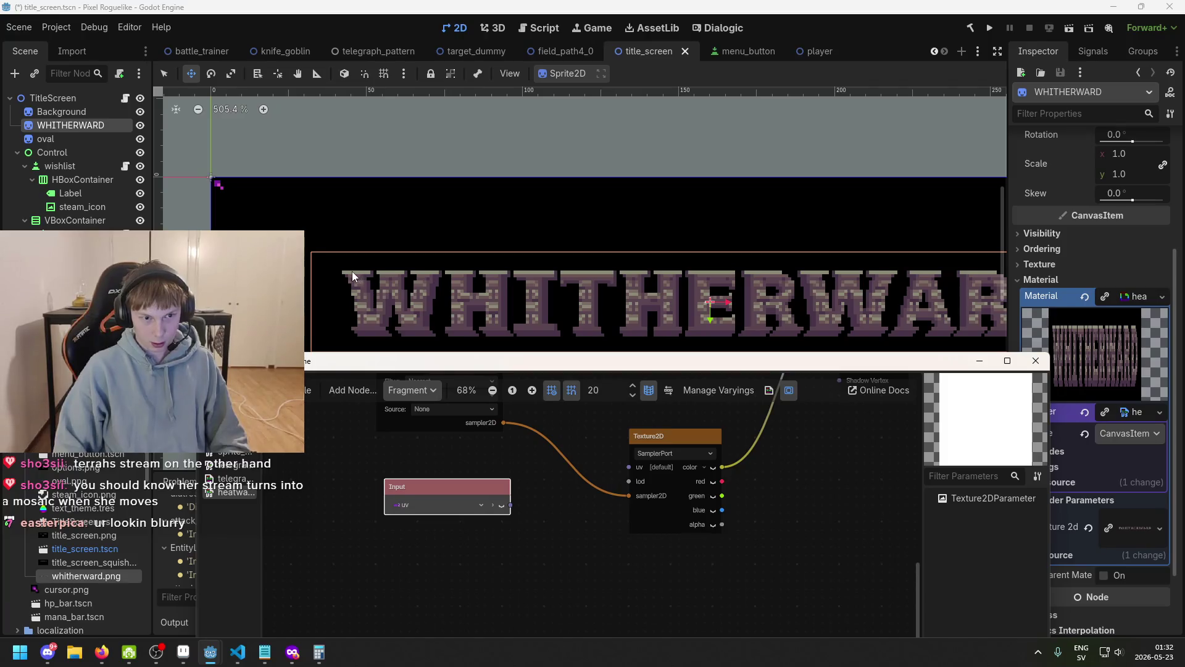
scroll(360, 265, "down", 1)
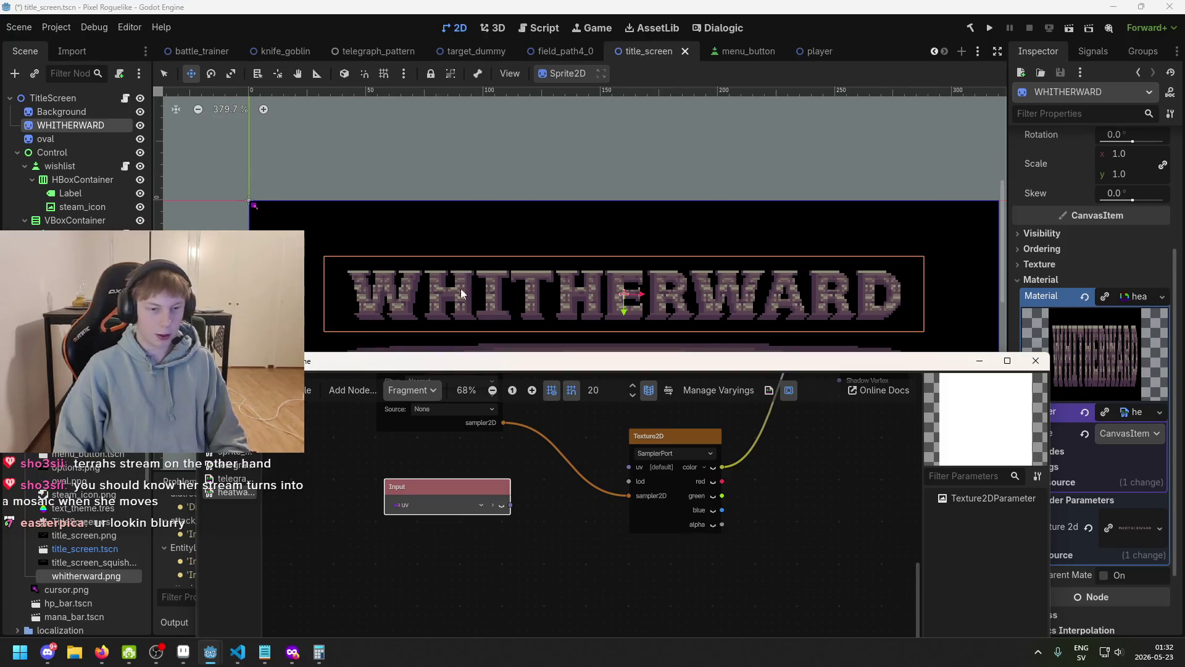
mouse_move(527, 364)
left_mouse_down()
mouse_move(555, 389)
mouse_move(594, 390)
mouse_move(603, 337)
mouse_move(505, 223)
left_mouse_up()
scroll(621, 490, "down", 2)
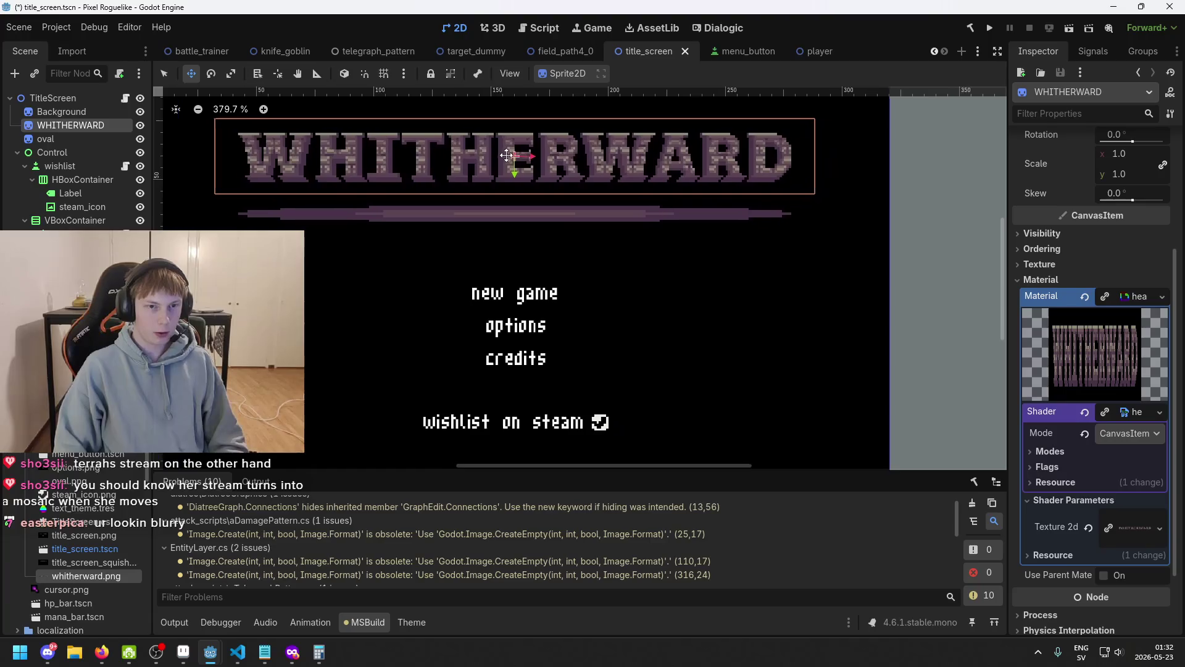
- Shift the uv Input node left and add an Add operator node fed by uv
mouse_move(210, 652)
left_click(334, 602)
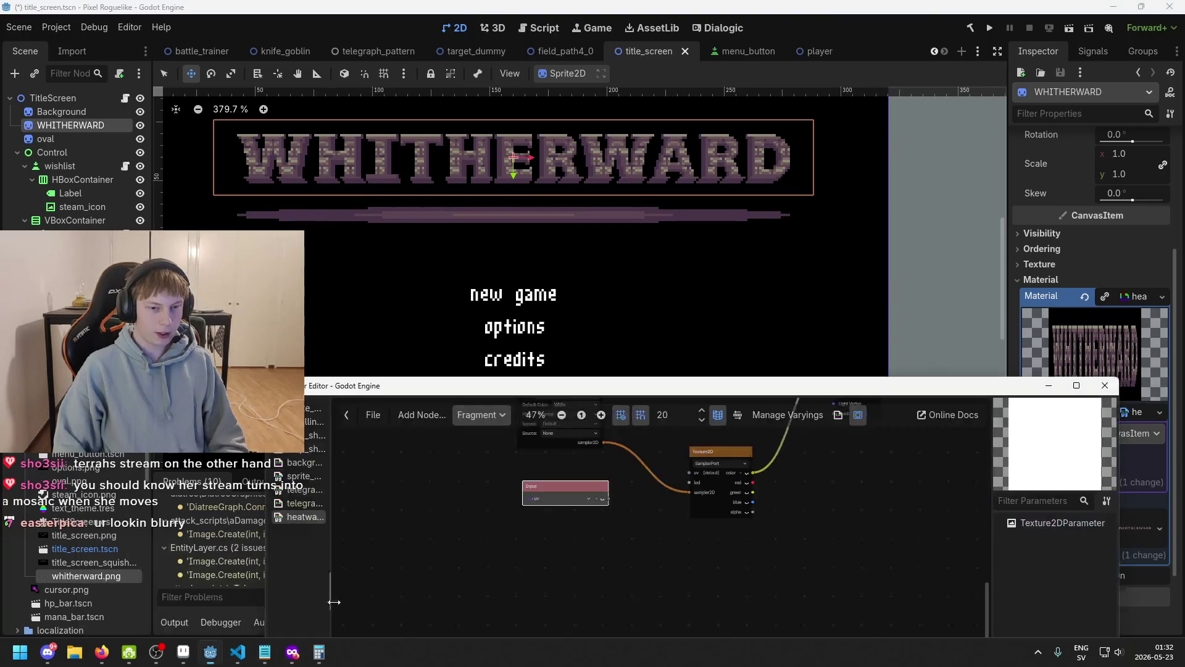
scroll(549, 500, "up", 1)
mouse_move(558, 494)
left_mouse_down()
mouse_move(500, 508)
mouse_move(515, 529)
left_mouse_up()
scroll(498, 499, "up", 1)
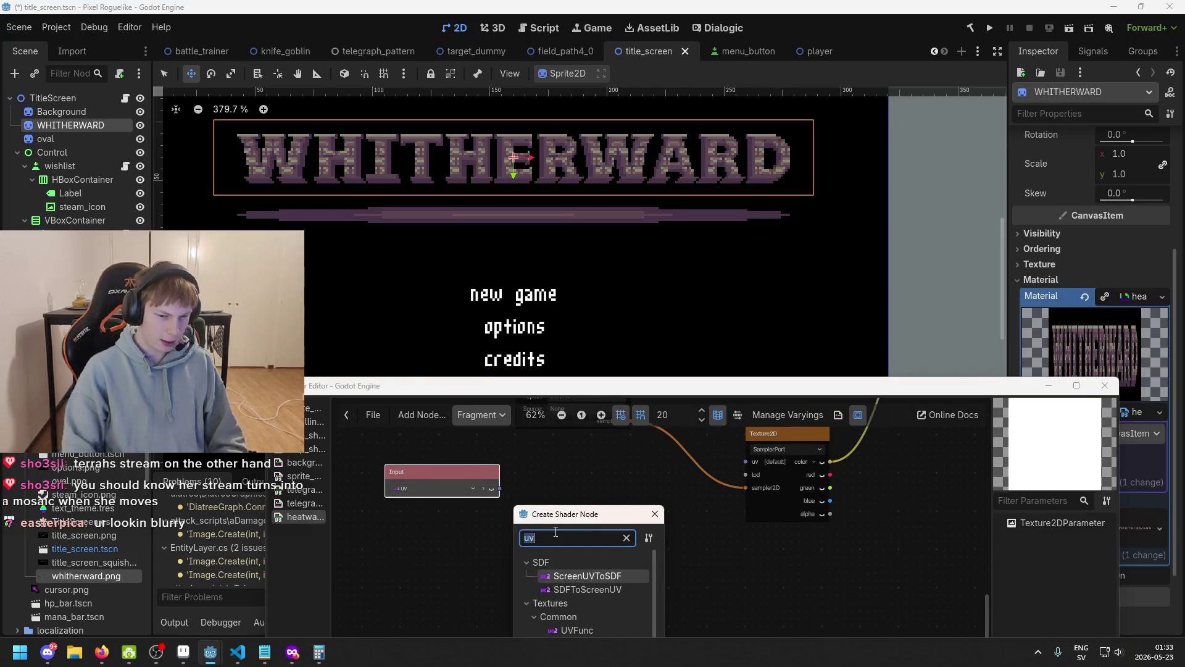
type("add")
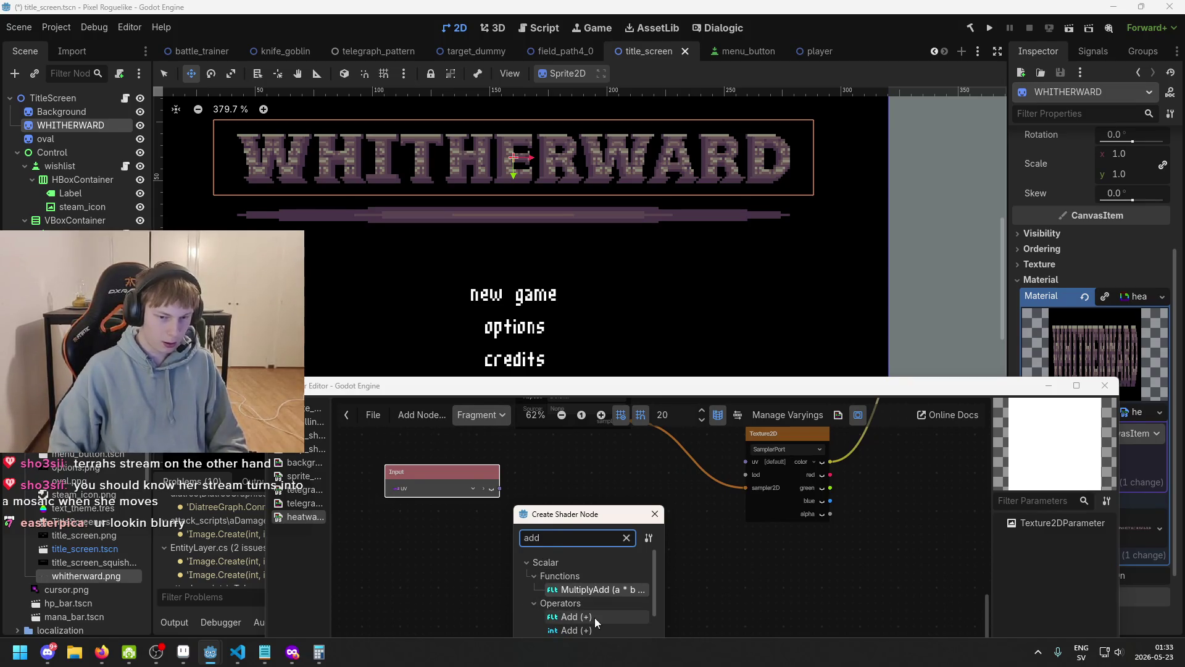
double_click(594, 617)
left_click_drag(543, 528, 552, 508)
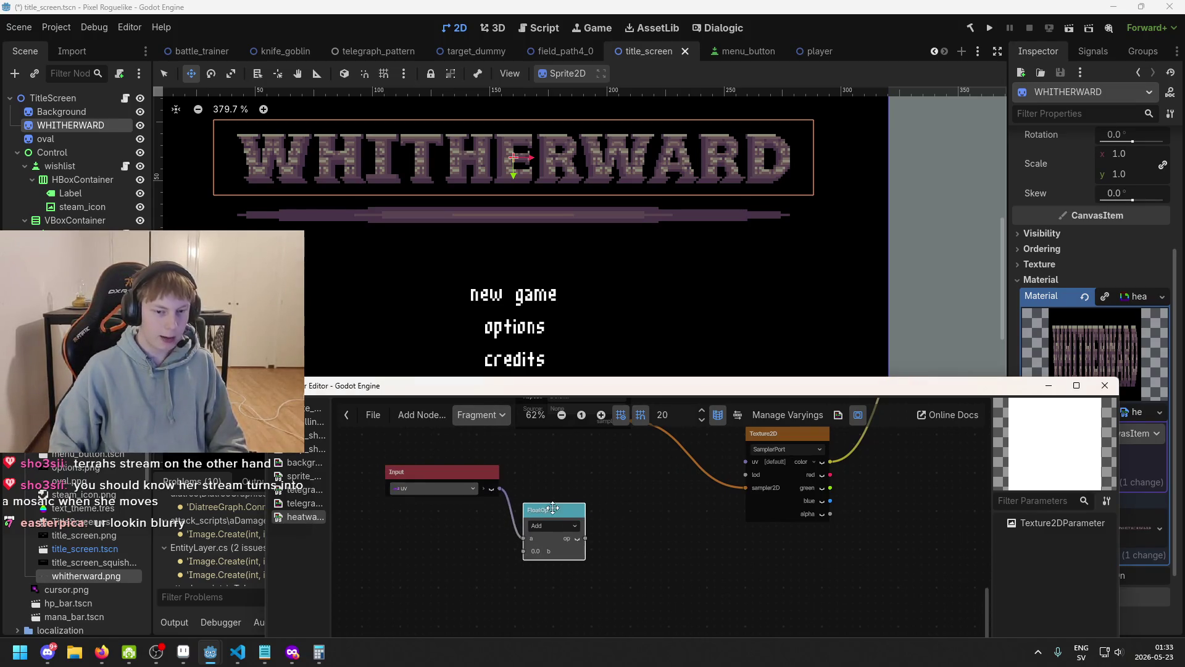
- Set the Add node's b value to 5.0
scroll(549, 537, "up", 1)
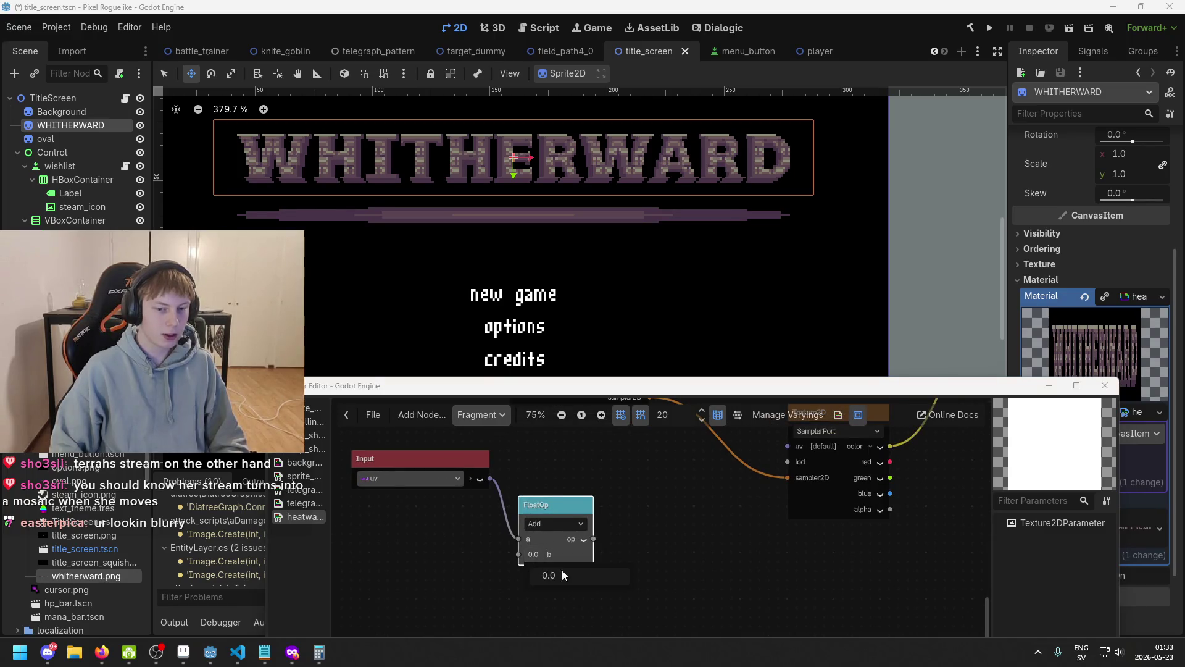
left_click(563, 574)
key("BackSpace")
type("5")
key("Return")
left_click(651, 531)
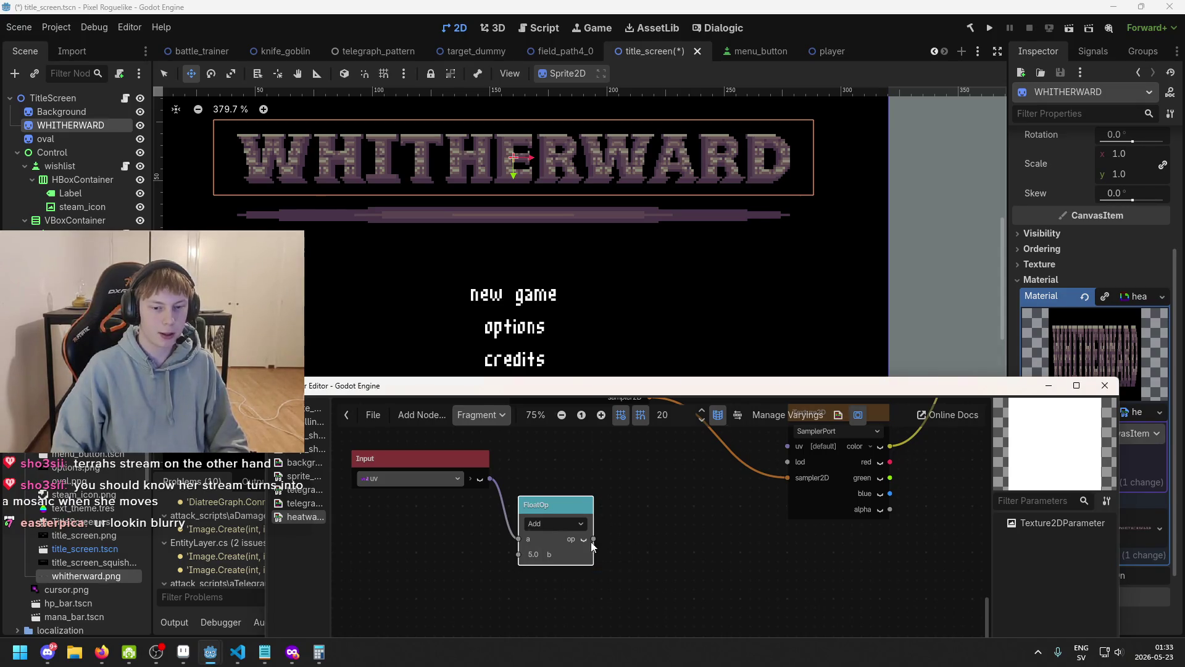
- Connect the Add node's output into Texture2D's uv input
scroll(610, 543, "down", 1)
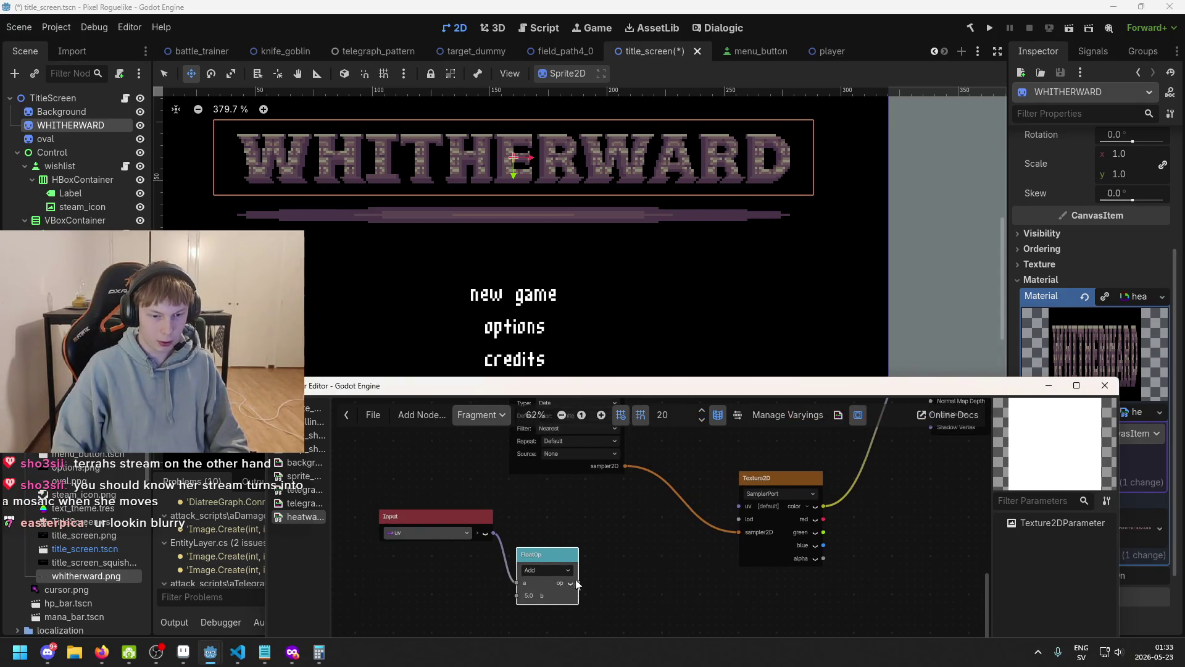
scroll(580, 586, "down", 1)
left_click_drag(580, 579, 727, 509)
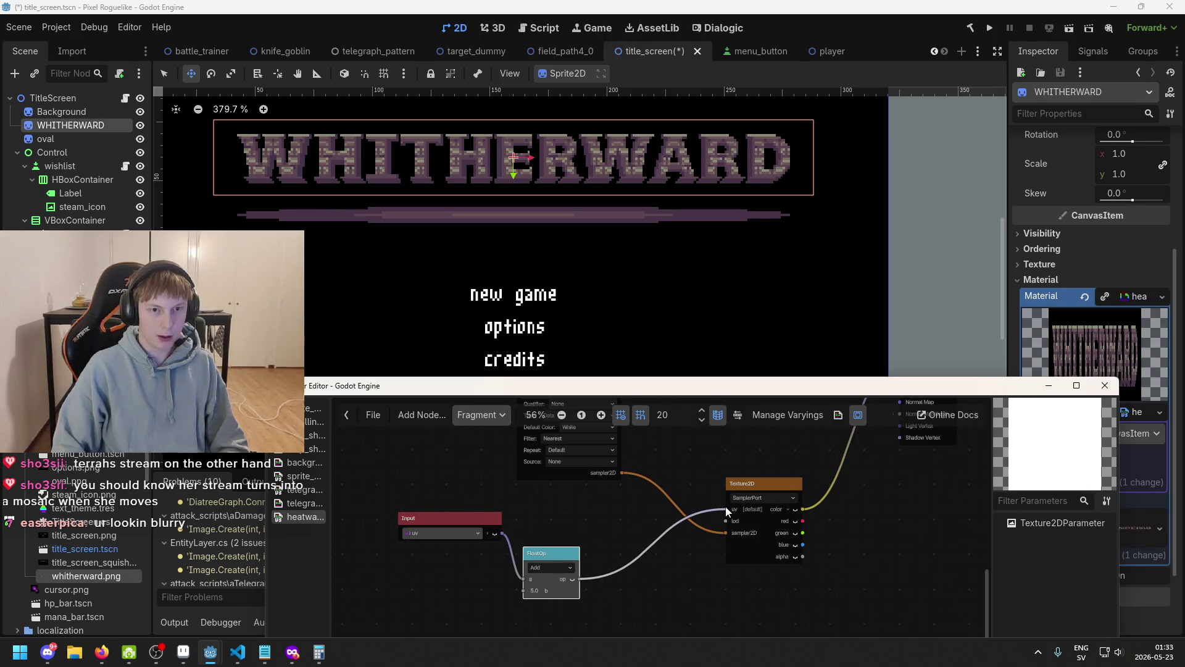
scroll(557, 265, "down", 2)
scroll(536, 594, "up", 2)
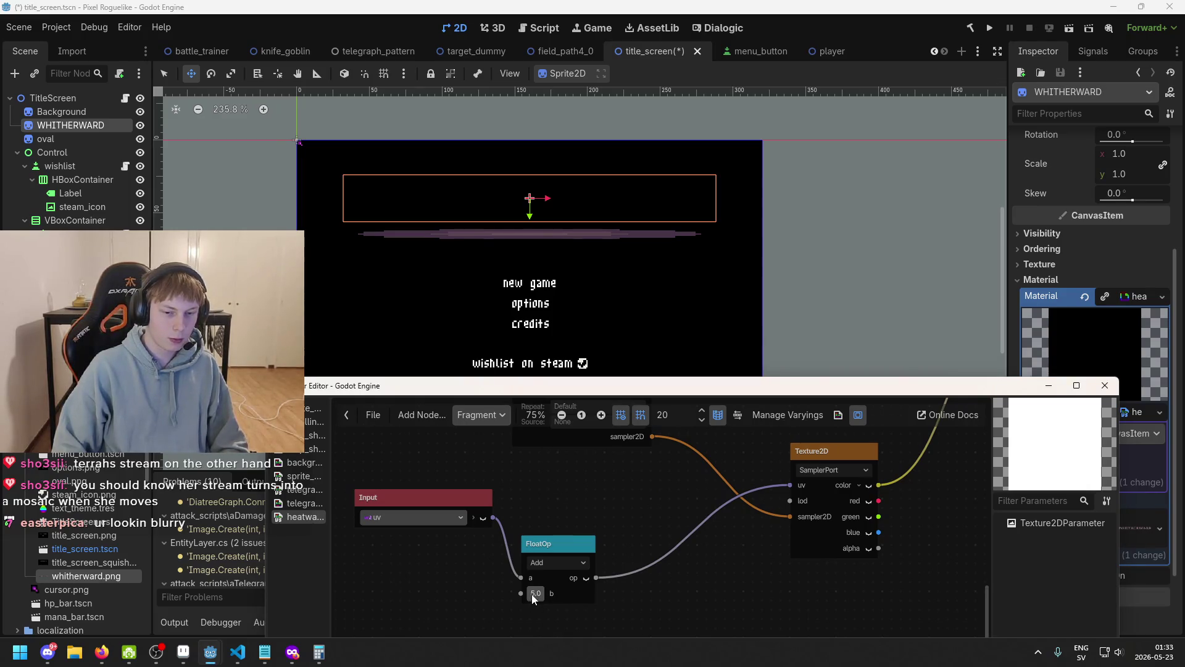
- Change the Add node's b value to 0.02
left_click(534, 595)
type("0")
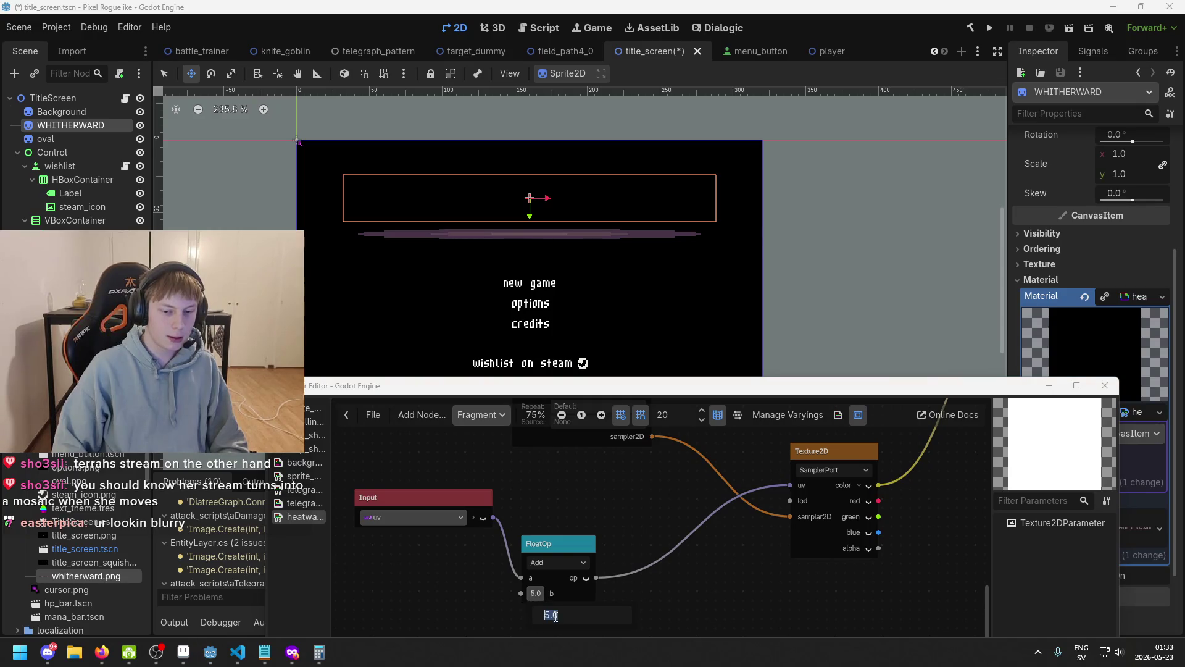
type(".02")
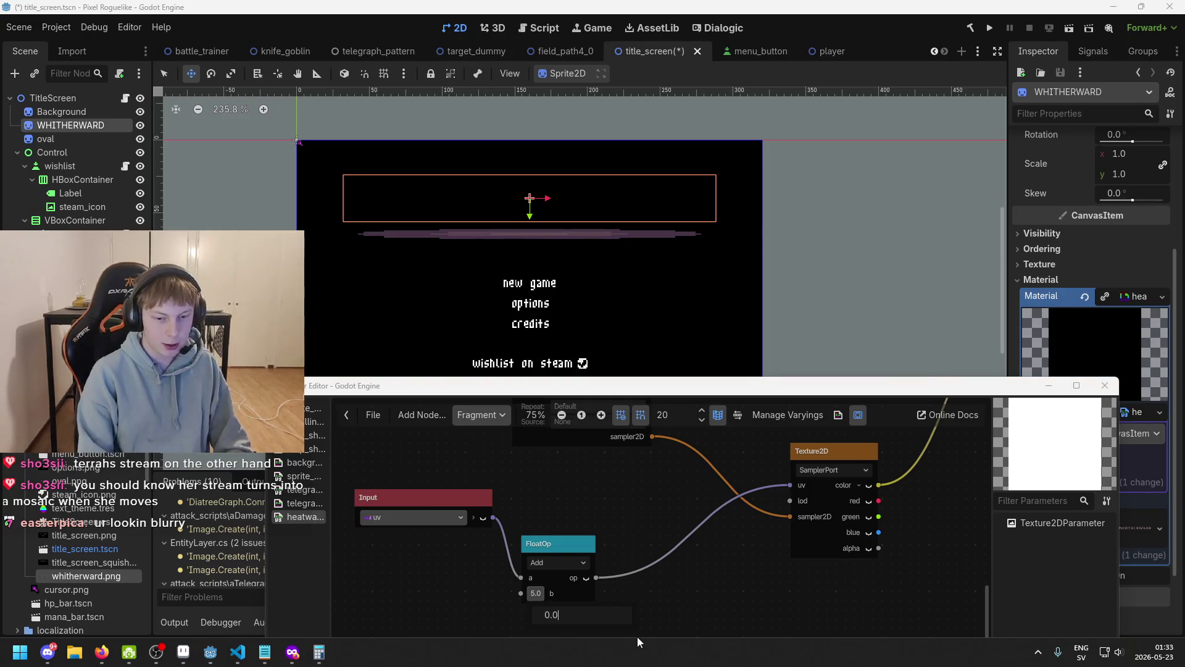
key("Return")
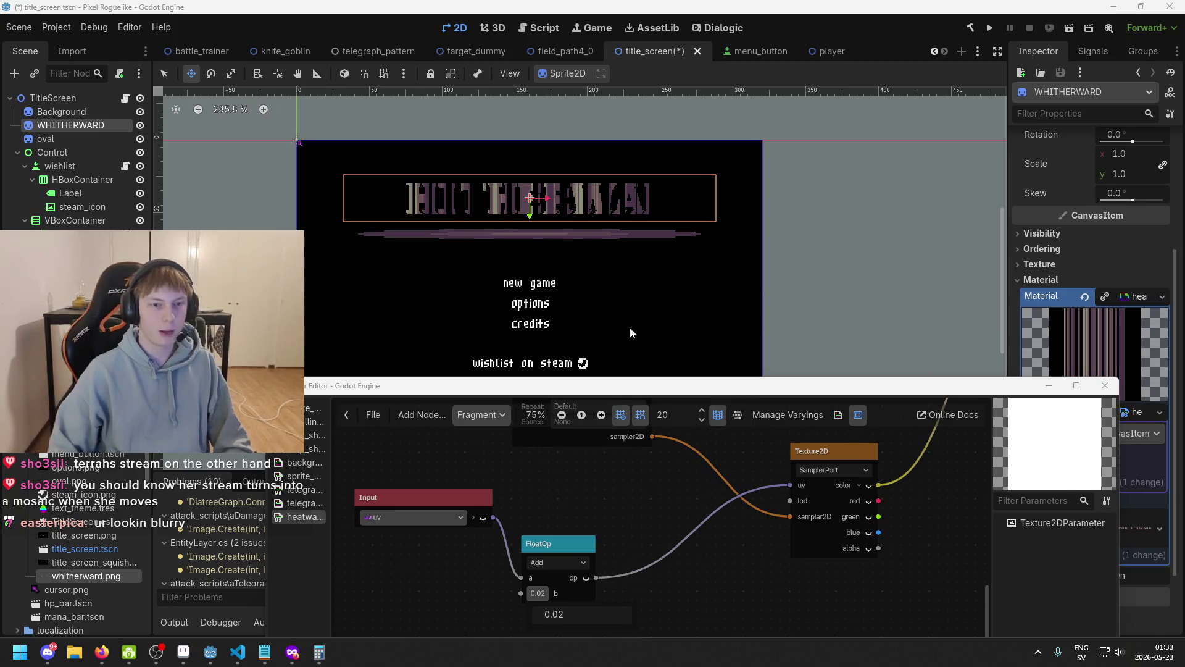
scroll(579, 176, "up", 4)
left_click(618, 153)
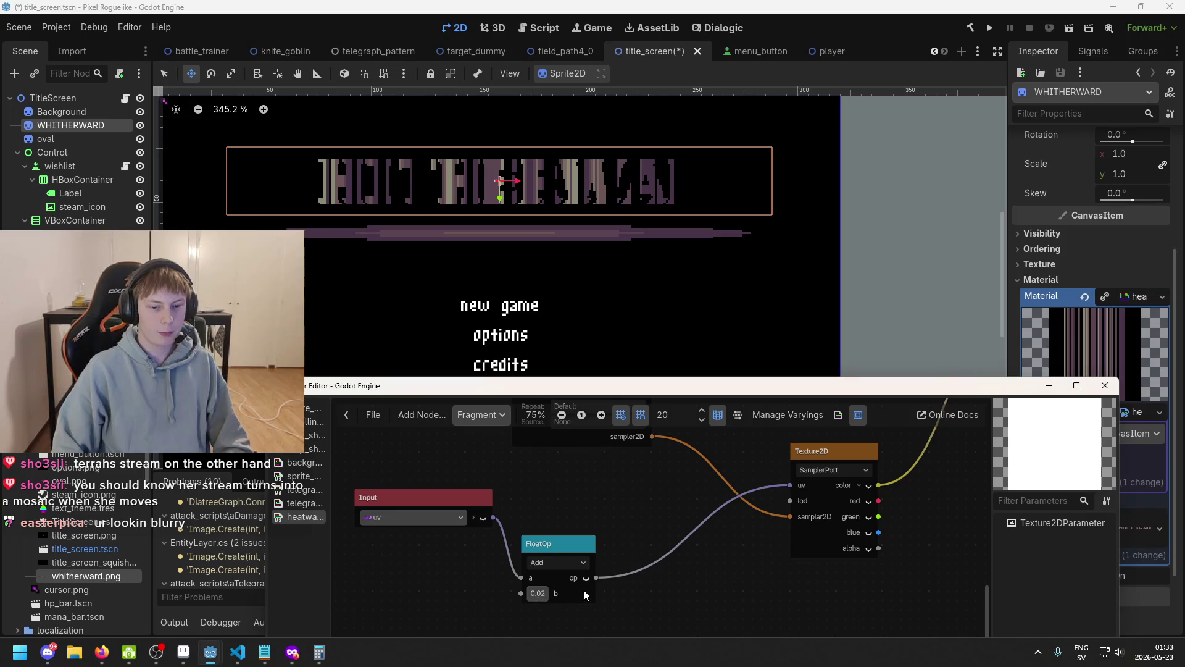
scroll(583, 586, "down", 1)
scroll(719, 510, "down", 1)
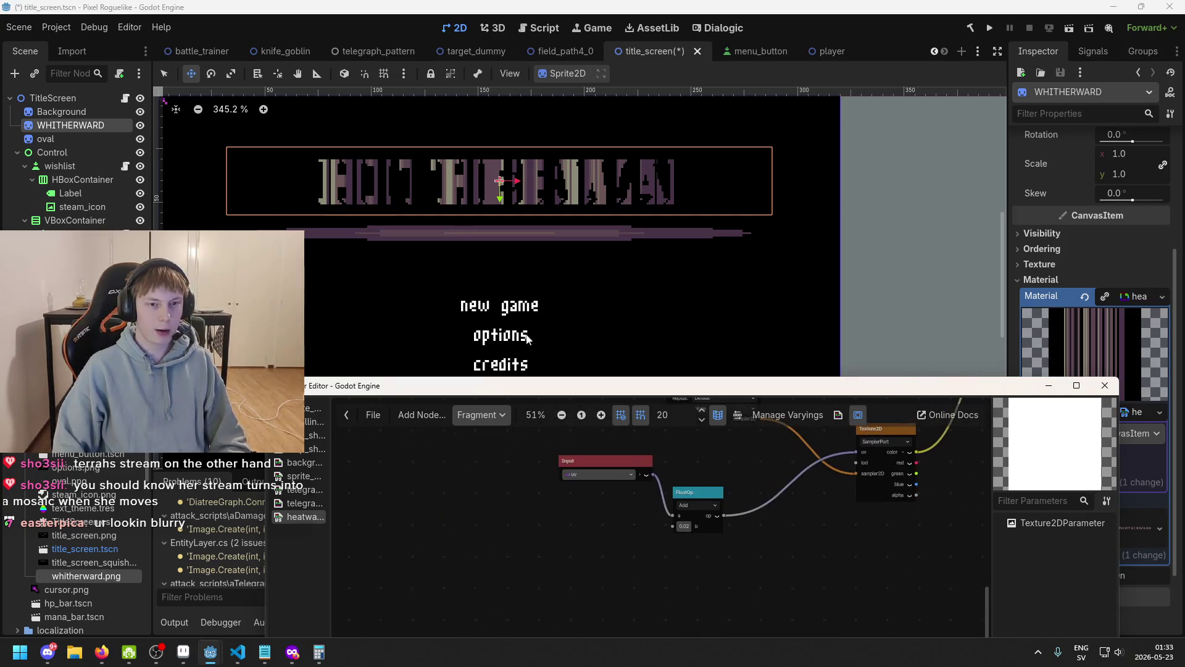
scroll(581, 215, "down", 3)
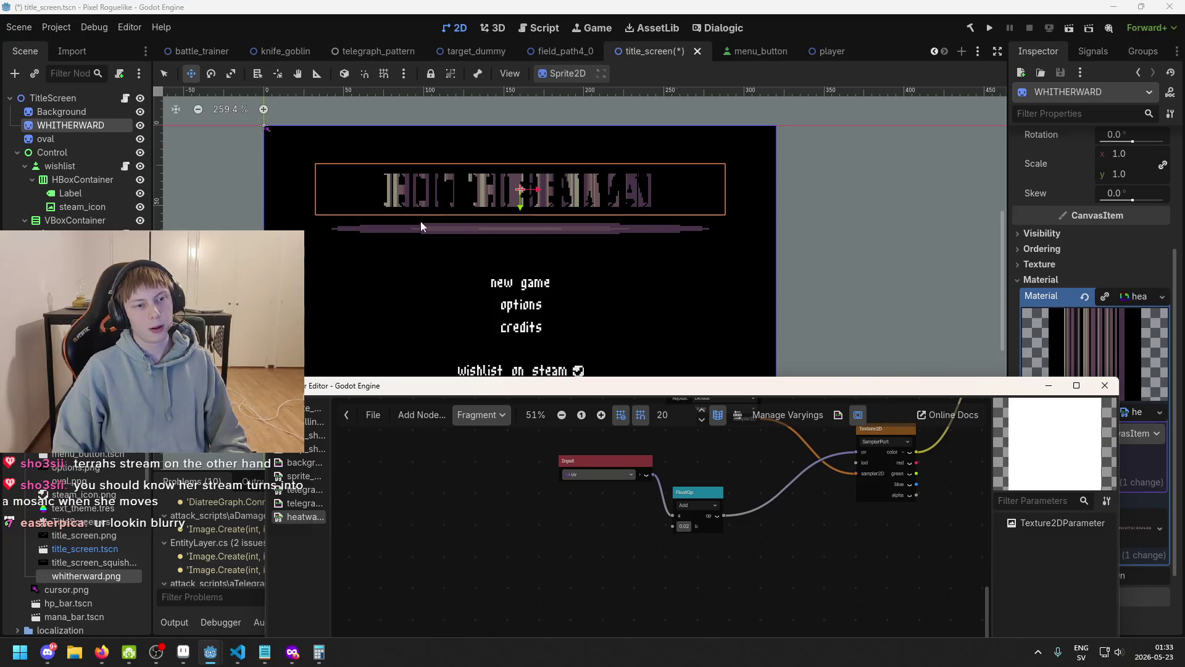
- Review the uv Input node's list of available input types
scroll(332, 195, "up", 3)
left_click(605, 472)
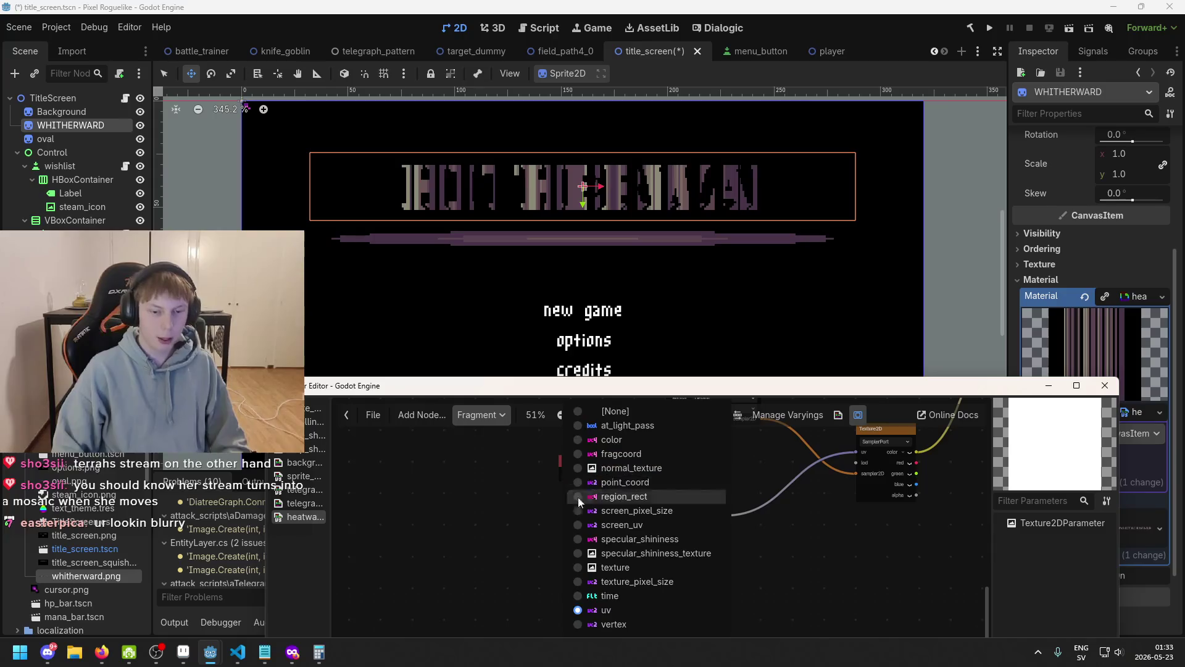
scroll(589, 472, "up", 1)
left_click(600, 475)
scroll(517, 490, "up", 1)
- Replace the uv Input with a screen_uv Input node wired into the Add node's a input
right_click(517, 490)
type("add")
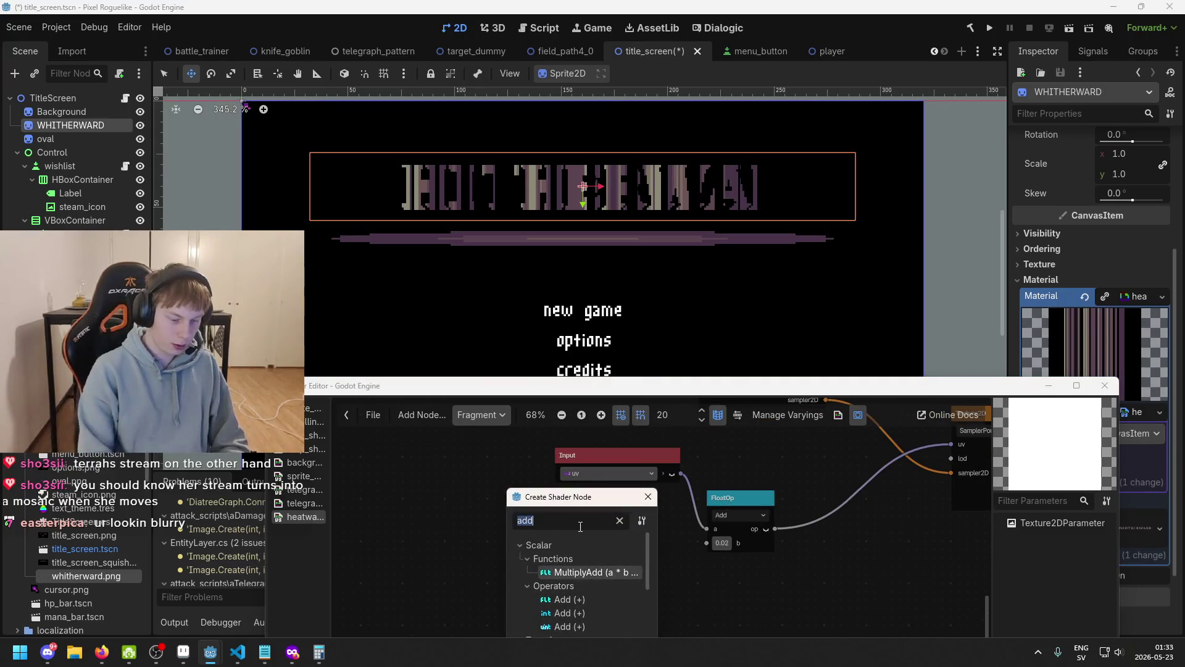
key("BackSpace")
key("BackSpace")
key("BackSpace")
type("uv")
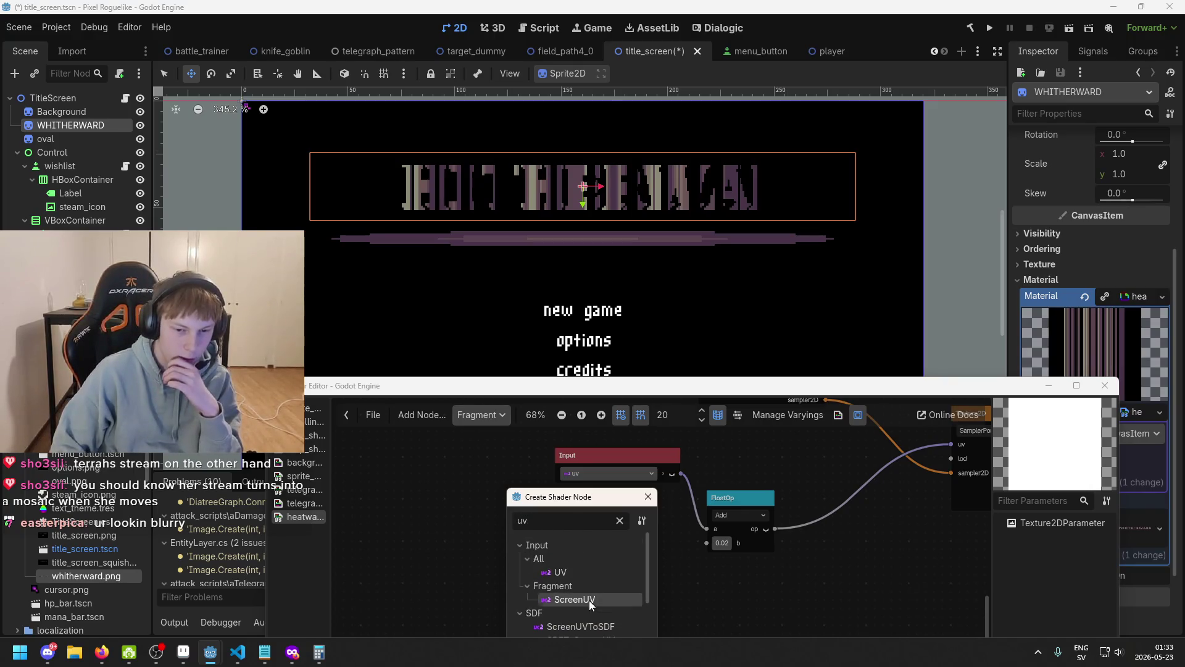
double_click(589, 600)
left_click(646, 458)
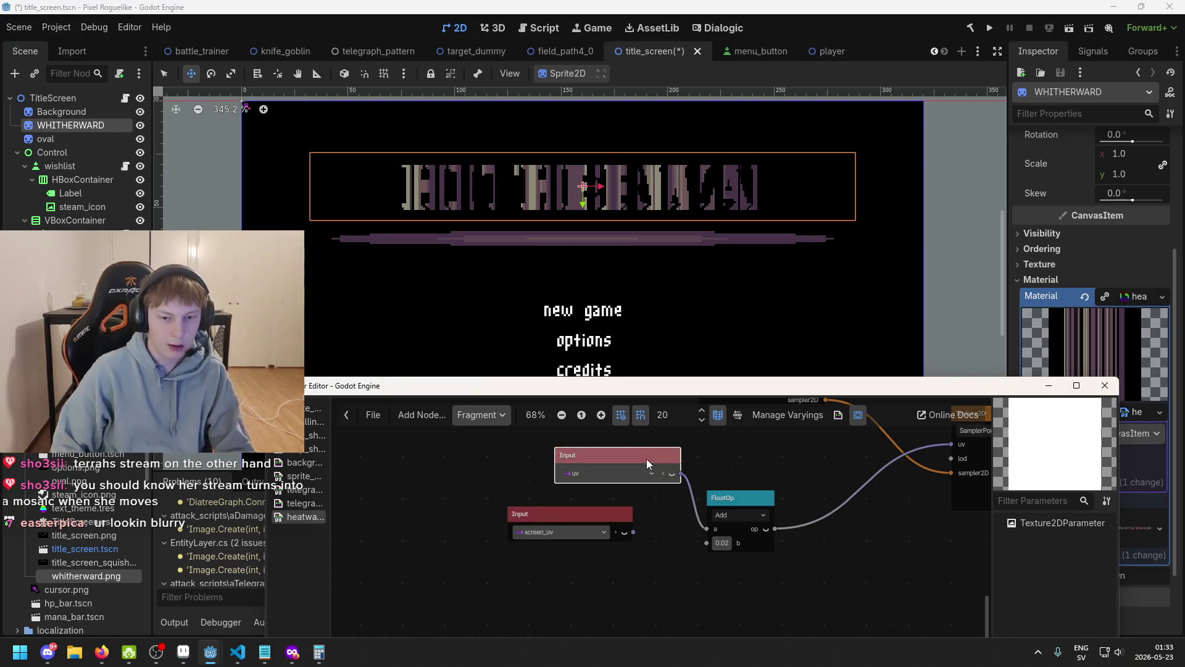
key("Delete")
left_click_drag(633, 531, 705, 529)
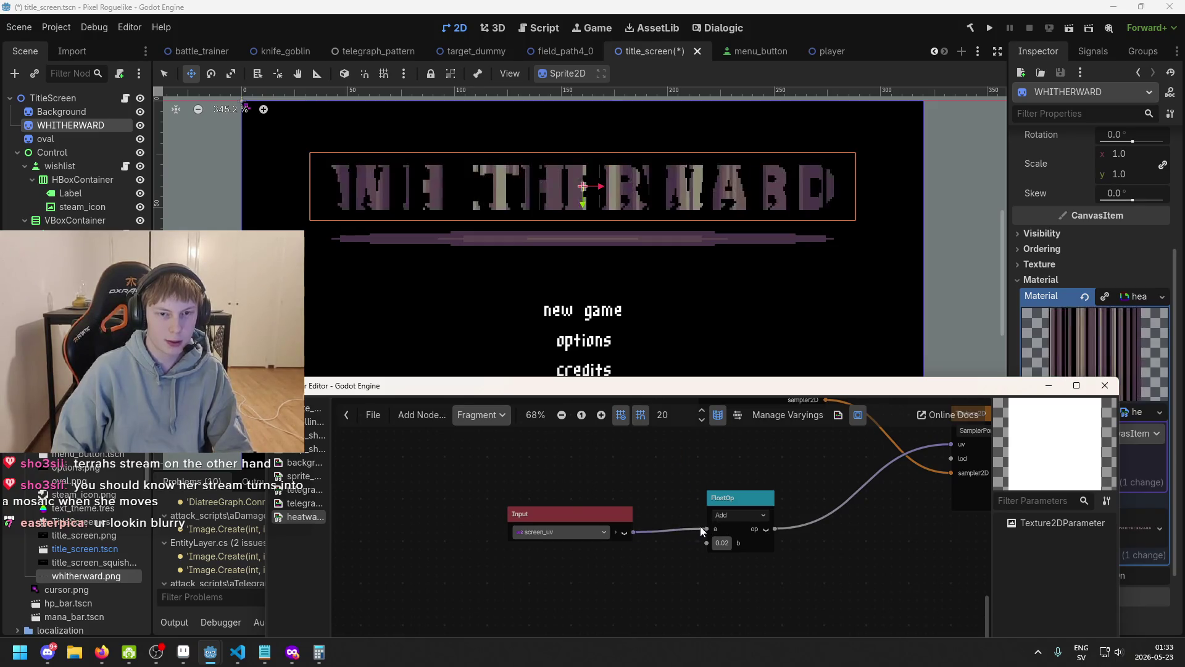
- Zoom and pan the 2D viewport to check the distorted title, then reopen the shader editor
scroll(688, 309, "down", 1)
scroll(617, 225, "up", 1)
scroll(620, 223, "down", 6)
left_click(635, 247)
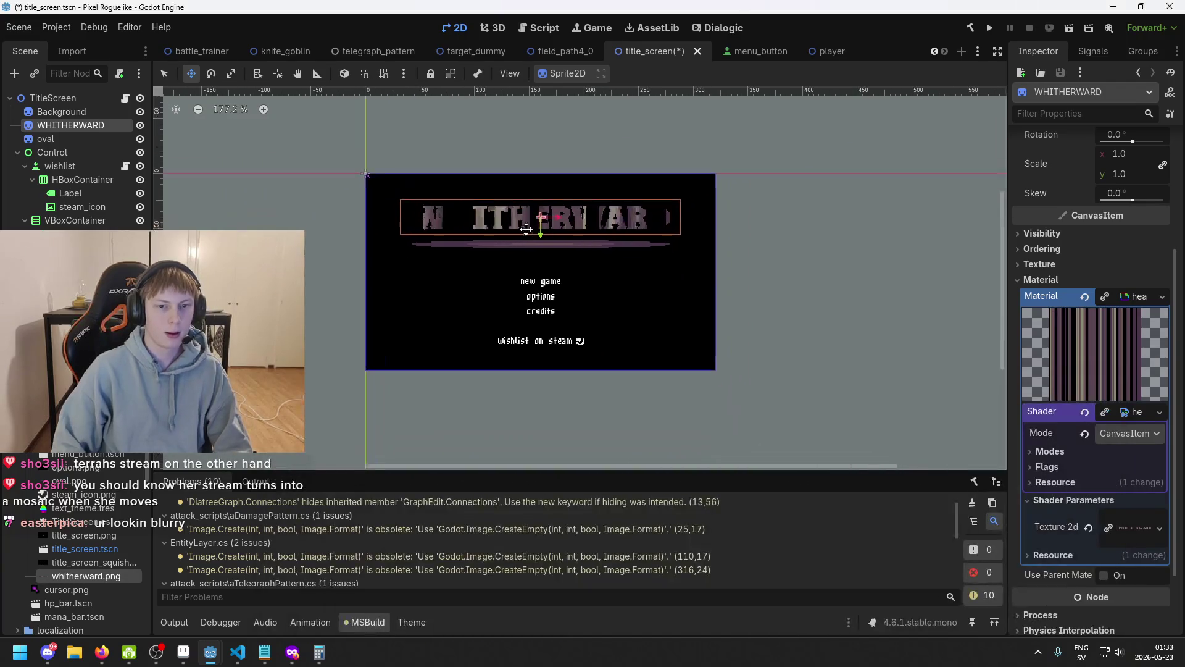
scroll(583, 228, "up", 3)
scroll(583, 227, "up", 3)
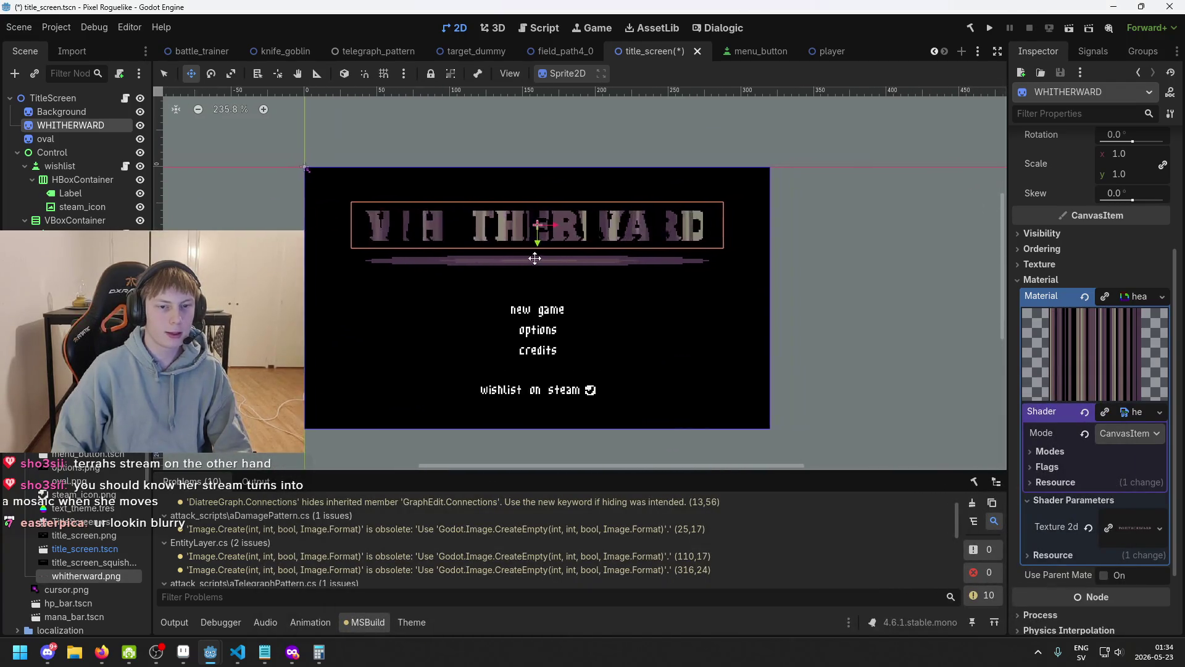
mouse_move(696, 243)
left_mouse_down()
mouse_move(657, 179)
mouse_move(628, 208)
mouse_move(652, 216)
left_mouse_up()
scroll(617, 209, "down", 2)
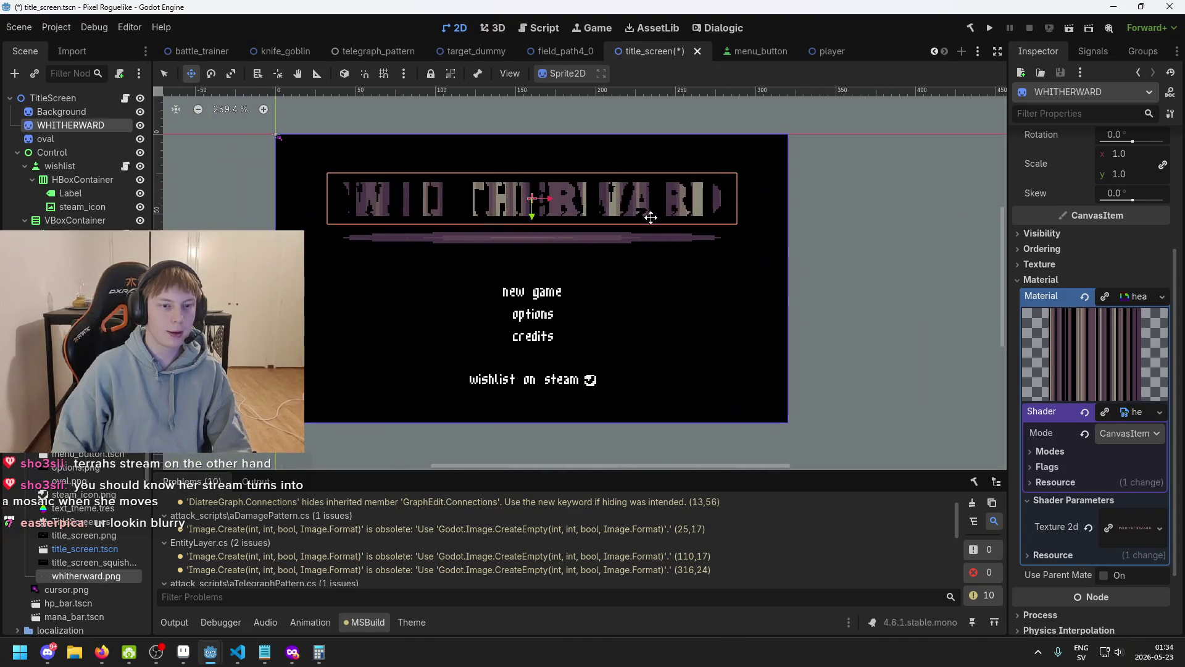
mouse_move(210, 651)
left_click(287, 612)
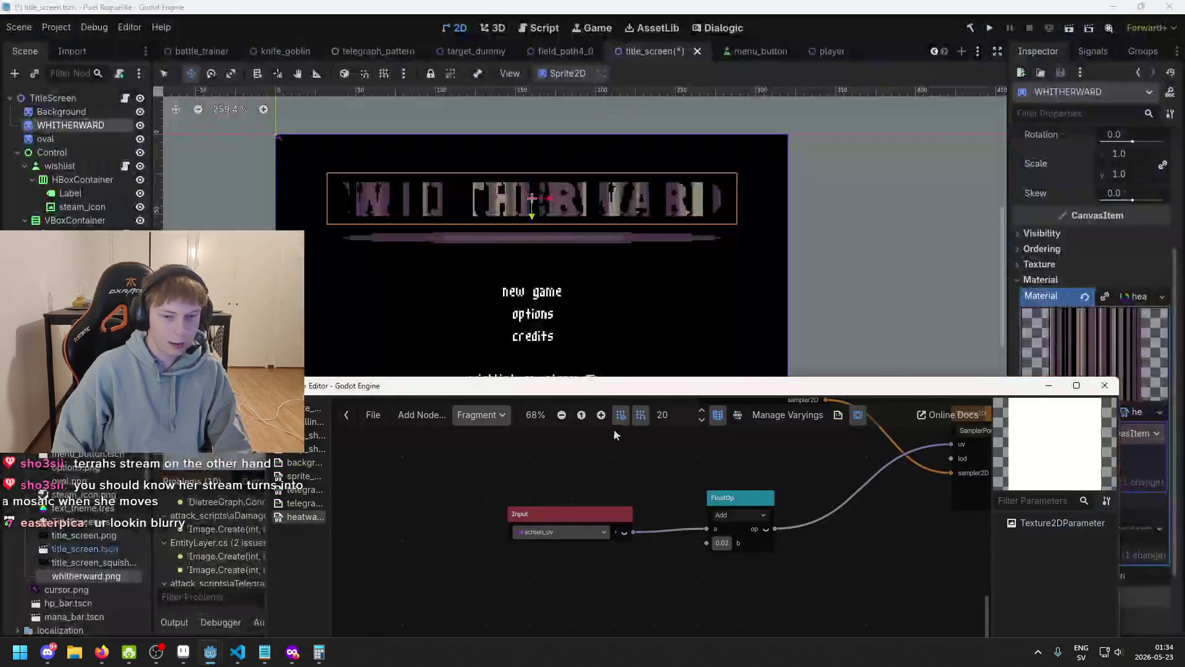
- Try Screen, Texture, and finally Texture2D as the Texture2D node's source
scroll(586, 456, "up", 2)
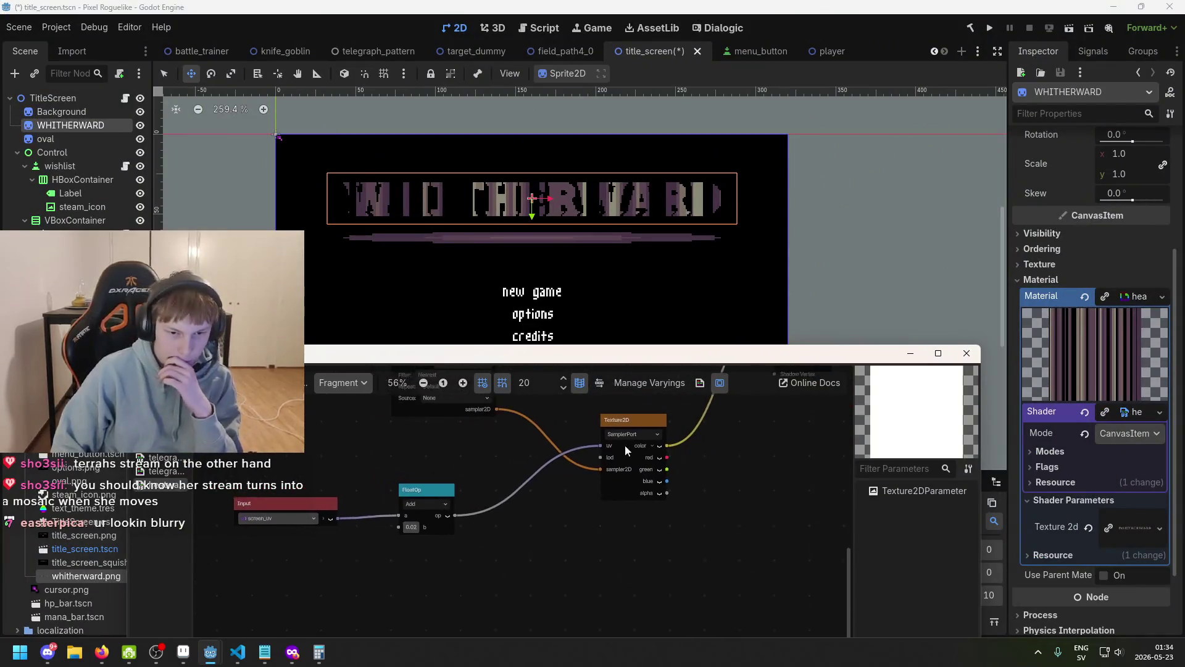
left_click(638, 435)
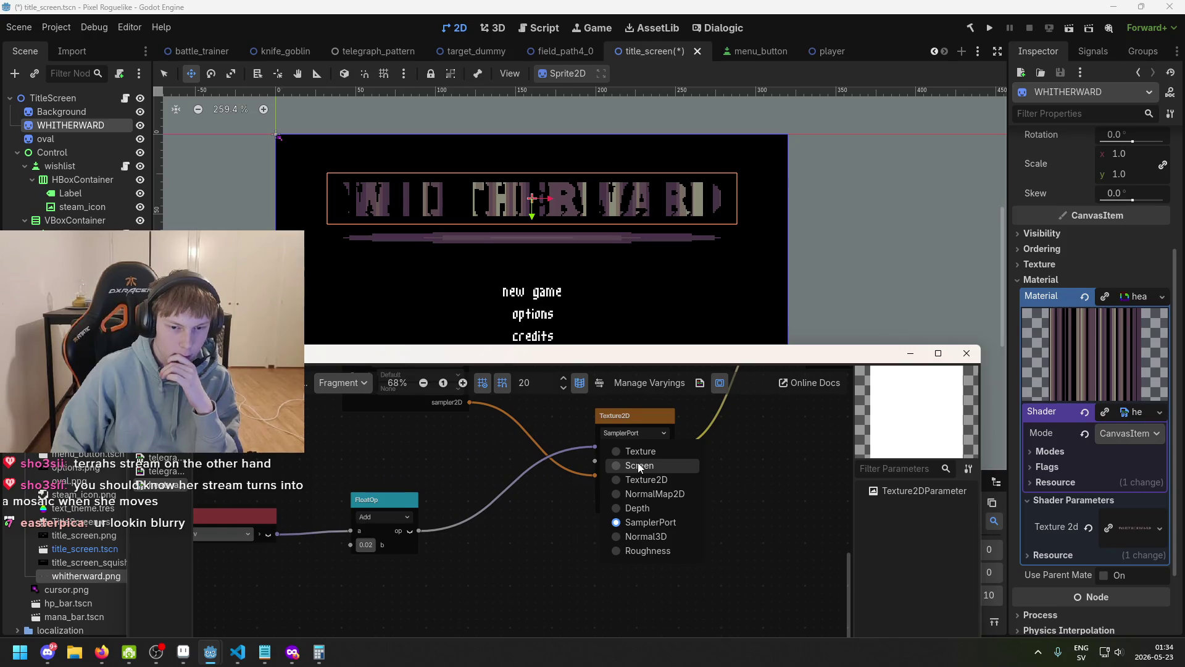
left_click(638, 464)
left_click(638, 434)
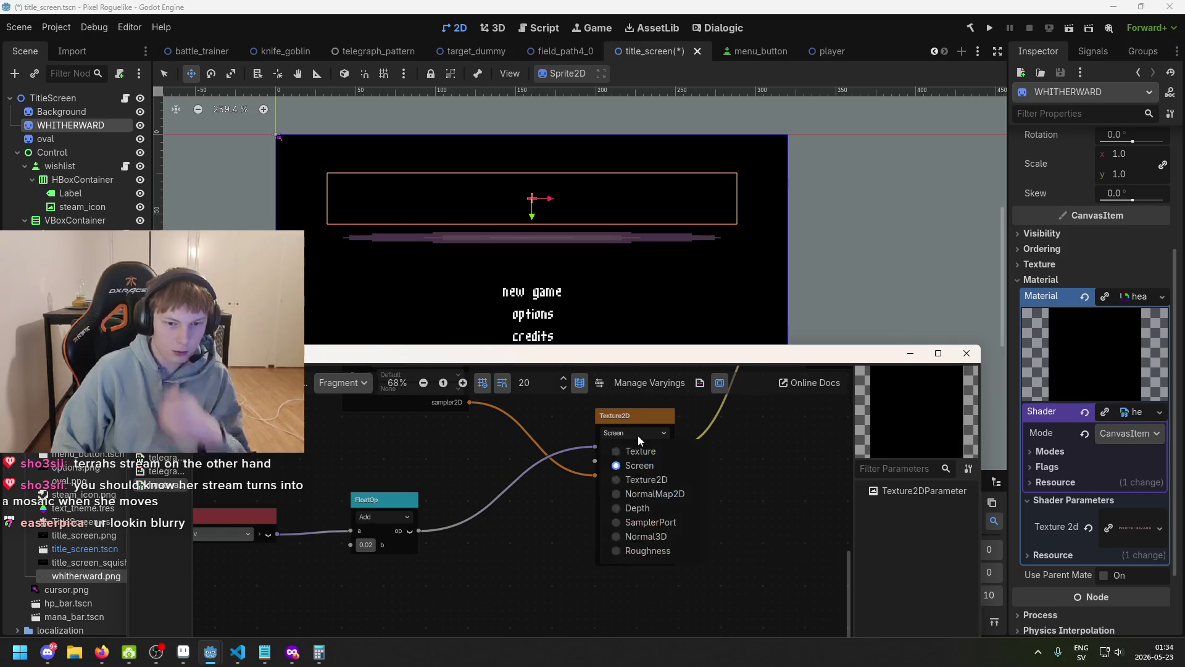
left_click(715, 492)
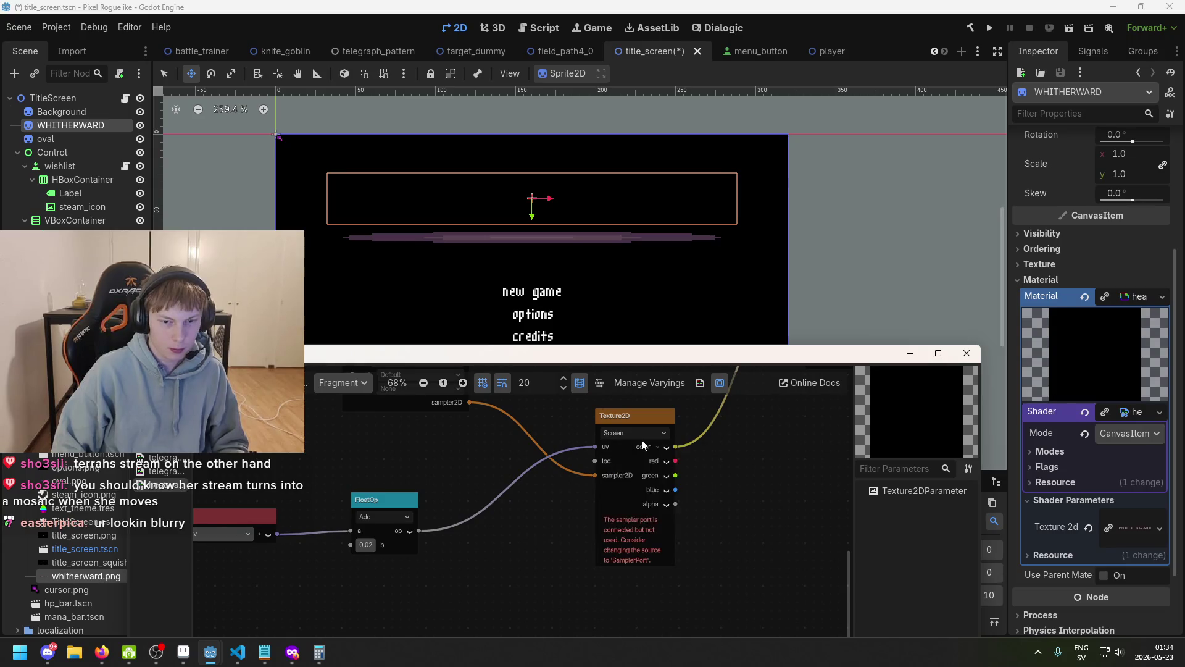
left_click(640, 434)
left_click(638, 444)
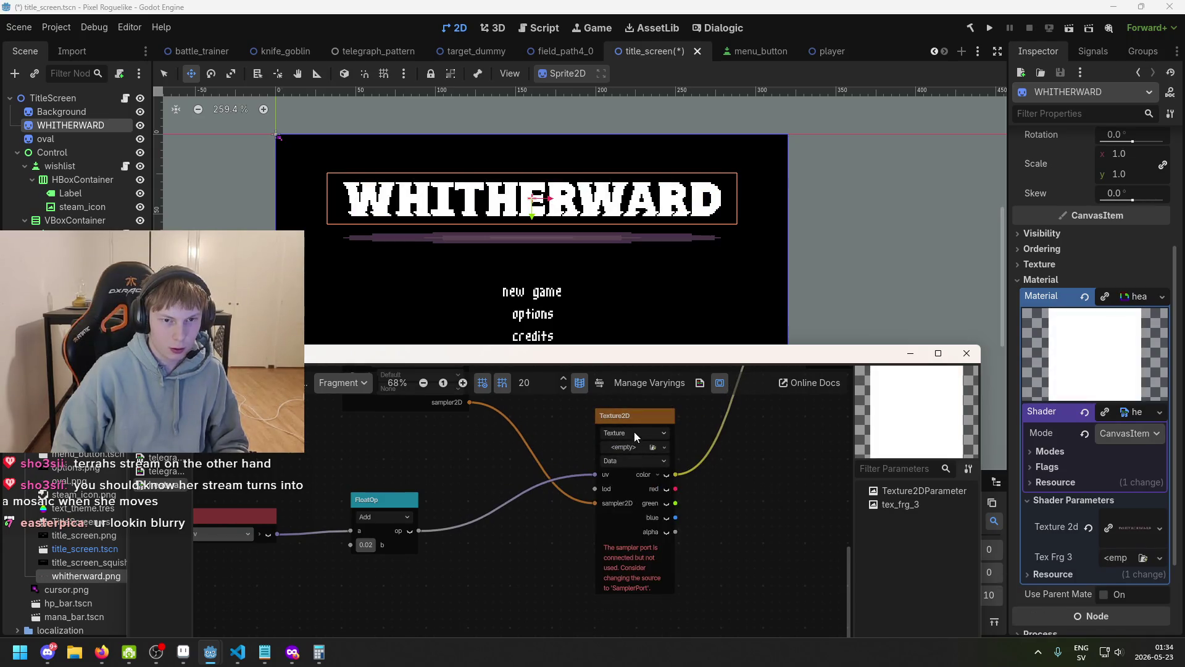
left_click(635, 433)
left_click(642, 487)
- Connect the Texture2D node's alpha output to the Output node's Alpha and save
scroll(700, 475, "down", 1)
scroll(700, 476, "down", 1)
mouse_move(700, 475)
left_mouse_down()
mouse_move(569, 487)
mouse_move(499, 532)
mouse_move(530, 483)
mouse_move(620, 472)
left_mouse_up()
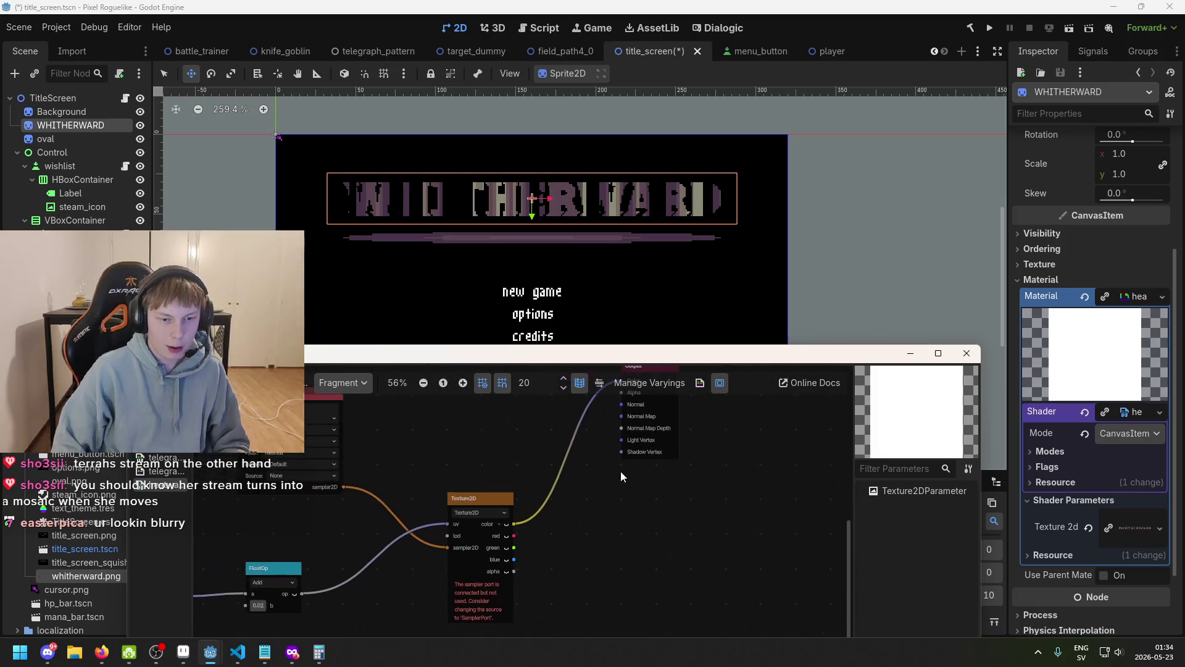
left_click_drag(554, 517, 558, 536)
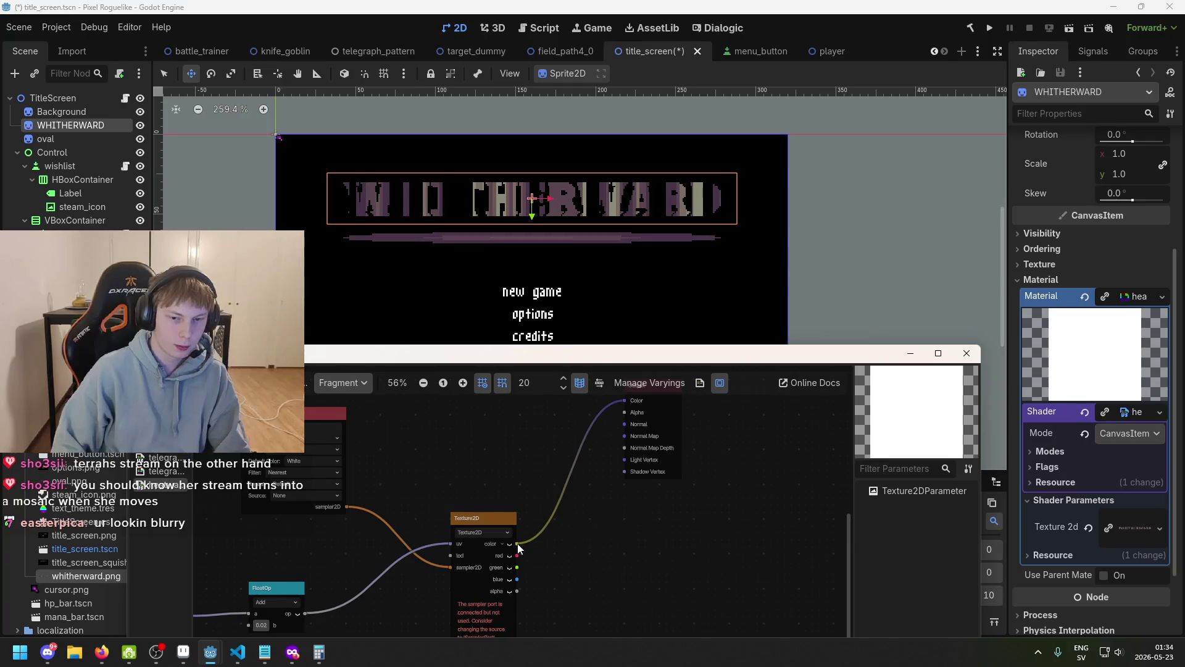
mouse_move(514, 592)
left_mouse_down()
mouse_move(607, 417)
mouse_move(624, 413)
left_mouse_up()
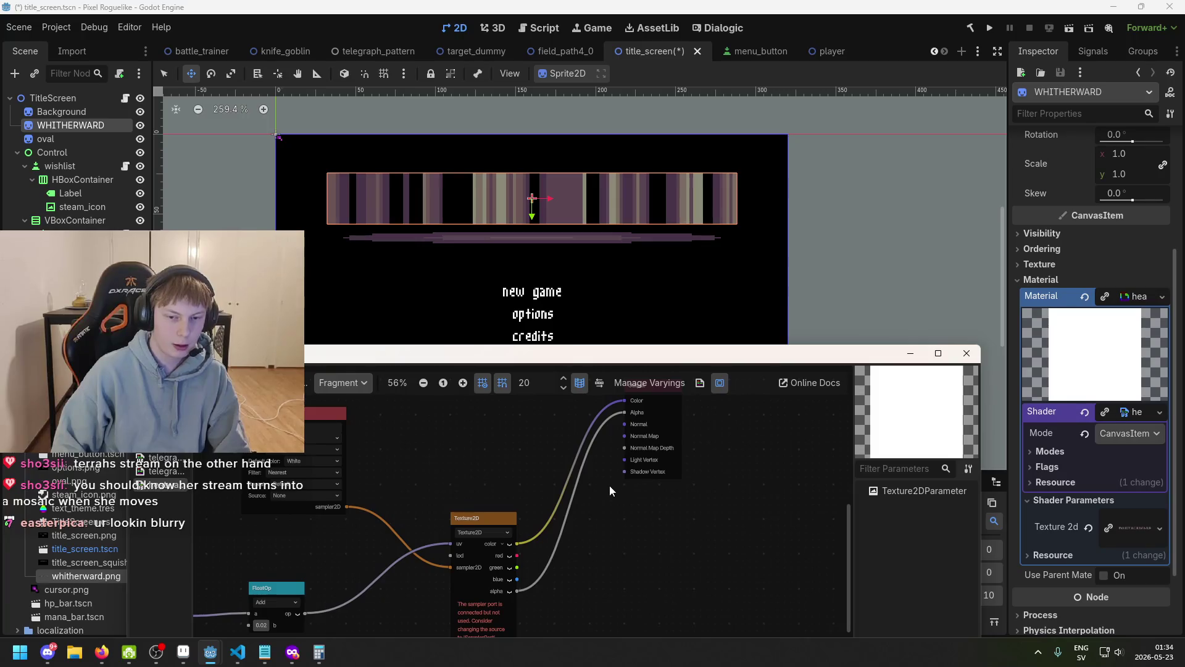
scroll(575, 537, "up", 1)
left_click_drag(575, 537, 643, 433)
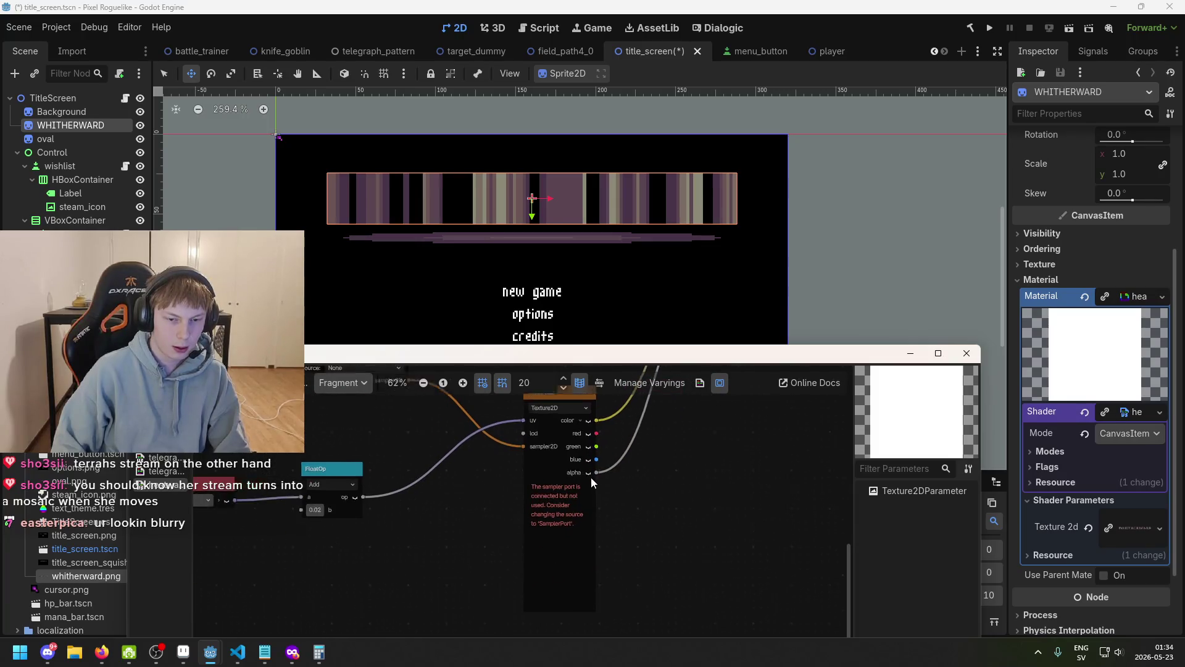
key("ctrl+s")
- Switch the Texture2D source to SamplerPort and save the scene again
scroll(430, 478, "down", 1)
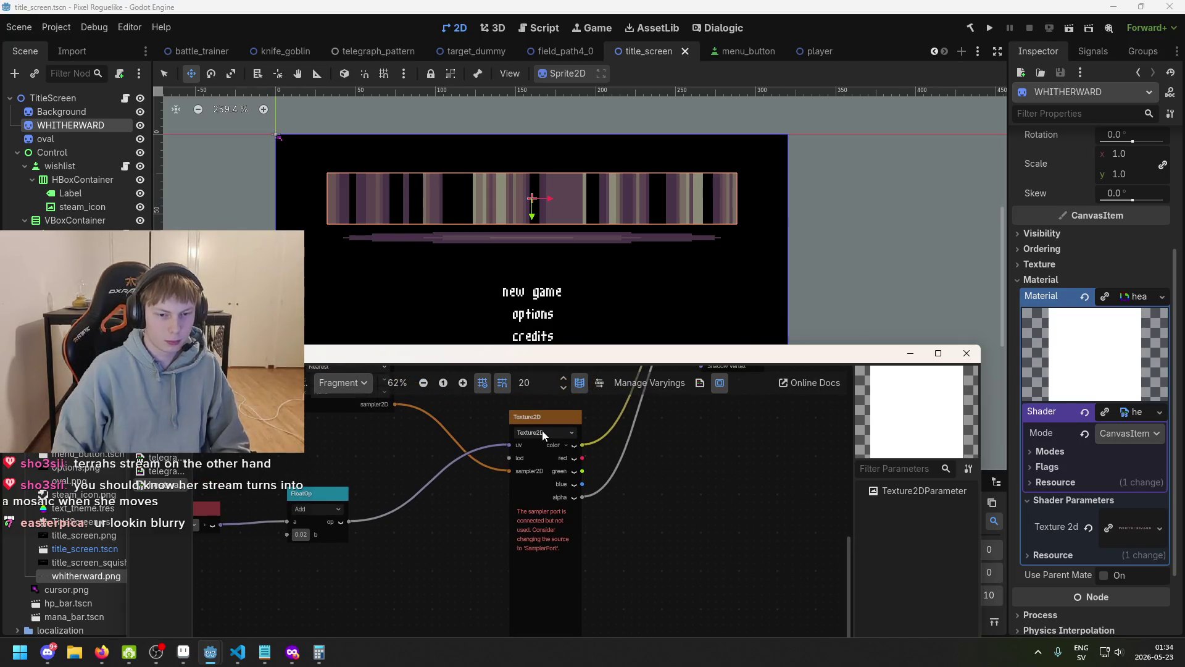
left_click(565, 437)
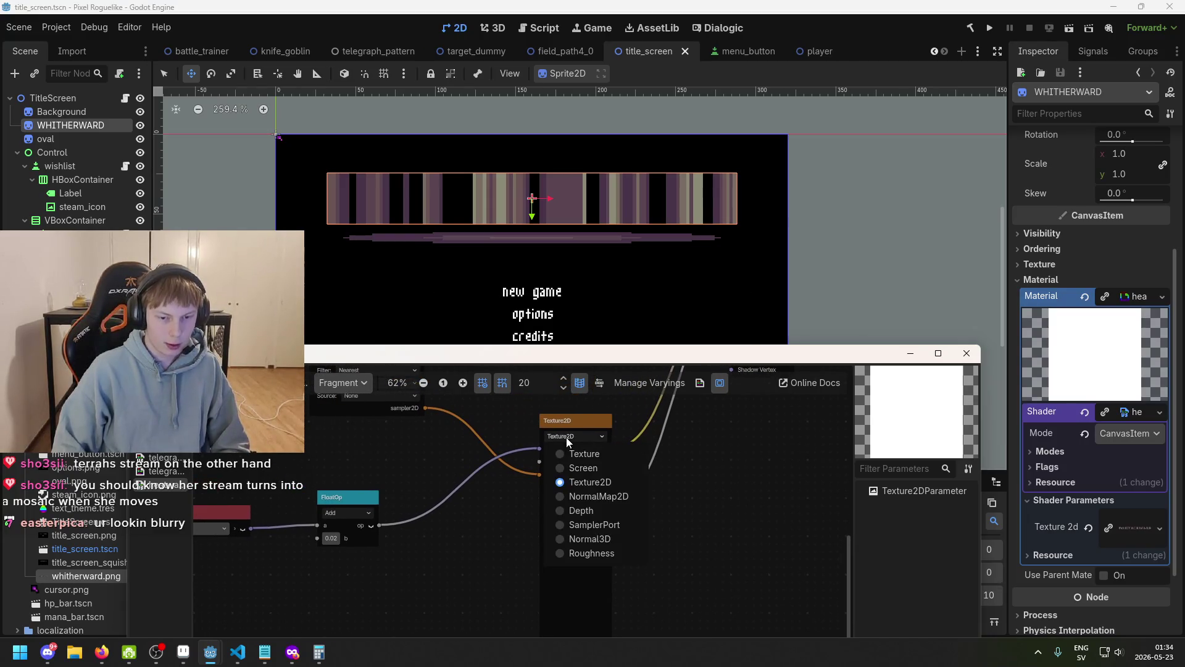
left_click(594, 524)
scroll(614, 523, "down", 1)
key("ctrl+s")
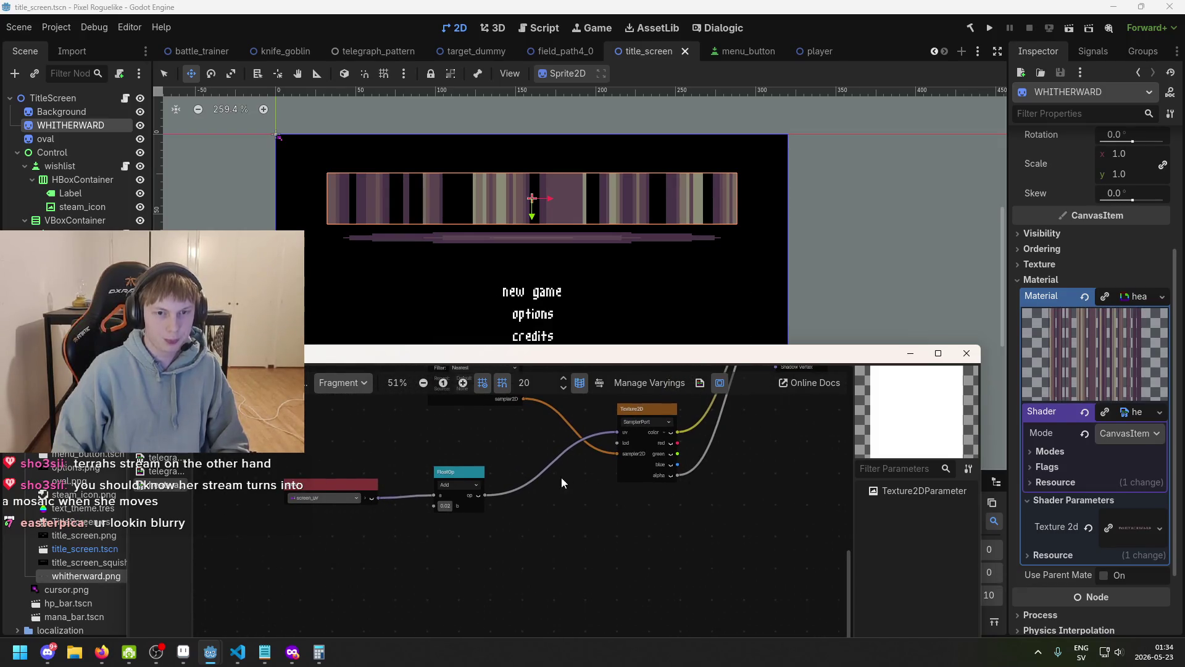
scroll(562, 479, "up", 1)
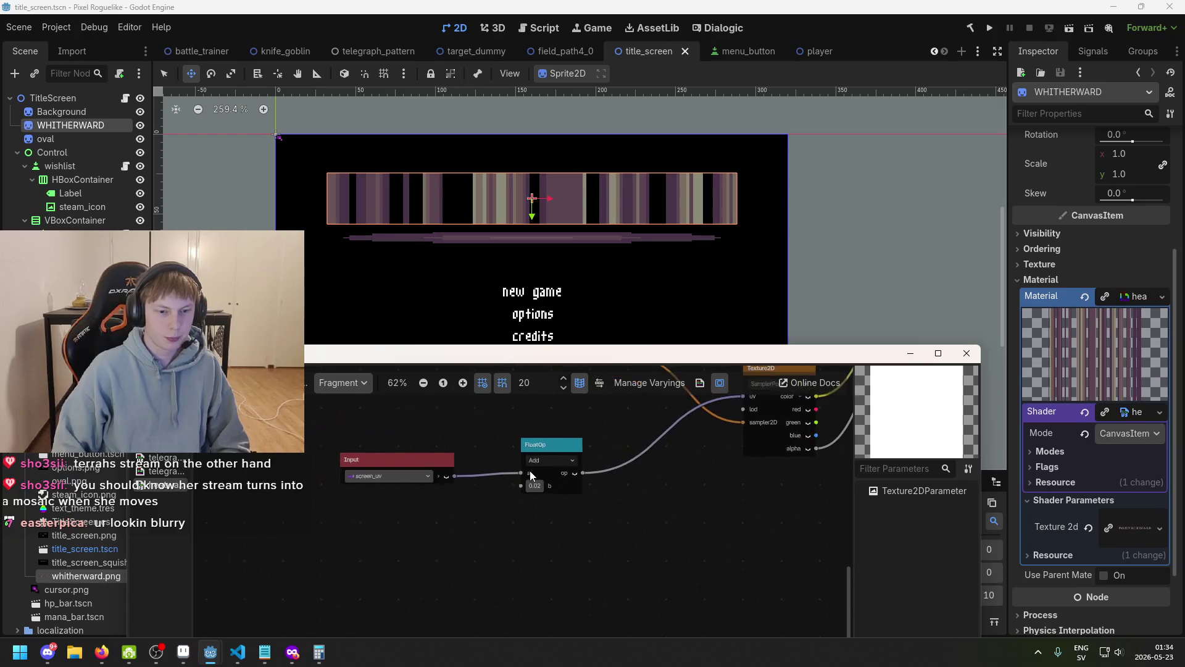
- Change the first Input node's input to uv
left_click(428, 475)
left_click(552, 536)
left_click(406, 478)
left_click(432, 524)
left_click(426, 492)
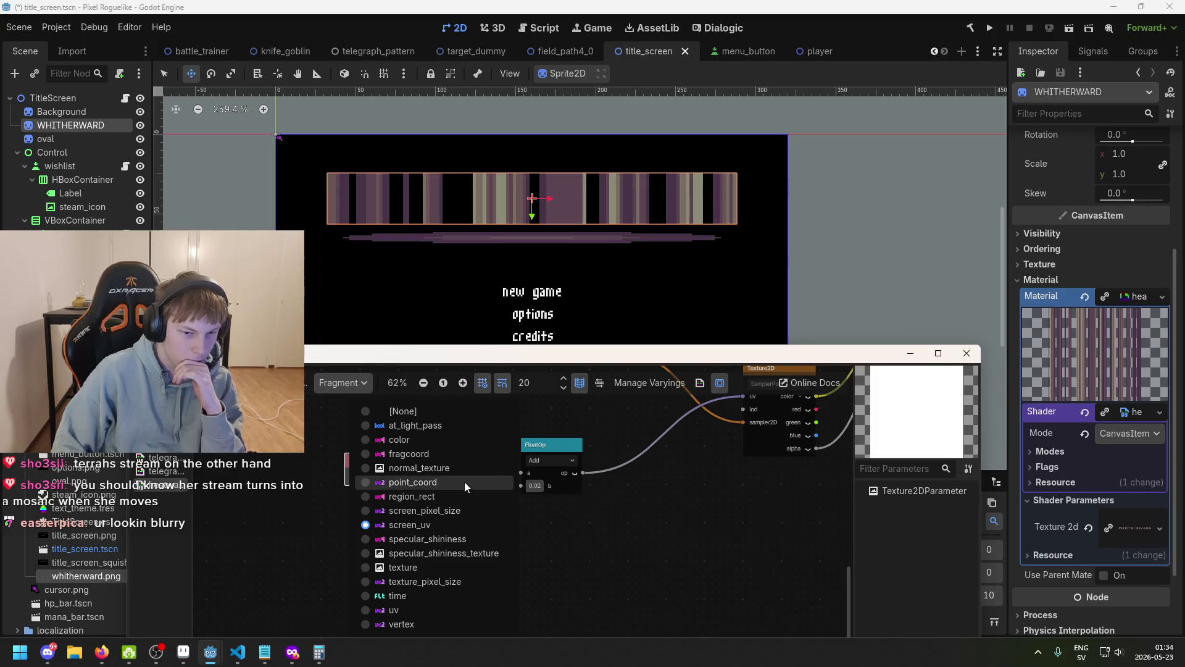
left_click(459, 610)
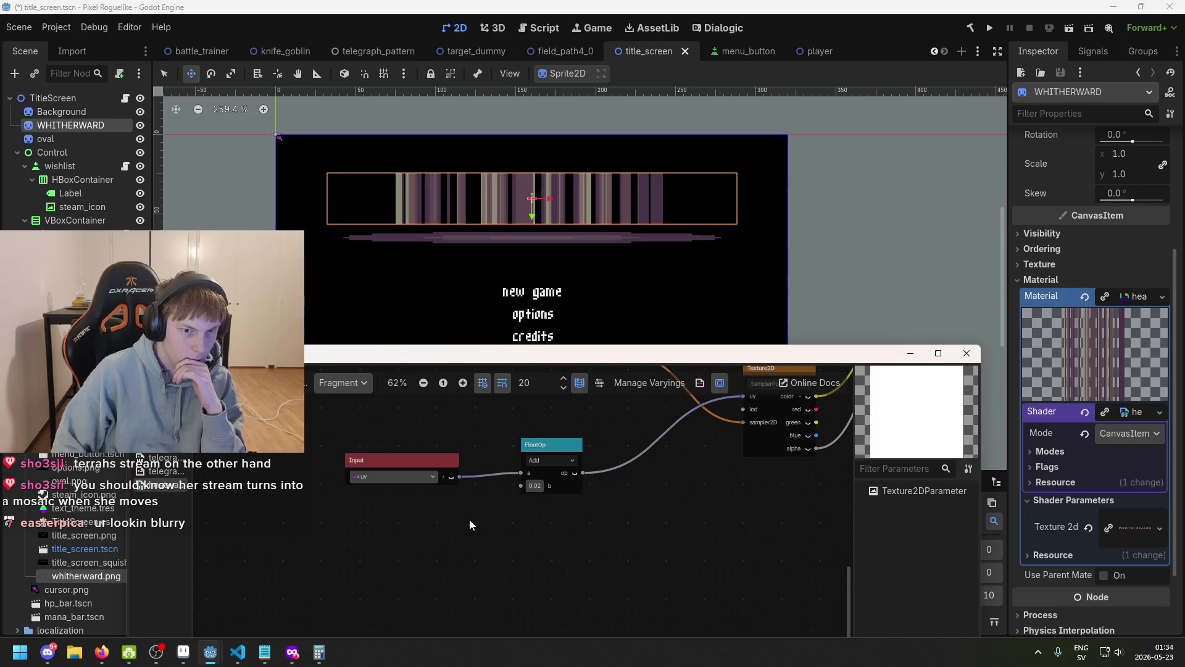
left_click(431, 473)
left_click(402, 482)
scroll(542, 487, "up", 1)
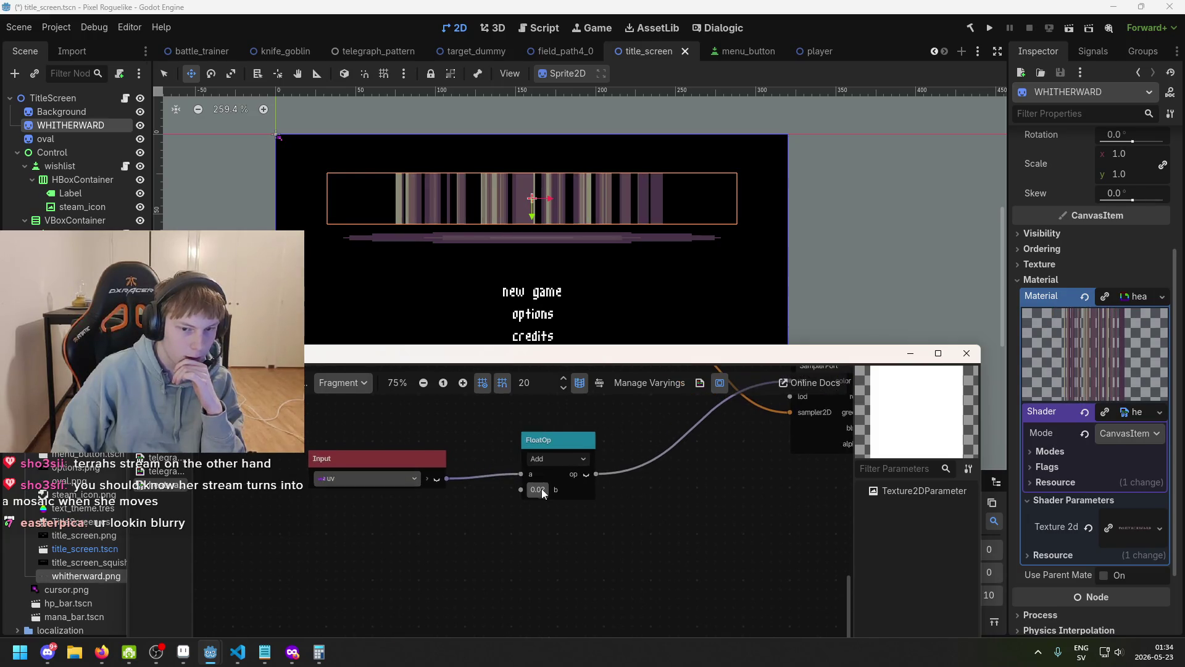
- Unplug the uv wire from the Add node's 'a' input
mouse_move(520, 474)
left_mouse_down()
mouse_move(503, 495)
mouse_move(520, 488)
mouse_move(524, 510)
left_mouse_up()
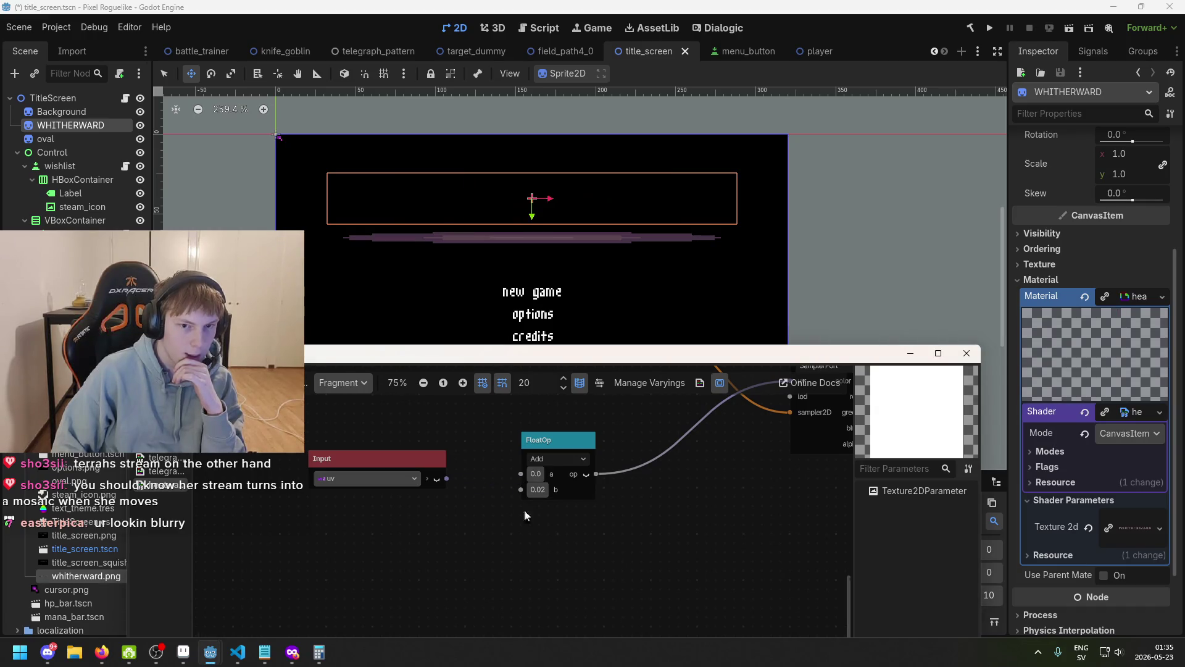
left_click(553, 452)
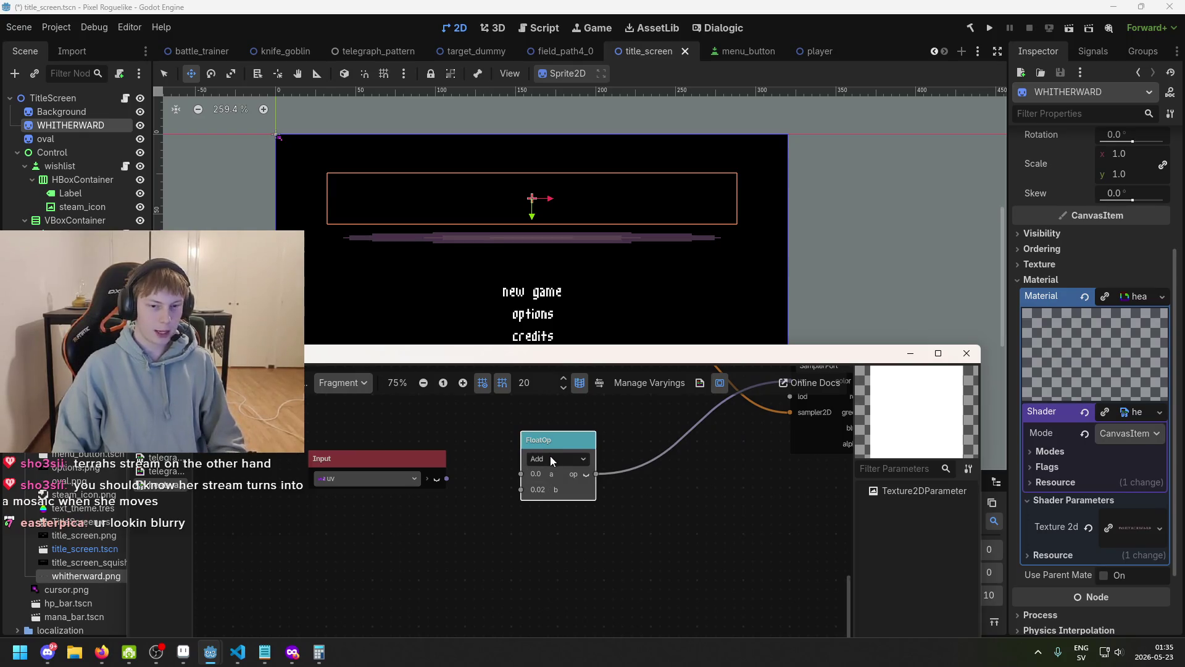
scroll(490, 435, "down", 2)
left_click(458, 423)
scroll(491, 437, "down", 1)
- Add a Time input node from a loose wire and place it below the uv input
left_click_drag(488, 439, 490, 450)
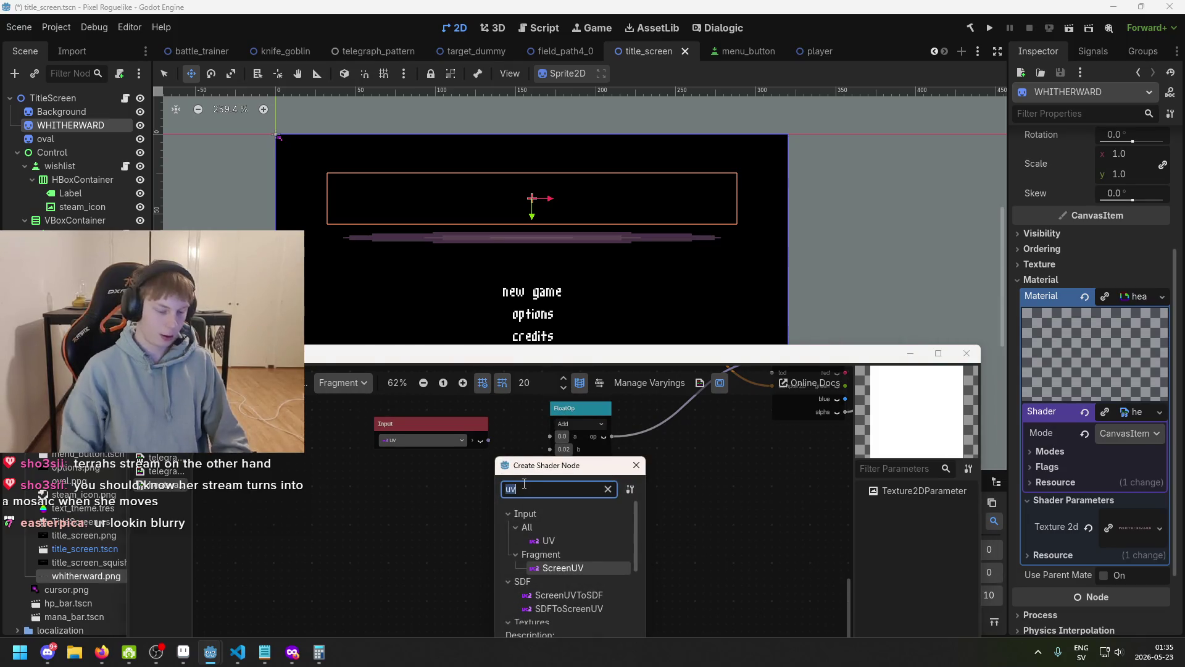
type("time")
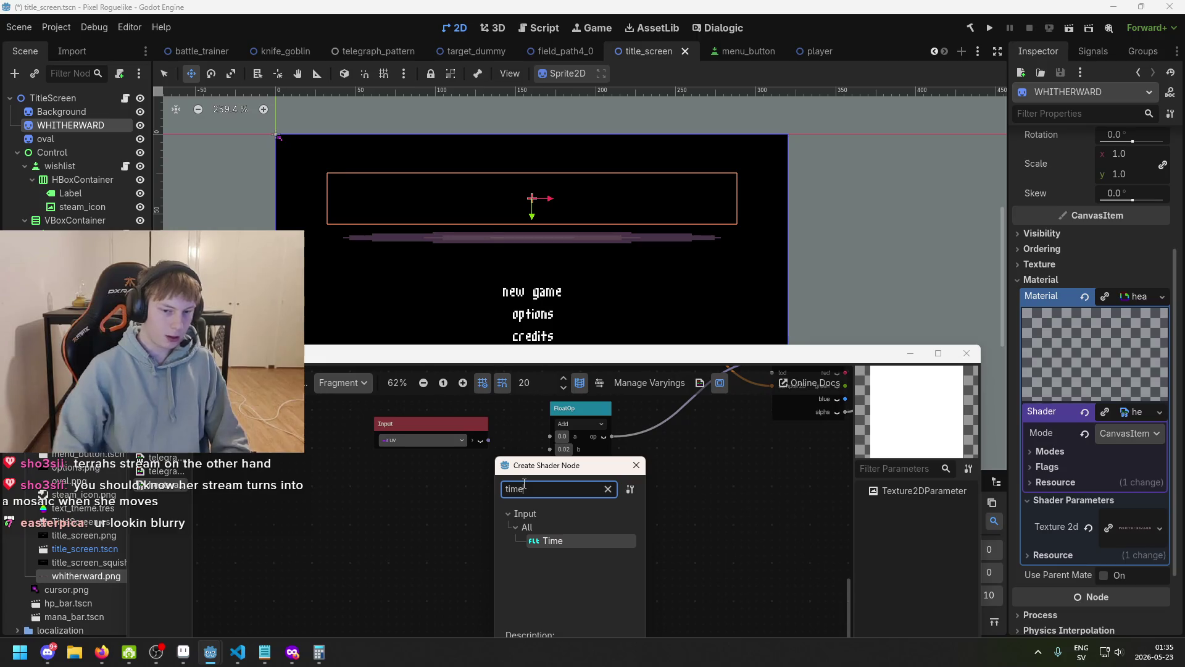
double_click(579, 538)
left_click_drag(554, 482, 467, 492)
scroll(516, 522, "up", 3)
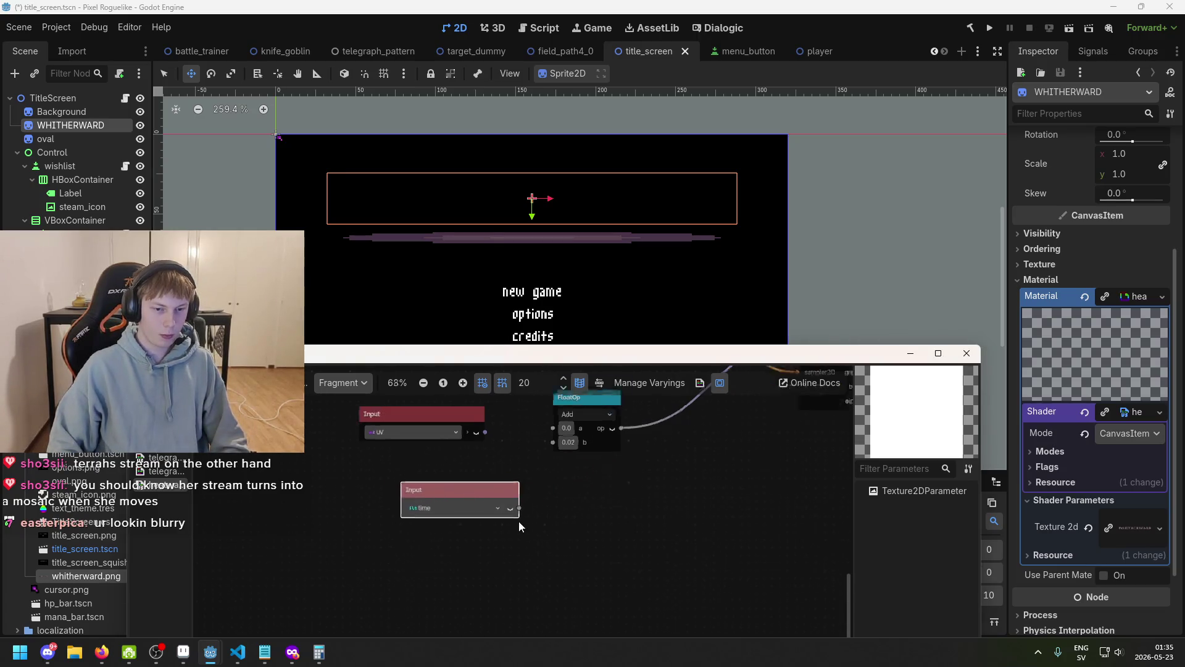
scroll(444, 500, "down", 2)
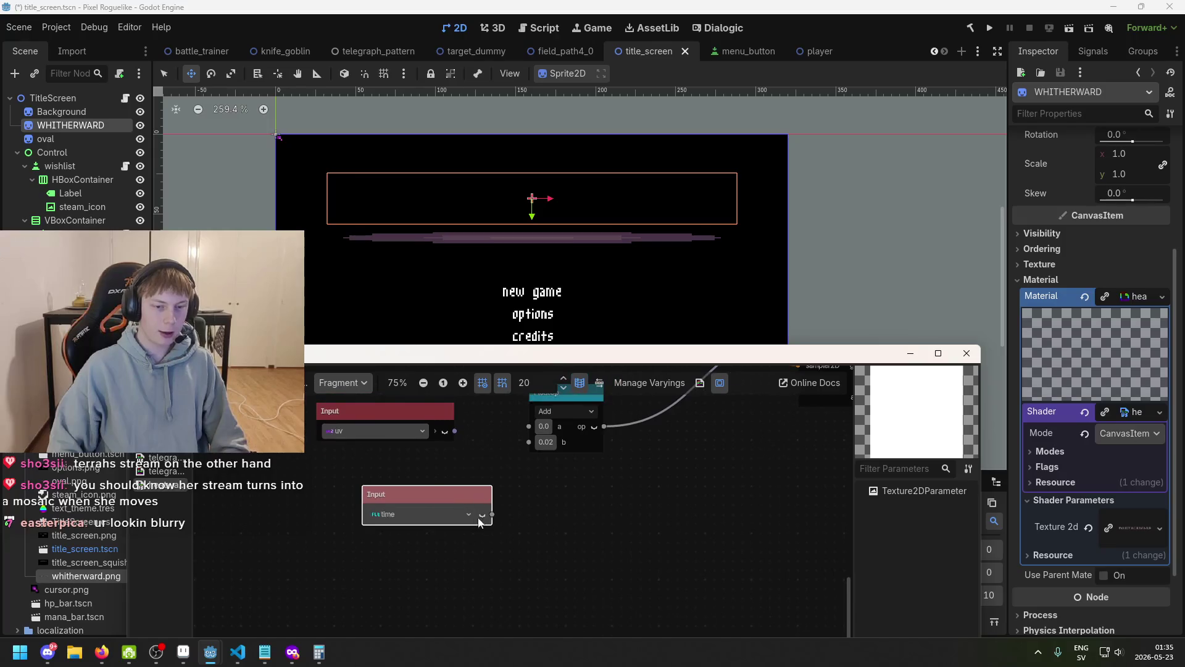
left_click_drag(423, 496, 382, 484)
left_click(469, 498)
scroll(494, 503, "up", 3)
left_click(535, 428)
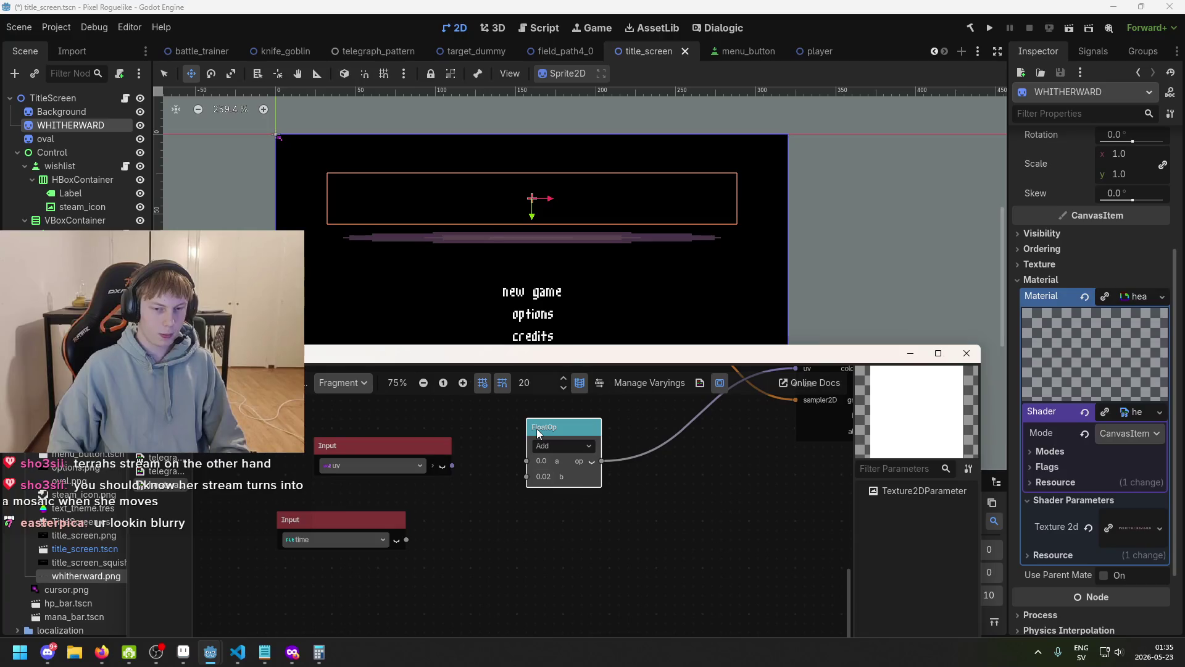
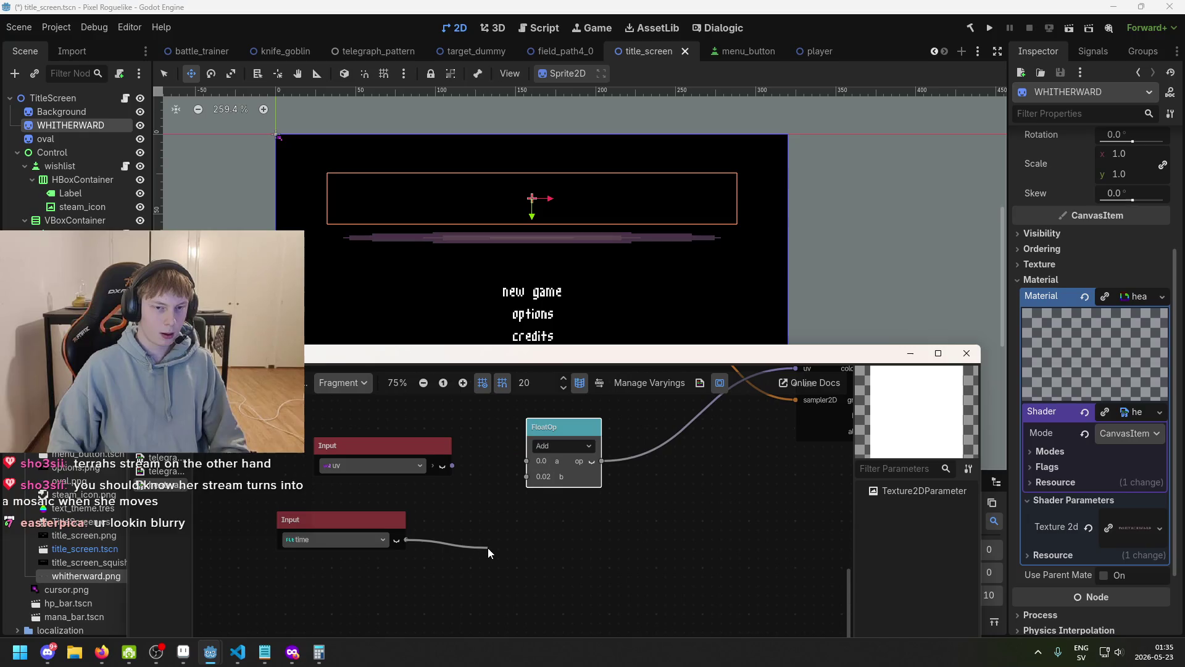
- Add a Sin function node fed by the time output and position it
left_click_drag(487, 547, 488, 547)
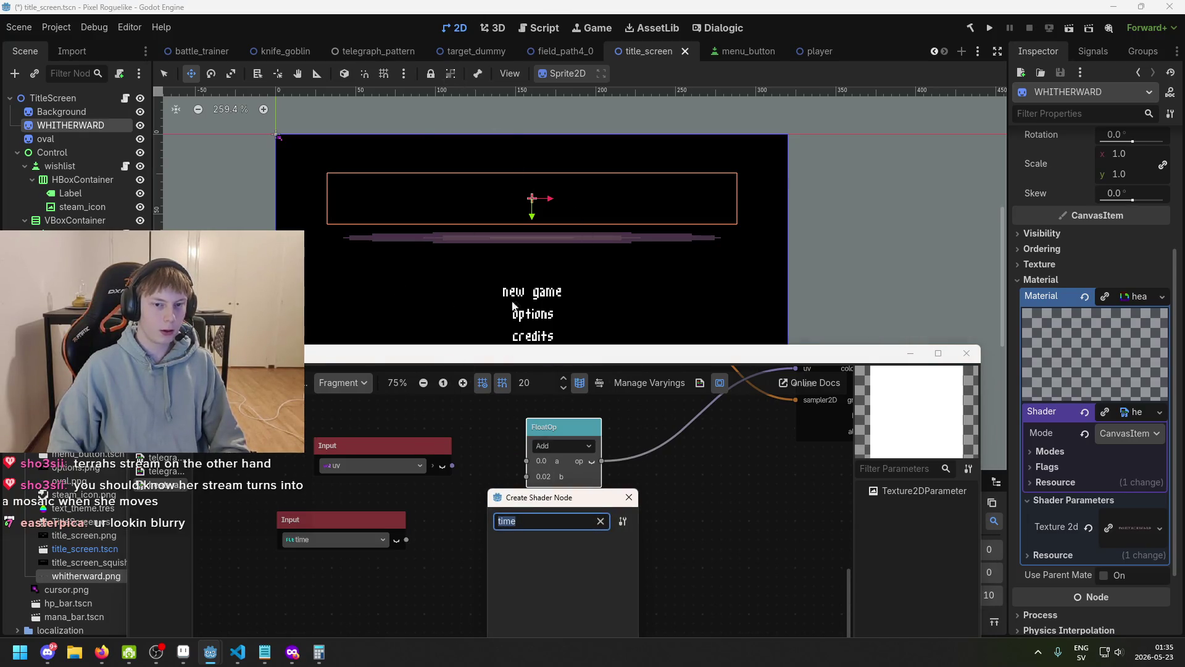
type("sin")
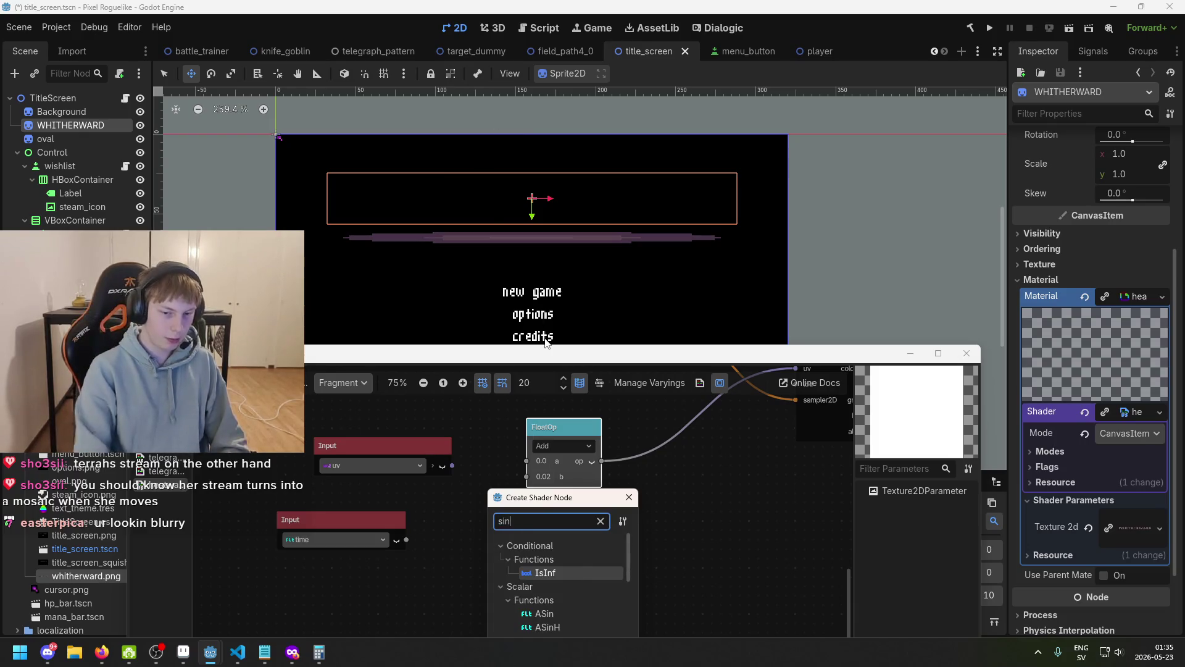
scroll(569, 598, "down", 1)
double_click(568, 606)
left_click_drag(531, 562, 495, 535)
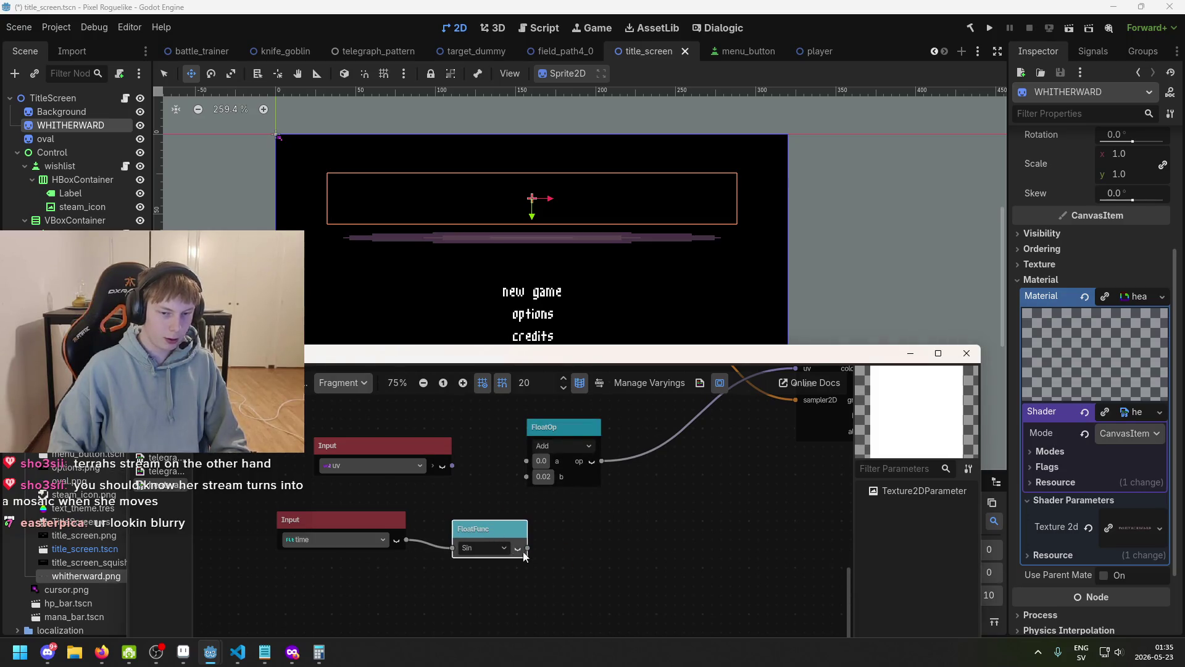
- Add a Multiply node from the Sin output and wire it into the Add node's b
left_click_drag(528, 479, 570, 531)
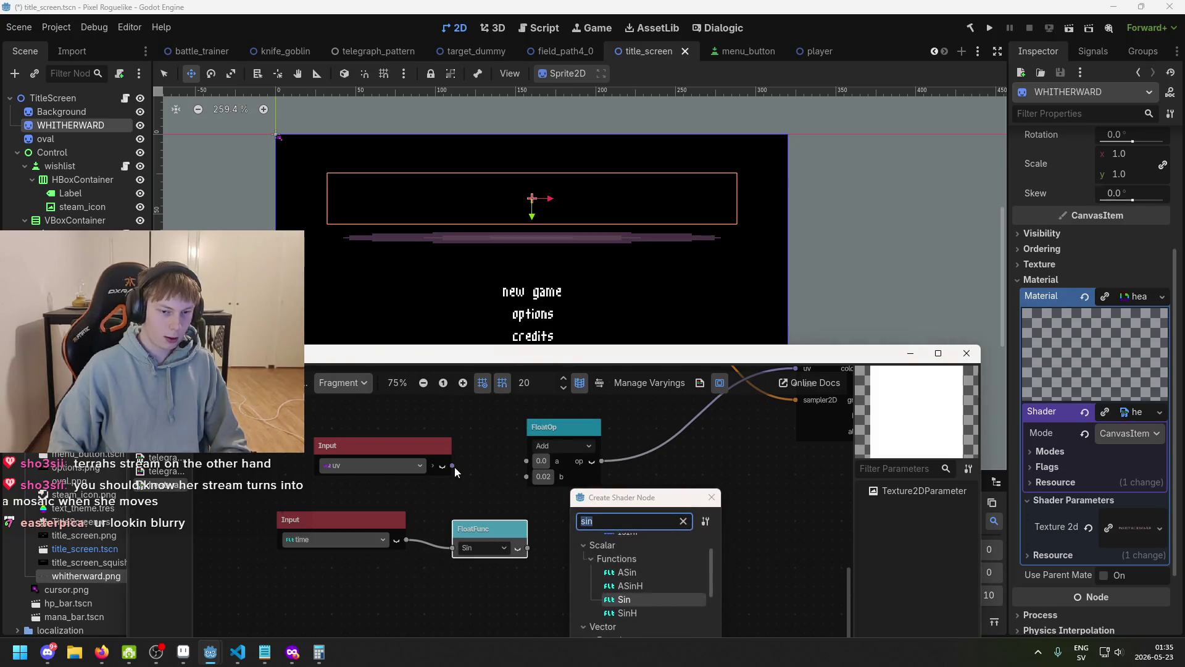
left_click(711, 497)
mouse_move(419, 487)
left_mouse_down()
mouse_move(392, 487)
mouse_move(478, 494)
left_mouse_up()
type("add")
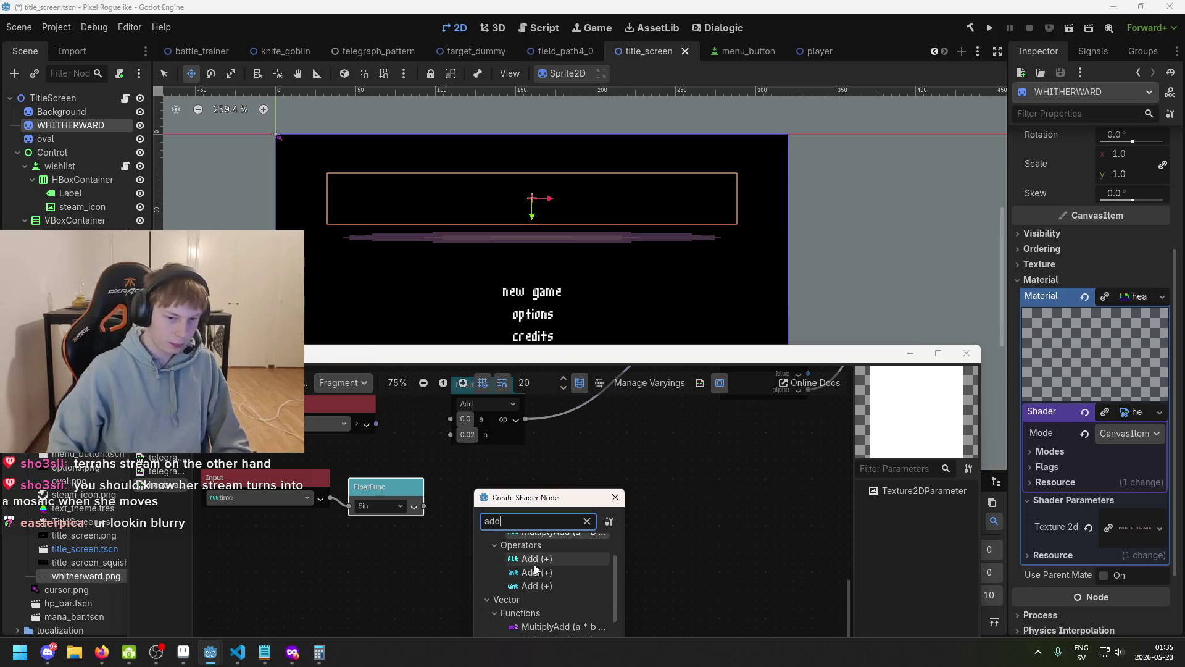
scroll(534, 564, "up", 2)
double_click(557, 564)
double_click(557, 568)
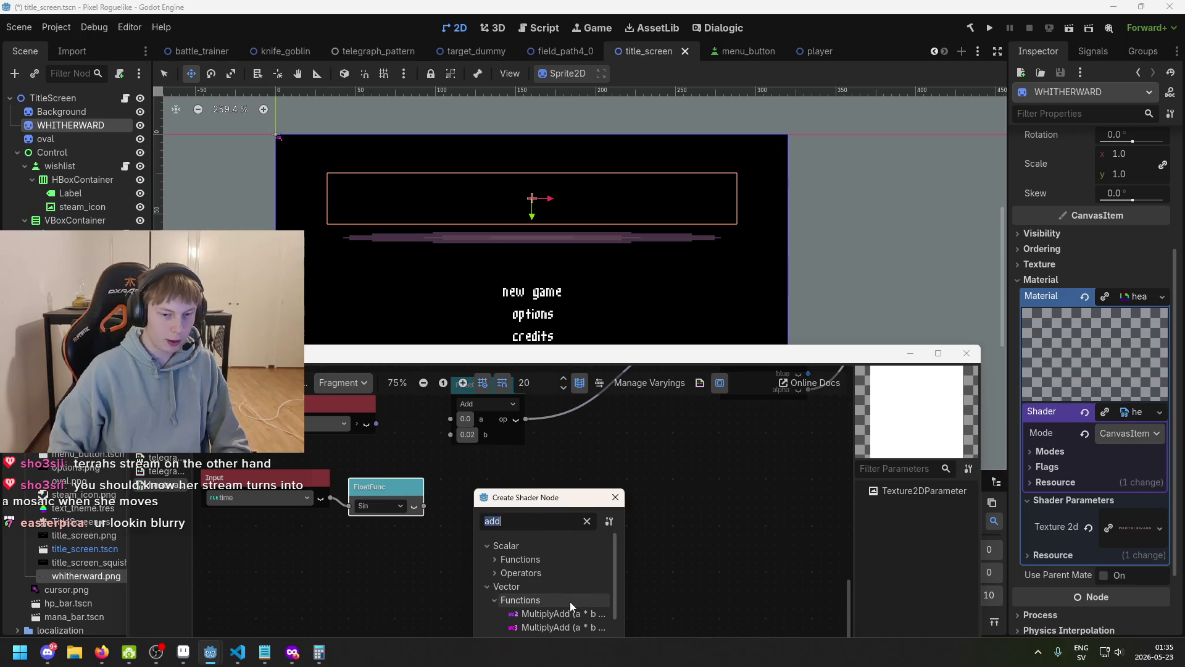
key("BackSpace")
type("multi")
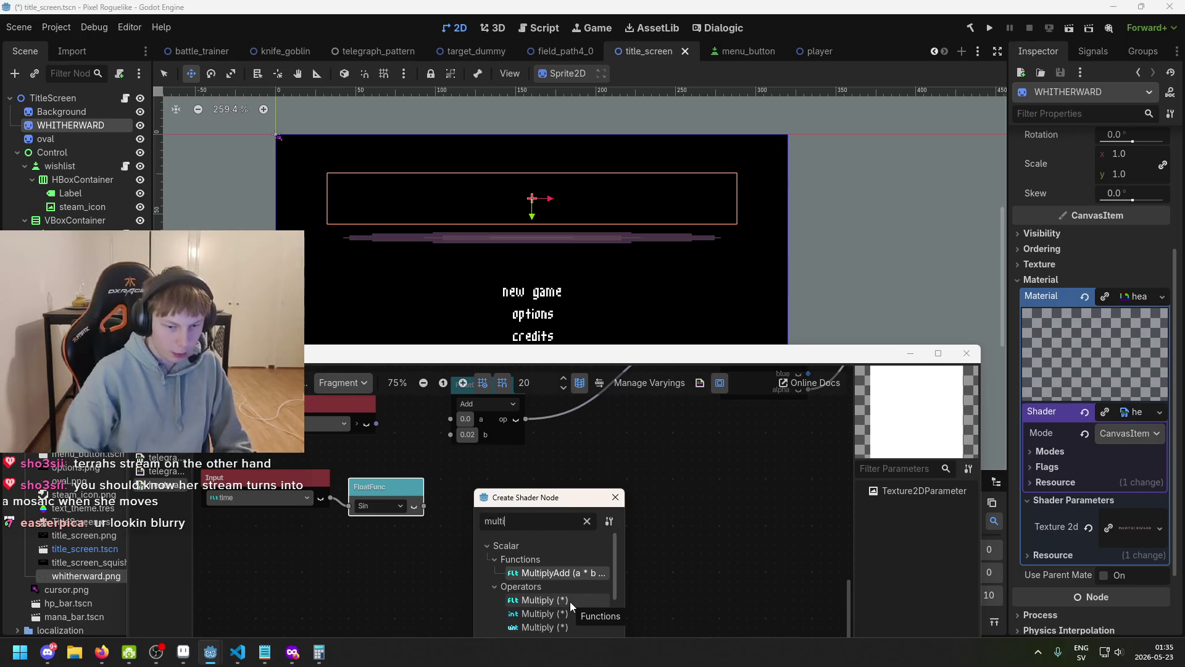
double_click(561, 600)
mouse_move(553, 539)
left_mouse_down()
mouse_move(450, 434)
mouse_move(450, 419)
left_mouse_up()
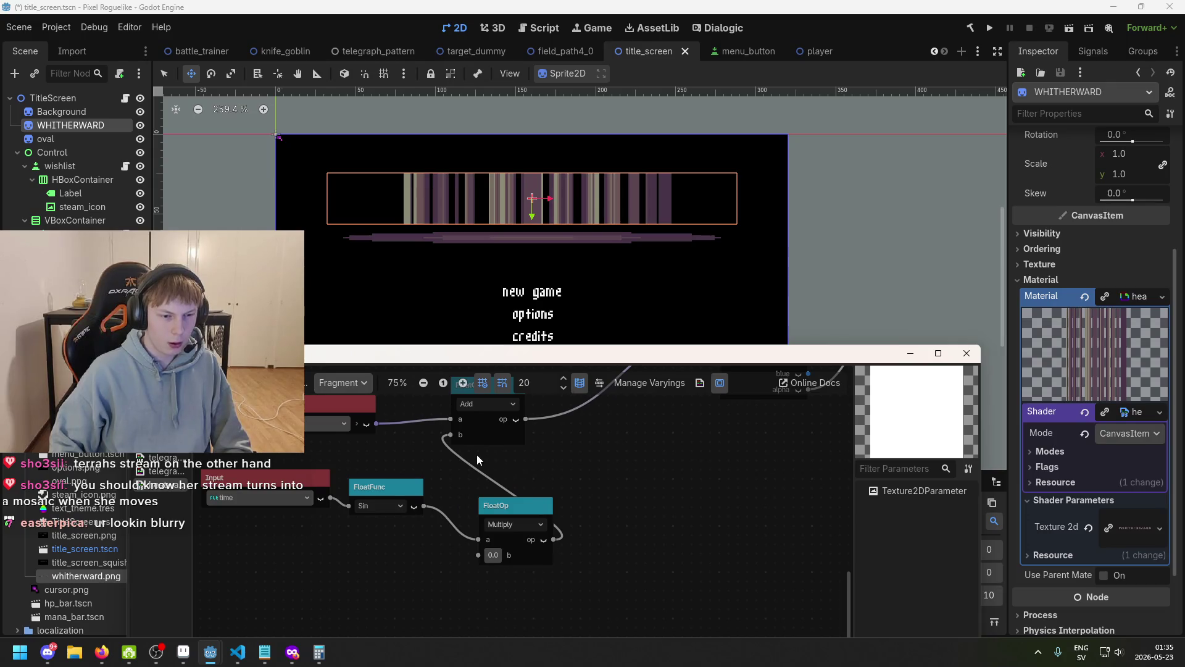
- Disconnect the Multiply wire from the Add node and set its b to 0.0
scroll(477, 460, "down", 1)
mouse_move(474, 493)
left_mouse_down()
mouse_move(365, 544)
mouse_move(523, 532)
left_mouse_up()
scroll(524, 532, "down", 1)
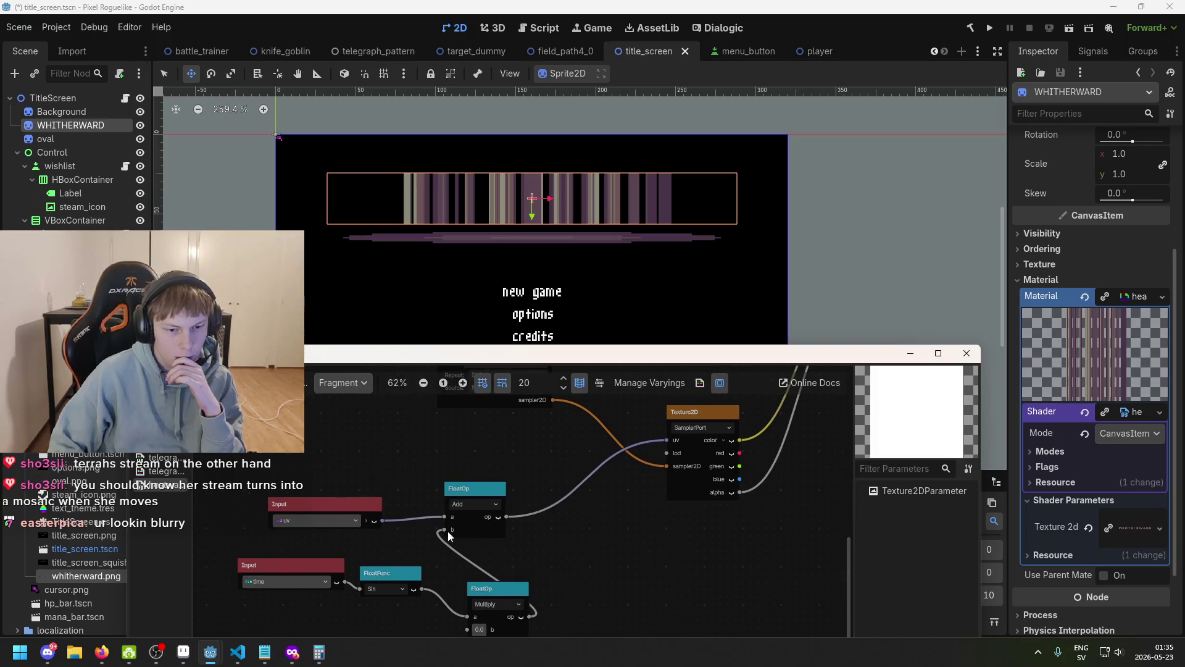
left_click_drag(447, 531, 428, 543)
scroll(469, 555, "up", 3)
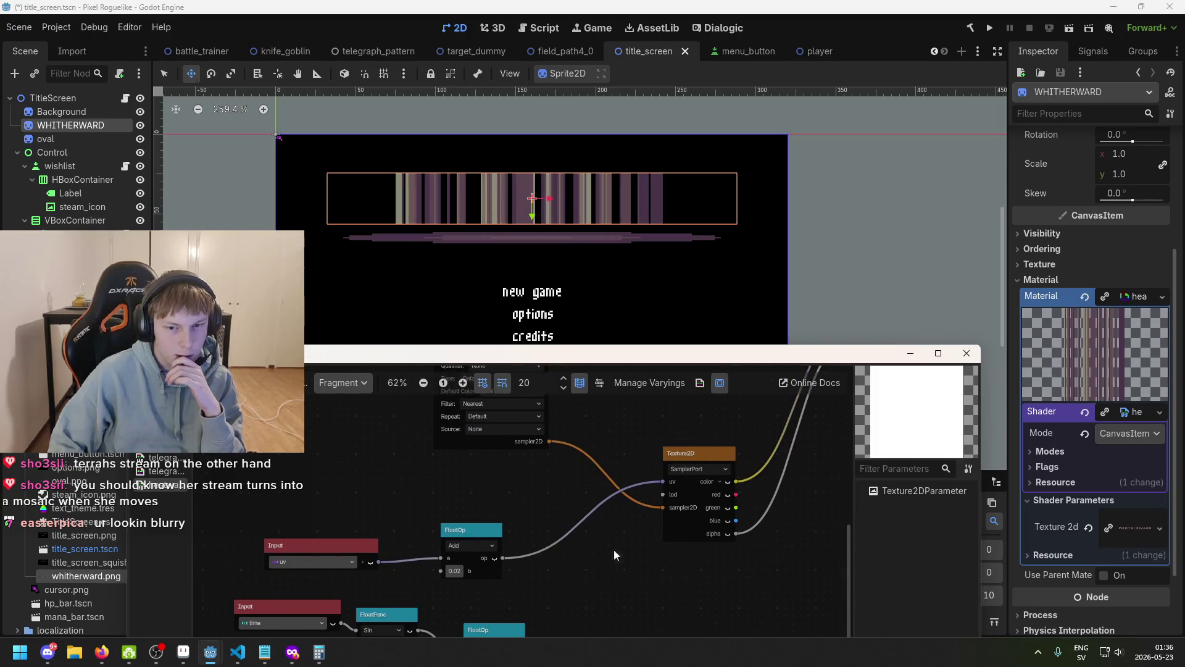
scroll(586, 533, "down", 1)
mouse_move(586, 533)
left_mouse_down()
mouse_move(612, 570)
mouse_move(603, 501)
left_mouse_up()
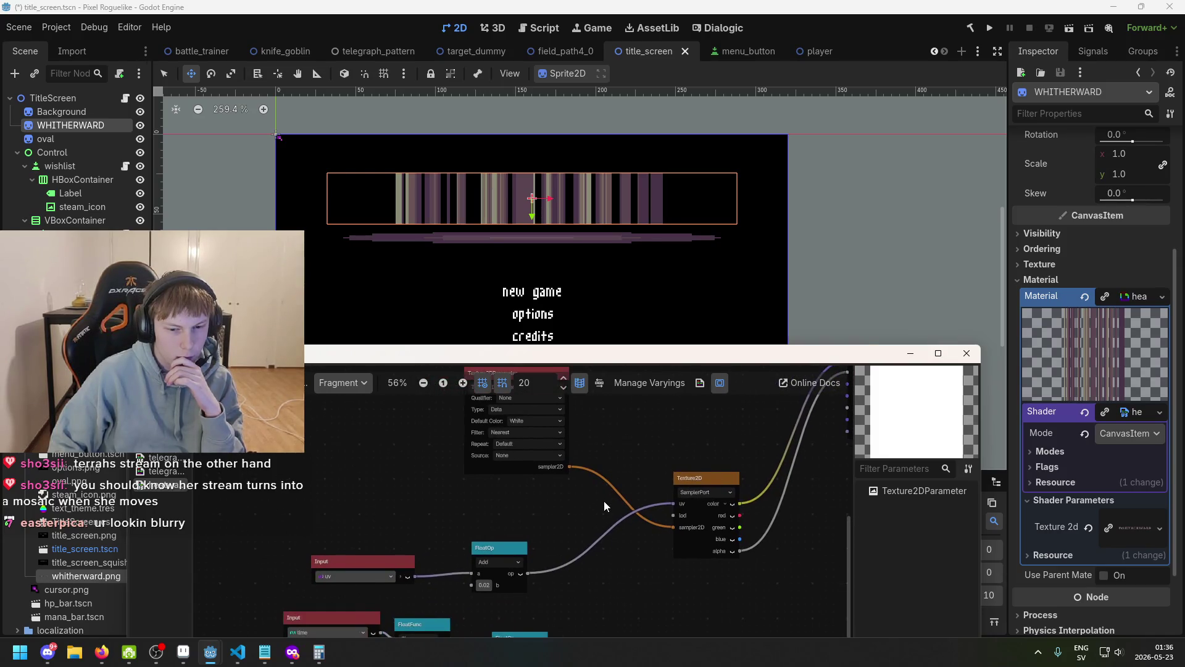
scroll(514, 579, "up", 1)
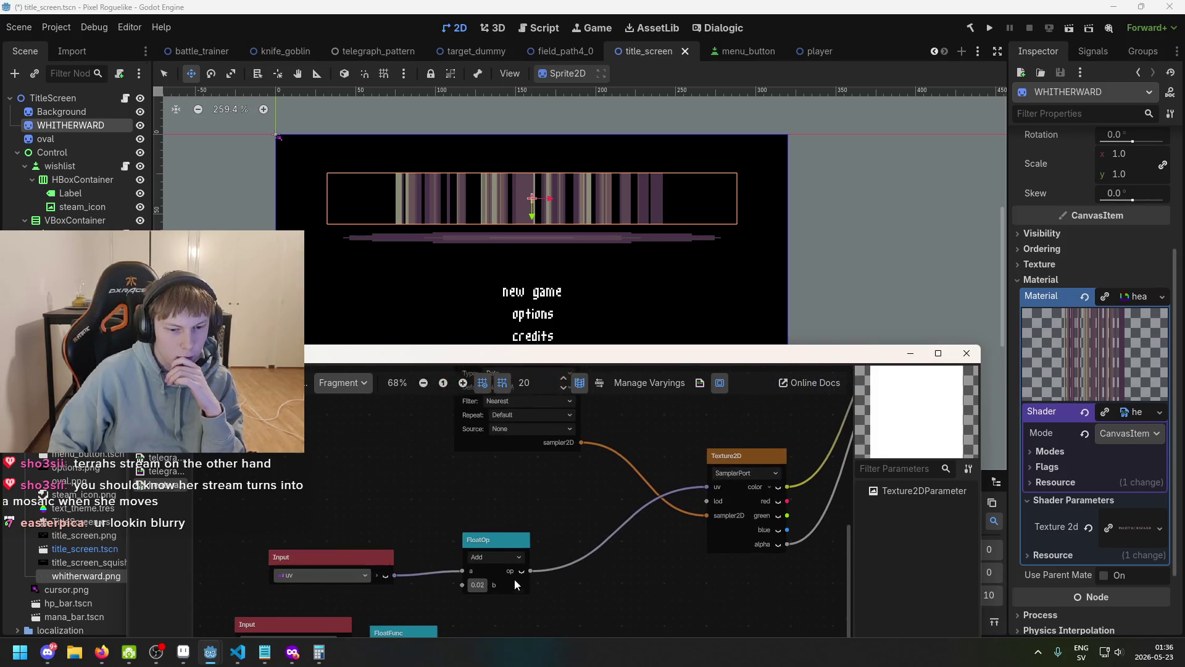
left_click(478, 587)
key("BackSpace")
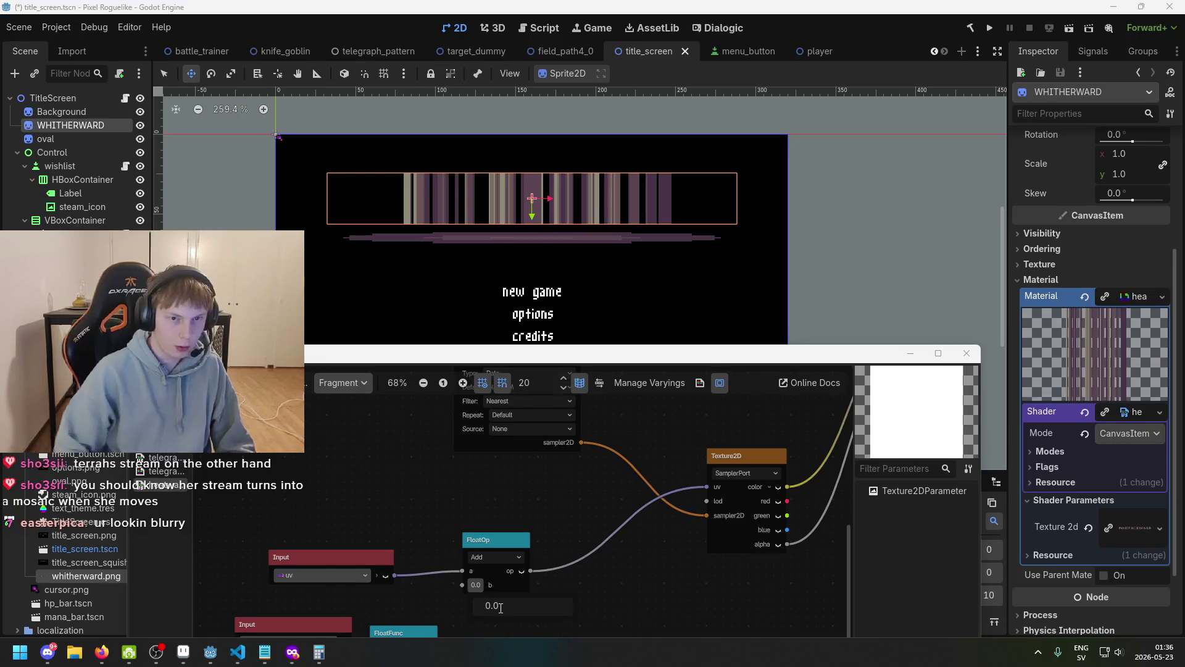
key("Return")
- Move the Texture2D node higher and rewire its alpha output
scroll(642, 542, "right", 5)
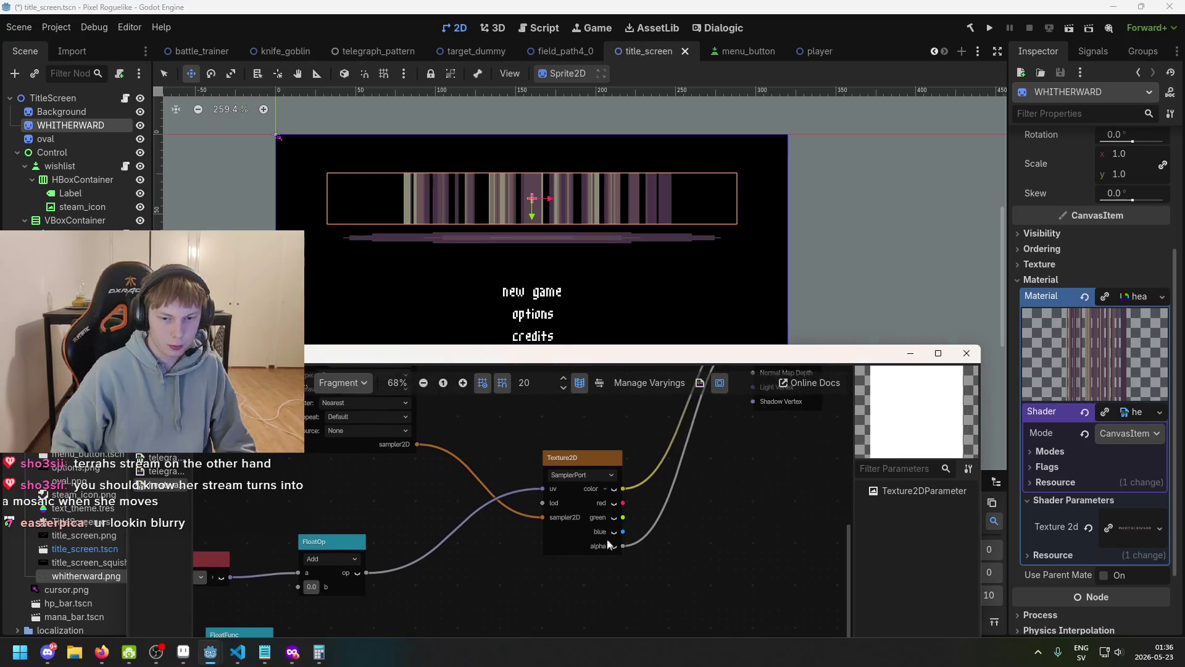
scroll(608, 543, "right", 3)
scroll(563, 592, "up", 3)
left_click_drag(490, 556, 485, 523)
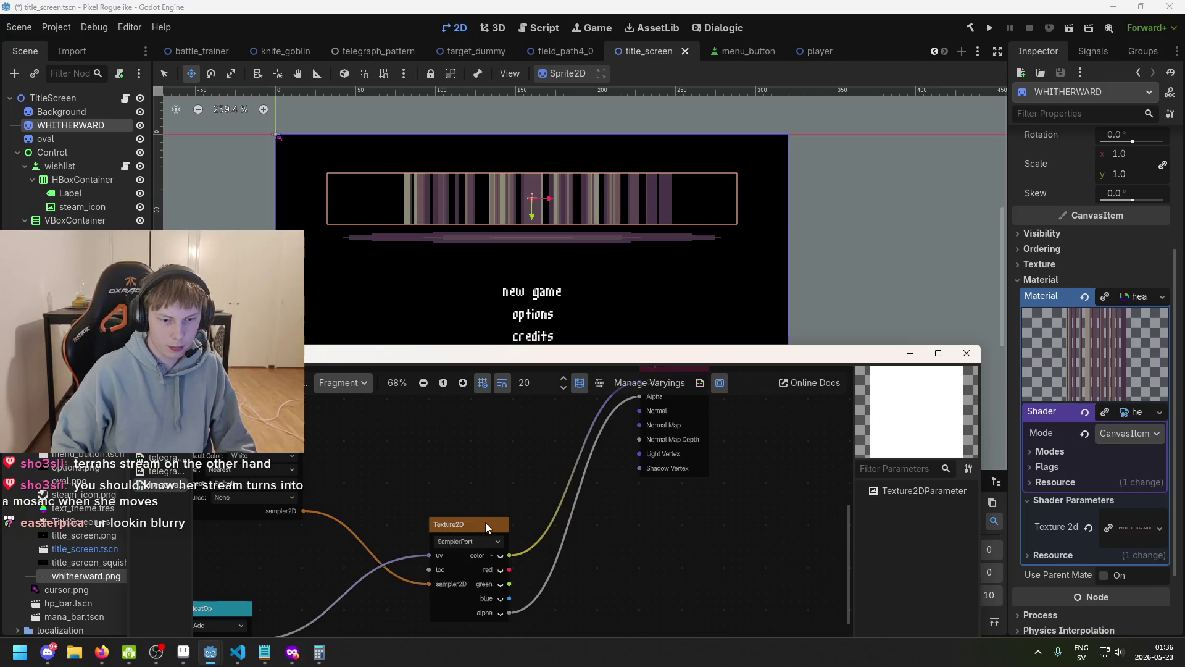
scroll(497, 551, "down", 1)
left_click_drag(531, 584, 531, 584)
key("Escape")
left_click_drag(638, 396, 632, 437)
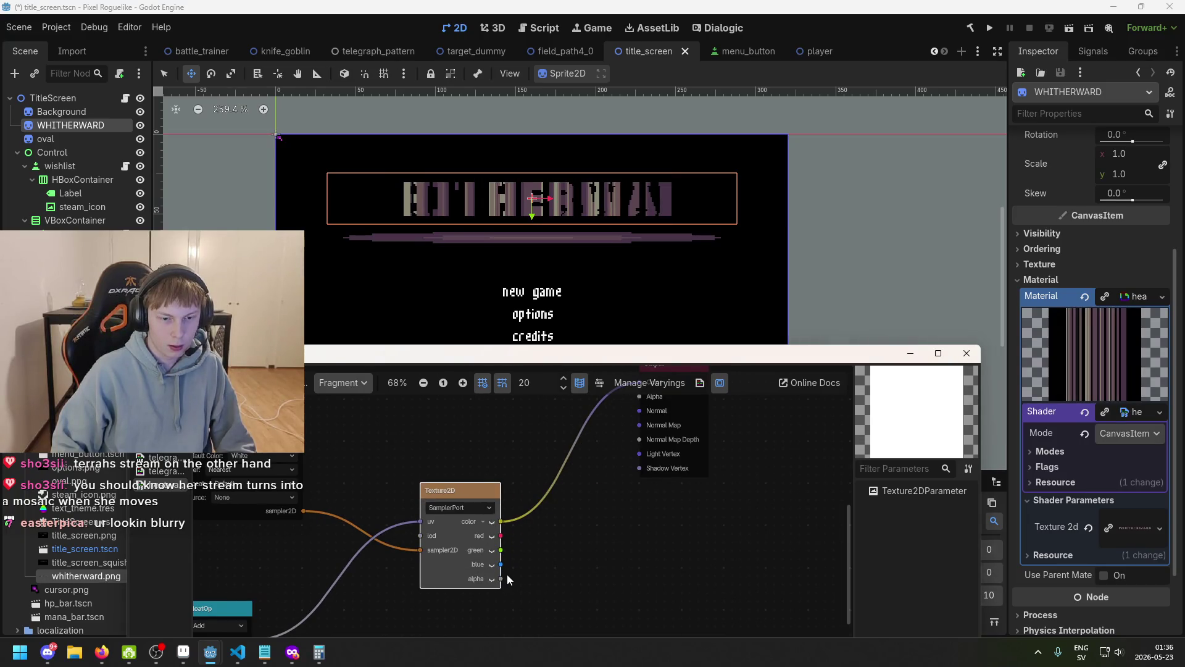
left_click_drag(509, 579, 515, 574)
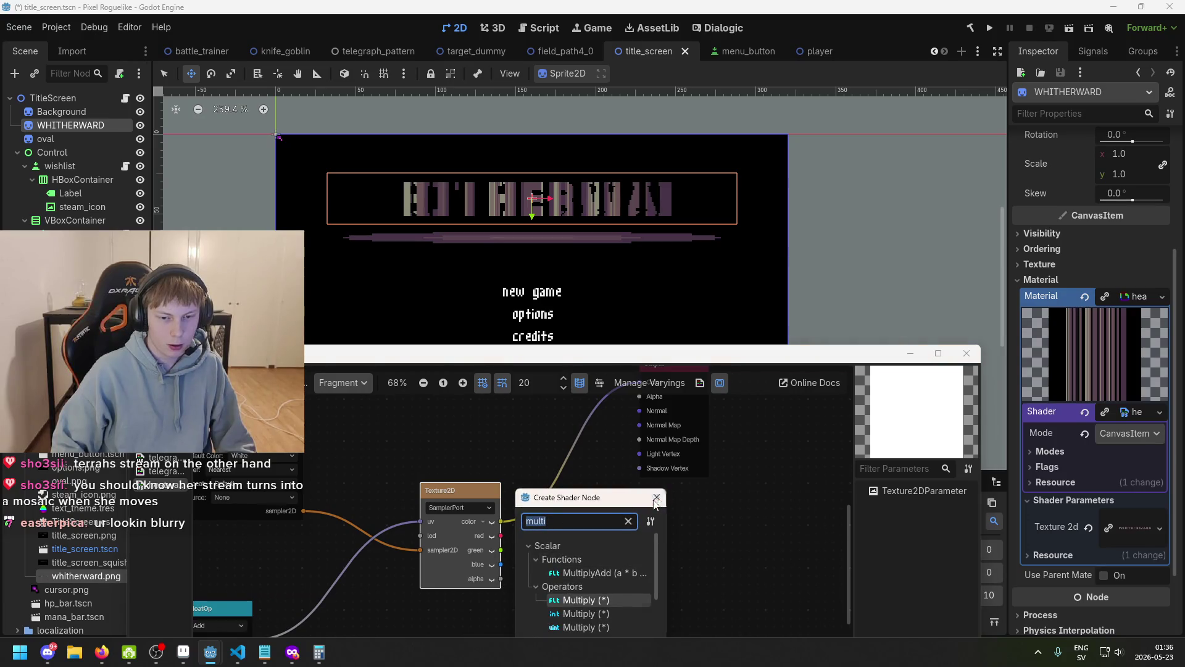
key("Escape")
- Move the uv Input node above the Add node
scroll(634, 502, "down", 3)
scroll(634, 502, "left", 4)
scroll(634, 502, "left", 4)
mouse_move(324, 528)
left_mouse_down()
mouse_move(474, 454)
mouse_move(646, 450)
mouse_move(683, 427)
left_mouse_up()
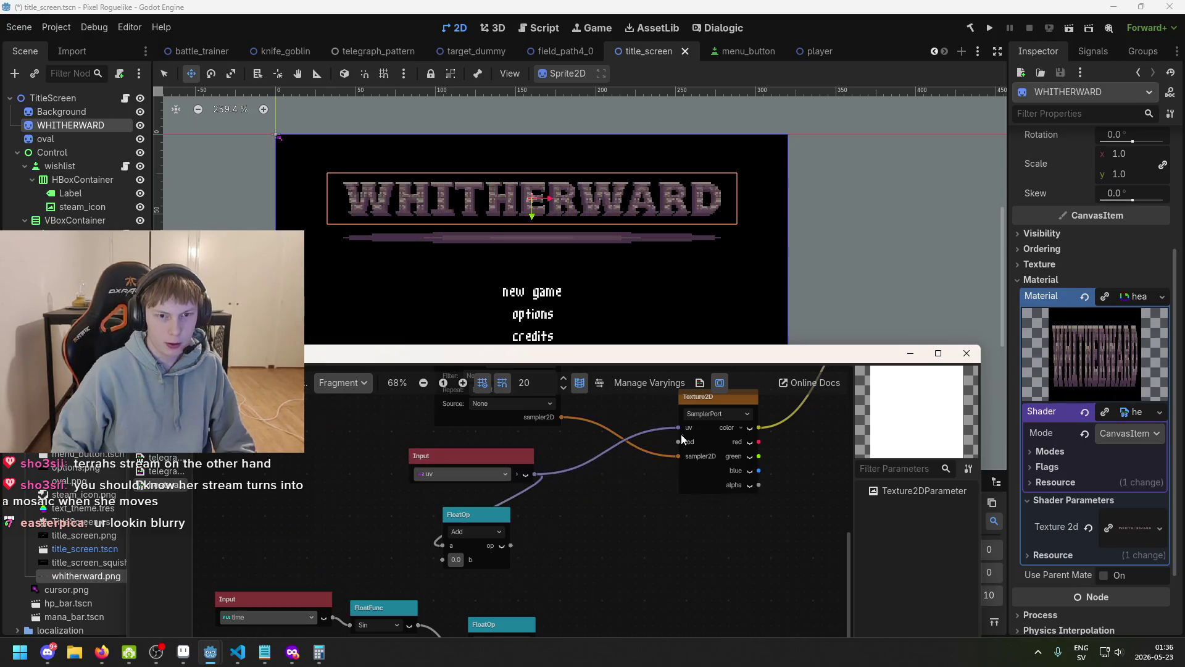
- Expand the uv input into red and green, delete the old Add node, and detach uv from Texture2D
left_click_drag(469, 455, 385, 447)
left_click_drag(459, 514, 536, 514)
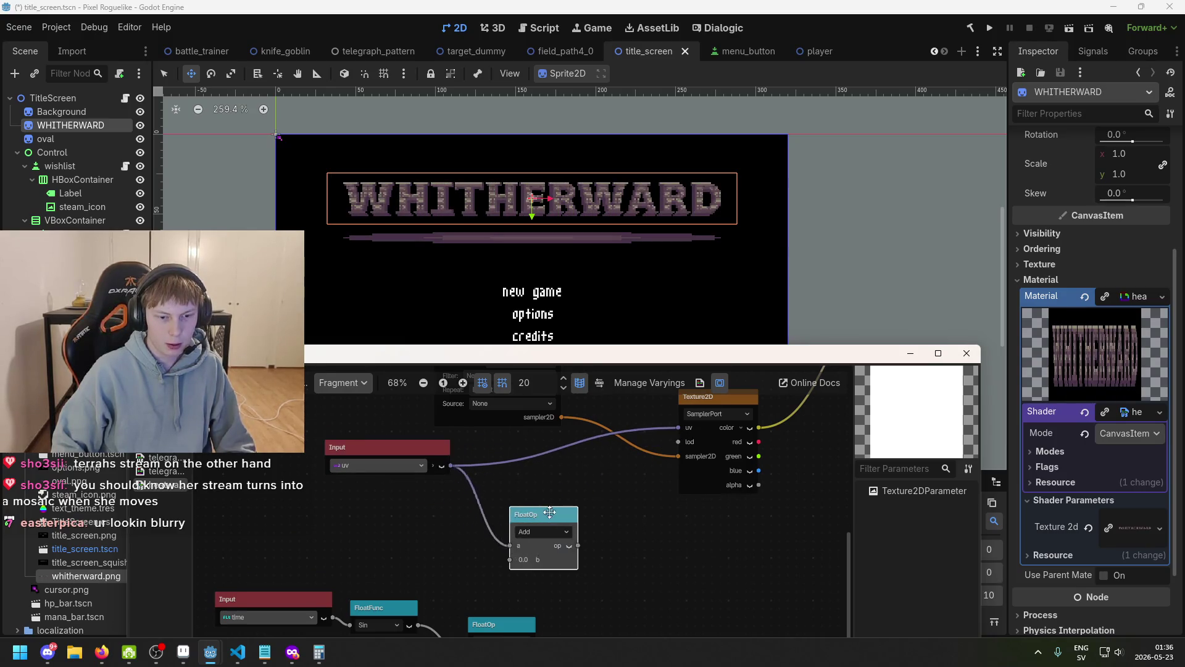
left_click(434, 465)
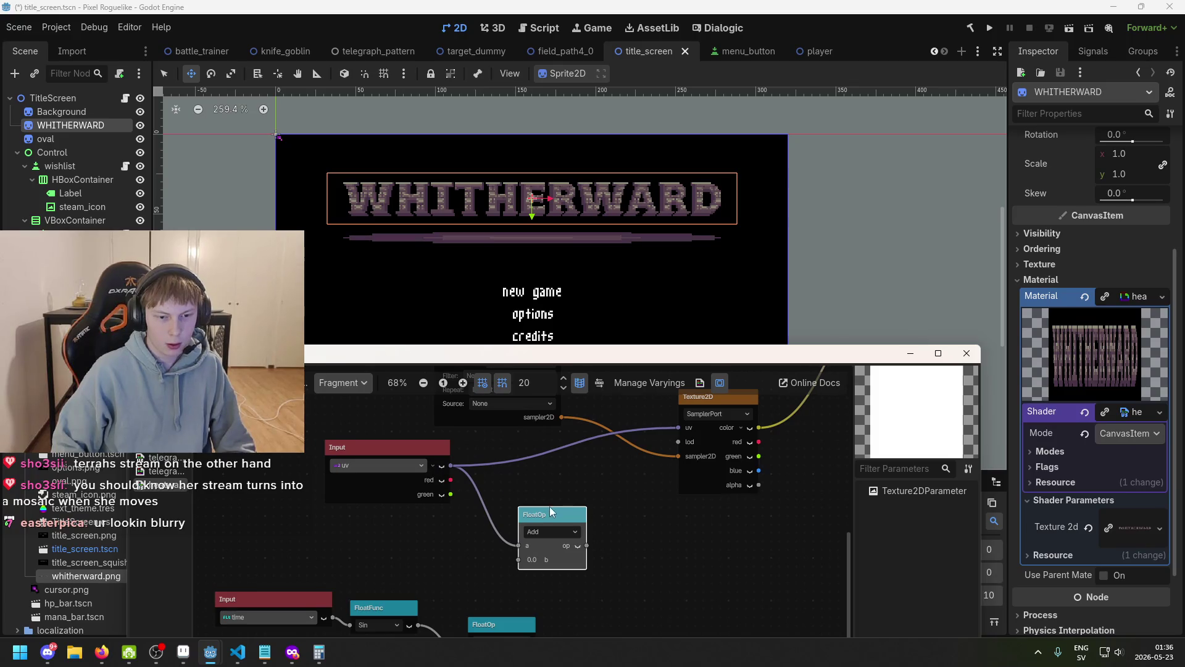
right_click(454, 469)
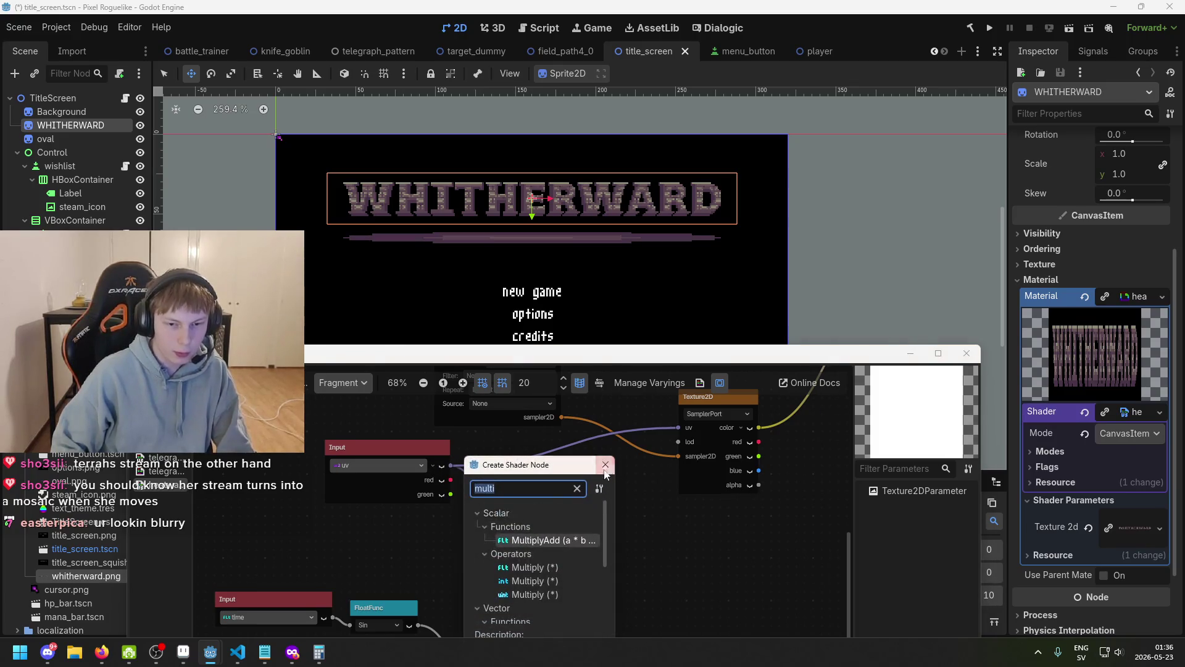
key("Escape")
left_click_drag(583, 523, 583, 489)
key("Delete")
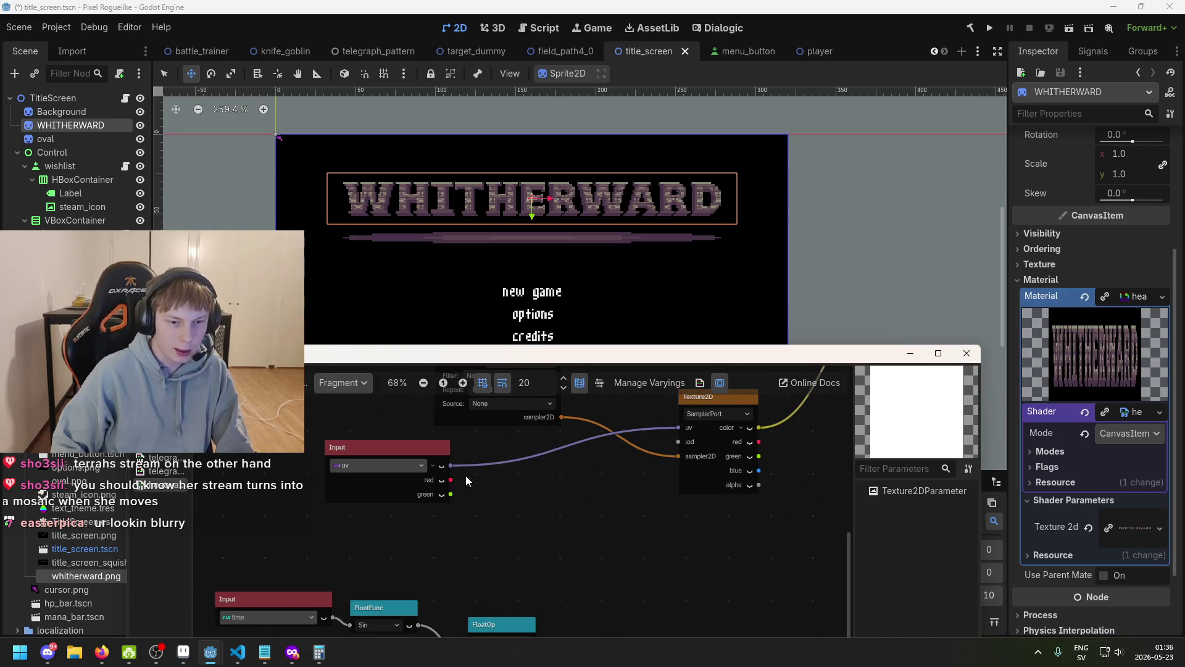
right_click(453, 466)
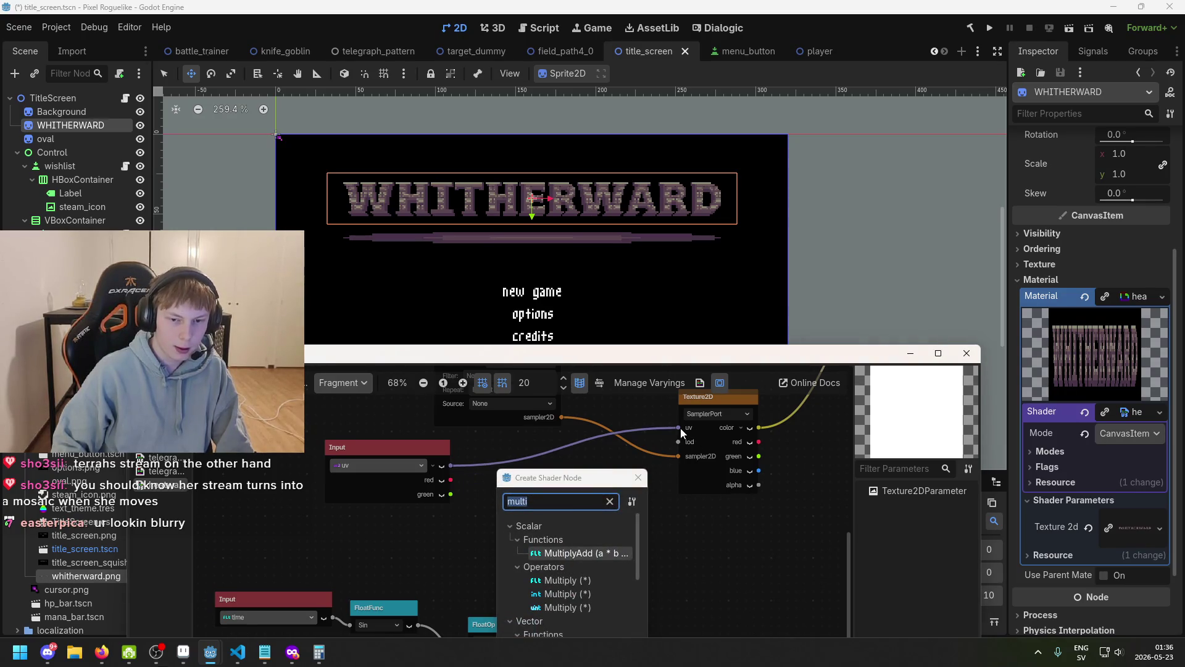
key("Escape")
left_click_drag(678, 428, 664, 436)
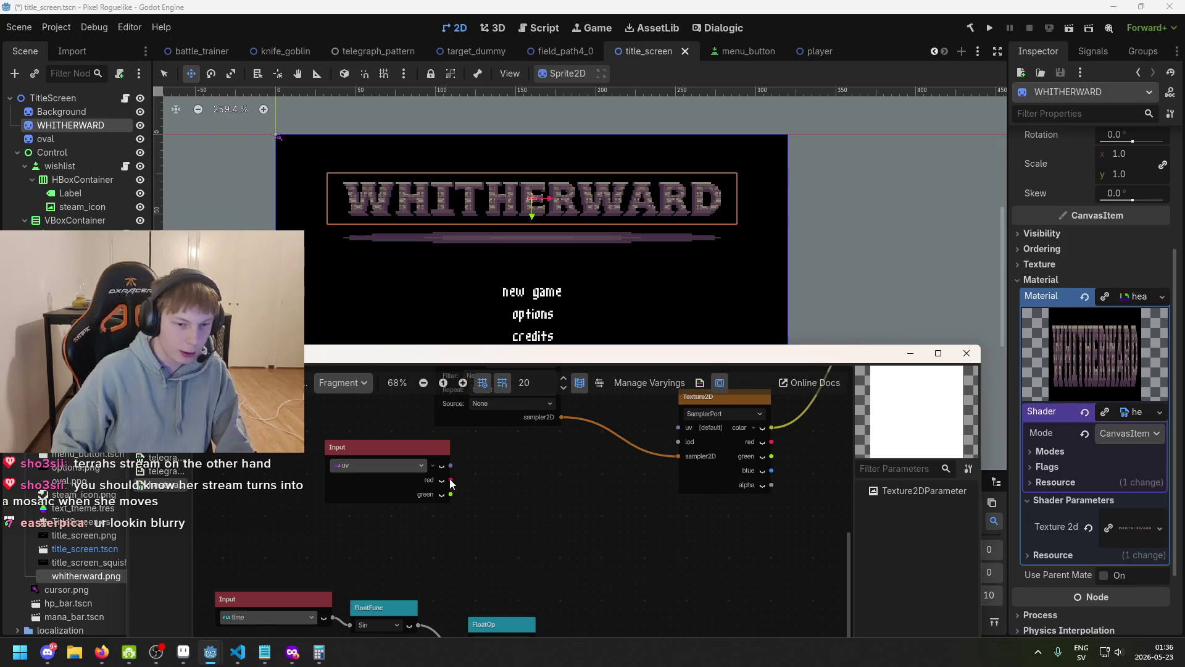
- Add a VectorCompose node beside the uv input, wiring red into its x
left_click_drag(451, 482, 451, 463)
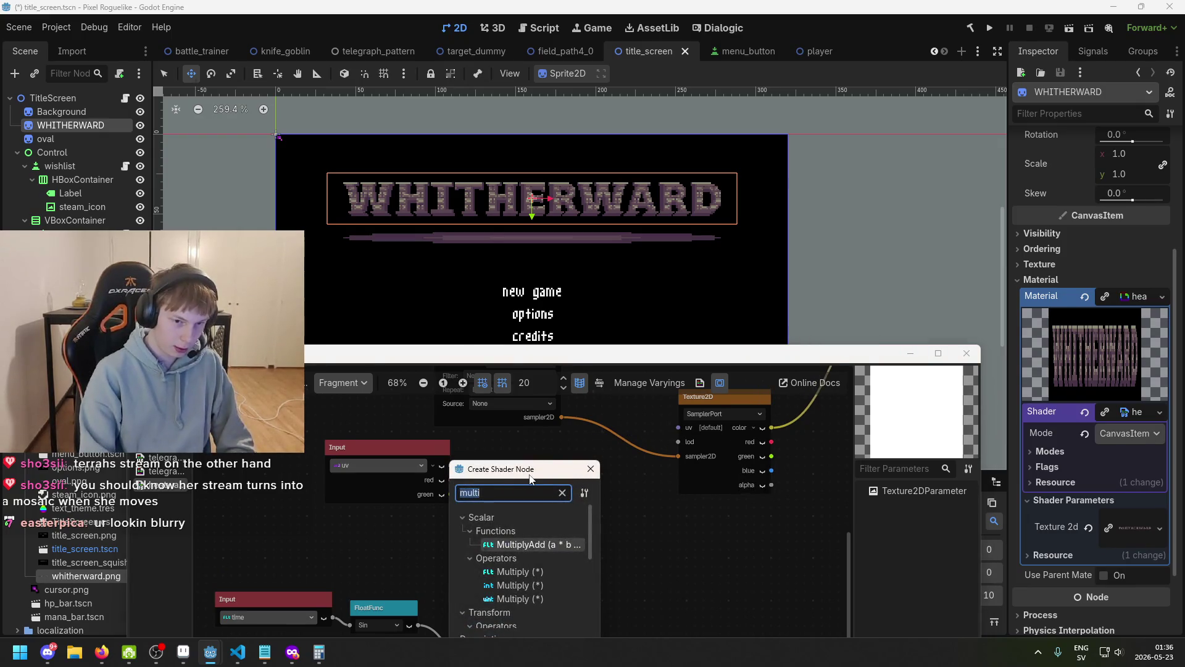
type("vec")
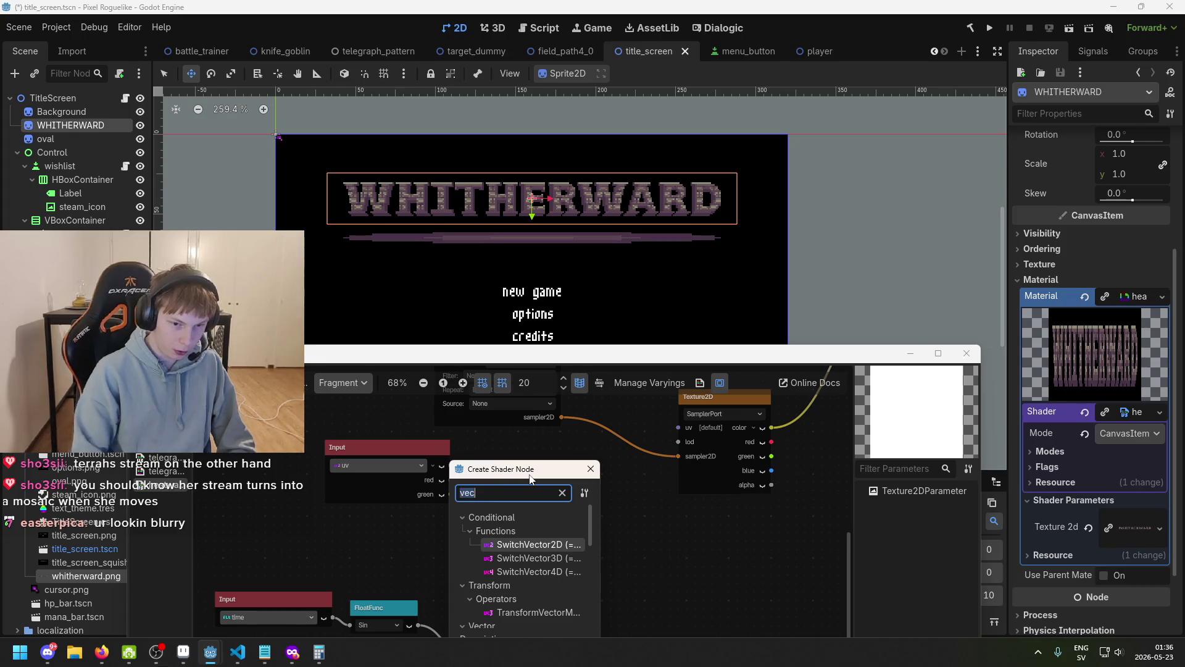
type("compose")
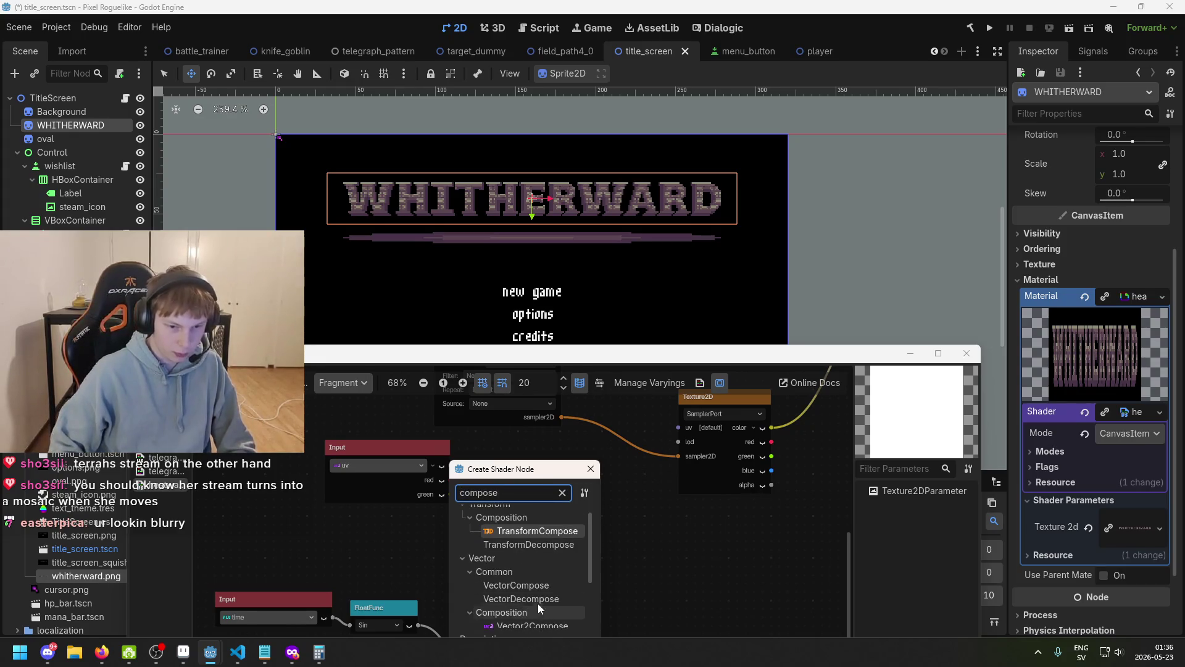
double_click(539, 587)
left_click_drag(492, 488, 535, 468)
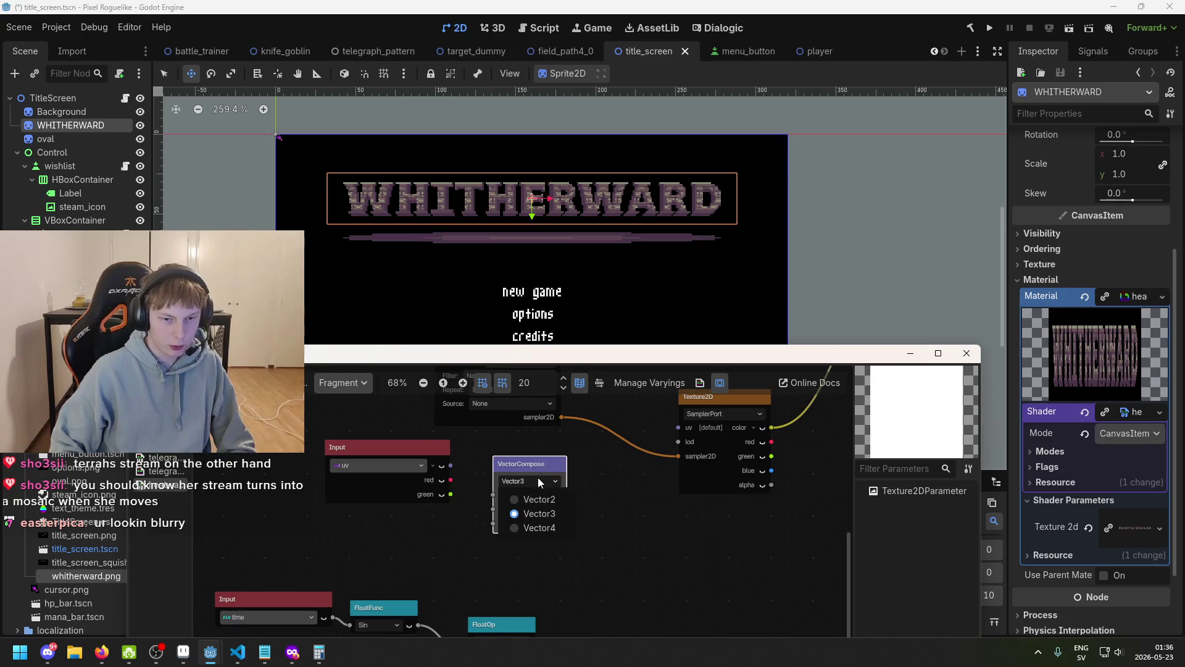
mouse_move(451, 479)
left_mouse_down()
mouse_move(493, 495)
mouse_move(560, 463)
mouse_move(458, 473)
mouse_move(495, 454)
left_mouse_up()
key("Escape")
- Add a float Add node on the red channel and wire green into VectorCompose y
type("add")
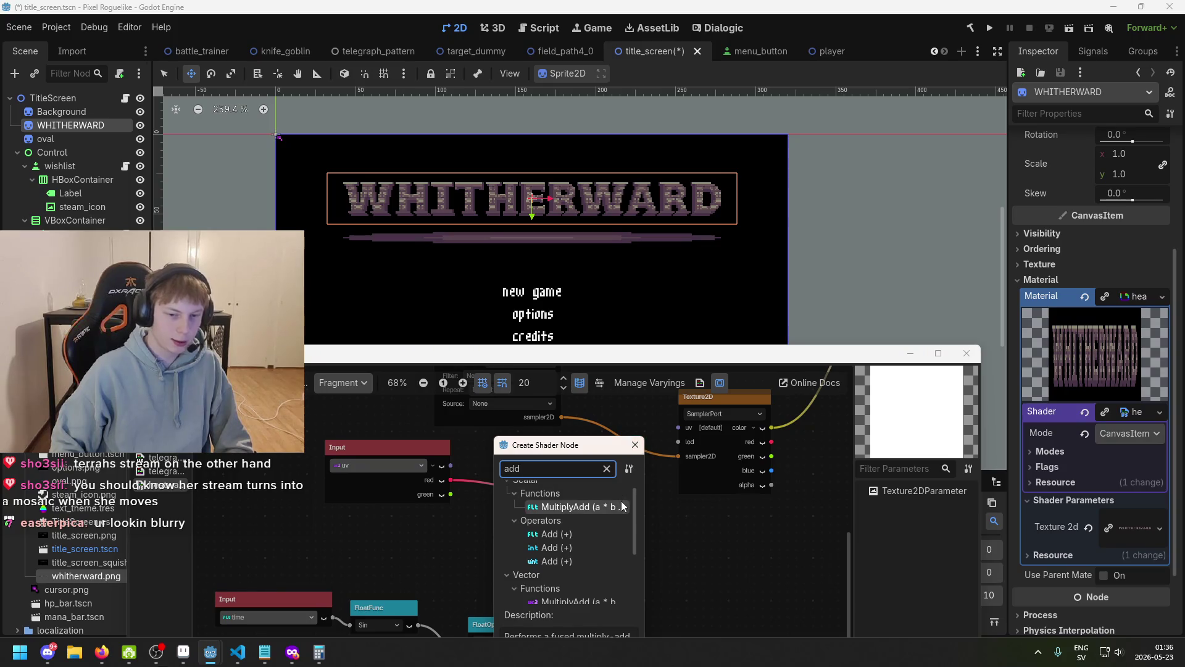
double_click(575, 535)
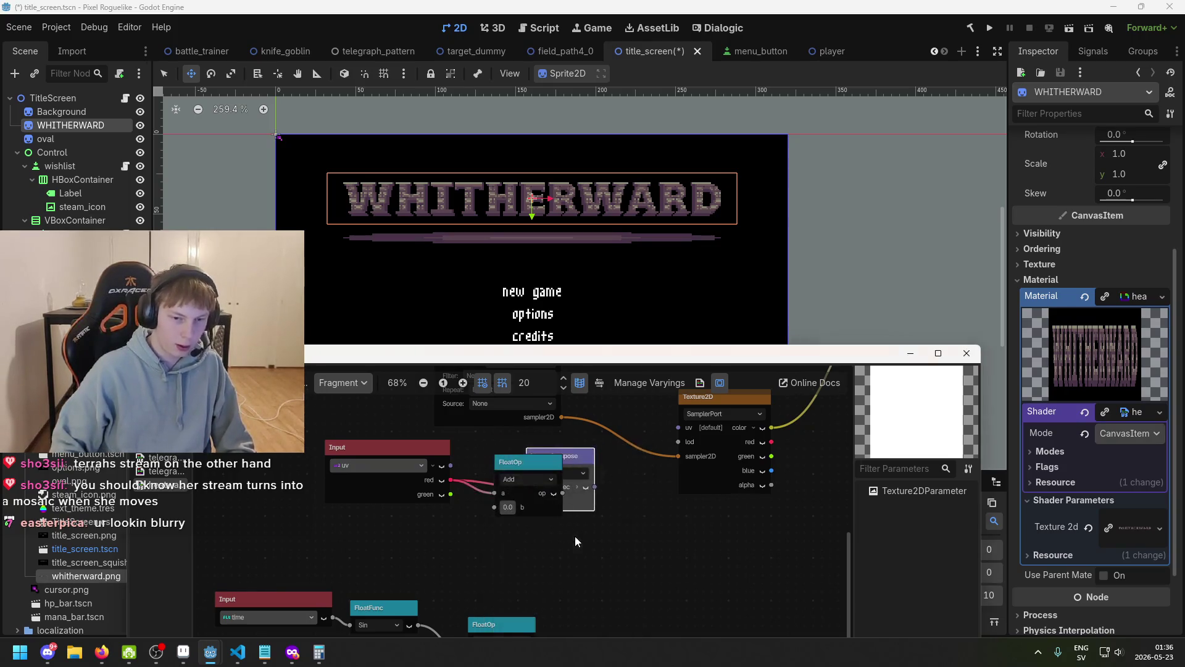
left_click_drag(574, 456, 642, 447)
left_click_drag(452, 479, 594, 478)
mouse_move(529, 454)
left_mouse_down()
mouse_move(529, 506)
mouse_move(538, 448)
mouse_move(514, 461)
left_mouse_up()
mouse_move(620, 451)
left_mouse_down()
mouse_move(594, 483)
mouse_move(561, 493)
left_mouse_up()
left_click_drag(535, 538, 507, 517)
left_click_drag(568, 489, 611, 481)
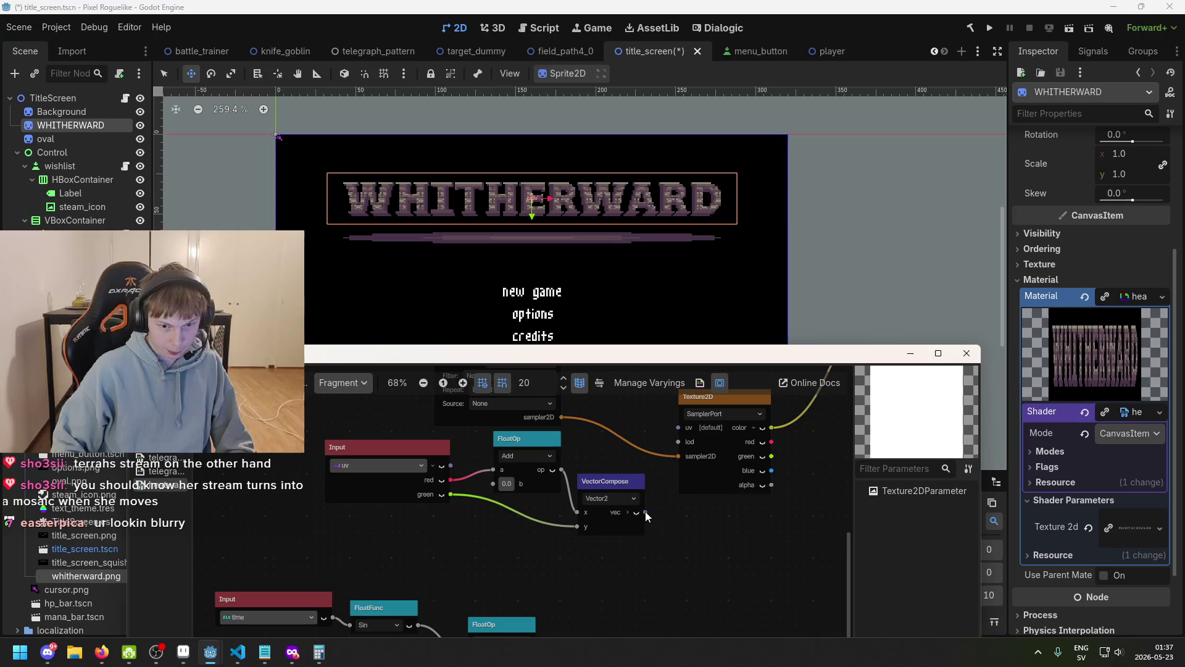
- Feed the VectorCompose vector into Texture2D's uv and try an Add offset of -0.05
left_click_drag(676, 443, 676, 427)
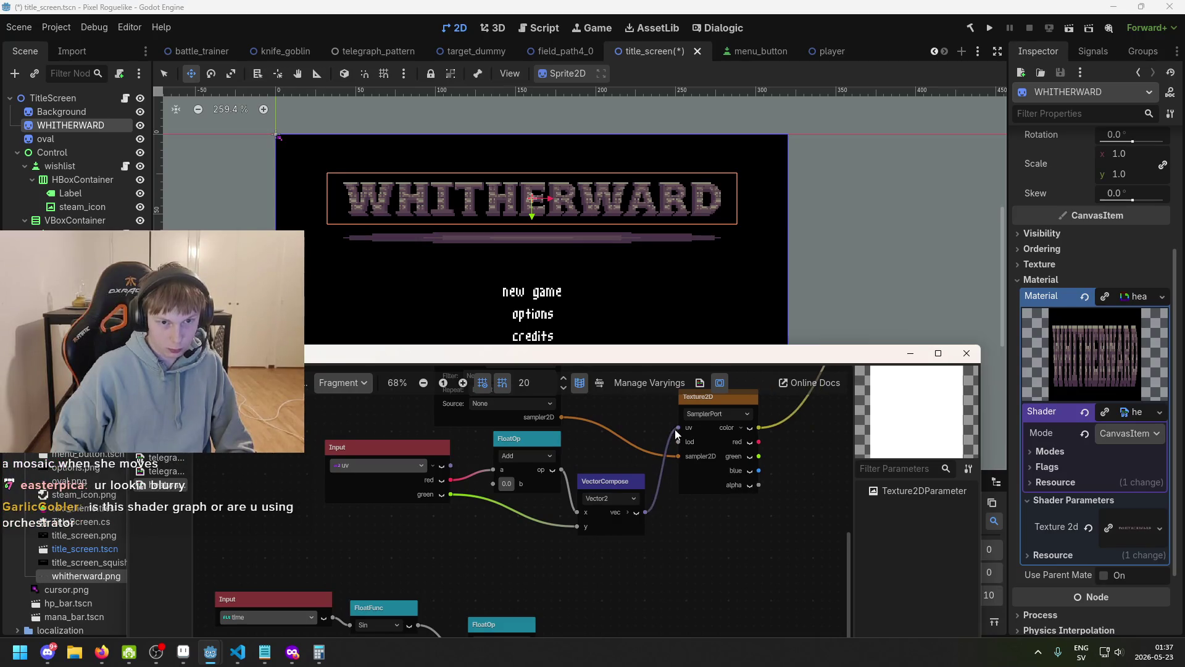
scroll(506, 485, "up", 1)
type("7")
left_click_drag(527, 506, 503, 506)
scroll(692, 522, "right", 4)
scroll(569, 537, "up", 1)
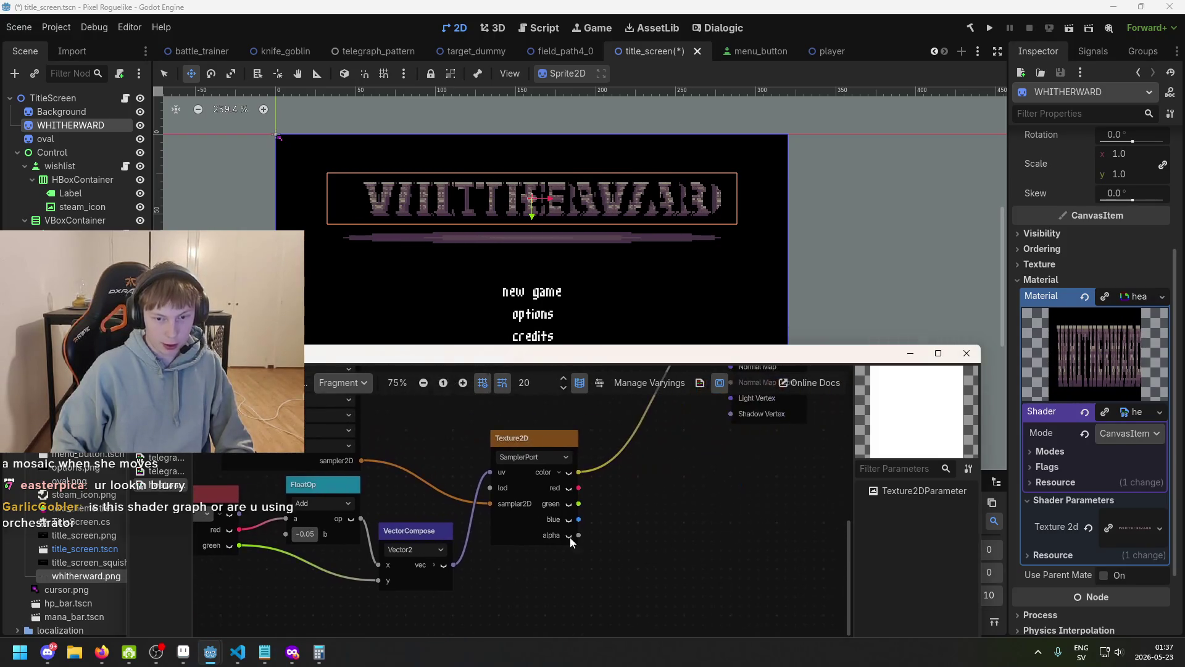
left_click_drag(578, 535, 761, 471)
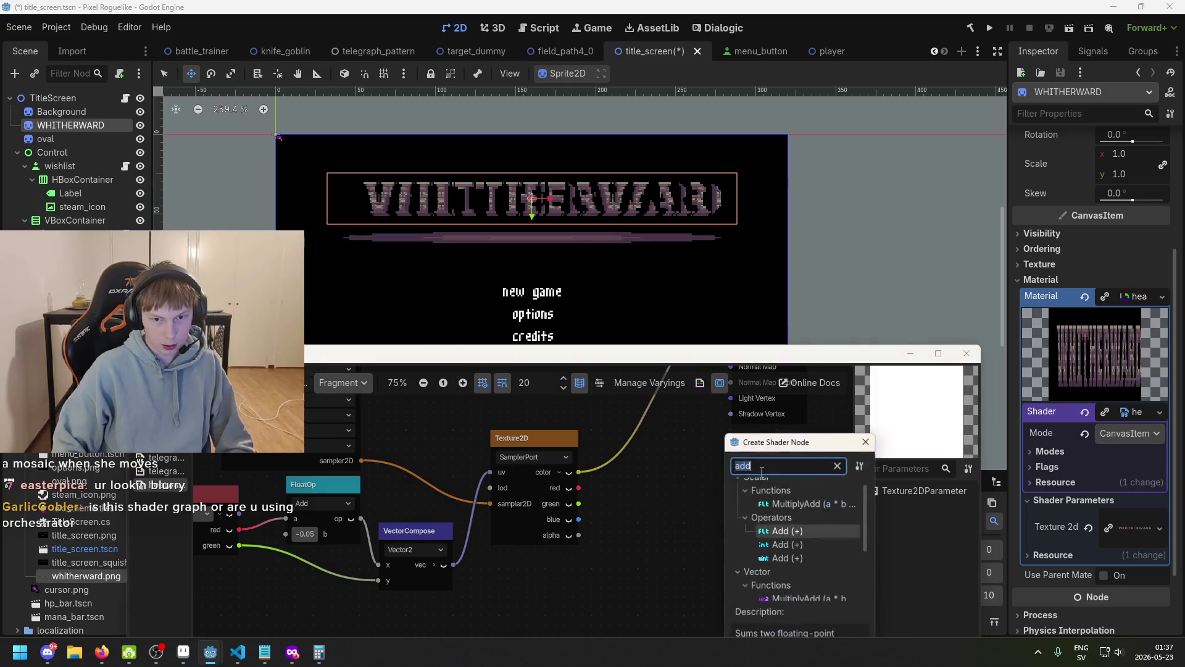
left_click(866, 441)
- Try an Add offset of -0.015, then reset it to 0
scroll(480, 618, "up", 2)
scroll(480, 617, "right", 2)
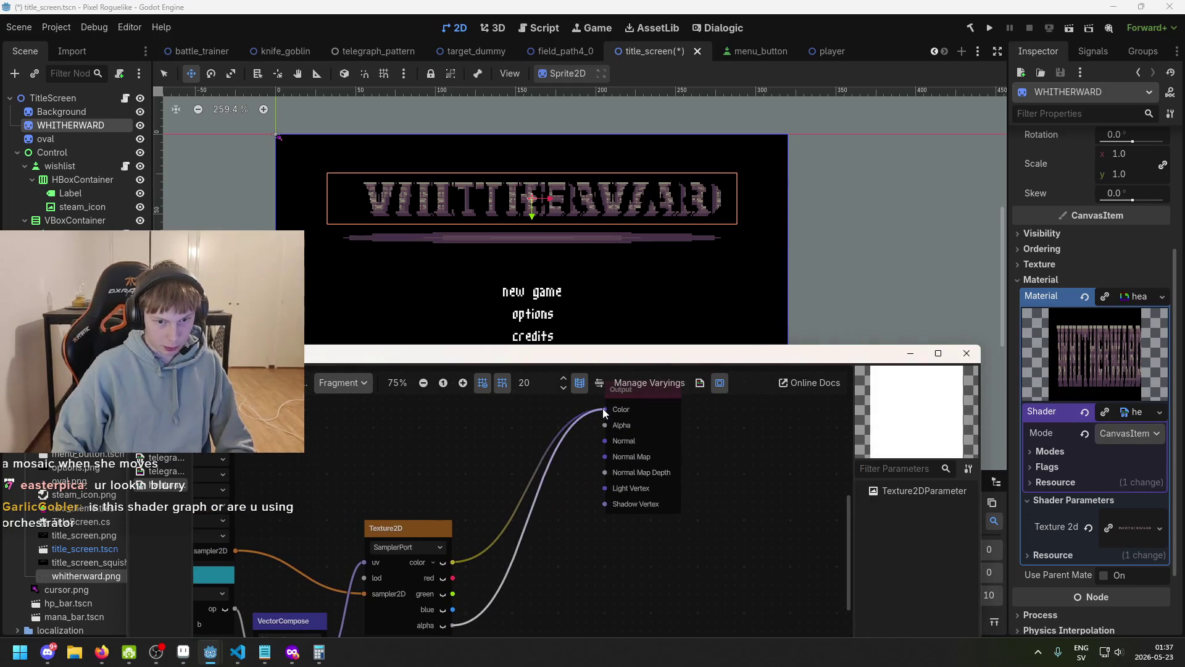
scroll(580, 469, "down", 3)
scroll(521, 522, "left", 4)
scroll(488, 503, "up", 1)
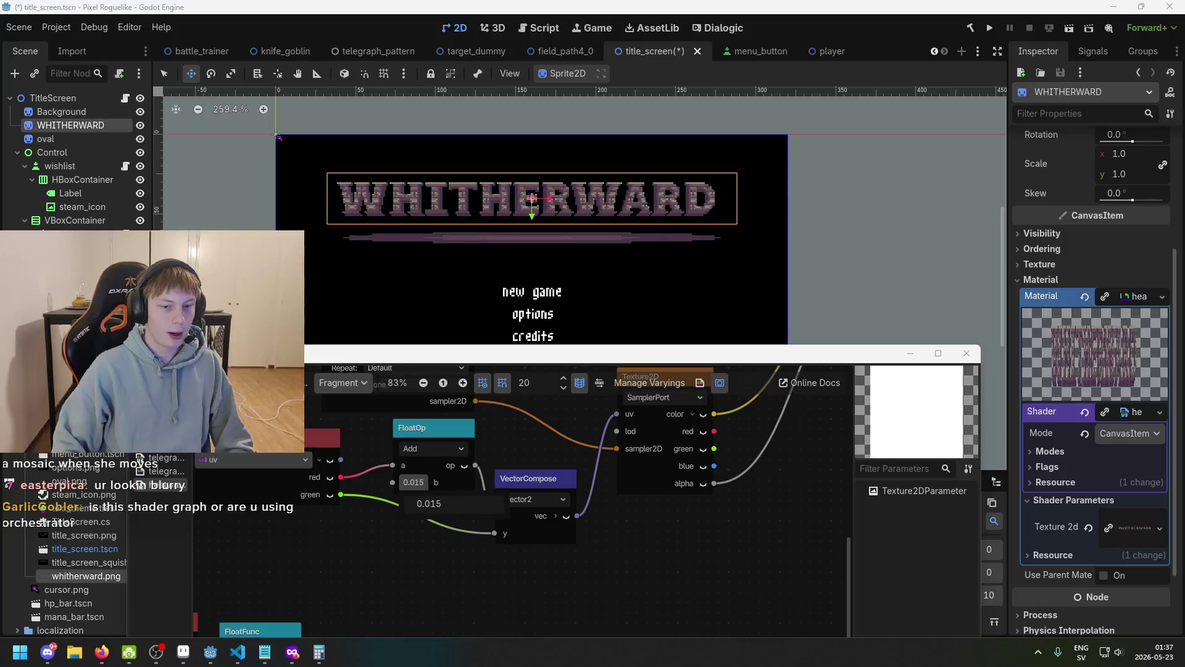
scroll(414, 482, "down", 1)
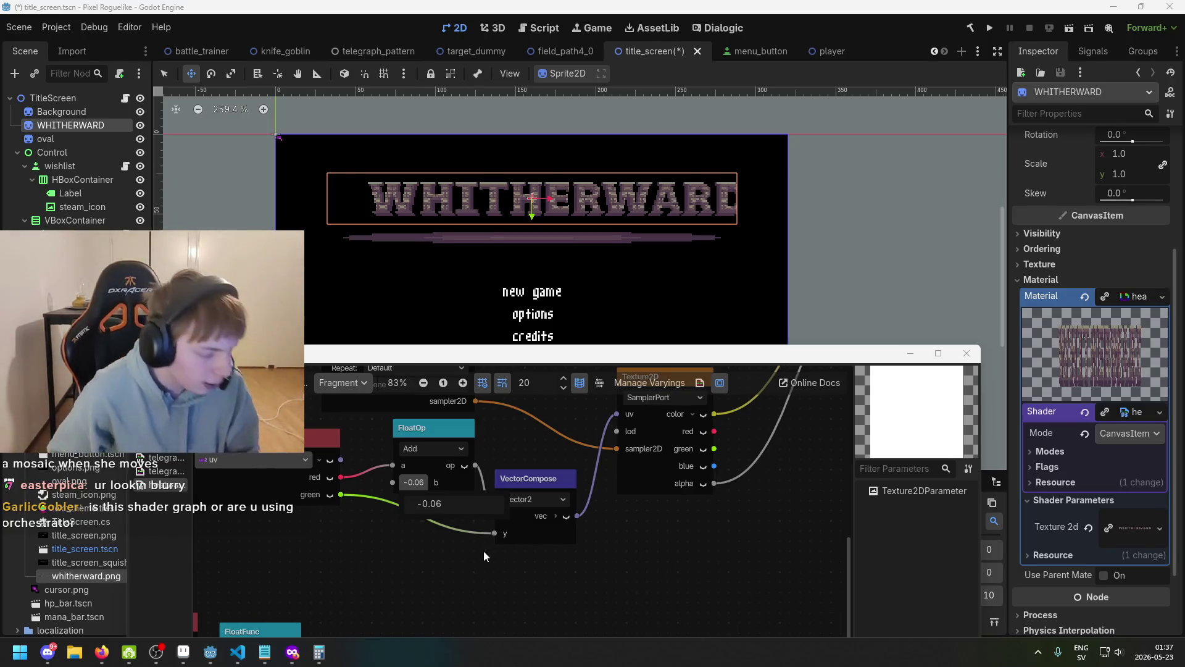
scroll(479, 525, "down", 1)
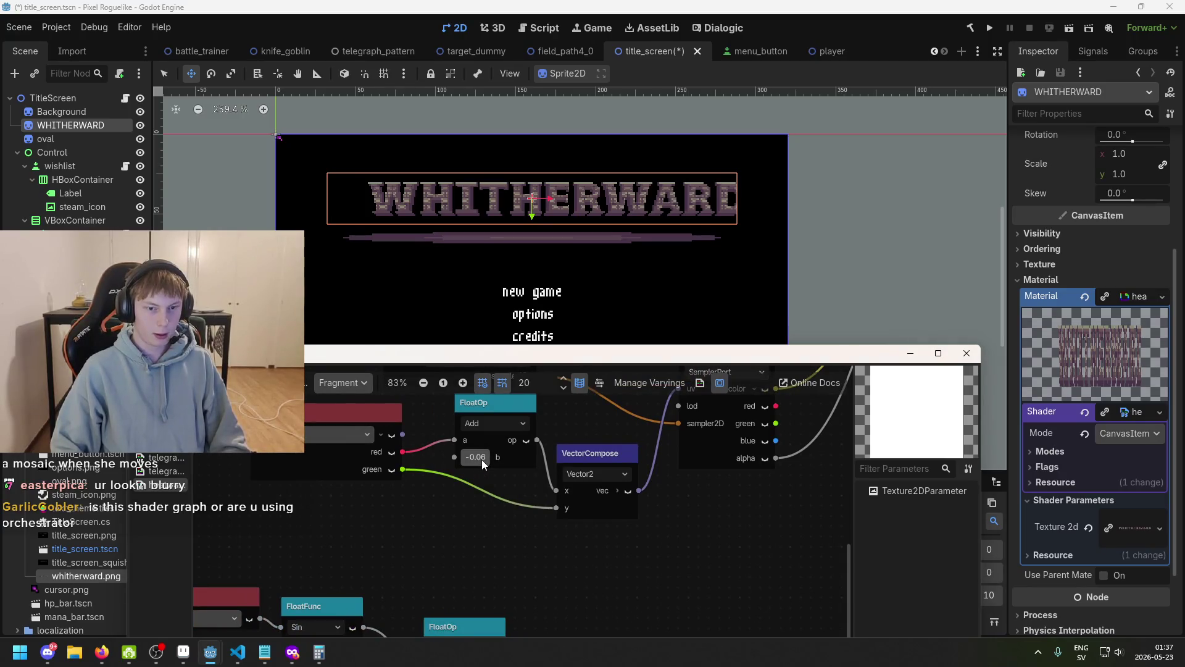
scroll(480, 457, "down", 1)
scroll(513, 487, "left", 2)
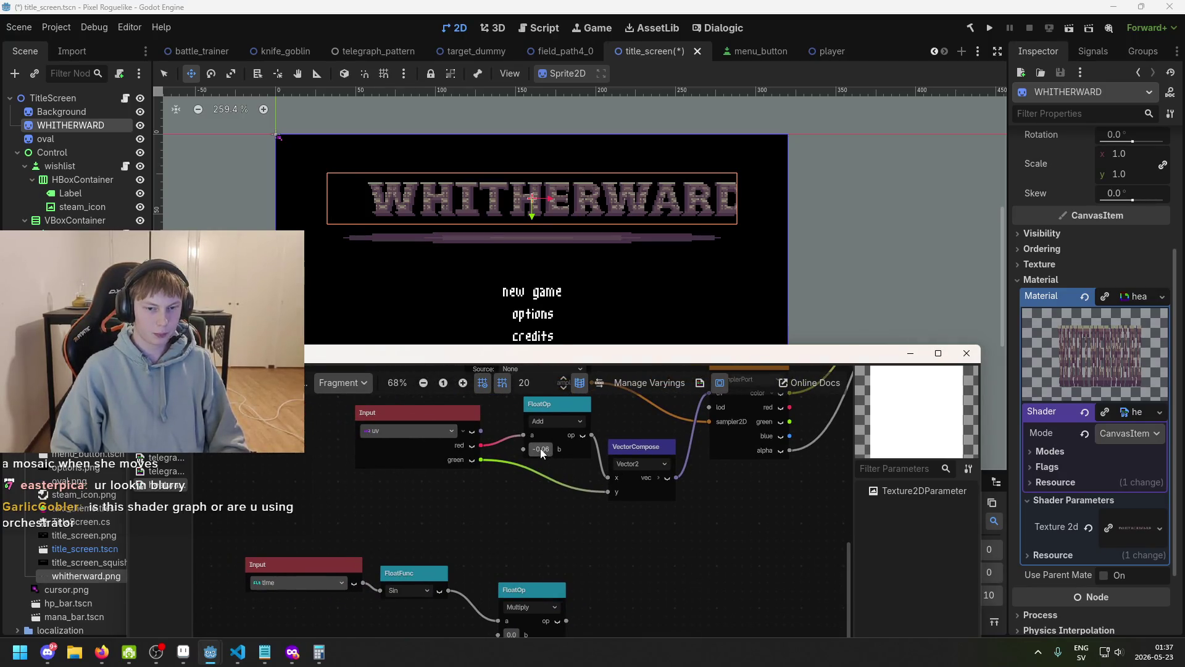
left_click_drag(555, 459, 582, 459)
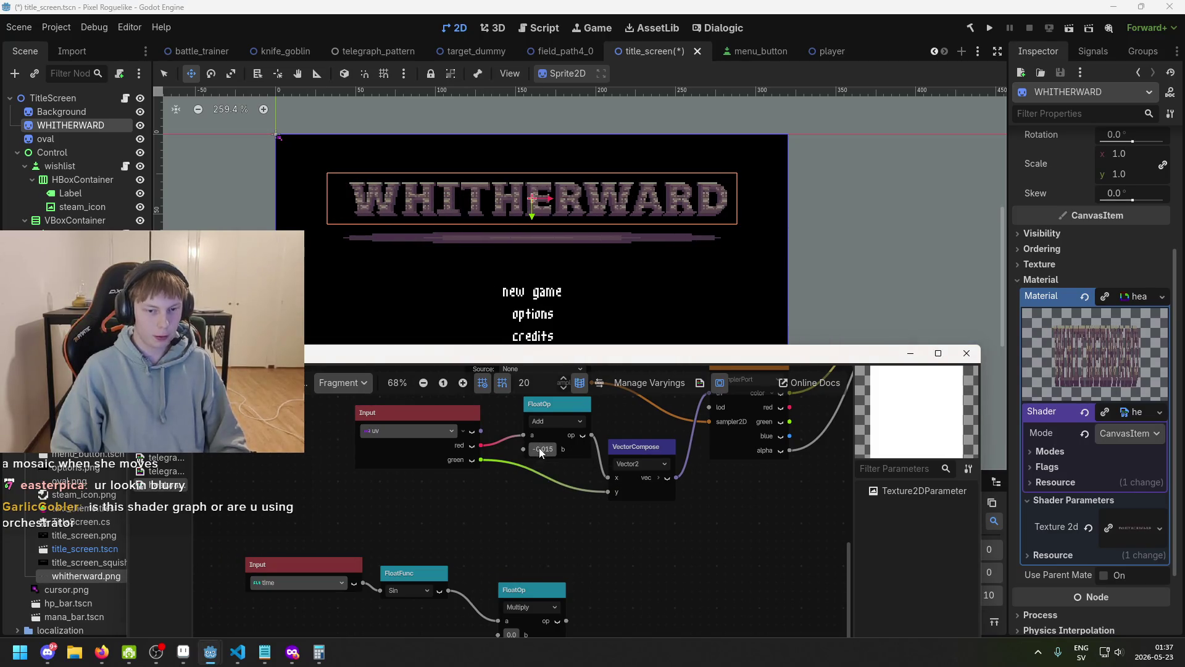
left_click(562, 472)
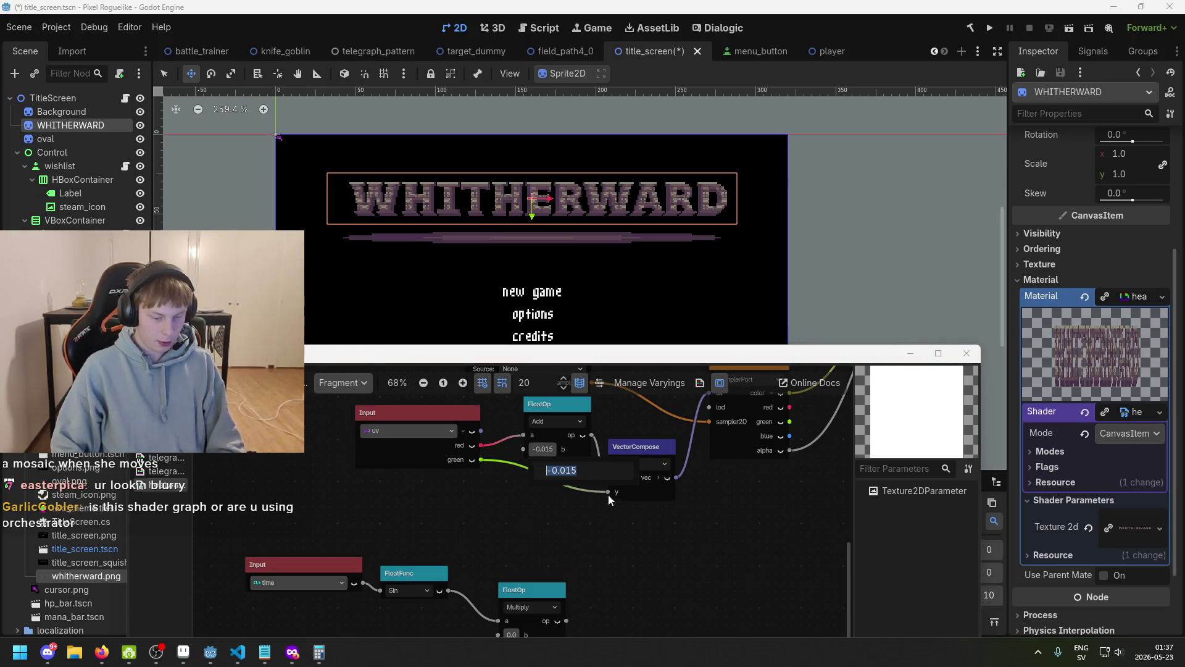
type("0")
key("Return")
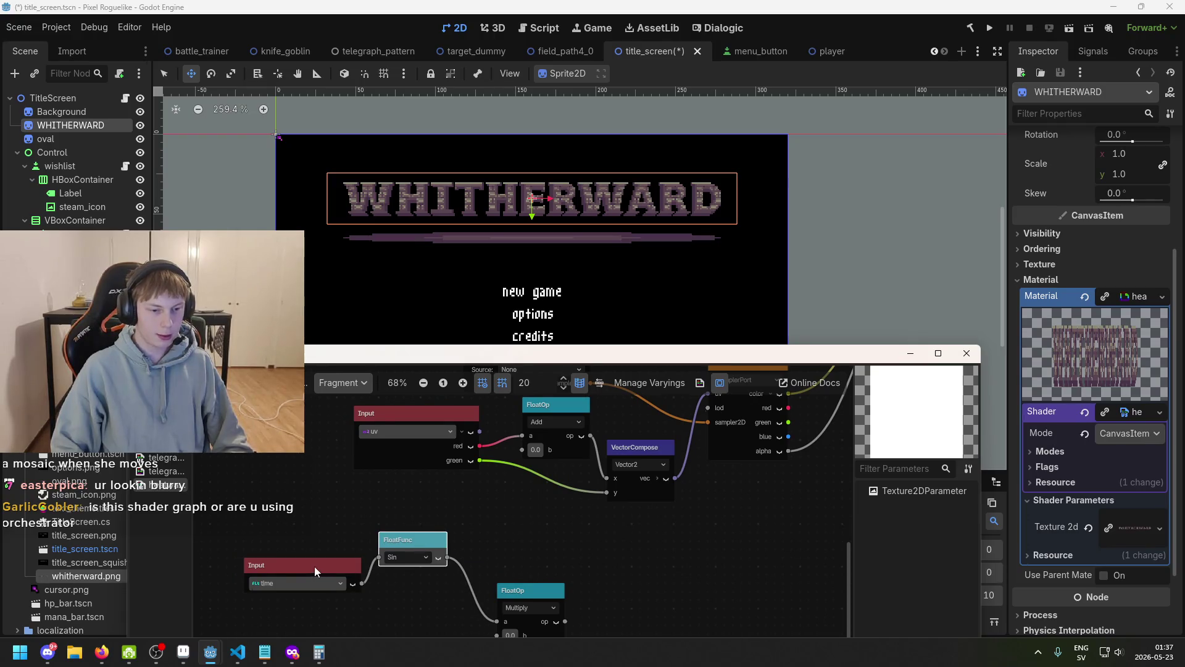
- Set Multiply b to 0.05 and feed the scaled sine into the Add node's b
scroll(313, 566, "down", 2)
left_click_drag(453, 479, 478, 478)
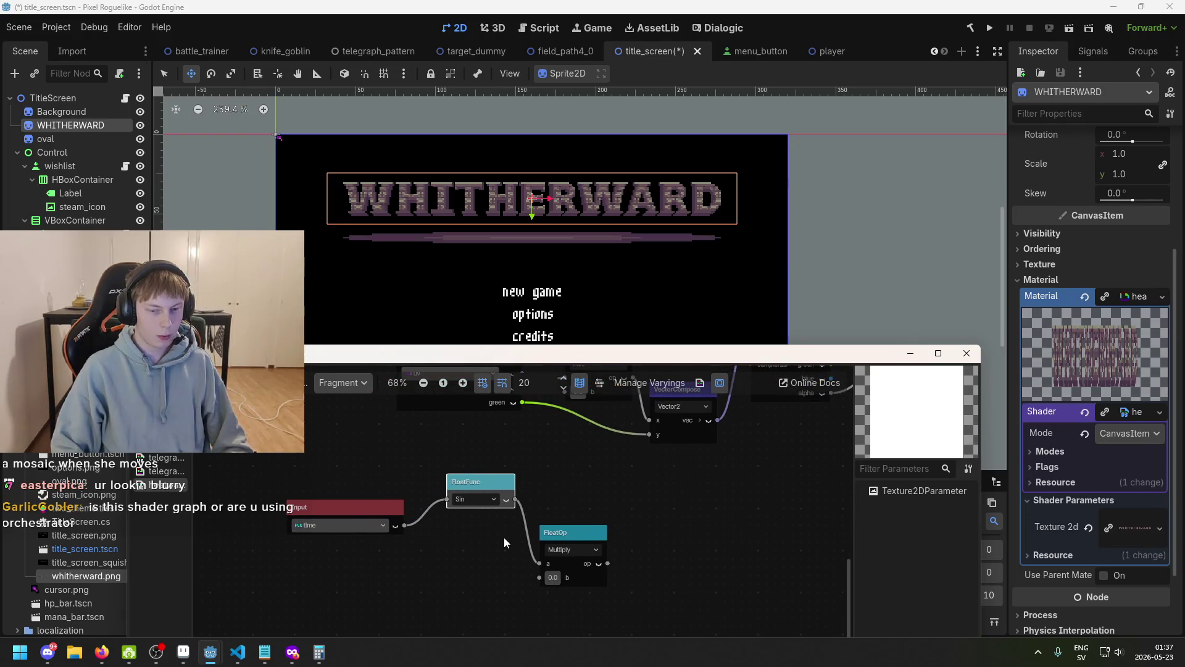
left_click_drag(362, 500, 319, 483)
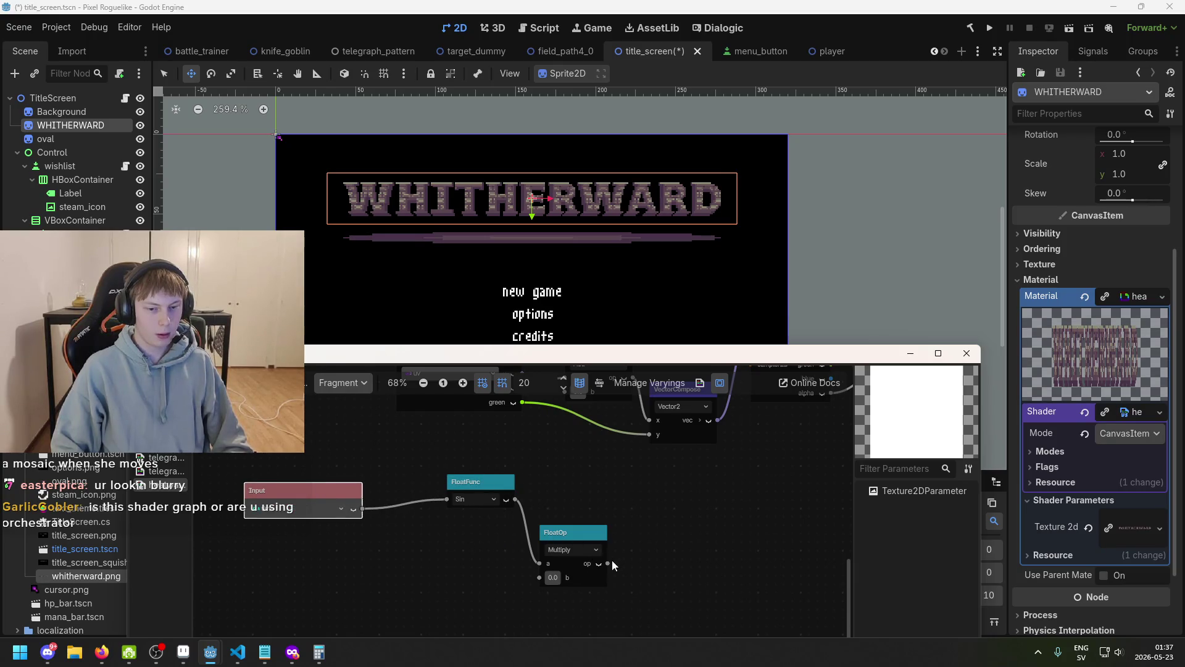
scroll(617, 561, "up", 1)
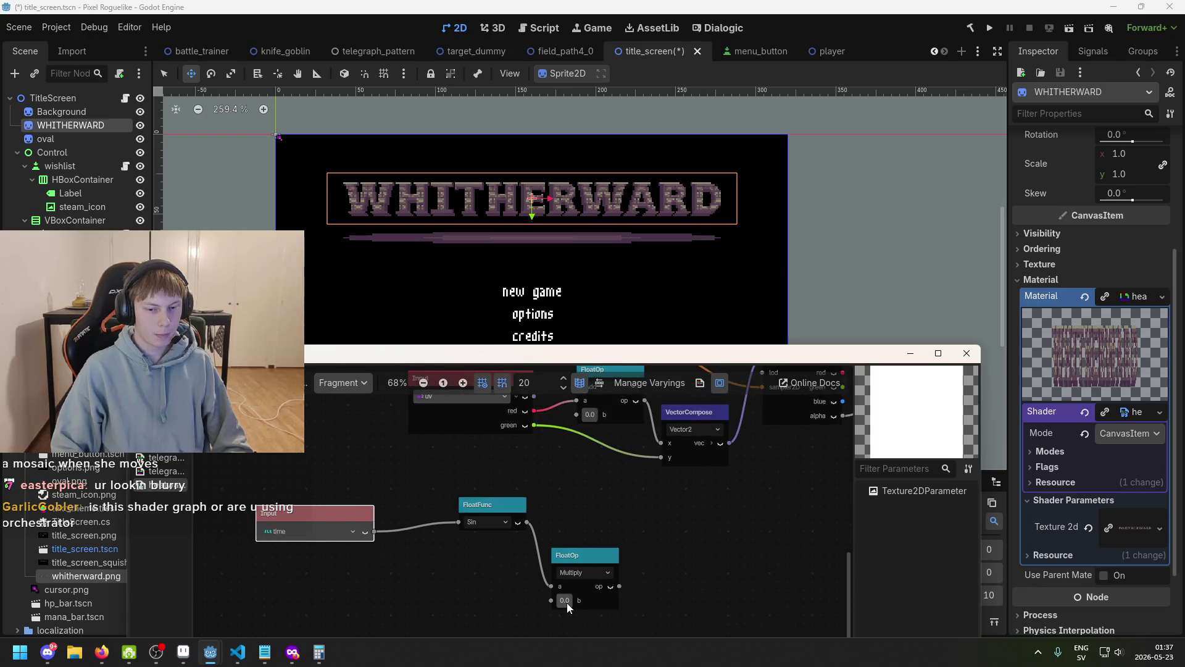
type("0")
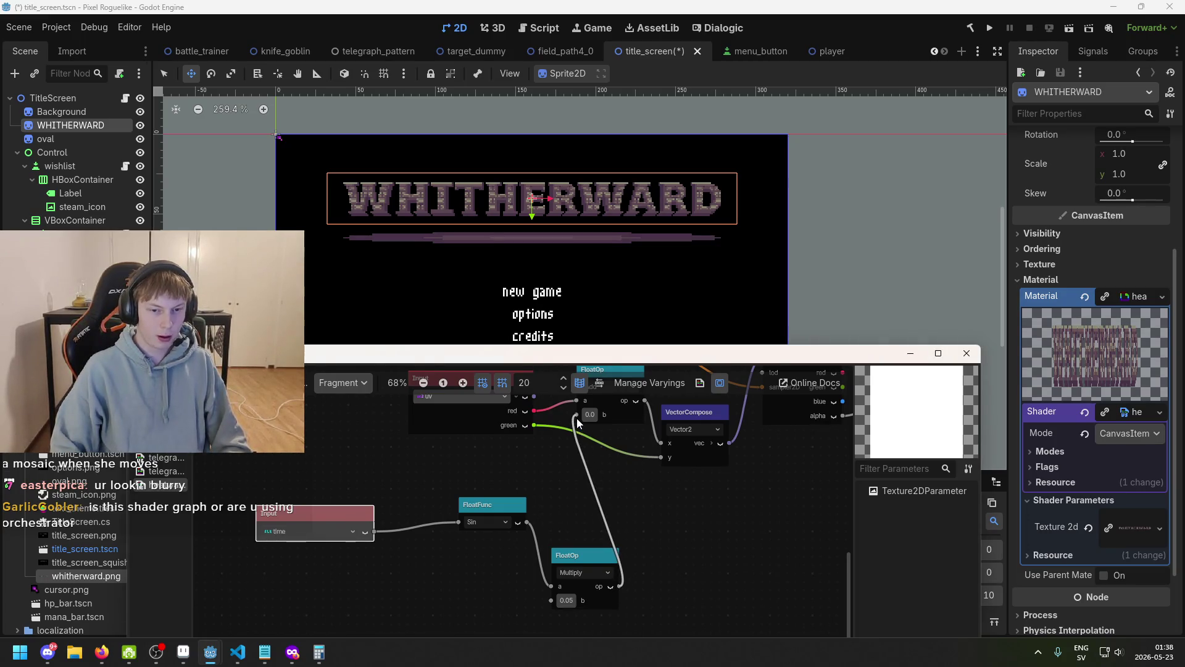
left_click_drag(576, 418, 576, 414)
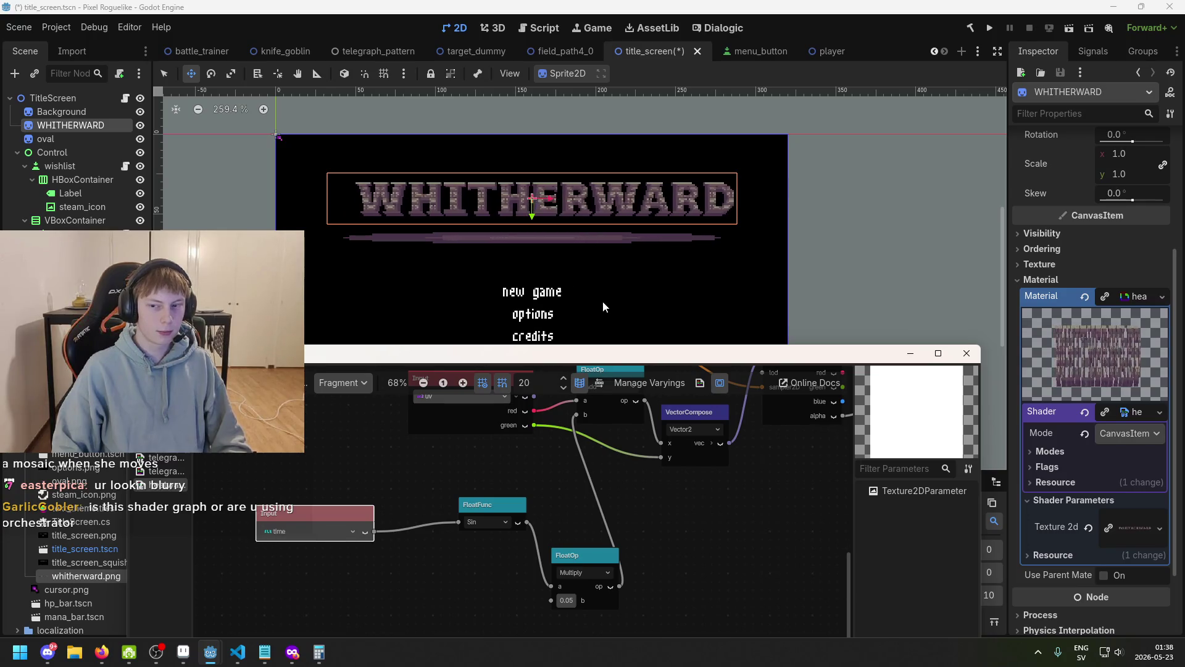
left_click_drag(406, 447, 442, 421)
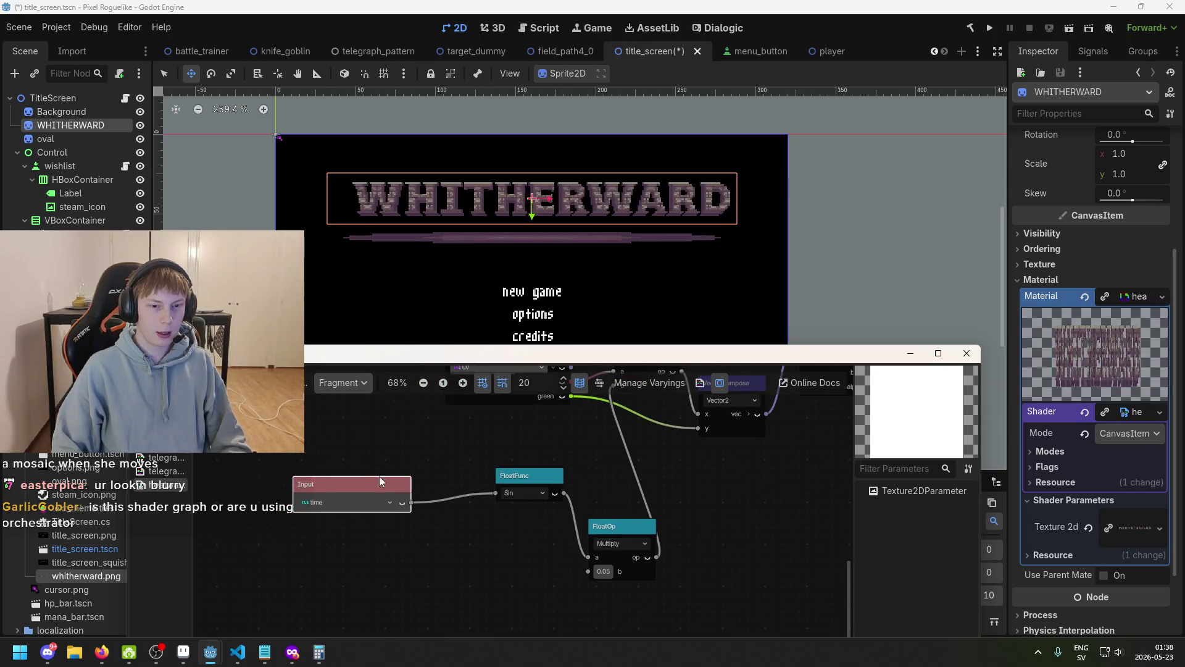
left_click_drag(380, 481, 363, 481)
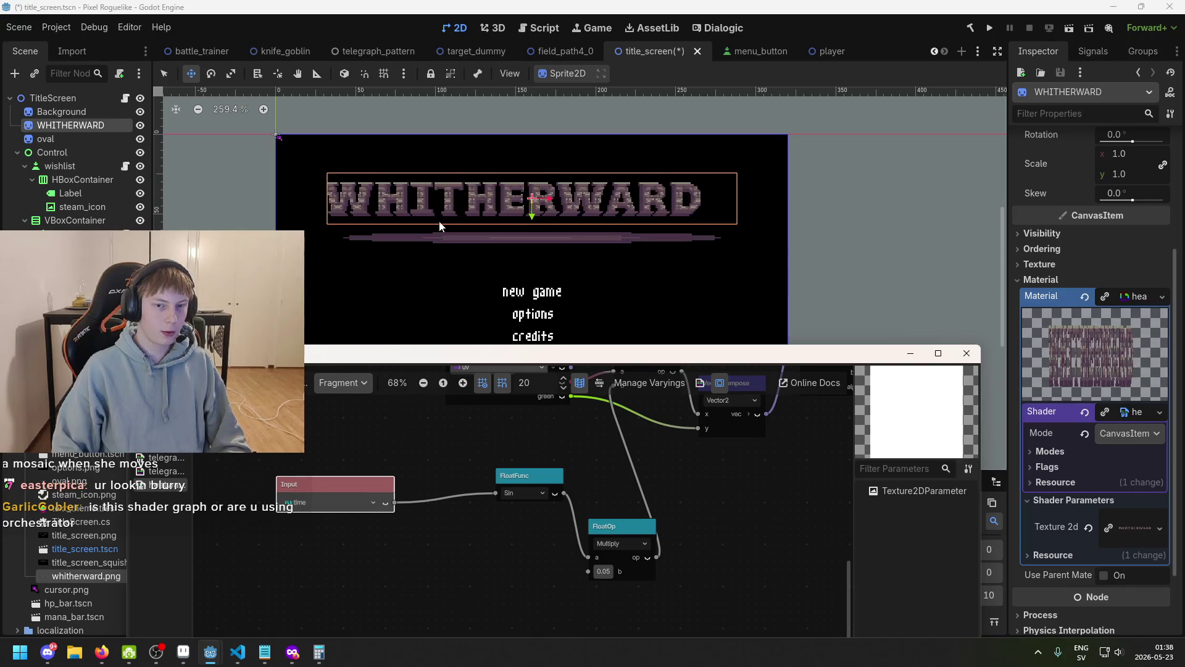
- Add a float Multiply node fed by time, replacing a mistaken MultiplyAdd
right_click(401, 520)
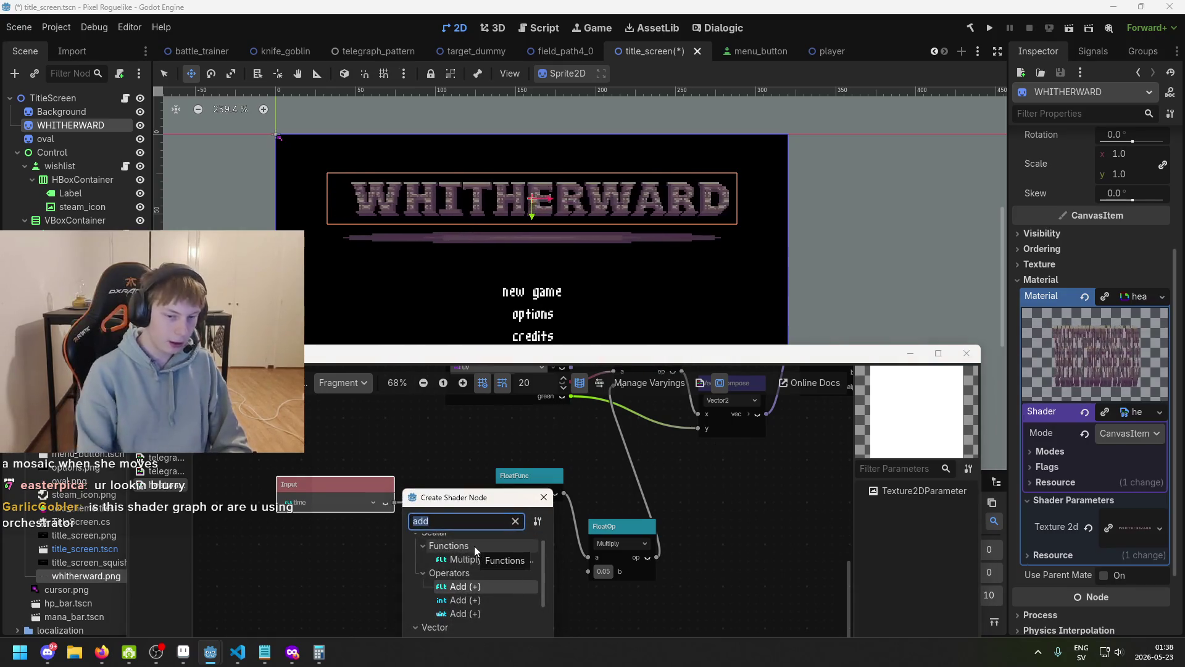
type("multi")
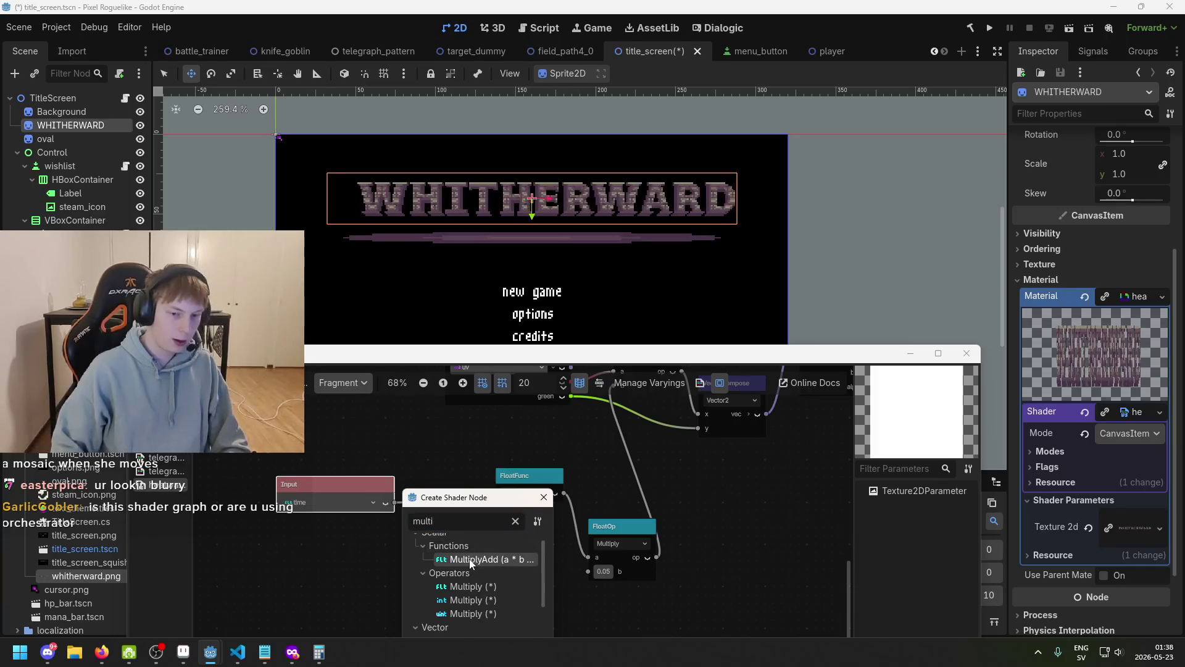
double_click(471, 560)
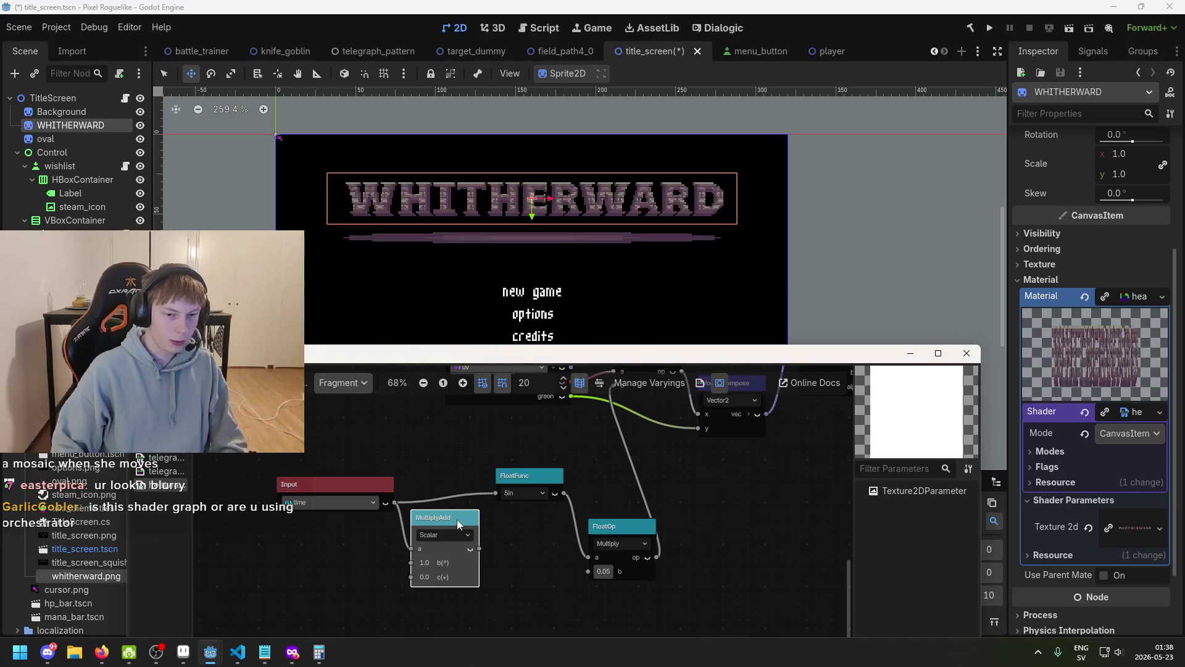
key("Delete")
left_click_drag(395, 501, 448, 493)
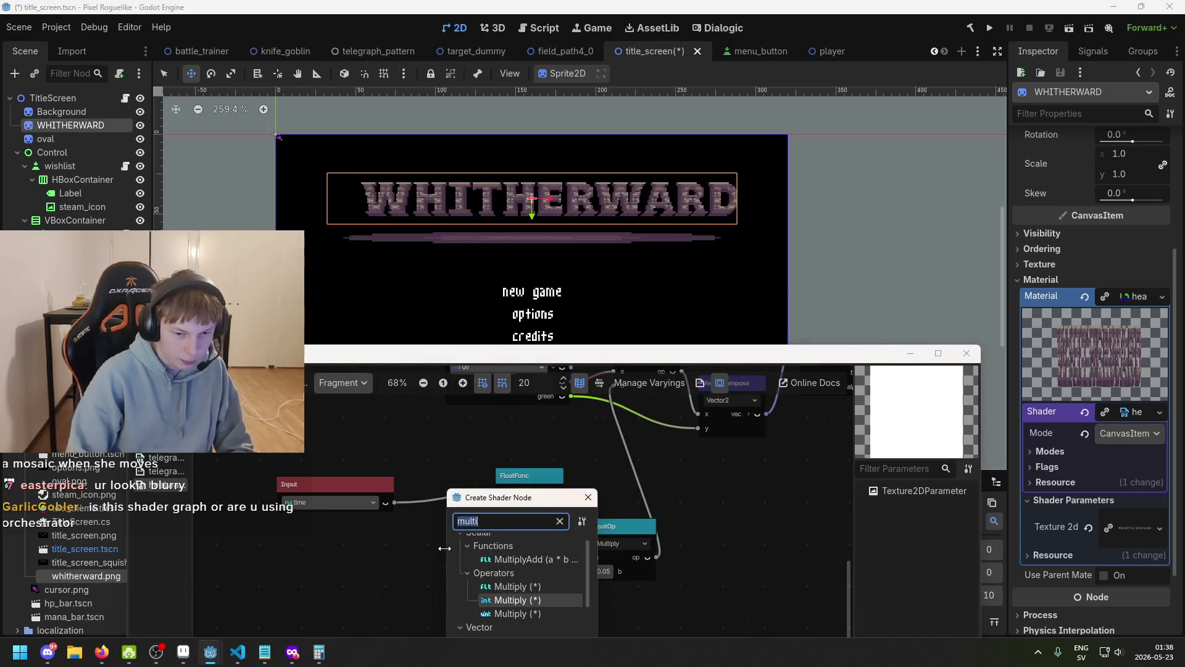
double_click(511, 586)
left_click_drag(469, 550, 453, 517)
scroll(408, 549, "down", 2)
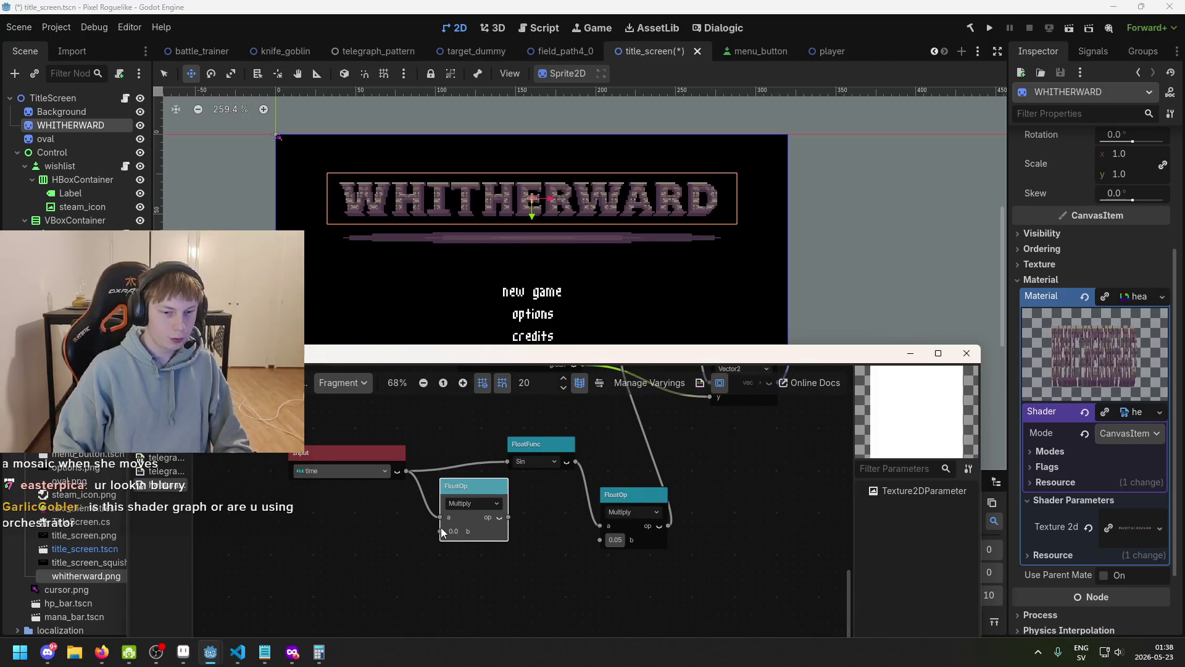
- Add a FloatParameter named WiggleSpeed below the time input
right_click(386, 526)
right_click(361, 531)
right_click(341, 525)
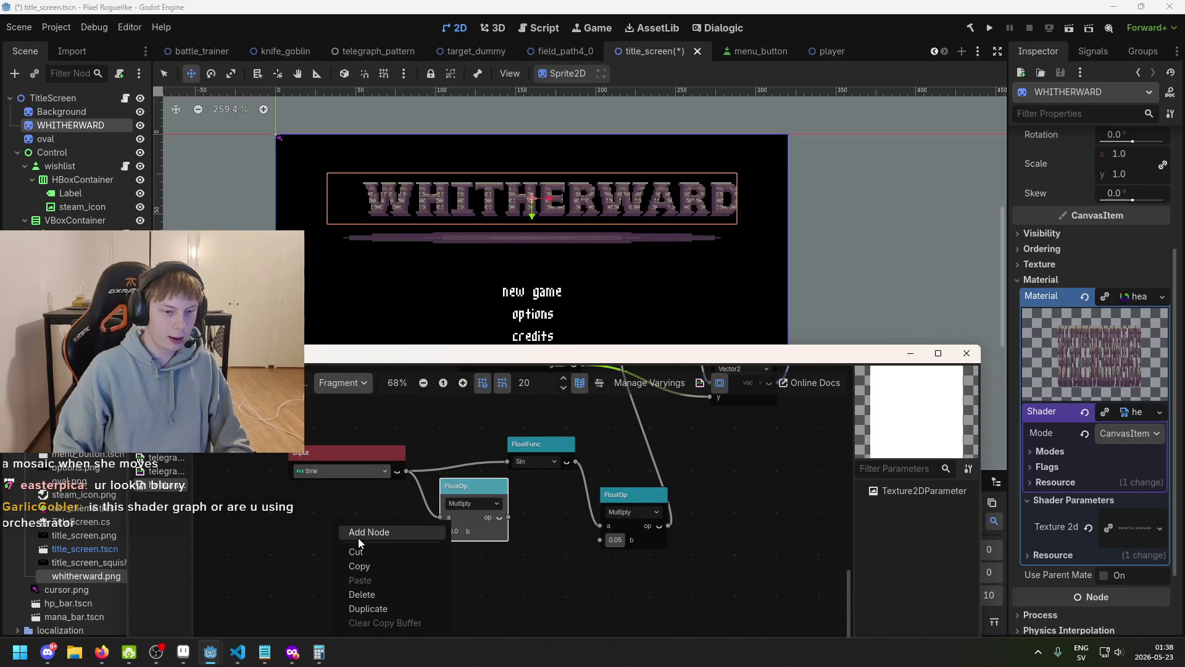
left_click(377, 535)
type("param")
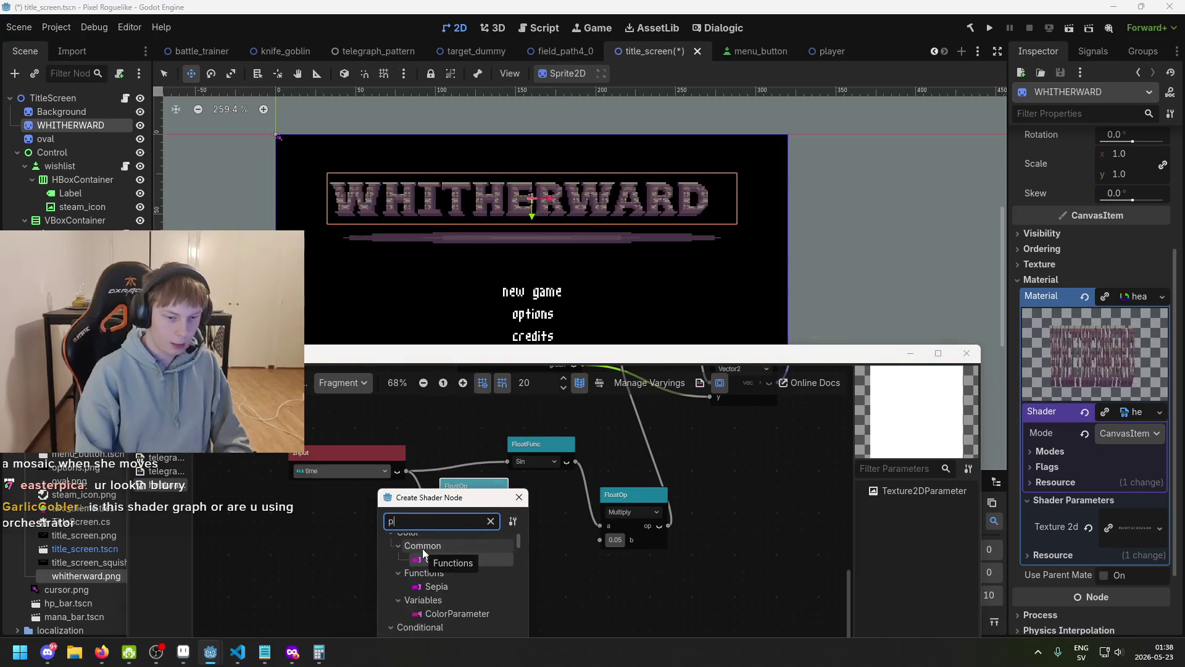
scroll(457, 556, "down", 4)
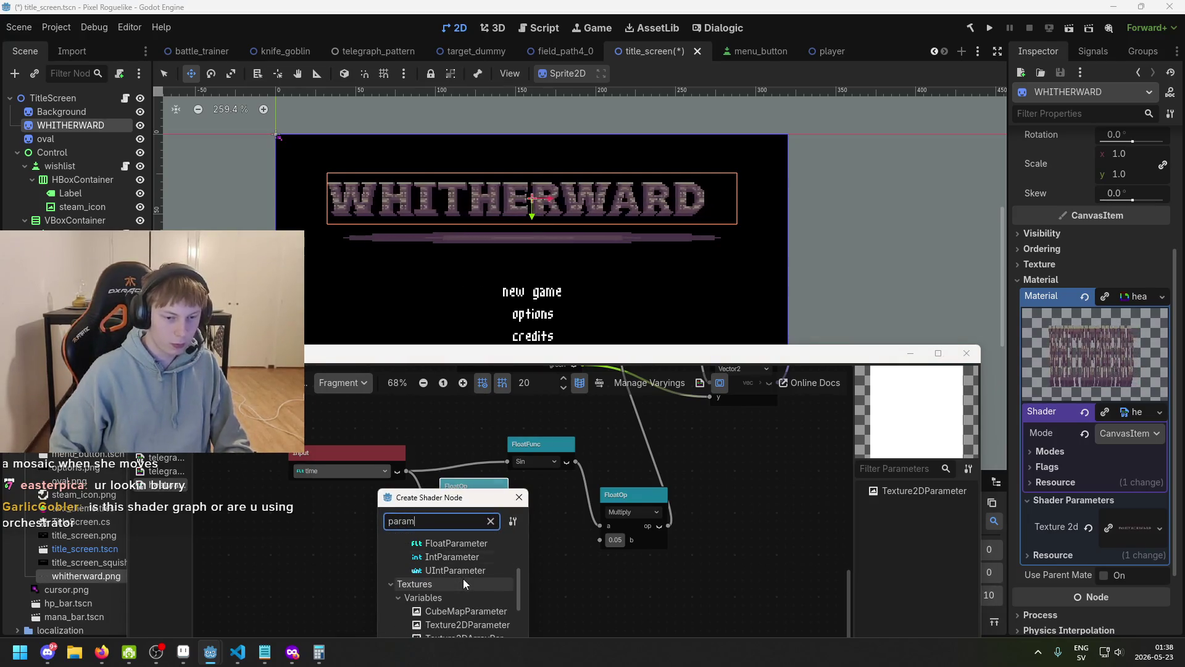
double_click(470, 543)
left_click_drag(441, 486, 330, 535)
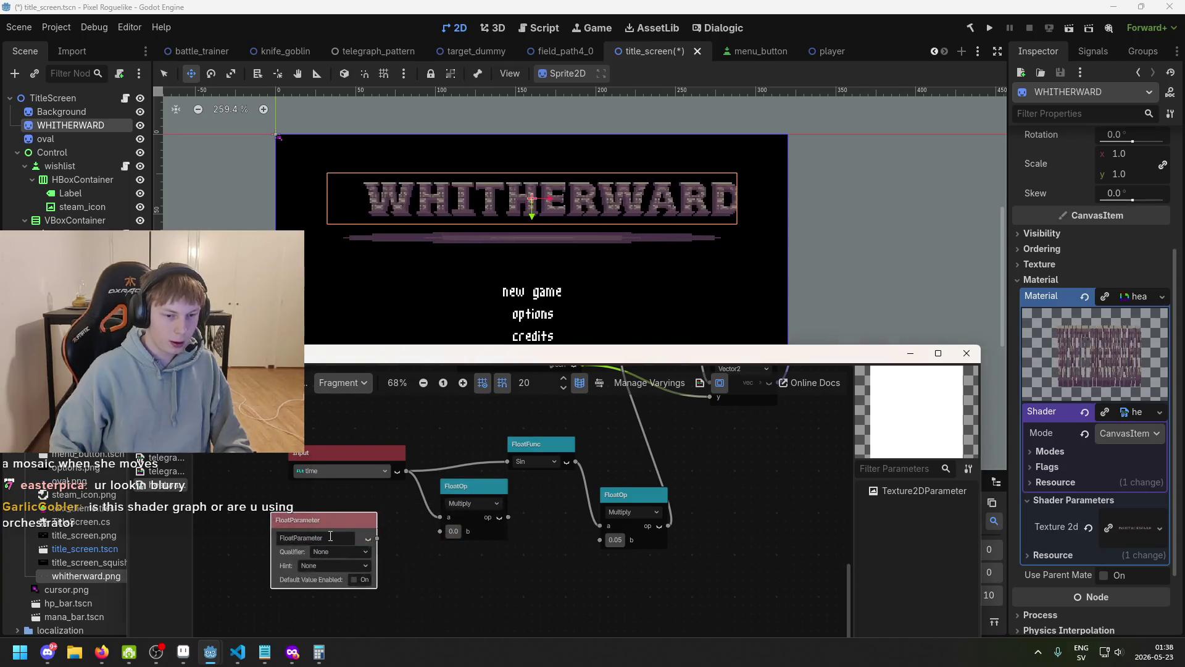
type("WiggleSp")
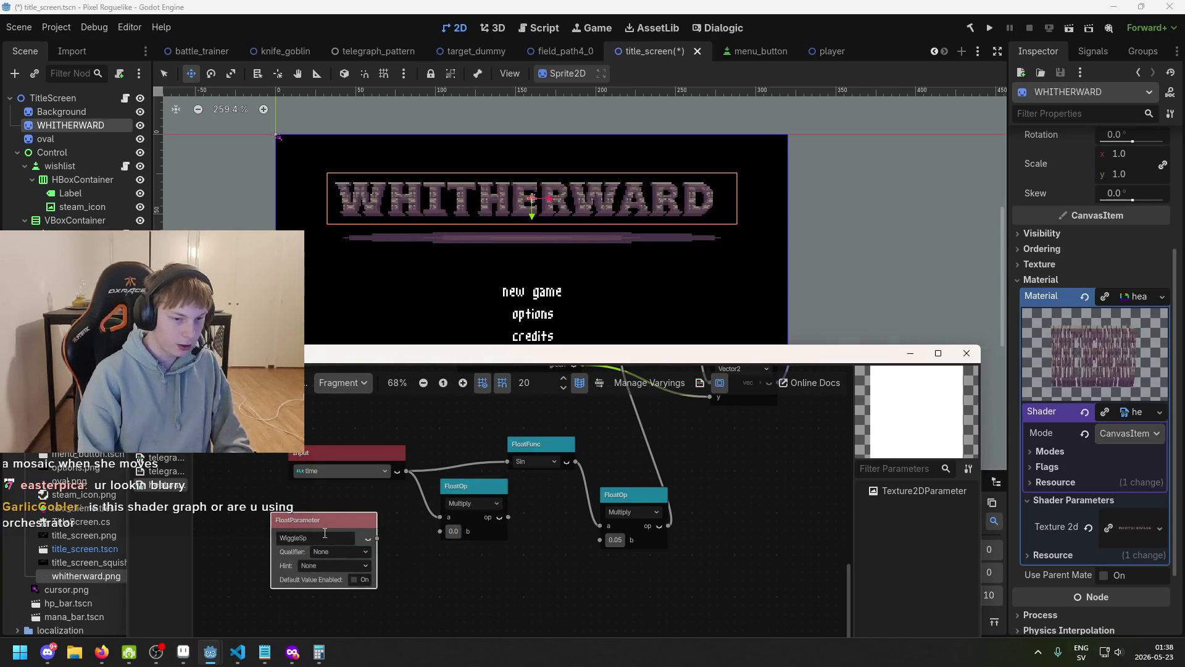
type("eed")
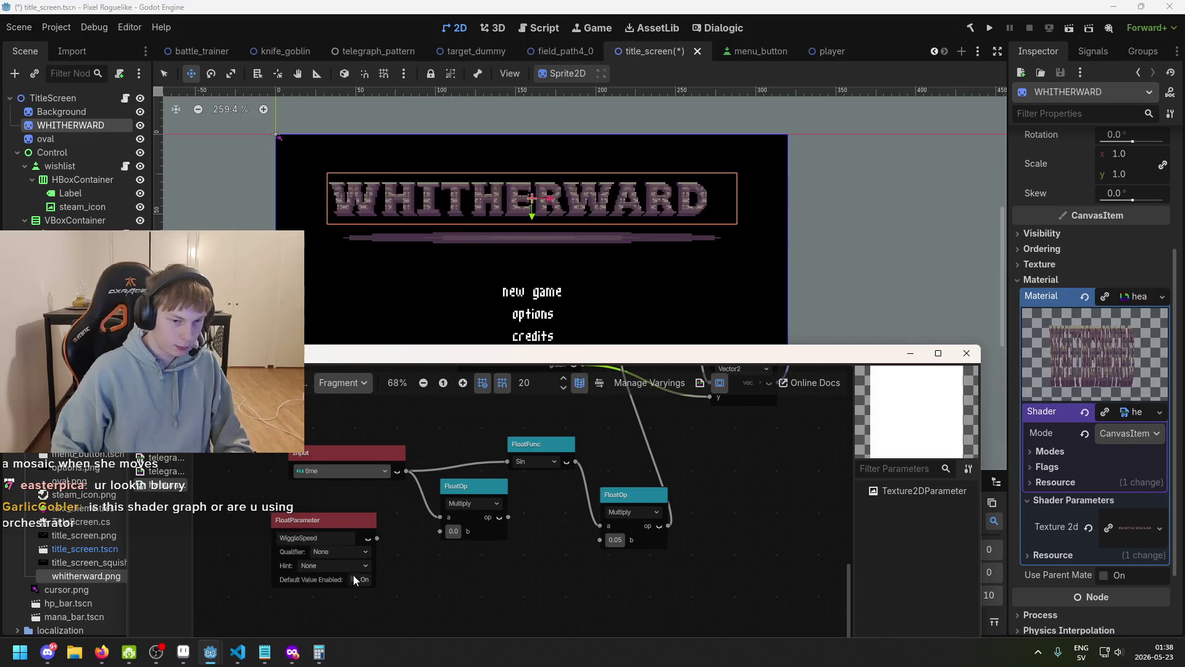
left_click(329, 584)
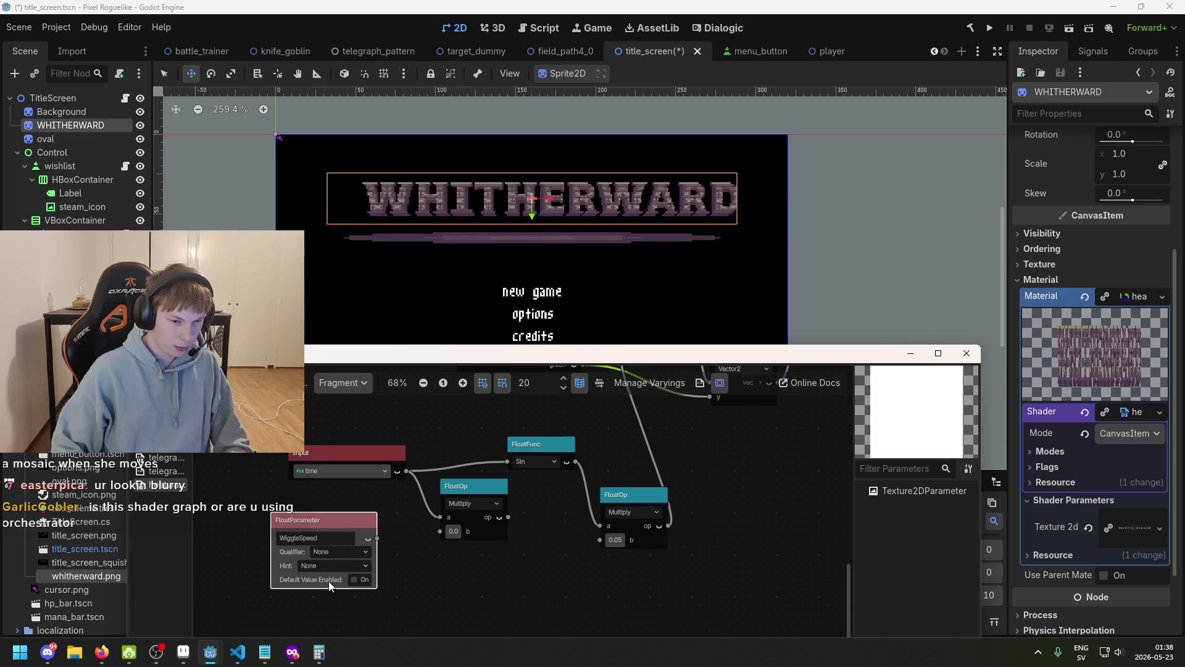
left_click(369, 541)
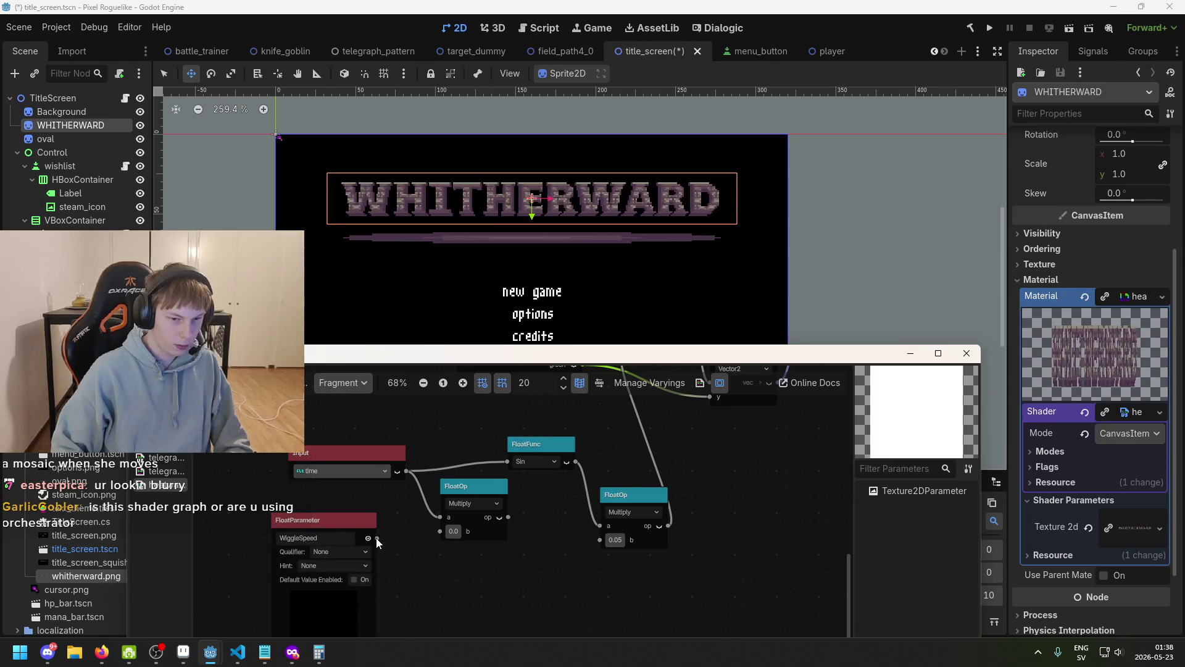
left_click_drag(369, 540, 363, 460)
left_click(364, 454)
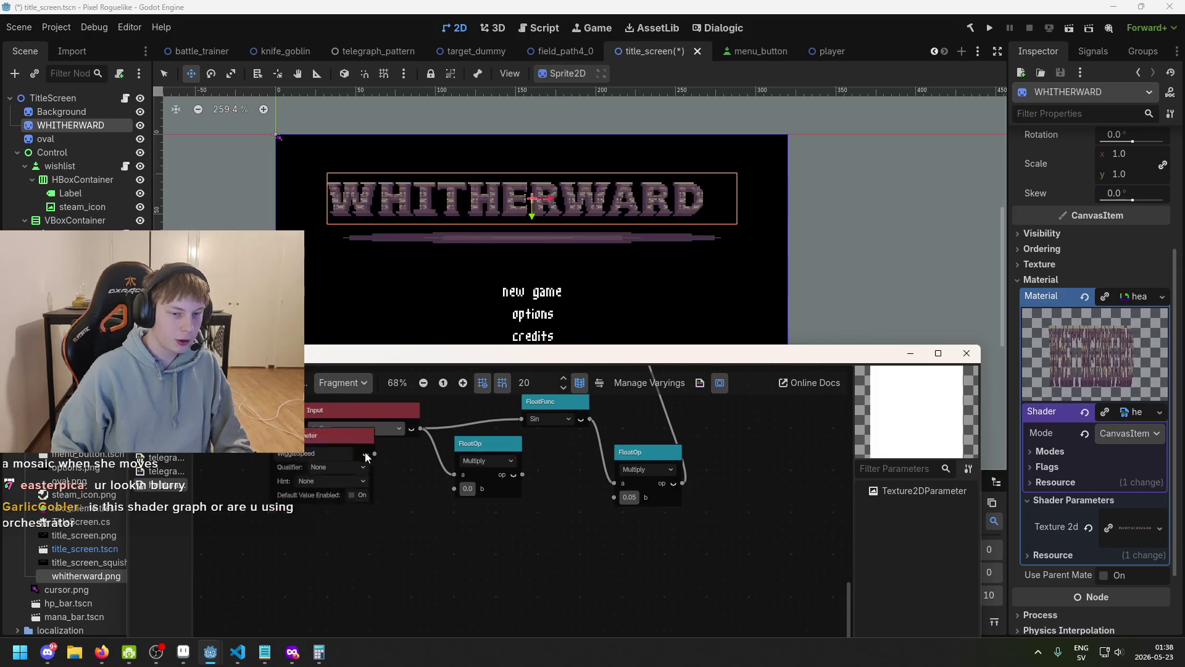
- Enable WiggleSpeed's default value, keeping qualifier and hint at None, and connect it to Multiply b
scroll(390, 495, "up", 1)
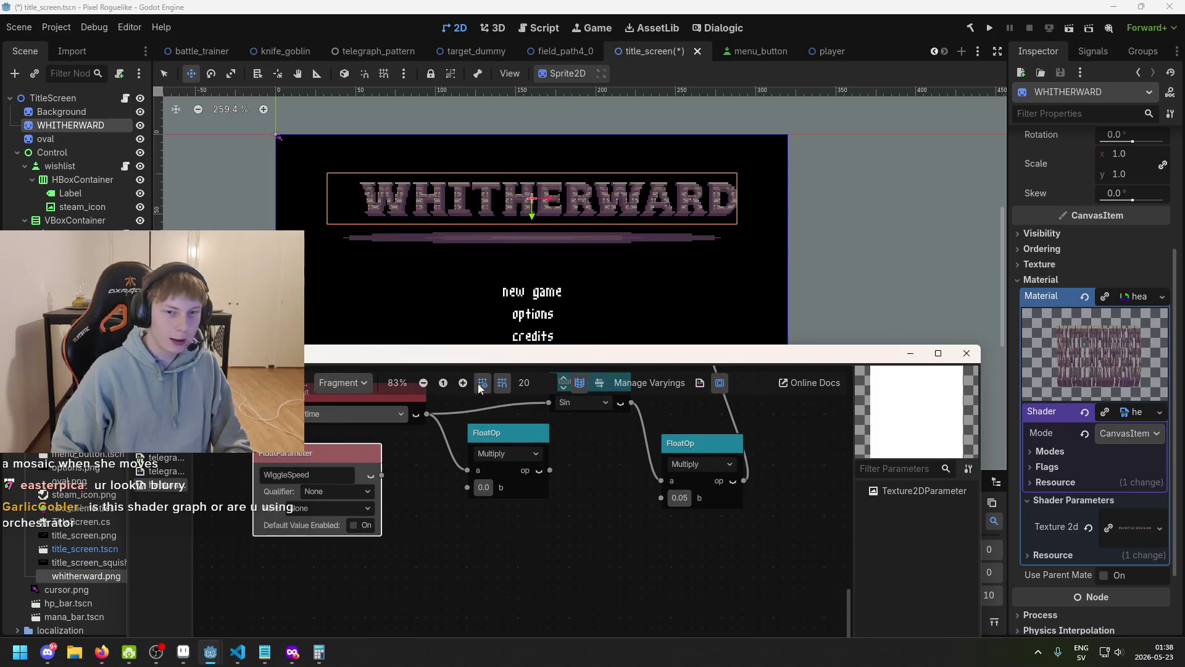
left_click(331, 488)
left_click(340, 505)
left_click(350, 505)
left_click(350, 502)
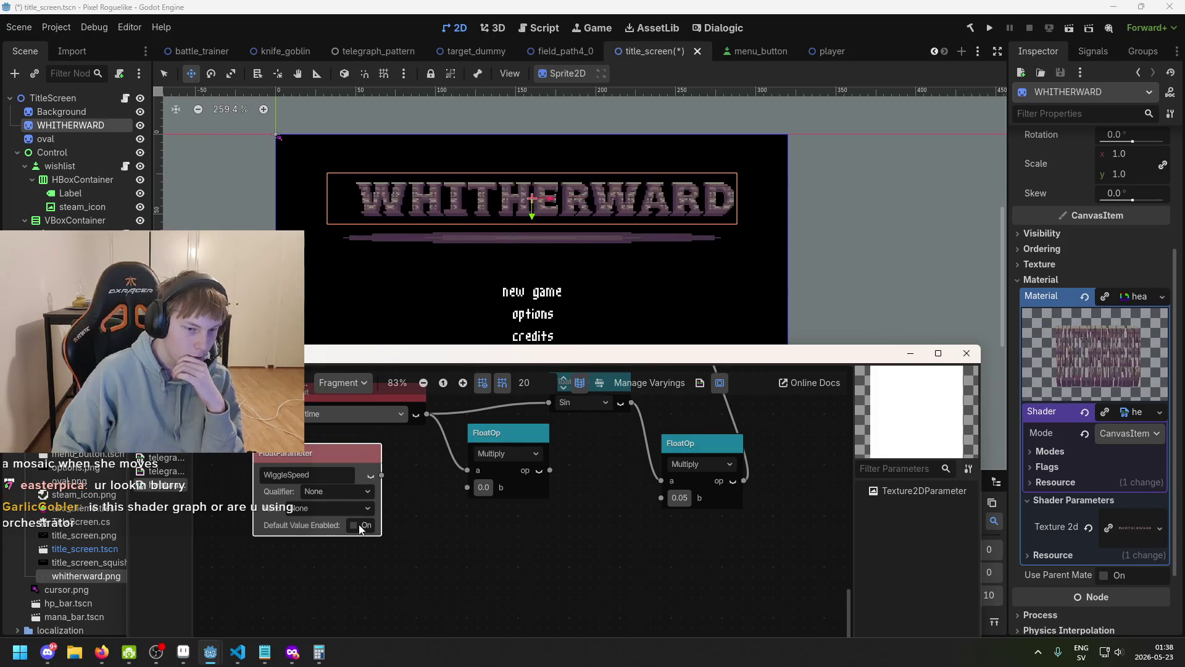
left_click(354, 526)
left_click(351, 542)
key("BackSpace")
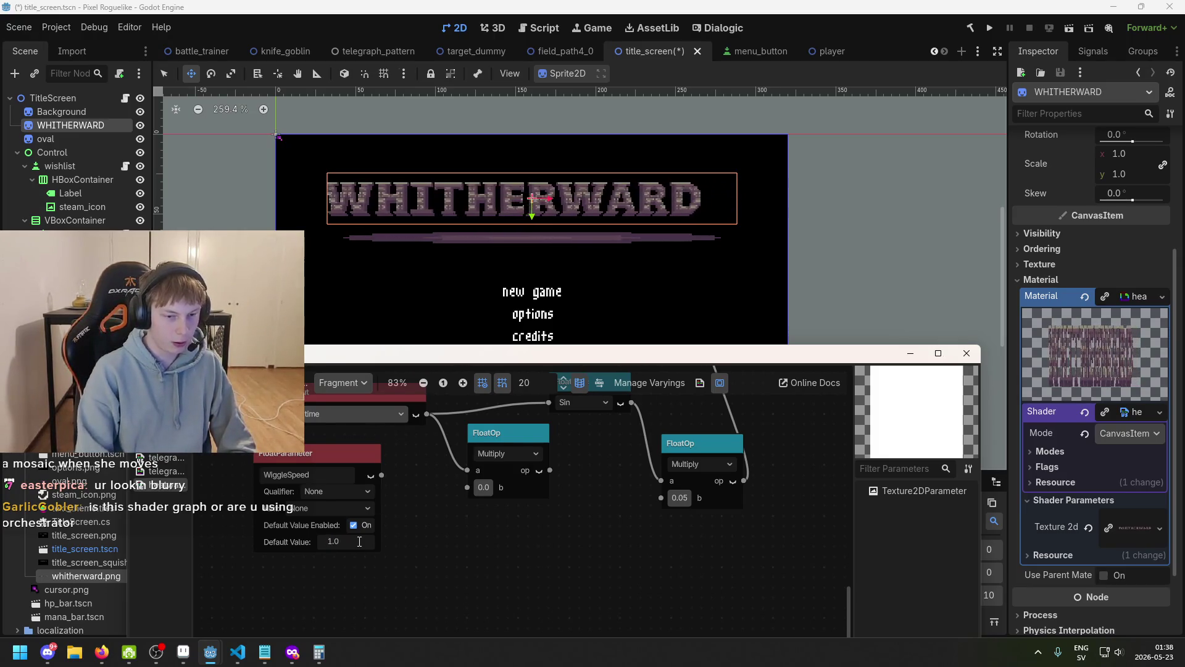
key("Return")
left_click_drag(455, 489, 459, 489)
- Set WiggleSpeed's default to 5.0 and save the scene with Ctrl+S
scroll(498, 491, "up", 2)
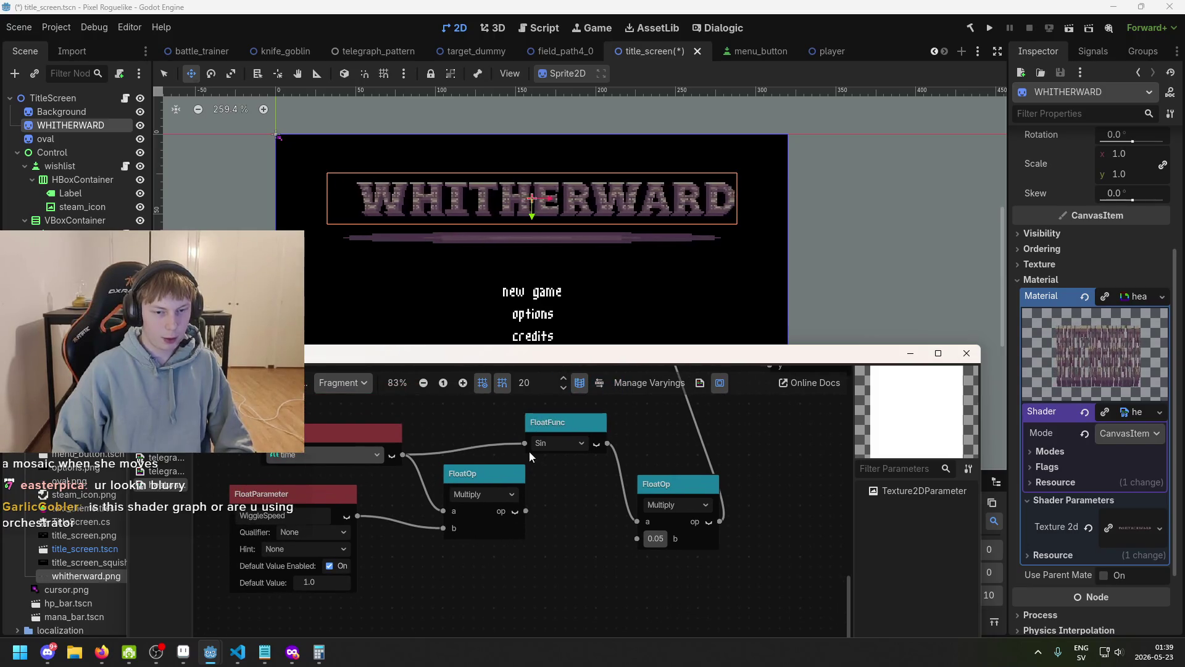
scroll(393, 545, "left", 3)
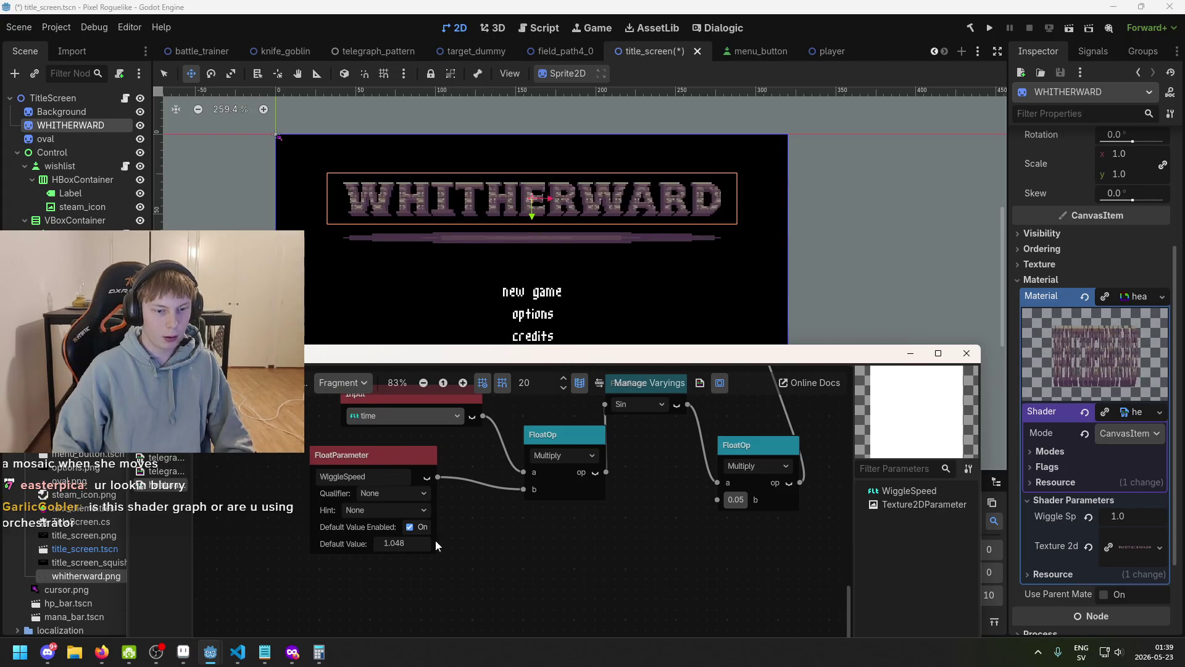
type("56")
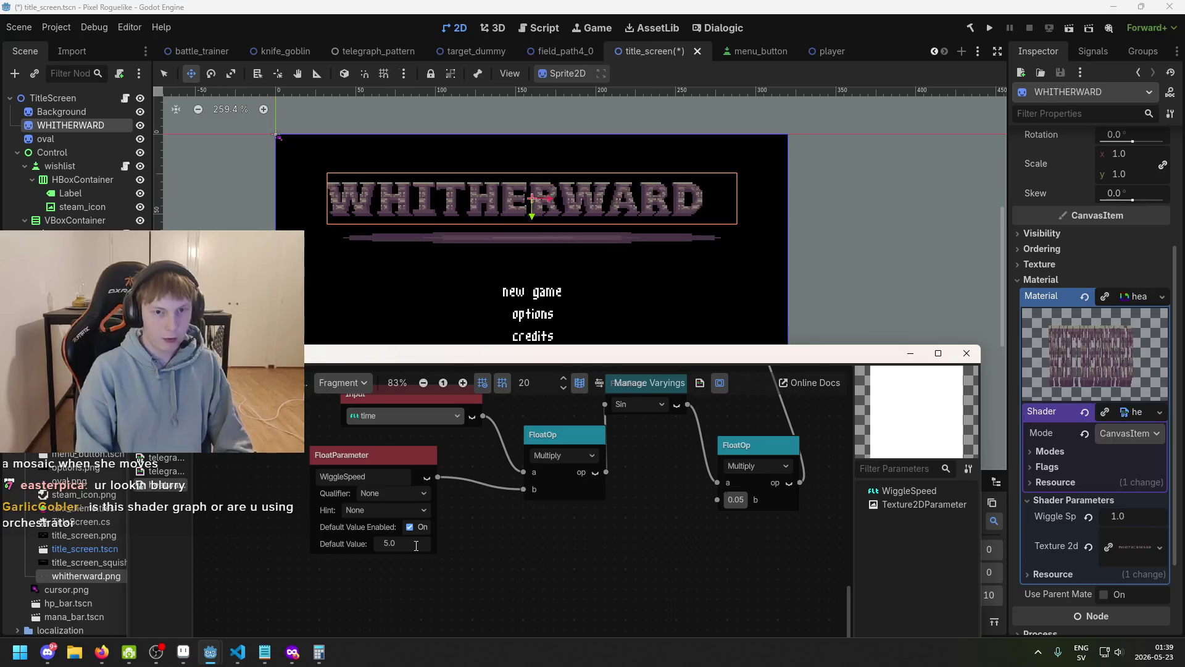
key("ctrl+s")
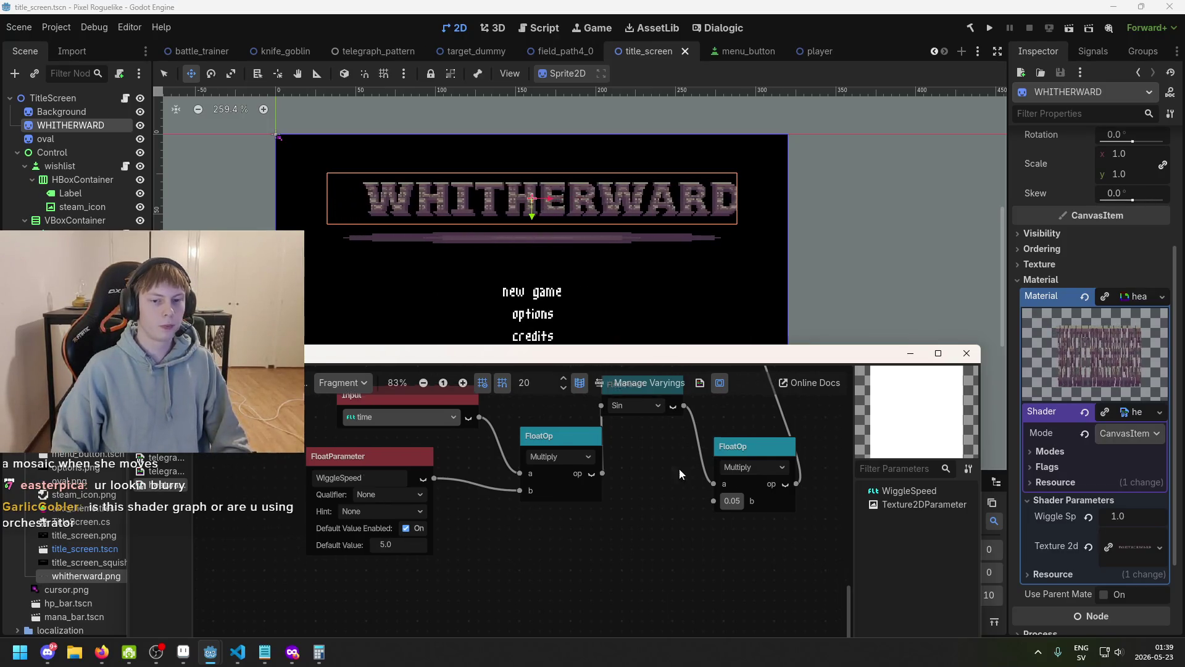
scroll(678, 468, "right", 3)
scroll(631, 509, "up", 1)
scroll(630, 518, "down", 2)
scroll(644, 491, "left", 1)
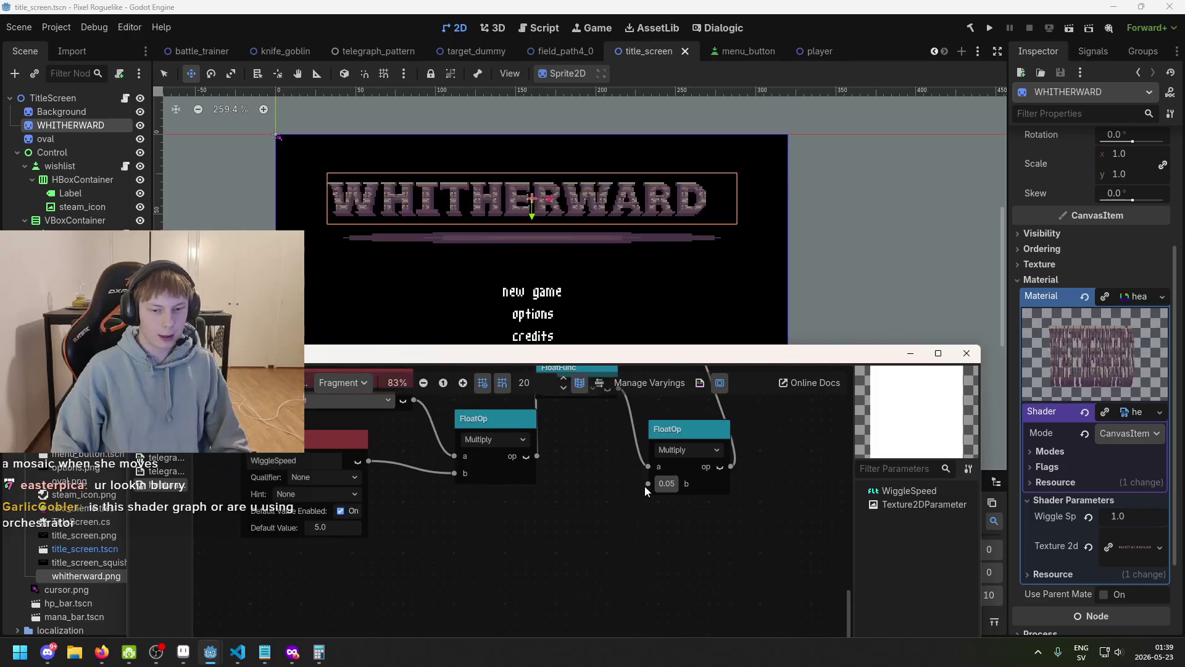
left_click_drag(591, 510, 591, 510)
key("Escape")
right_click(558, 508)
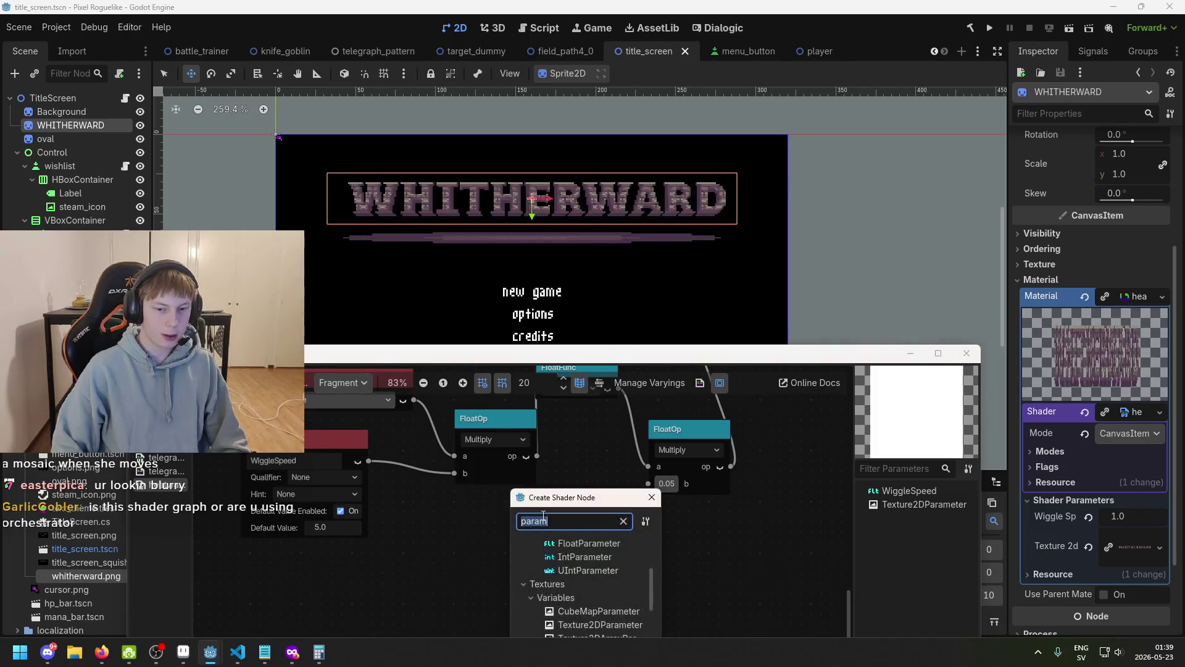
- Add a WiggleStrength float parameter below the Multiply nodes with a default value of 0.03
double_click(564, 542)
type("WiggleSt")
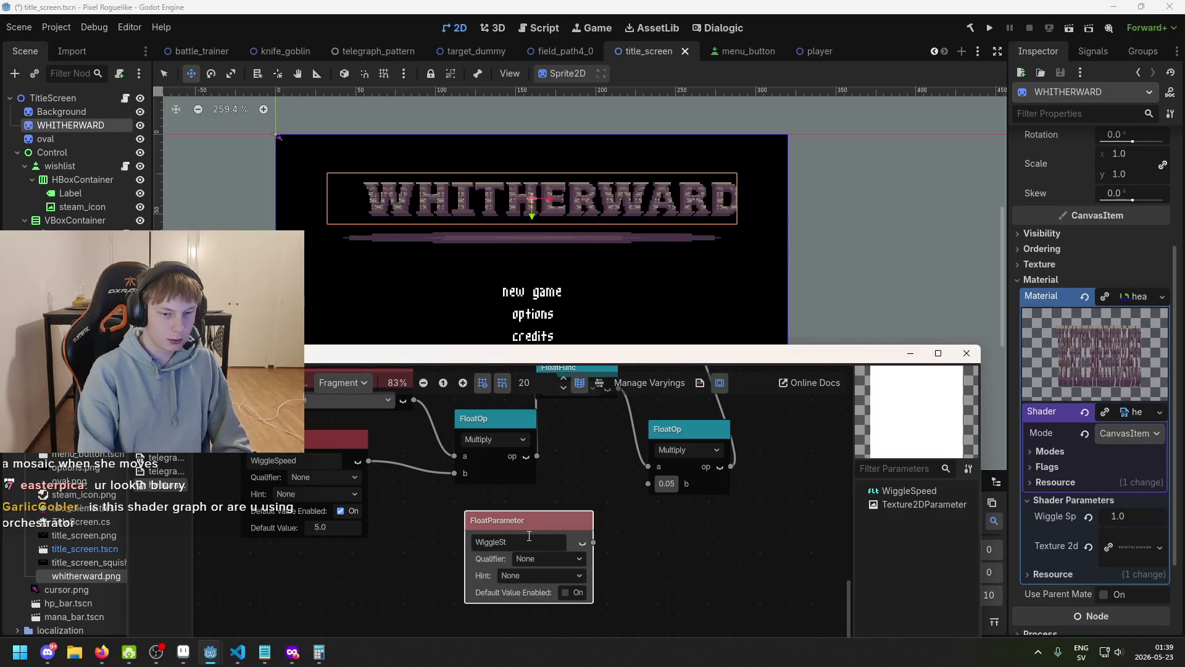
type("rength")
mouse_move(535, 523)
left_mouse_down()
mouse_move(443, 501)
mouse_move(488, 511)
left_mouse_up()
left_click(514, 582)
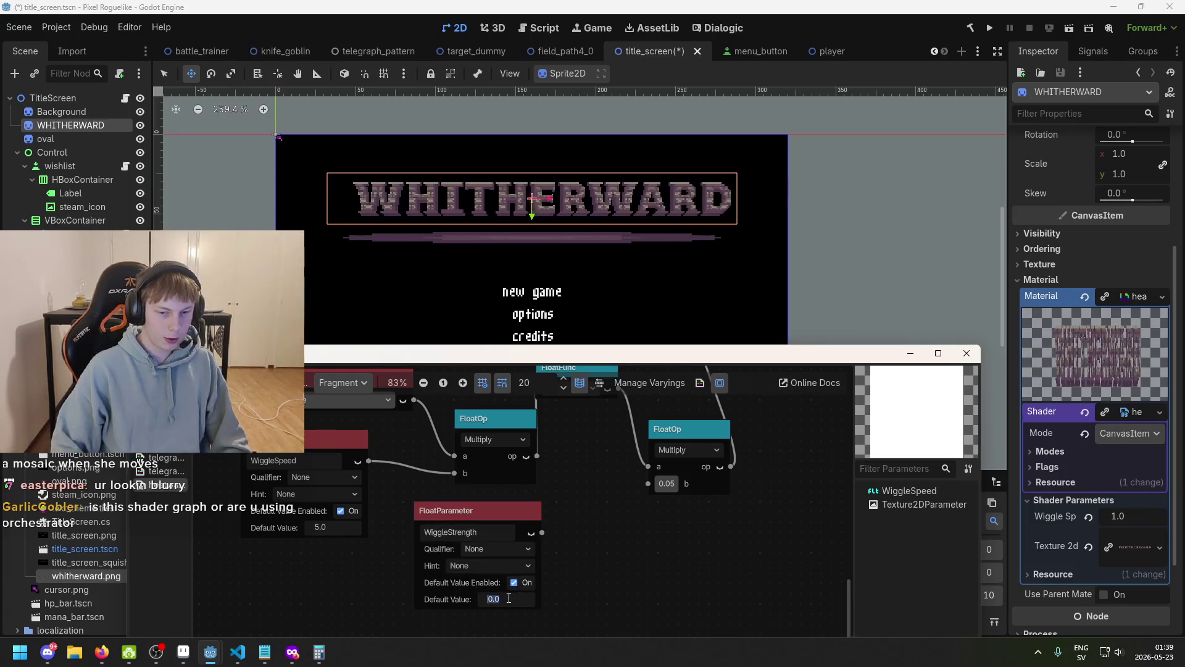
type("1")
key("BackSpace")
type("0")
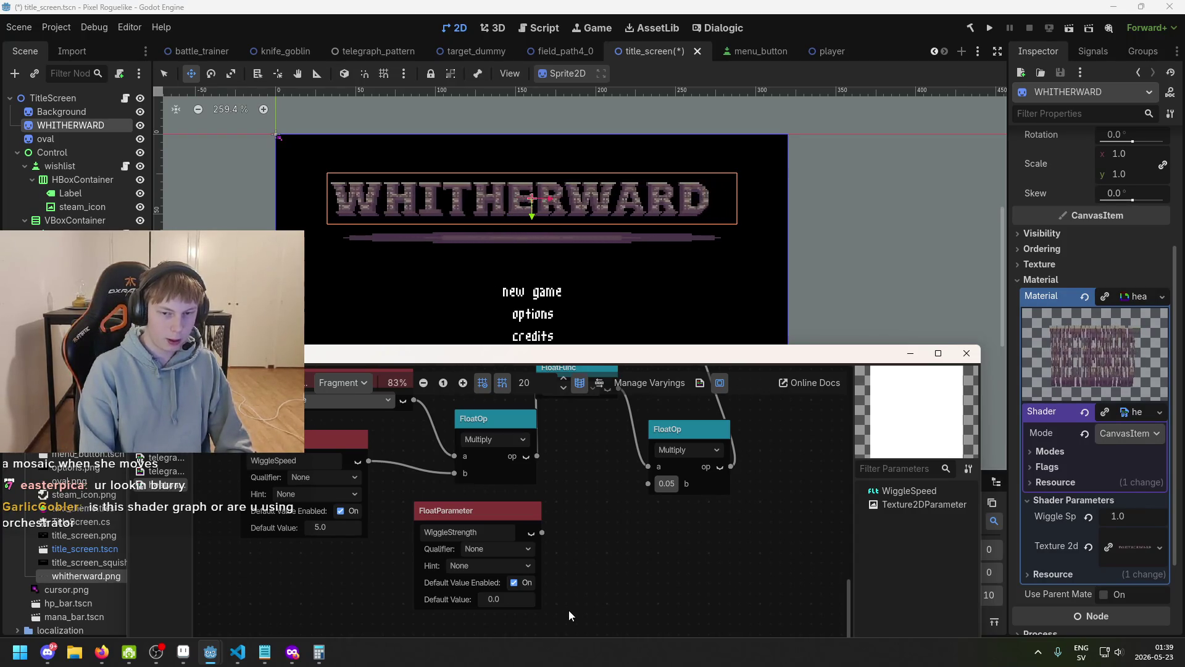
type("2")
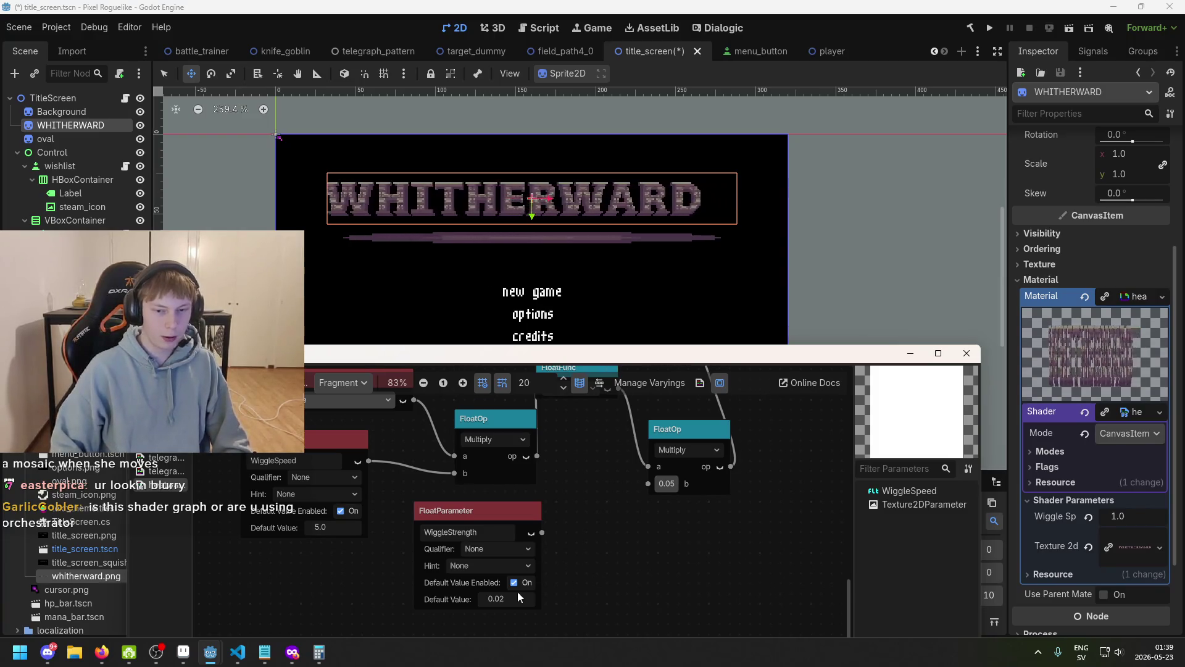
key("BackSpace")
type("3")
- Connect WiggleStrength to the second Multiply node's b input and save the scene
key("ctrl+s")
left_click_drag(542, 531, 648, 484)
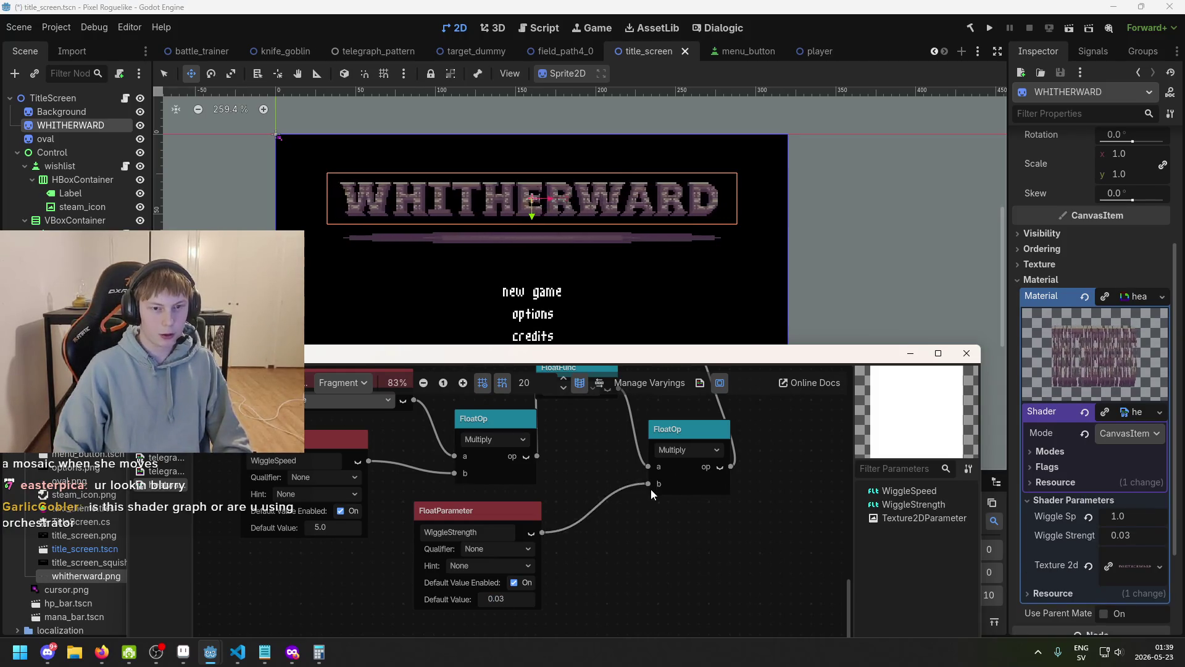
key("ctrl+s")
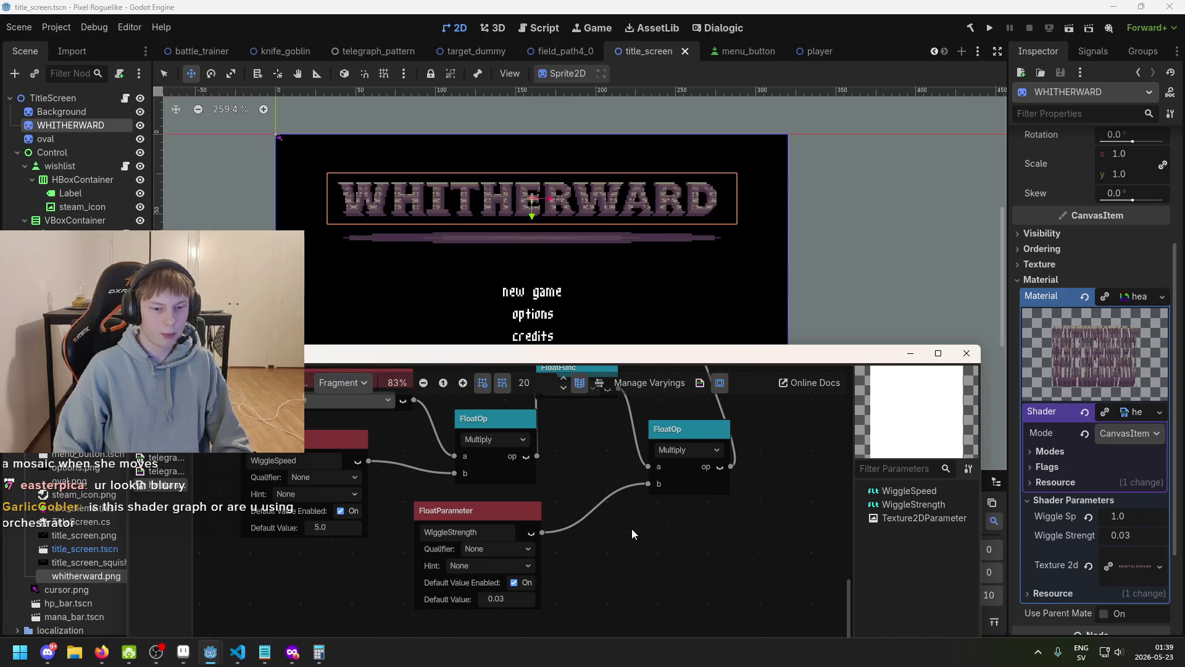
scroll(675, 522, "down", 1)
left_click_drag(675, 522, 595, 531)
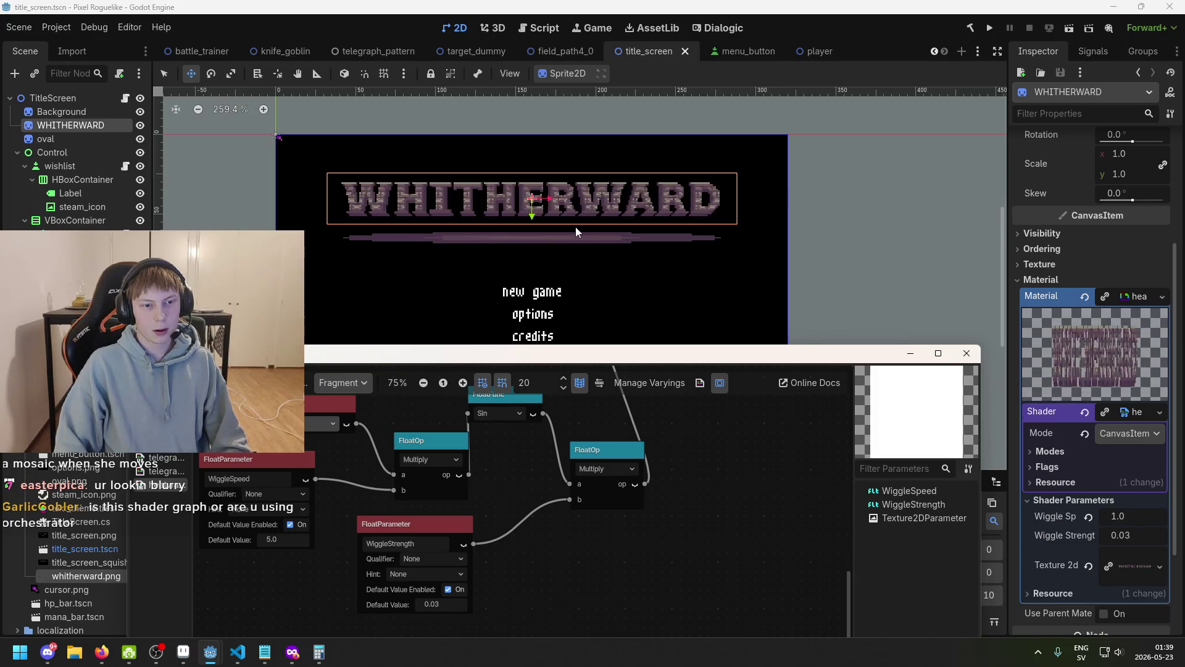
- Change the WiggleStrength default value from 0.03 to 0.1
left_click(436, 604)
key("BackSpace")
key("Delete")
type("1")
key("Return")
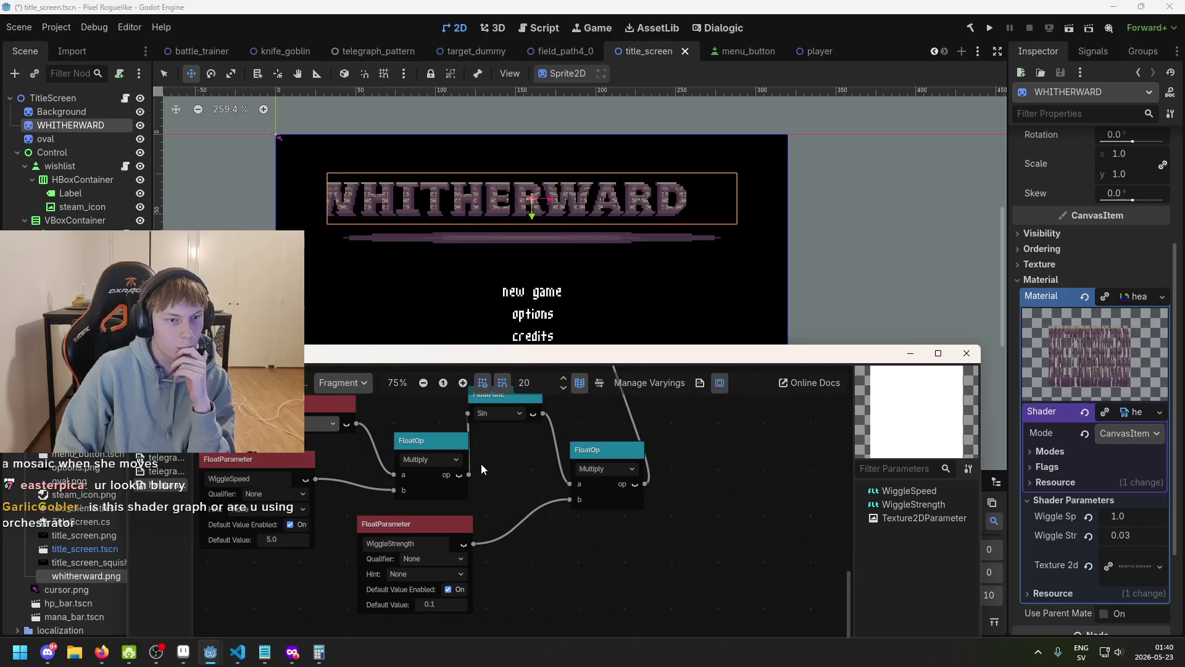
scroll(497, 258, "down", 5)
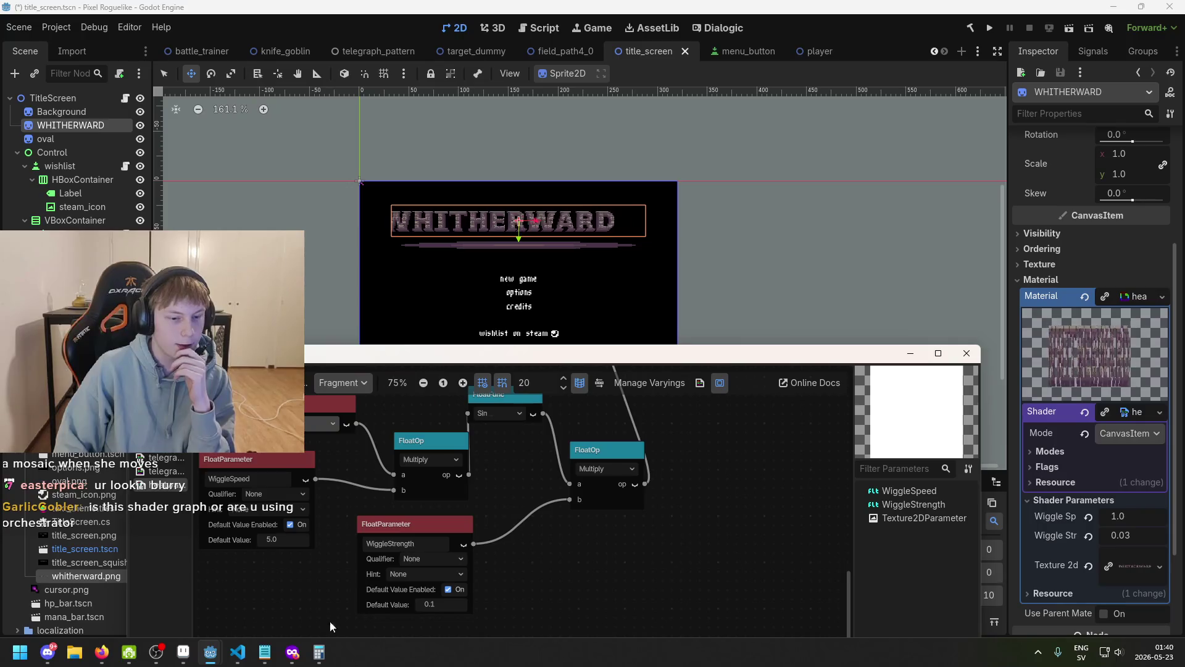
- In Aseprite, browse from the map folder to gui/menu and open oval.png
left_click(184, 653)
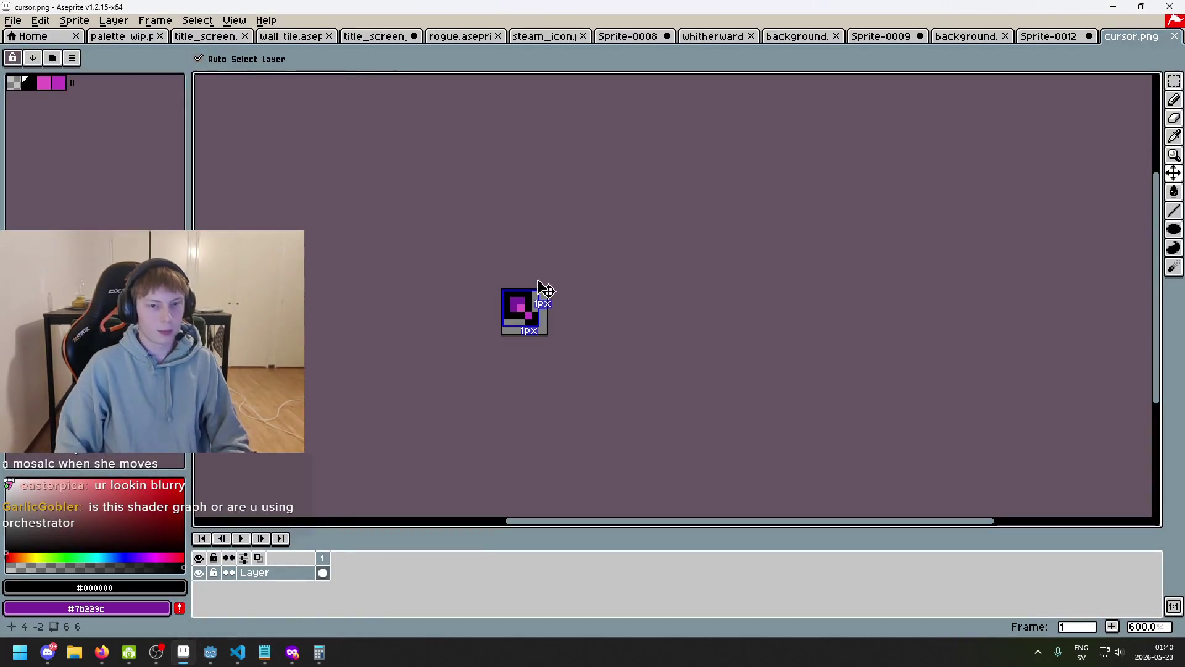
left_click(1049, 36)
left_click(966, 37)
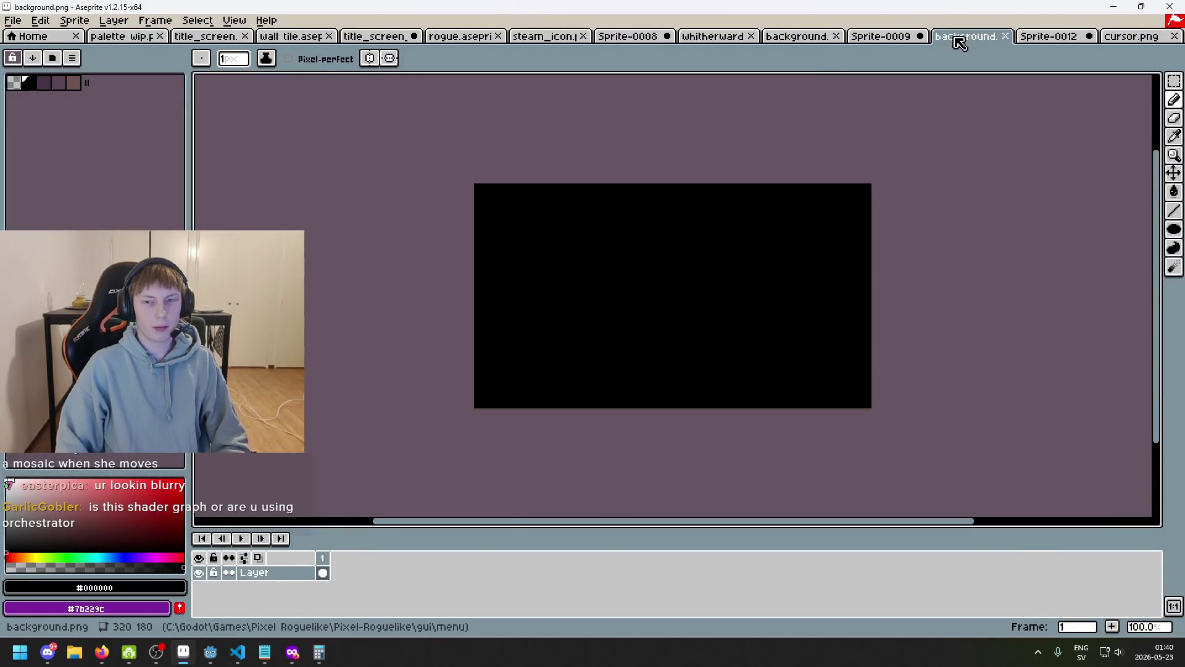
key("alt+f")
key("o")
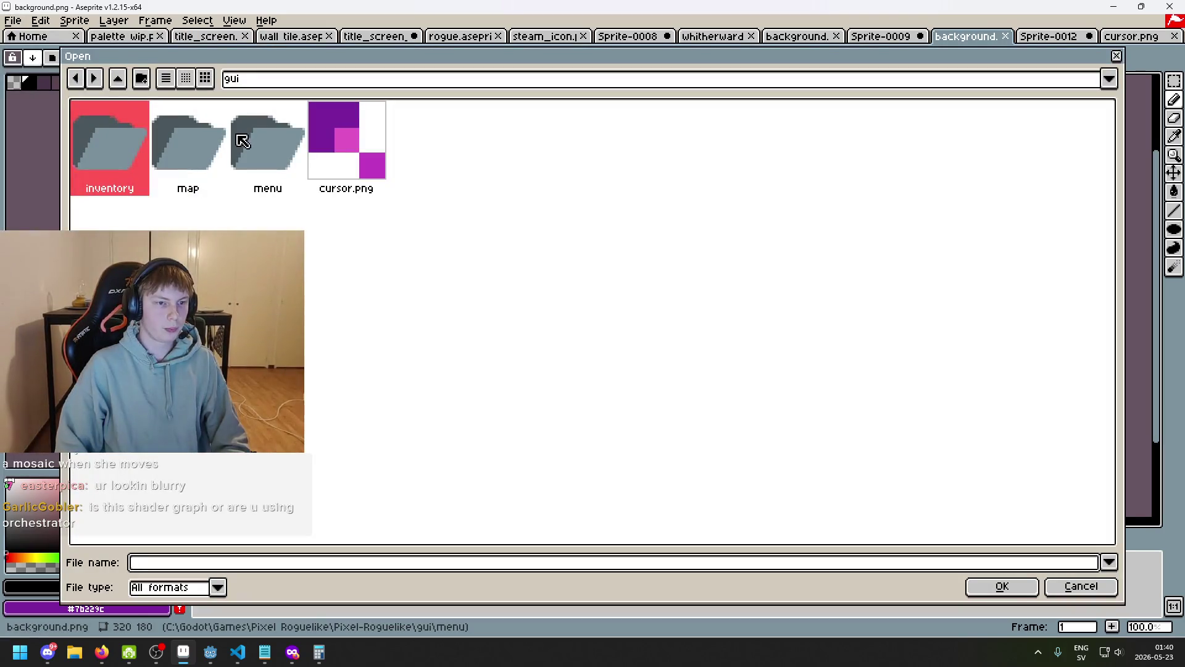
double_click(201, 145)
left_click(298, 81)
left_click(313, 178)
double_click(245, 145)
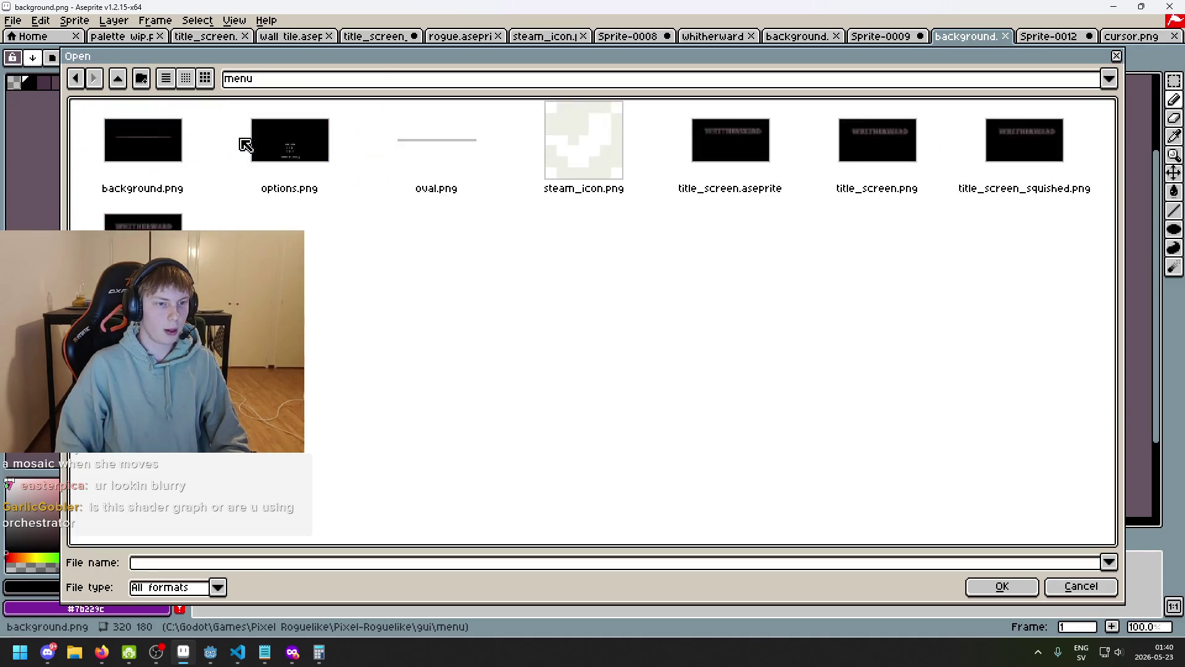
double_click(428, 150)
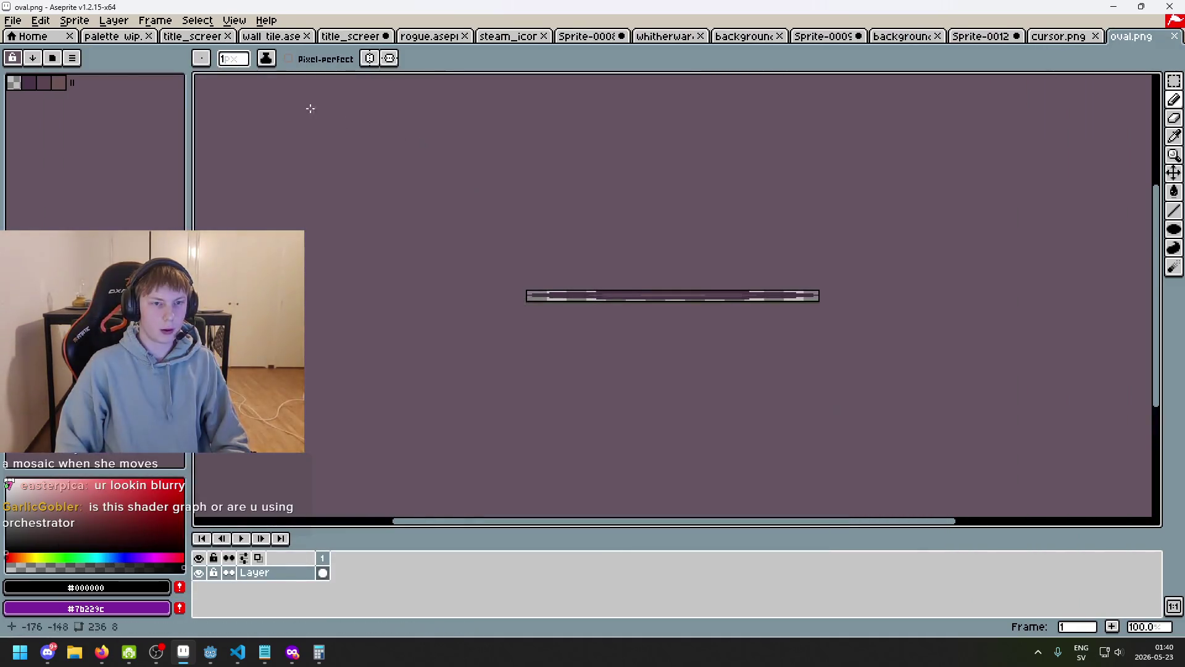
- Open whitherward.png from the menu folder in its own tab
left_click(12, 20)
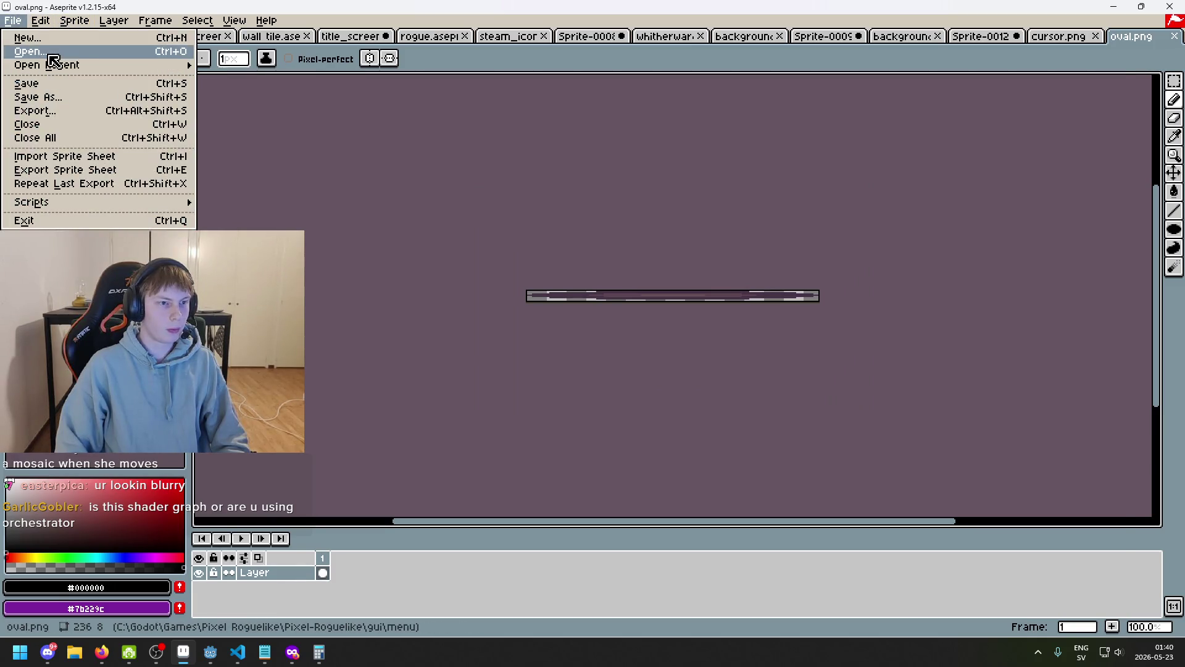
left_click(50, 48)
double_click(155, 223)
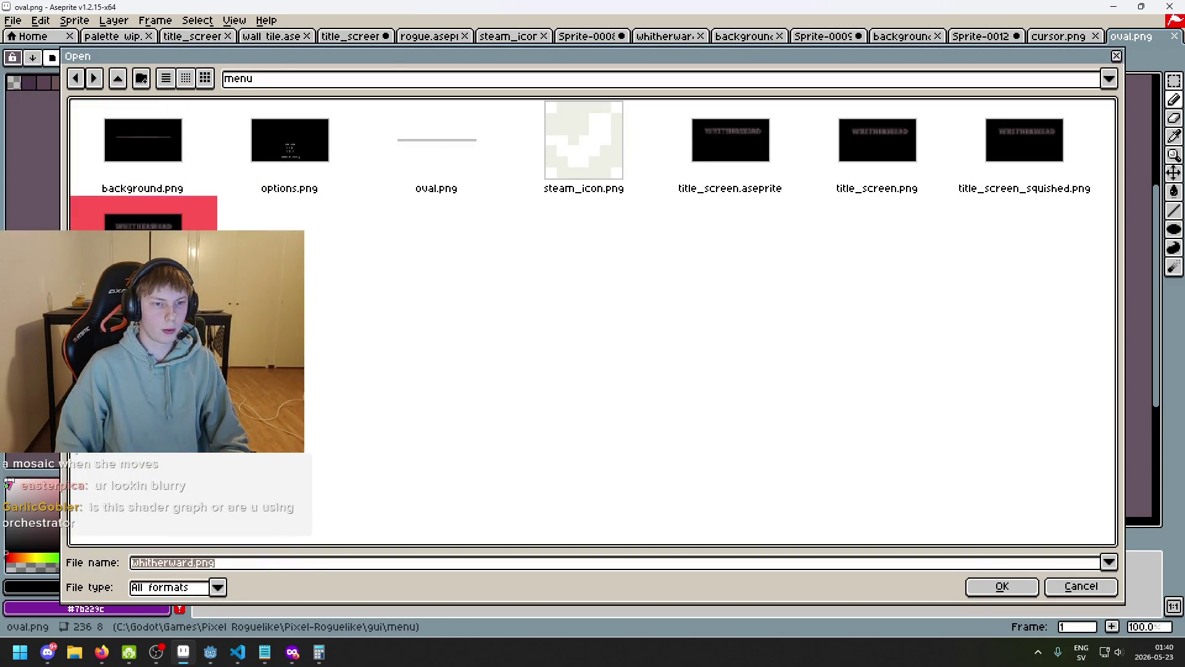
- Check the 256×32 canvas size twice without resizing, then select all and deselect
left_click(74, 21)
left_click(119, 101)
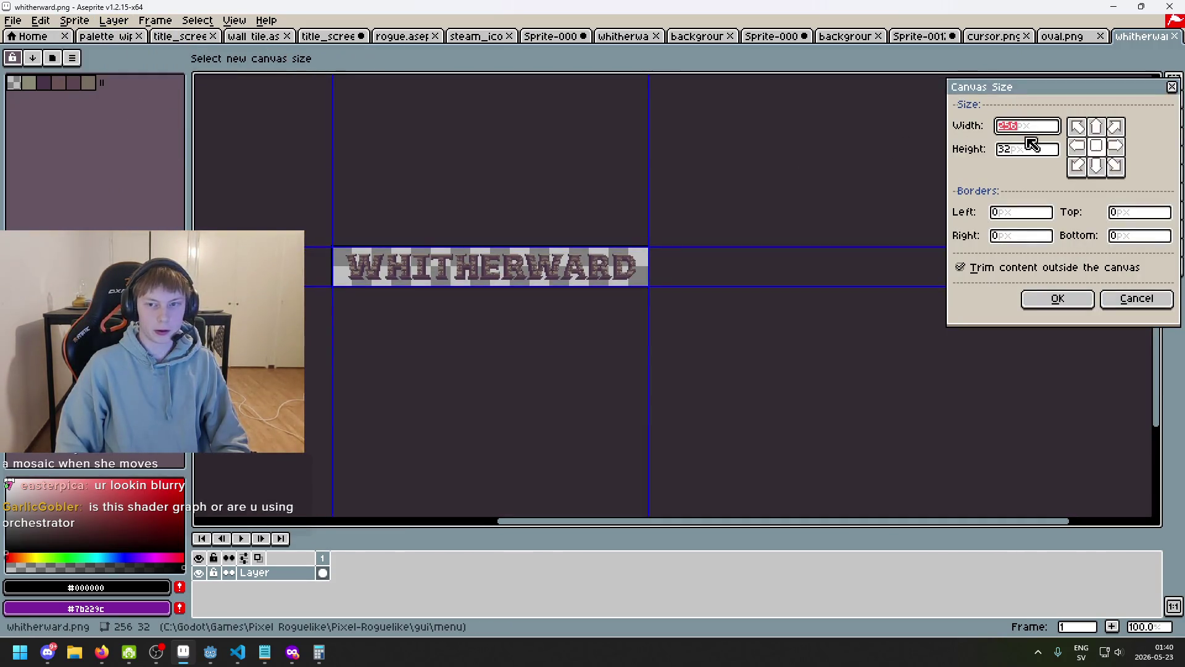
left_click_drag(761, 260, 825, 271)
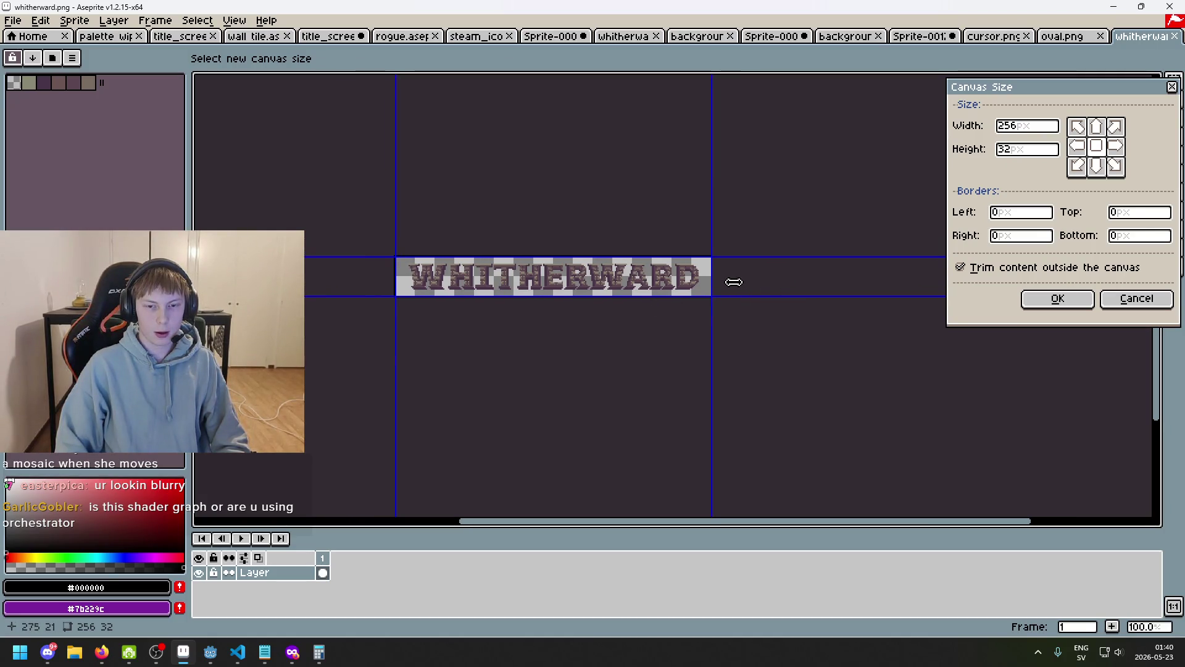
left_click(1137, 301)
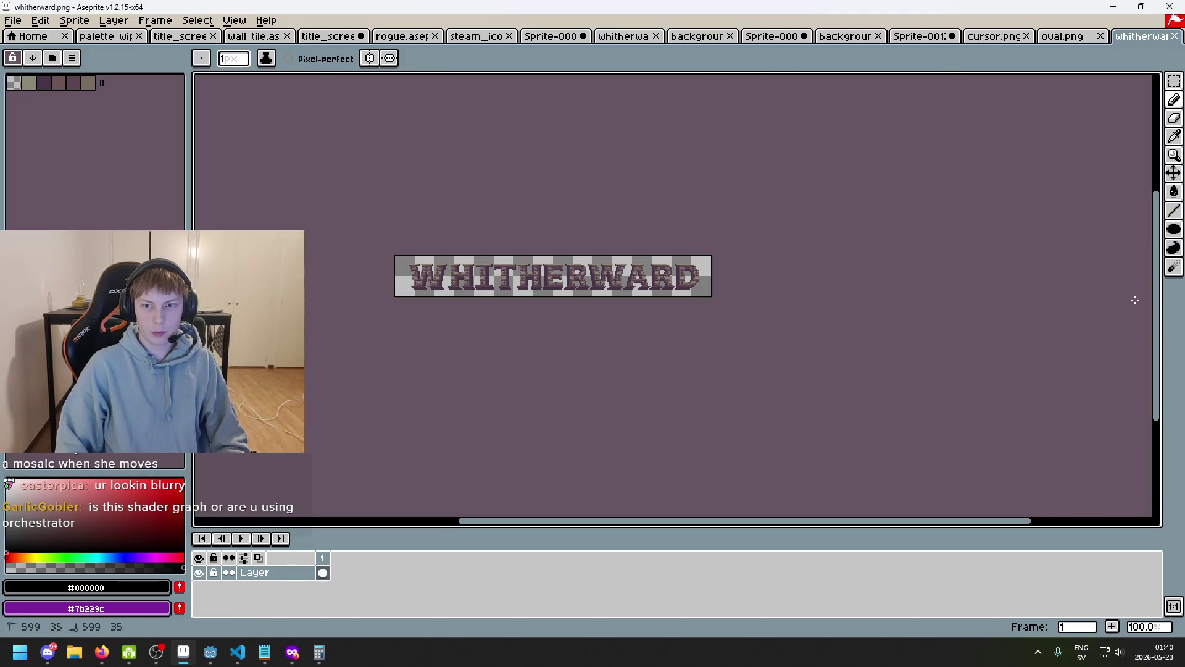
left_click(74, 21)
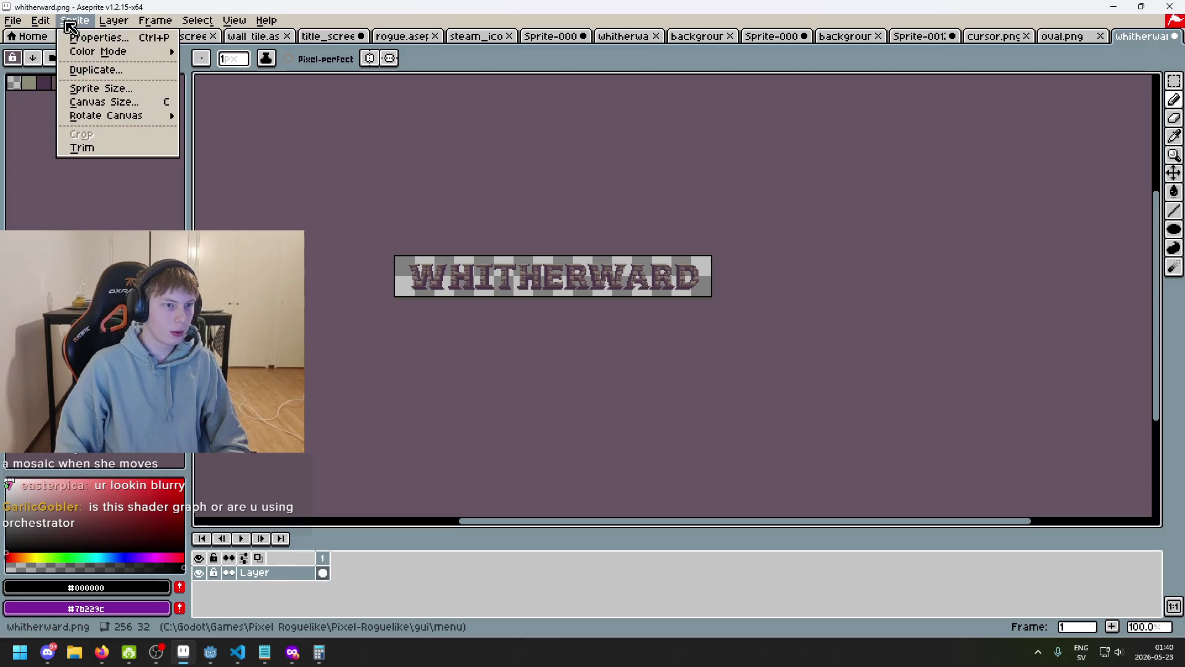
left_click(92, 101)
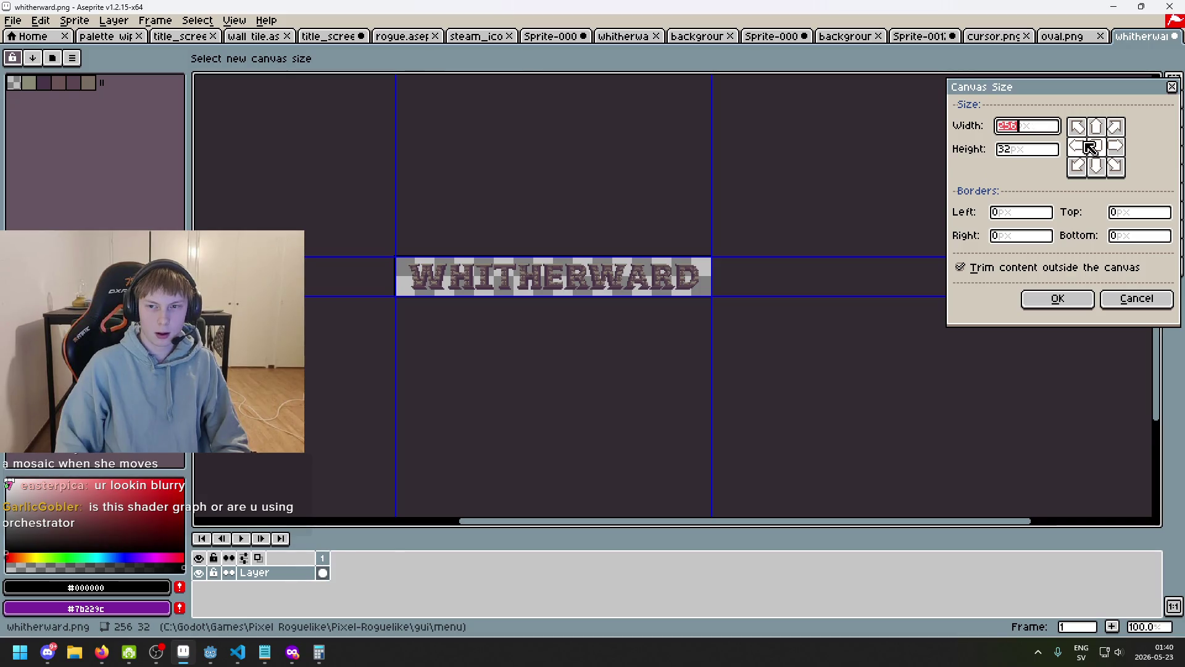
left_click(1135, 300)
key("ctrl+a")
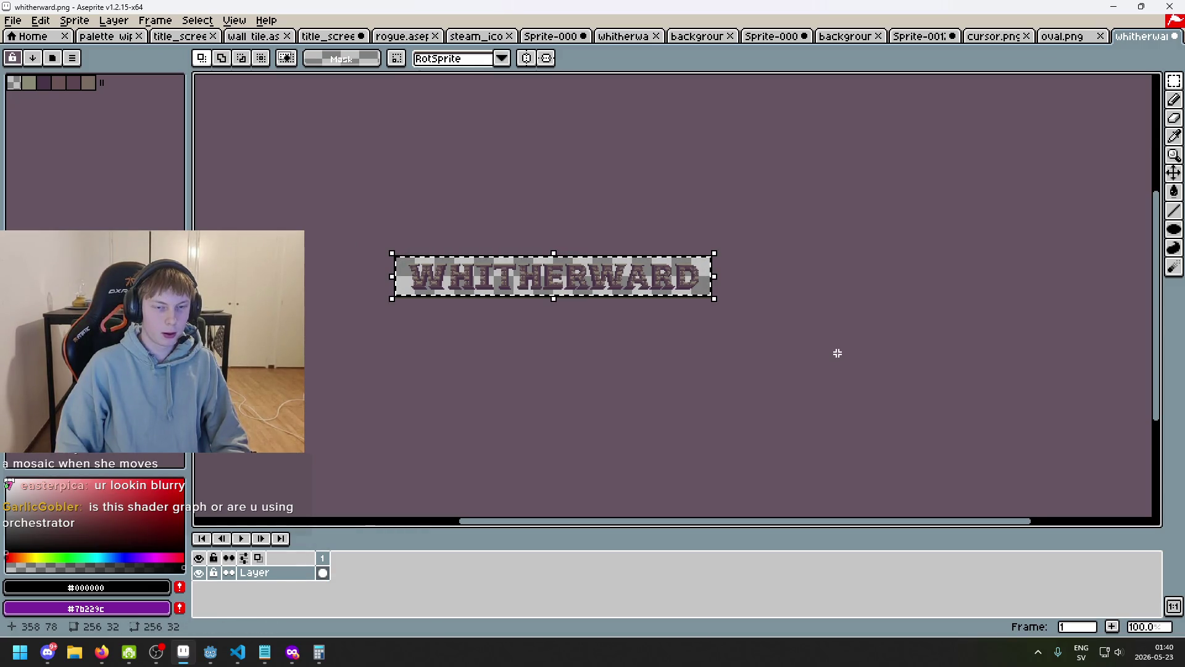
key("ctrl+d")
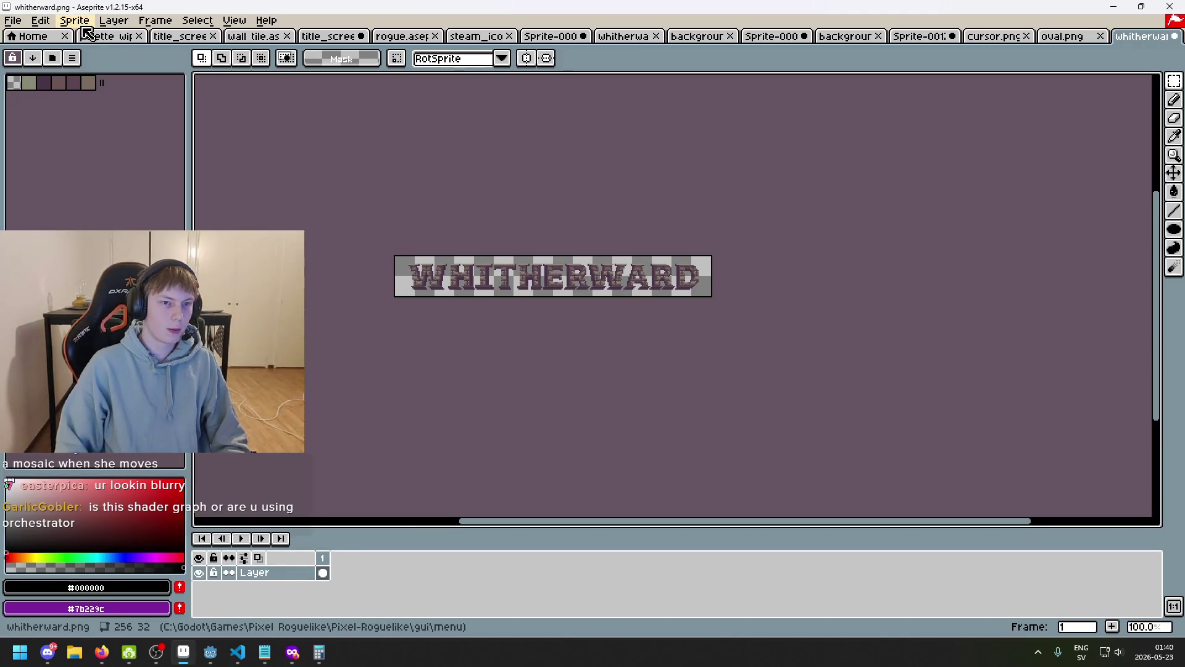
- Compare the title screen document with the wall tile and whitherward.png images
left_click(250, 36)
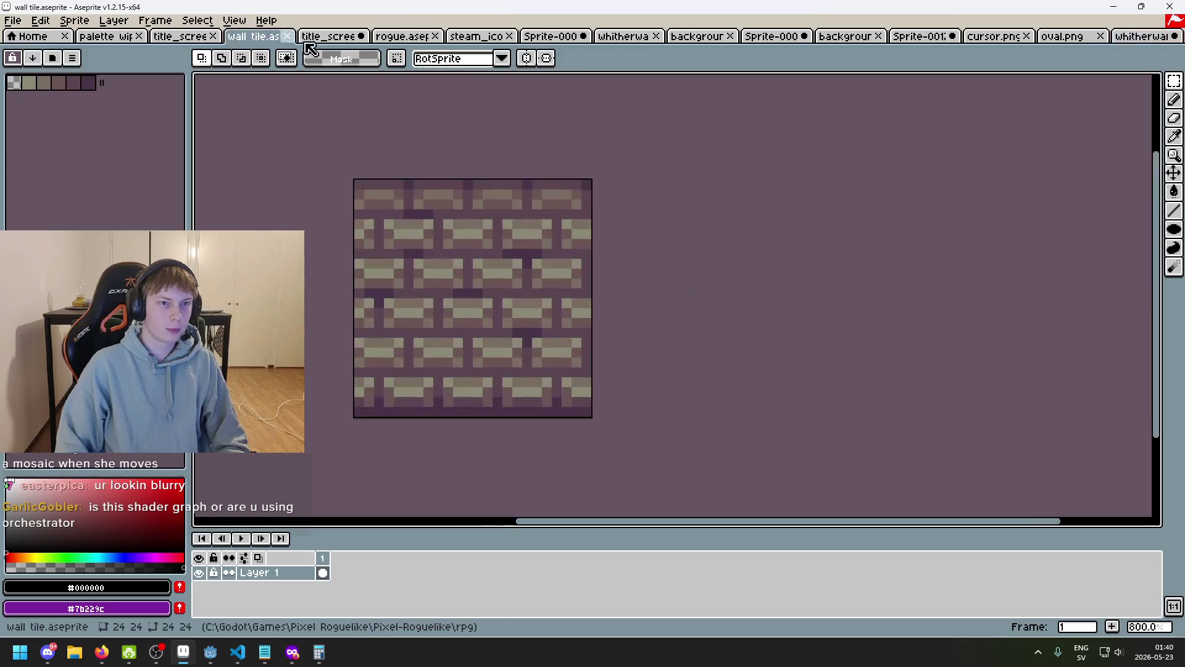
left_click(168, 36)
scroll(370, 198, "down", 4)
scroll(373, 194, "up", 1)
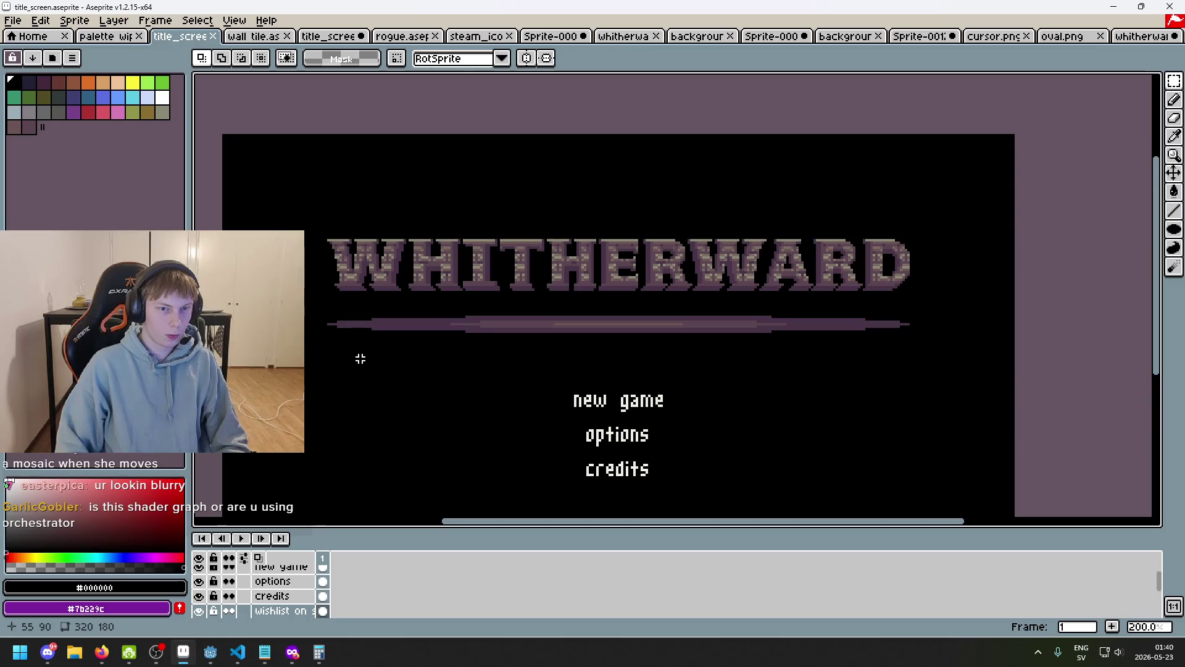
scroll(392, 356, "down", 1)
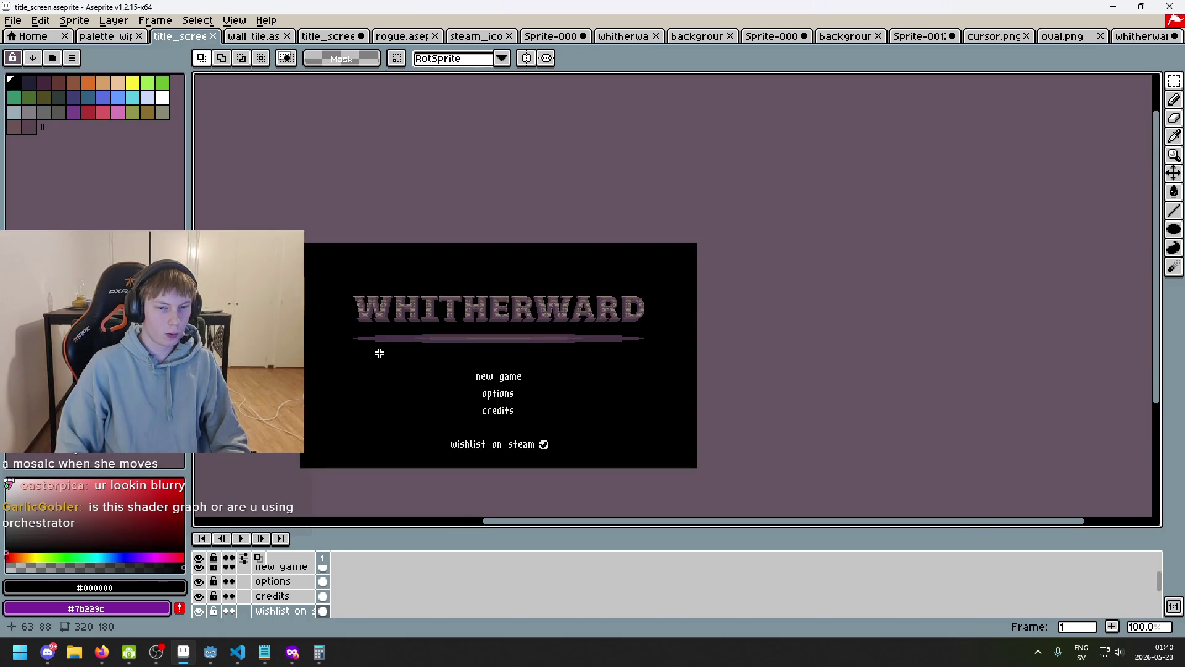
left_click(1142, 36)
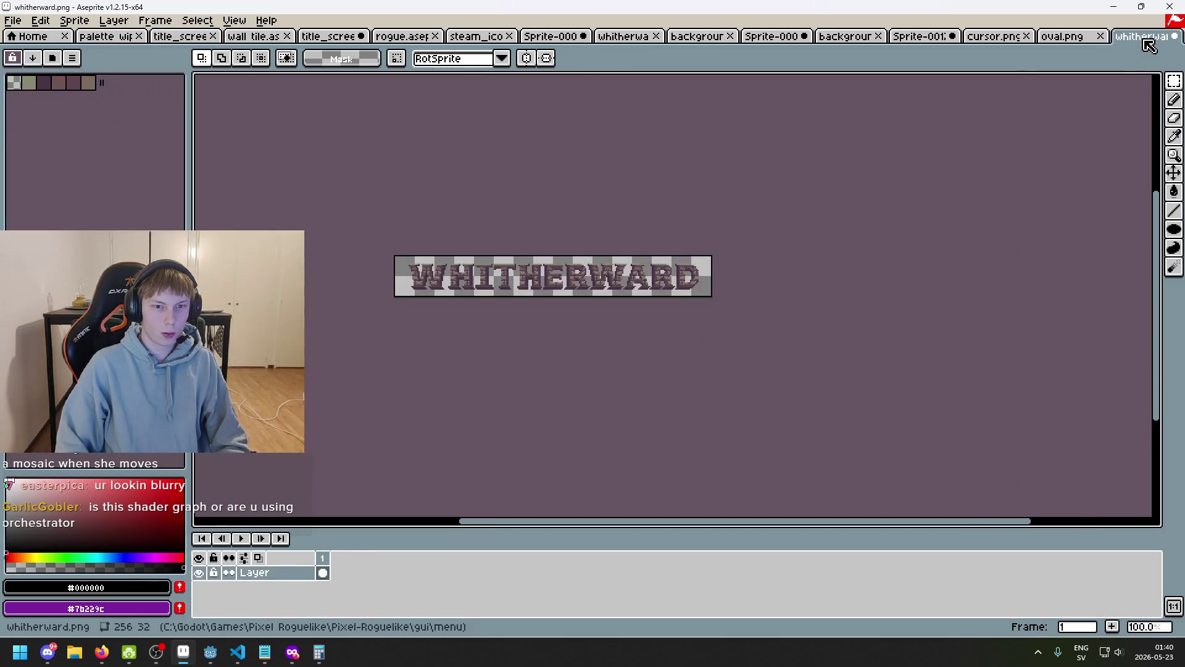
left_click(240, 41)
left_click(180, 41)
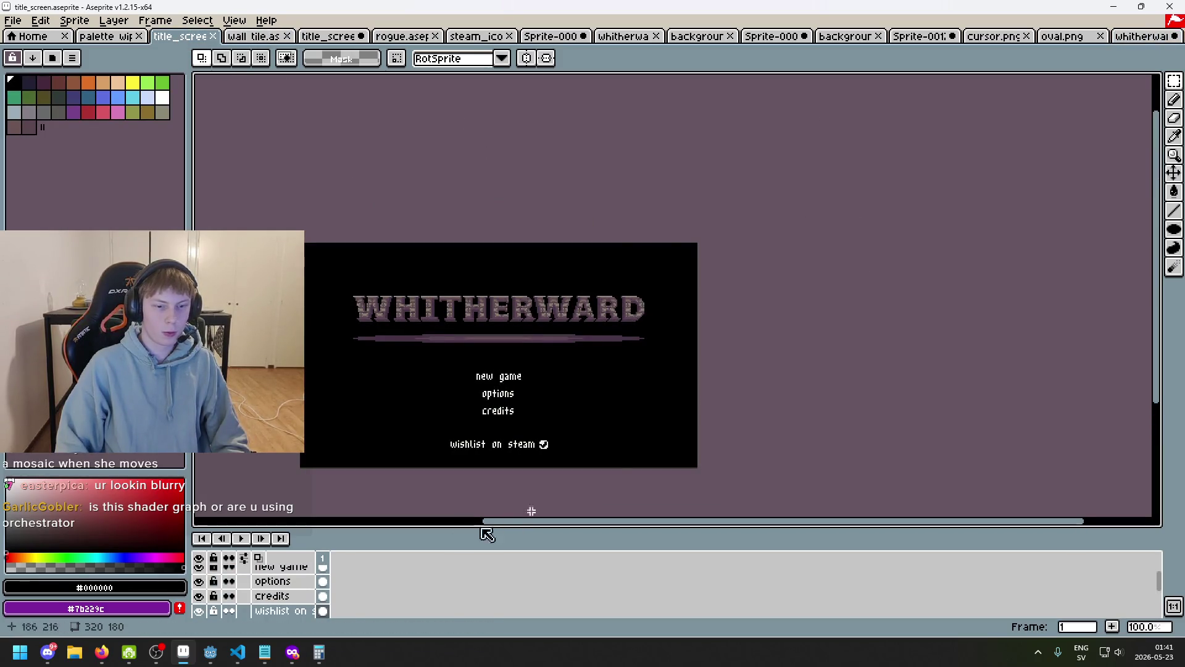
scroll(316, 583, "up", 3)
- Add a new empty layer above the center layer in title_screen
right_click(276, 587)
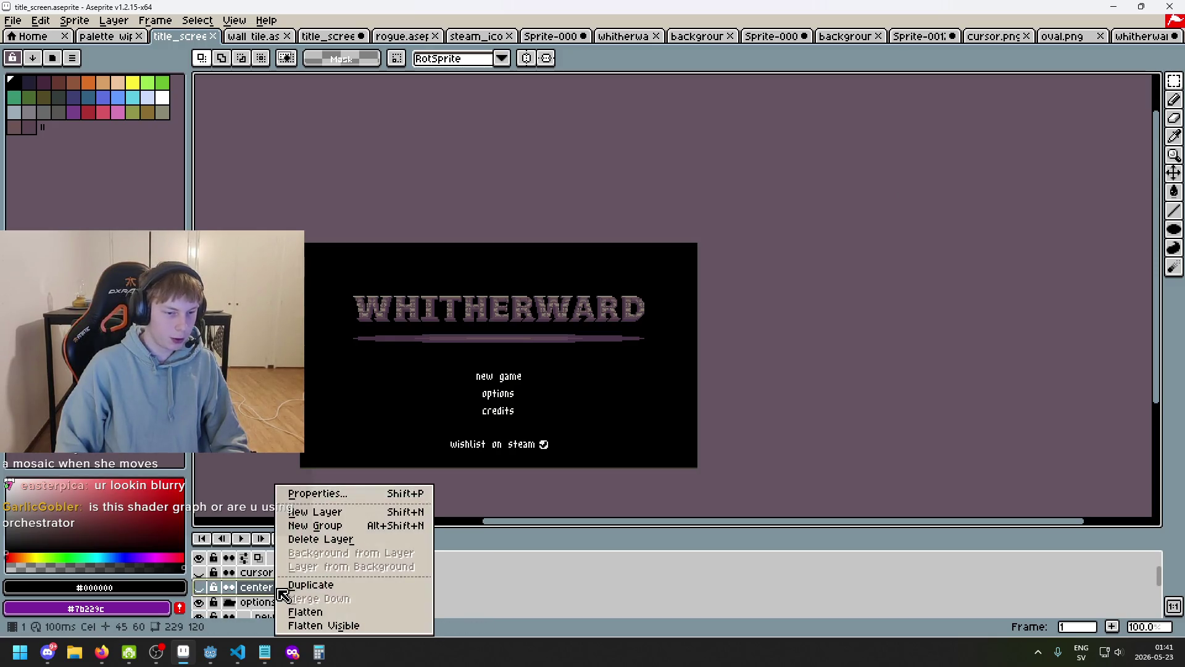
left_click(327, 512)
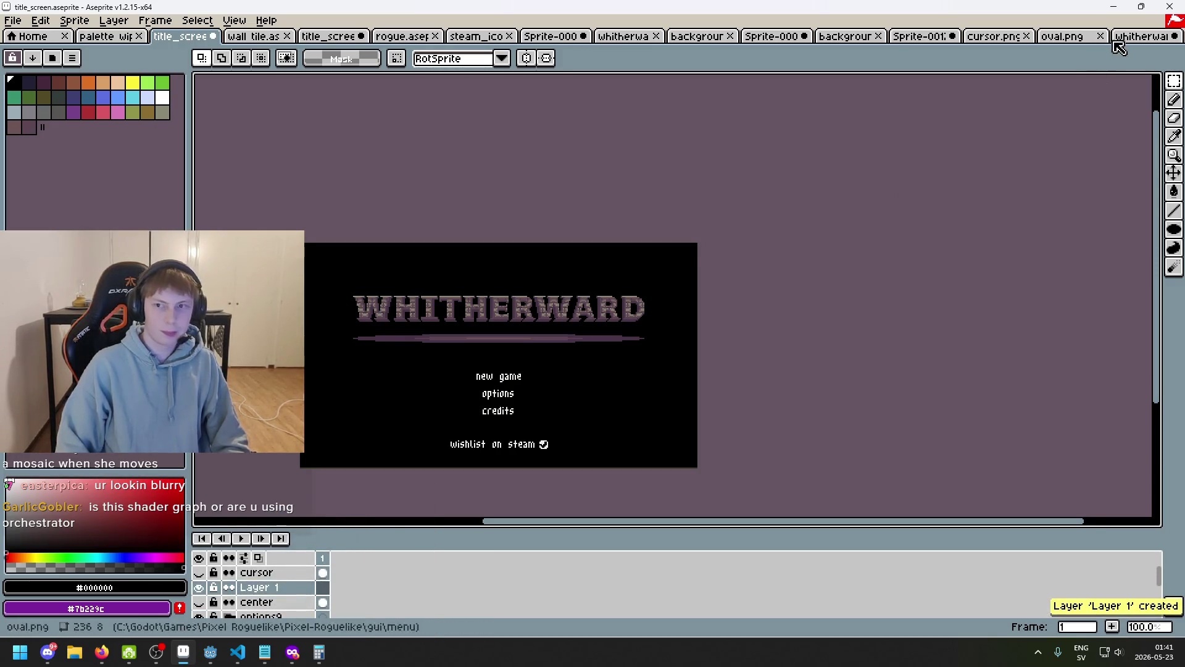
left_click(1129, 37)
left_click(161, 35)
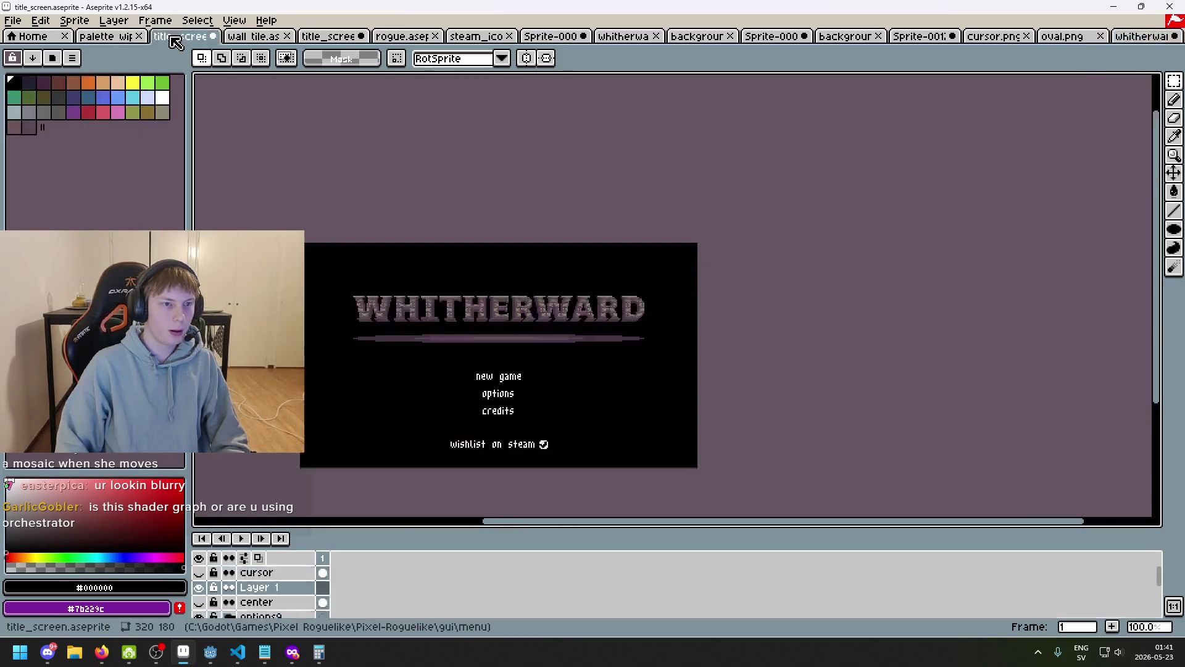
- Paste the WHITHERWARD title and align it pixel-exactly over the original title at 32,35
key("ctrl+v")
scroll(466, 269, "up", 5)
scroll(482, 271, "down", 5)
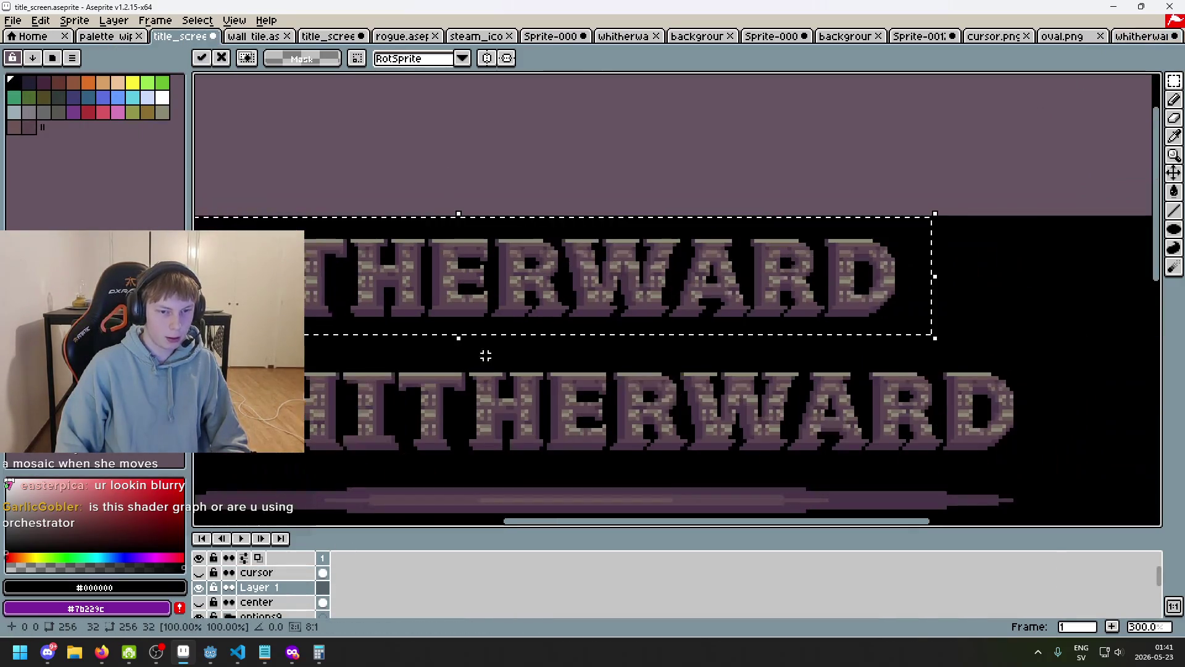
scroll(556, 264, "up", 2)
left_click_drag(556, 264, 645, 339)
scroll(645, 339, "up", 3)
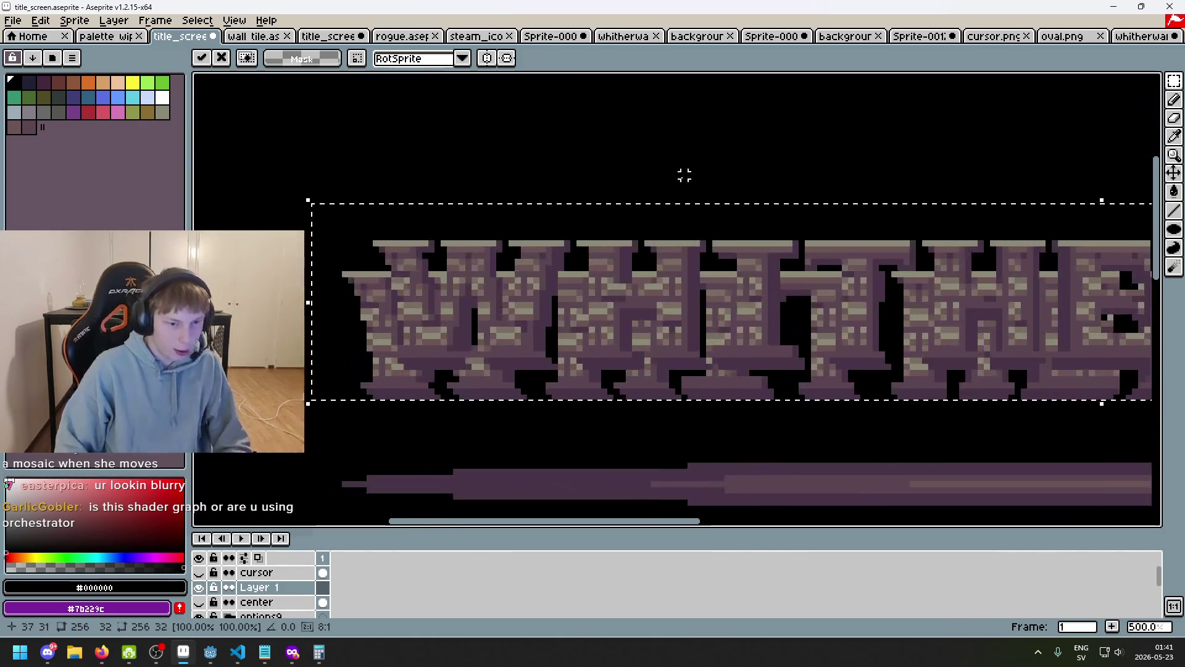
left_click_drag(543, 355, 535, 354)
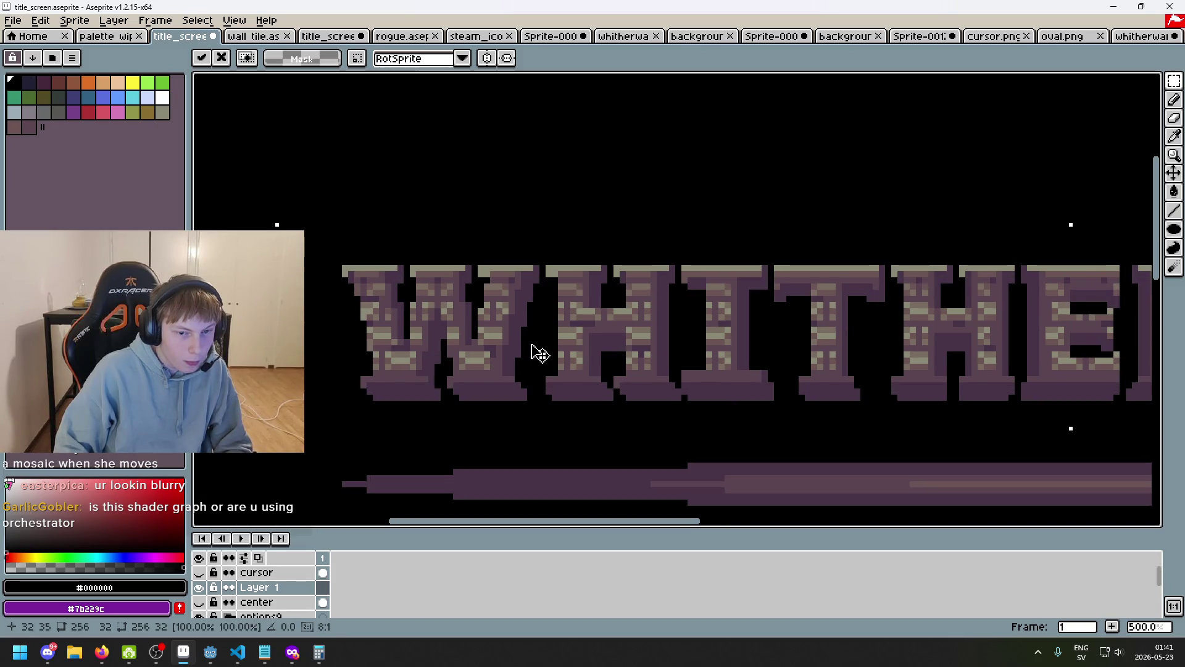
left_click_drag(536, 354, 535, 354)
scroll(534, 354, "down", 6)
scroll(605, 367, "up", 1)
- Select all, clear the temporary pasted title, and return to whitherward.png
key("ctrl+a")
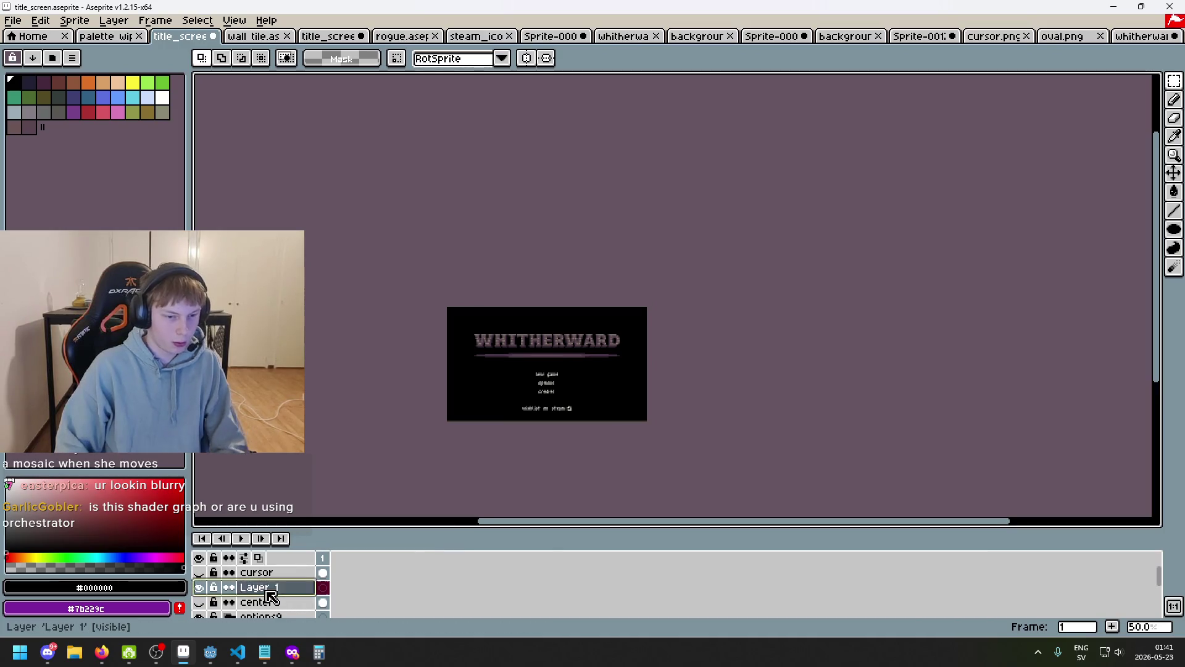
key("Delete")
left_click(1142, 35)
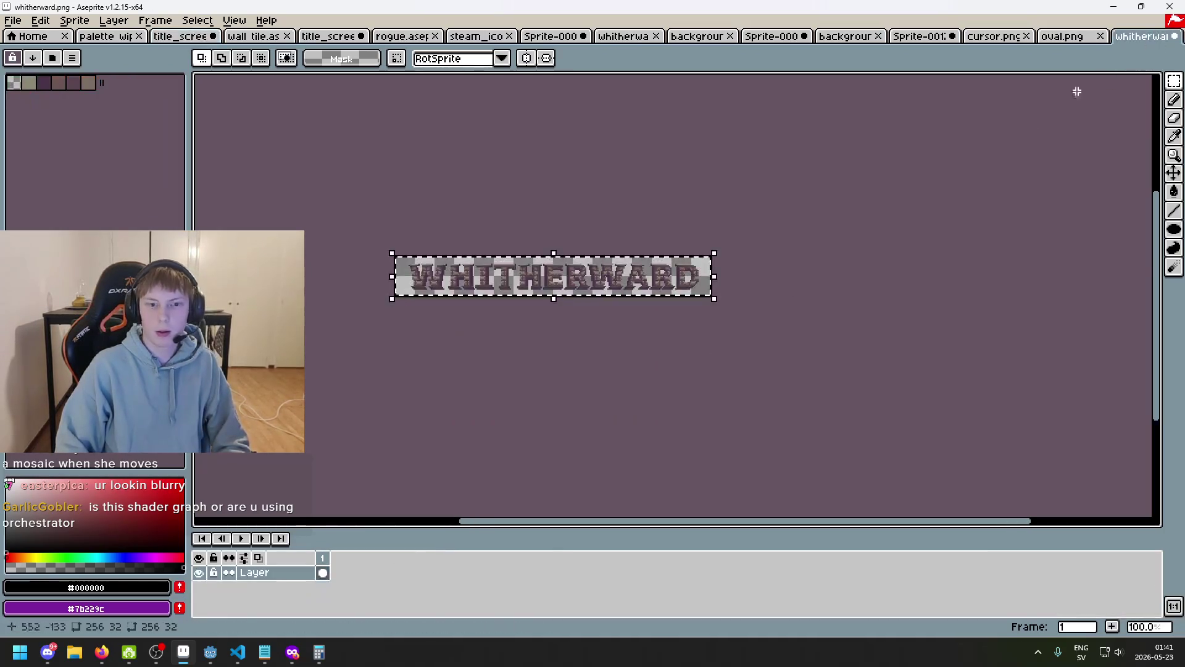
- Close whitherward.png without saving and paste the title into a new 320×180 sprite
left_click(1174, 36)
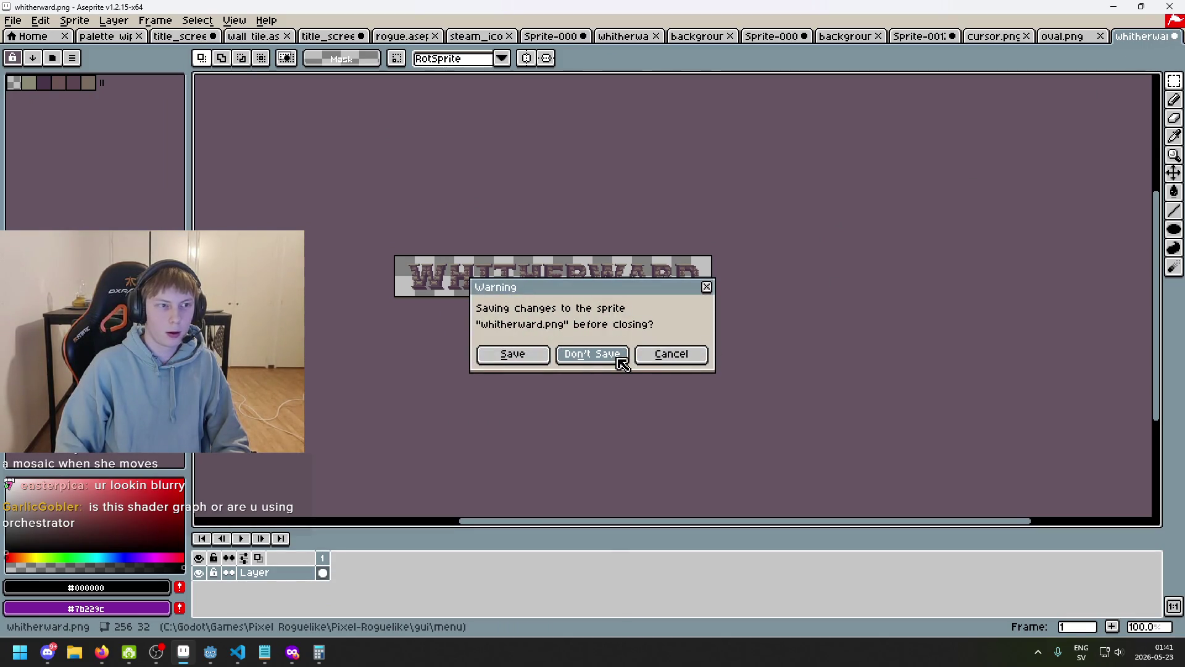
left_click(592, 354)
left_click(12, 20)
left_click(37, 48)
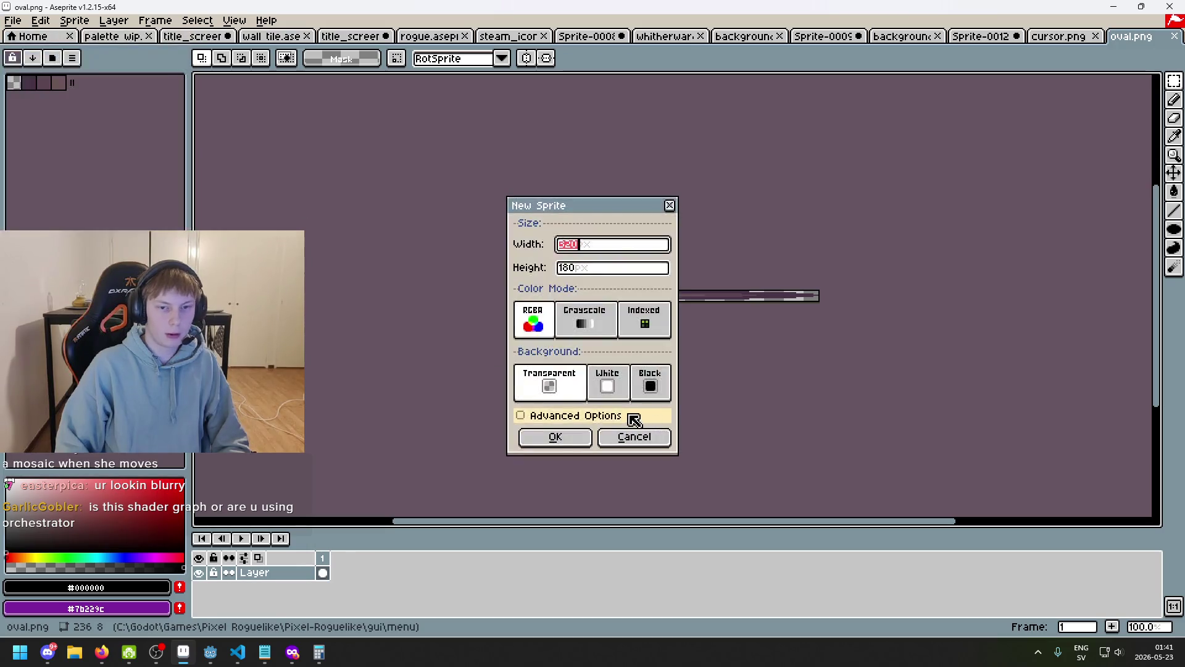
left_click(555, 436)
key("ctrl+v")
key("ctrl+d")
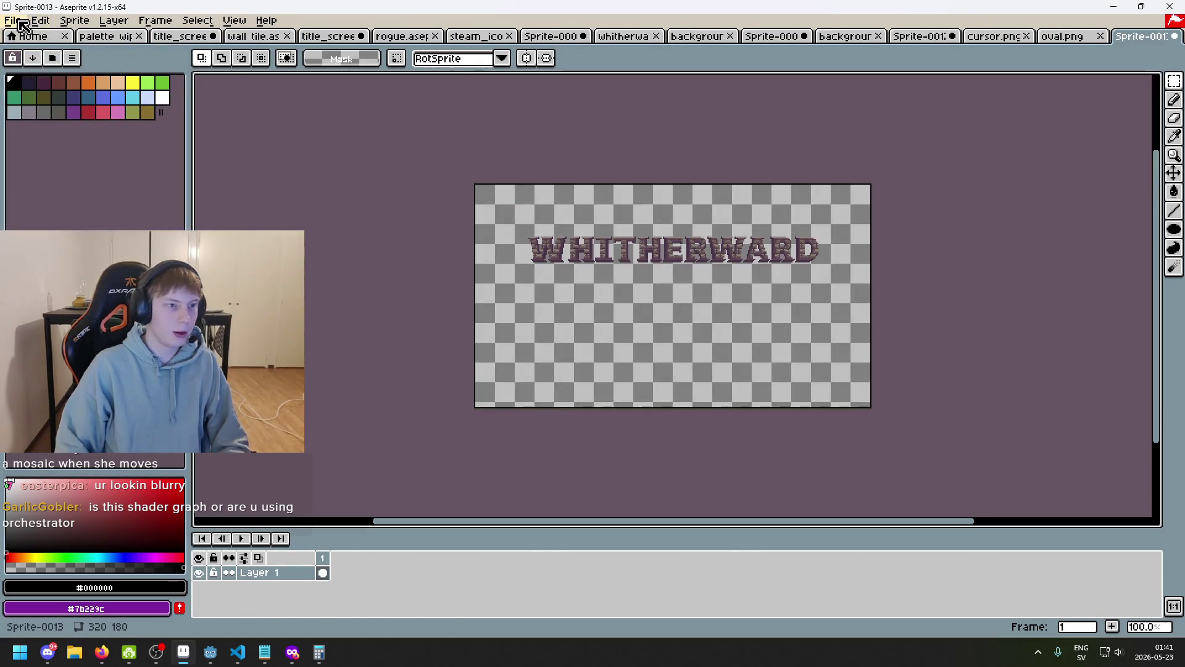
- Export the new sprite over whitherward.png in the menu folder, confirming the overwrite
left_click(12, 20)
left_click(31, 110)
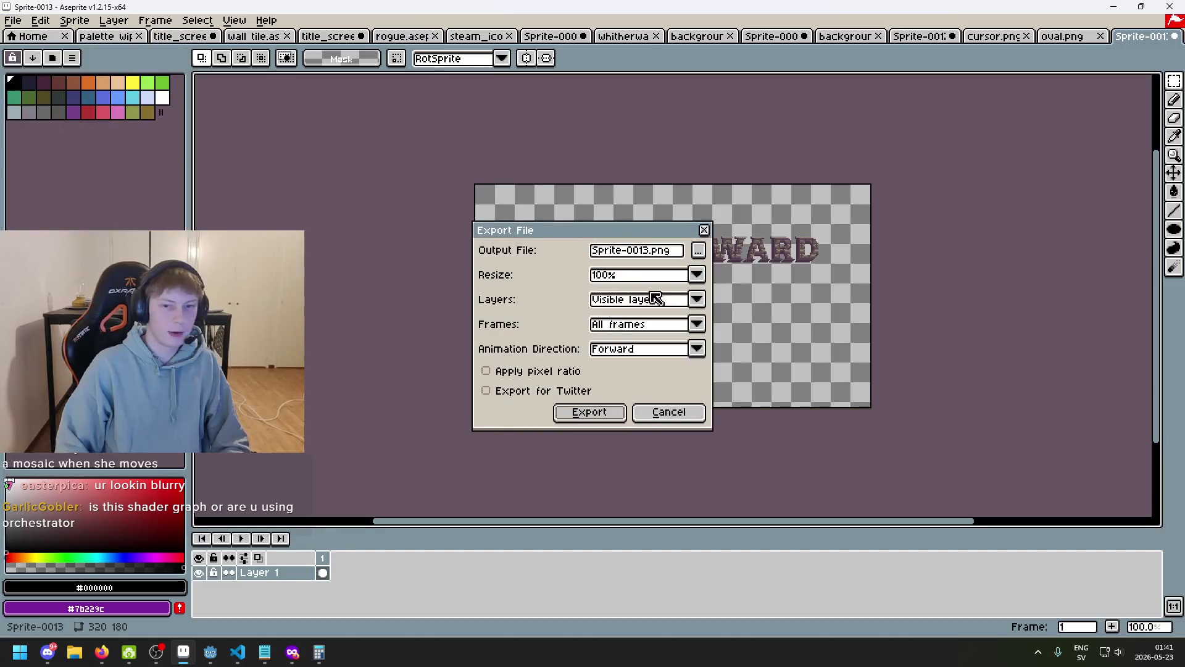
left_click(700, 251)
left_click(423, 168)
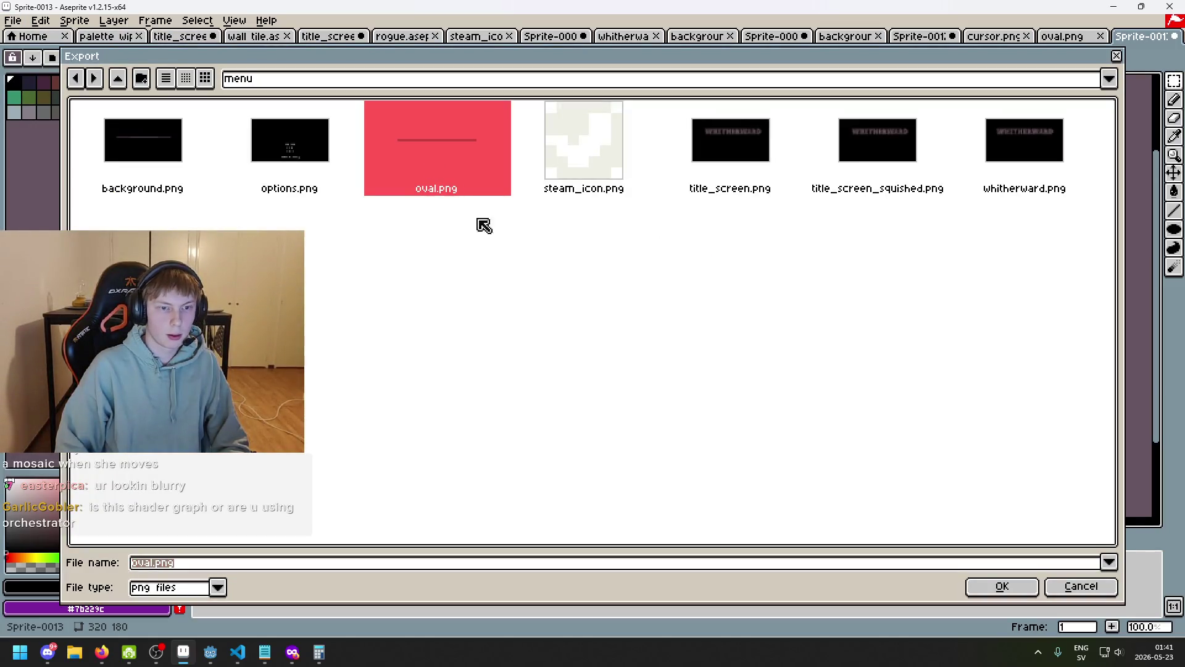
double_click(1027, 158)
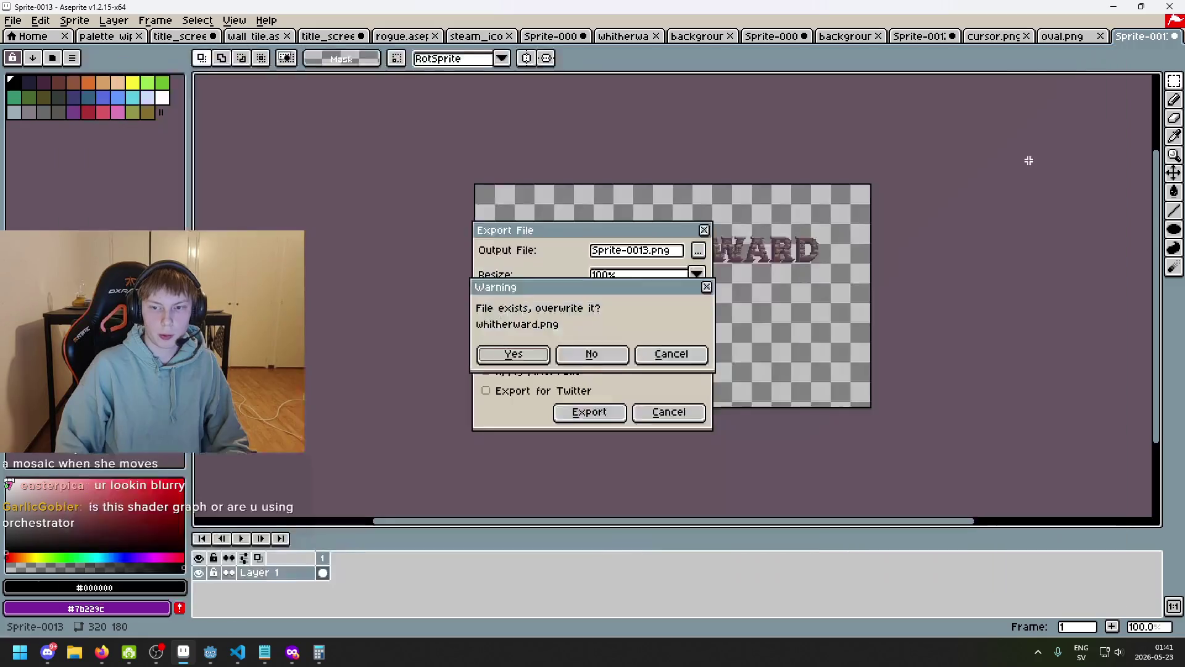
left_click(503, 358)
left_click(574, 416)
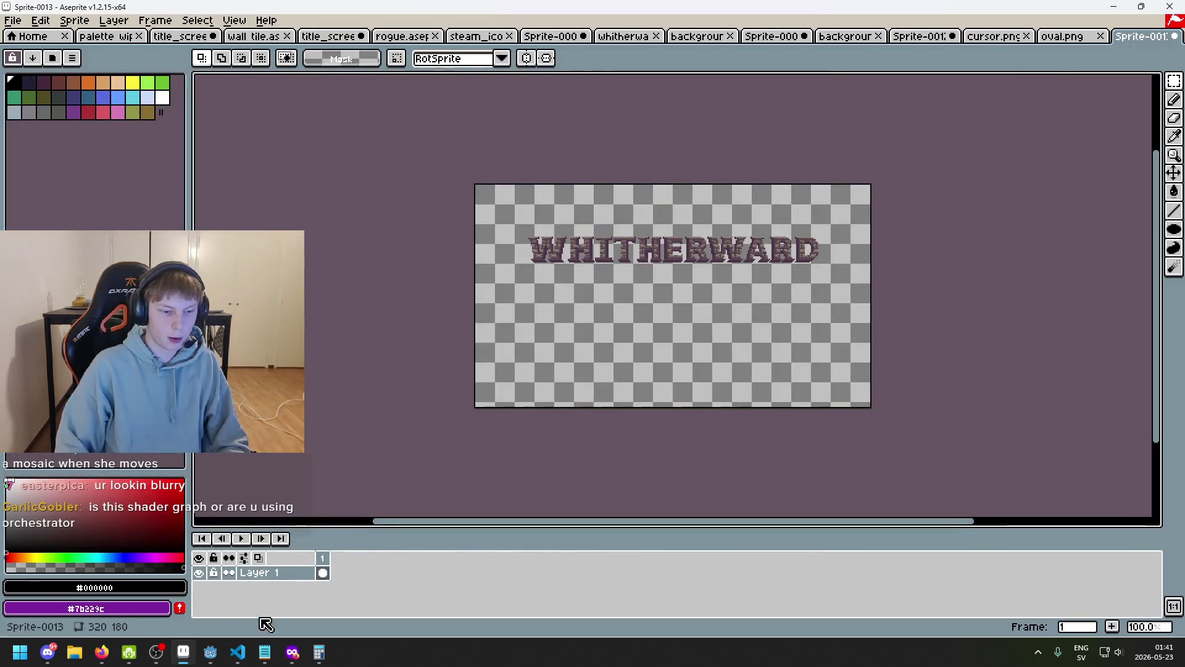
left_click(210, 652)
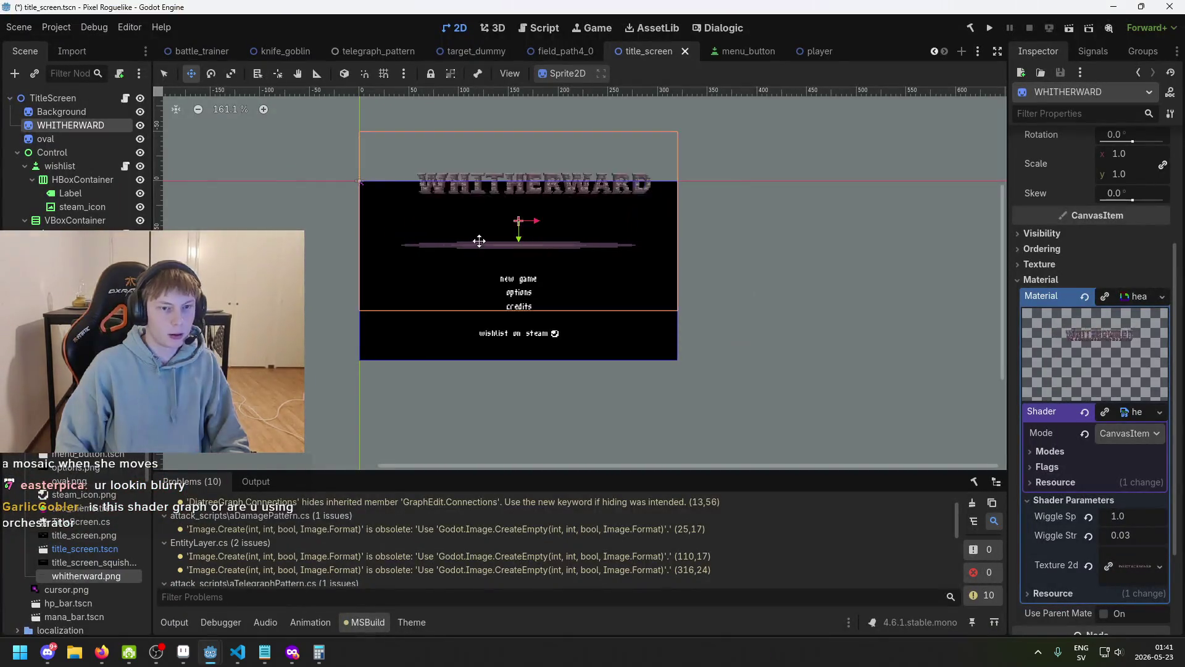
- Set the WHITHERWARD sprite's Position y to 90, save, then undo back to 160, 40
scroll(455, 210, "up", 4)
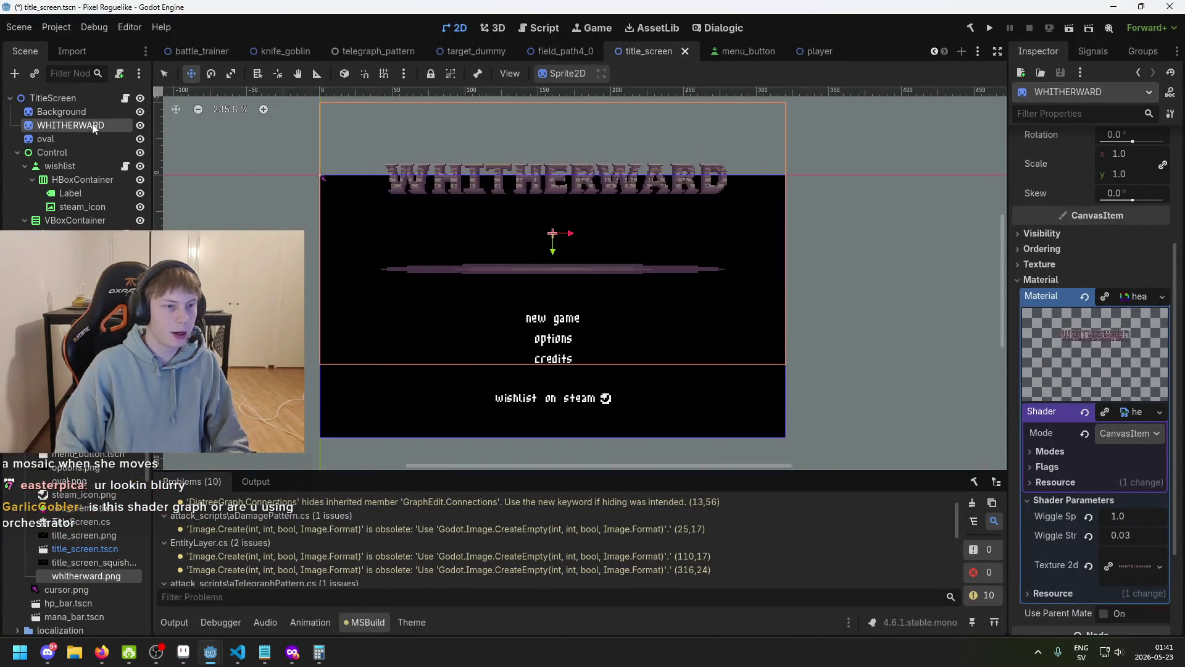
scroll(1136, 172, "up", 5)
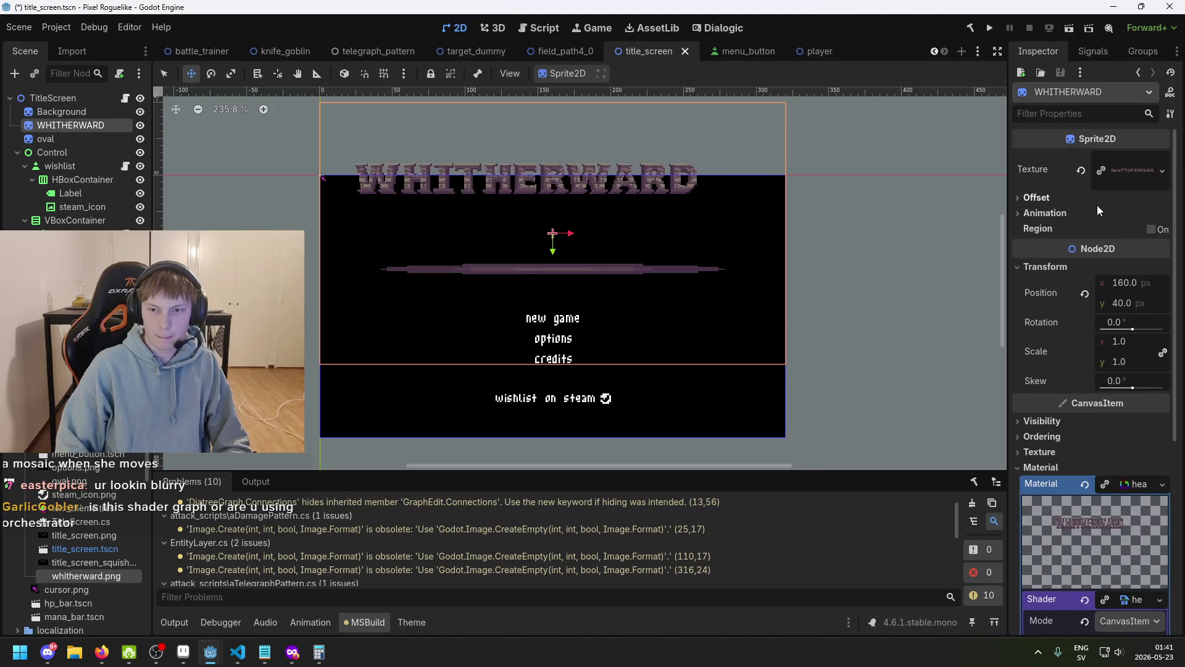
left_click(1135, 284)
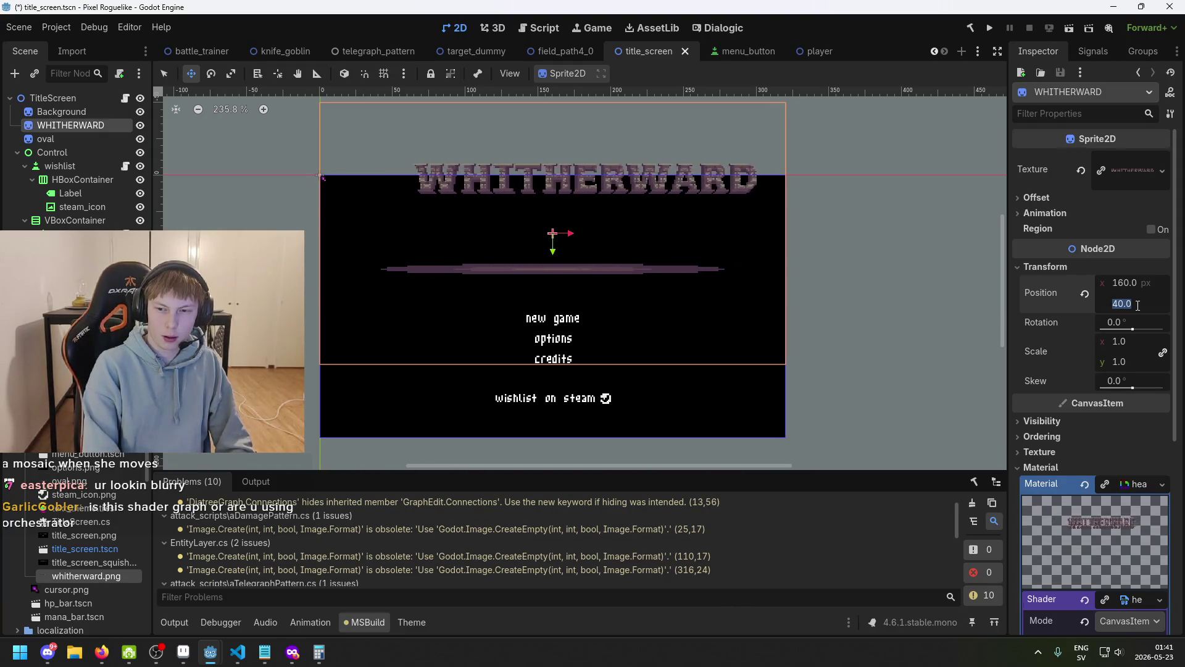
type("90")
key("Return")
key("Tab")
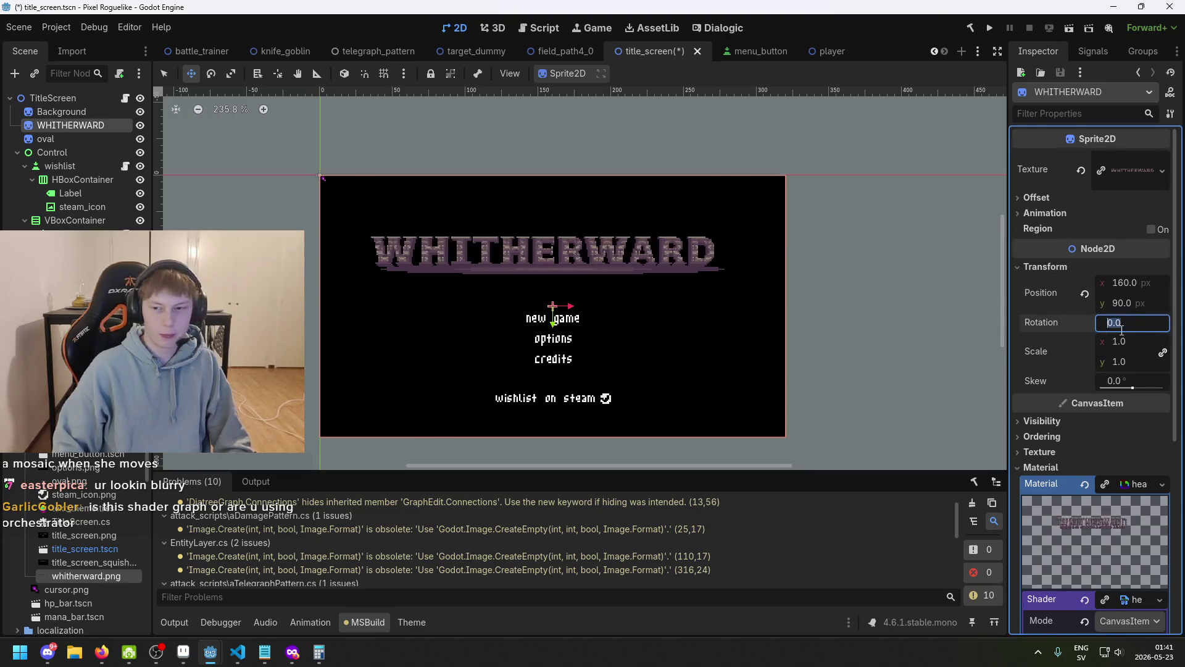
key("ctrl+s")
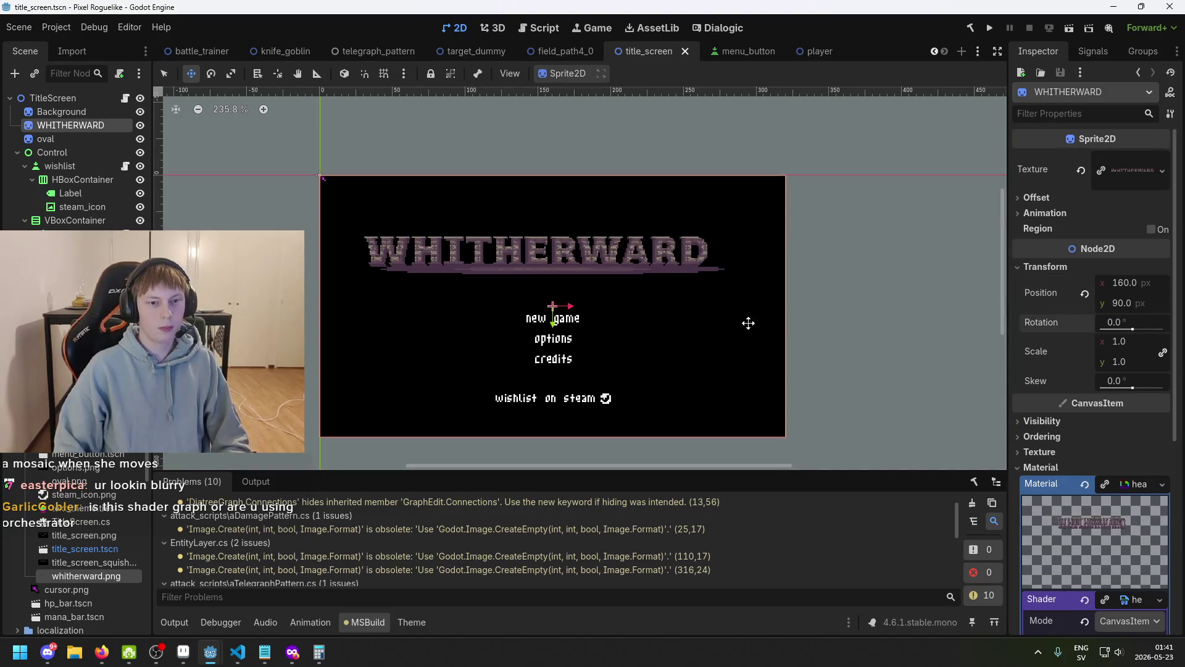
scroll(549, 270, "up", 4)
scroll(549, 269, "up", 4)
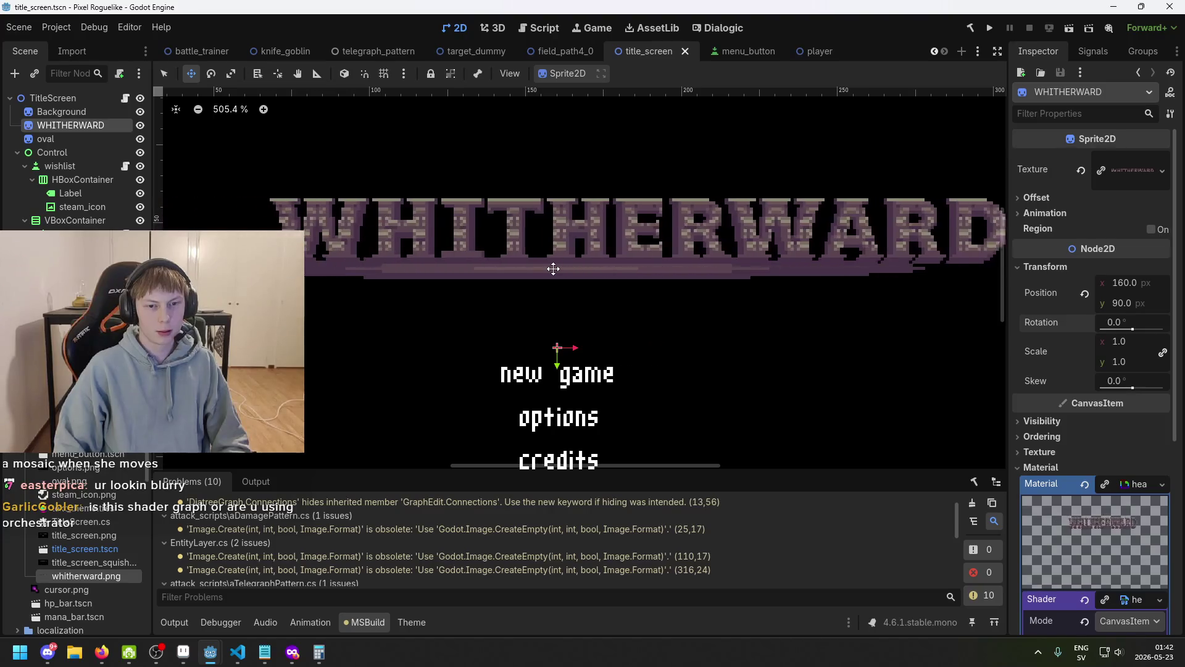
scroll(553, 268, "down", 10)
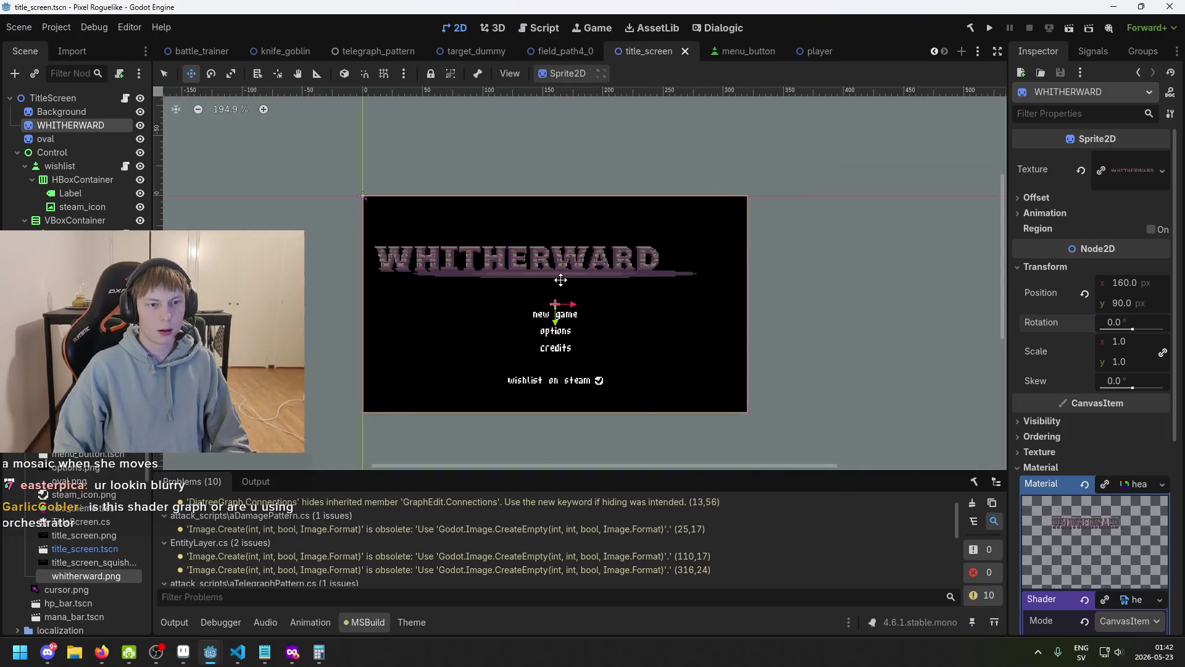
key("ctrl+z")
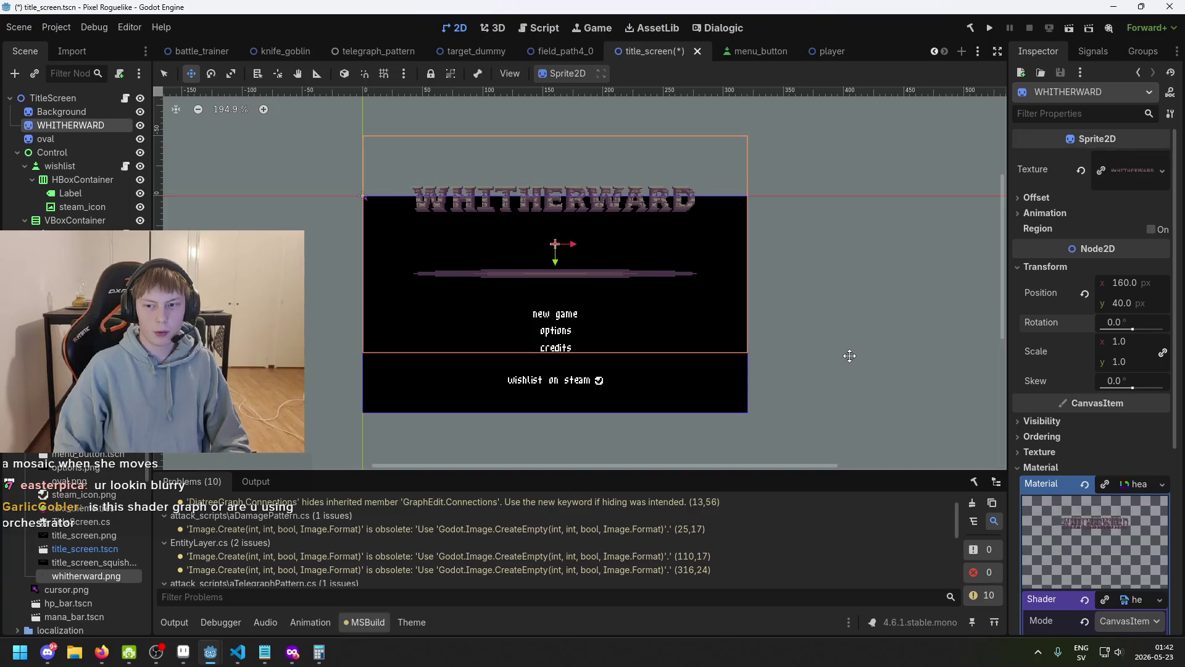
left_click(183, 652)
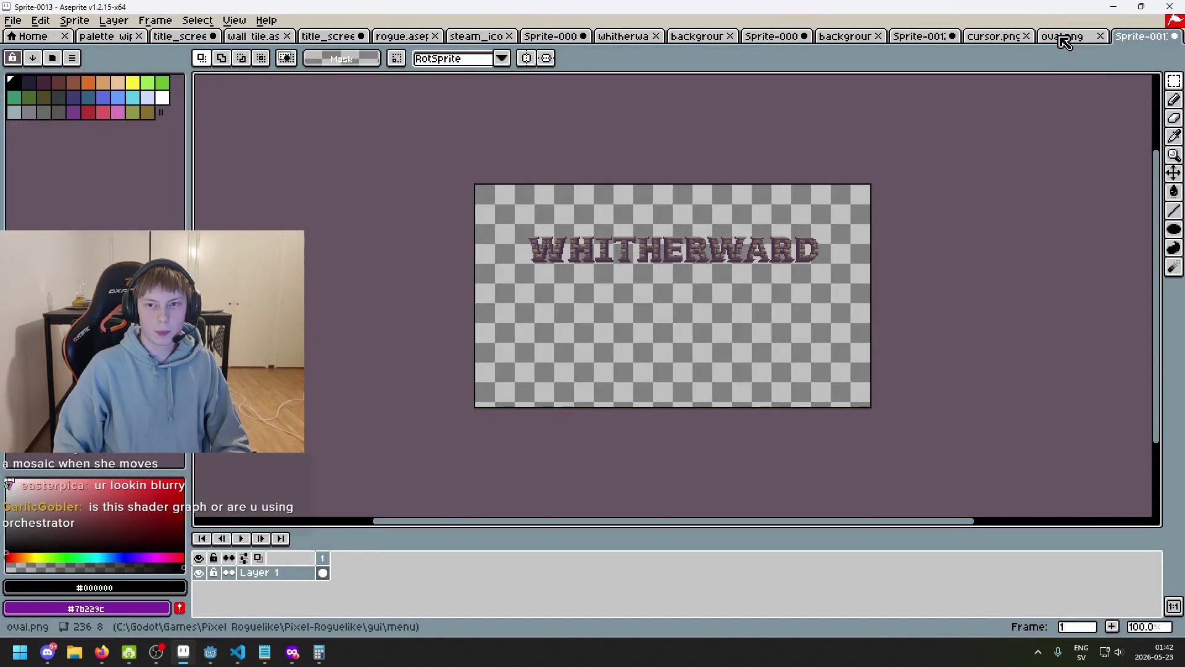
left_click_drag(925, 113, 827, 140)
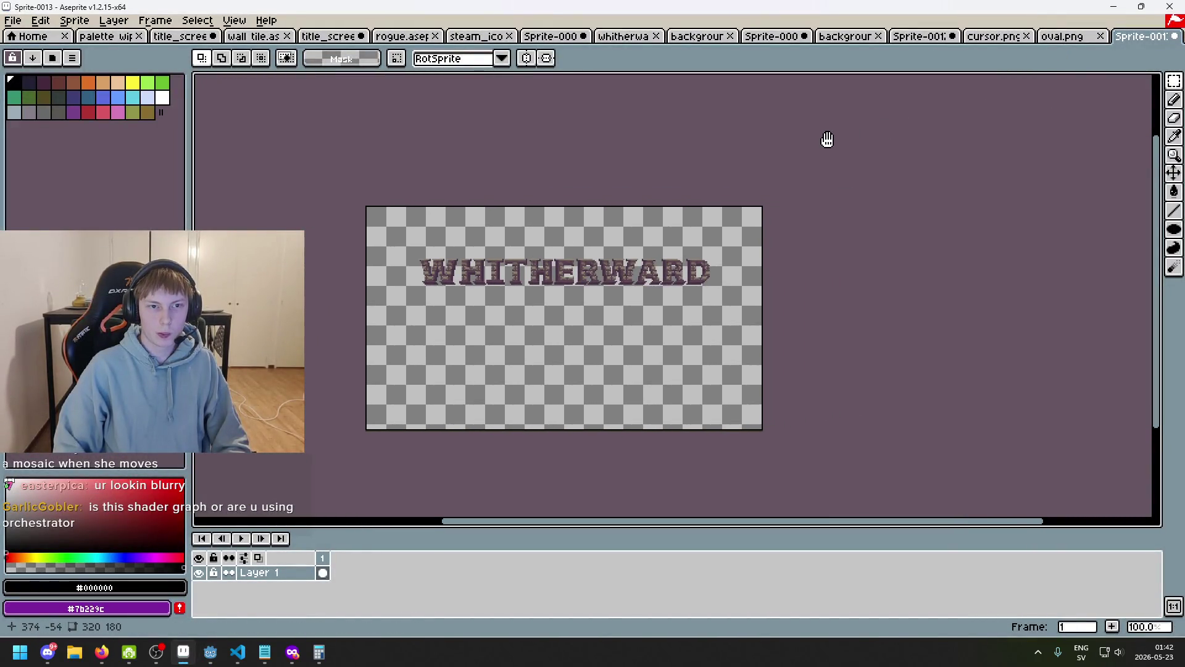
mouse_move(211, 652)
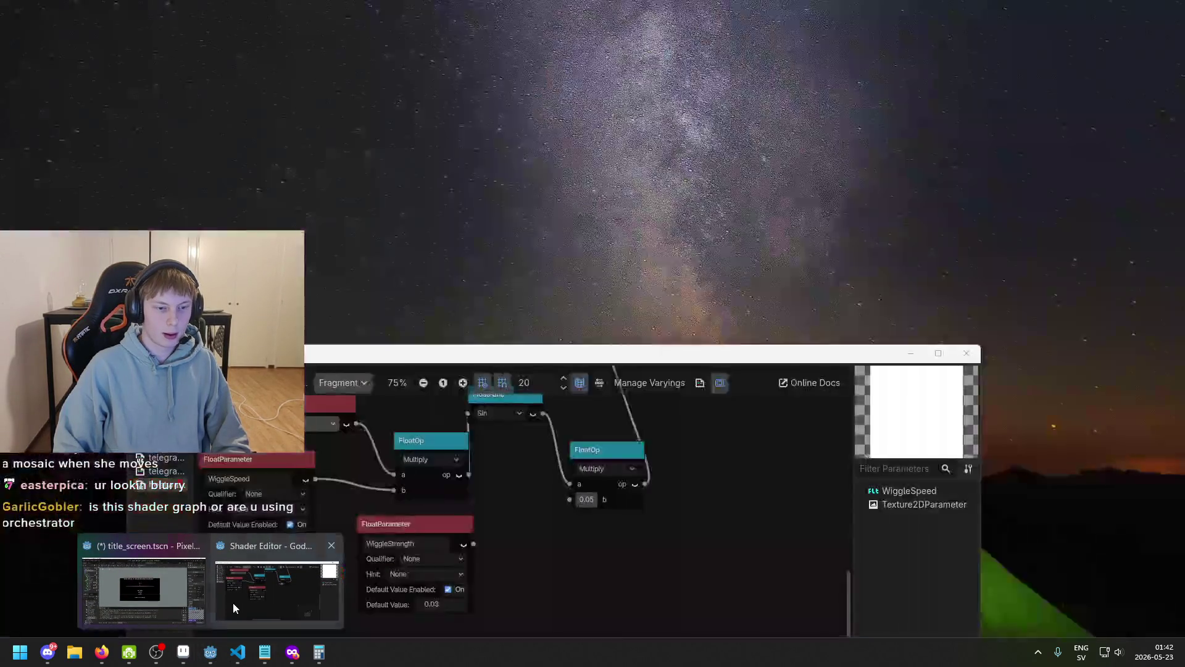
left_click(232, 601)
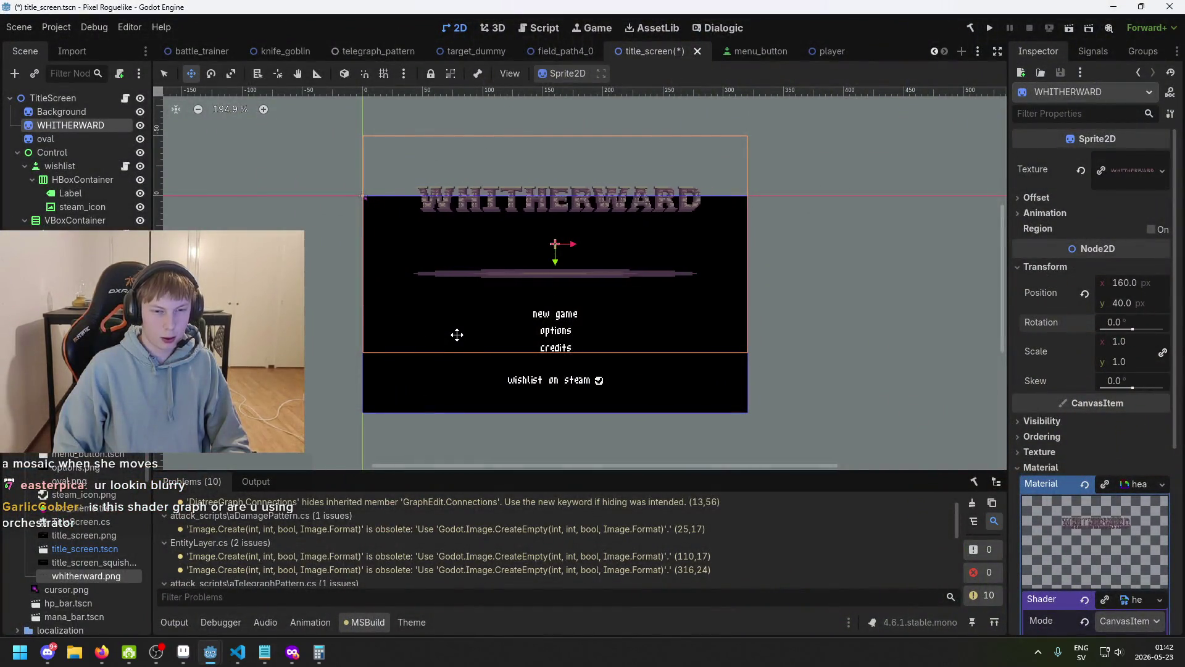
left_click(1144, 303)
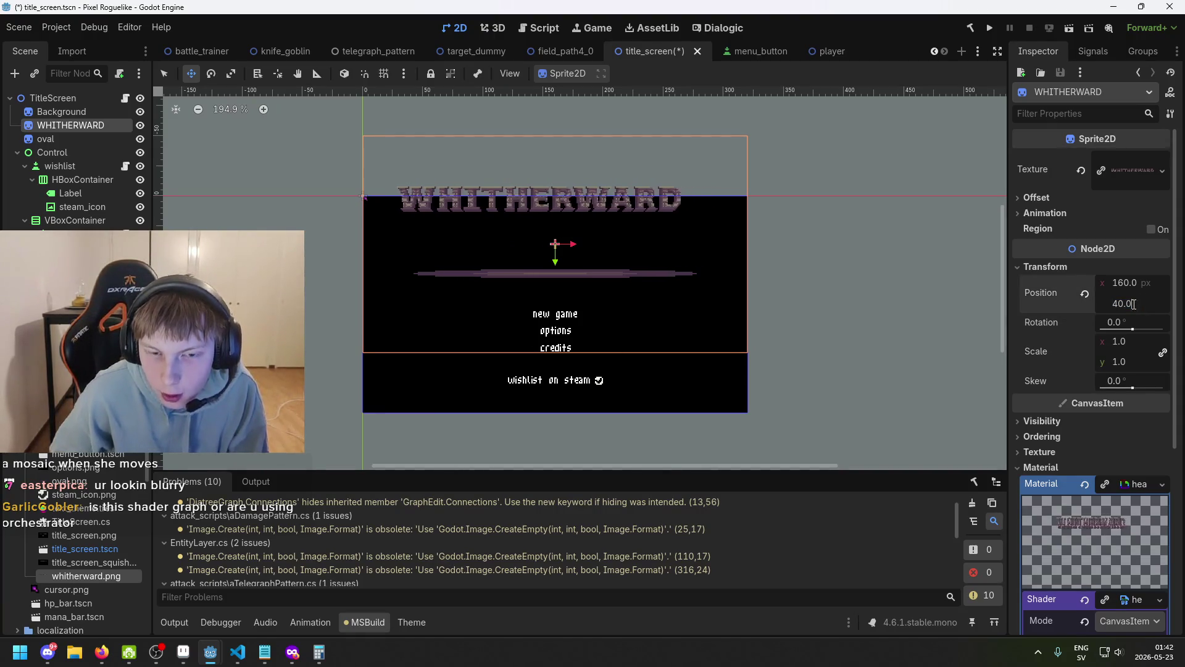
scroll(526, 199, "up", 3)
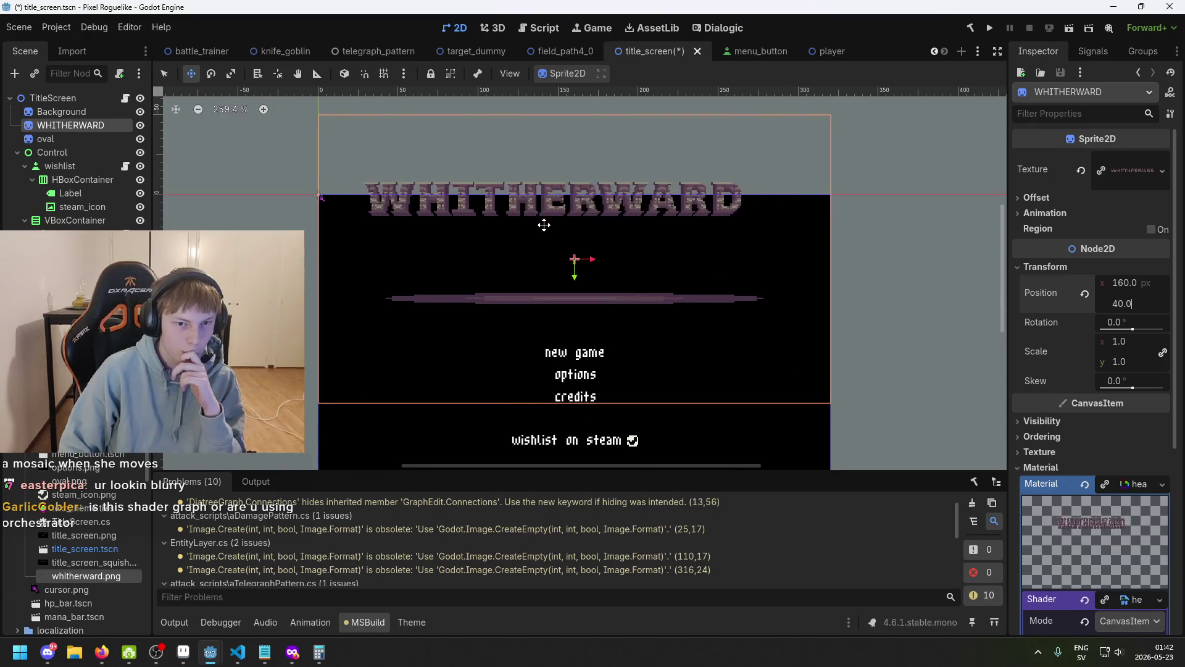
mouse_move(546, 235)
left_mouse_down()
mouse_move(548, 320)
mouse_move(550, 304)
left_mouse_up()
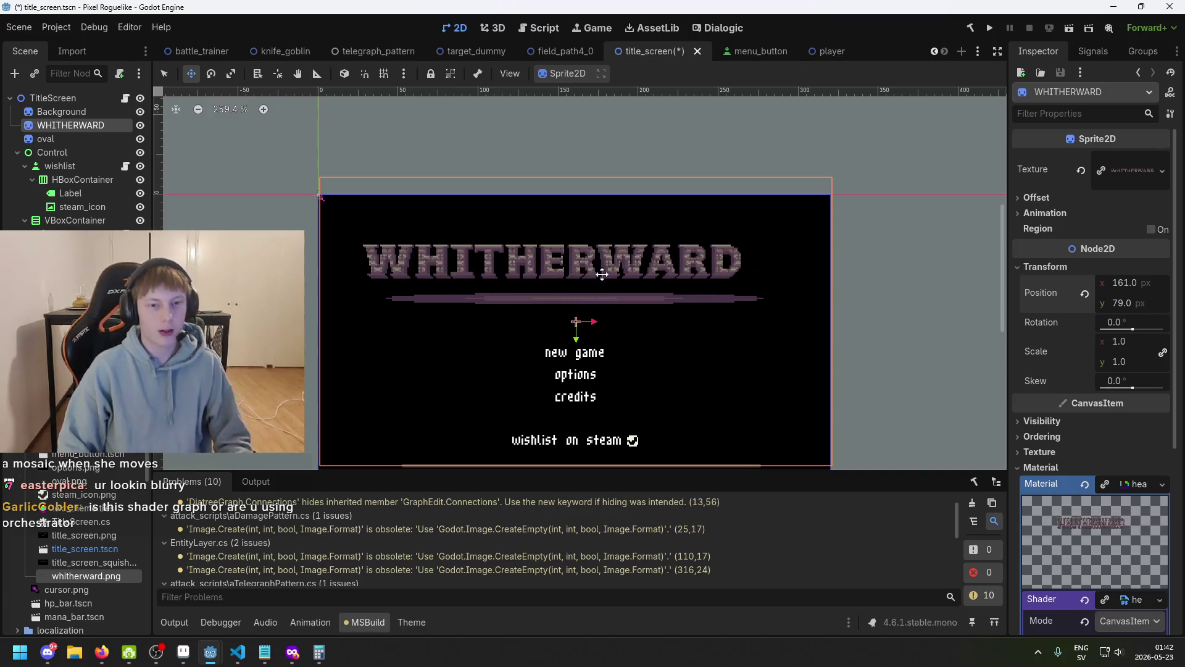
key("ctrl+z")
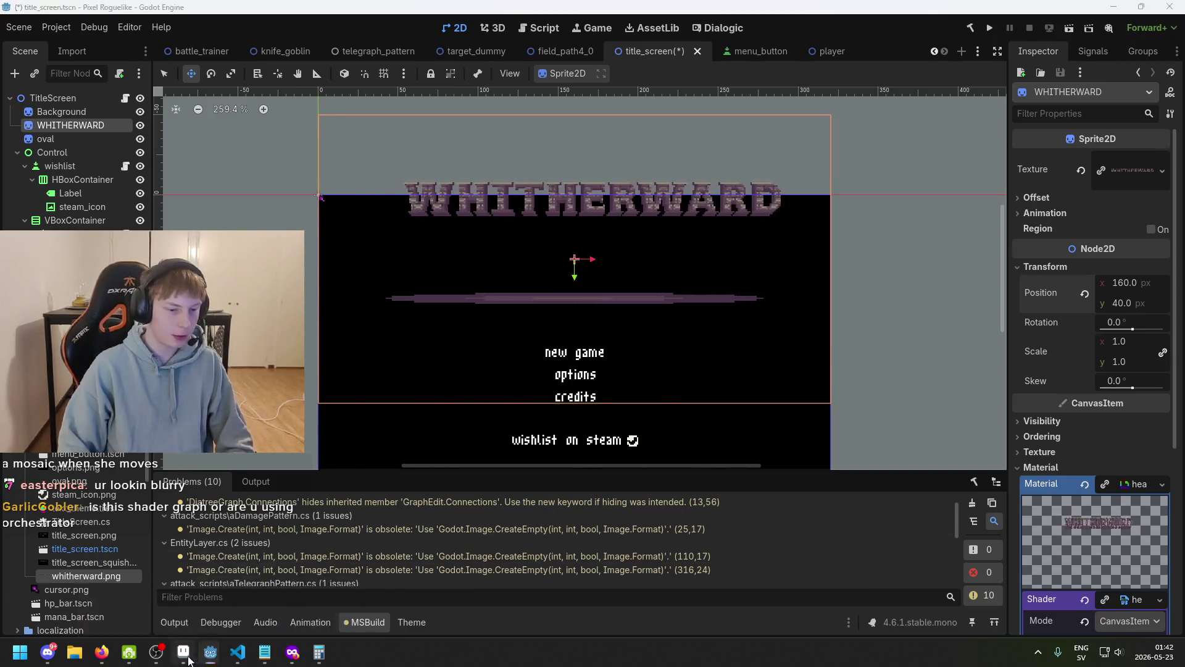
left_click(184, 652)
key("ctrl+Tab")
key("ctrl+Tab")
key("ctrl+Tab")
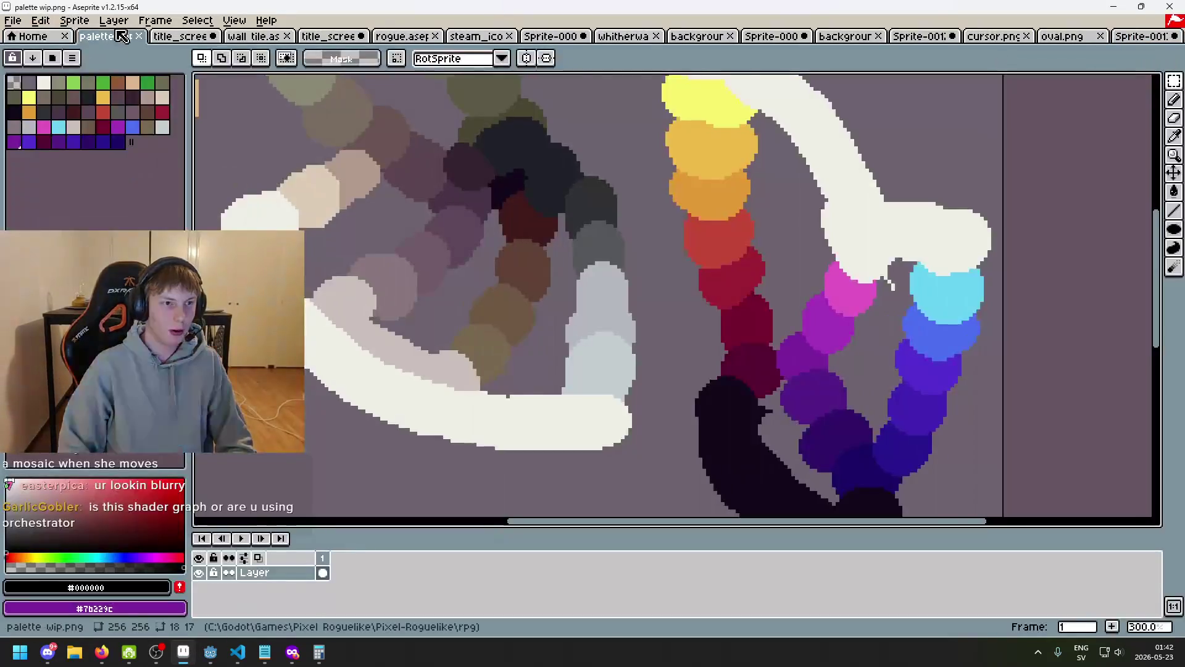
scroll(509, 366, "up", 2)
scroll(508, 366, "up", 3)
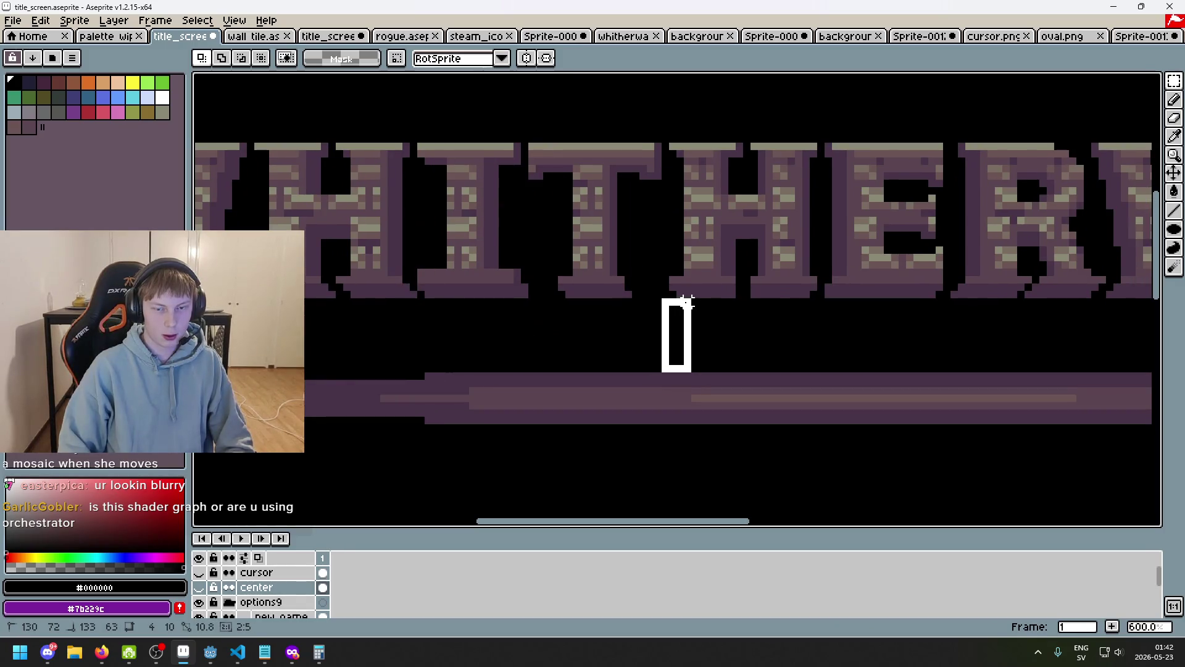
scroll(685, 301, "down", 4)
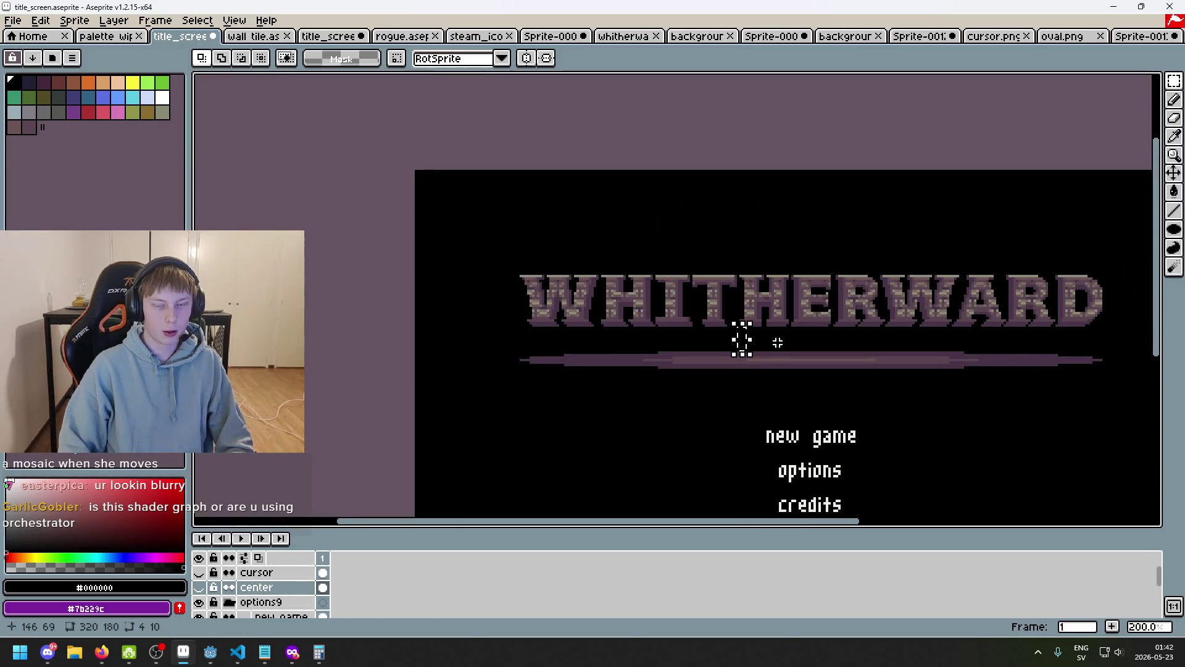
scroll(777, 341, "up", 4)
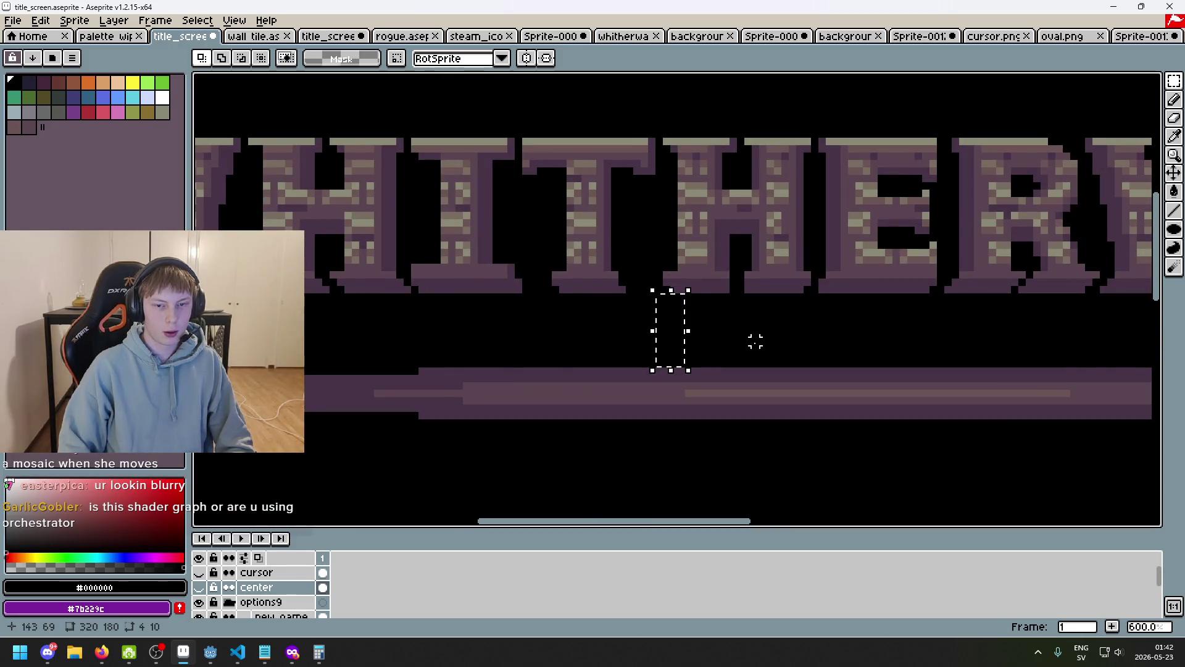
scroll(756, 341, "down", 4)
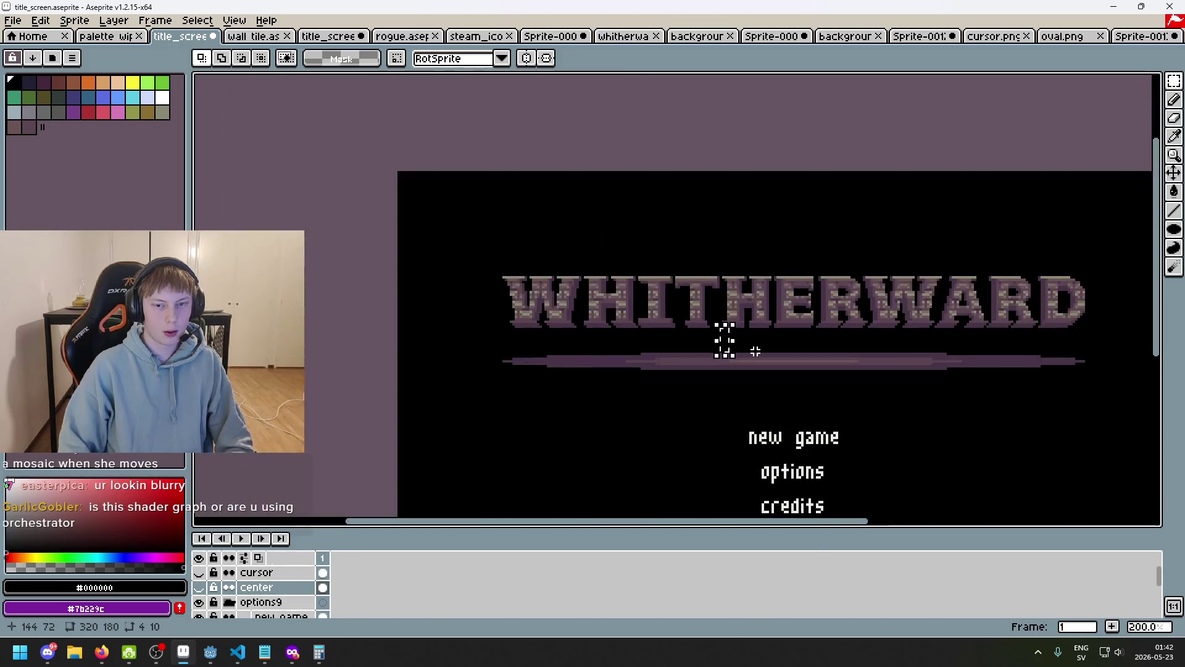
scroll(755, 350, "up", 10)
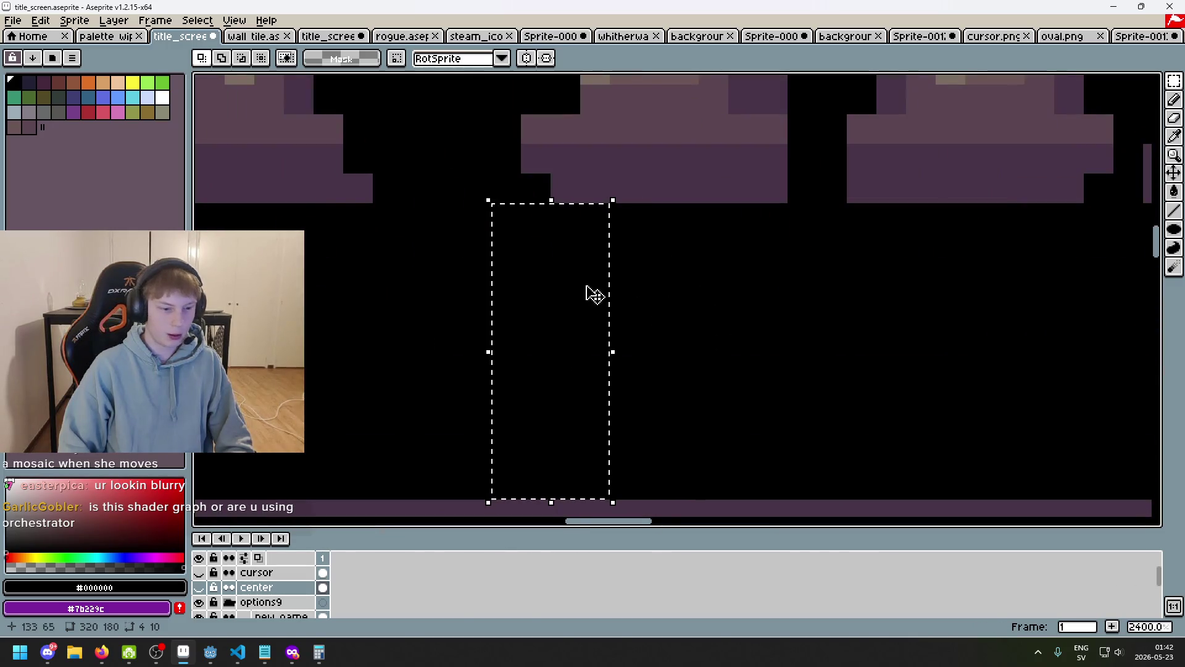
scroll(595, 294, "down", 5)
scroll(647, 358, "up", 3)
left_click_drag(620, 415, 629, 238)
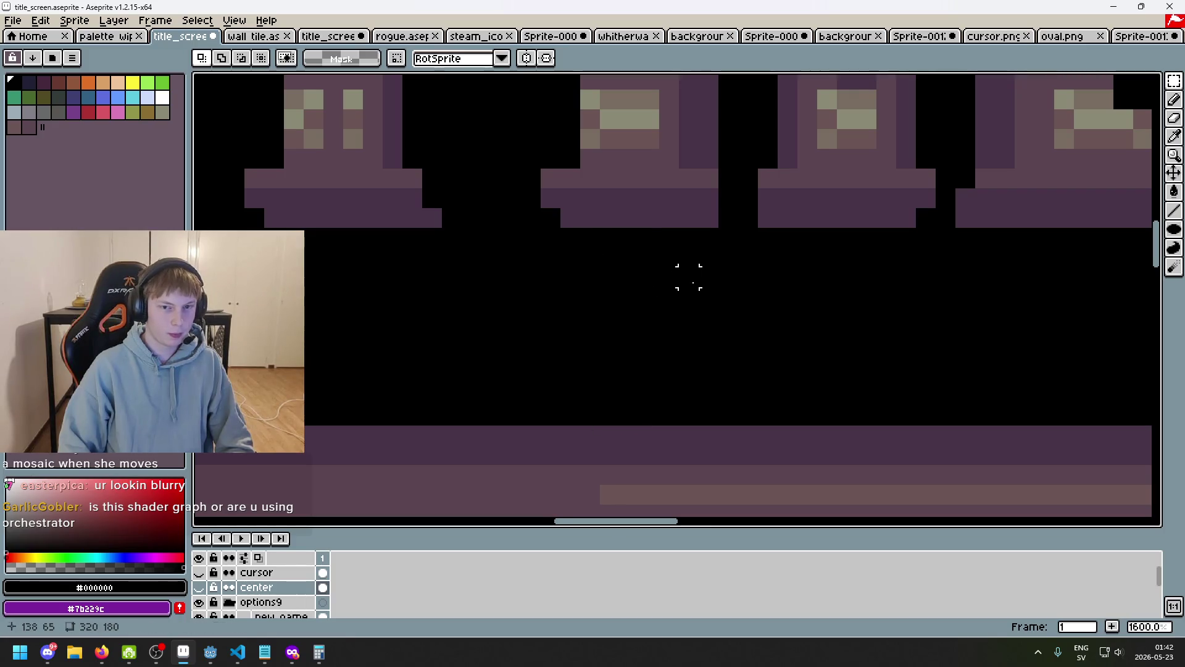
scroll(689, 276, "down", 6)
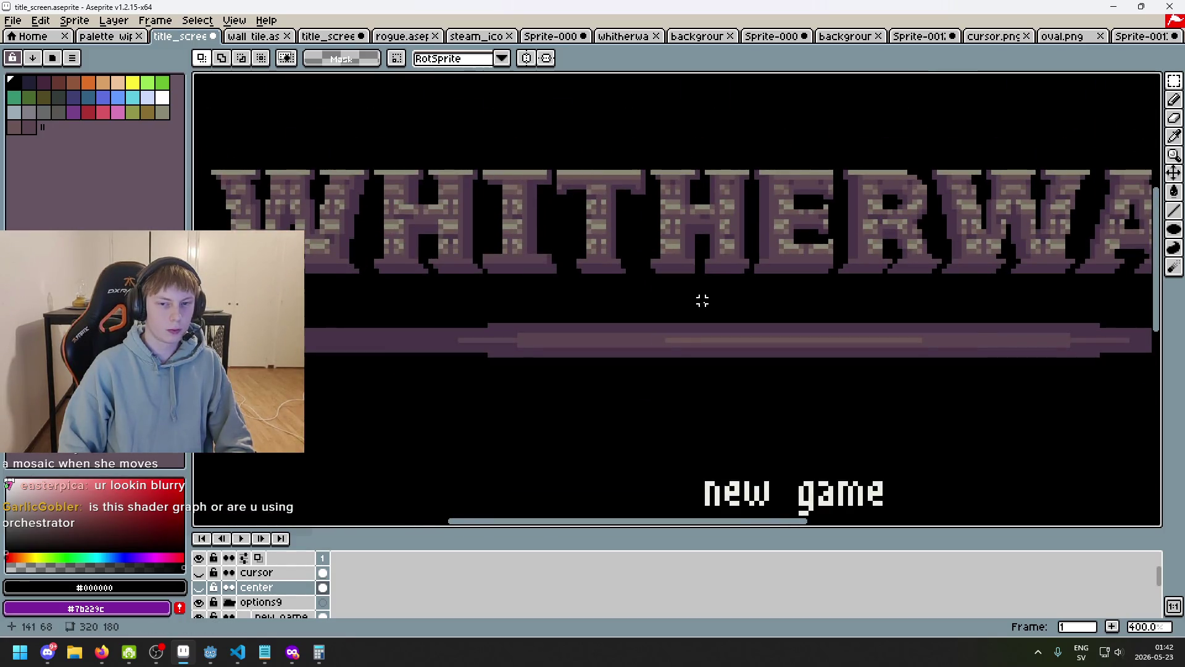
scroll(703, 301, "down", 3)
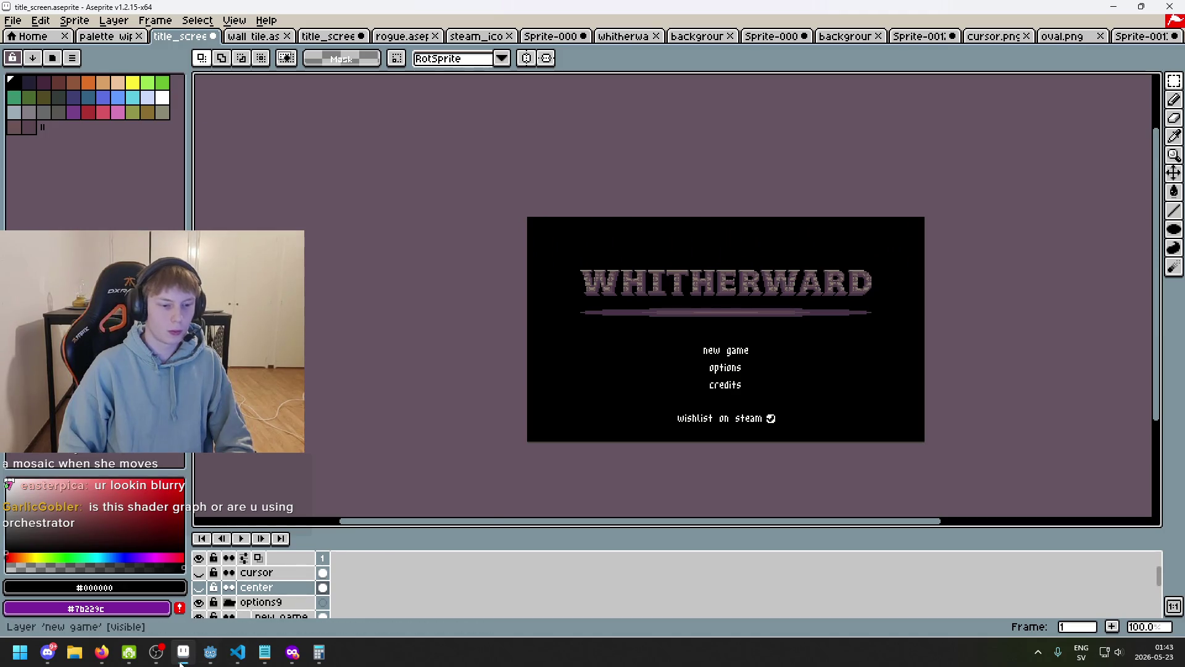
mouse_move(207, 652)
left_click(148, 586)
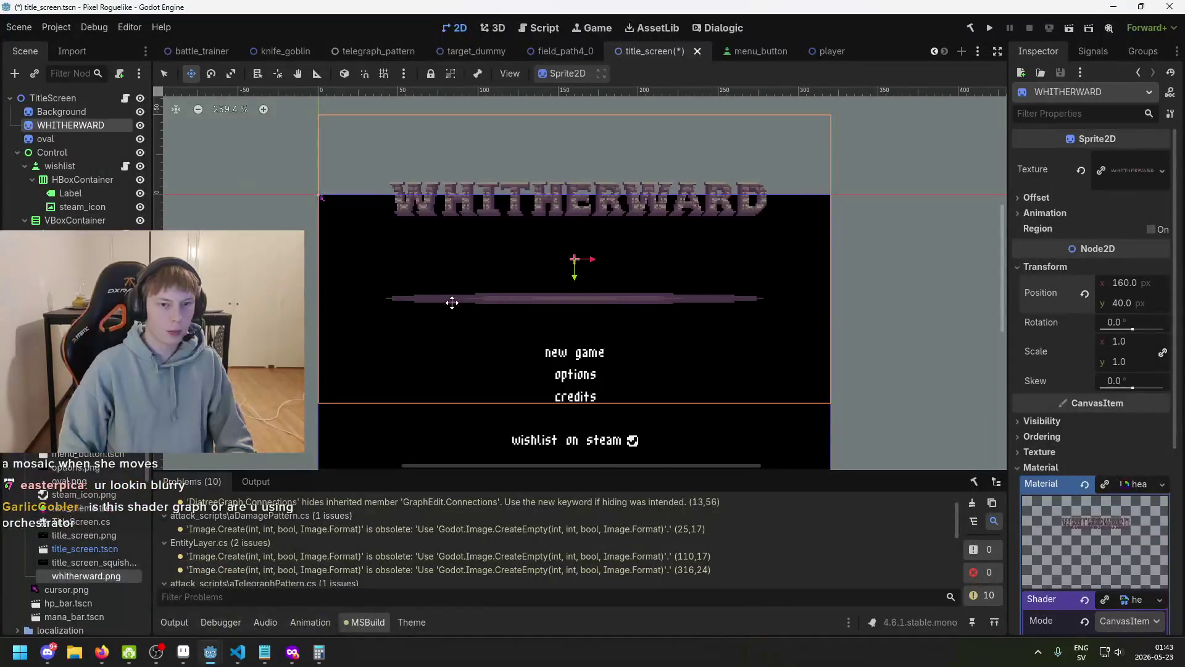
- Drag the WHITHERWARD title down near y 80 and set WiggleSpeed's default to 0.0
mouse_move(437, 317)
left_mouse_down()
mouse_move(471, 296)
mouse_move(474, 373)
mouse_move(524, 237)
left_mouse_up()
scroll(473, 372, "up", 5)
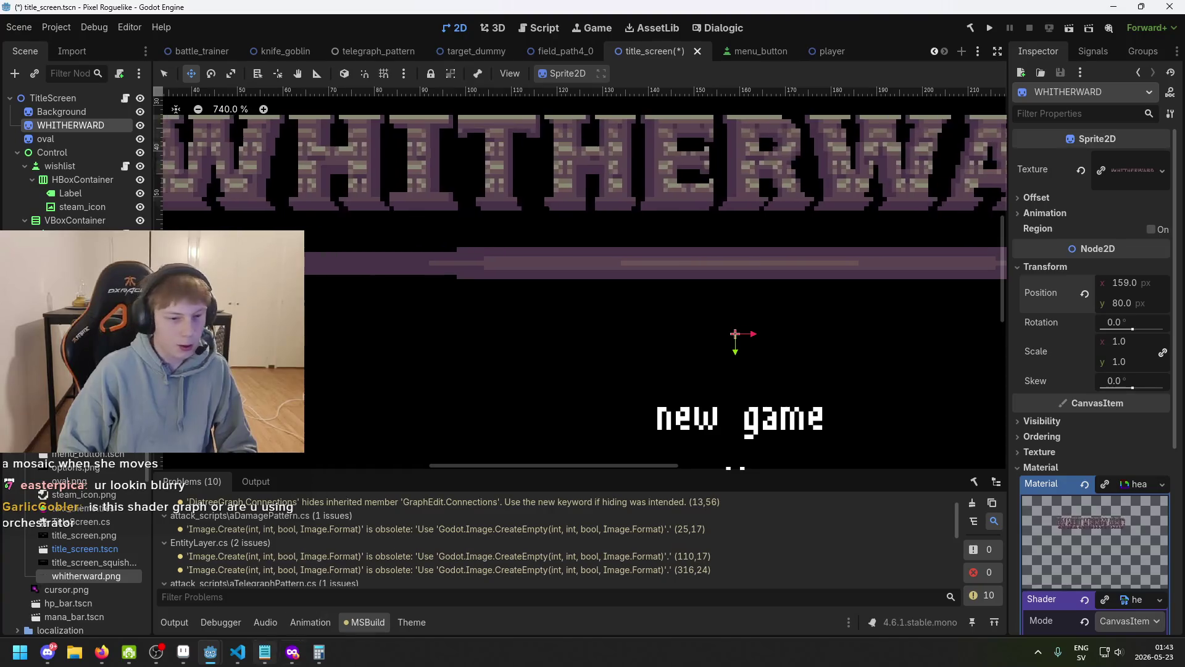
mouse_move(213, 653)
left_click(278, 588)
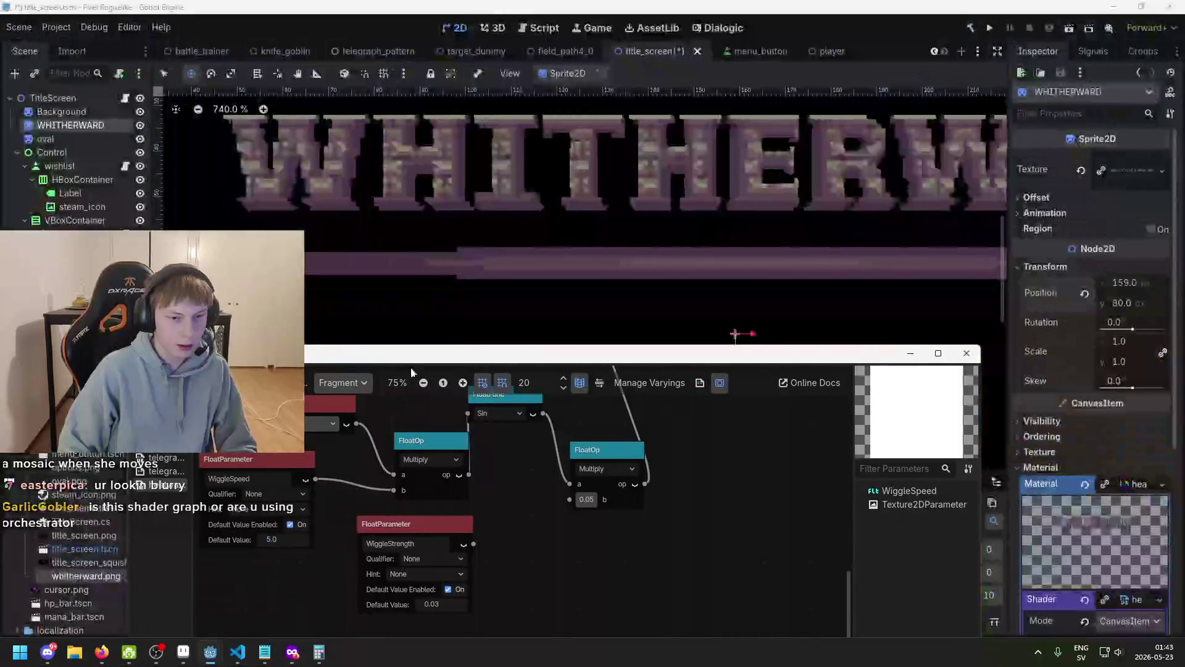
double_click(310, 460)
type("0")
key("Return")
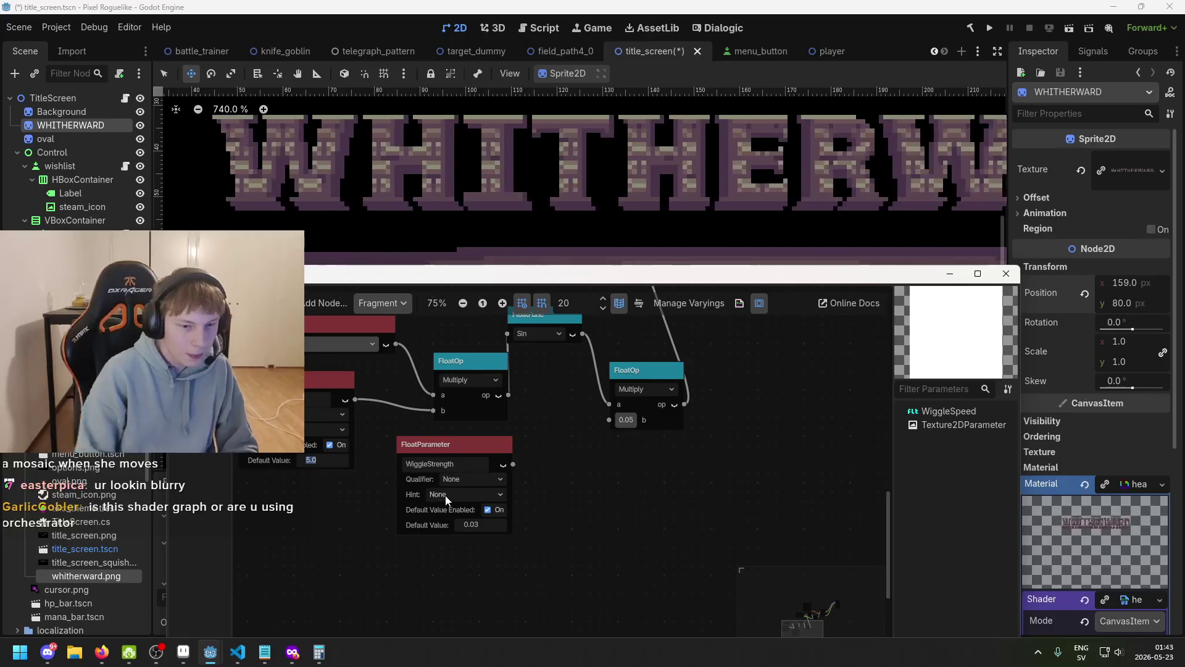
- Fine-tune the WHITHERWARD sprite's placement to position 160, 78 above the menu text
left_click(526, 220)
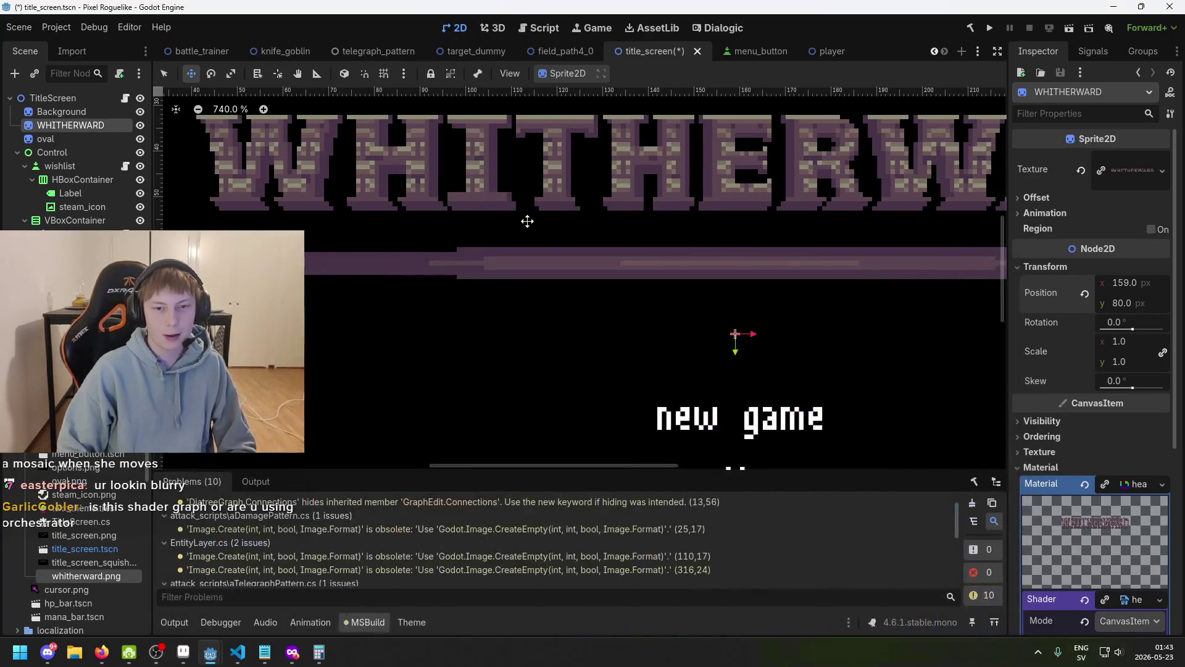
scroll(574, 290, "up", 5)
left_click_drag(600, 304, 600, 355)
left_click_drag(600, 348, 600, 282)
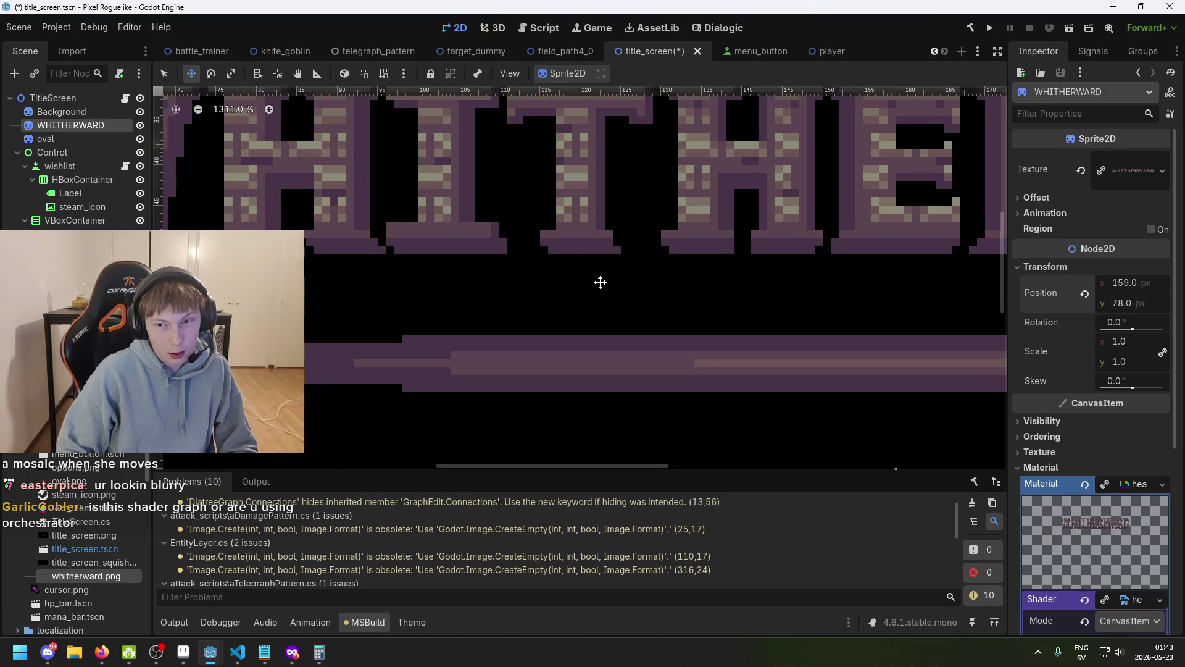
scroll(600, 282, "down", 5)
left_click_drag(614, 292, 617, 292)
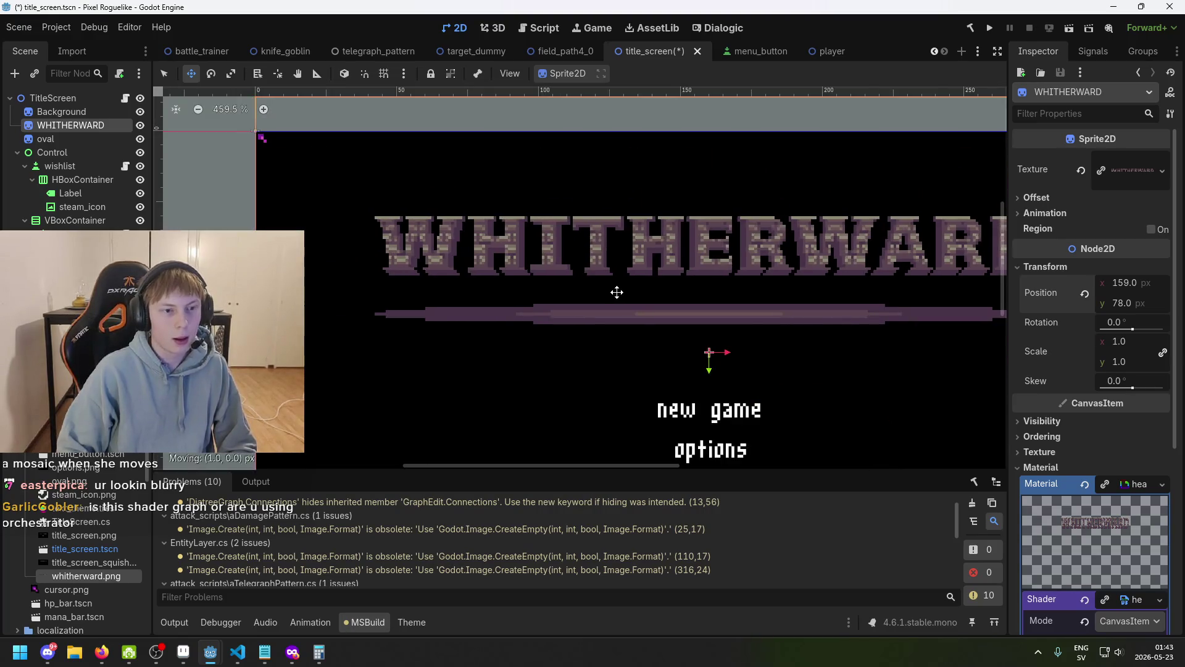
scroll(586, 293, "down", 3)
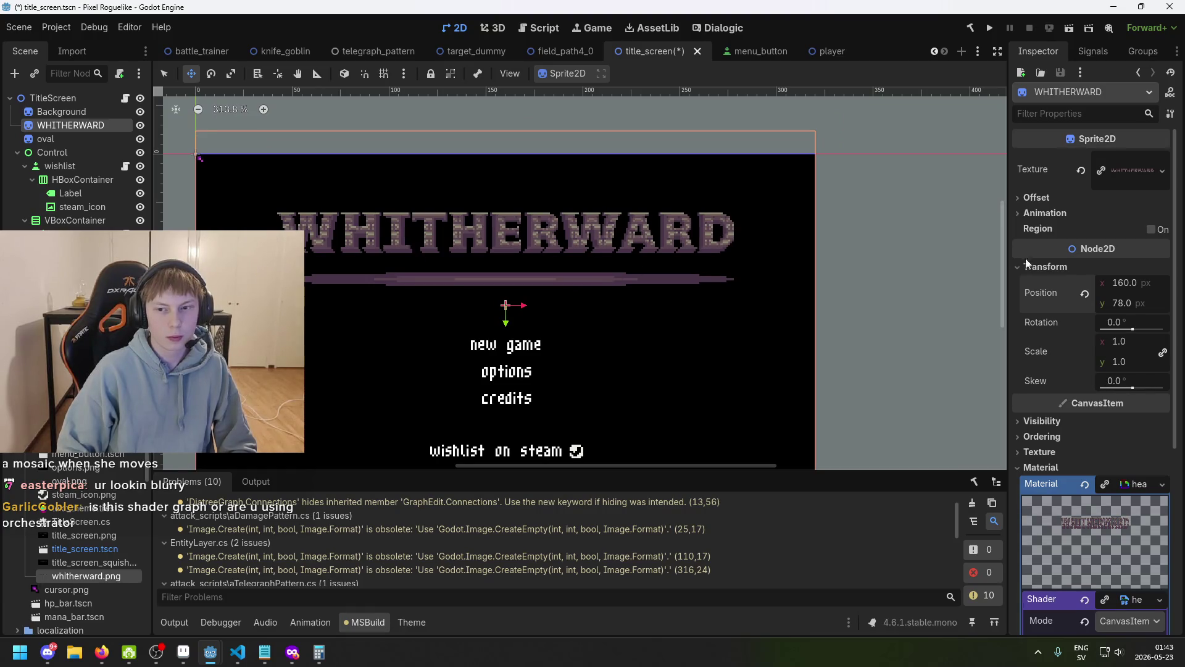
- Work out 90-78 in the system Calculator while editing the title's Y position
key("Return")
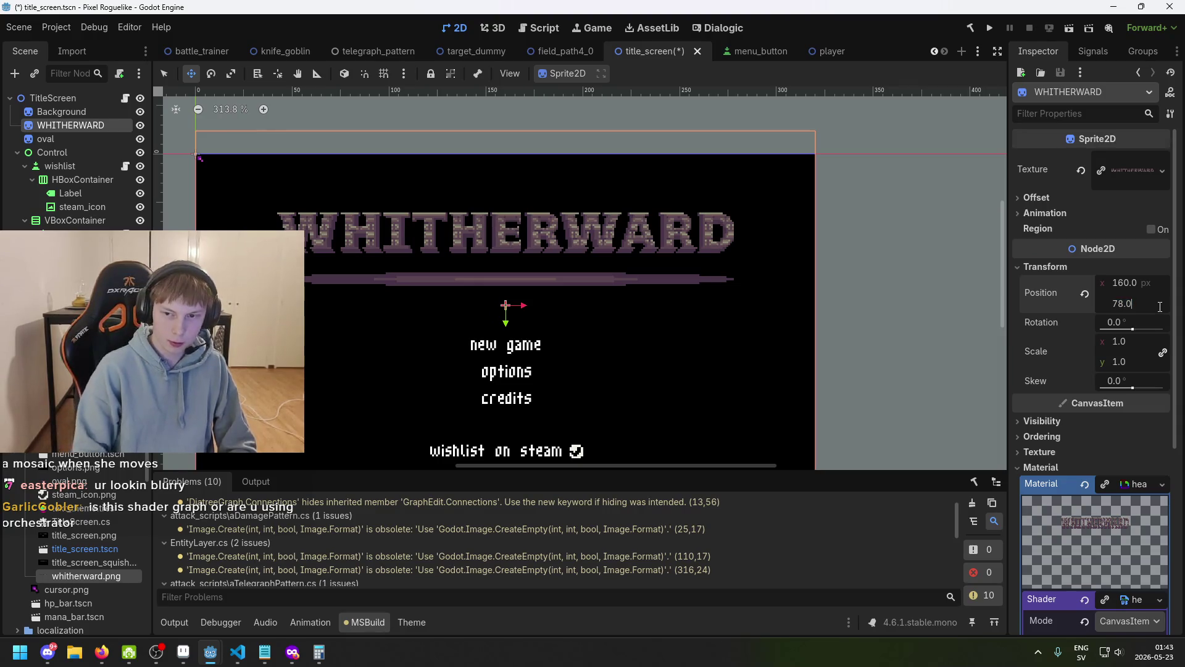
left_click(1122, 306)
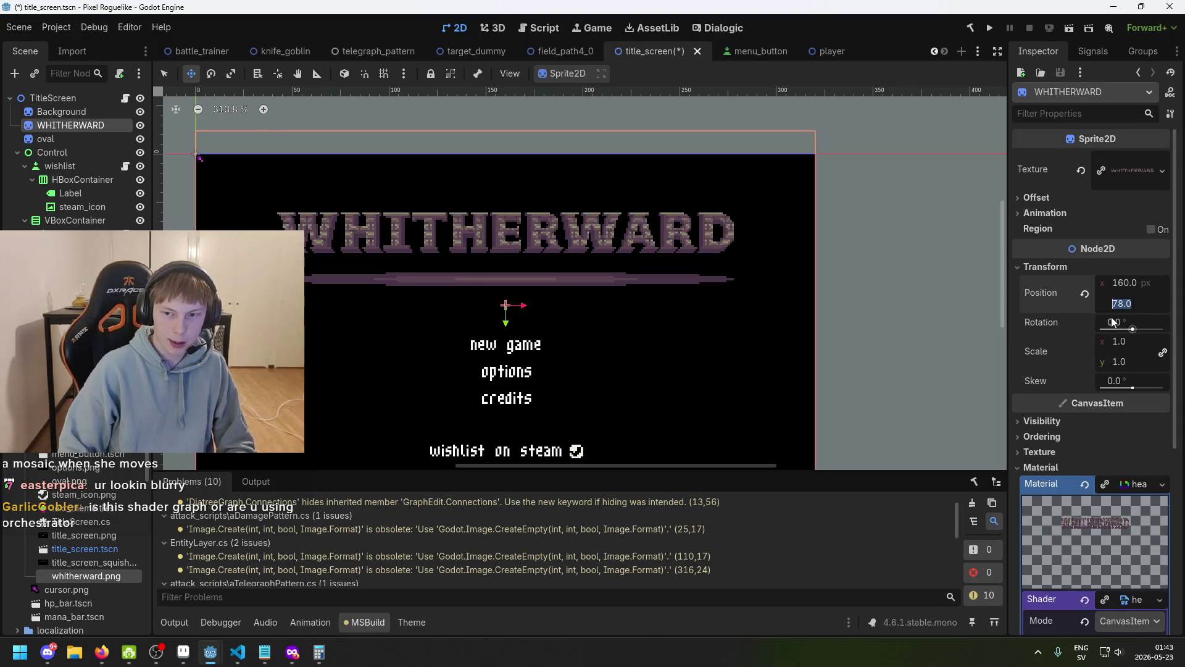
key("super")
type("calc")
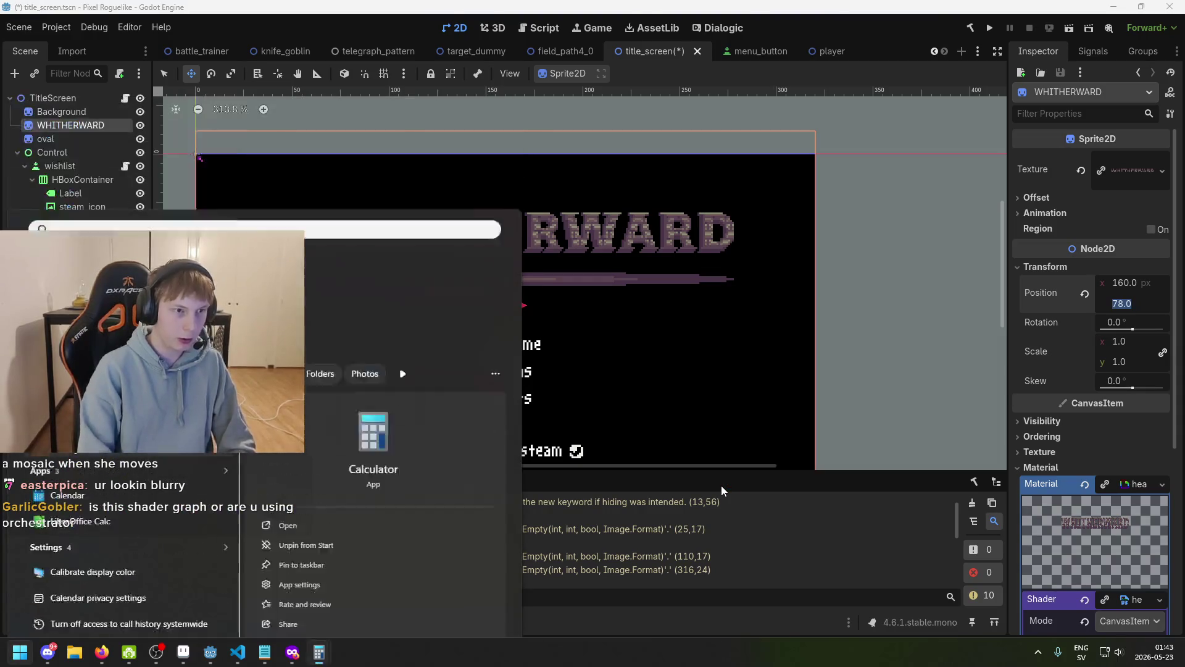
key("Return")
type("90-")
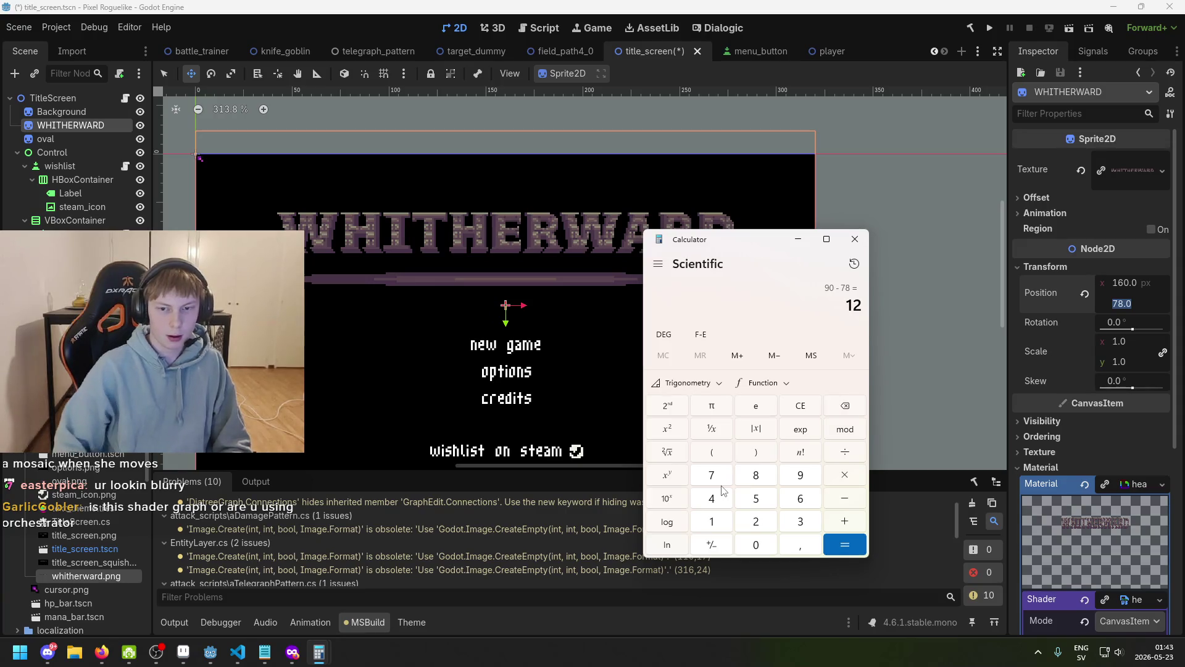
left_click(857, 247)
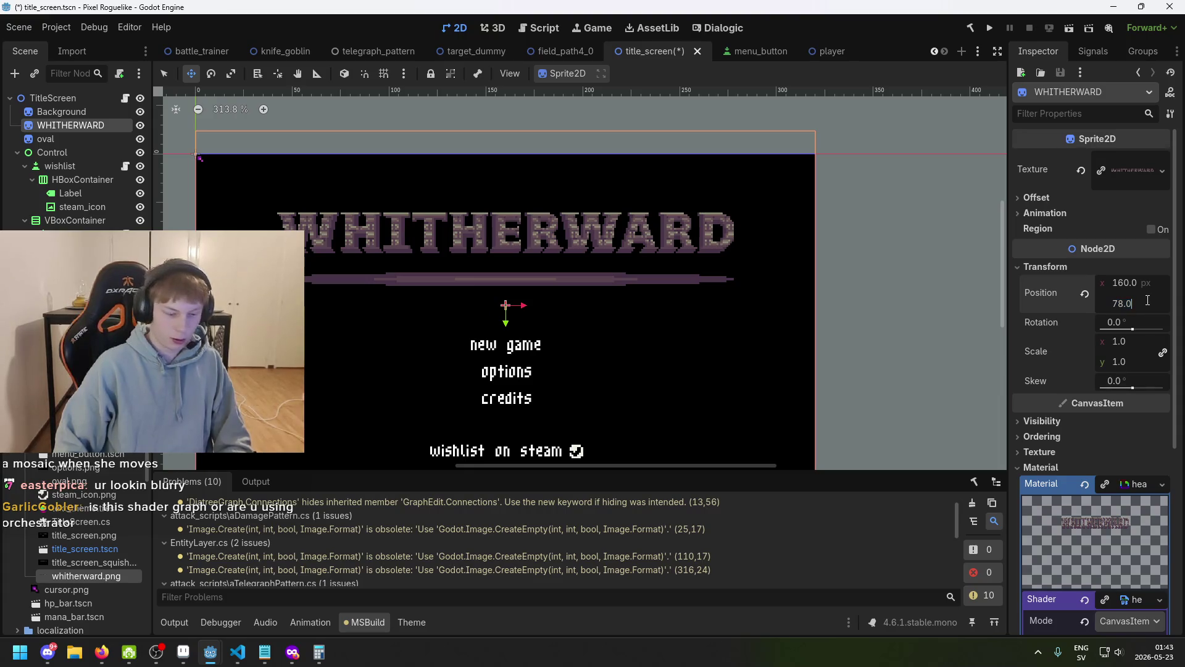
- Enter 90 as the WHITHERWARD sprite's Position y and switch to Aseprite
key("BackSpace")
key("BackSpace")
type("90")
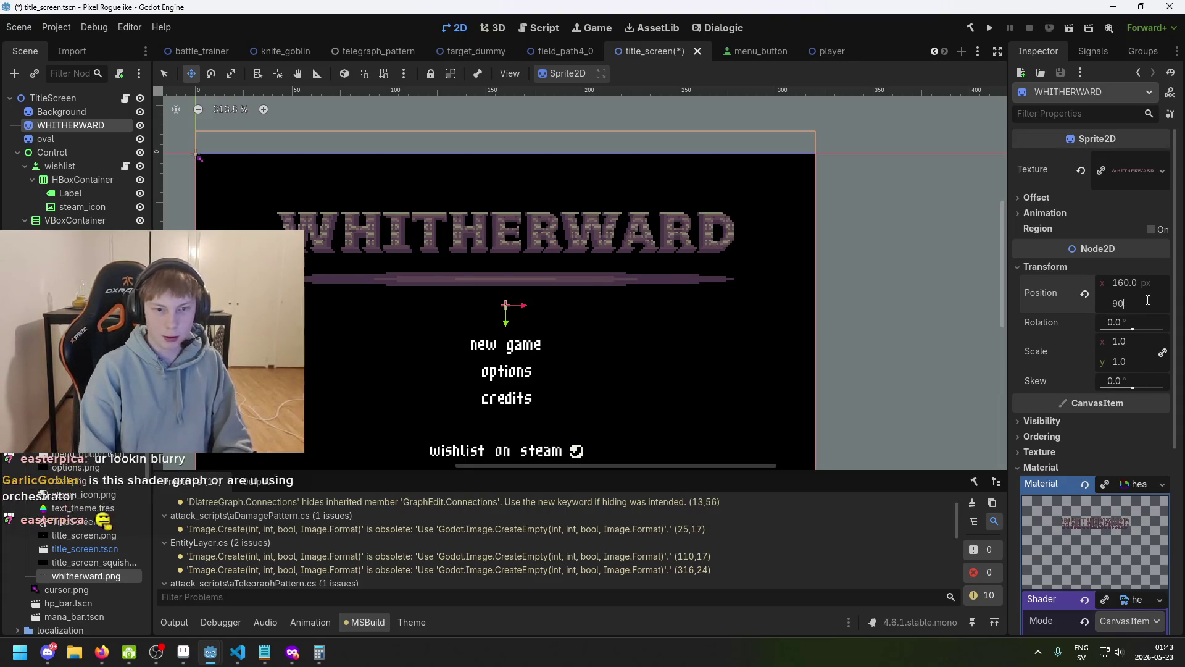
key("Return")
left_click(185, 656)
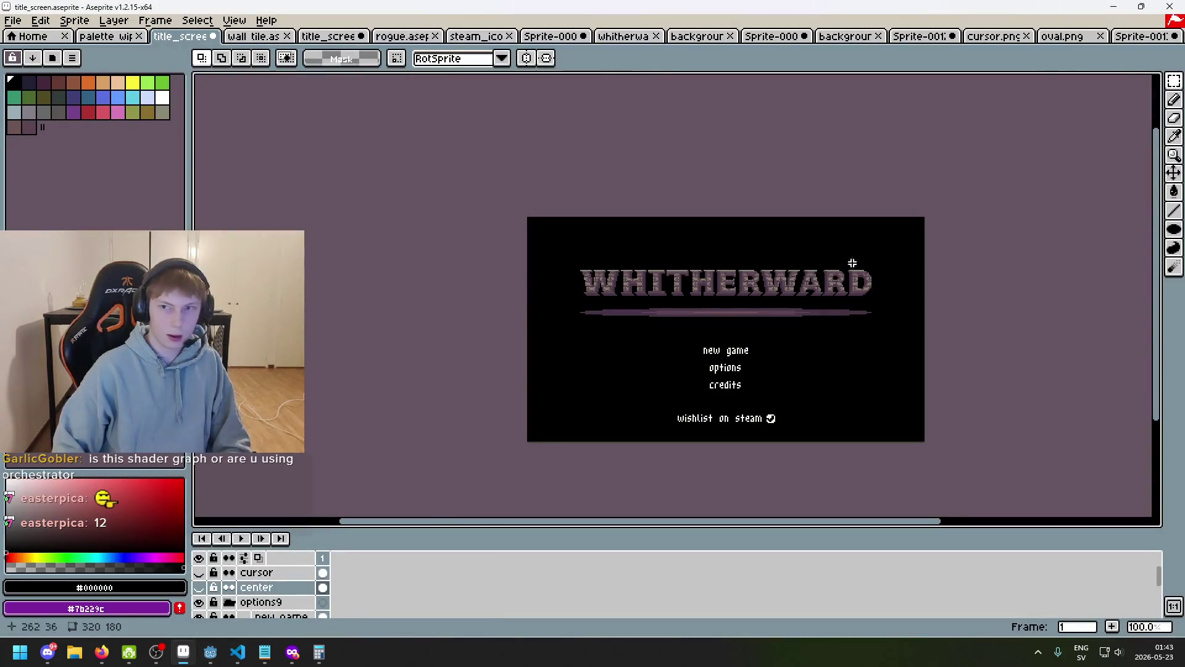
- In the Sprite-0013 document, shift the title art up 2 pixels
left_click(1142, 36)
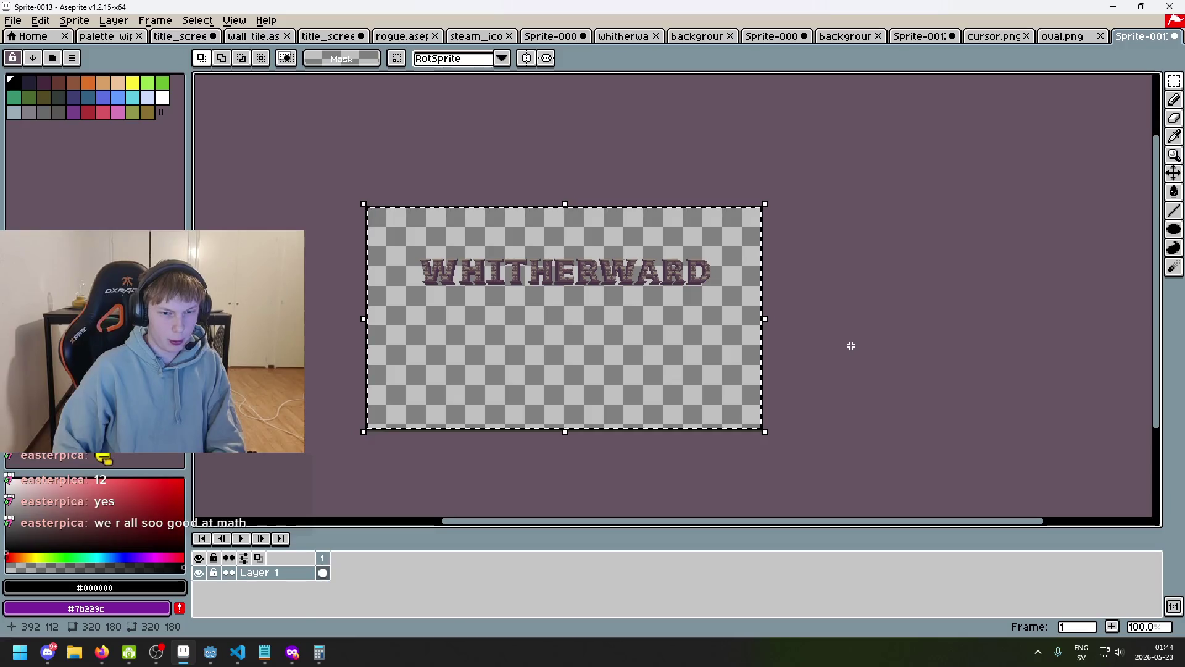
key("Up")
key("Up")
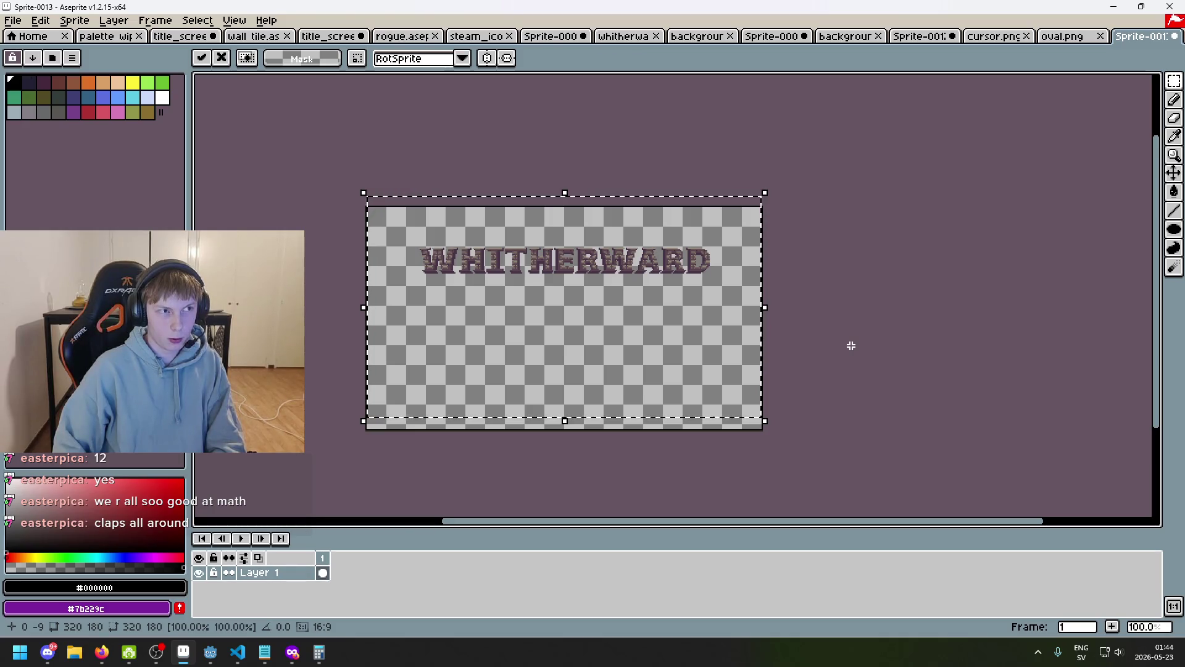
key("Return")
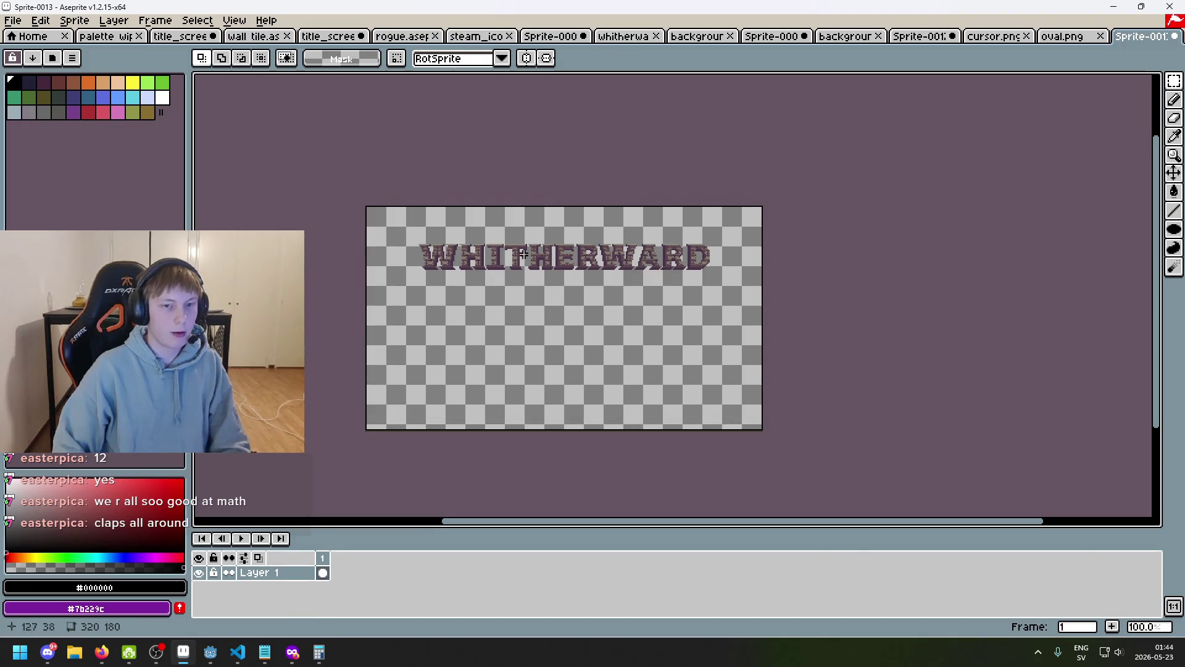
- Export the art over whitherward.png, confirming the overwrite, and return to Godot
key("ctrl+s")
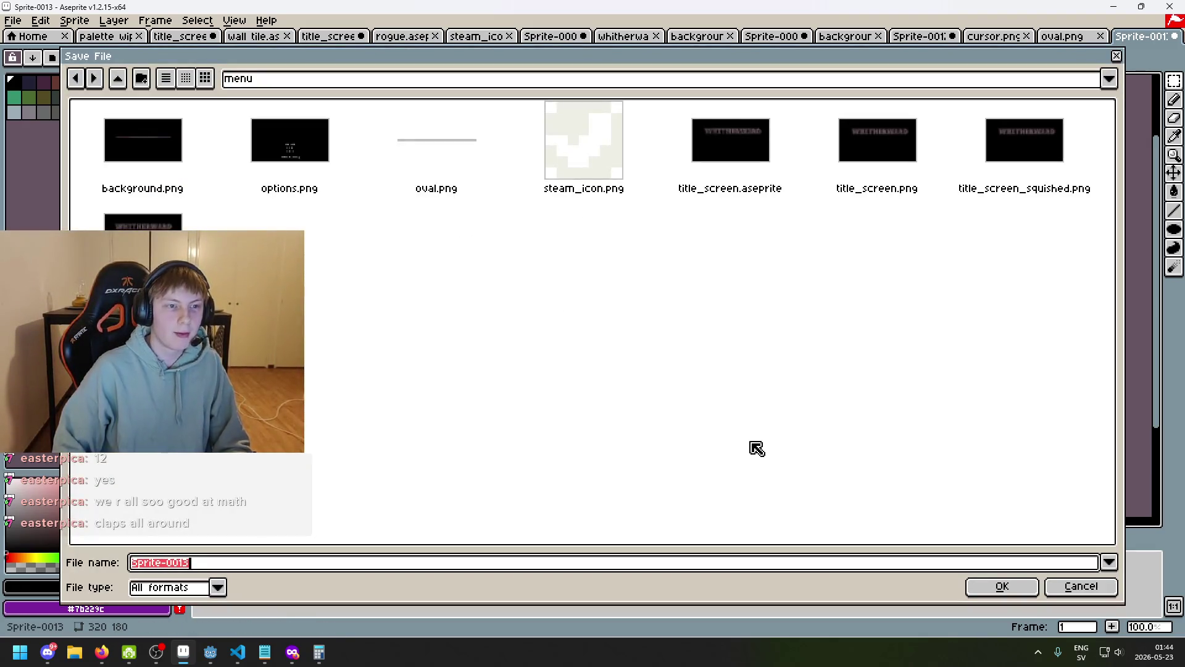
left_click(1081, 584)
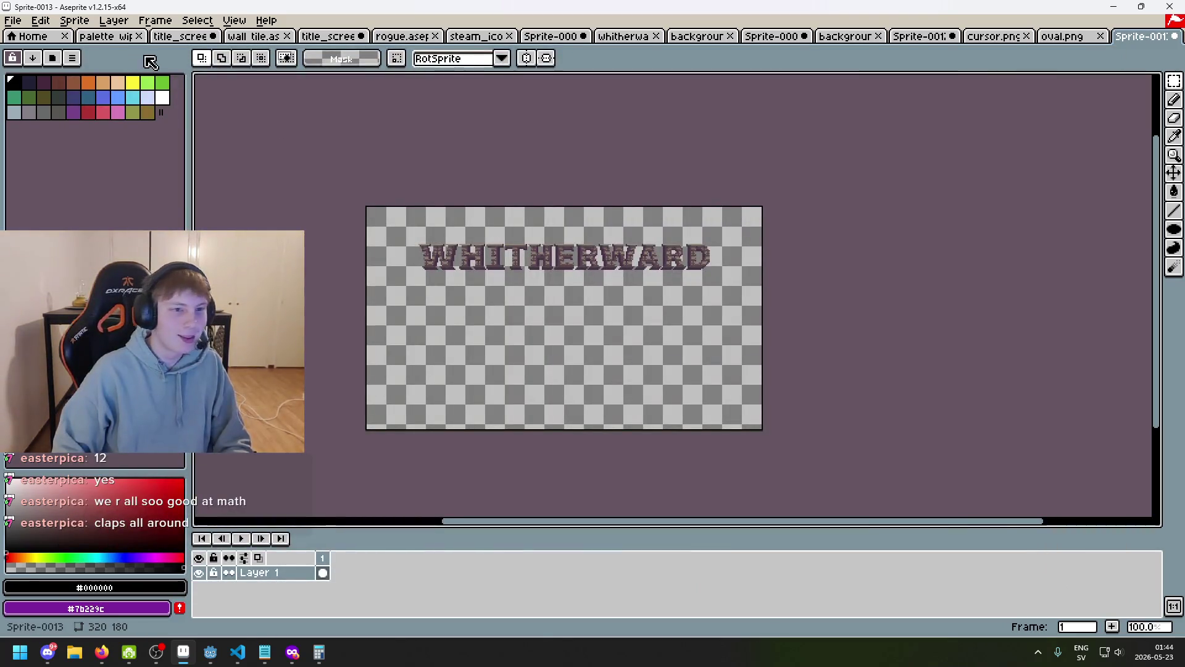
left_click(24, 24)
left_click(72, 103)
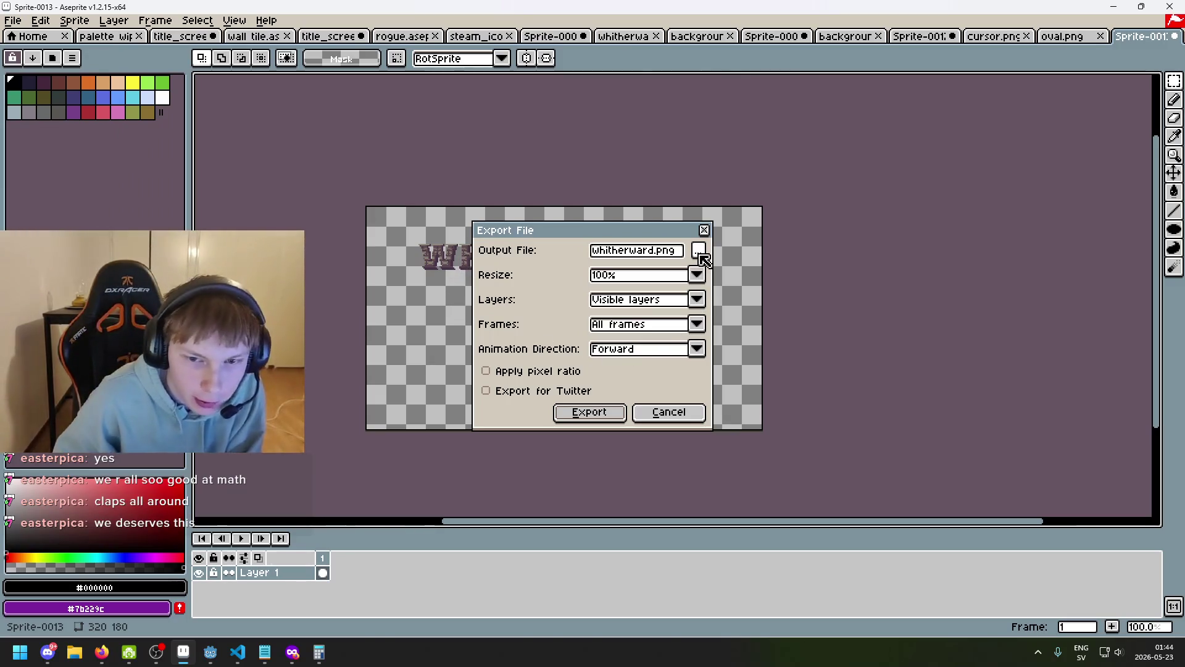
left_click(589, 412)
left_click(537, 360)
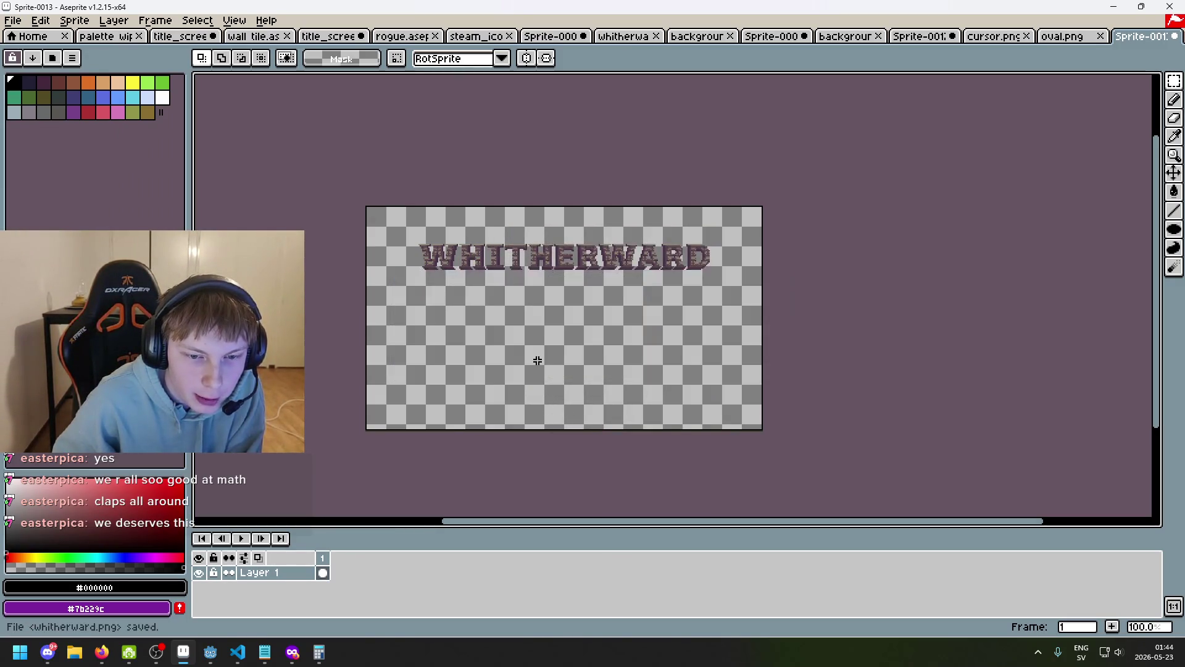
mouse_move(211, 652)
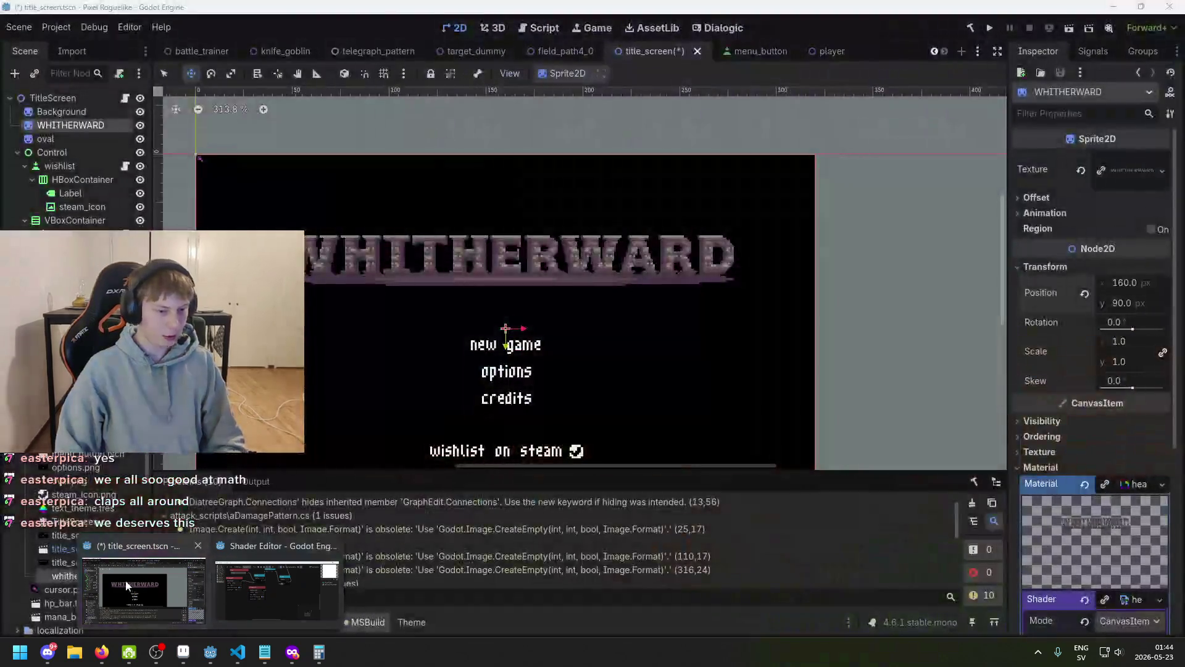
left_click(204, 592)
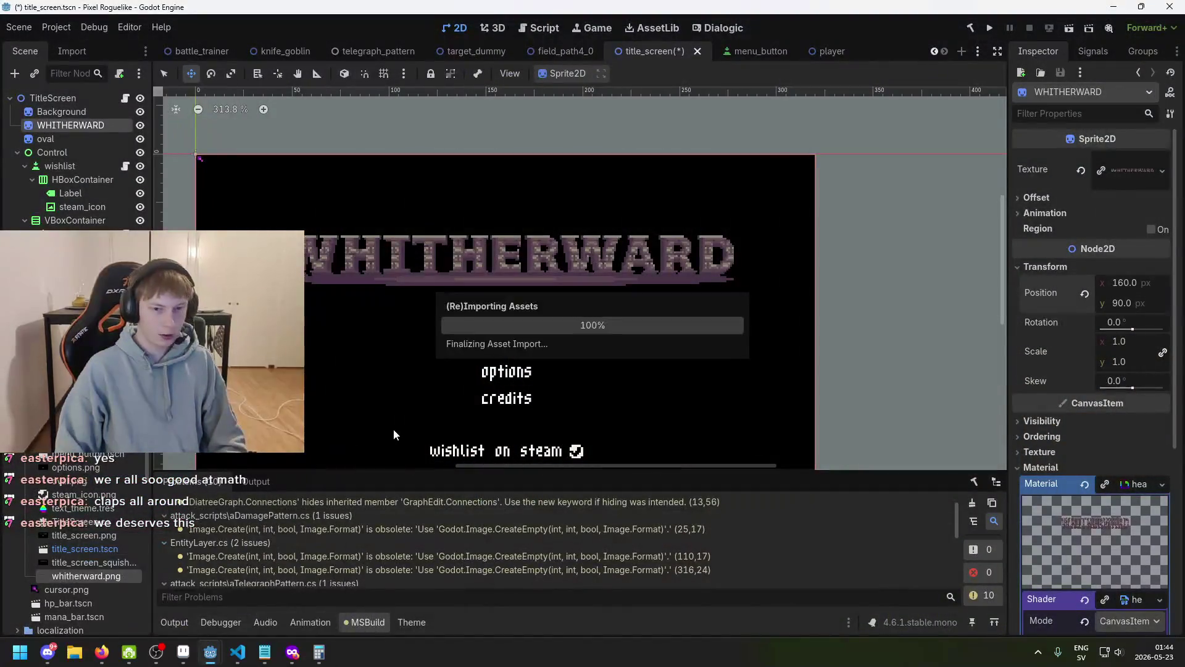
- Recentre the title screen in the 2D viewport and save the title_screen scene
scroll(426, 345, "down", 2)
left_click_drag(426, 344, 514, 325)
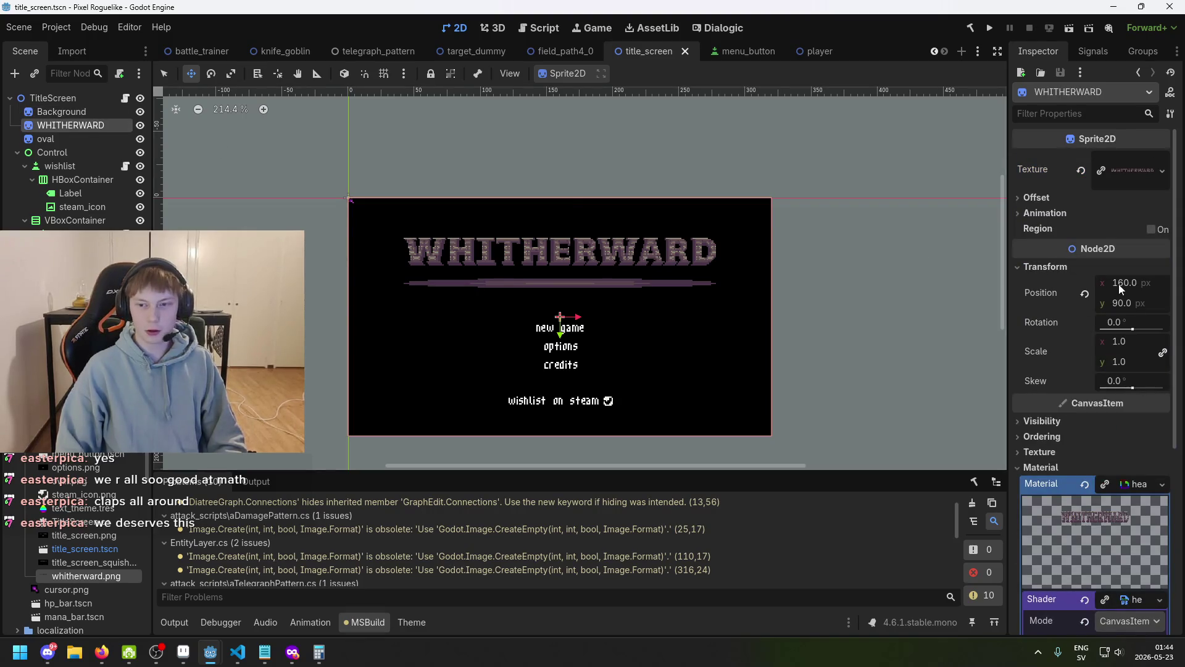
scroll(651, 306, "up", 2)
key("ctrl+s")
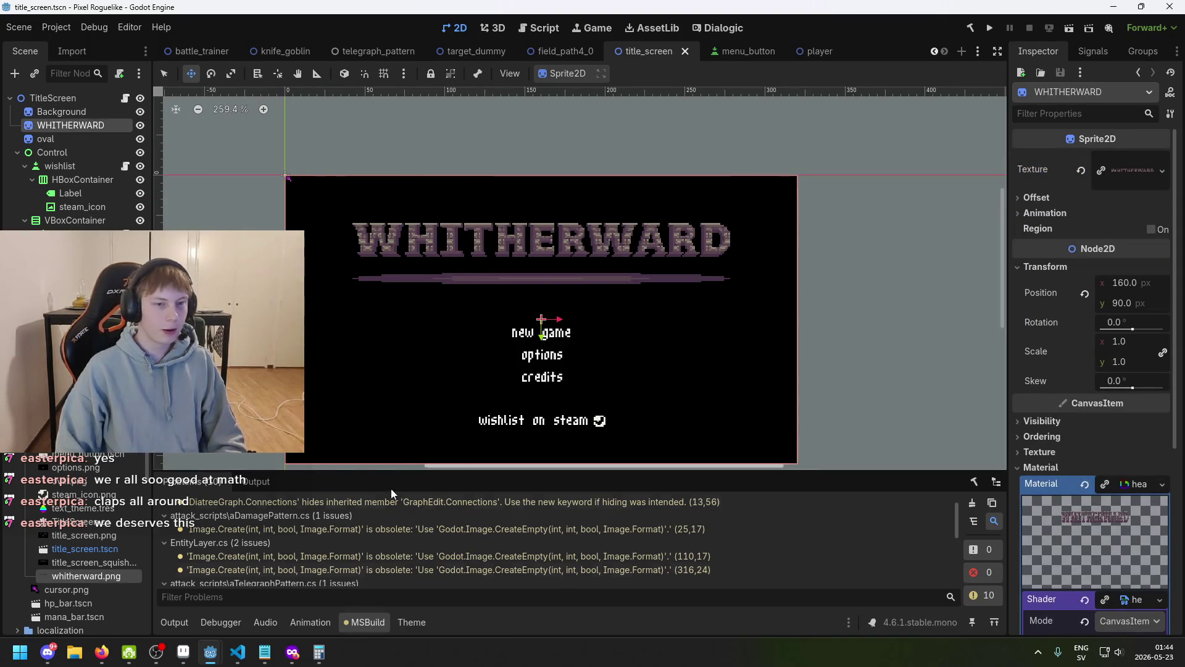
- Set the WiggleSpeed parameter's default back to 5.0 in the shader editor
mouse_move(211, 655)
left_click(271, 574)
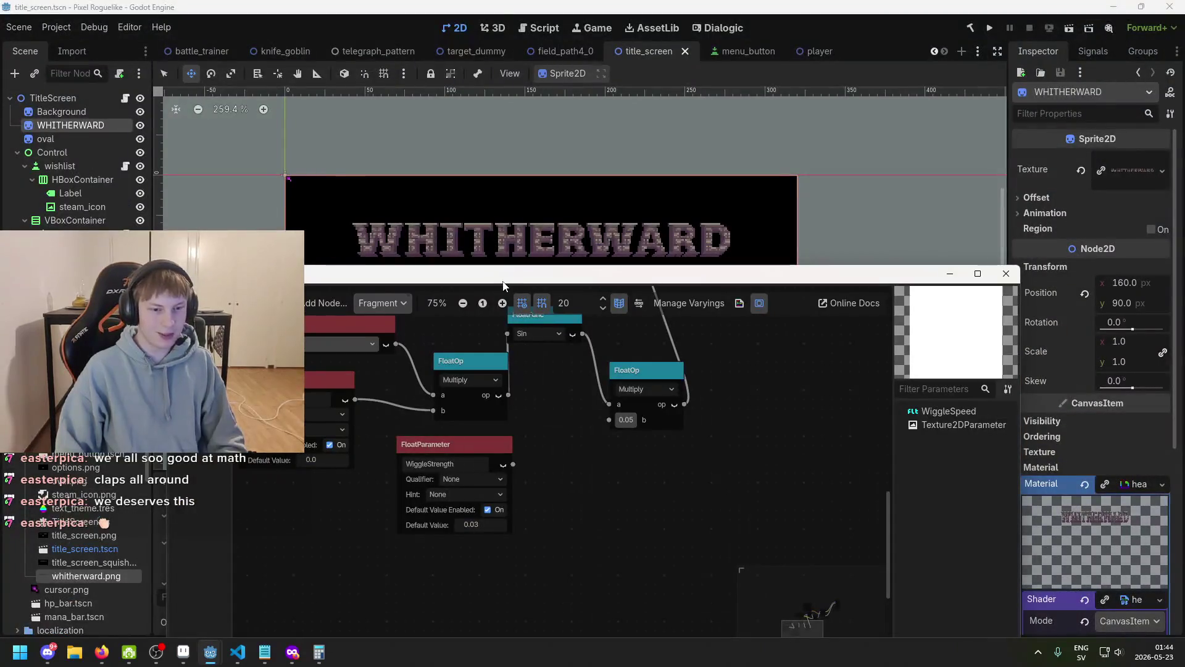
scroll(432, 357, "left", 3)
scroll(395, 402, "down", 1)
type("5")
key("Return")
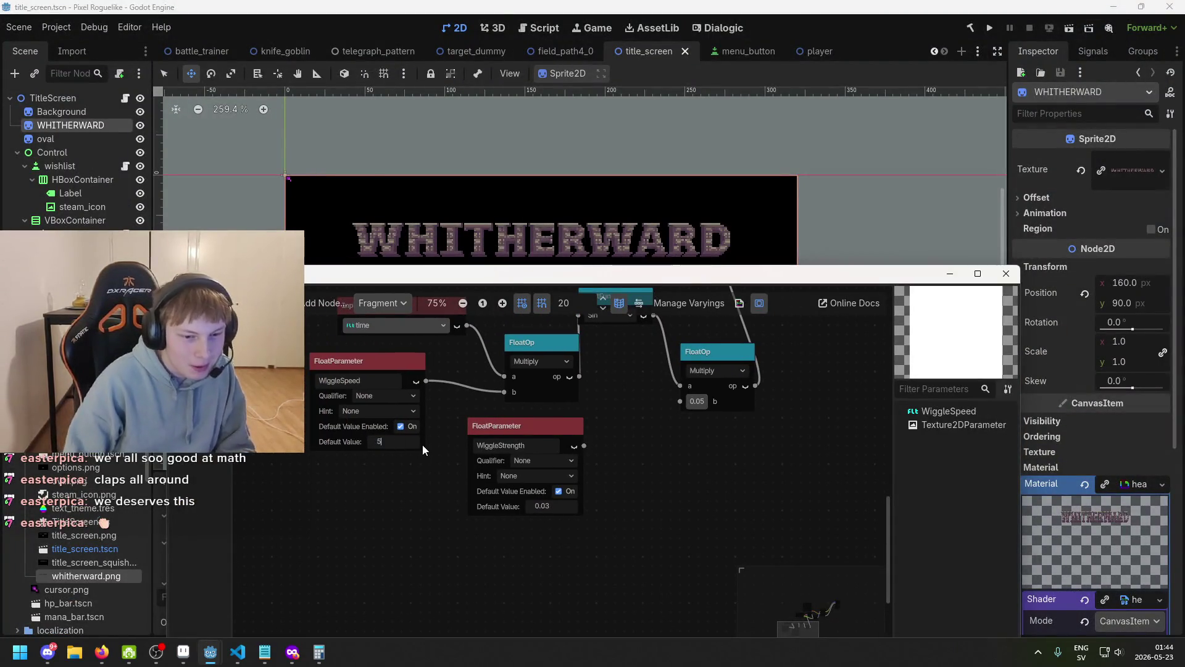
- Reposition the shader editor window and pan the graph to show the time input
mouse_move(516, 277)
left_mouse_down()
mouse_move(558, 346)
mouse_move(494, 319)
left_mouse_up()
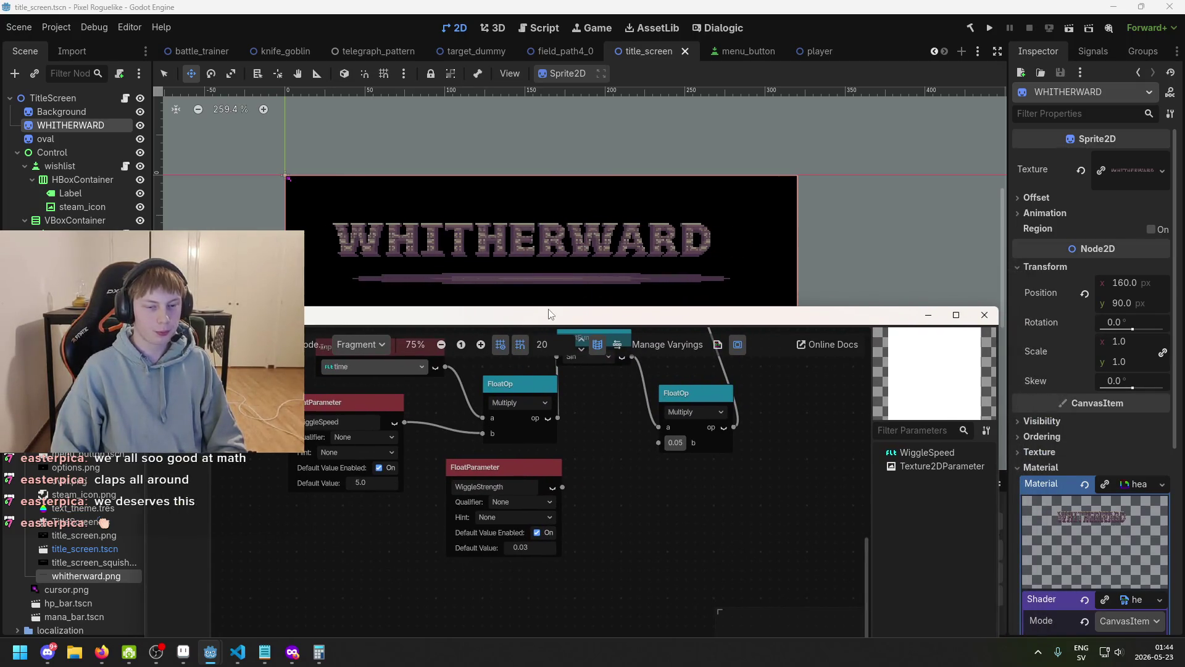
scroll(545, 268, "up", 1)
left_click_drag(552, 317, 478, 305)
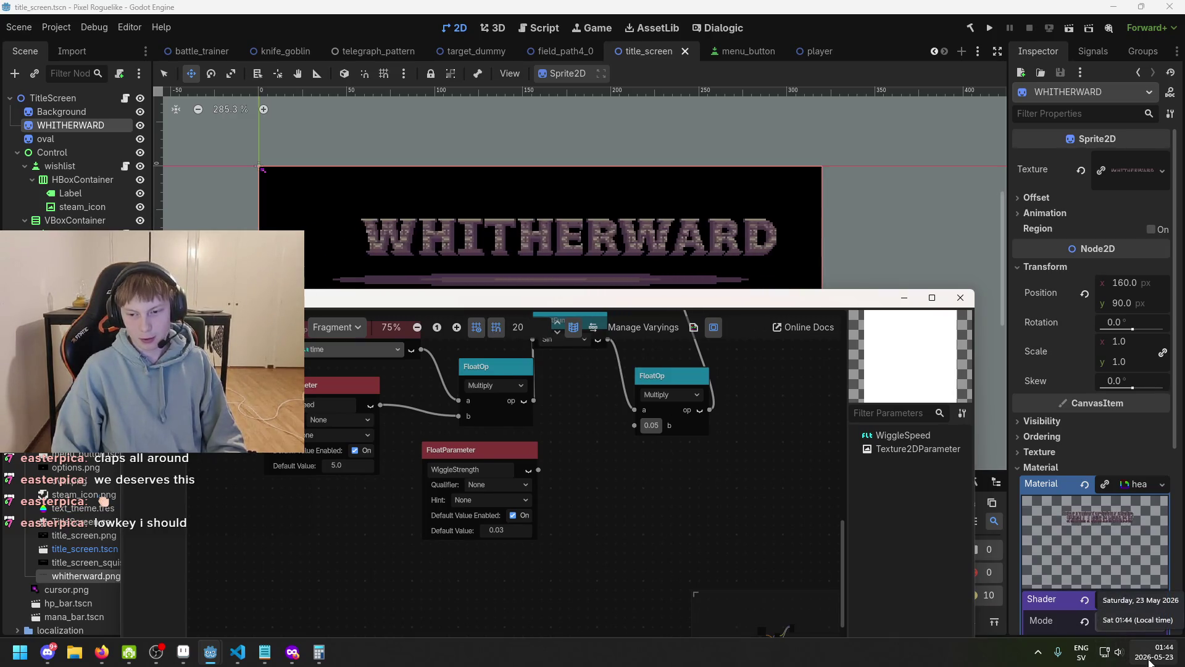
left_click(1149, 662)
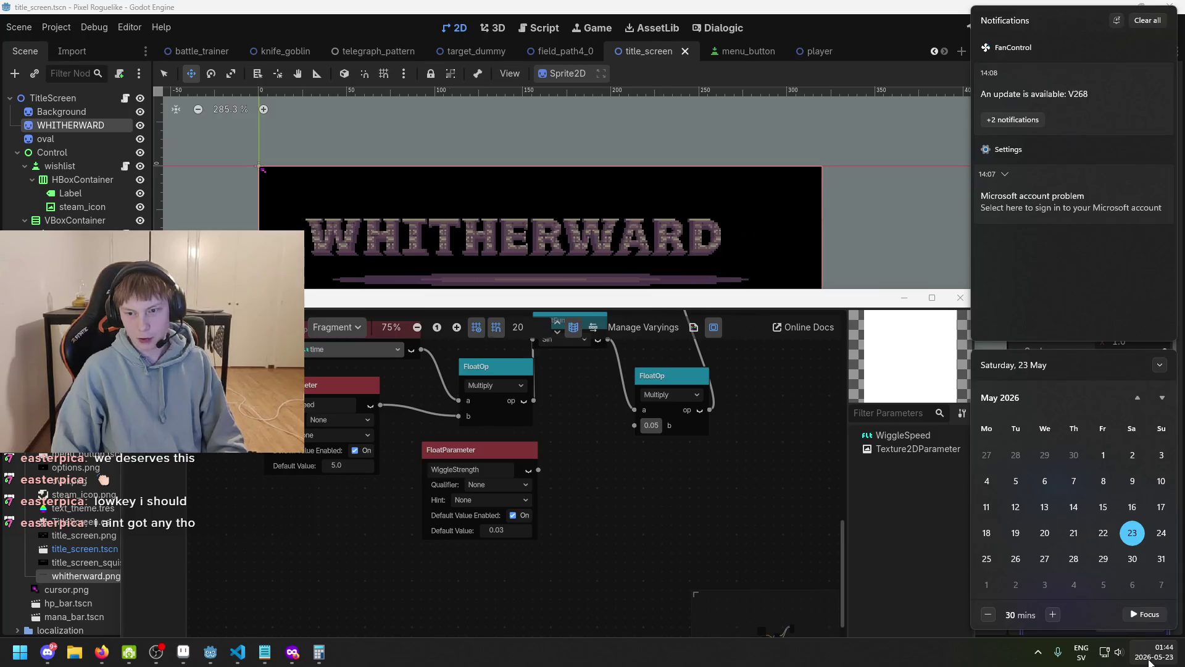
left_click(635, 501)
left_click_drag(684, 506, 580, 526)
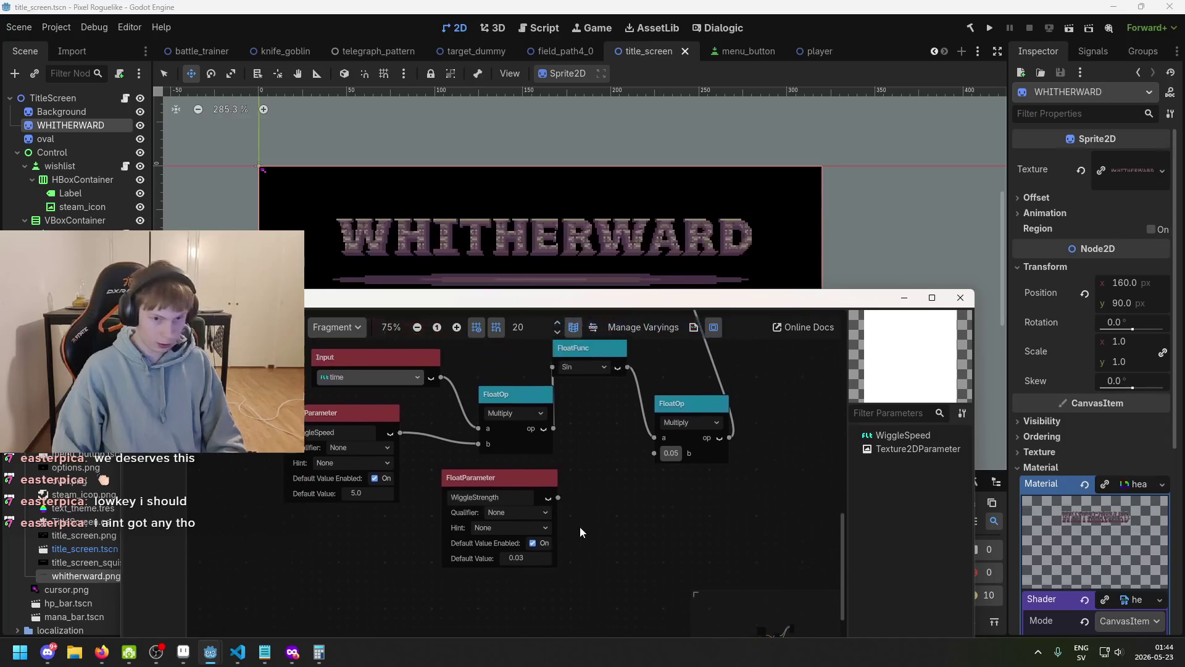
scroll(487, 432, "up", 2)
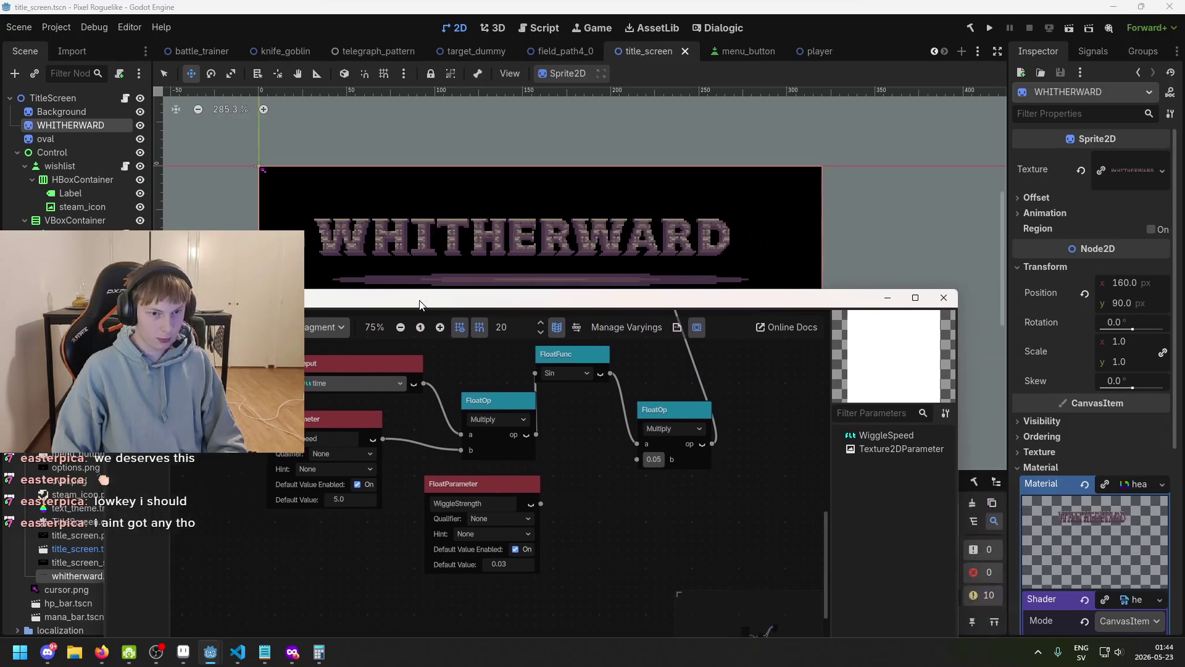
left_click_drag(519, 304, 532, 315)
scroll(513, 394, "down", 2)
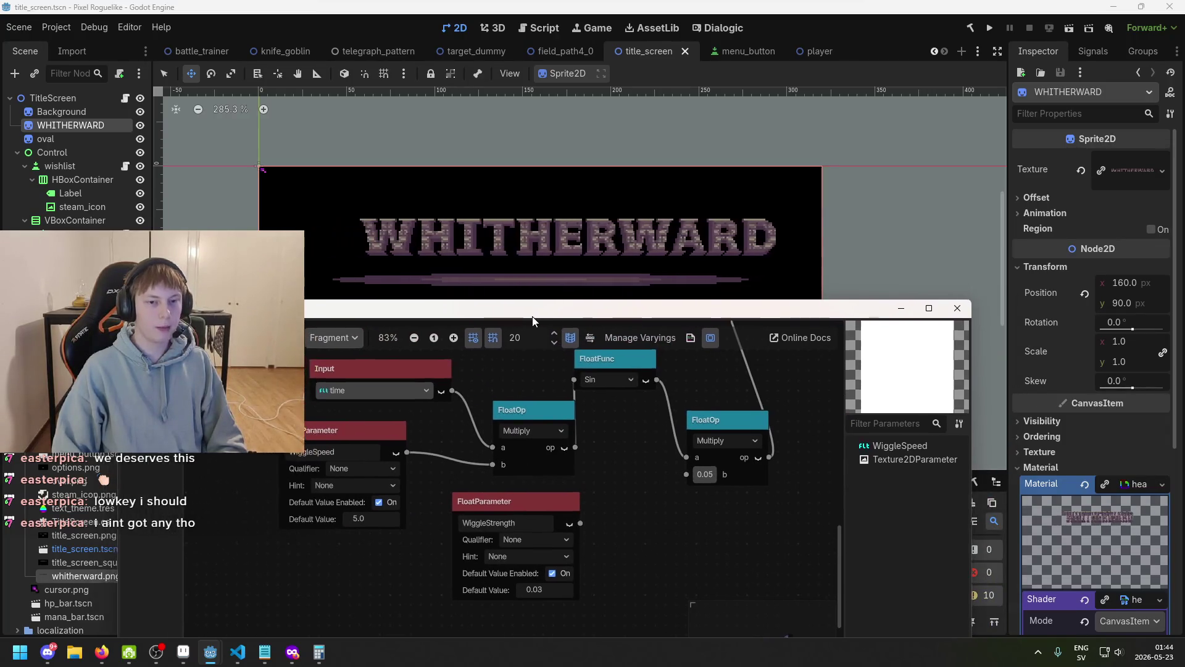
scroll(523, 250, "up", 3)
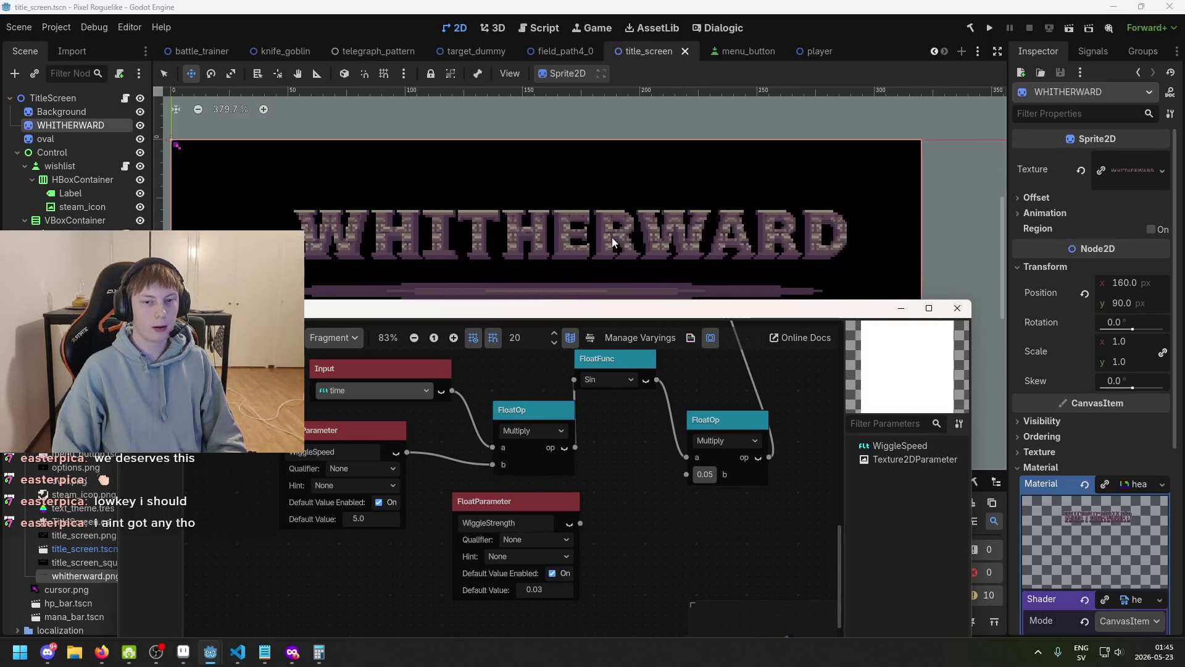
scroll(595, 259, "down", 2)
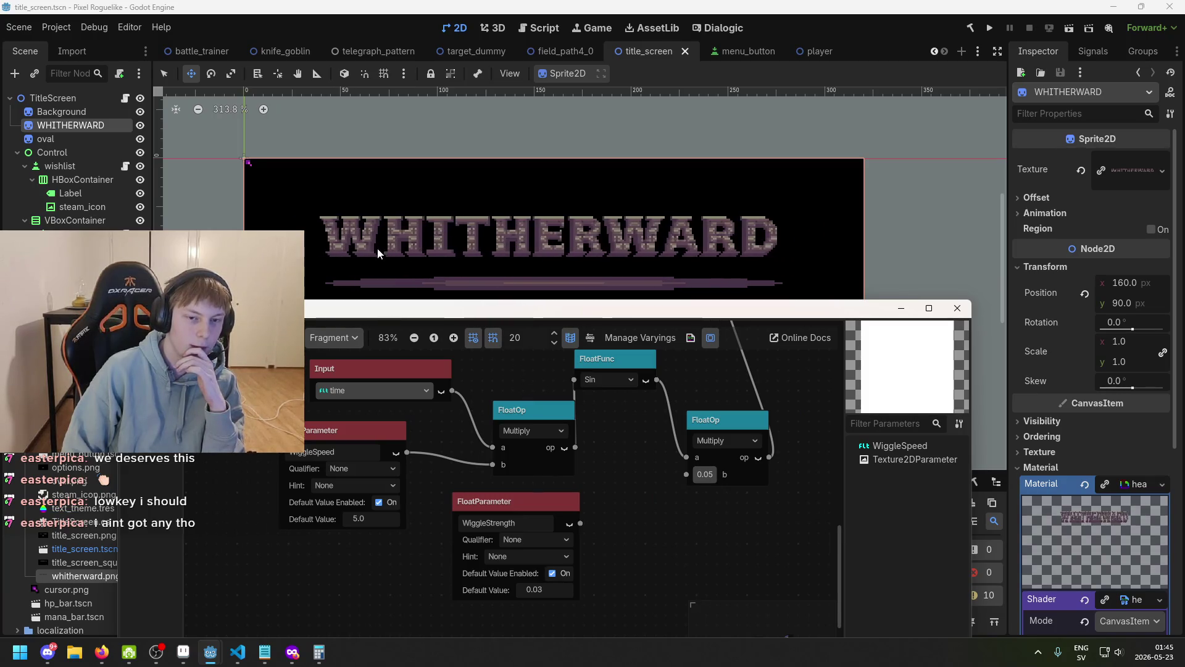
- Nudge the WiggleSpeed parameter node slightly left, then right-click empty graph space
left_click_drag(345, 417, 324, 418)
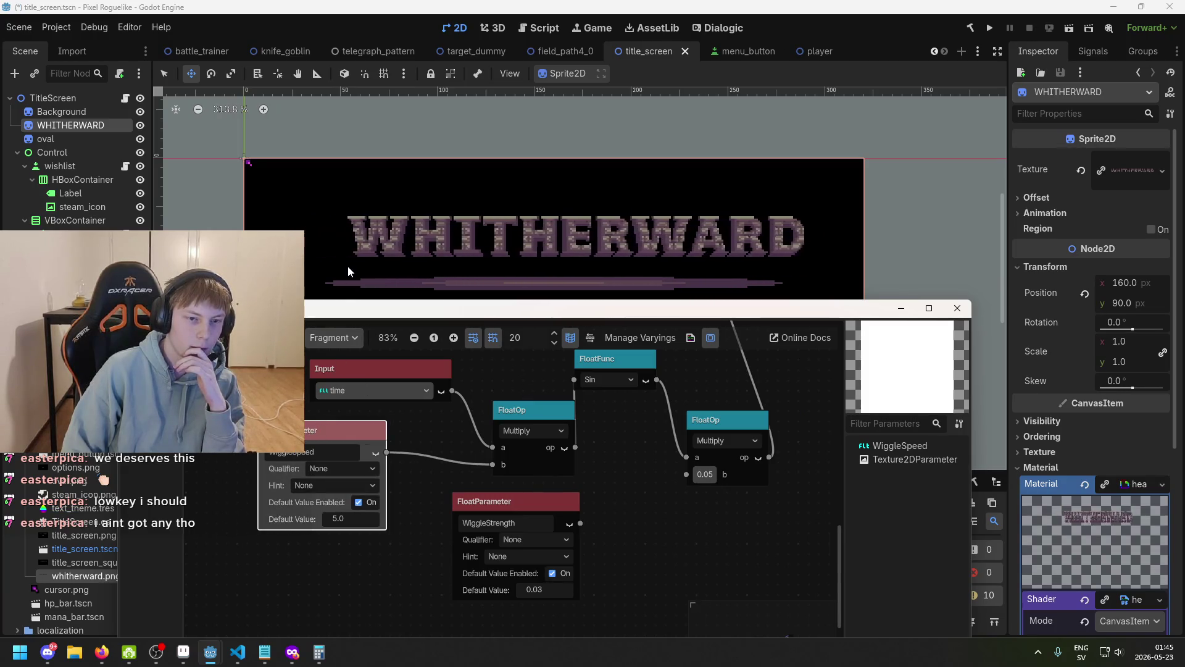
scroll(455, 369, "down", 1)
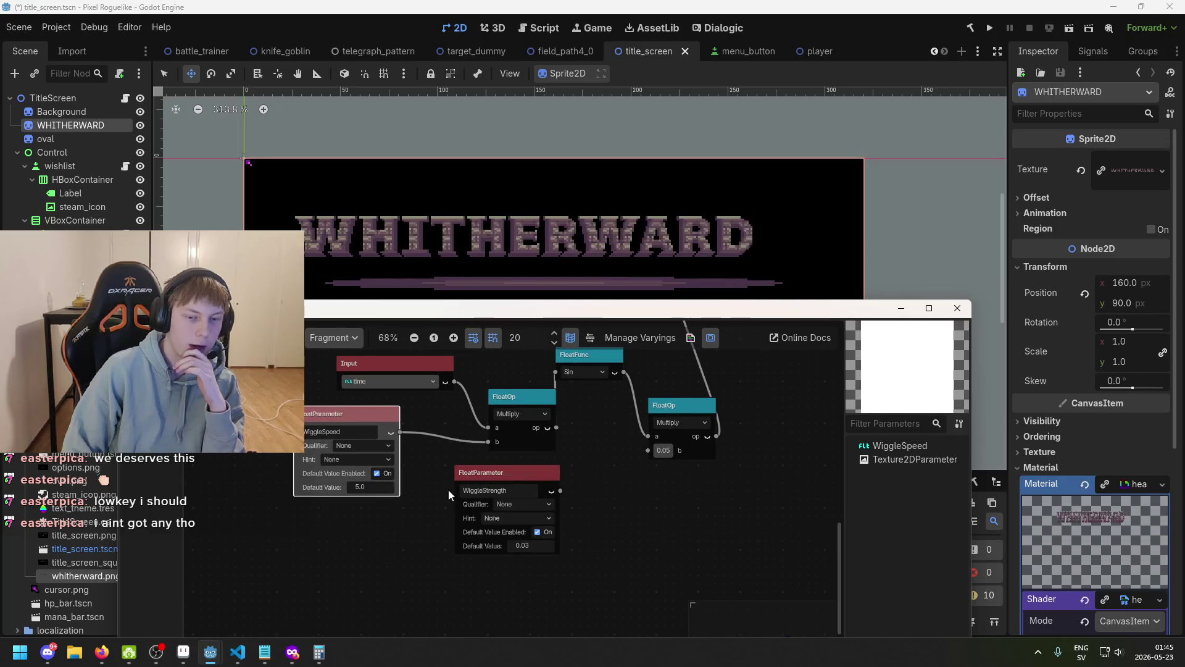
right_click(389, 505)
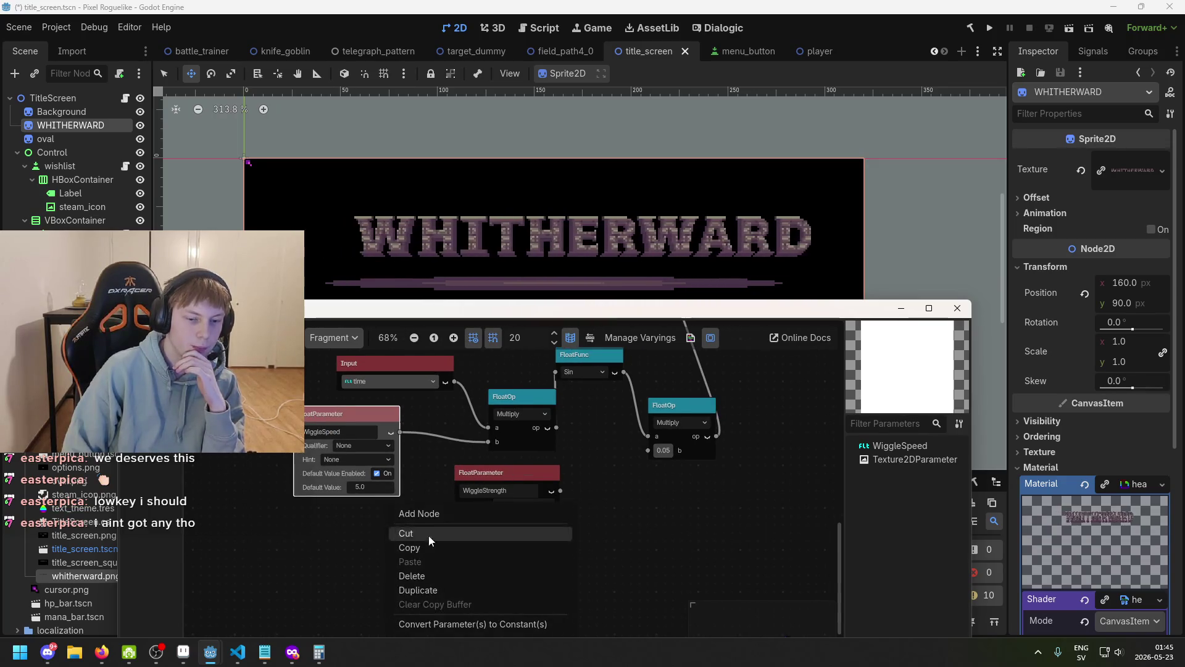
- Search the Add Node dialog for 'random' and 'pos' nodes, then clear the search
left_click(407, 513)
key("BackSpace")
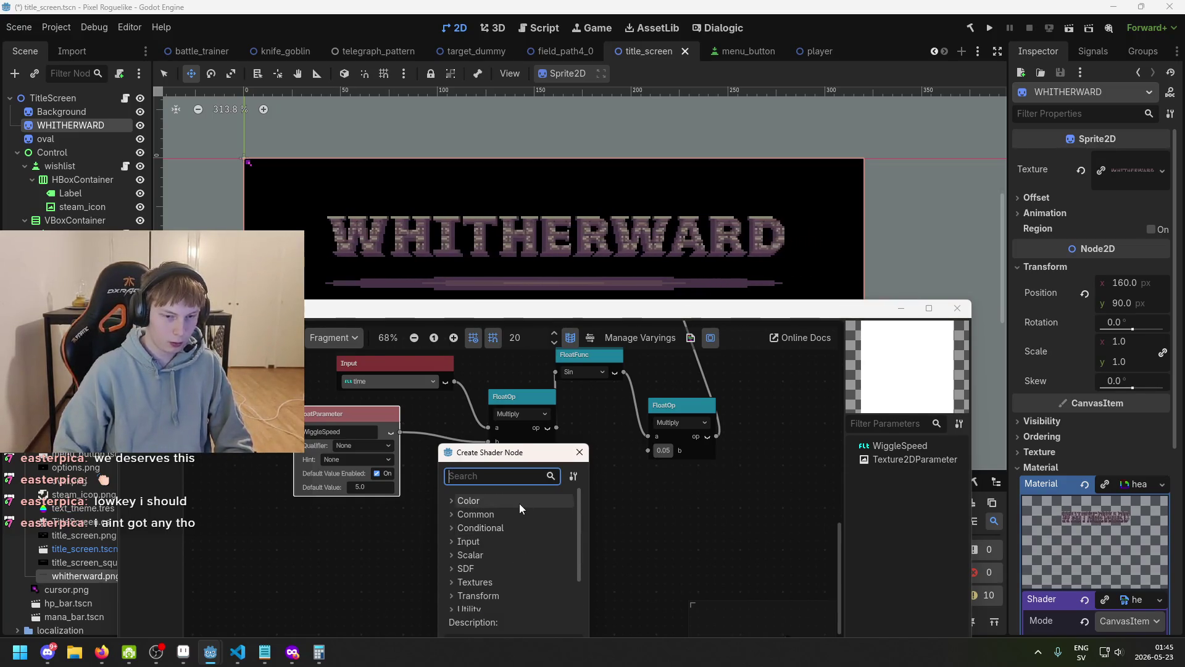
type("random")
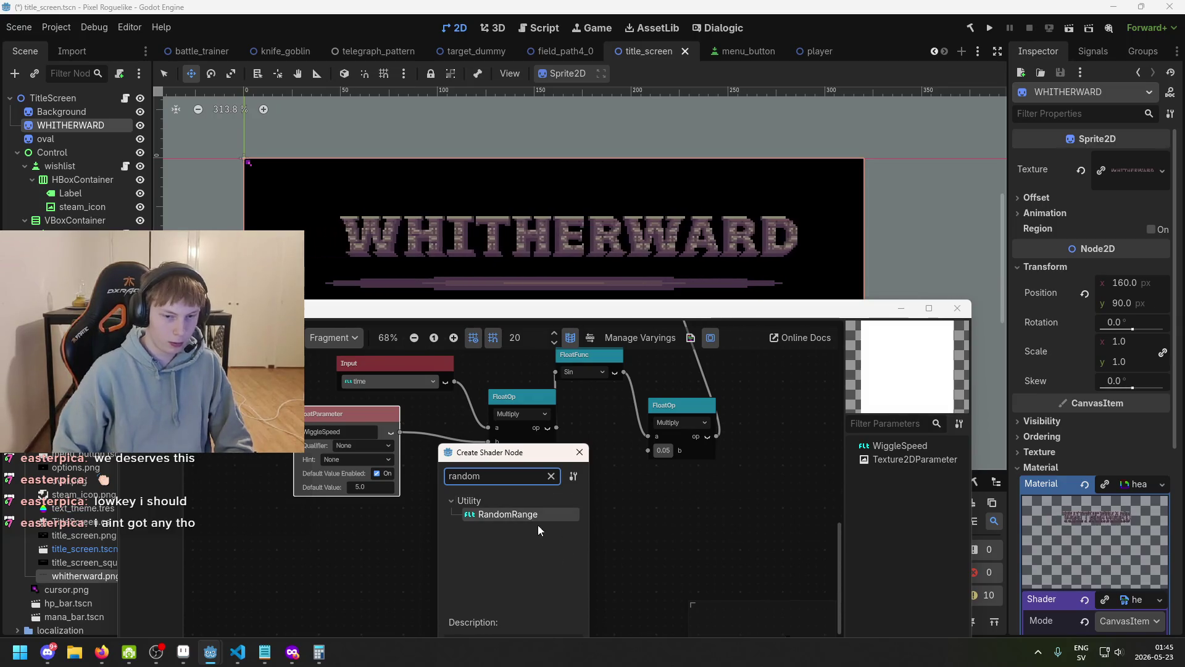
left_click_drag(528, 464, 523, 365)
key("ctrl+a")
type("m")
key("BackSpace")
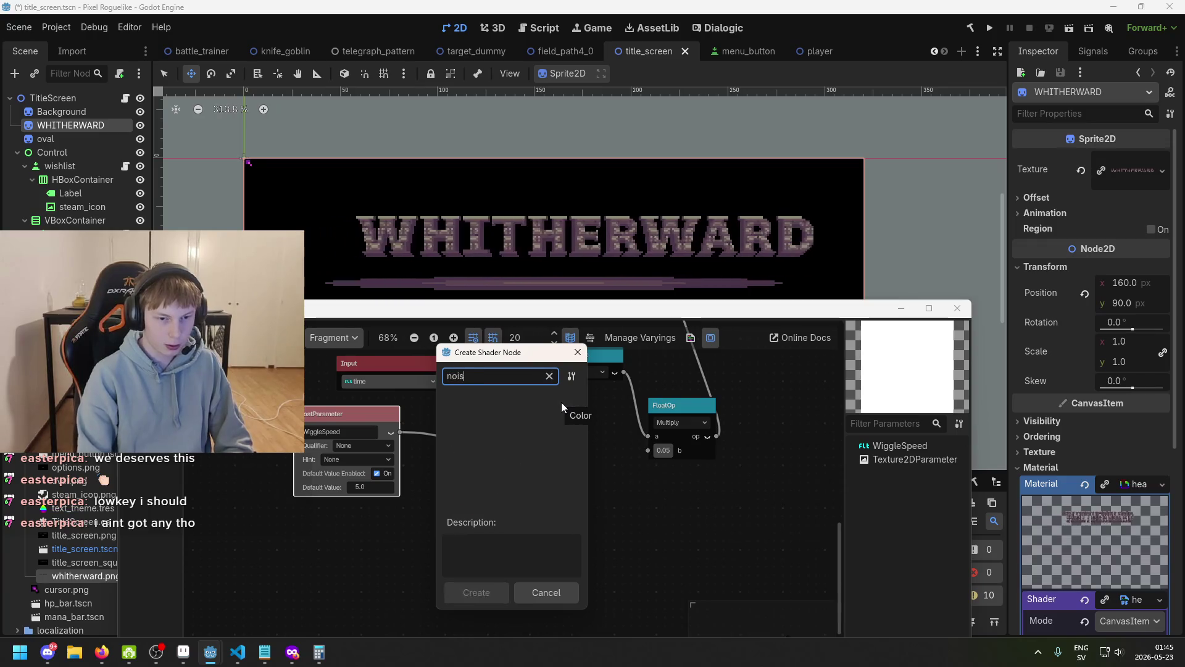
type("pos")
key("BackSpace")
key("BackSpace")
key("BackSpace")
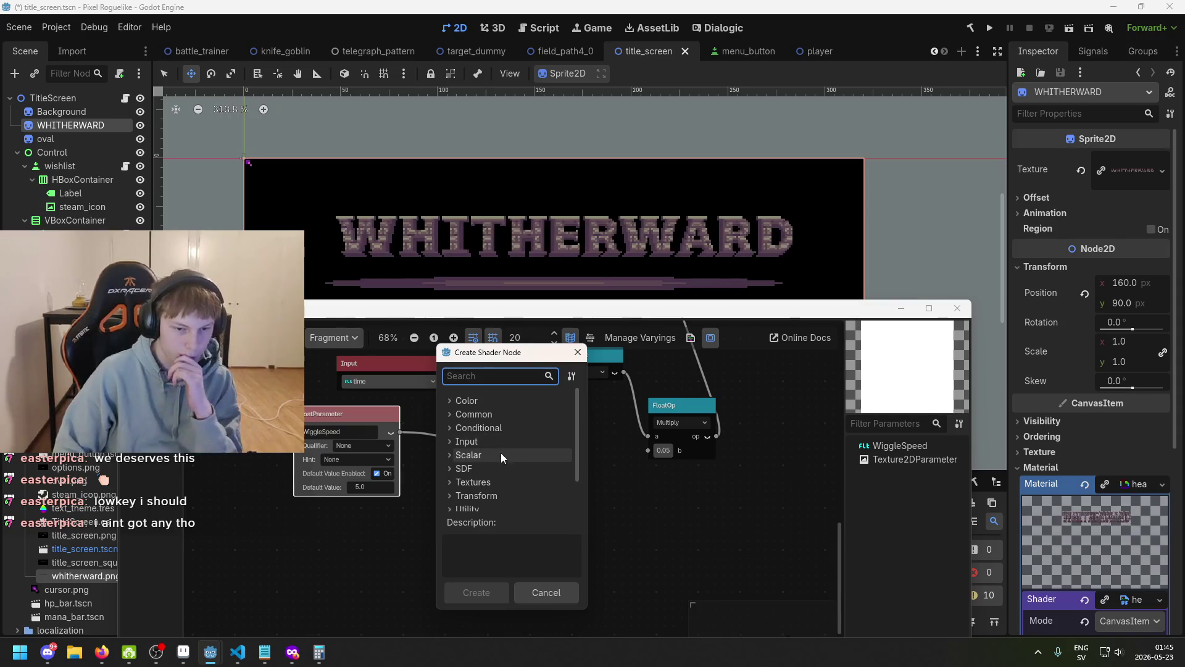
- Browse the Special, Common texture and texture Functions categories for a noise node
scroll(499, 475, "down", 2)
left_click(489, 496)
scroll(525, 487, "down", 3)
scroll(525, 484, "up", 3)
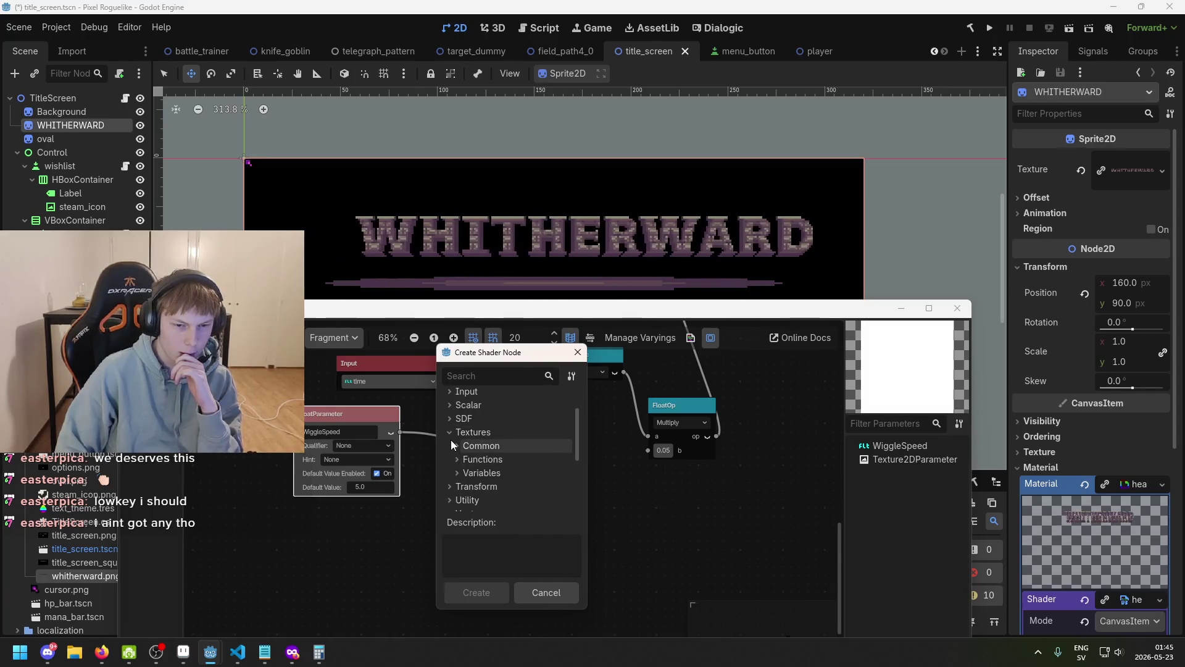
left_click(456, 446)
left_click(456, 446)
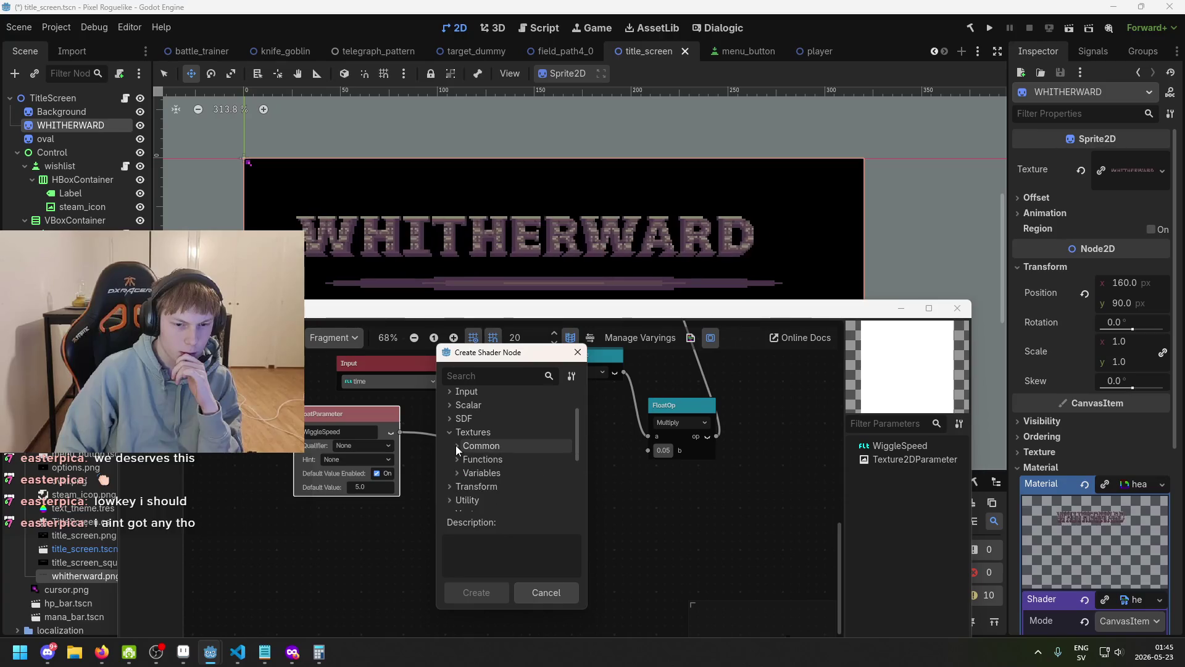
left_click(457, 460)
scroll(513, 481, "down", 2)
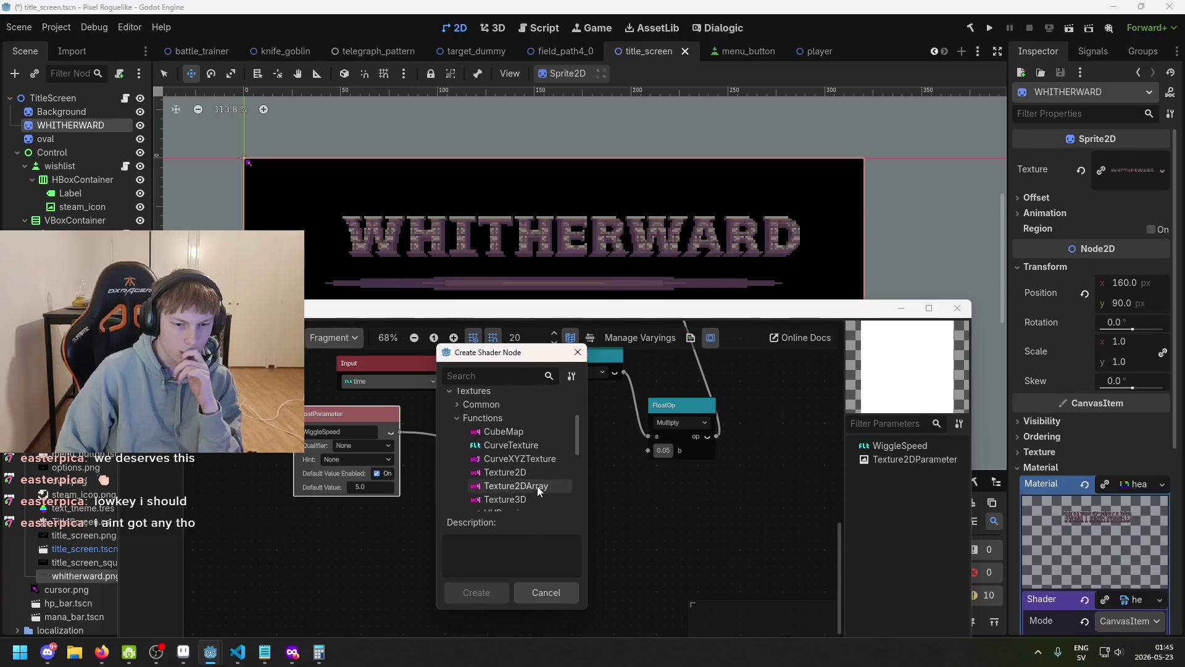
scroll(536, 487, "down", 2)
scroll(512, 457, "up", 3)
left_click(464, 447)
- Expand the Scalar and Input categories, then close the dialog without adding a node
scroll(469, 451, "up", 2)
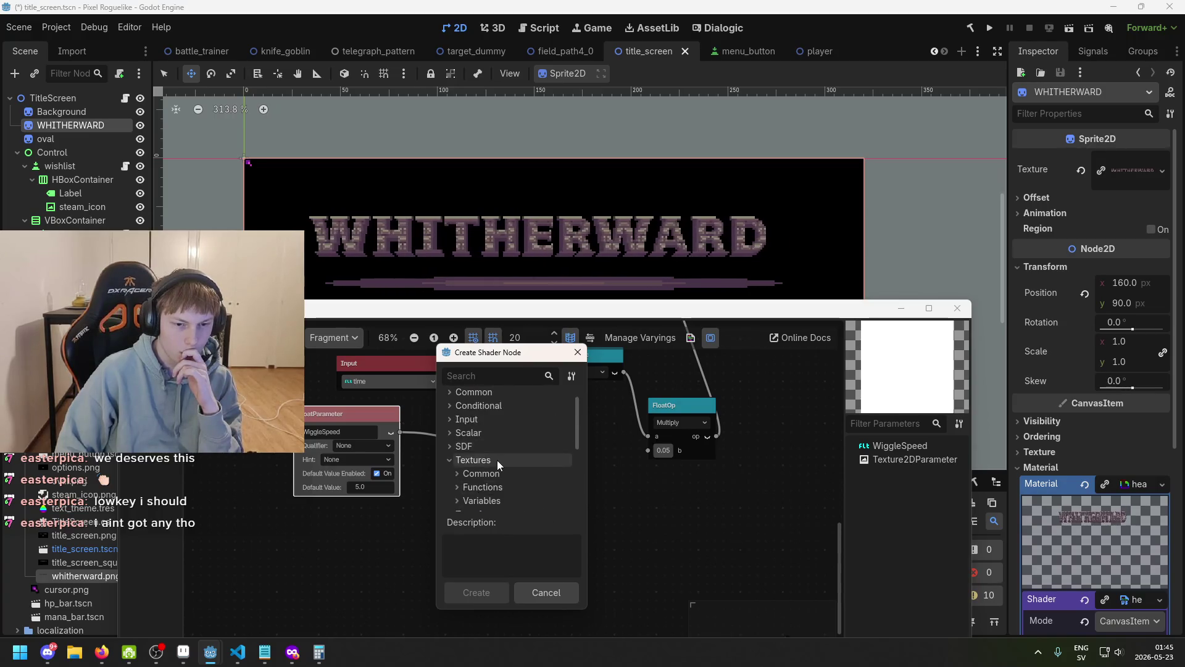
left_click(450, 433)
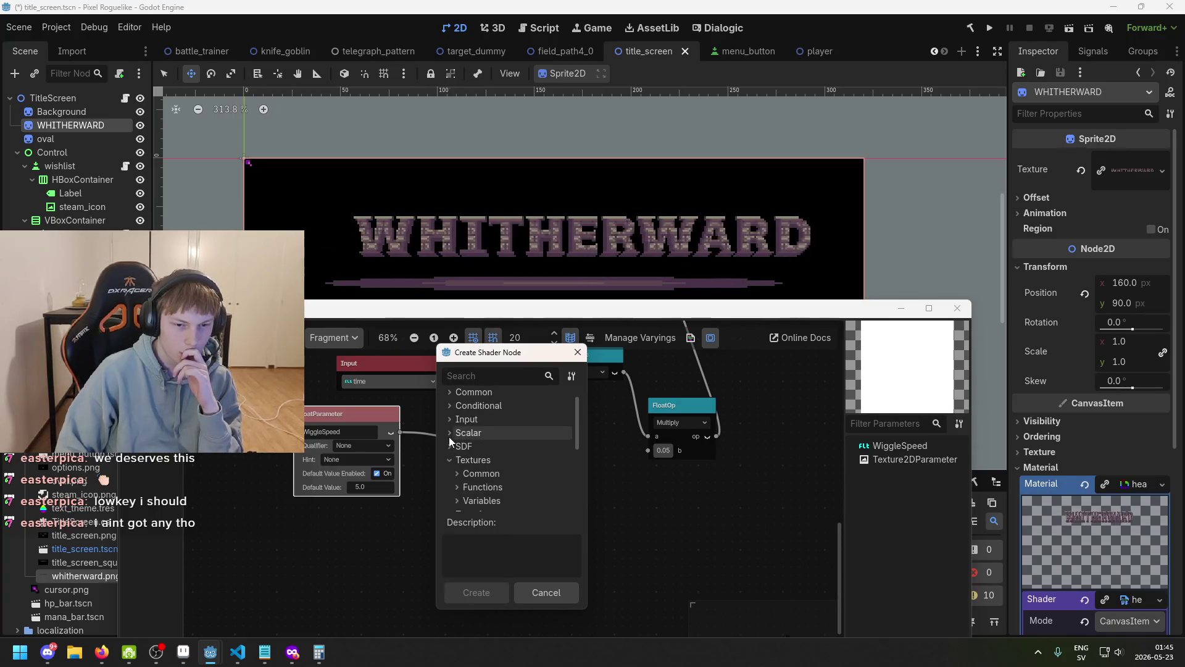
scroll(450, 440, "up", 1)
left_click(450, 440)
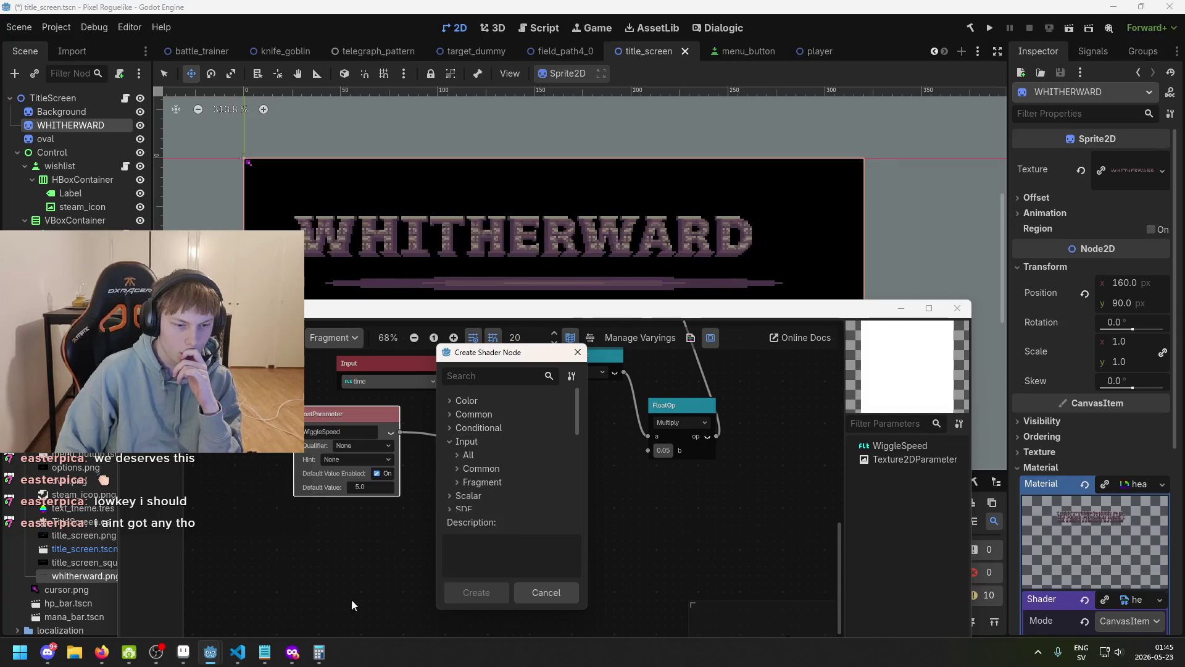
left_click(578, 353)
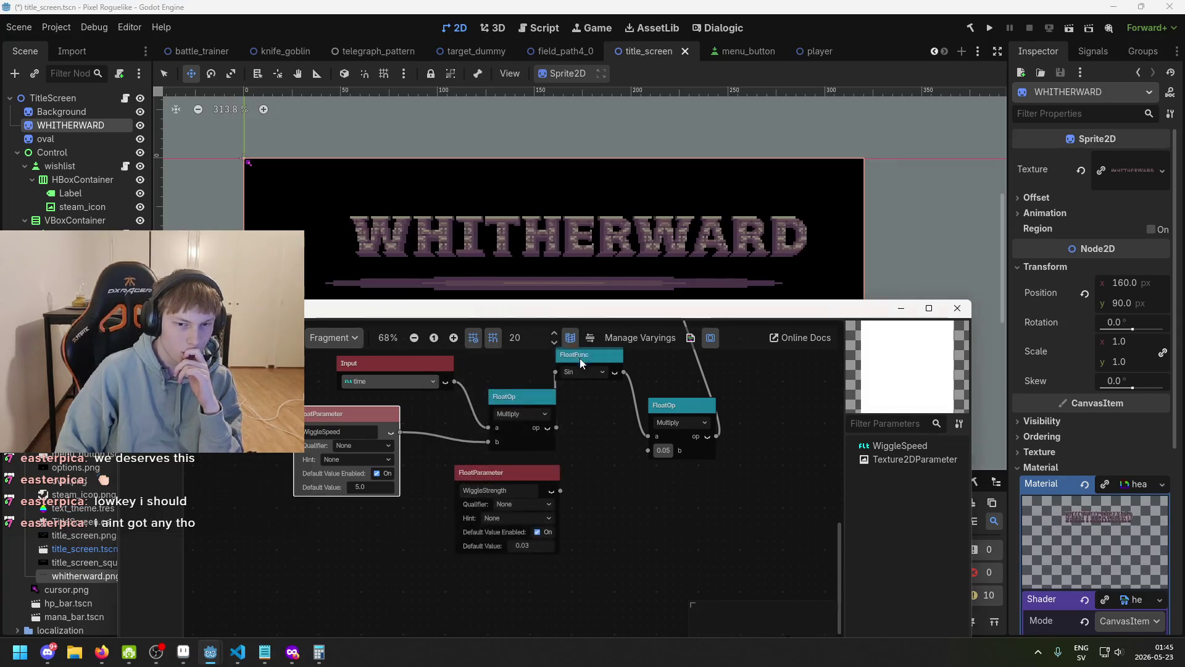
- Bring the private Firefox window forward and open a new private tab
mouse_move(291, 652)
left_click(685, 607)
left_click(427, 9)
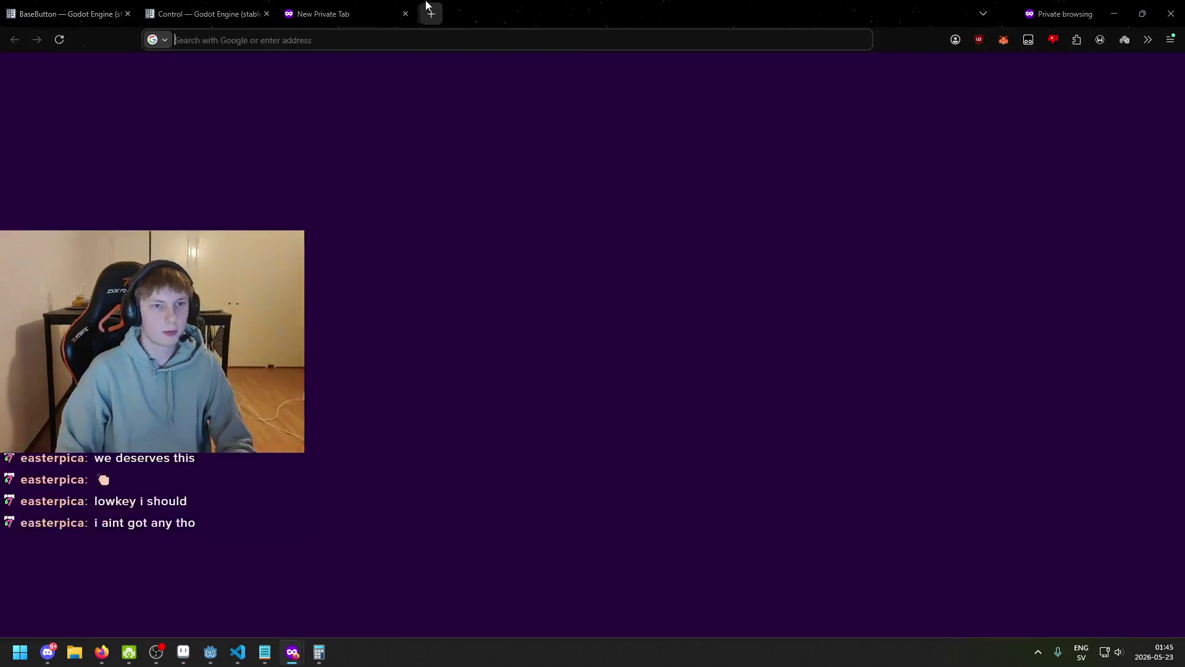
- Search Google for 'godot visual shader noise' and open the Reddit thread result
type("godot shader b")
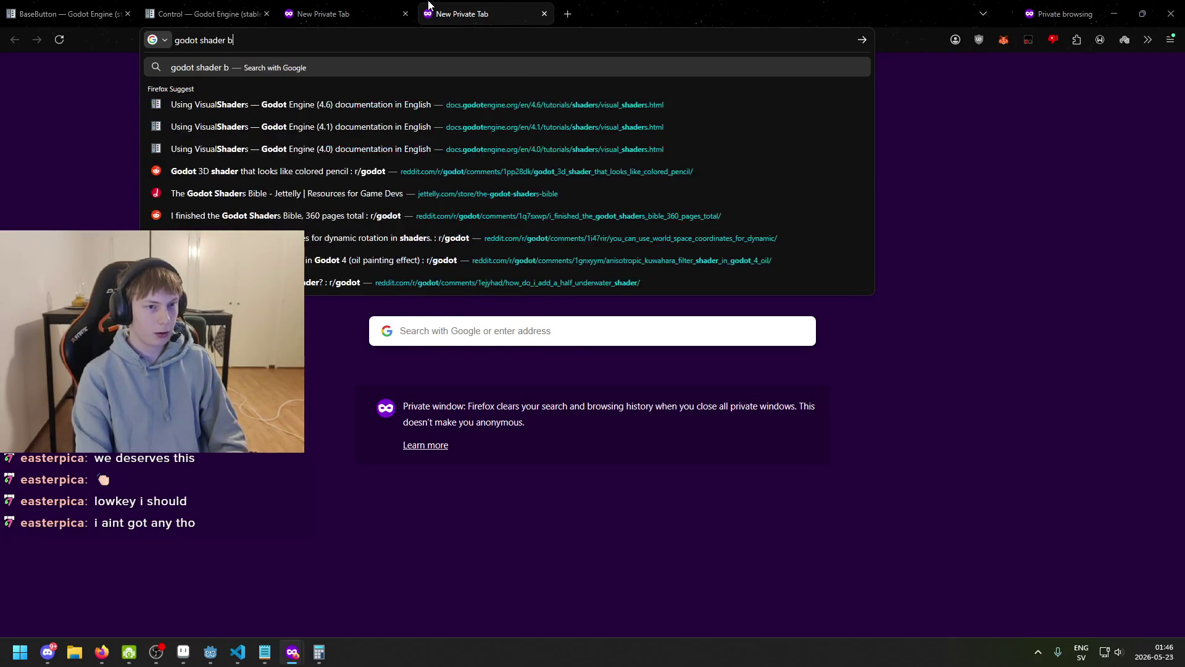
key("BackSpace")
key("BackSpace")
key("BackSpace")
key("BackSpace")
key("BackSpace")
key("BackSpace")
key("BackSpace")
key("BackSpace")
type("visual")
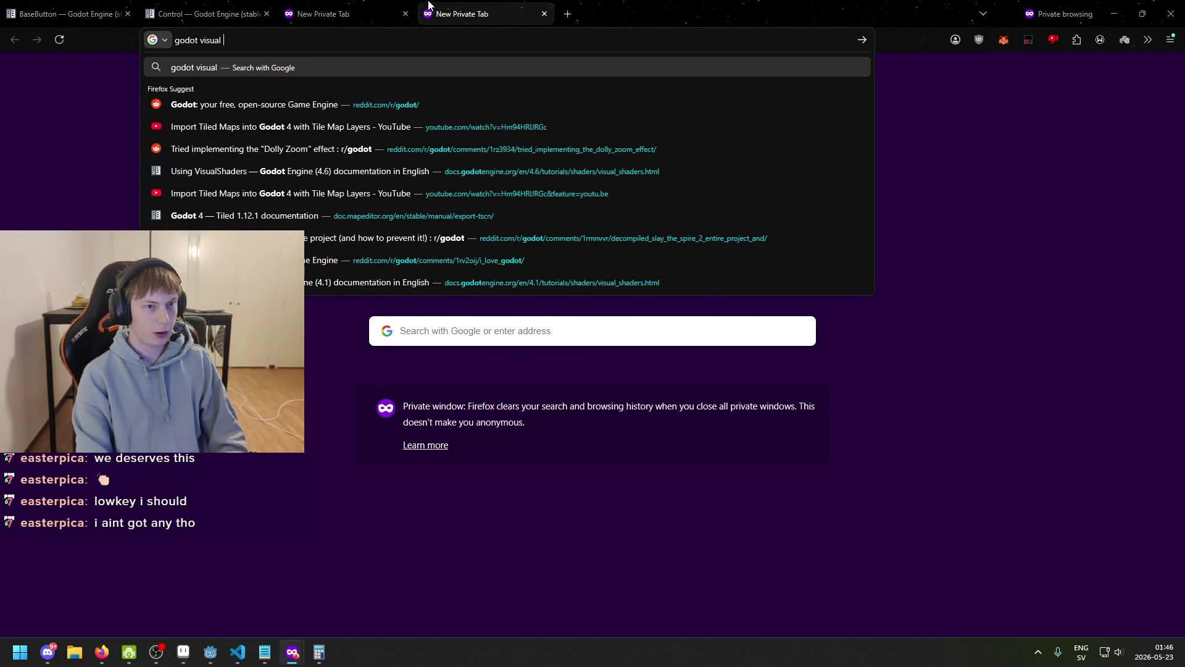
type(" noise")
key("Return")
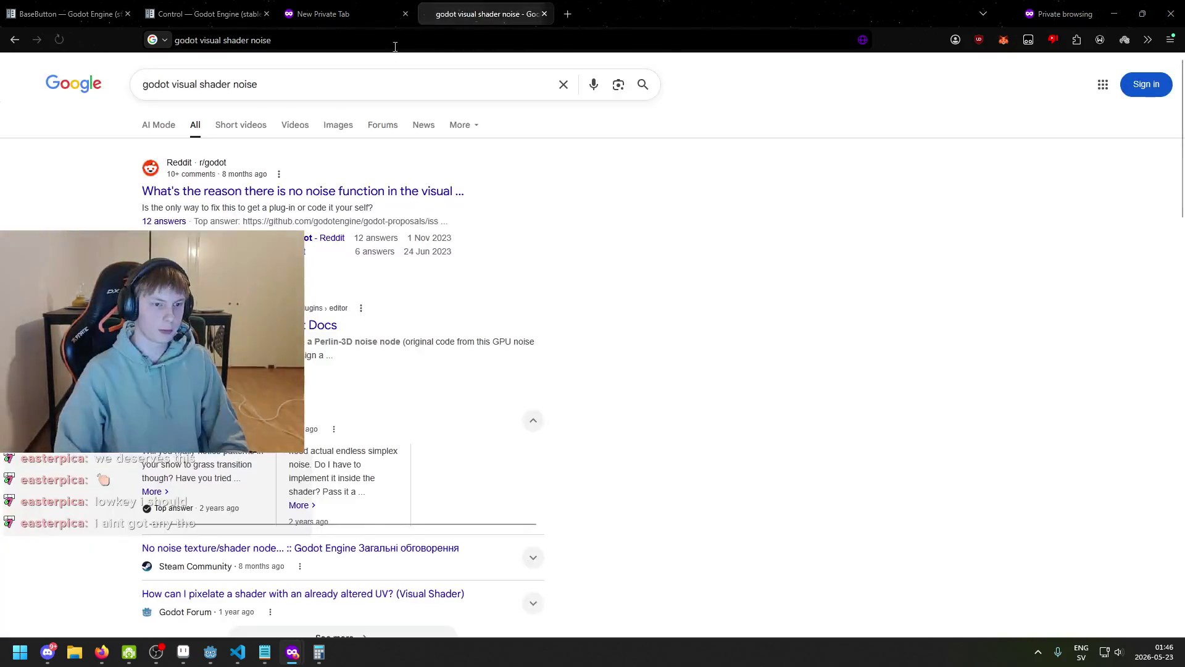
left_click(390, 193)
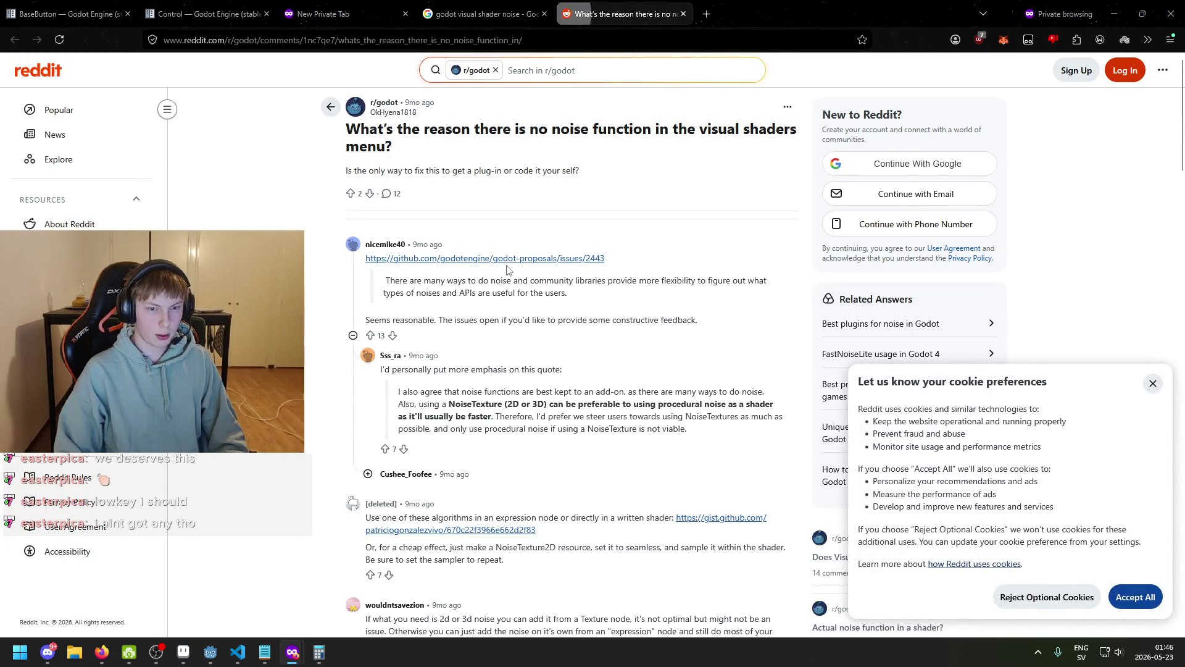
- Read the Reddit thread and open its GLSL noise gist link in a new tab
left_click_drag(434, 294, 471, 285)
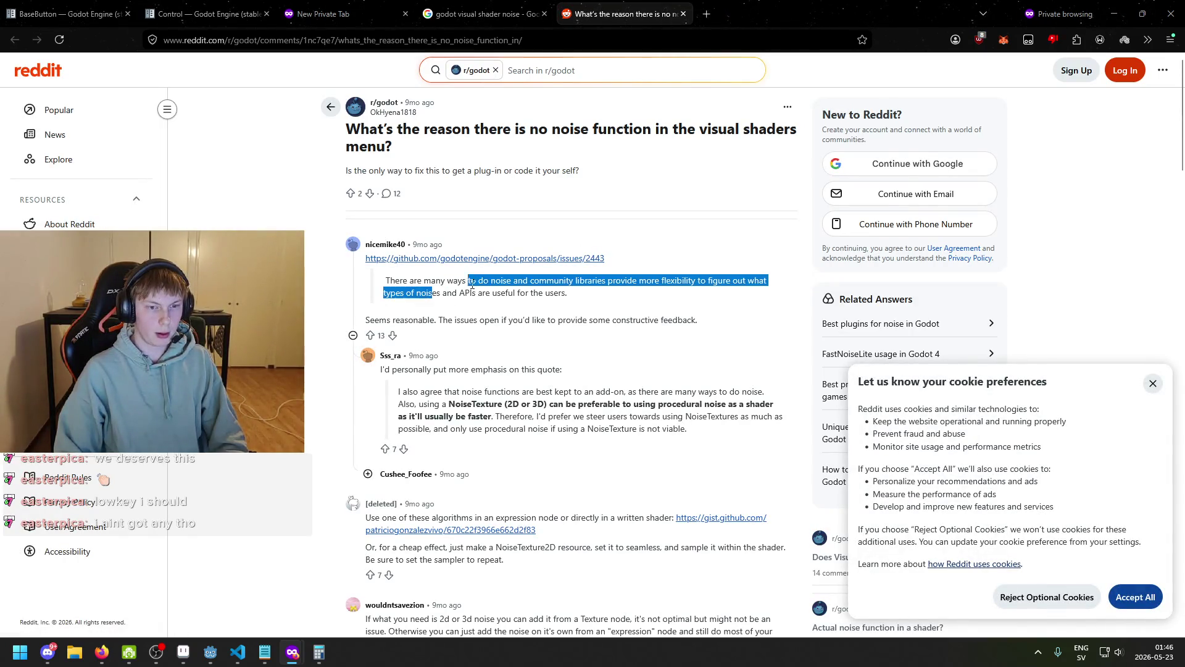
left_click(527, 293)
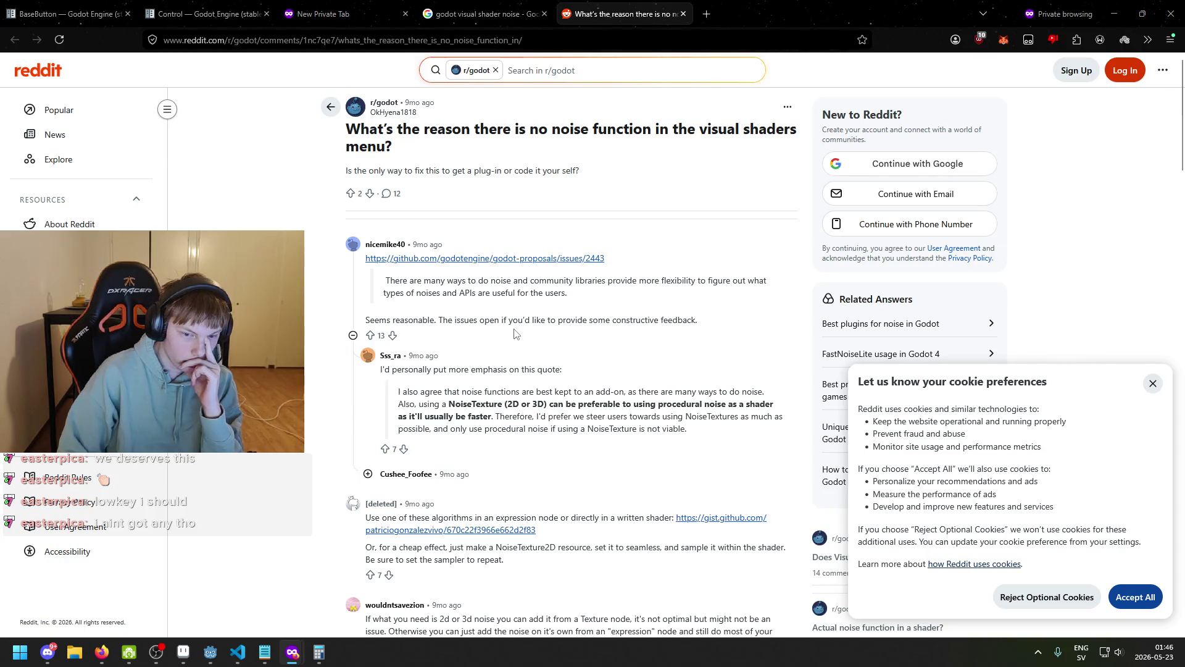
scroll(515, 333, "down", 2)
right_click(713, 401)
left_click(604, 396)
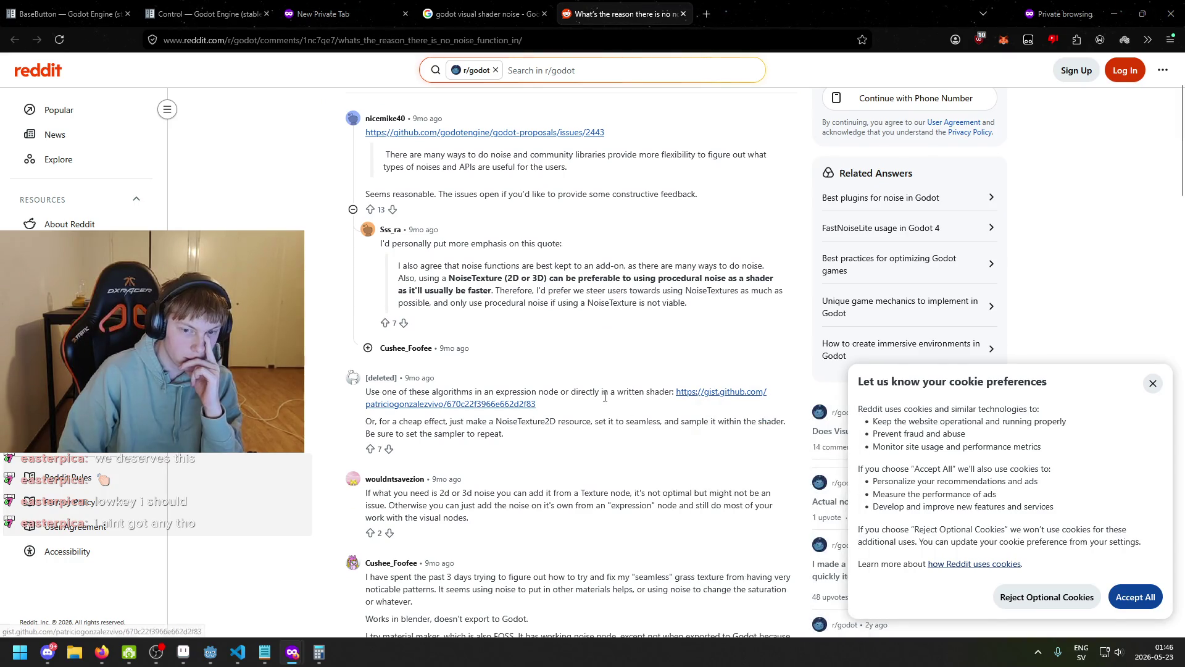
scroll(693, 399, "down", 2)
scroll(693, 400, "up", 2)
right_click(692, 398)
left_click(716, 403)
- Scroll the gist down to Generic 1,2,3 Noise, then return to the search results
left_click(732, 14)
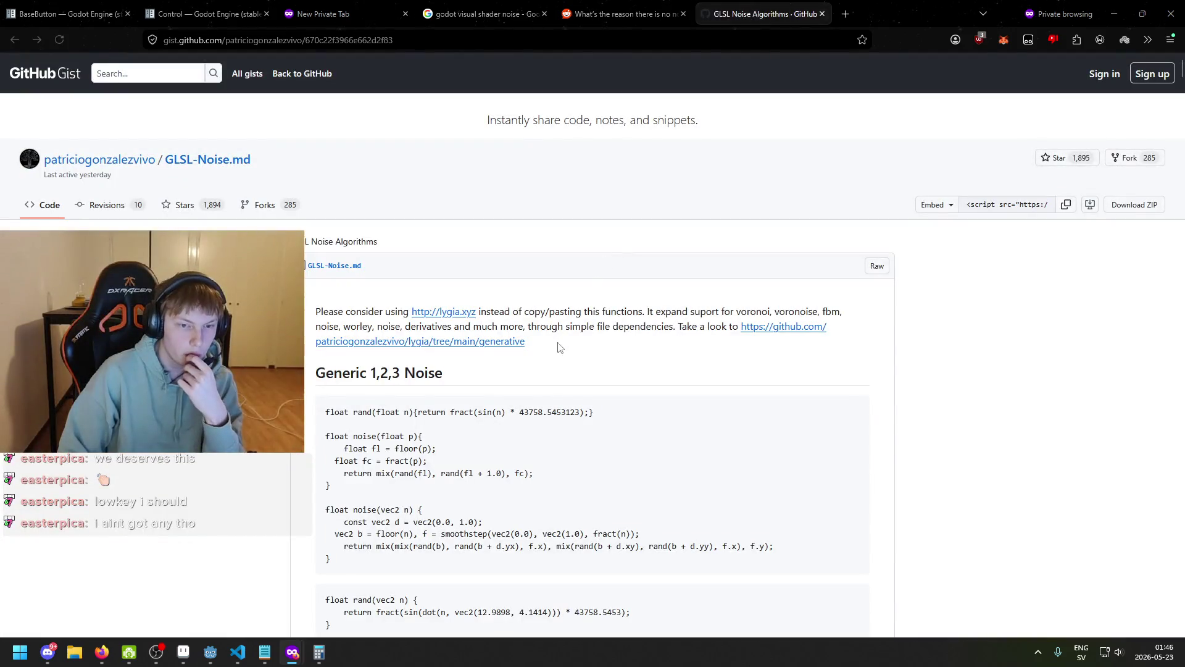
scroll(551, 359, "down", 1)
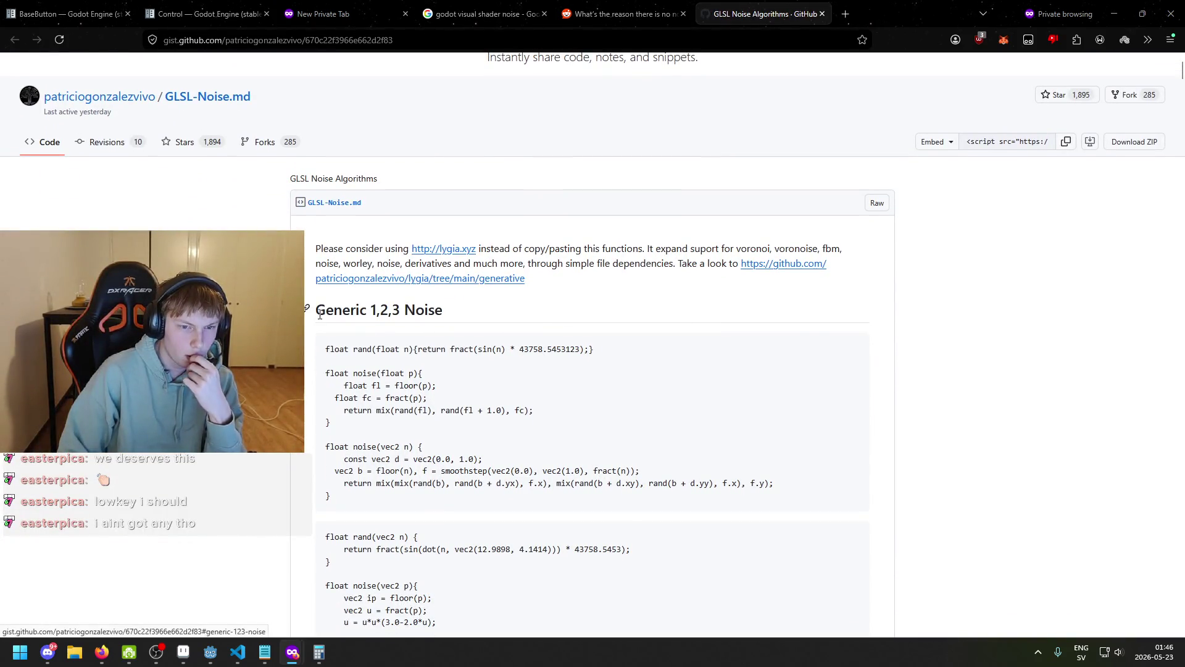
scroll(425, 346, "down", 1)
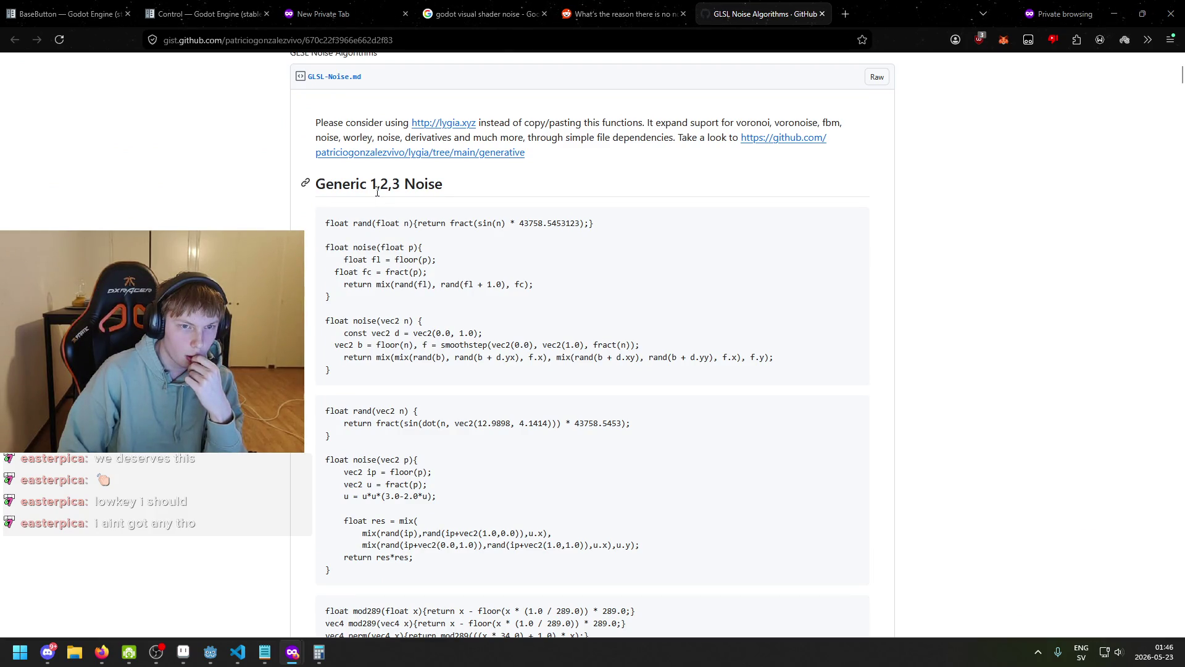
left_click(621, 14)
left_click(481, 13)
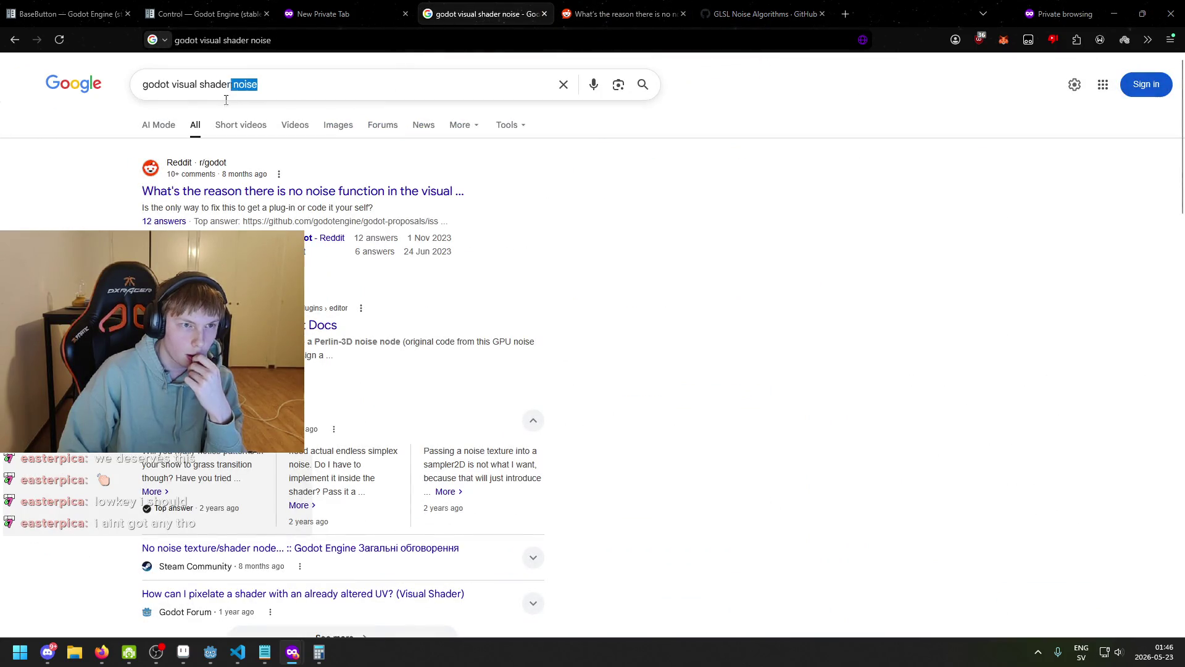
- Search for 'visual shader perlin noise' and open the Visual Shader plugins docs in a new tab
key("BackSpace")
type("persl")
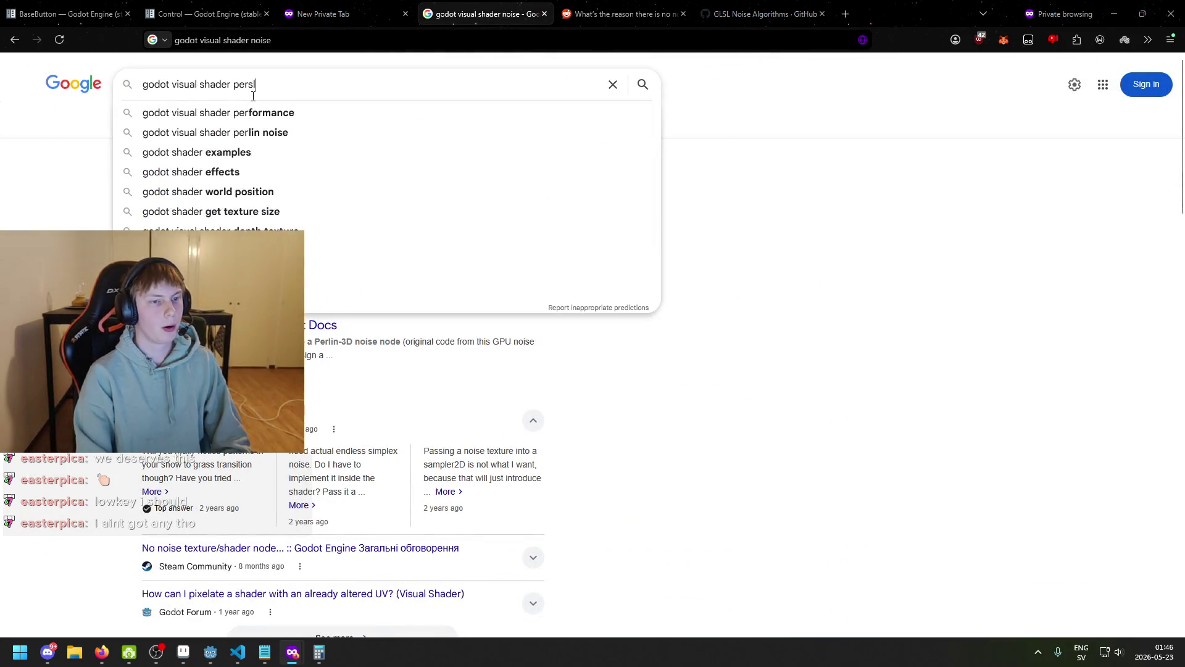
key("BackSpace")
key("BackSpace")
type("lin nois")
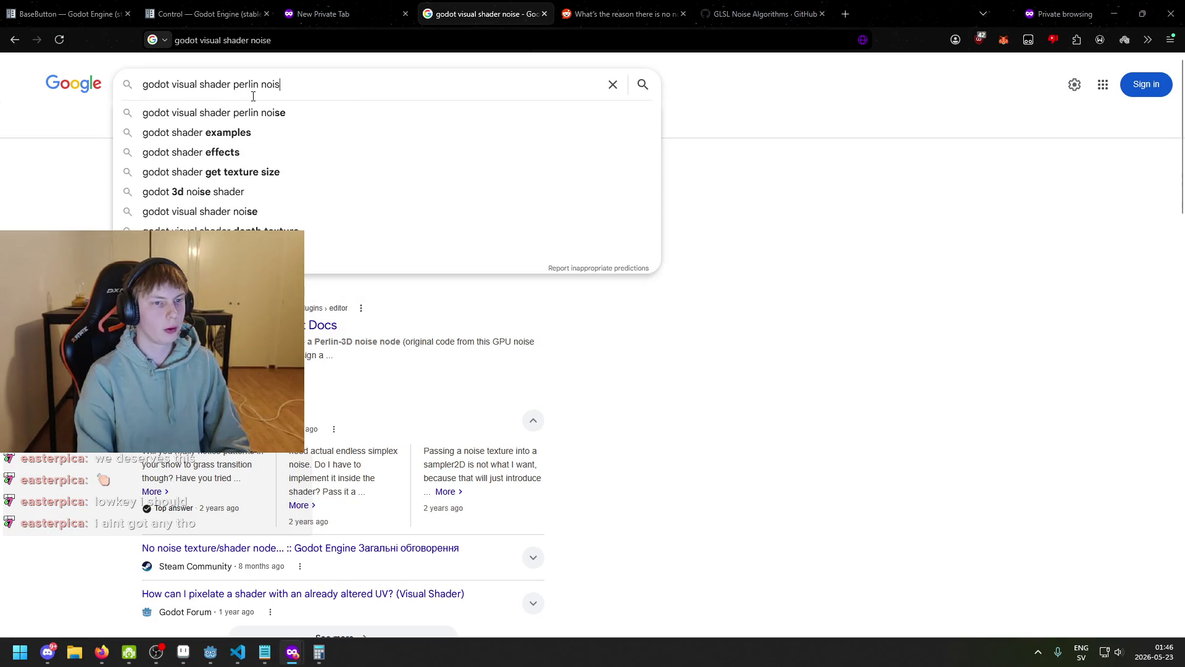
type("e")
key("Return")
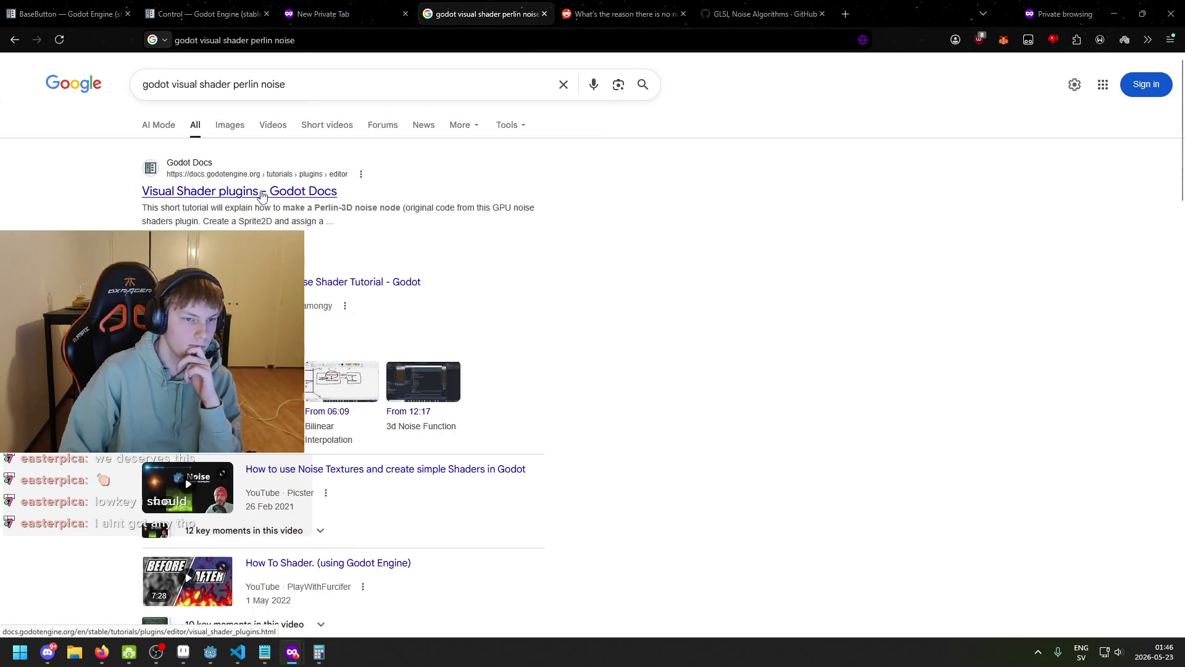
middle_click(262, 195)
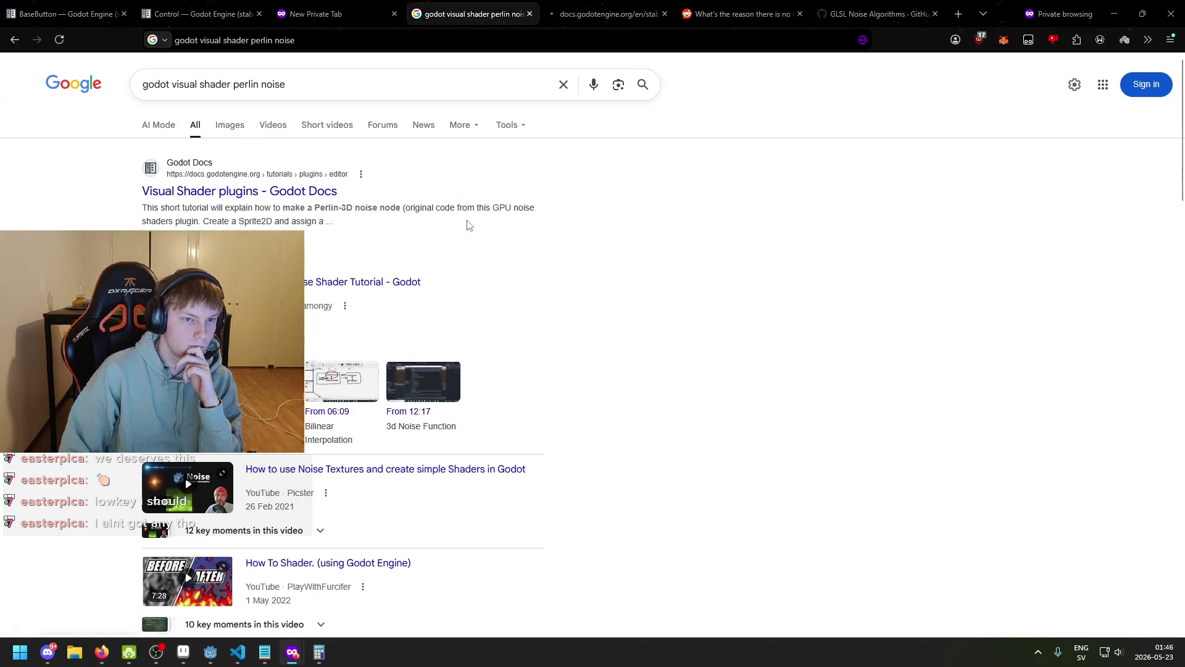
left_click(602, 14)
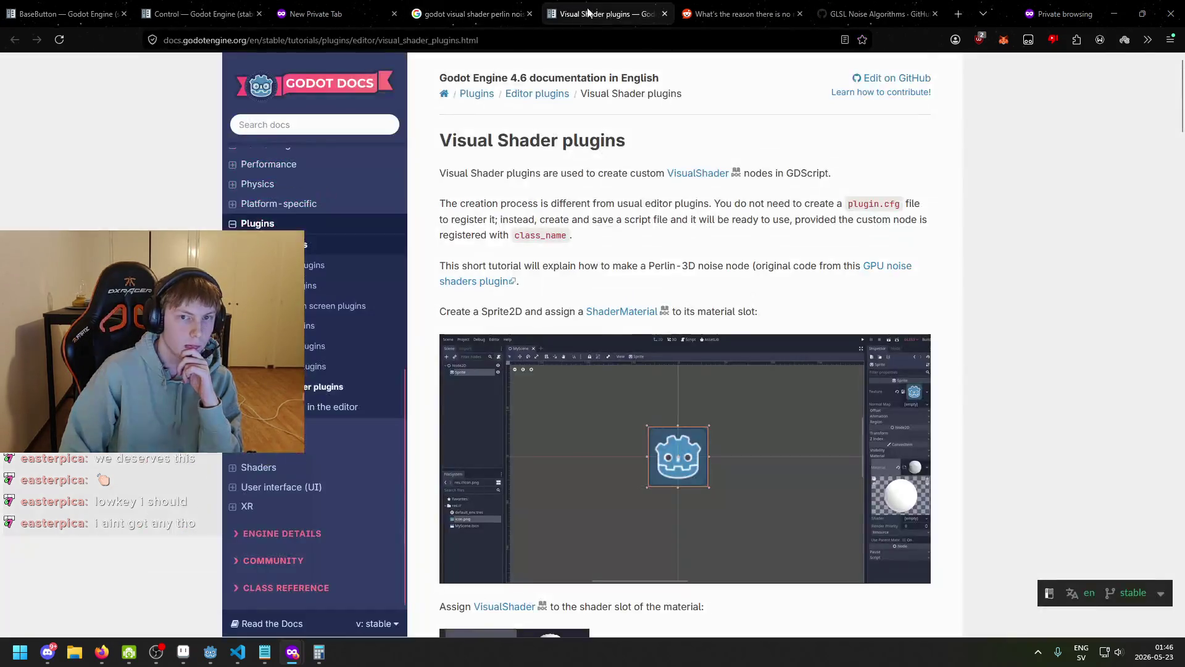
- Skim down the Visual Shader plugins page's example code
scroll(570, 217, "down", 15)
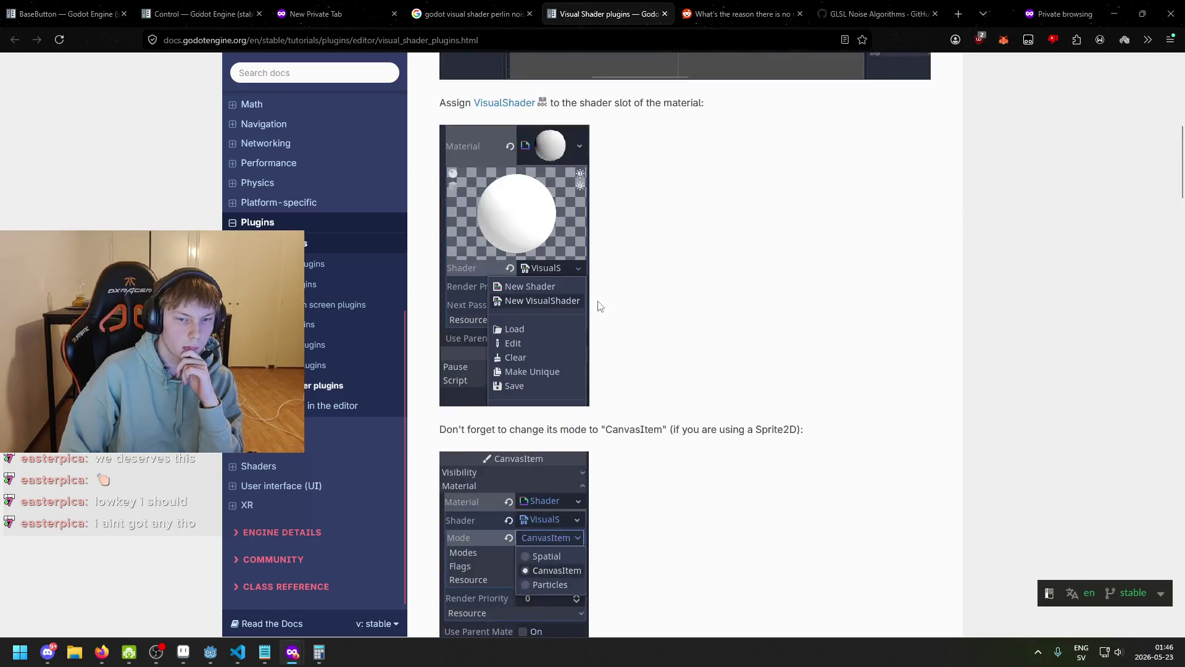
left_click_drag(450, 290, 594, 351)
left_click(595, 351)
scroll(608, 340, "down", 2)
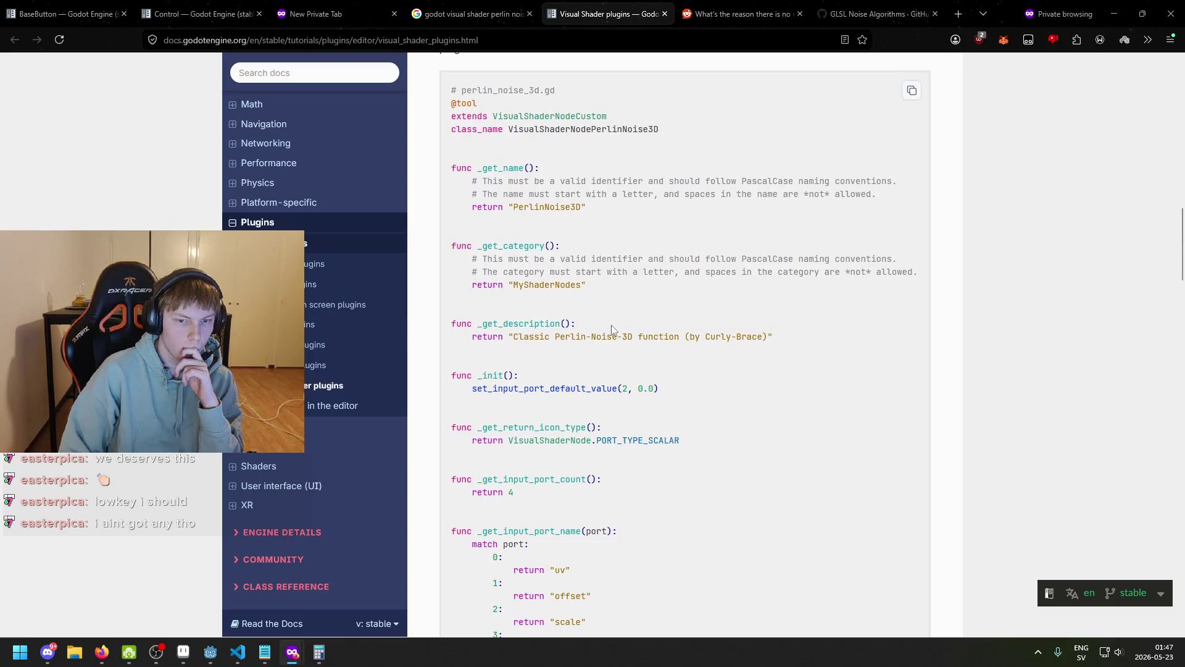
scroll(612, 330, "down", 4)
scroll(612, 335, "down", 1)
scroll(608, 327, "up", 8)
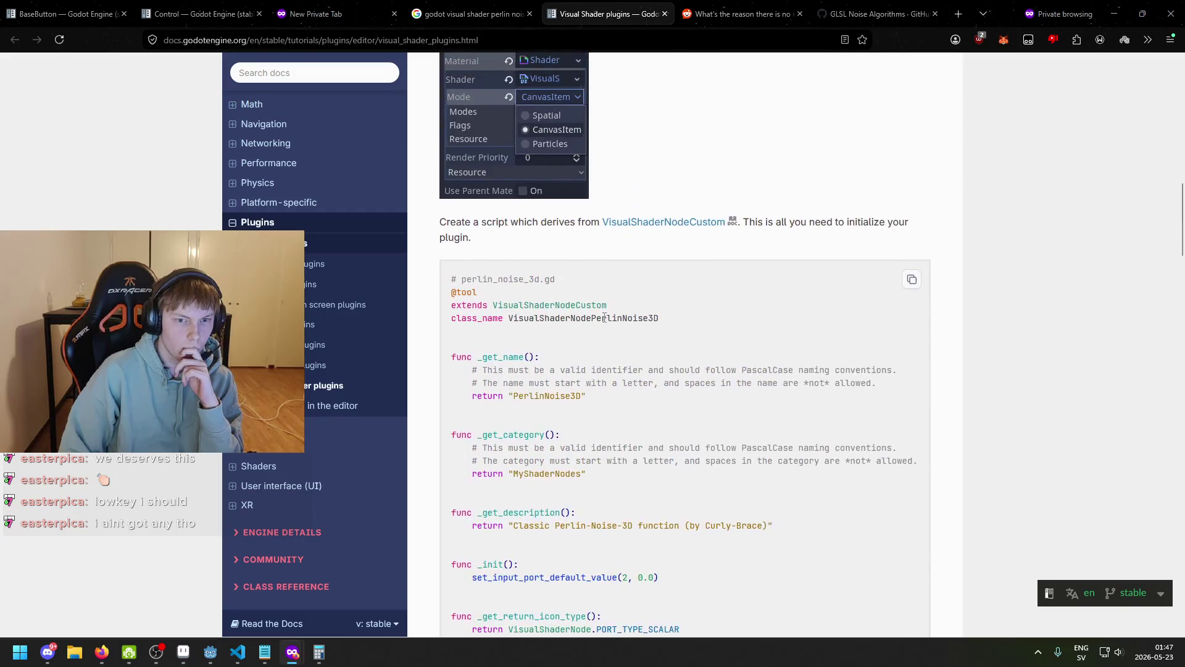
scroll(604, 318, "up", 10)
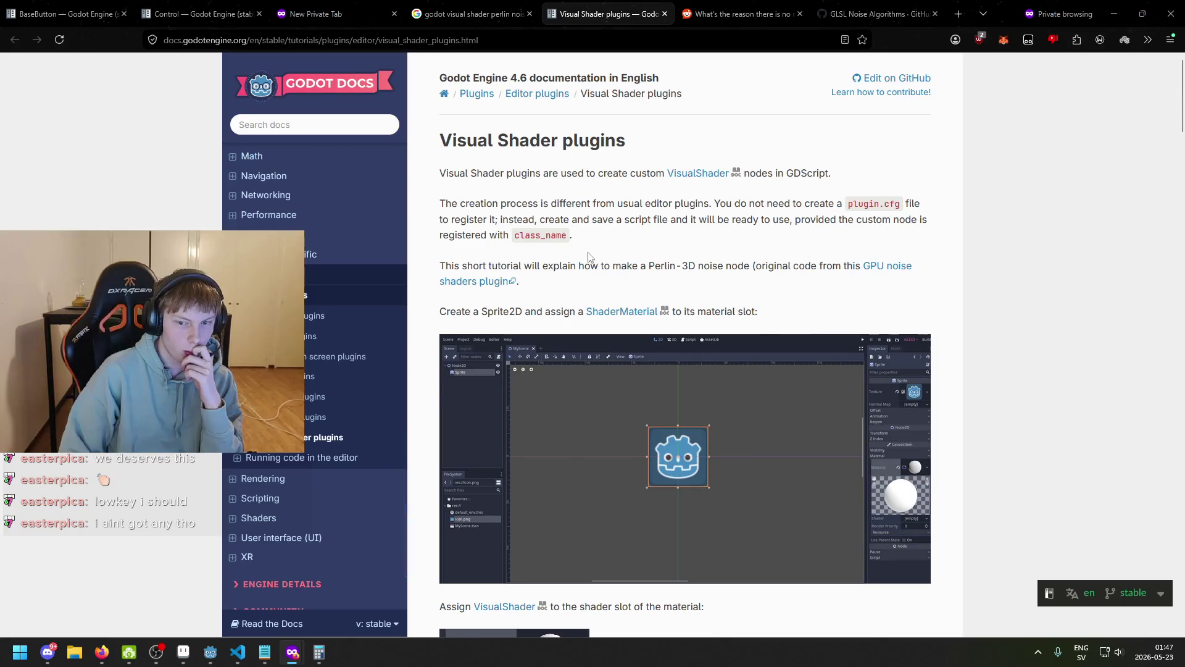
- Add 'node' to the perlin noise search and review the Reddit results
left_click(469, 14)
left_click(386, 93)
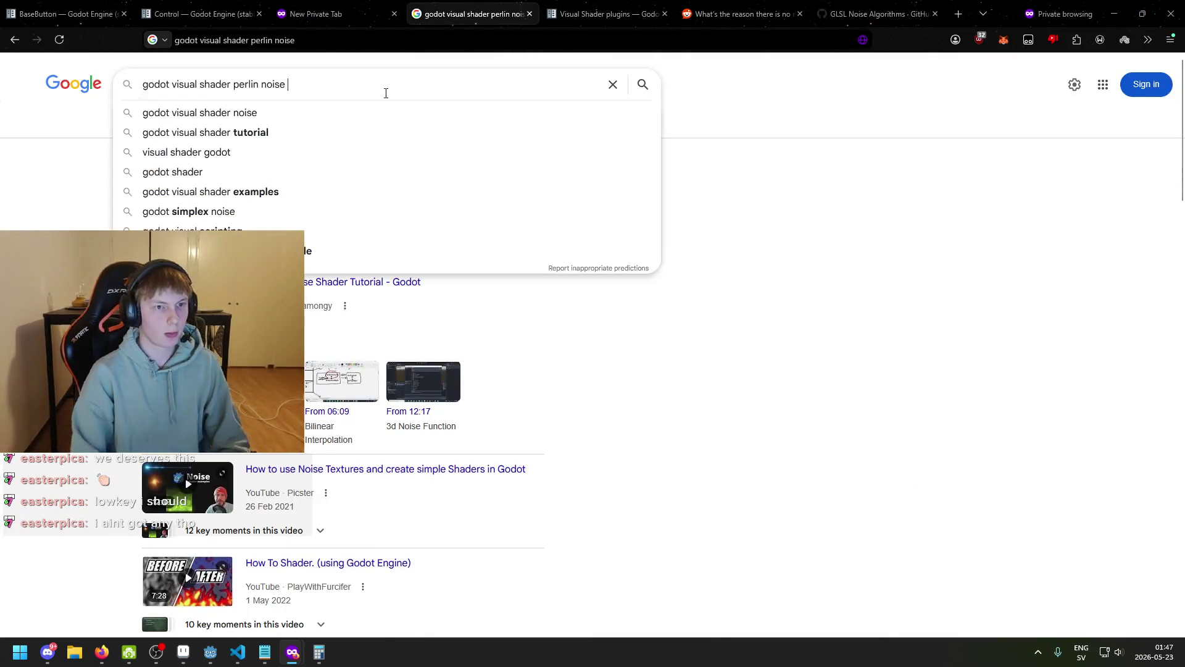
type("node")
key("Return")
scroll(345, 216, "down", 4)
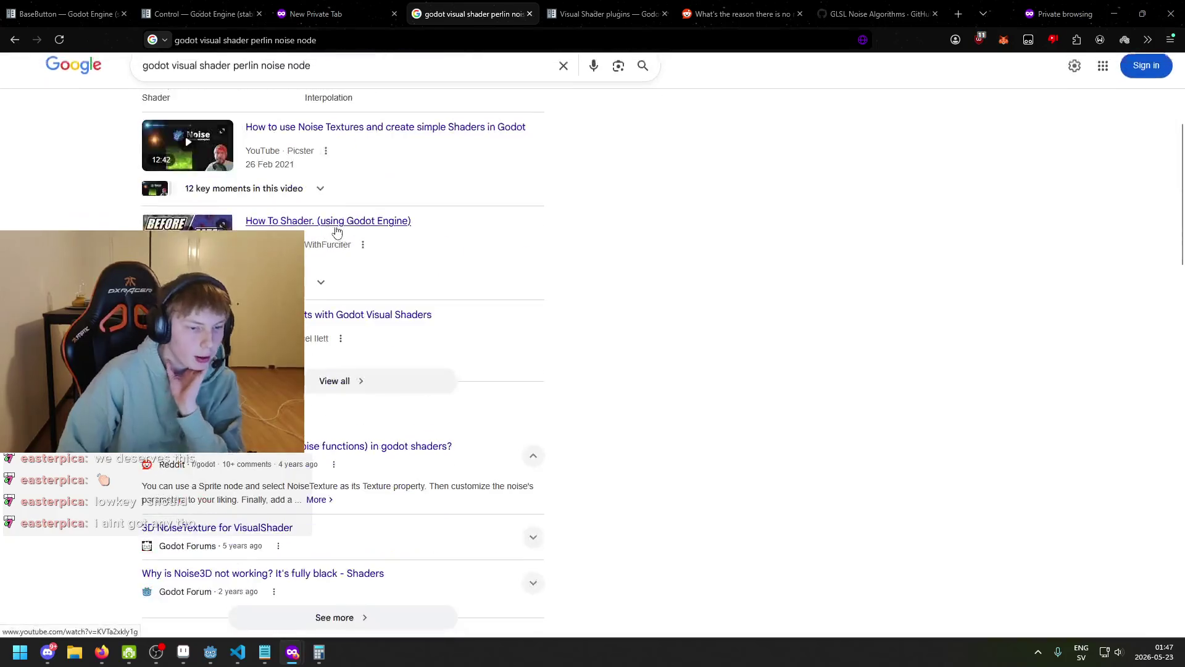
scroll(341, 358, "down", 1)
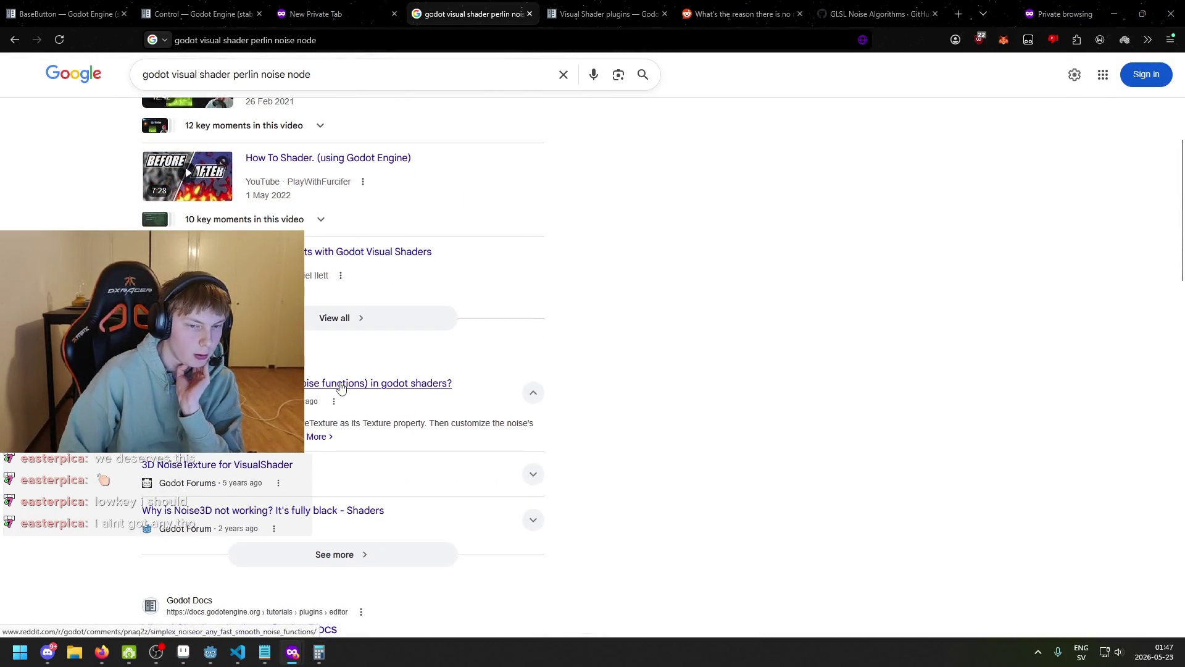
right_click(343, 384)
left_click(674, 390)
scroll(434, 364, "down", 1)
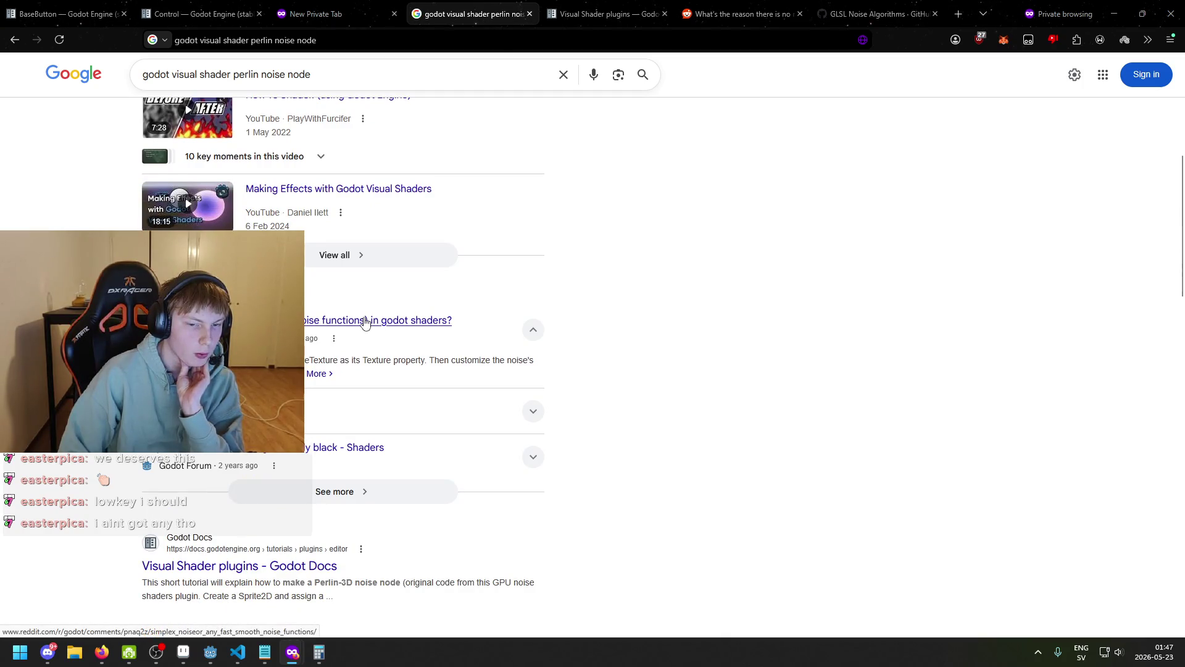
right_click(365, 322)
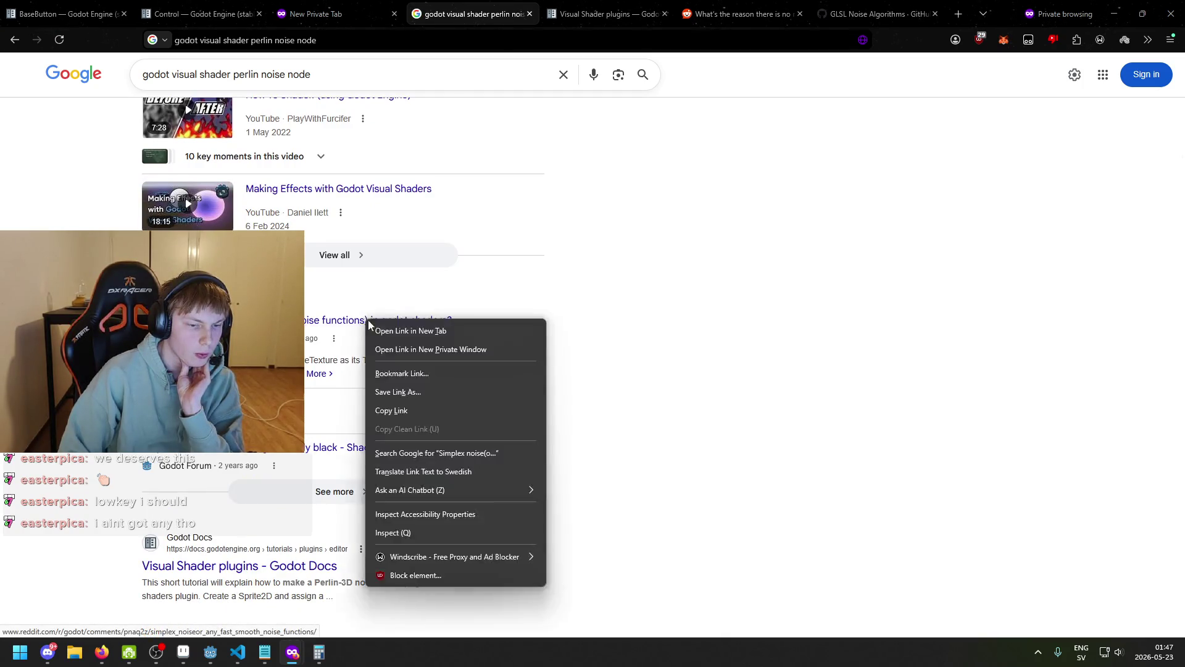
left_click(674, 367)
scroll(572, 405, "down", 1)
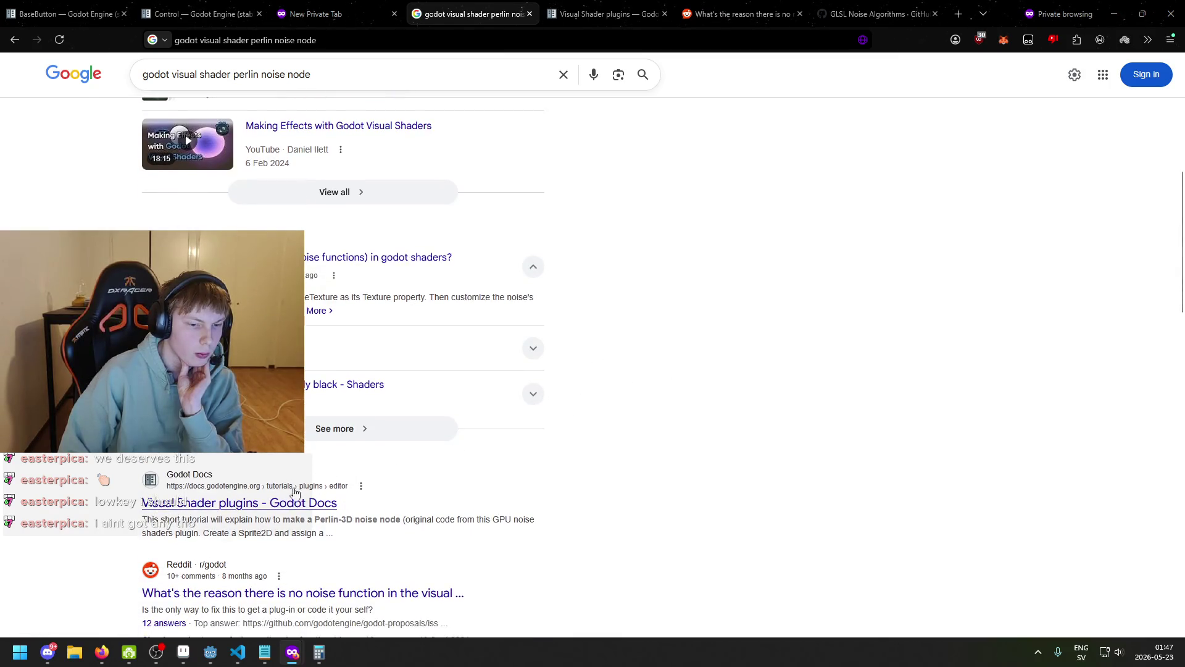
- Open the Visual Shader plugins docs and read the introduction about the Perlin-3D noise example
left_click(283, 503)
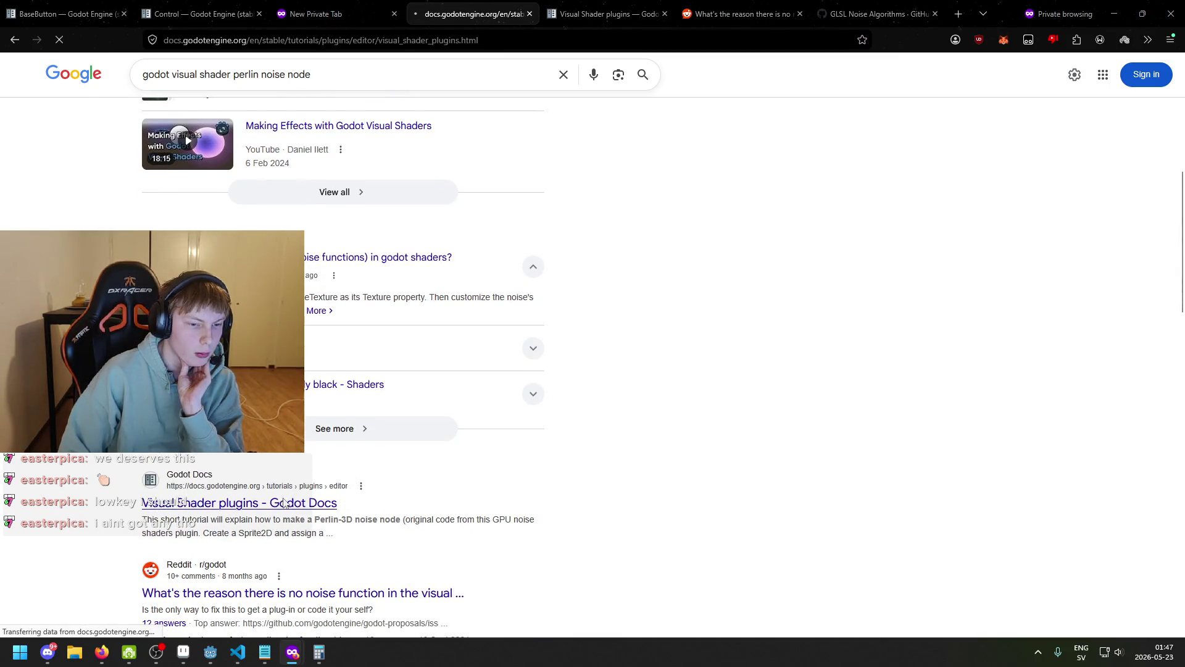
left_click_drag(476, 141, 591, 141)
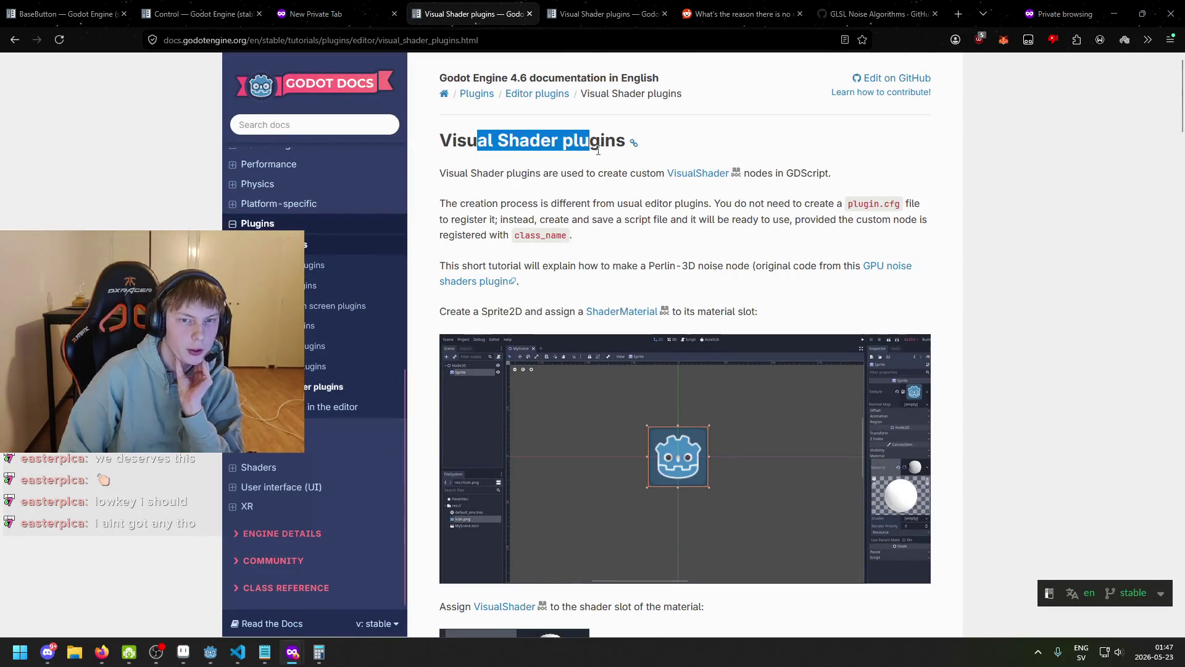
left_click_drag(454, 173, 678, 184)
left_click(663, 182)
left_click_drag(445, 203, 567, 203)
left_click(513, 205)
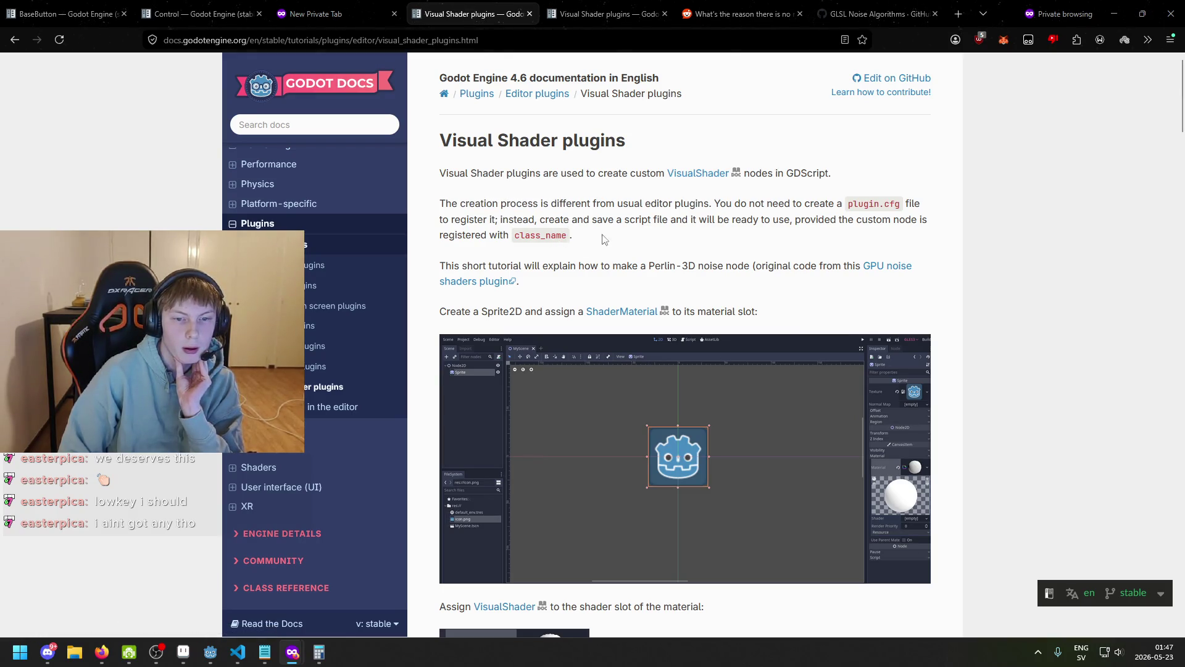
scroll(638, 272, "down", 4)
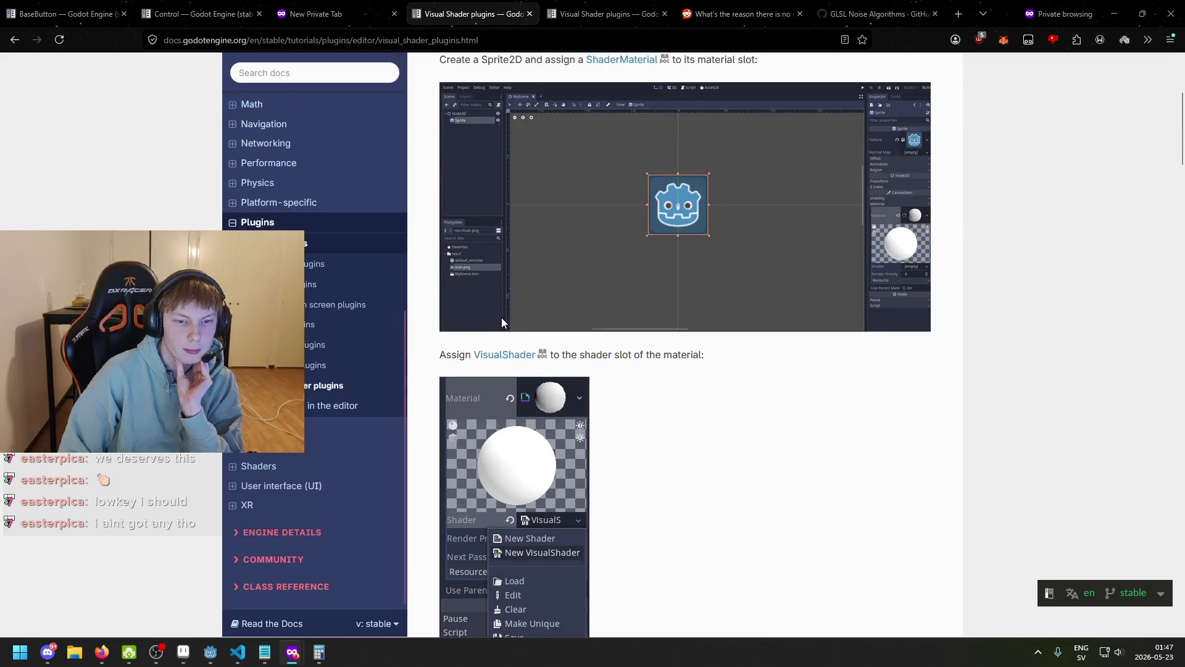
scroll(530, 311, "up", 3)
left_click_drag(444, 203, 545, 203)
left_click(543, 204)
left_click_drag(651, 203, 728, 202)
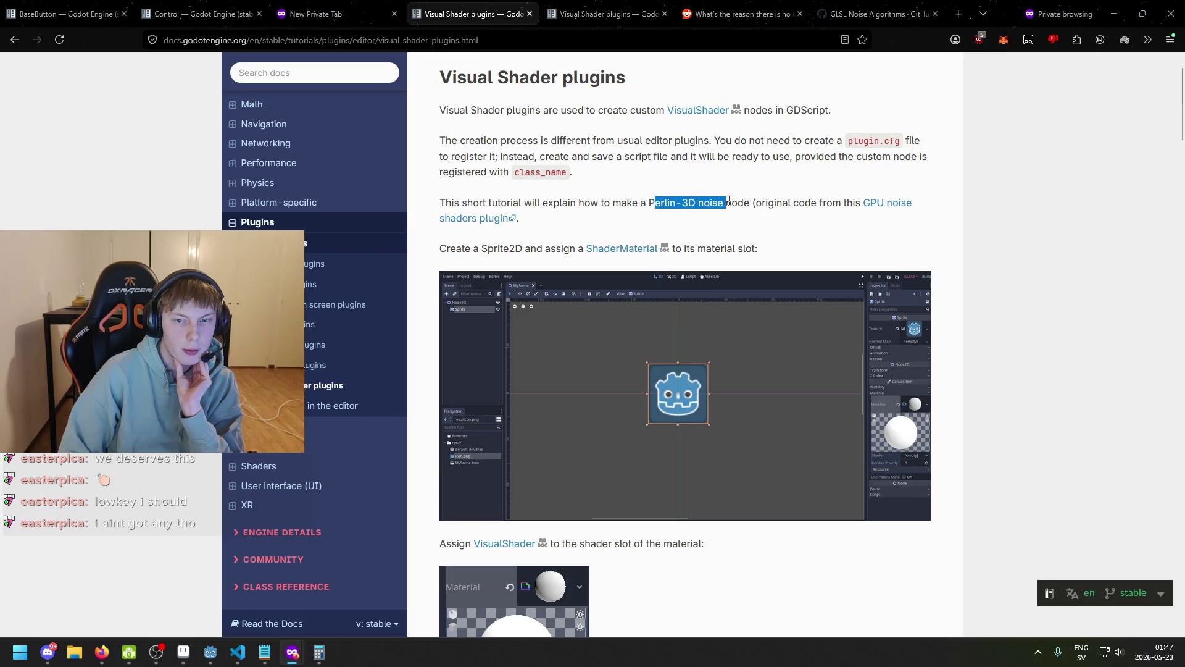
left_click(816, 217)
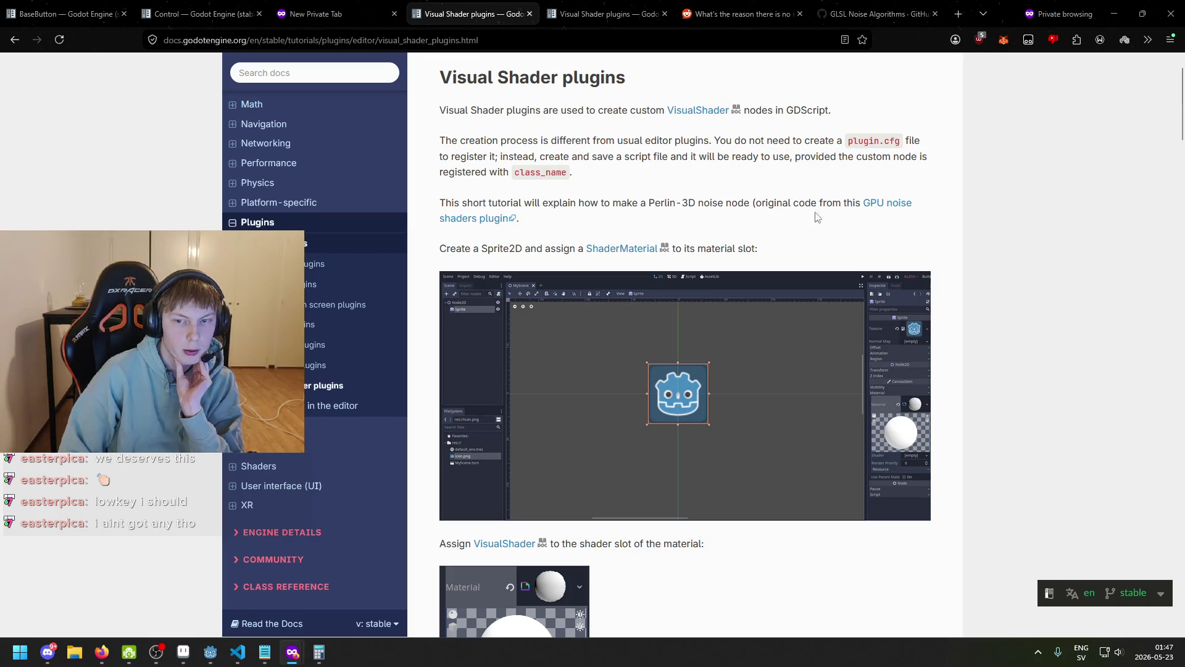
- Scroll through the perlin noise example code, selecting the float cnoise line
scroll(691, 233, "down", 2)
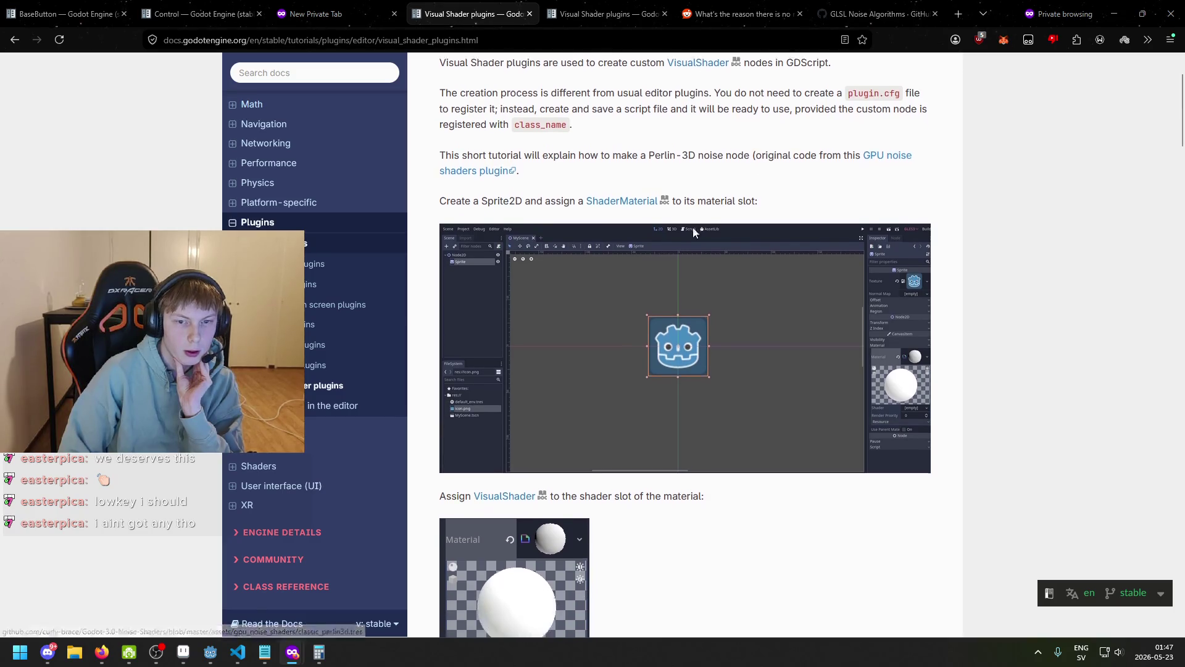
scroll(524, 191, "down", 10)
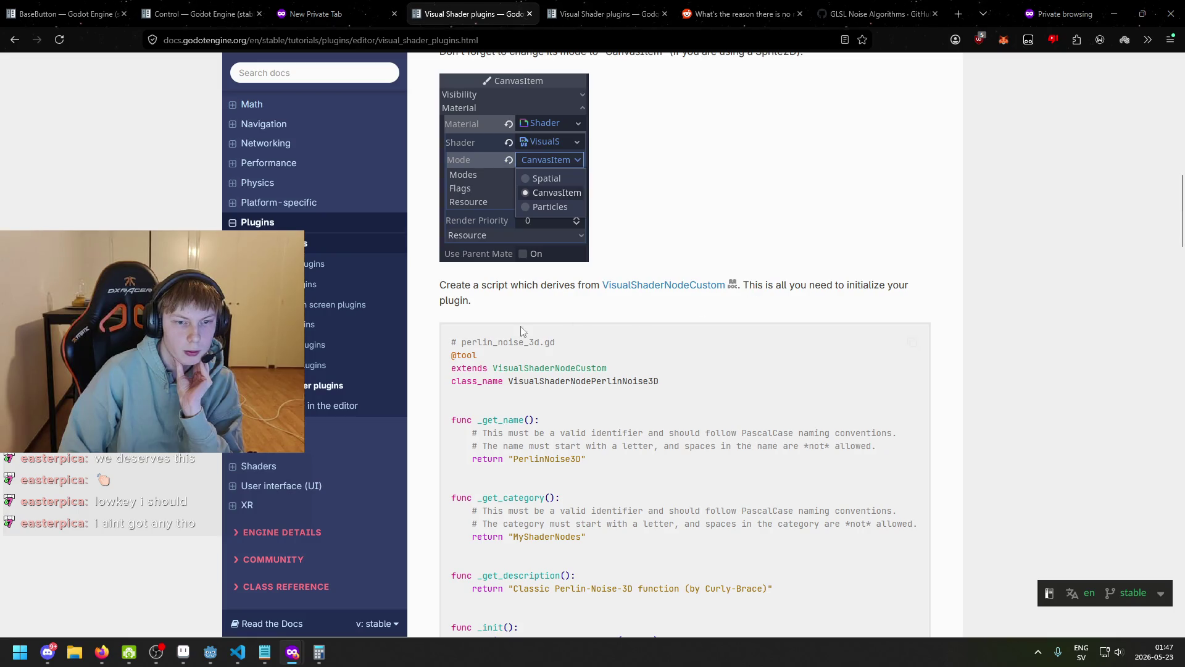
scroll(442, 339, "down", 4)
scroll(460, 321, "up", 1)
scroll(472, 278, "down", 13)
scroll(483, 243, "down", 5)
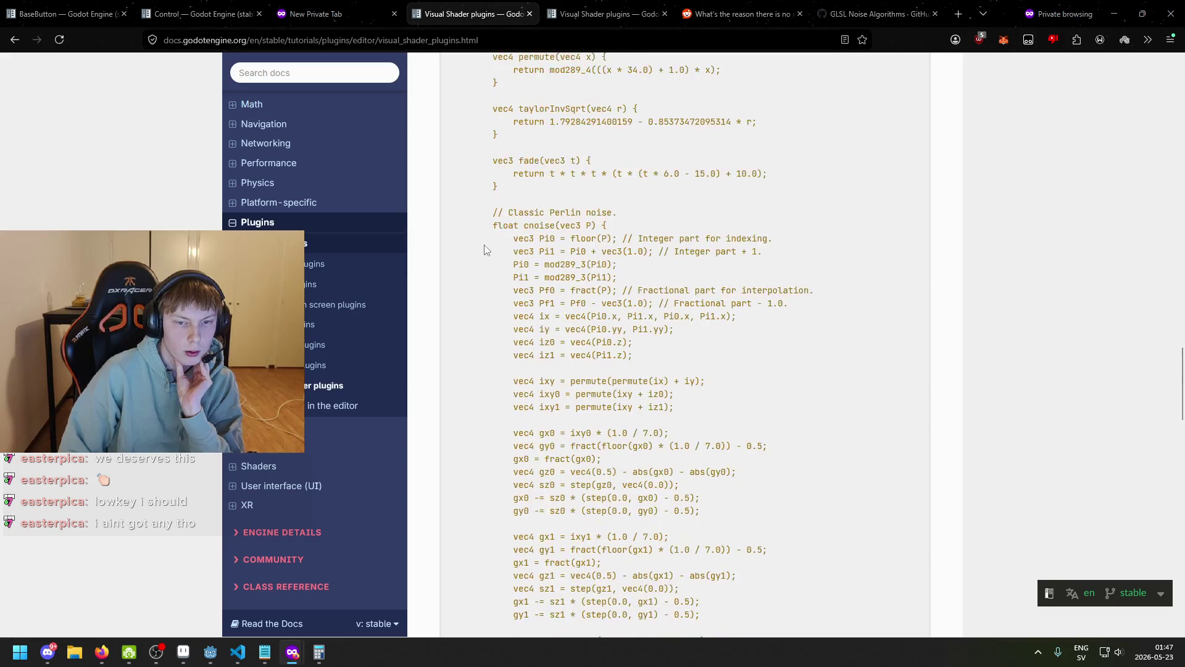
scroll(519, 260, "up", 5)
scroll(543, 266, "down", 5)
triple_click(500, 222)
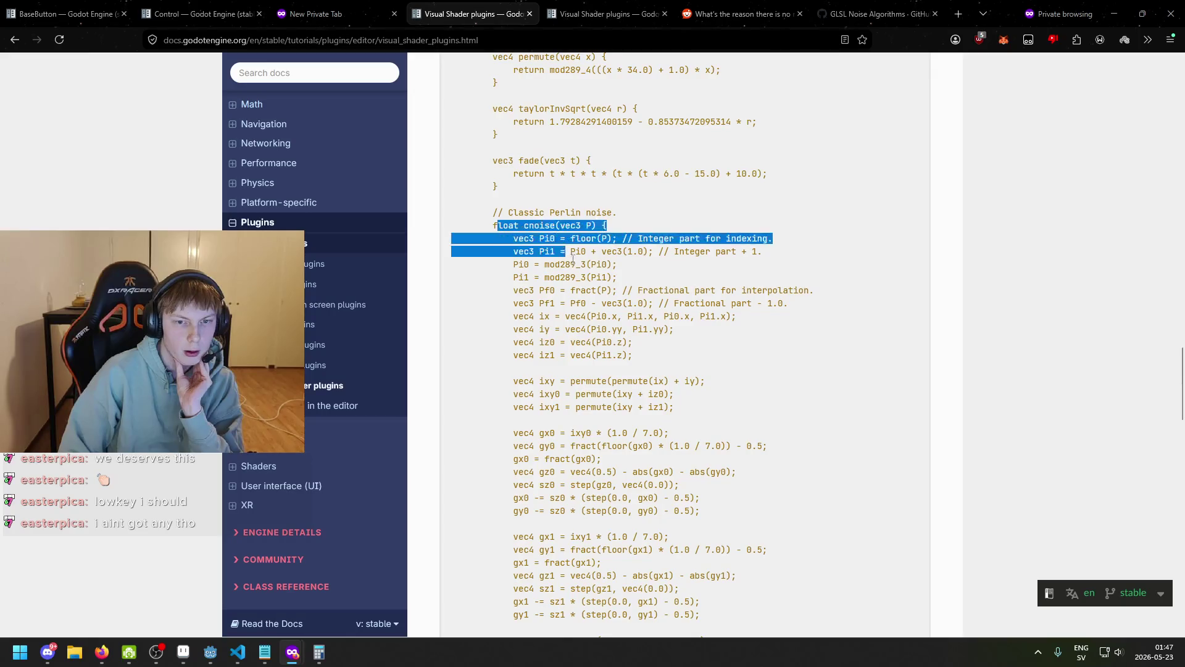
scroll(591, 305, "down", 10)
scroll(513, 463, "up", 17)
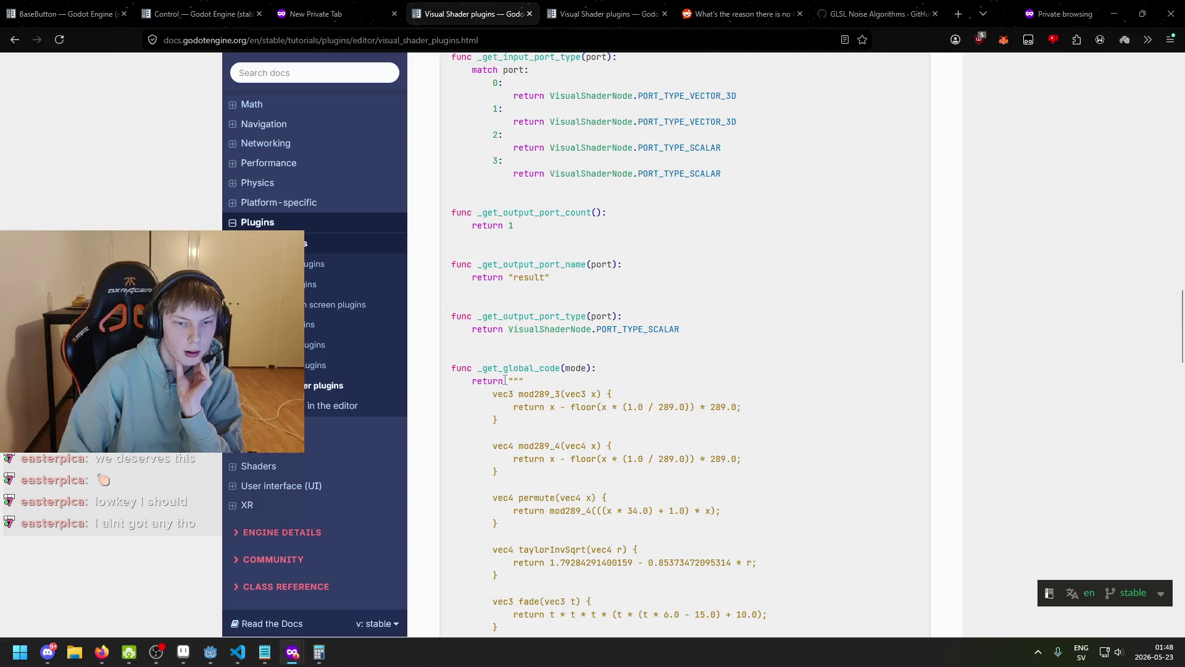
scroll(513, 380, "down", 17)
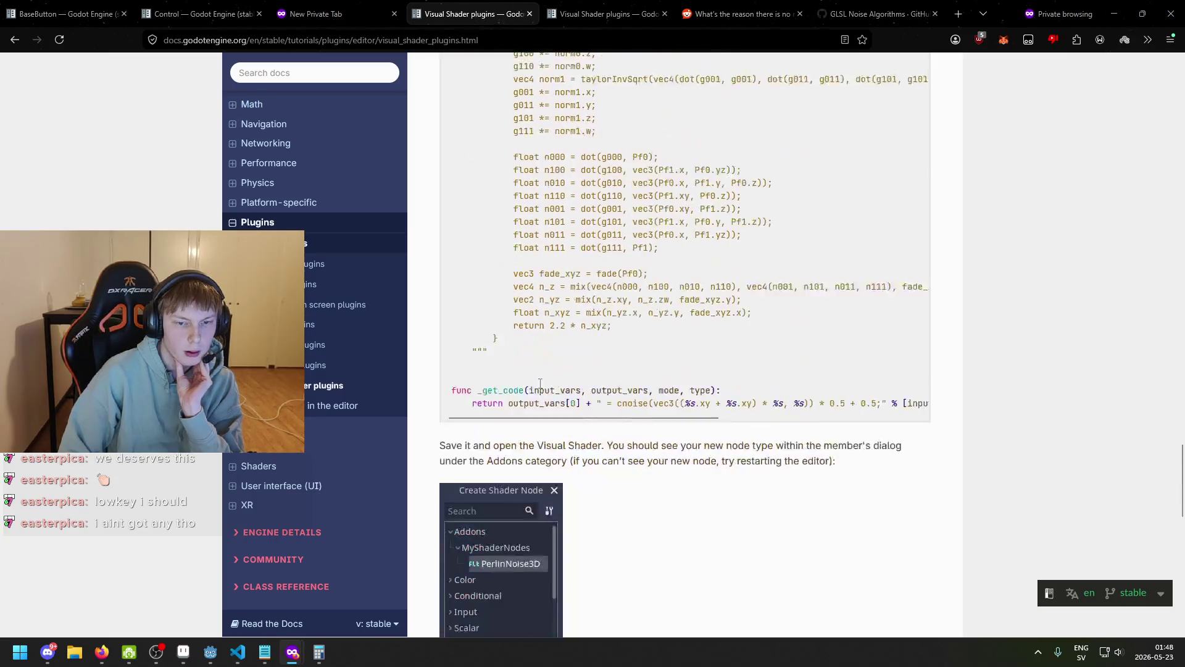
scroll(512, 390, "down", 4)
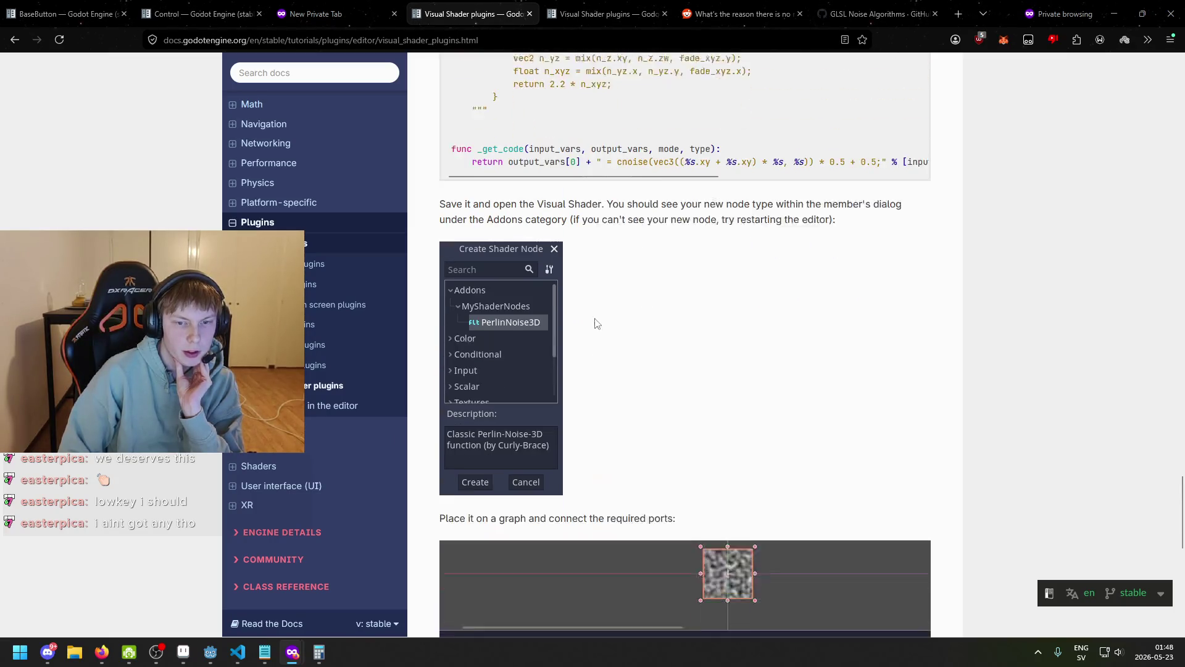
- Continue reading down the page to the user-contributed notes
left_click_drag(672, 181, 728, 182)
left_click(779, 224)
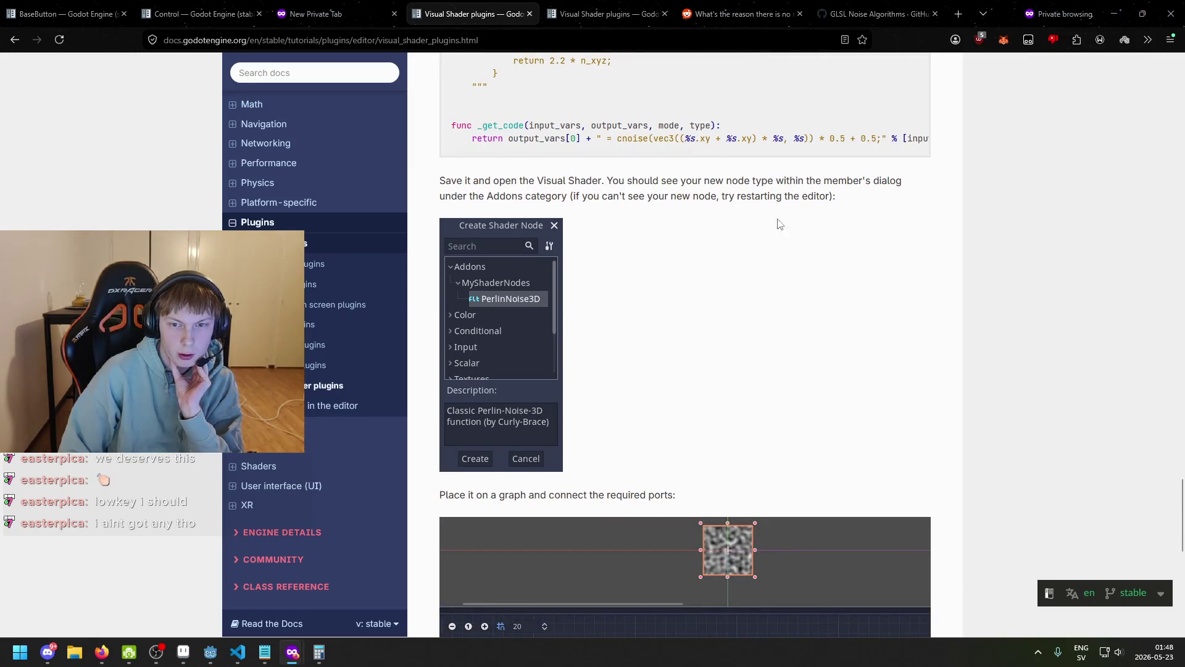
scroll(589, 294, "down", 5)
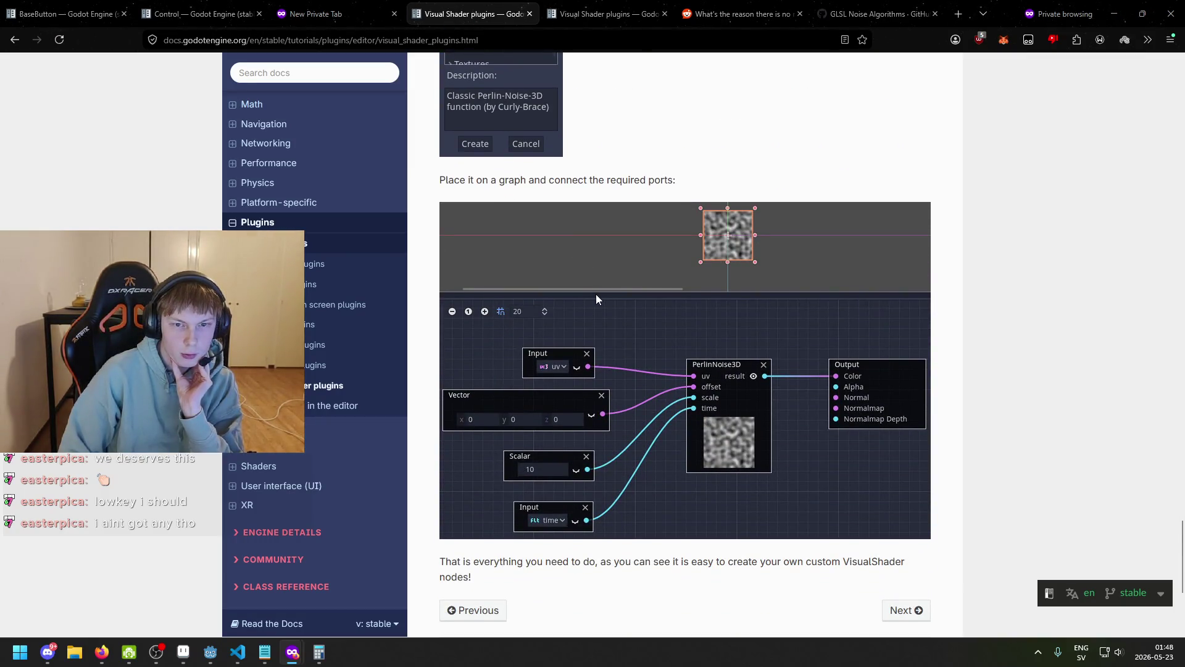
scroll(598, 295, "down", 5)
scroll(605, 304, "up", 4)
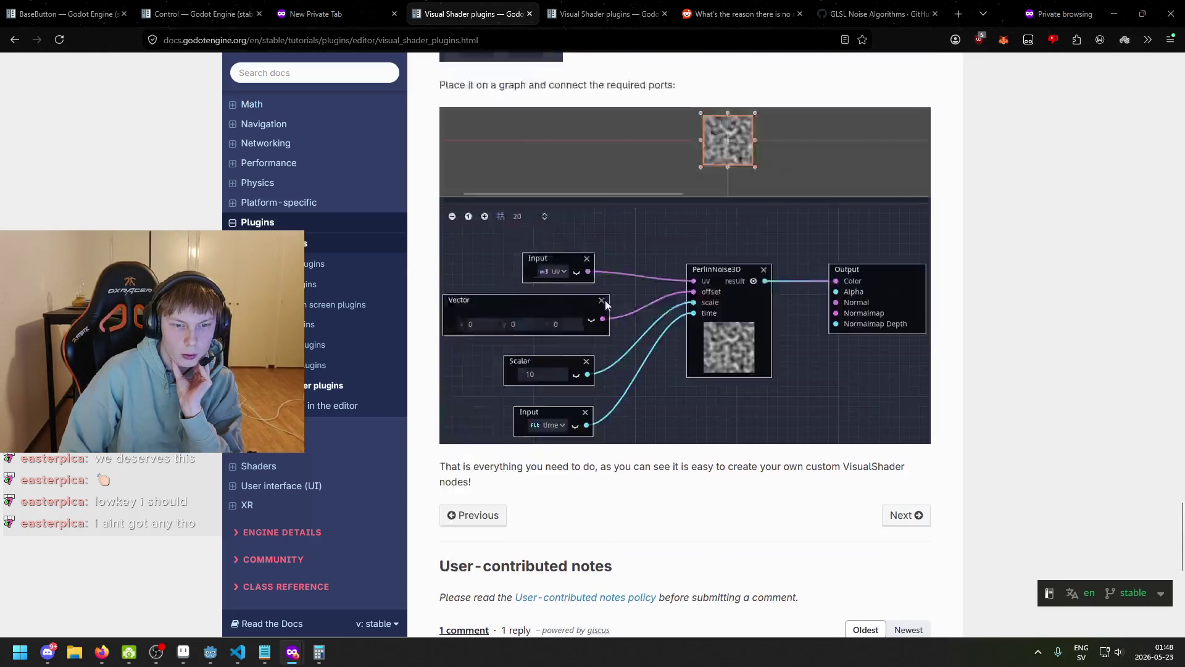
scroll(608, 302, "up", 10)
scroll(608, 321, "down", 13)
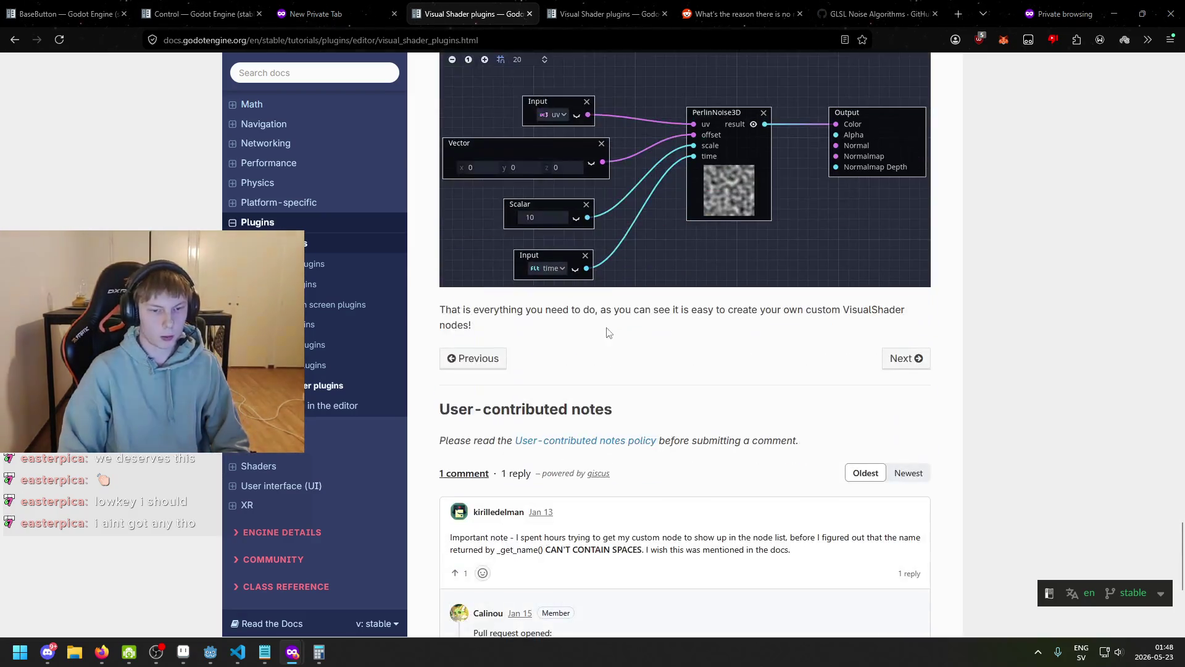
scroll(524, 468, "down", 1)
left_click_drag(491, 474, 538, 474)
left_click(549, 487)
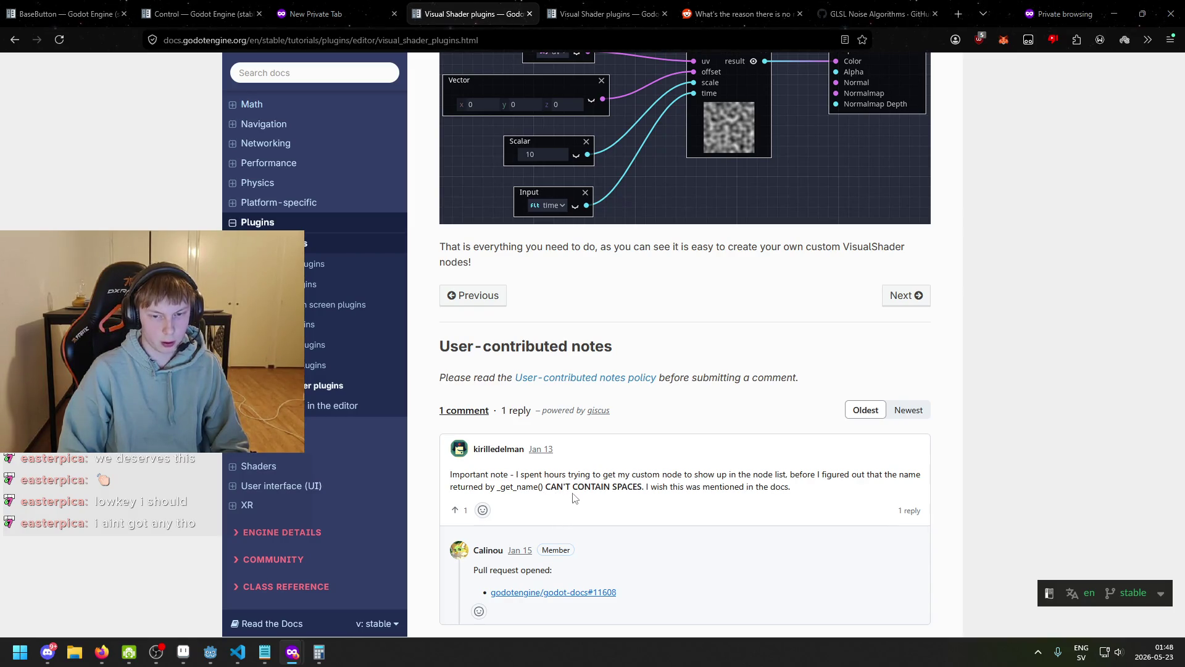
- Return to the perlin_noise_3d.gd code block and select its _get_code and noise code
scroll(619, 357, "up", 12)
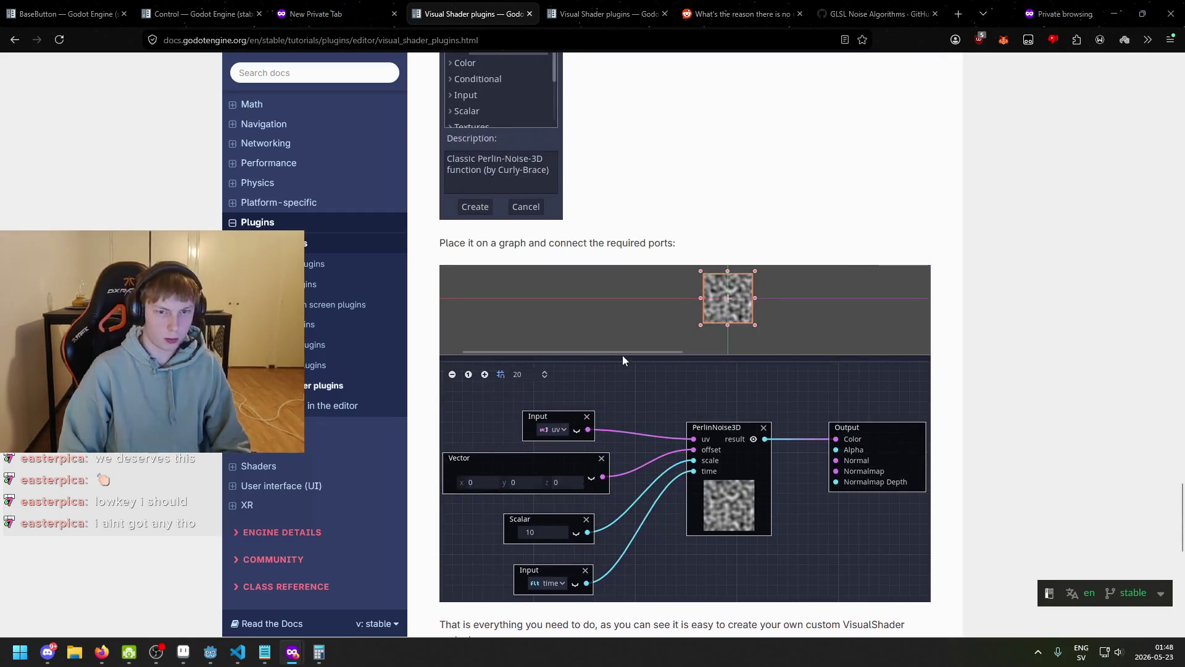
left_click_drag(748, 260, 452, 250)
left_click(661, 250)
left_click_drag(907, 269, 681, 148)
scroll(583, 264, "up", 20)
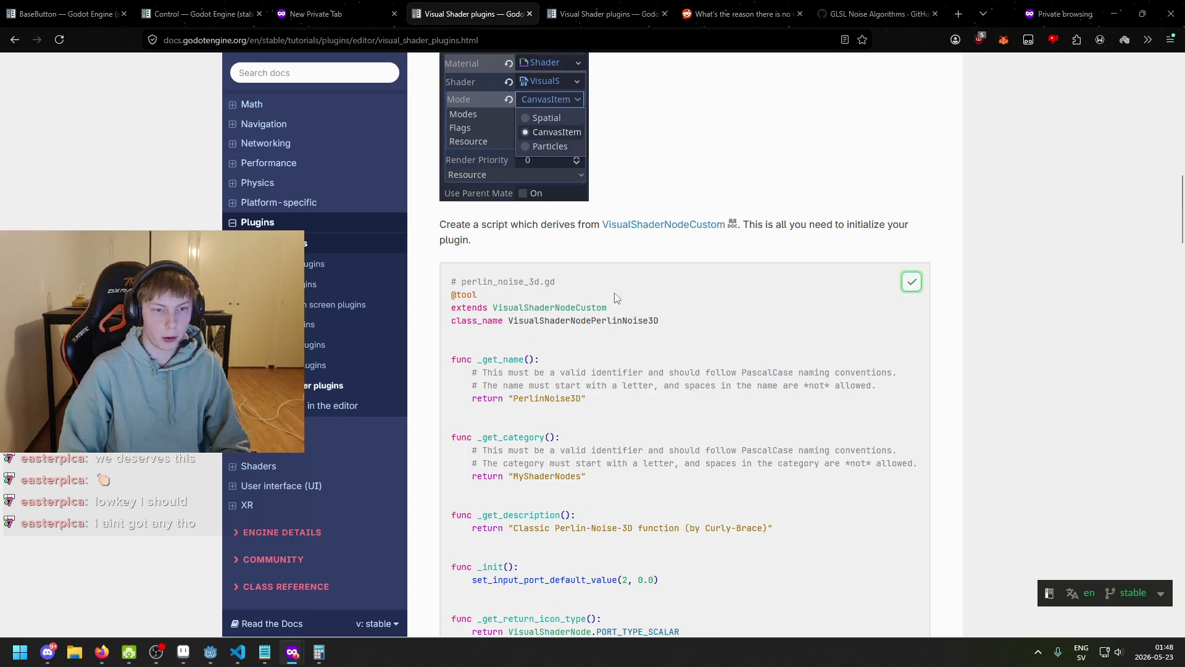
scroll(574, 360, "up", 2)
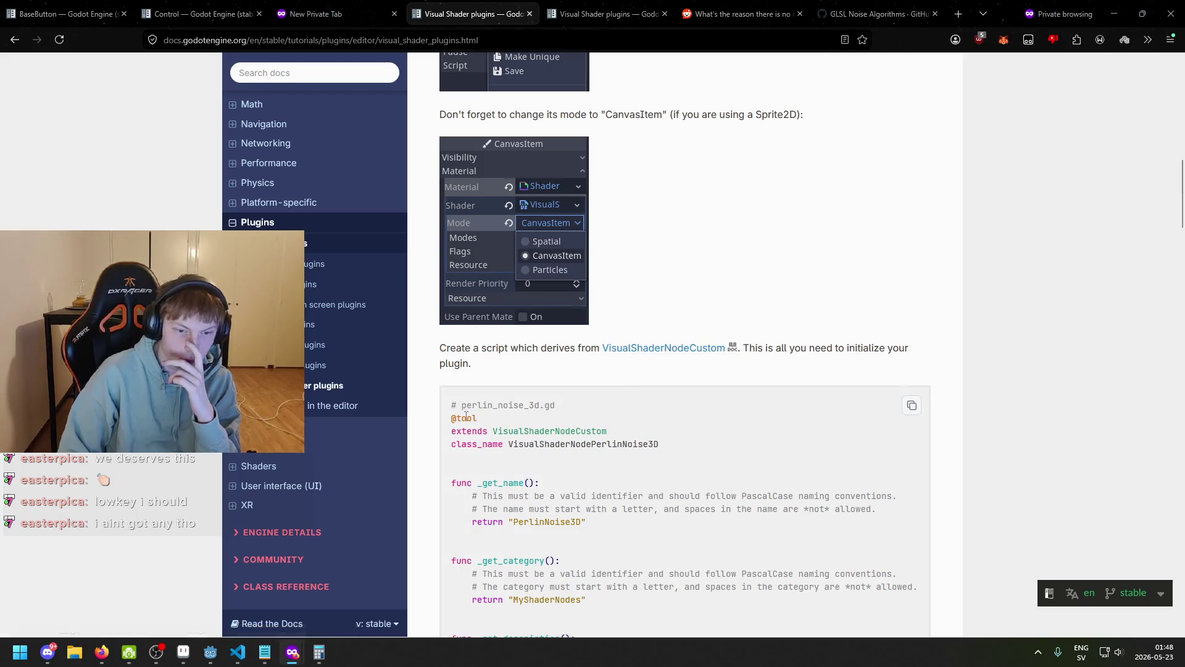
right_click(632, 356)
left_click(652, 364)
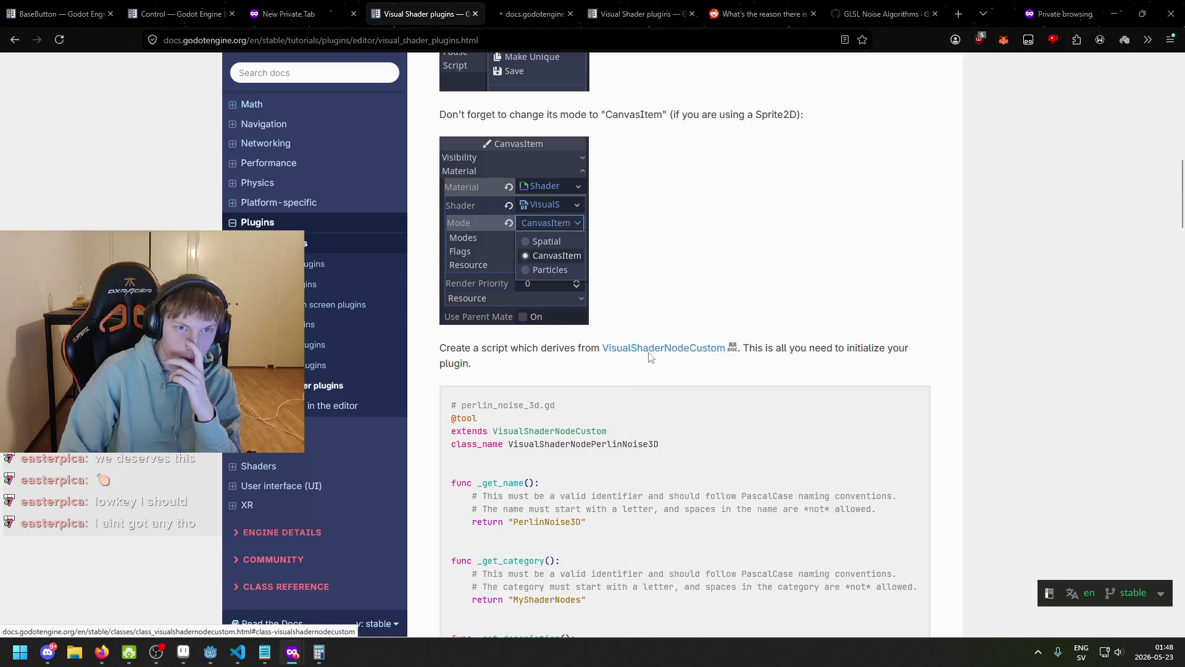
left_click(563, 18)
left_click(579, 14)
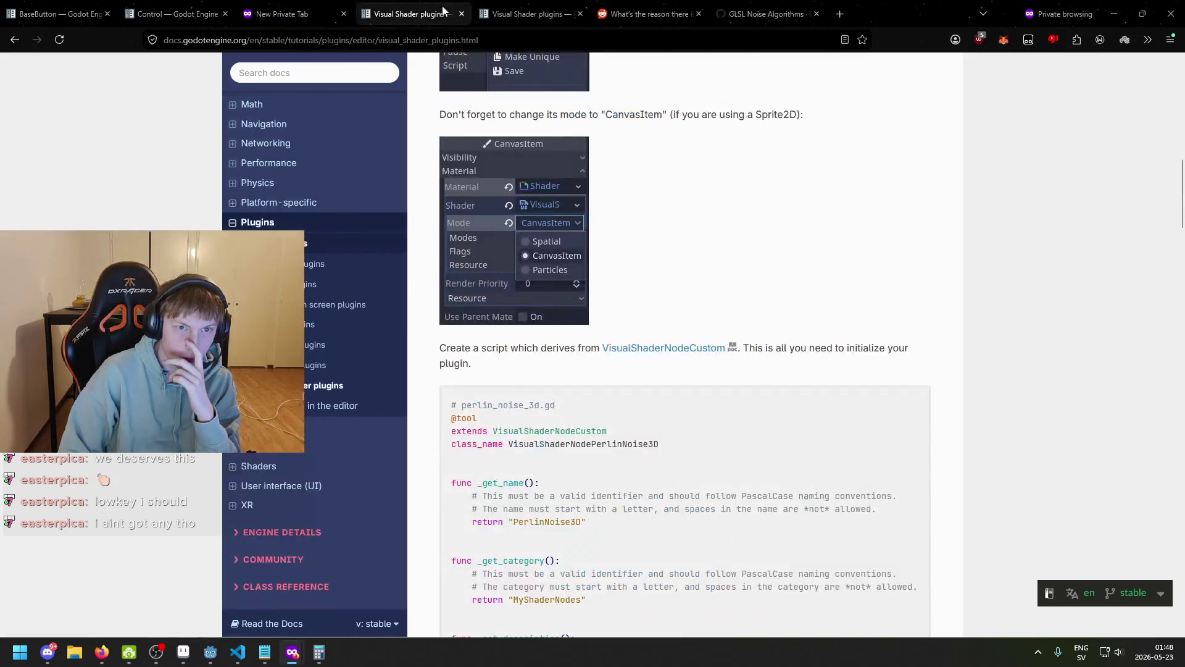
scroll(553, 361, "down", 10)
scroll(552, 361, "down", 15)
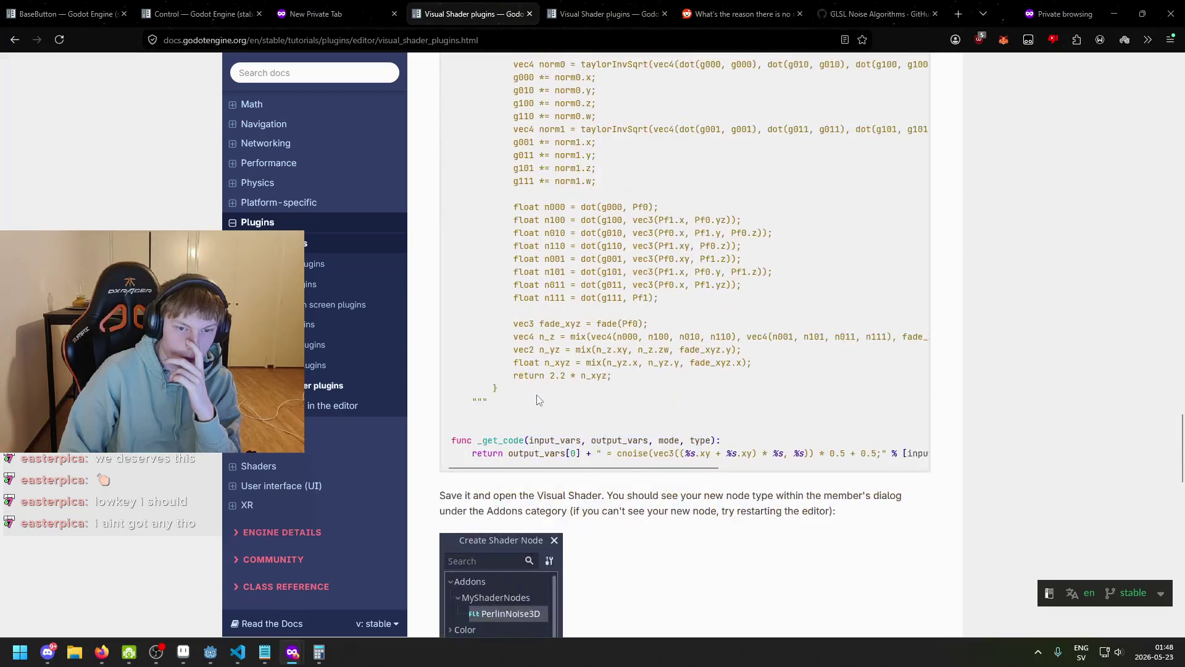
scroll(533, 423, "down", 2)
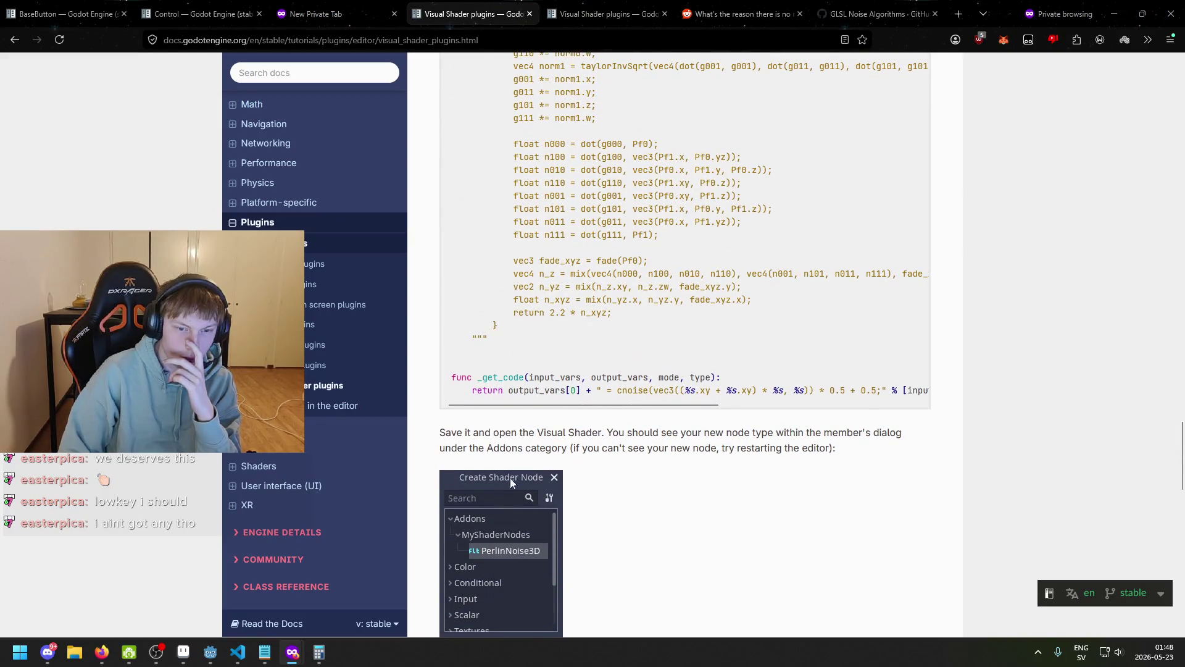
mouse_move(209, 659)
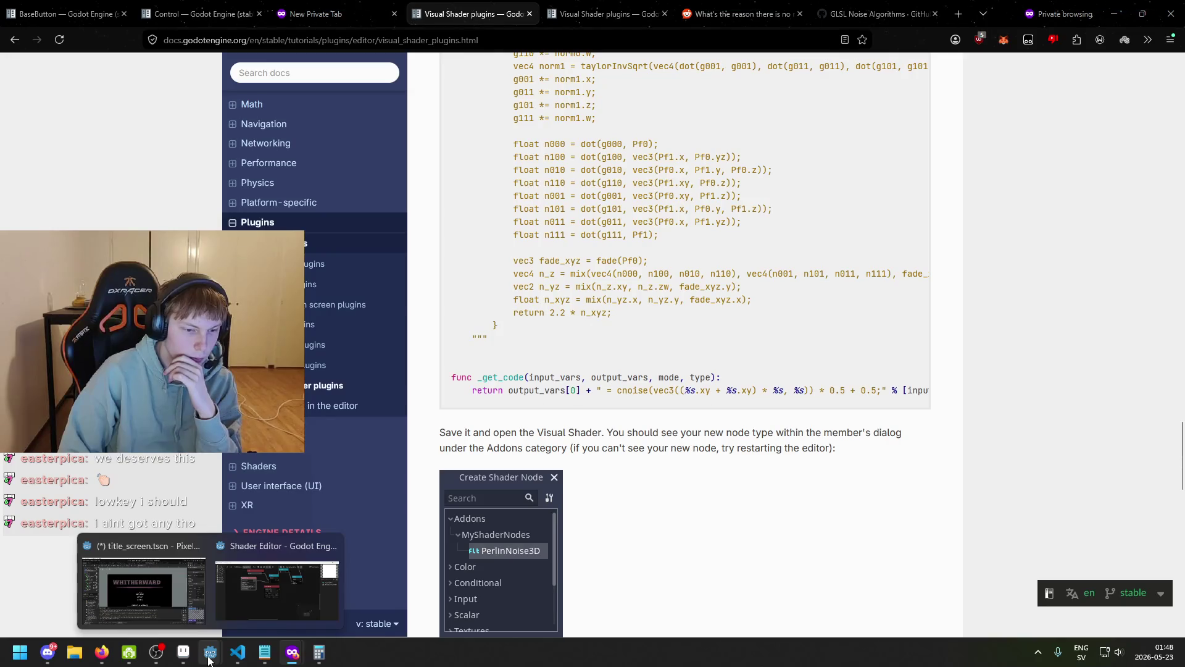
scroll(609, 490, "up", 6)
scroll(610, 490, "up", 15)
scroll(605, 461, "up", 5)
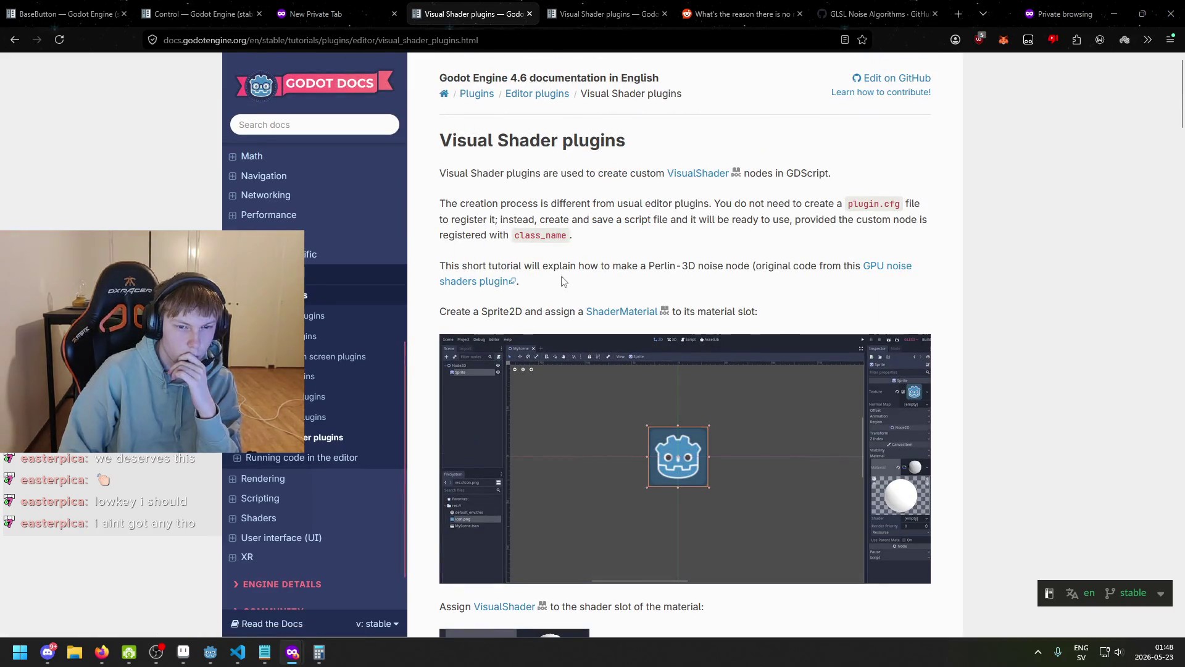
scroll(559, 311, "down", 7)
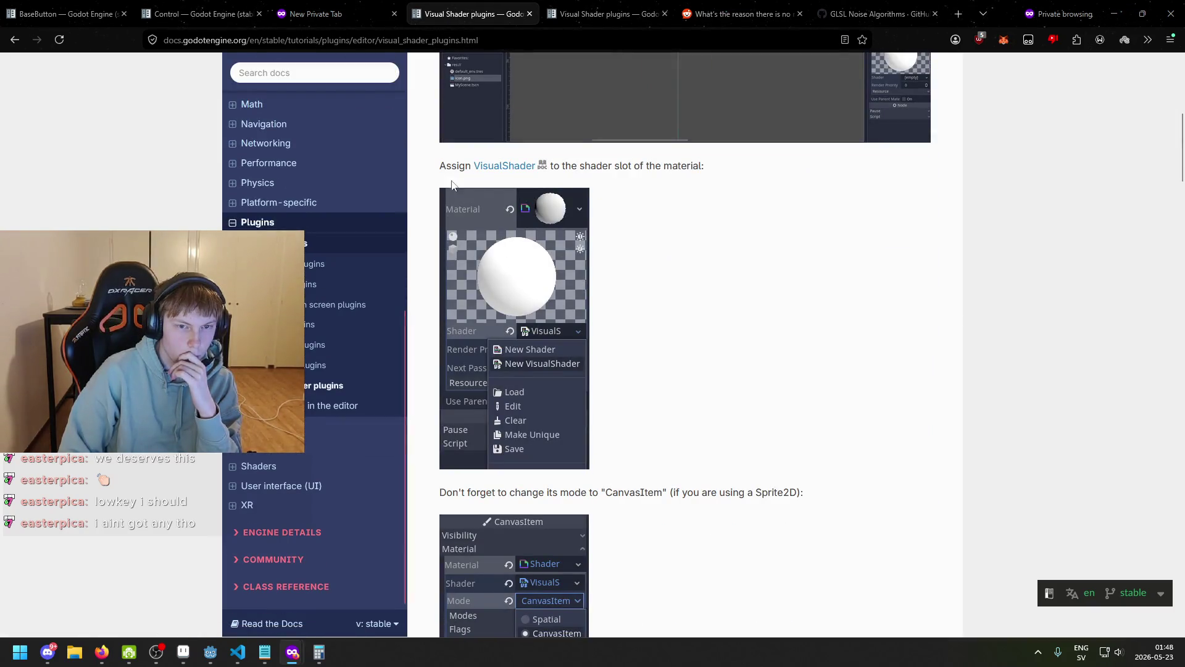
scroll(482, 293, "down", 3)
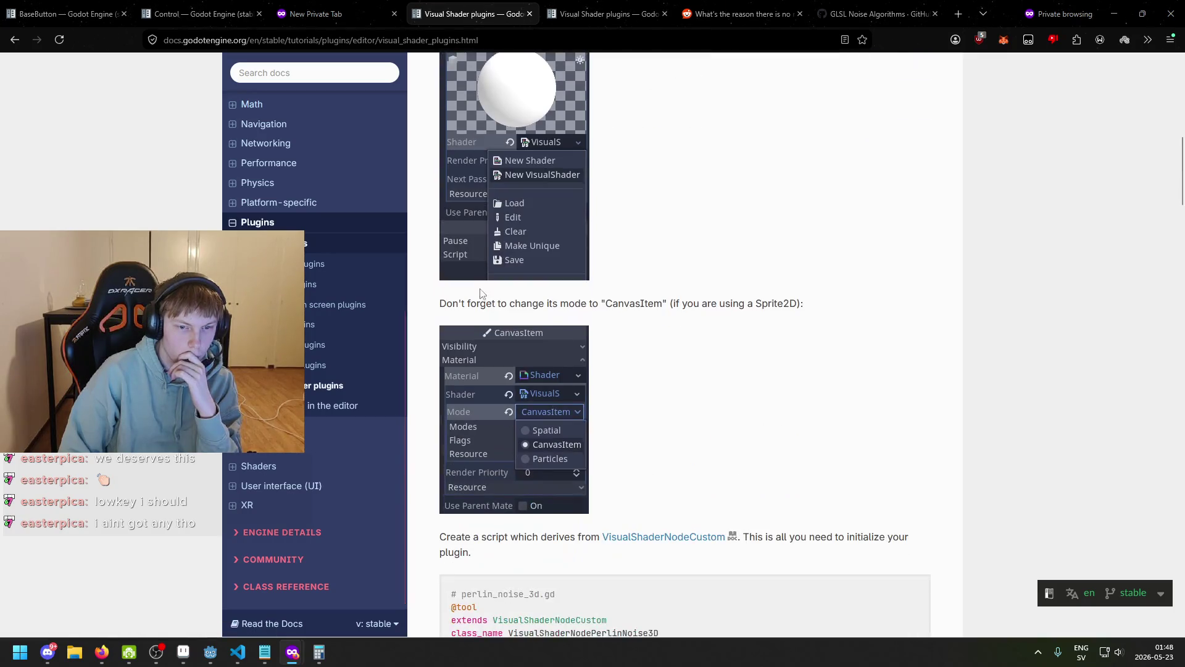
scroll(591, 303, "down", 4)
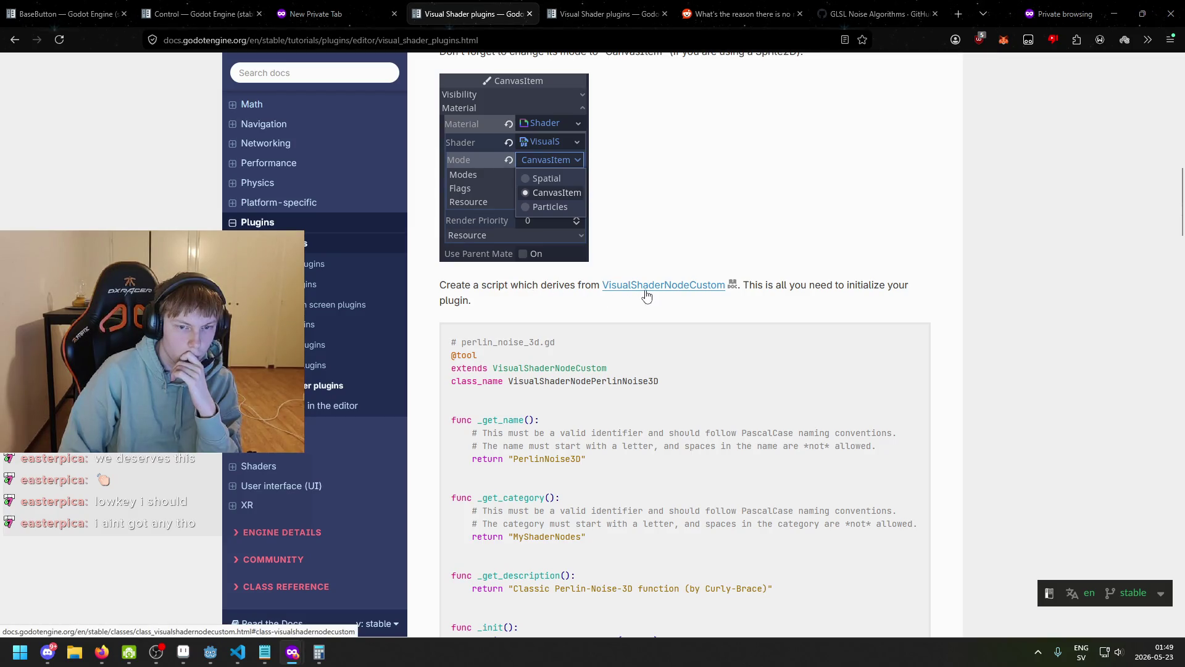
scroll(643, 332, "down", 20)
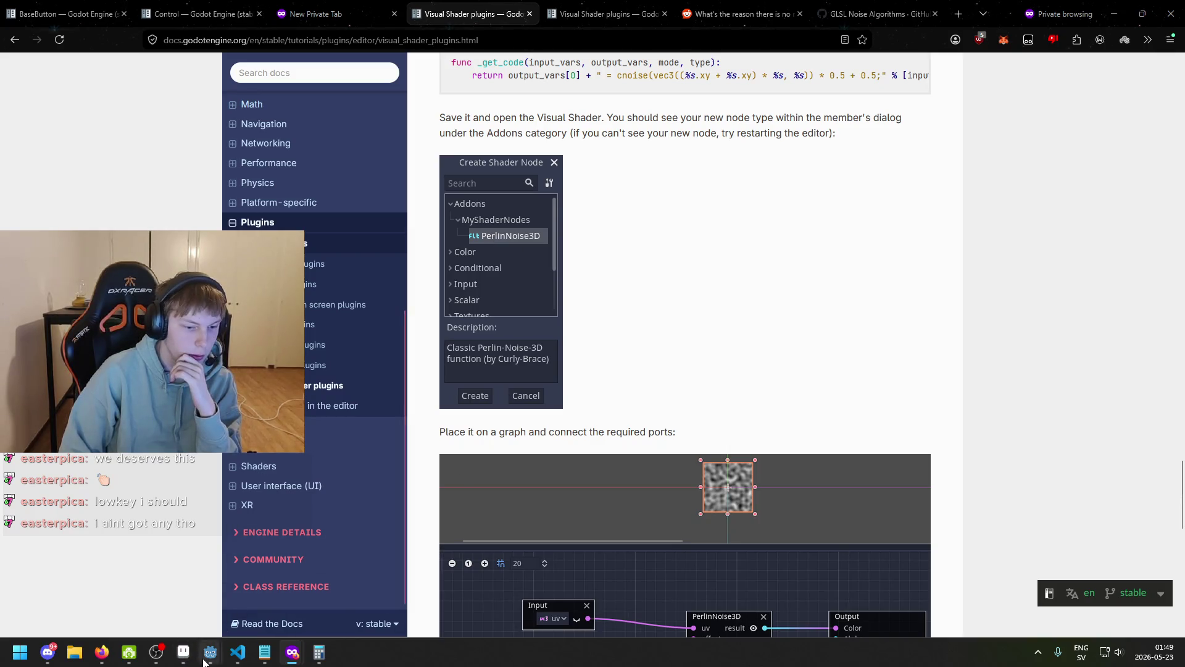
left_click(168, 604)
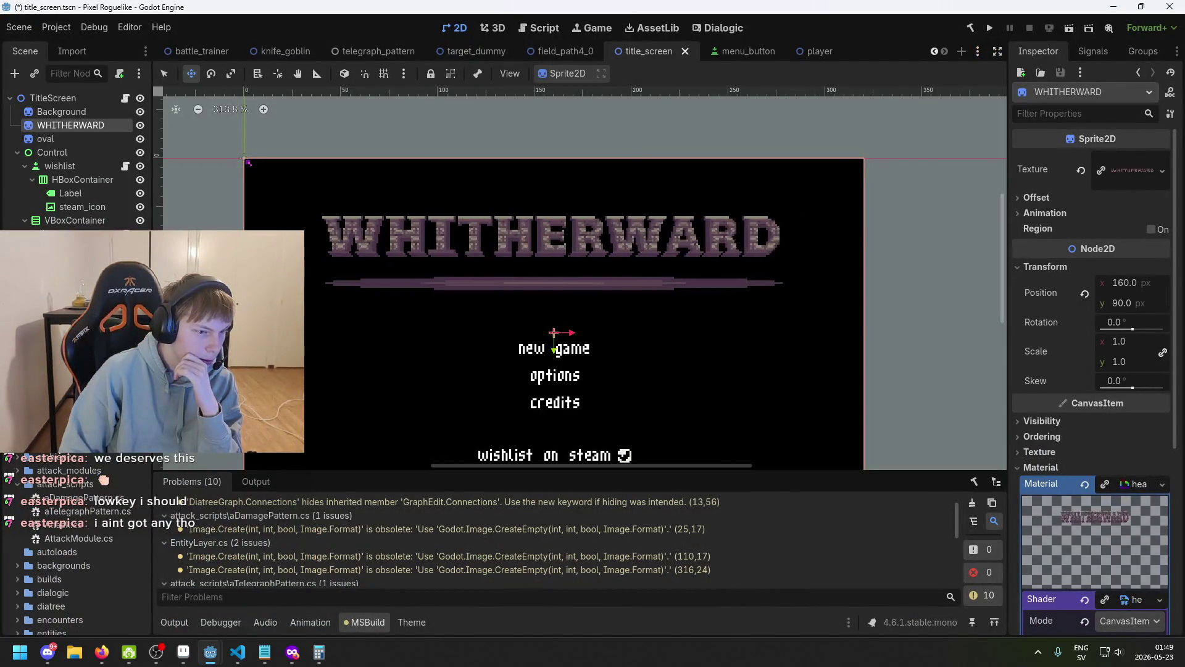
- Expand and then collapse the FileSystem folder hierarchy to locate the addons folder
right_click(56, 593)
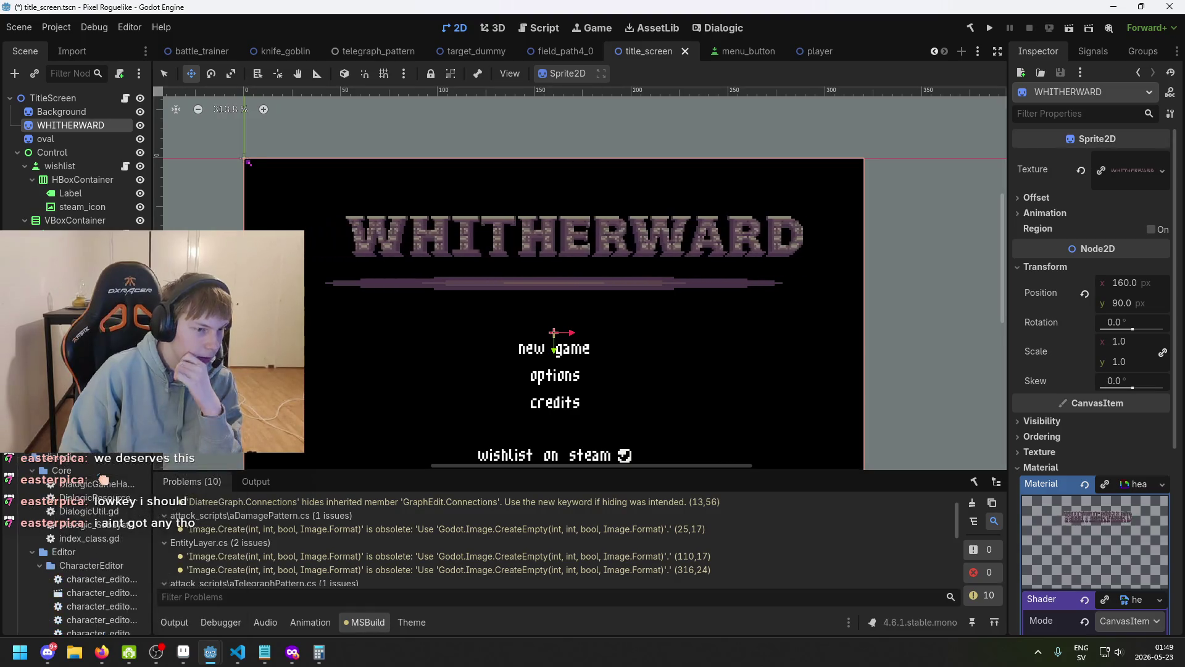
left_click(118, 452)
right_click(68, 551)
left_click(92, 463)
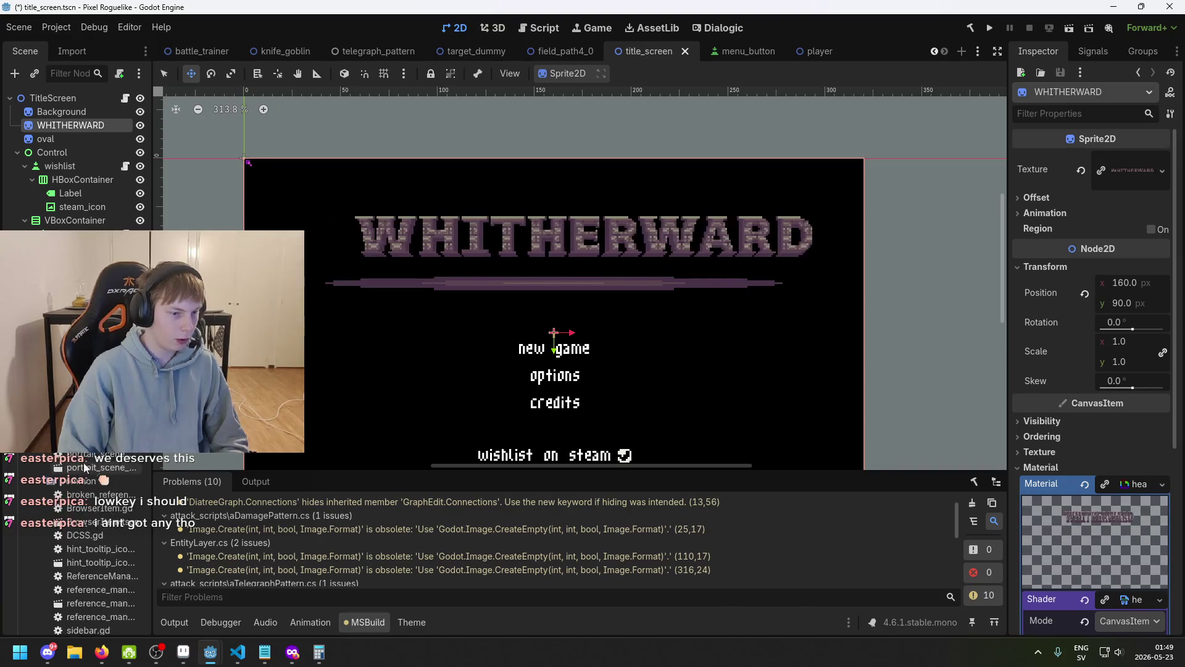
scroll(32, 470, "up", 10)
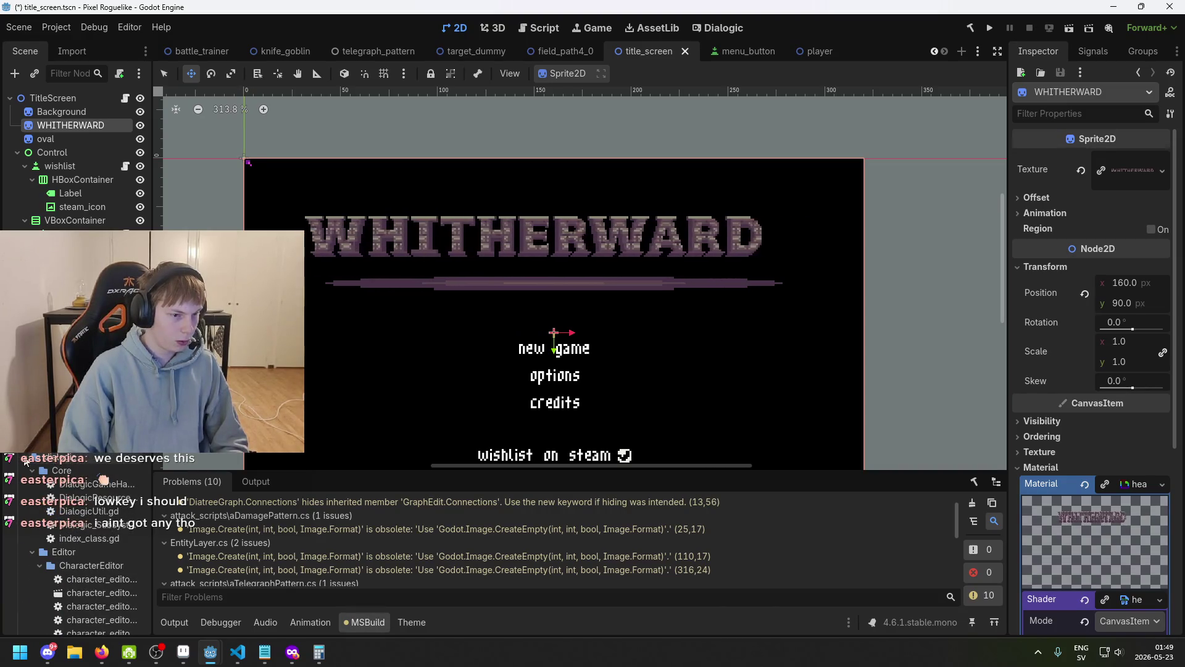
- Start a new folder under res://addons/ and enter the name 'my'
right_click(55, 453)
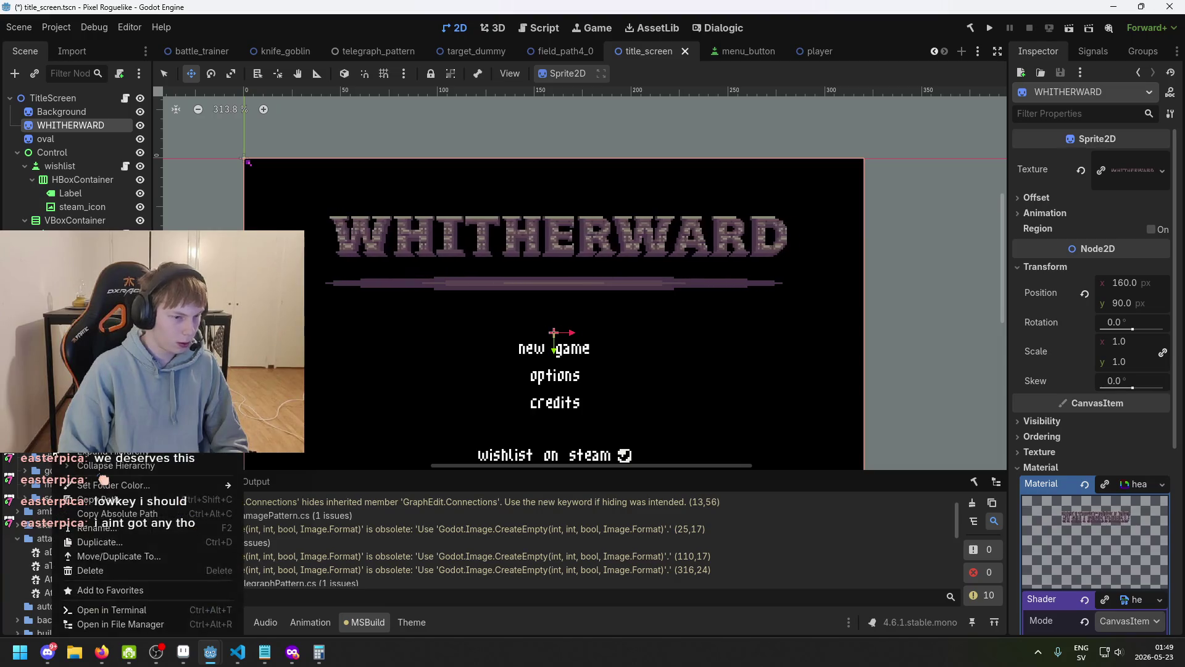
mouse_move(124, 412)
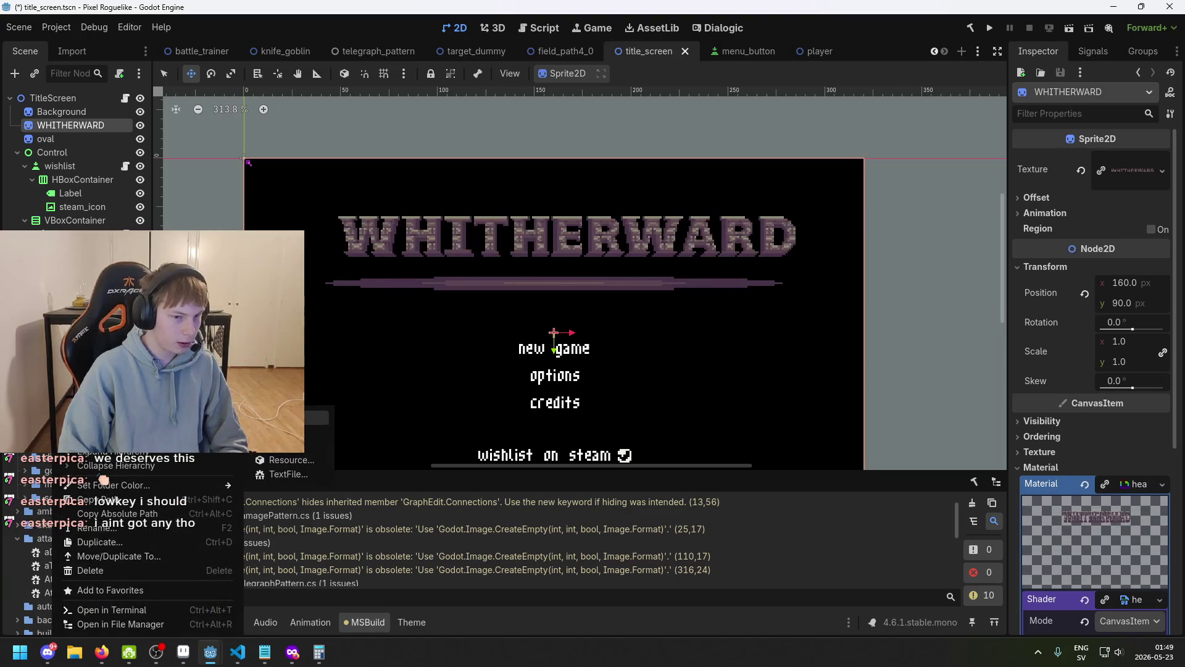
left_click(281, 445)
type("m")
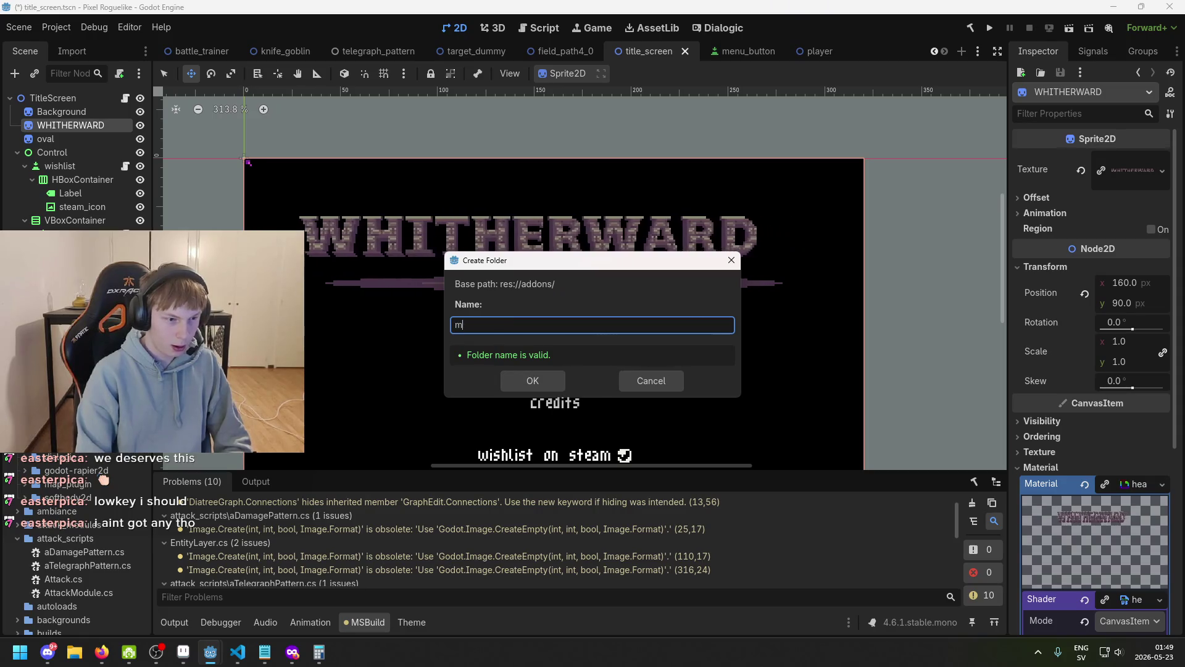
type("y")
mouse_move(299, 659)
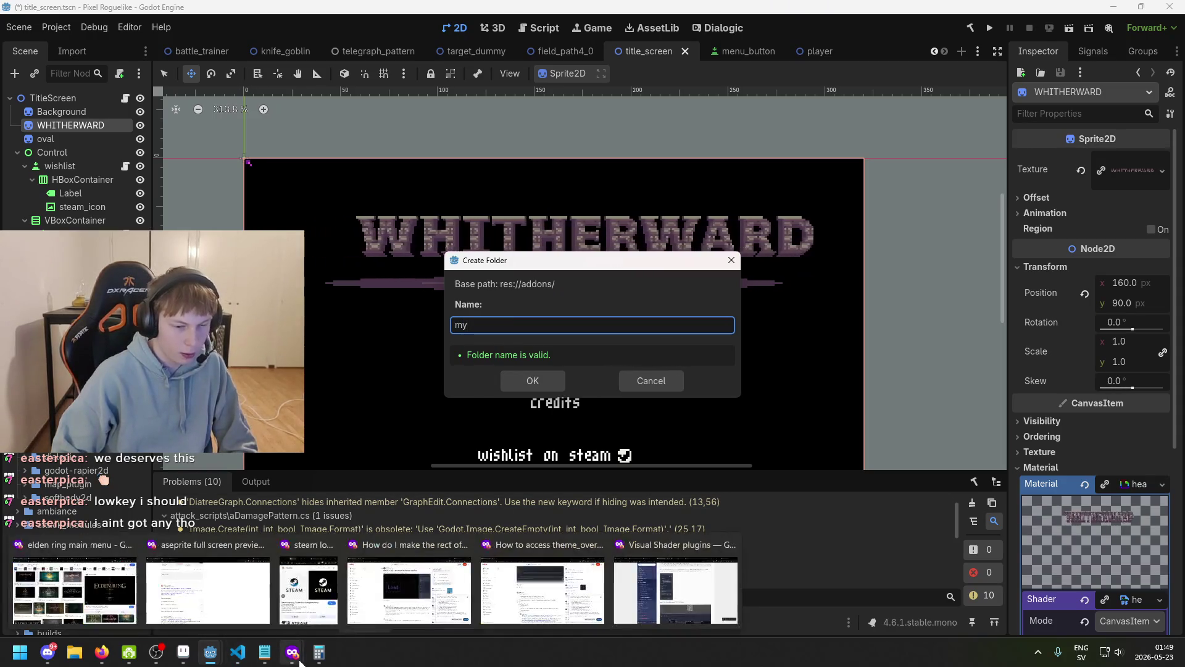
mouse_move(648, 597)
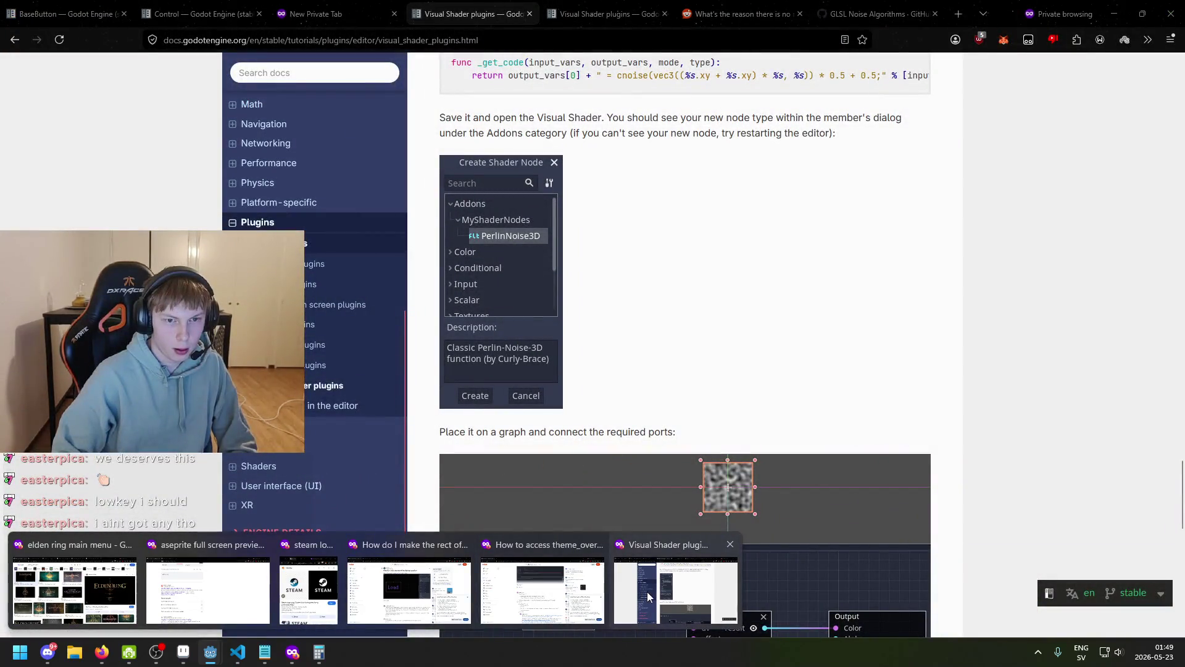
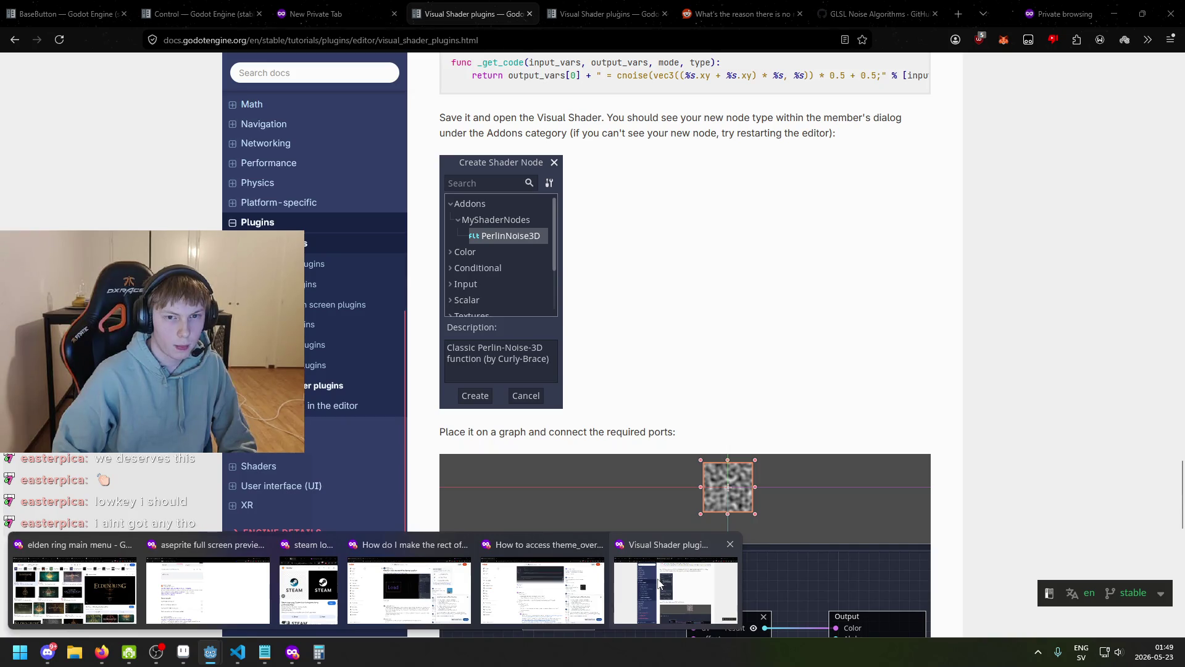
- Scroll the Visual Shader plugins docs back up to the perlin_noise_3d.gd script listing
left_click(659, 583)
scroll(617, 370, "up", 2)
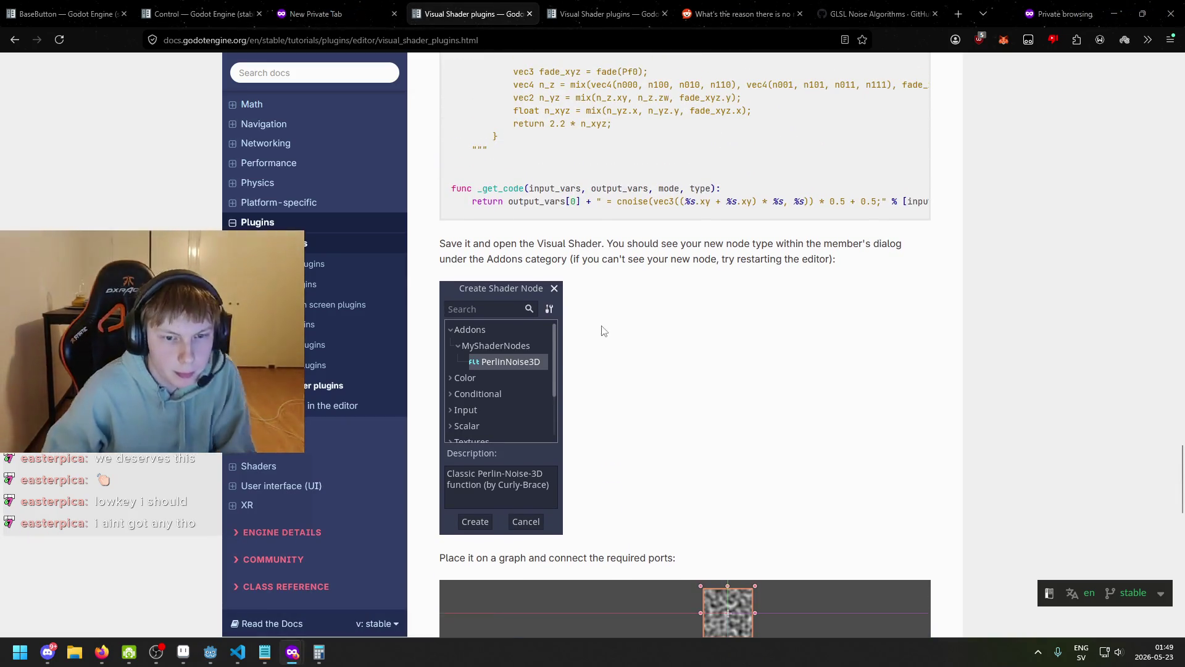
scroll(648, 272, "up", 20)
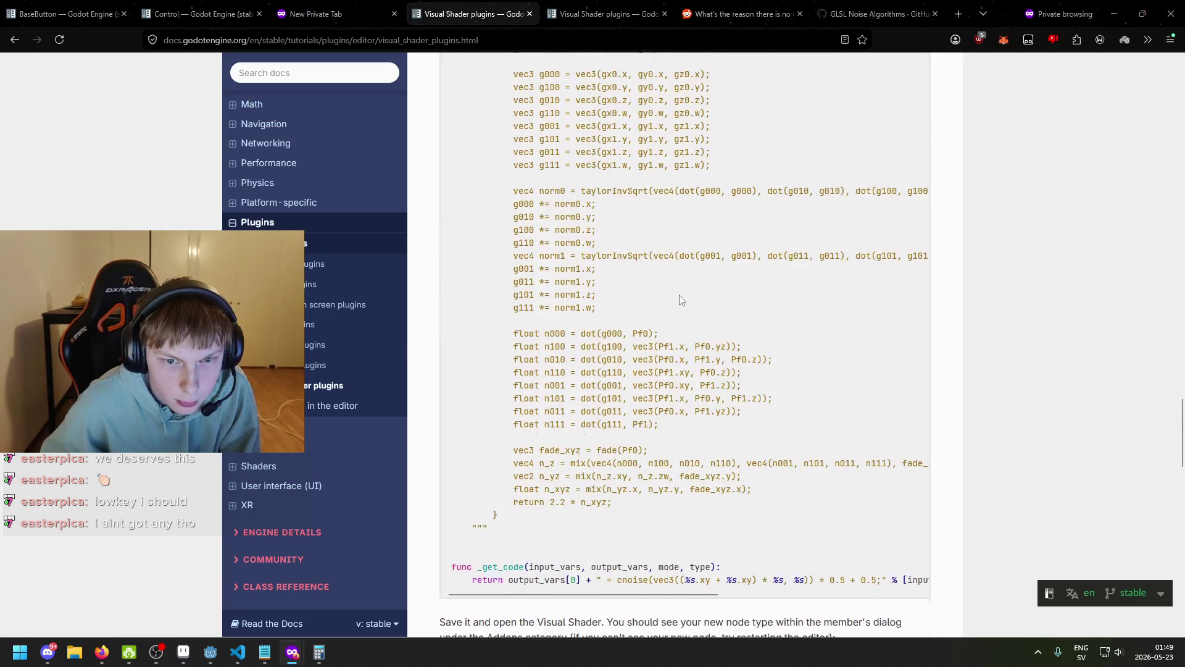
scroll(700, 302, "up", 10)
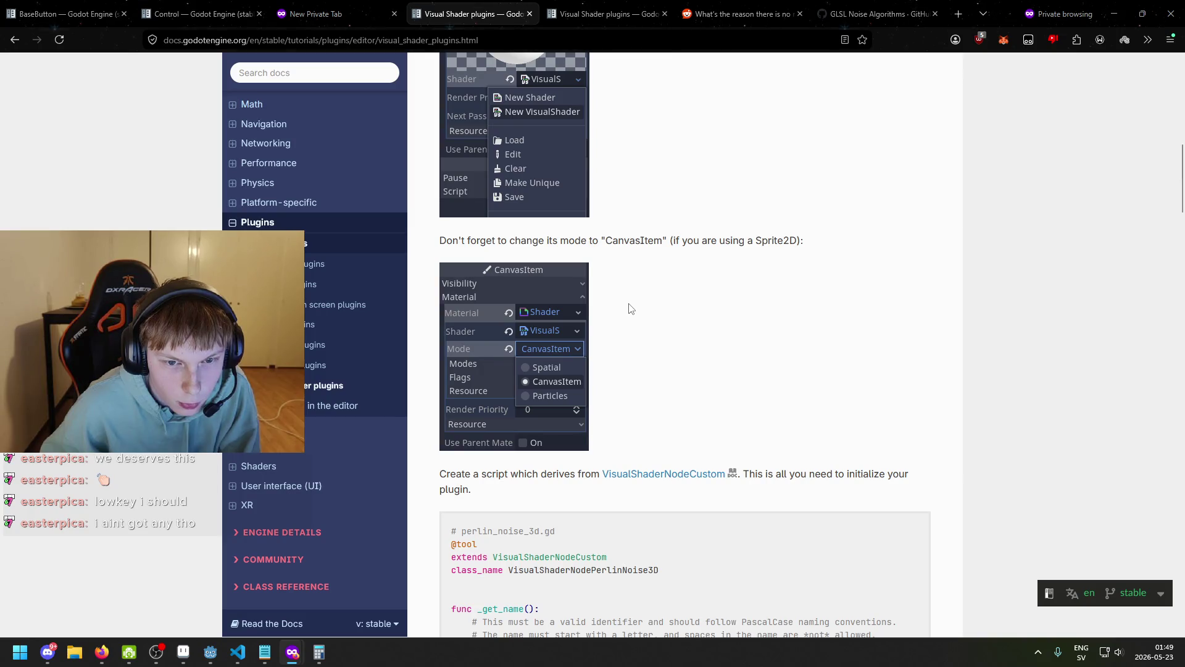
scroll(632, 312, "down", 6)
mouse_move(210, 652)
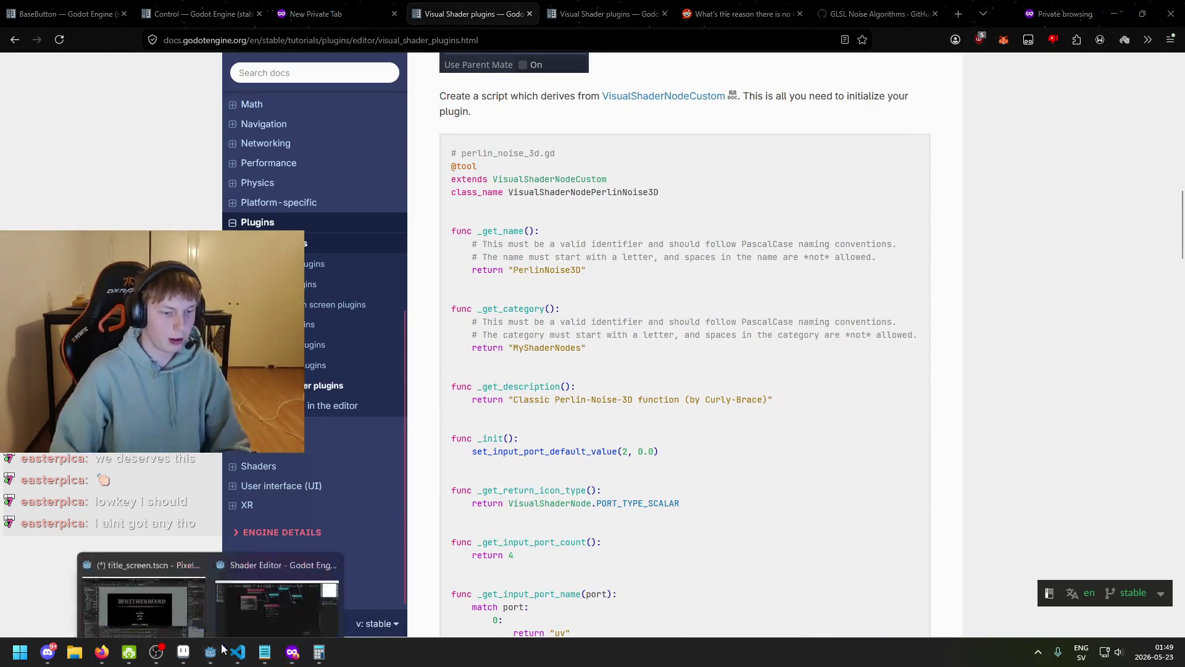
left_click(204, 600)
- Create the myShaderNodes folder under addons and start a new GDScript script inside it
type("my")
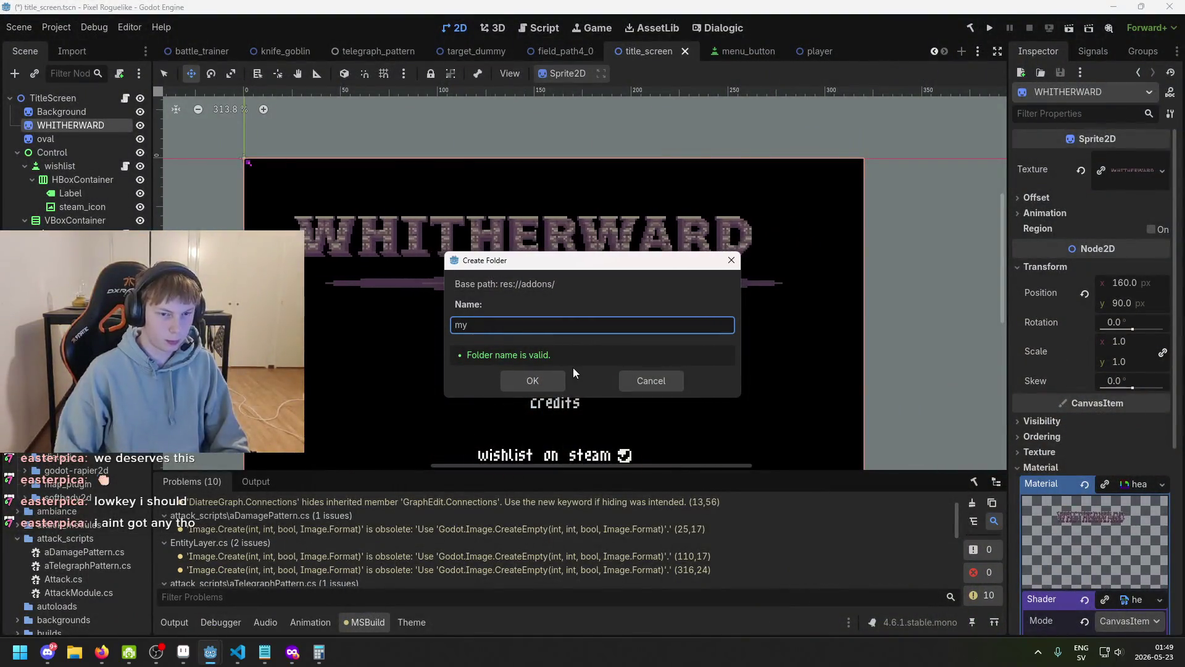
type("ShaderNodes")
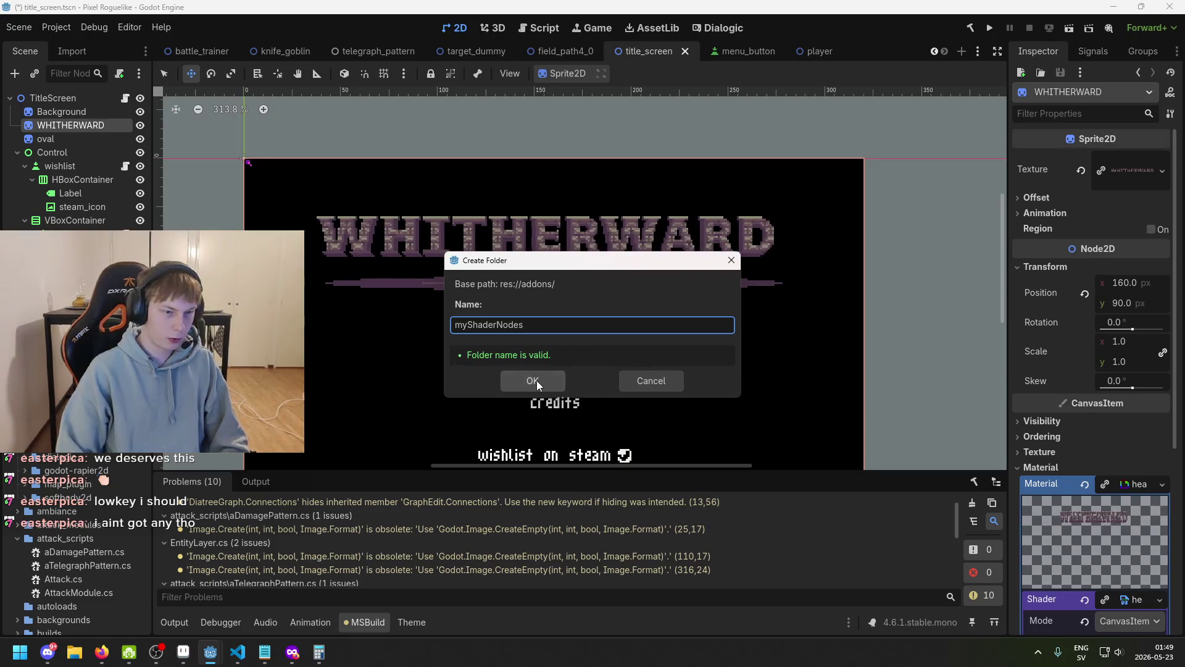
left_click(534, 380)
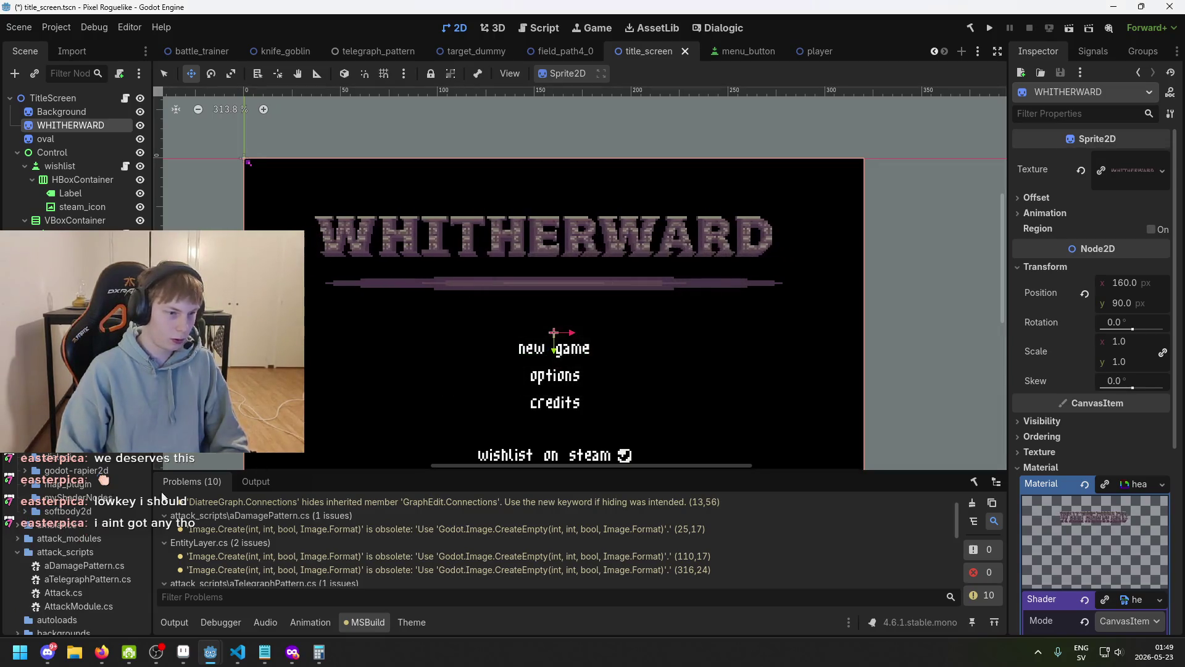
right_click(88, 505)
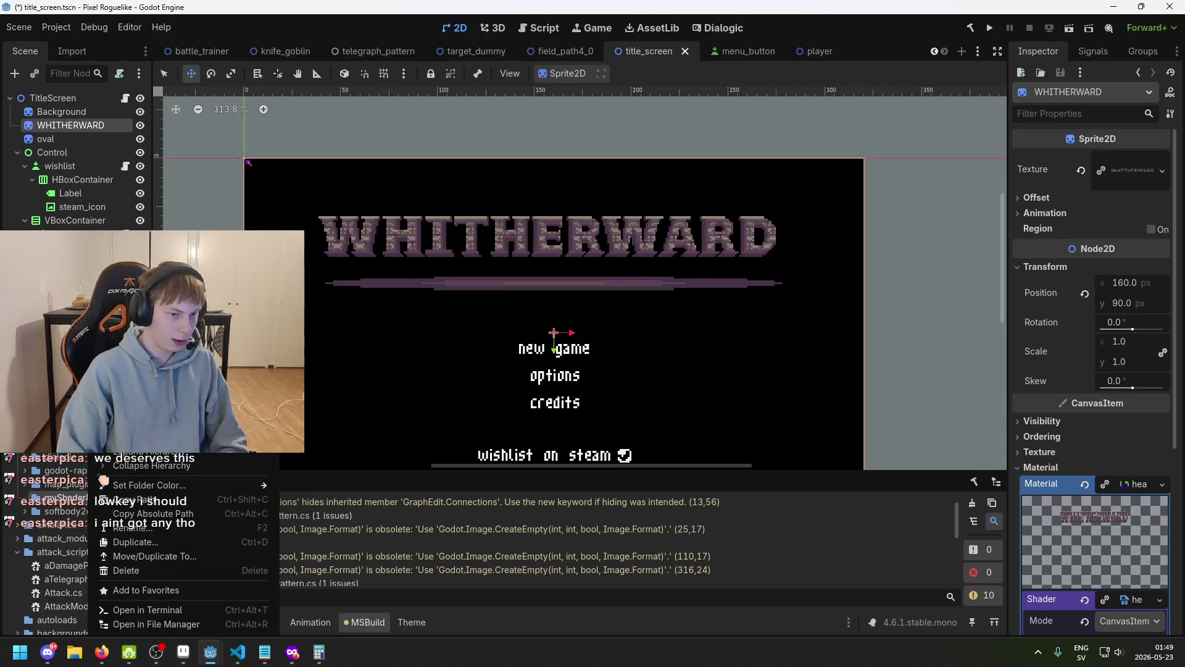
mouse_move(259, 426)
left_click(327, 446)
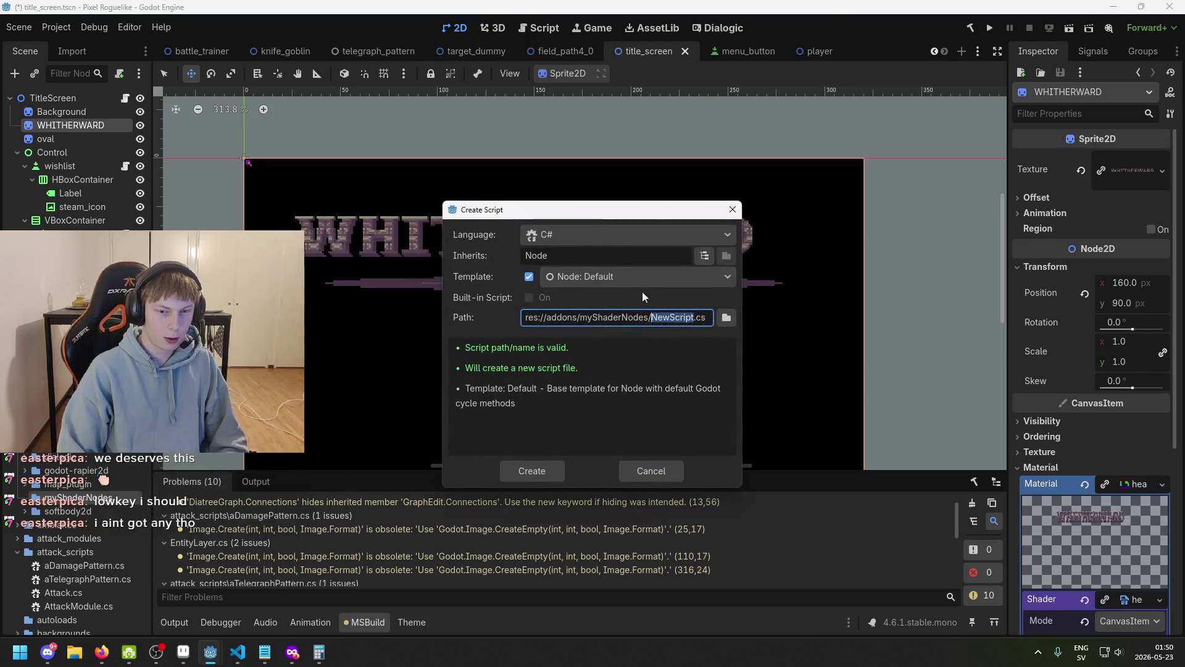
left_click(614, 236)
left_click(613, 262)
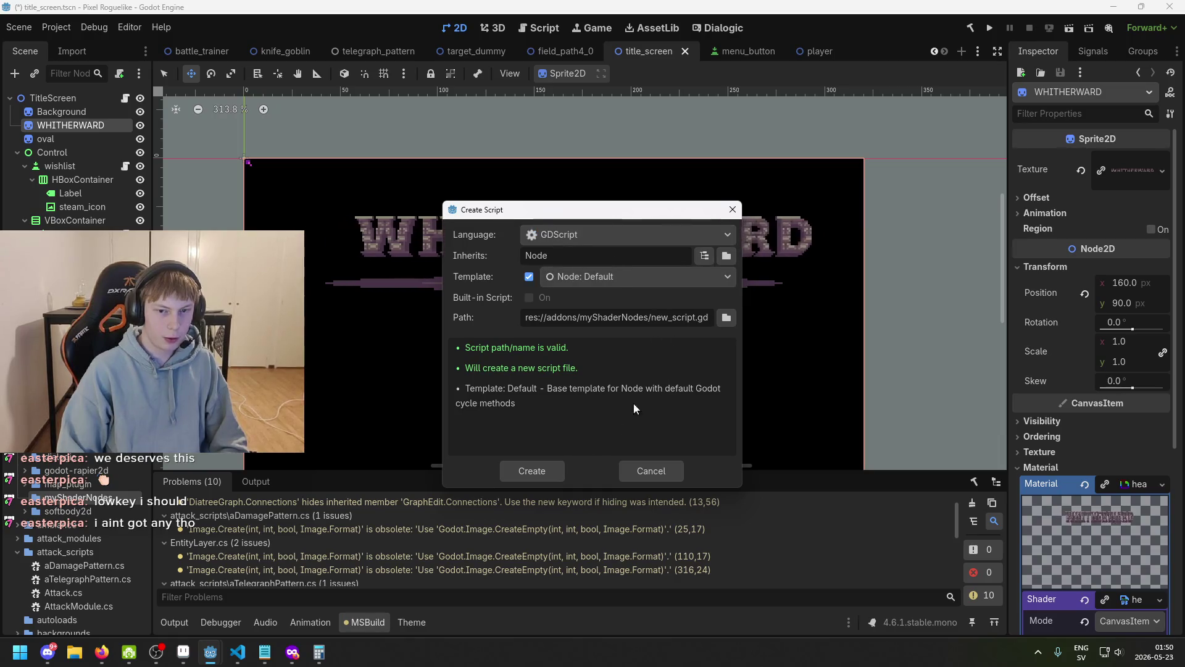
left_click(238, 652)
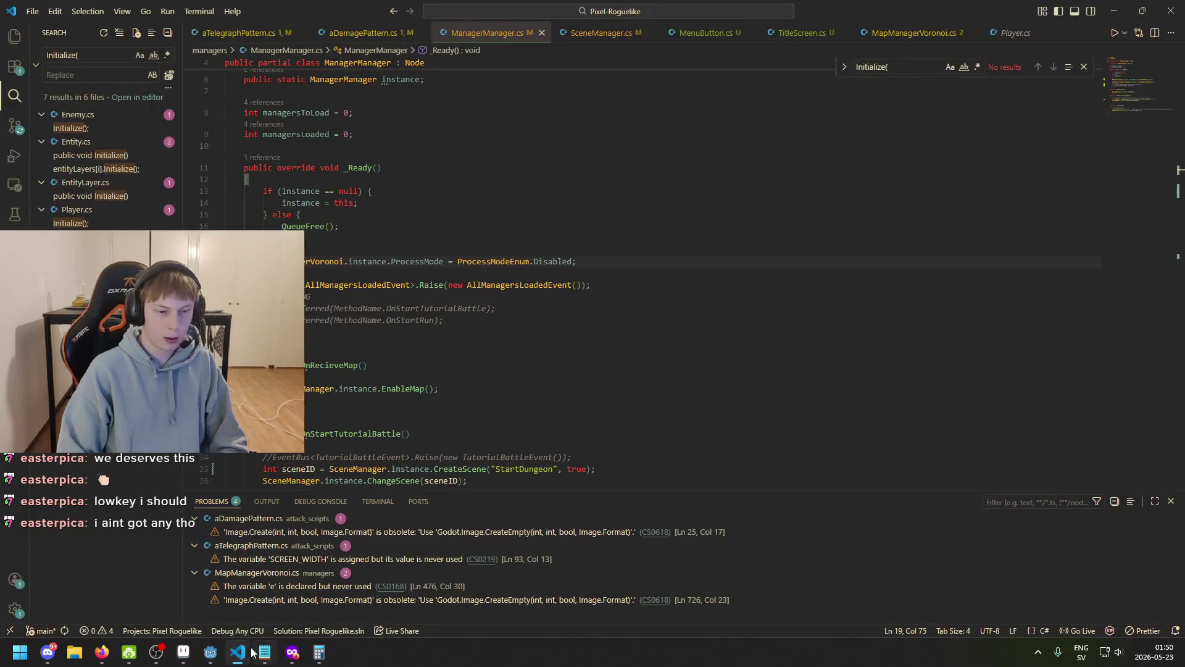
left_click(250, 653)
mouse_move(292, 652)
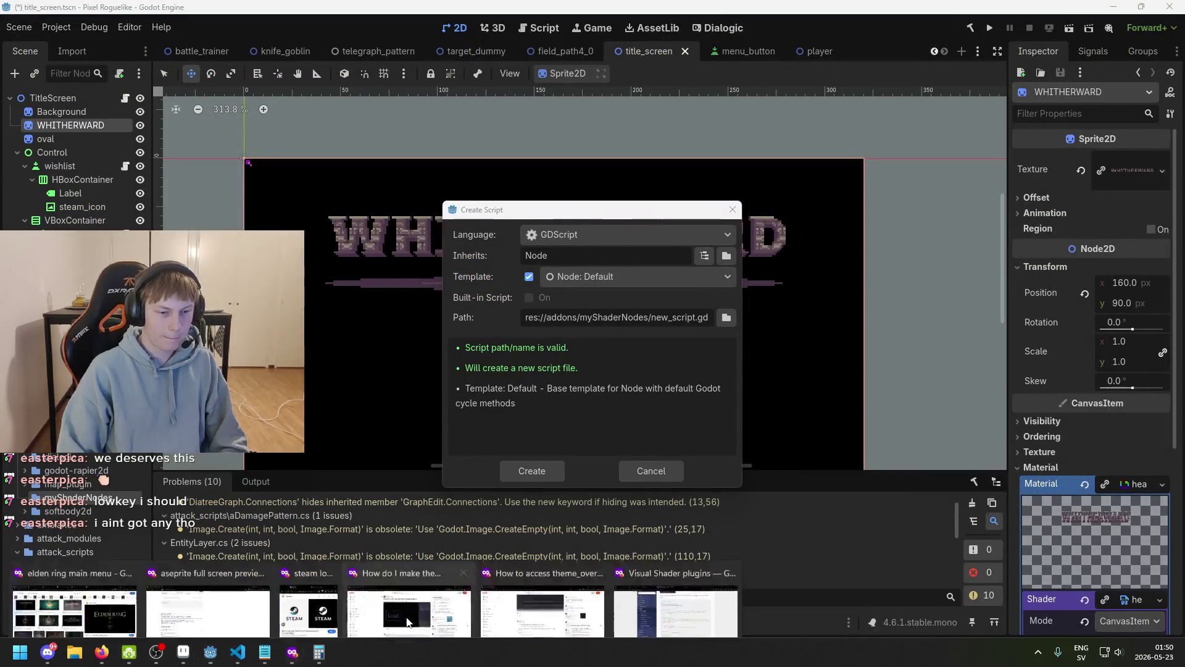
left_click(699, 581)
scroll(691, 427, "up", 10)
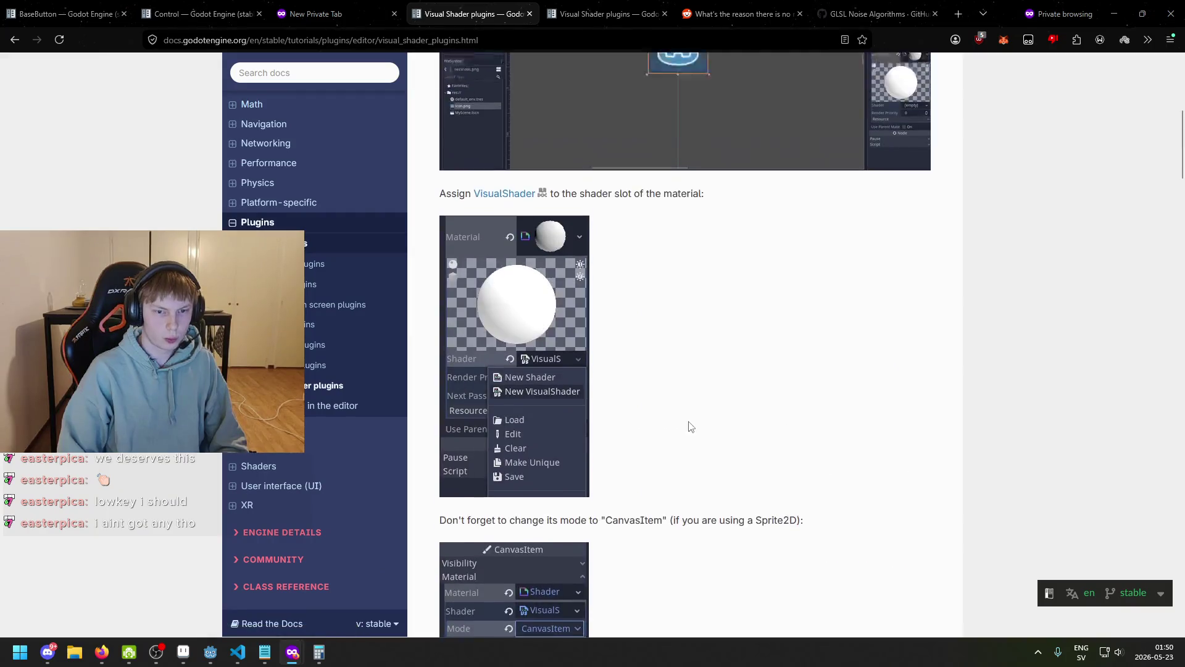
scroll(690, 426, "up", 7)
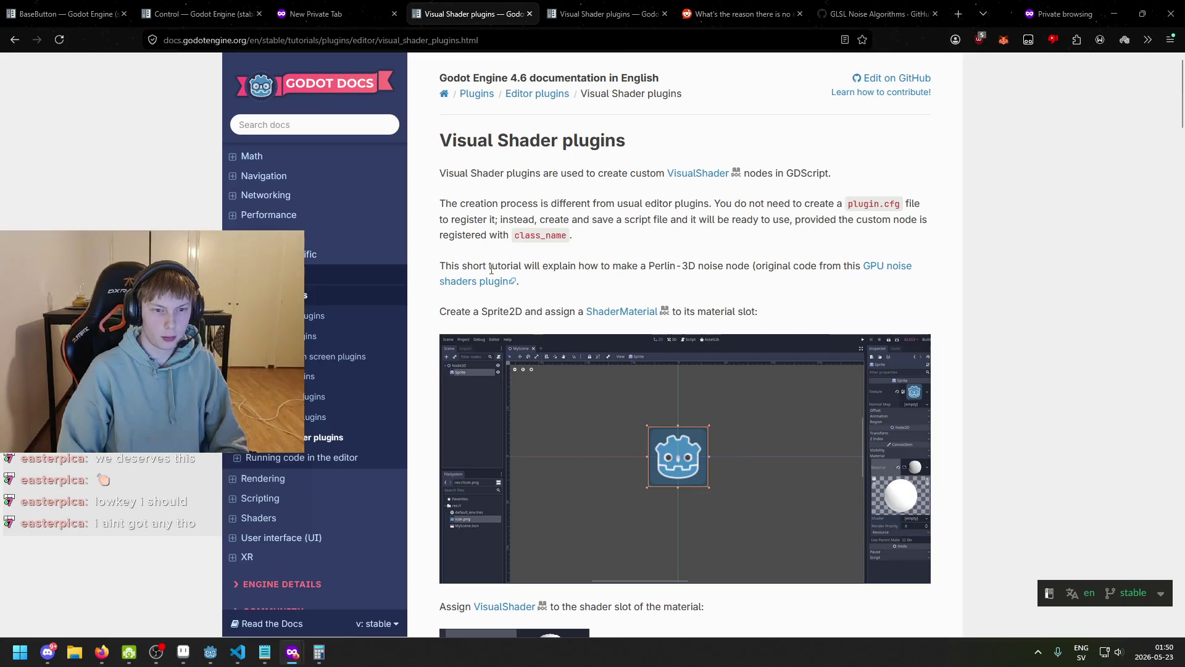
scroll(574, 284, "down", 15)
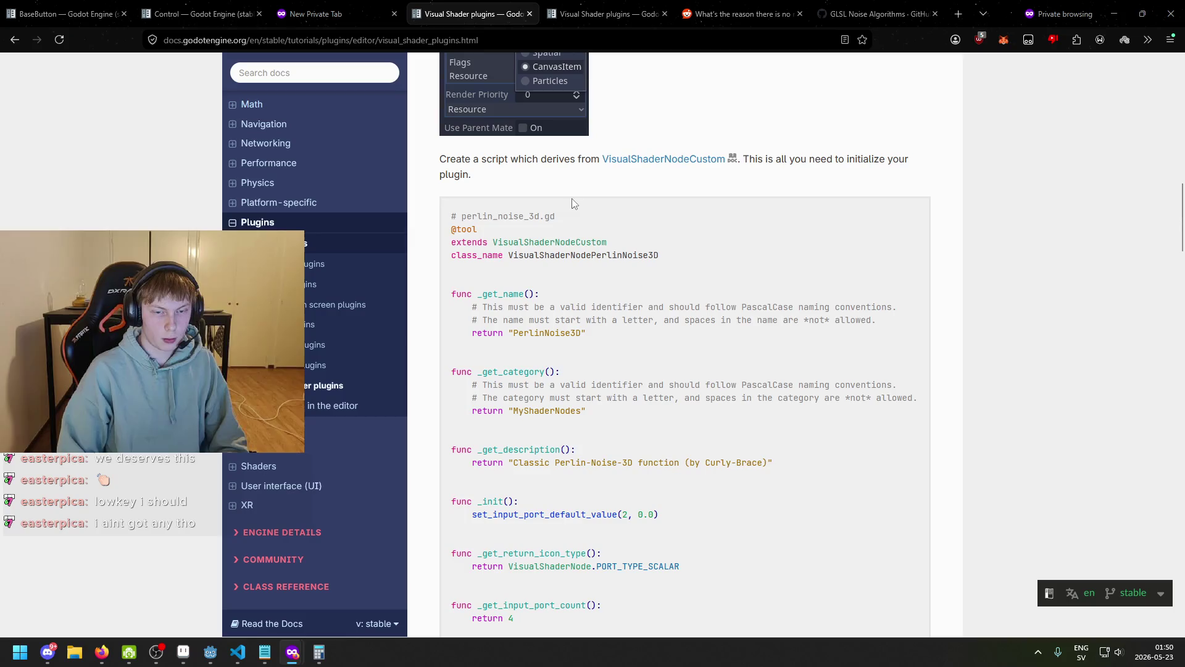
scroll(574, 210, "up", 5)
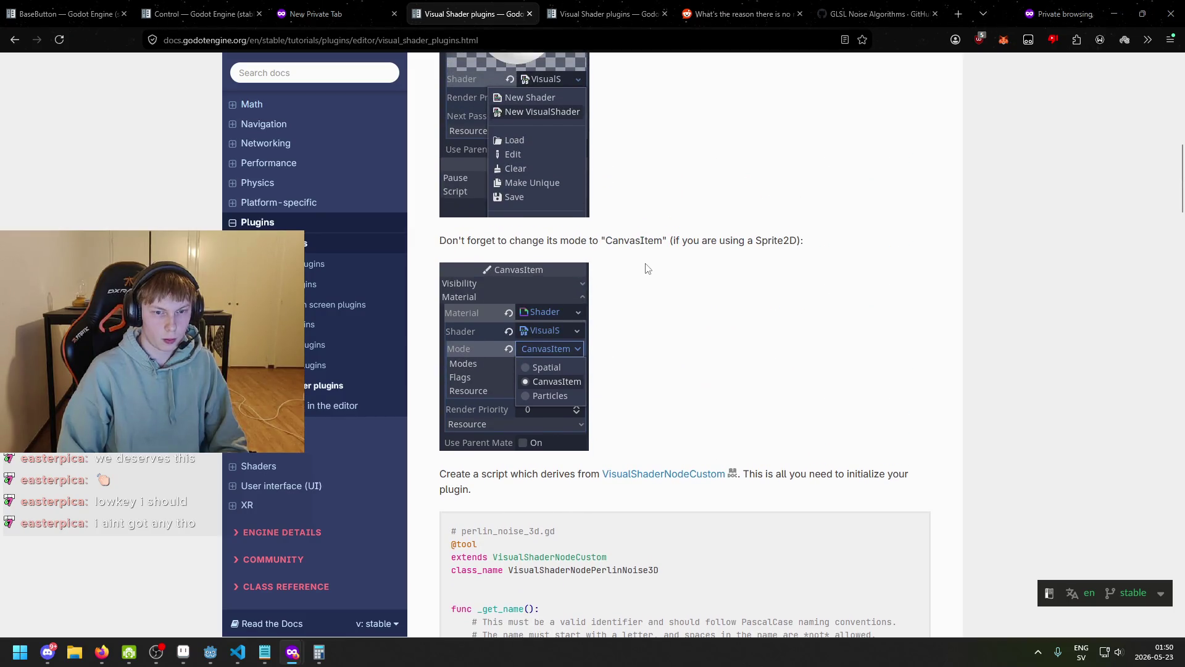
scroll(639, 278, "up", 4)
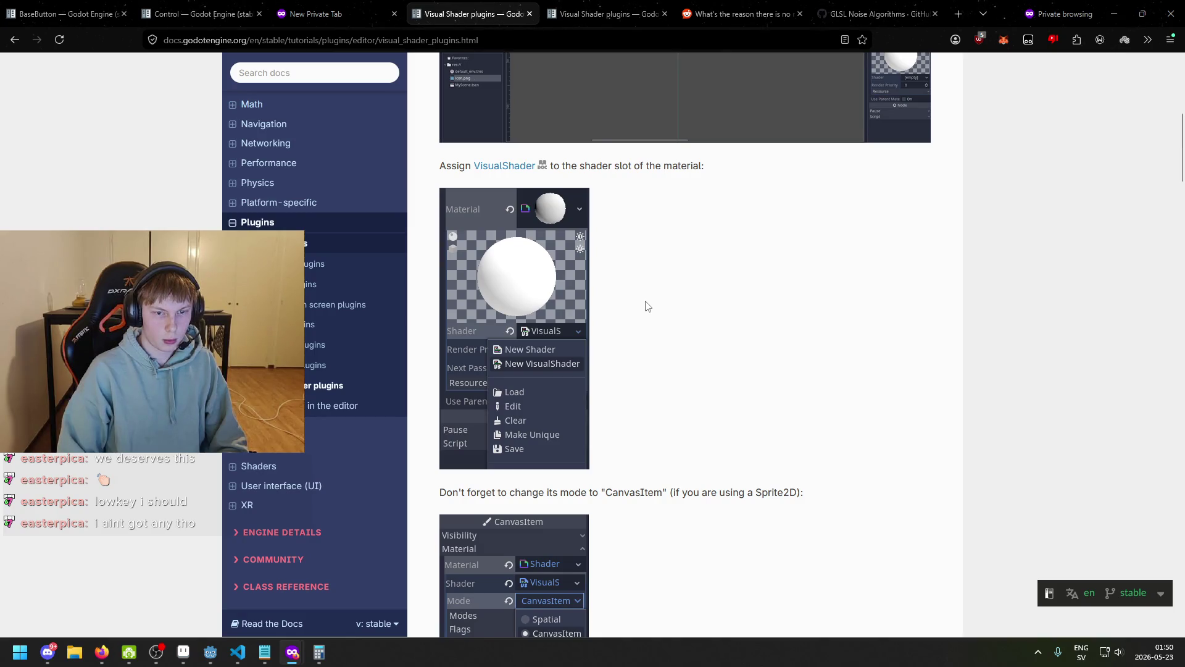
scroll(646, 306, "up", 7)
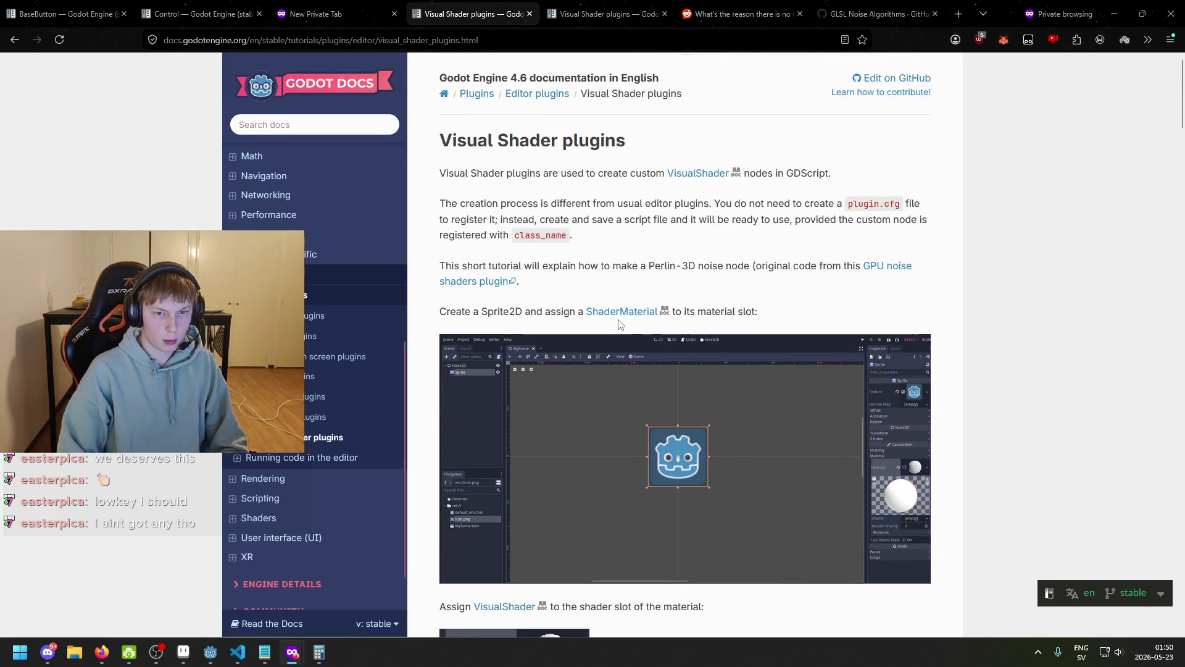
scroll(615, 325, "down", 3)
scroll(566, 376, "down", 4)
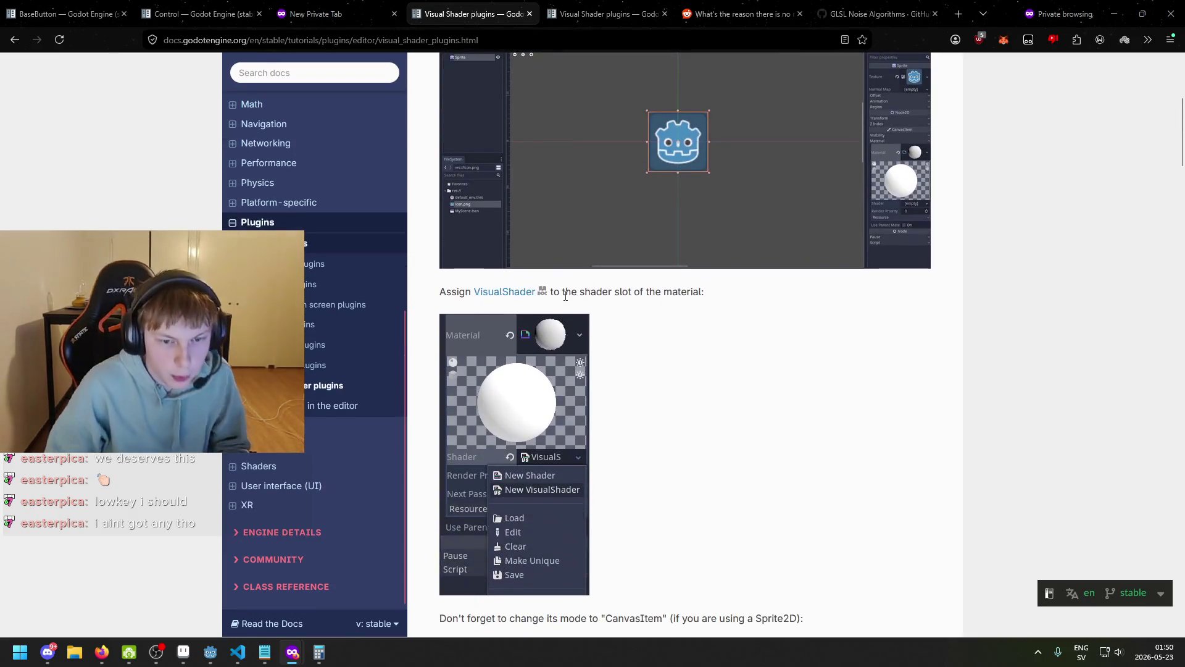
scroll(570, 313, "down", 1)
scroll(614, 329, "down", 4)
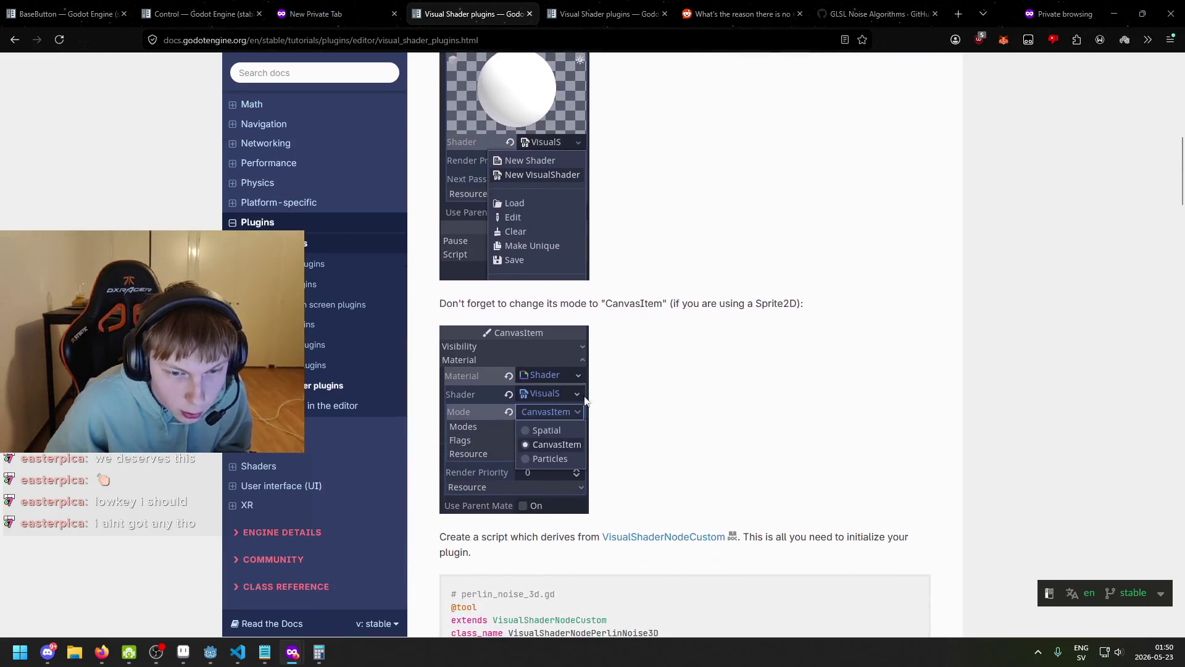
scroll(615, 329, "down", 2)
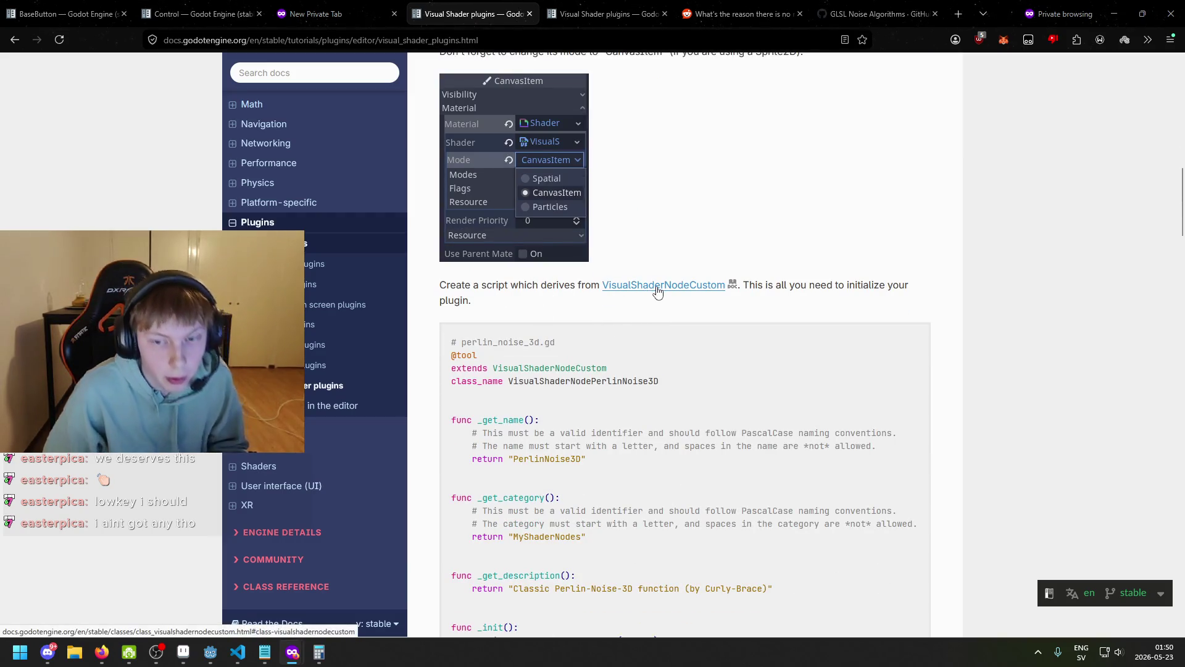
scroll(657, 291, "down", 15)
scroll(649, 288, "down", 15)
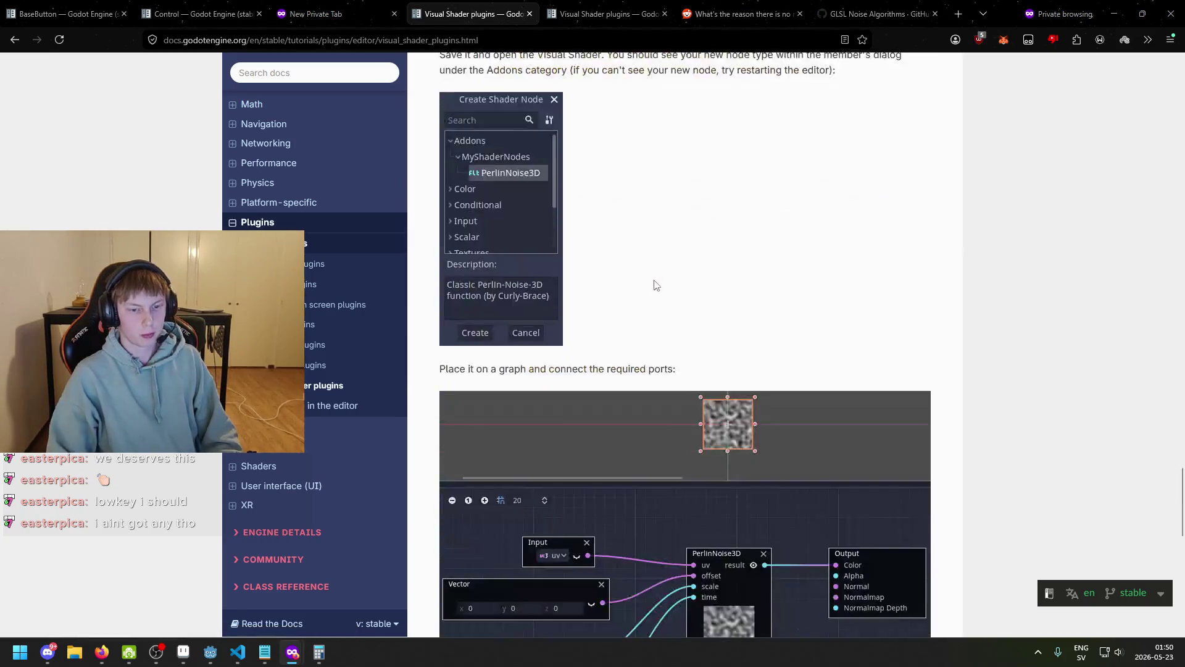
scroll(701, 299, "up", 4)
scroll(704, 309, "down", 4)
scroll(710, 318, "up", 15)
scroll(663, 428, "up", 8)
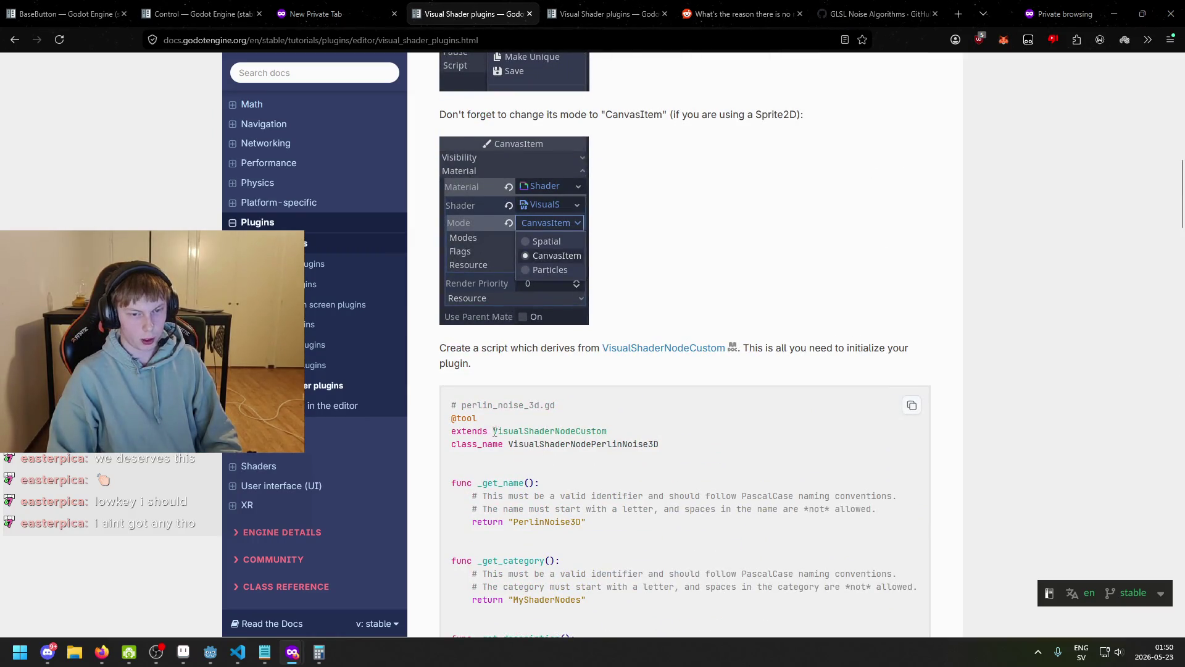
left_click_drag(514, 445, 658, 445)
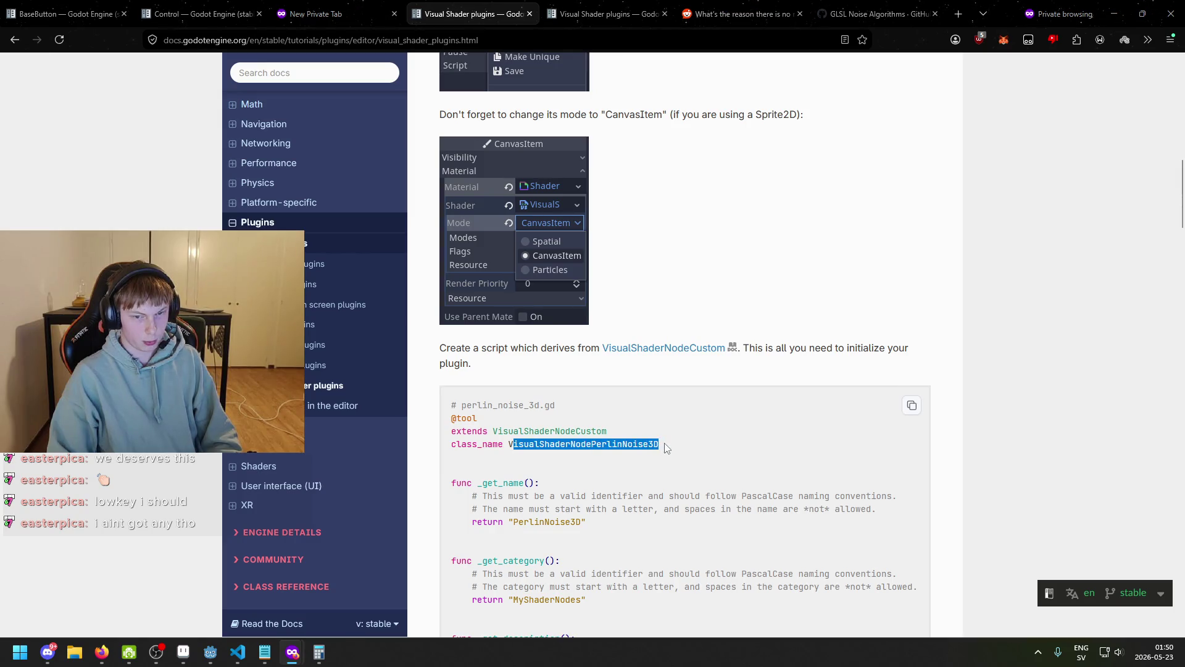
left_click(535, 458)
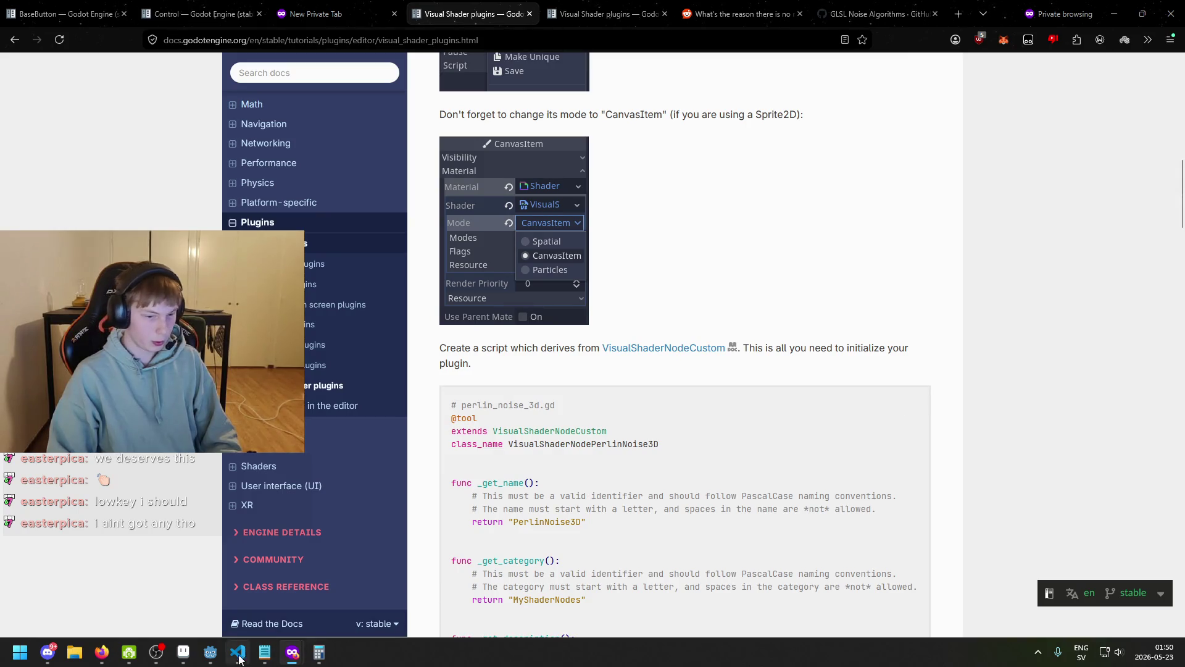
mouse_move(211, 652)
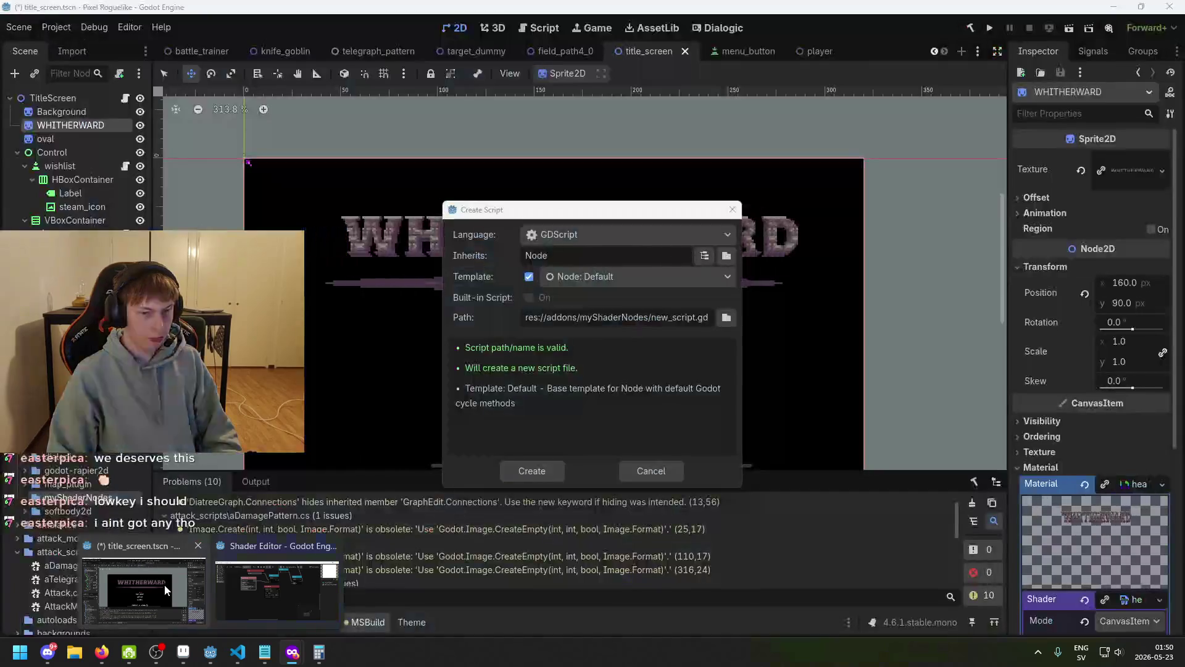
- Keep the Create Script dialog's default Node template
left_click(166, 590)
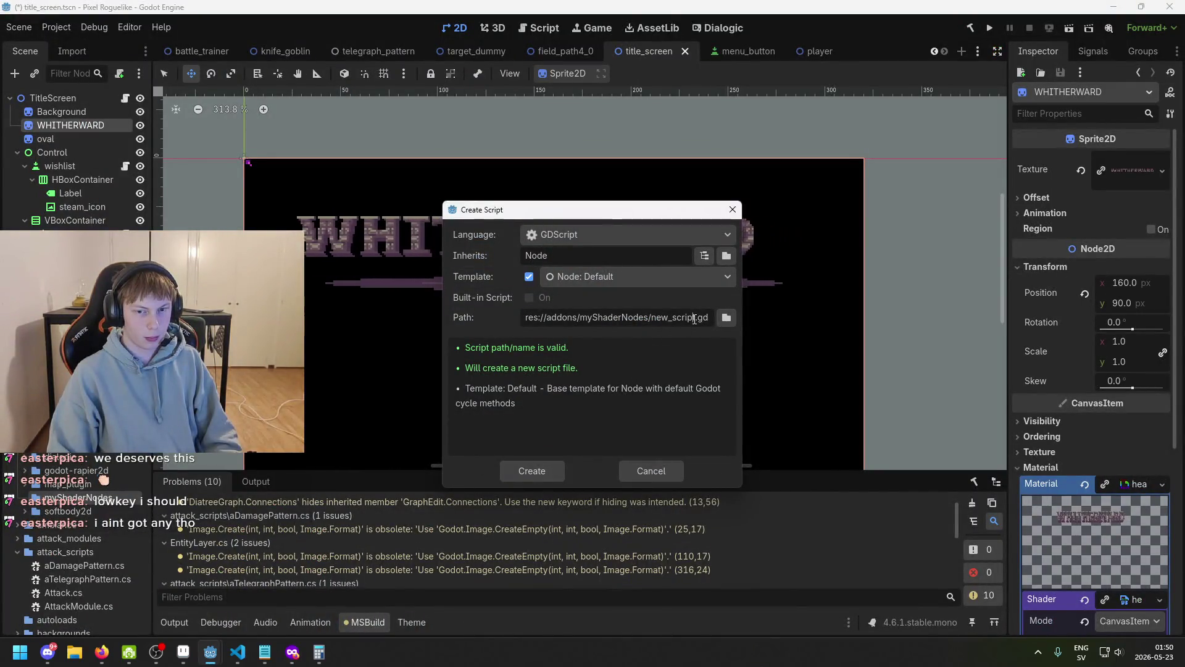
left_click_drag(694, 319, 654, 323)
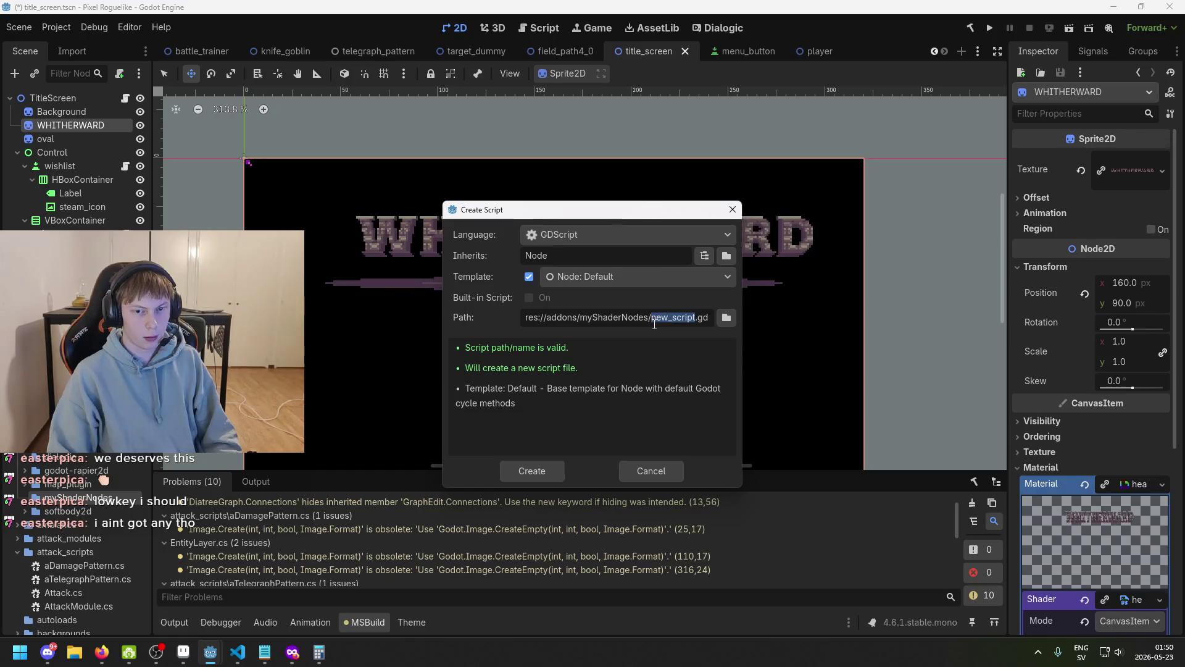
left_click(658, 279)
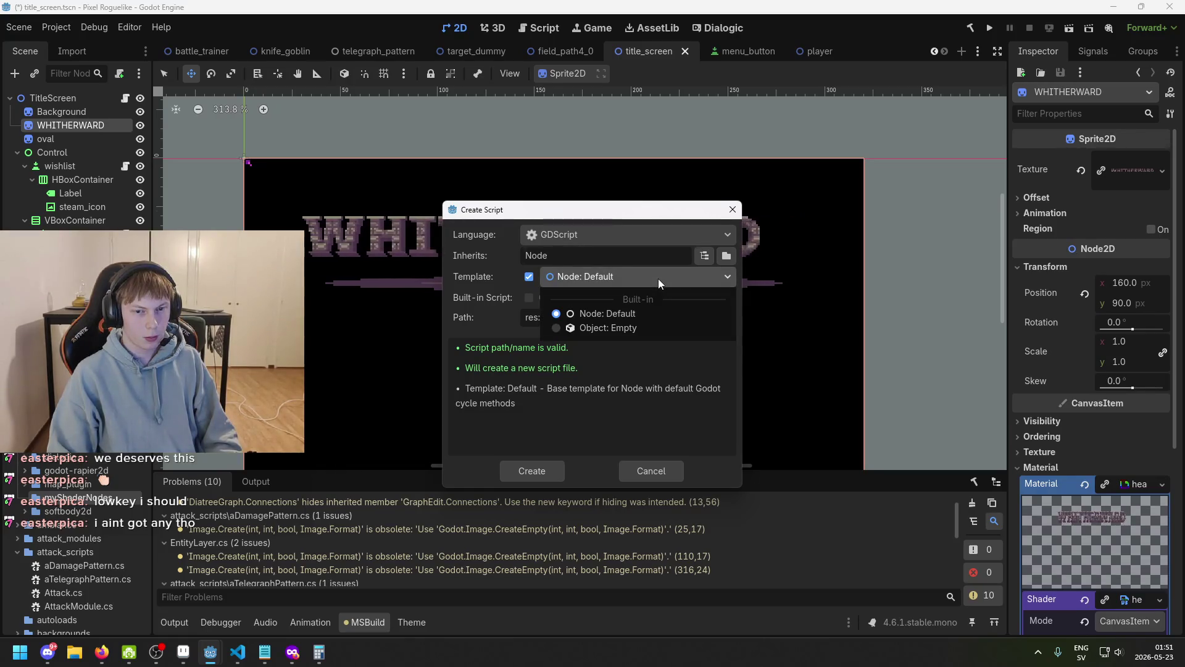
left_click(658, 279)
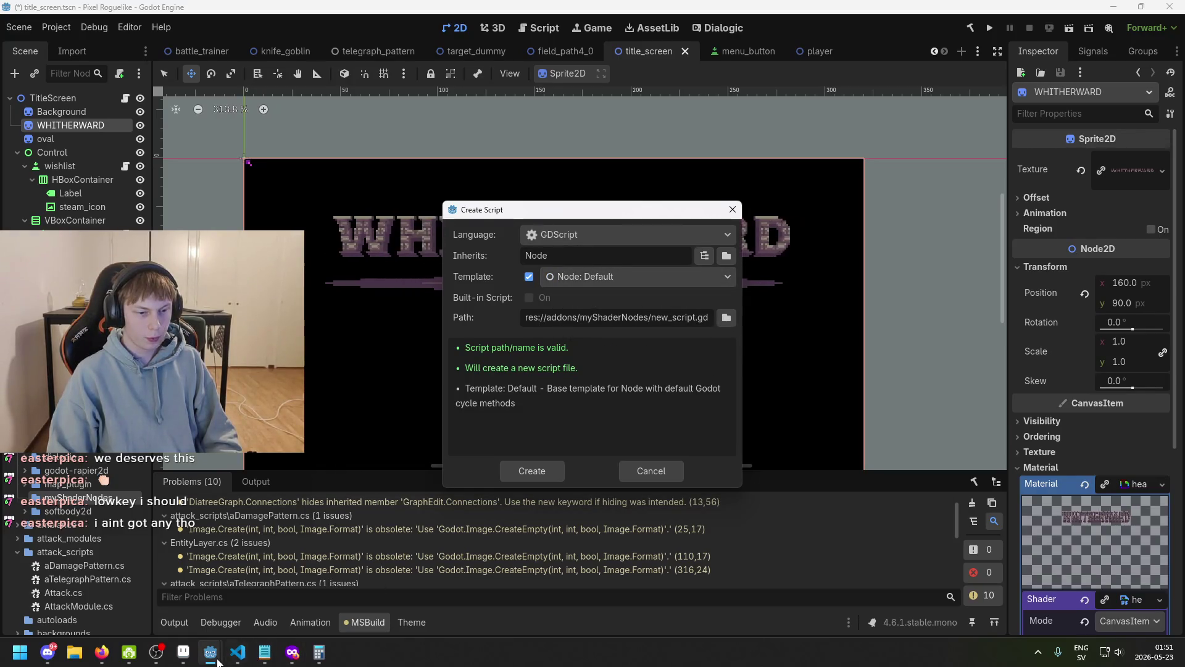
mouse_move(217, 662)
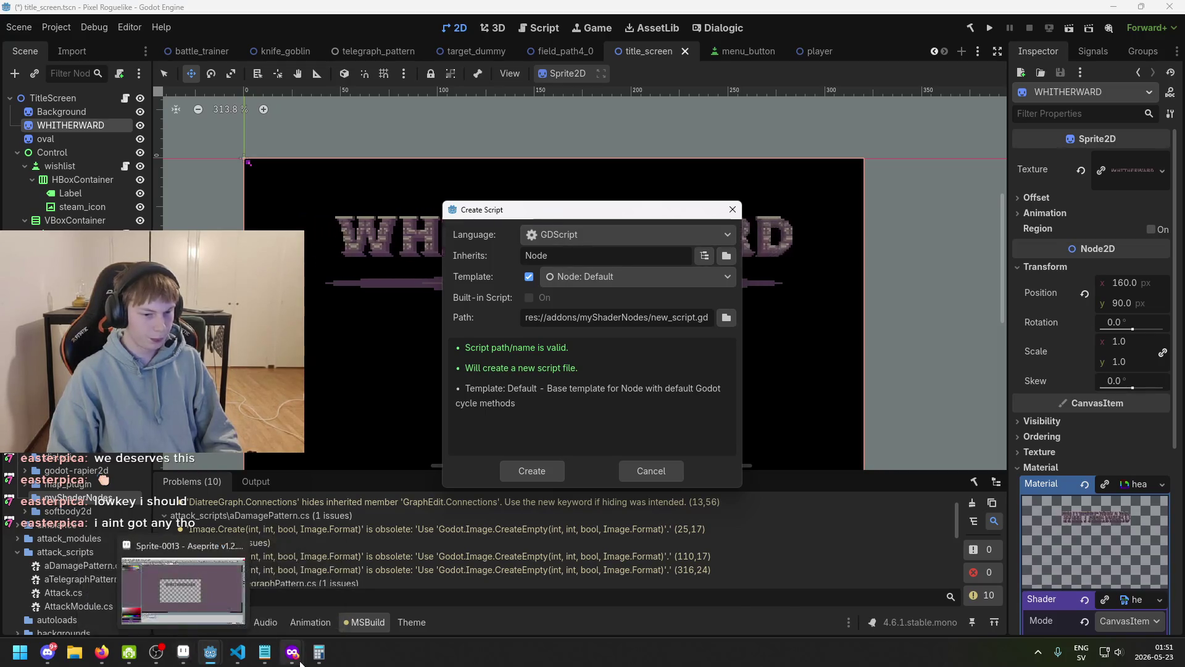
mouse_move(292, 653)
- Copy VisualShaderNodePerlinNoise3D from the docs into the script path and create the script
left_click(696, 574)
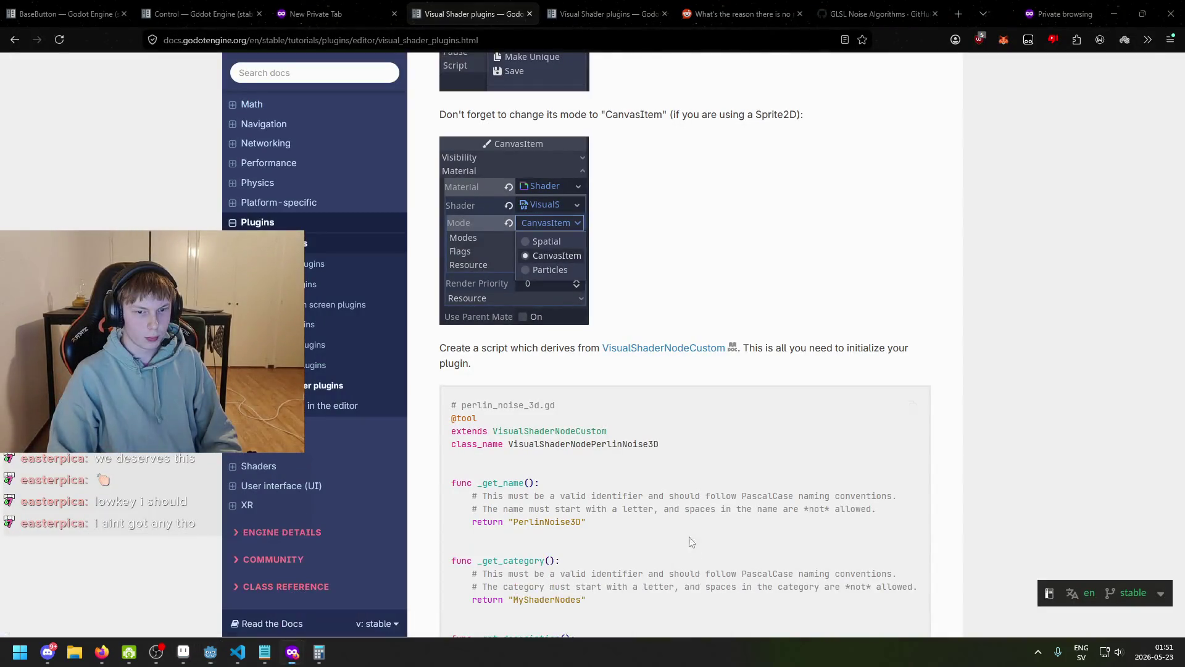
mouse_move(660, 444)
left_mouse_down()
mouse_move(453, 445)
mouse_move(517, 445)
left_mouse_up()
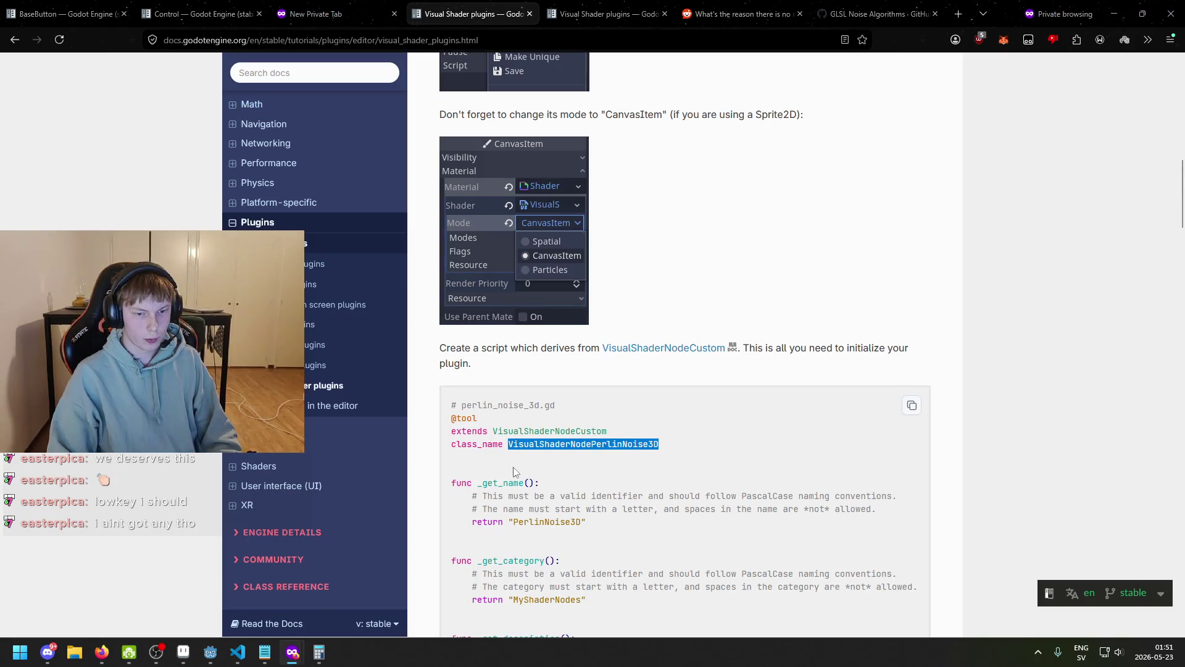
mouse_move(211, 655)
mouse_move(294, 603)
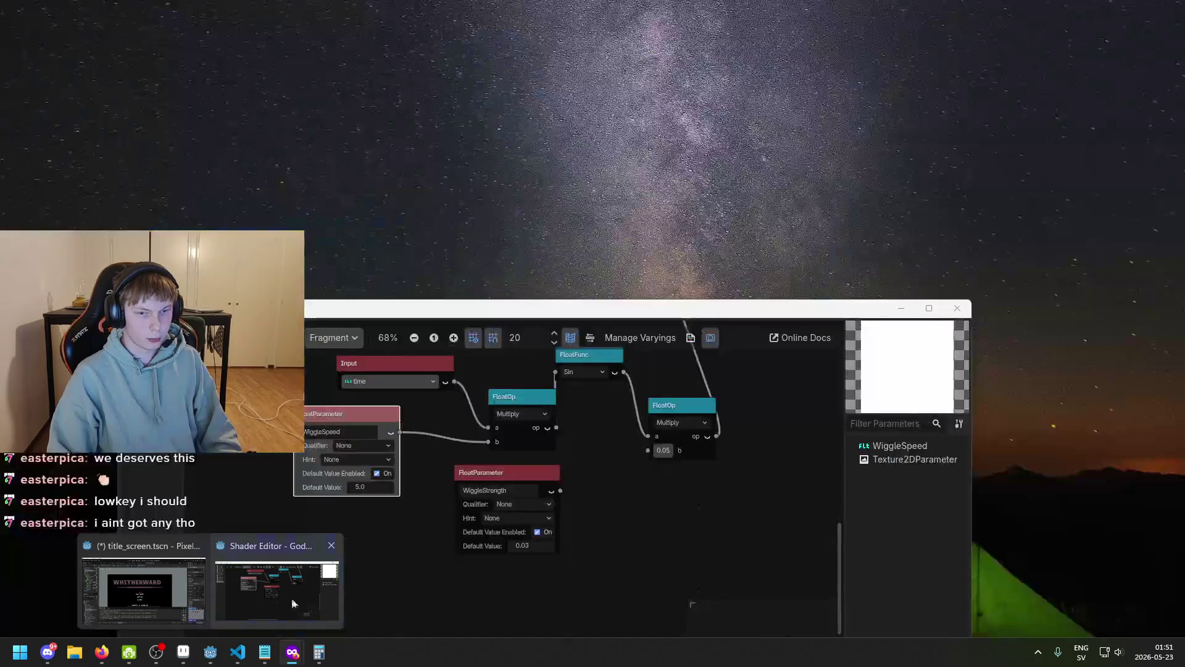
left_click(143, 589)
left_click_drag(695, 318, 657, 319)
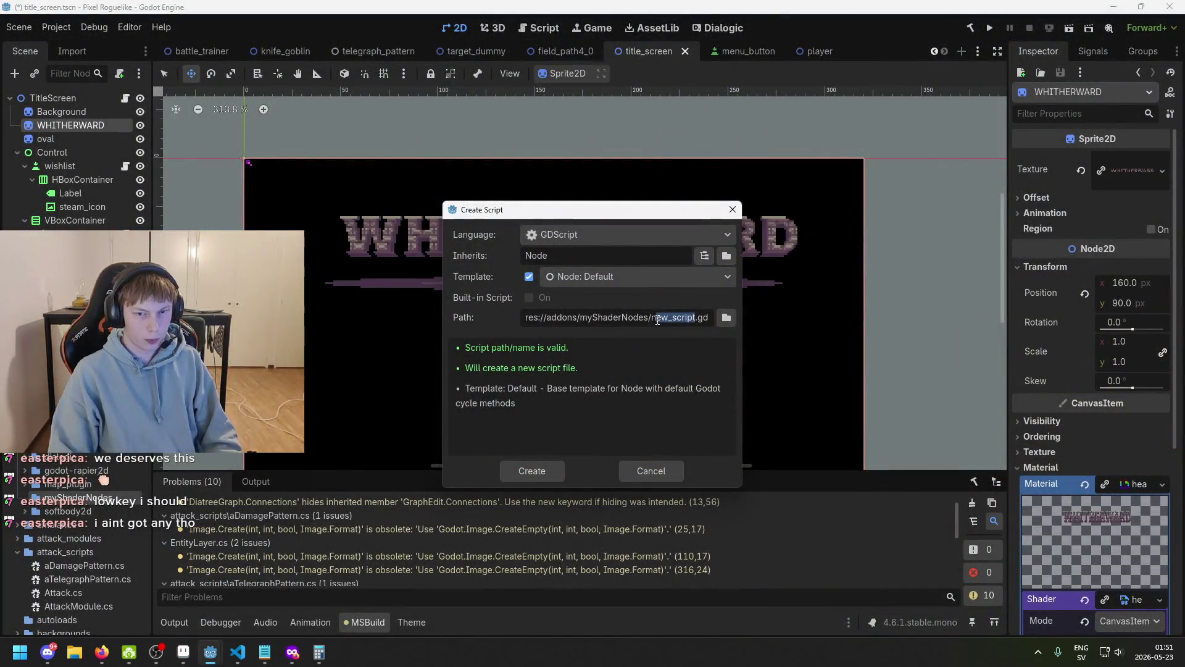
type("VisualShaderNodePerlinNoise3D")
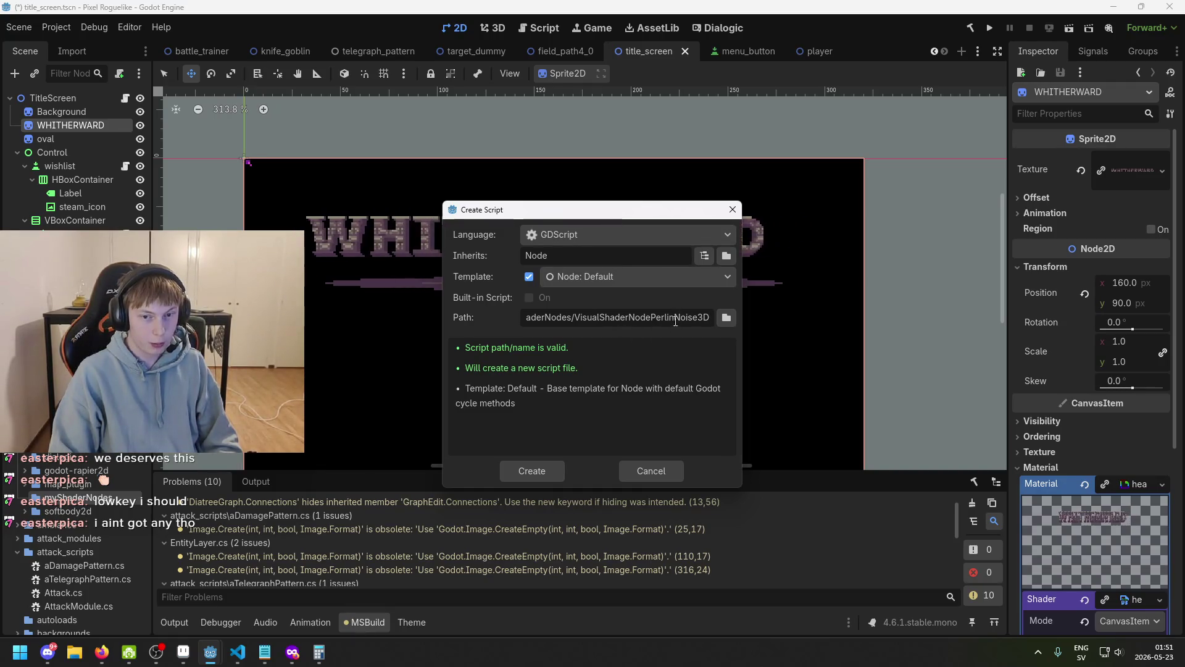
left_click(530, 471)
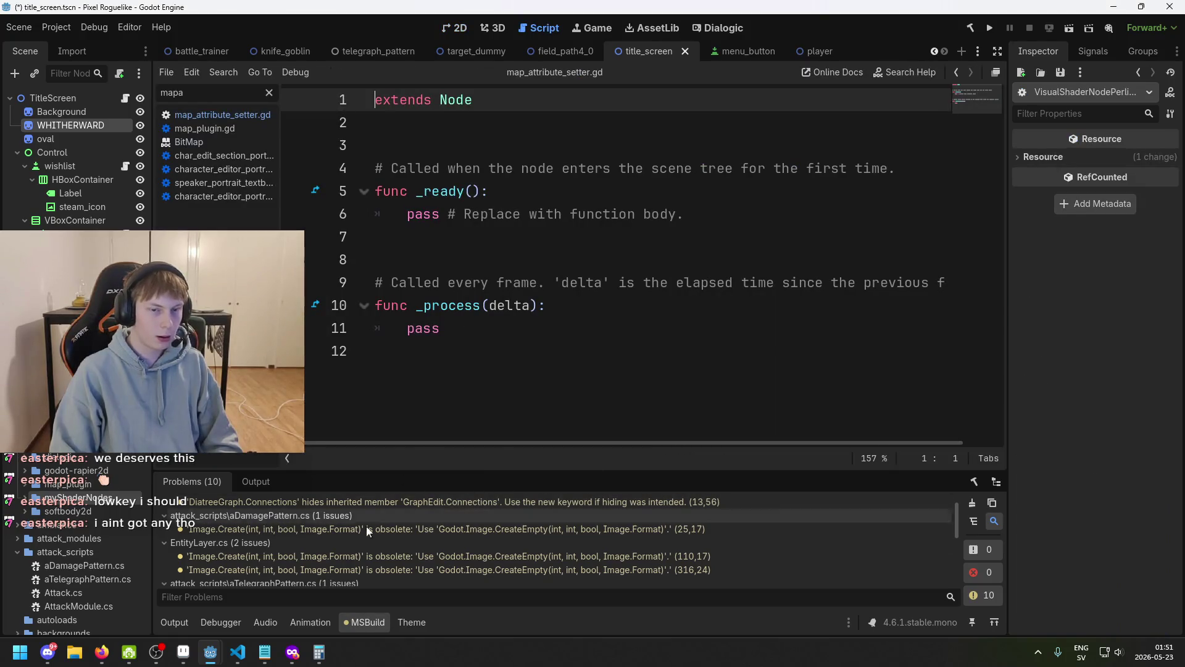
- Replace the new script's template with the docs' perlin_noise_3d.gd code and save it
mouse_move(292, 652)
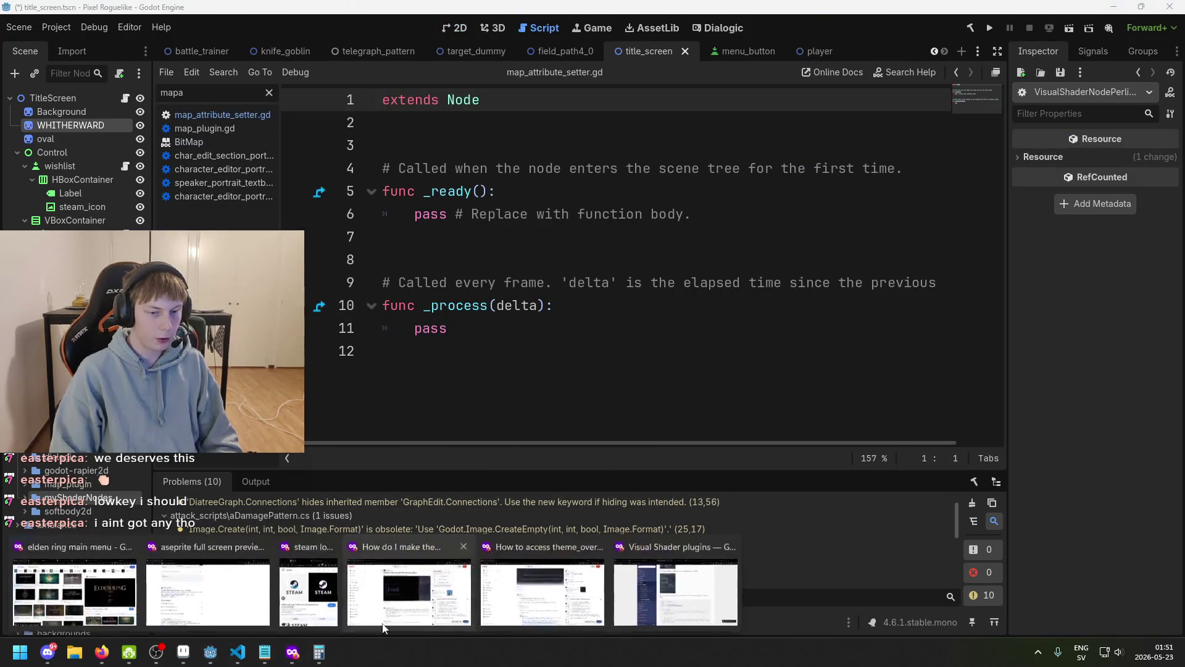
left_click(640, 590)
left_click(911, 405)
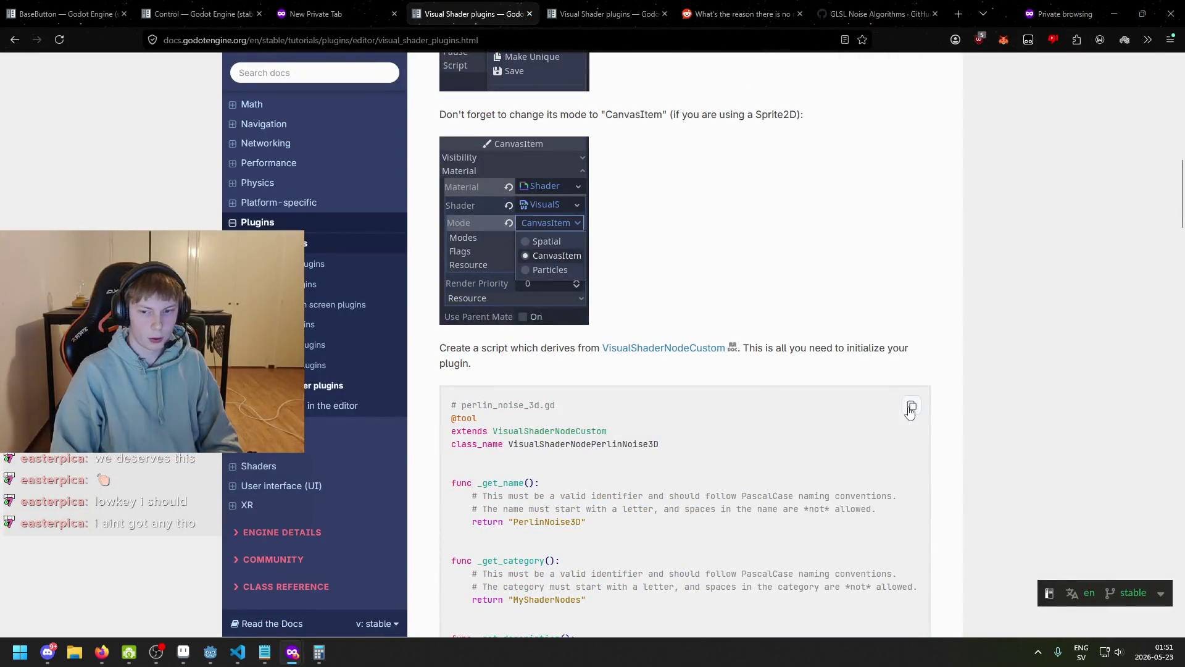
mouse_move(210, 650)
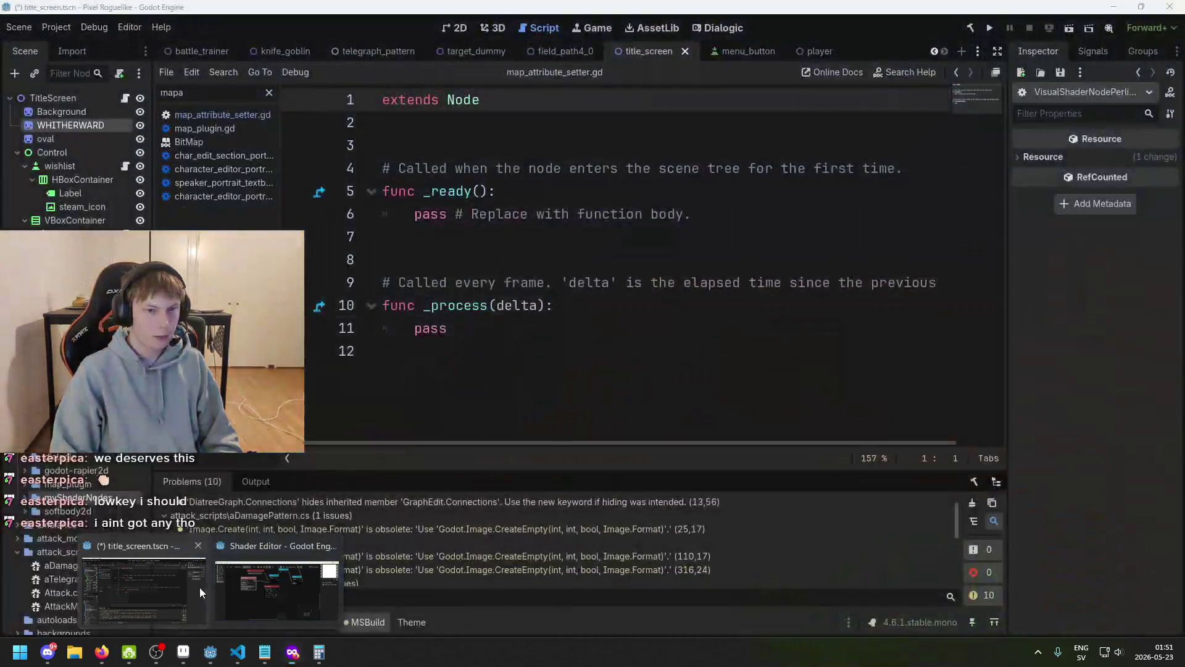
left_click(199, 587)
left_click(490, 352)
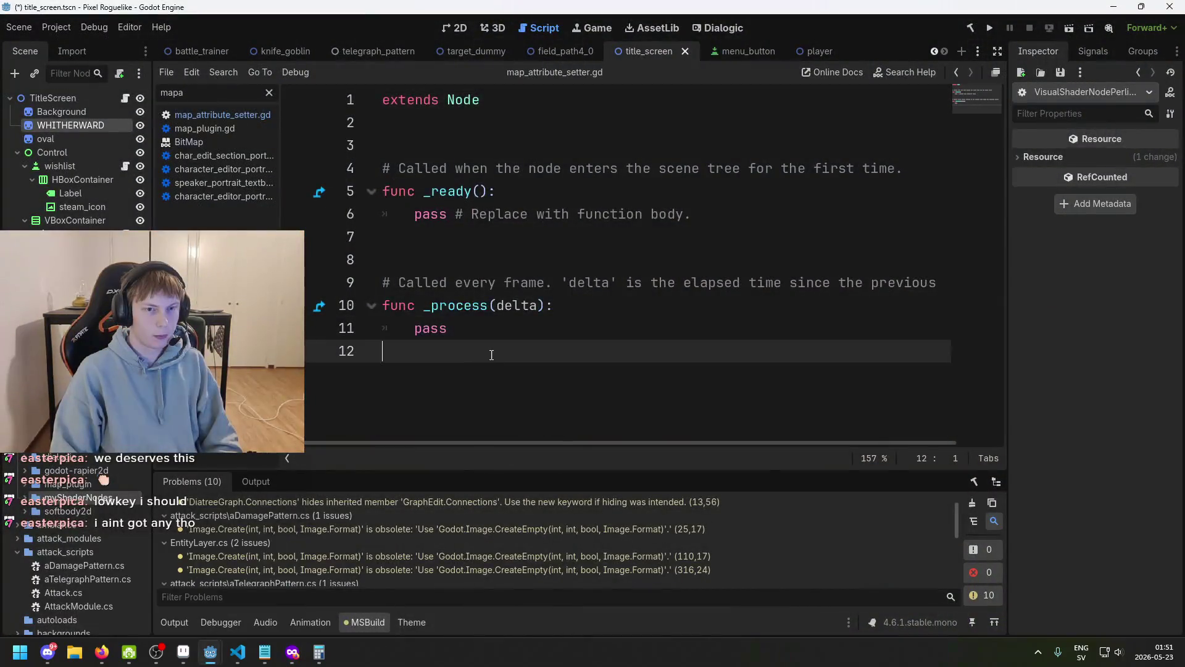
key("ctrl+a")
key("ctrl+v")
key("ctrl+s")
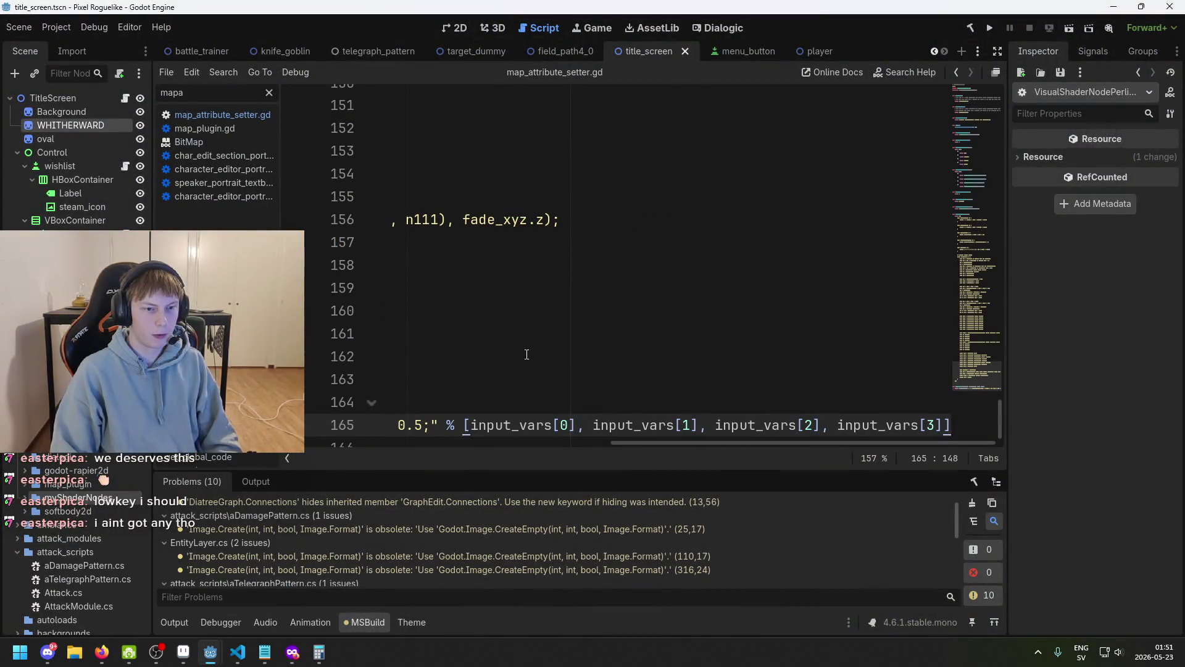
- Open the target_dummy scene
left_click(550, 53)
left_click(473, 53)
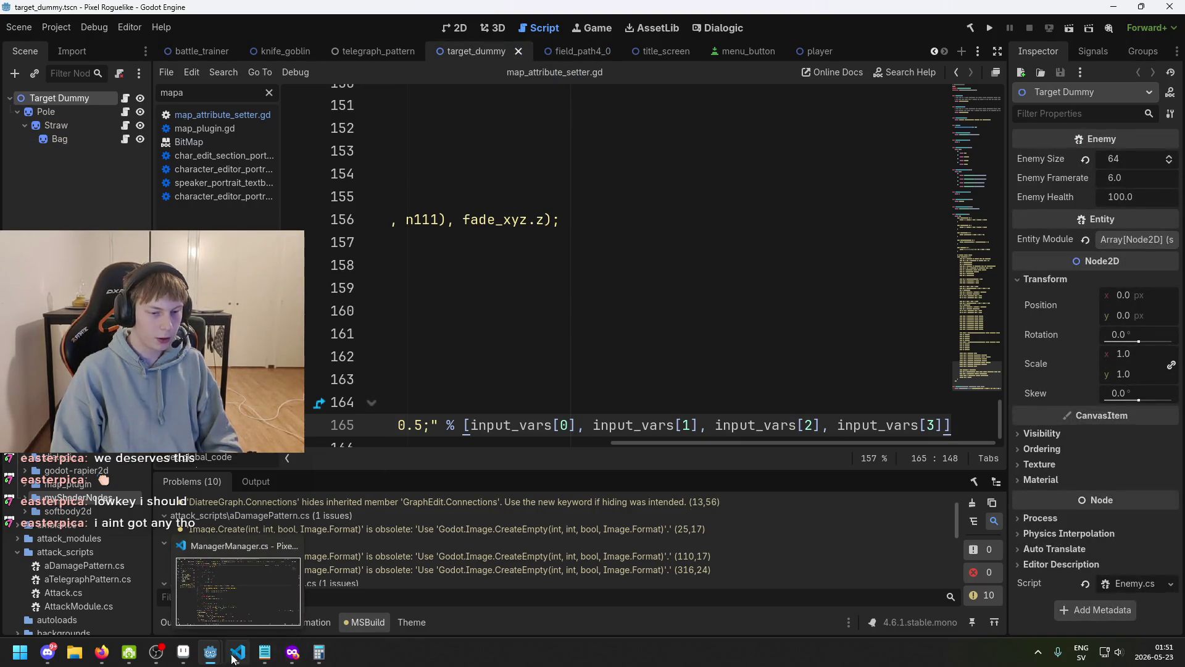
mouse_move(292, 652)
left_click(666, 582)
- Read the remaining plugin tutorial steps, then bring Godot's shader editor window into view
scroll(667, 582, "down", 20)
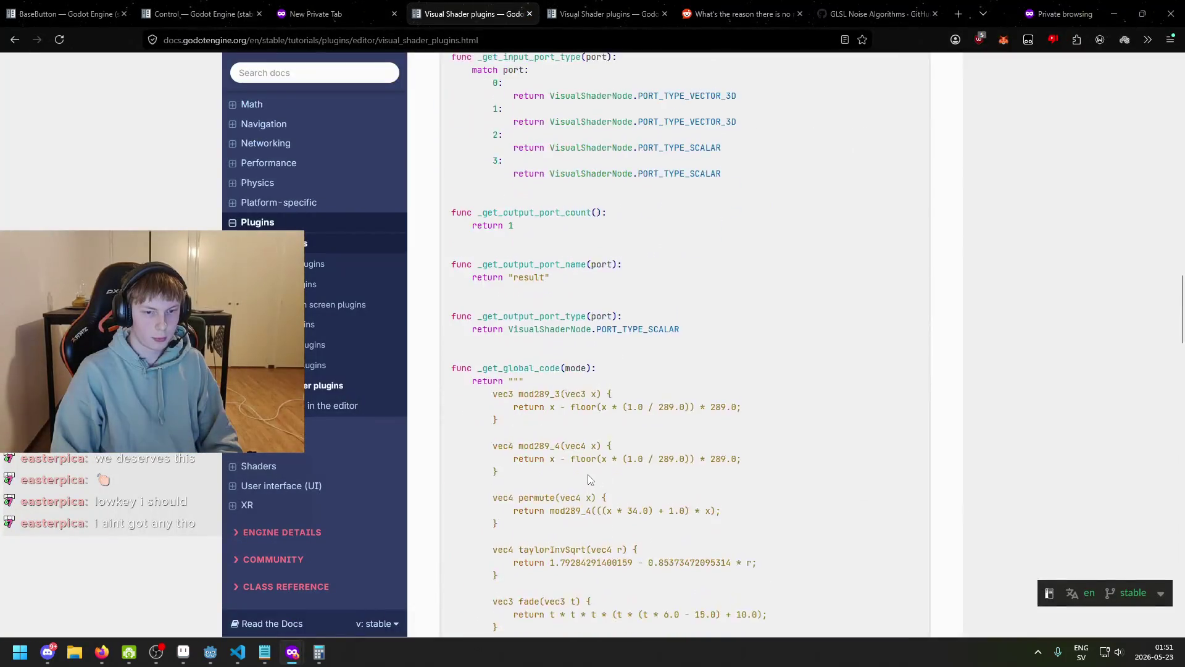
scroll(598, 469, "down", 3)
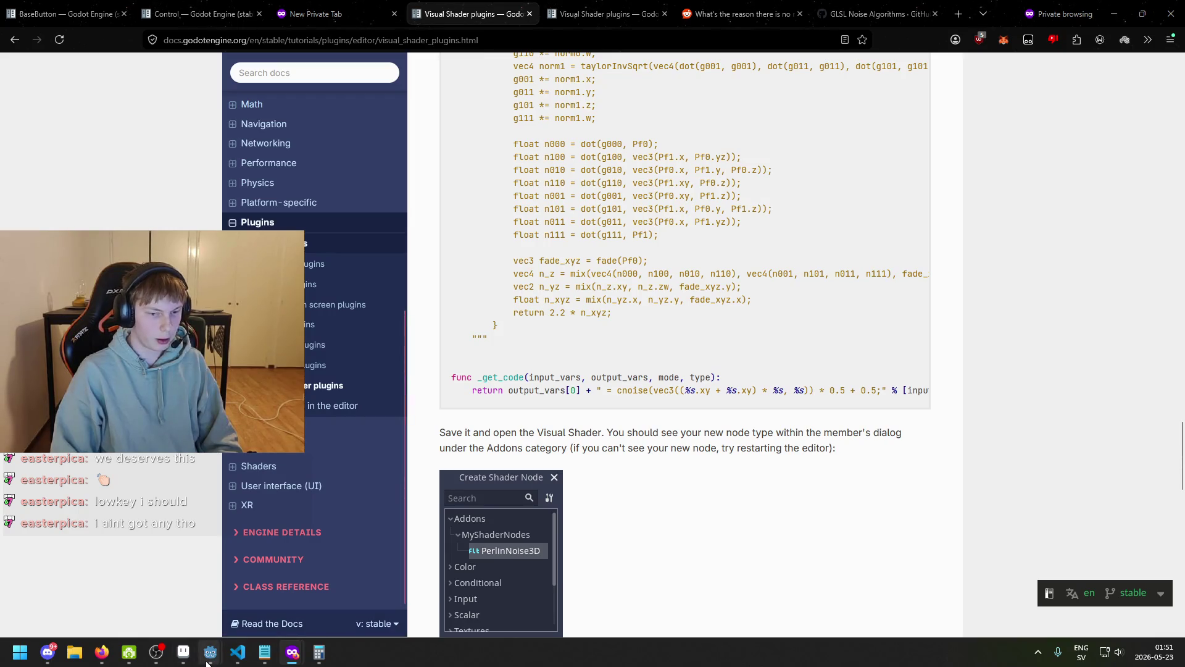
mouse_move(208, 663)
left_click(143, 589)
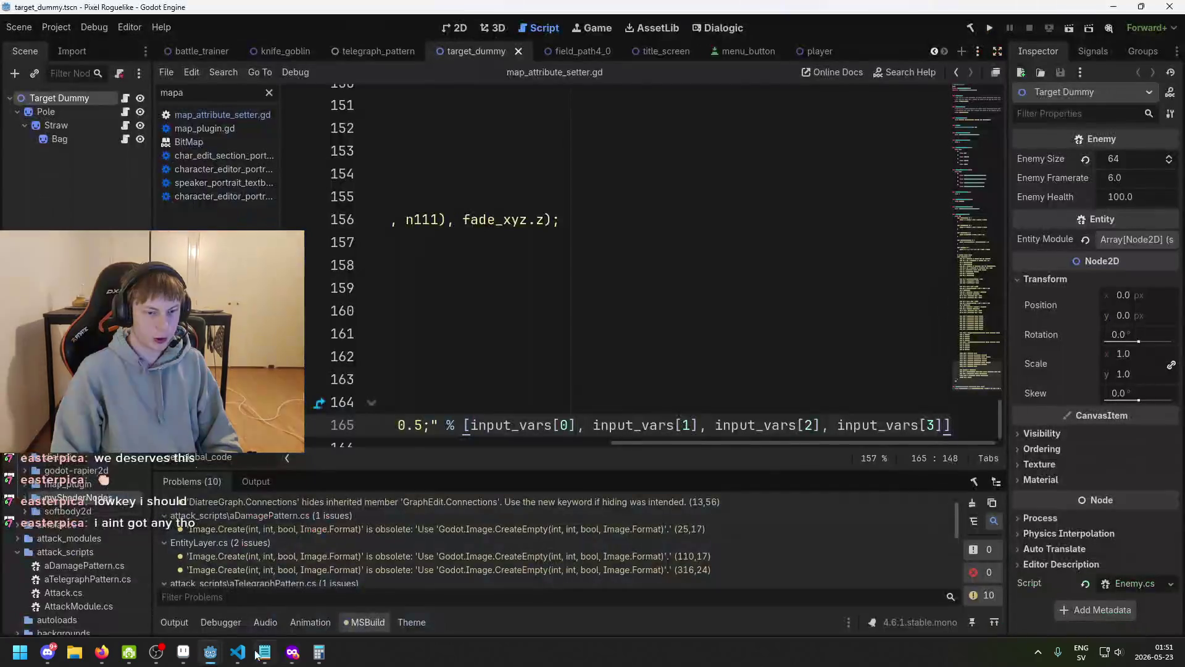
left_click(312, 592)
mouse_move(414, 313)
left_mouse_down()
mouse_move(534, 190)
mouse_move(490, 184)
left_mouse_up()
- Add a PerlinNoise3D node below WiggleSpeed and show its output preview
left_click(351, 209)
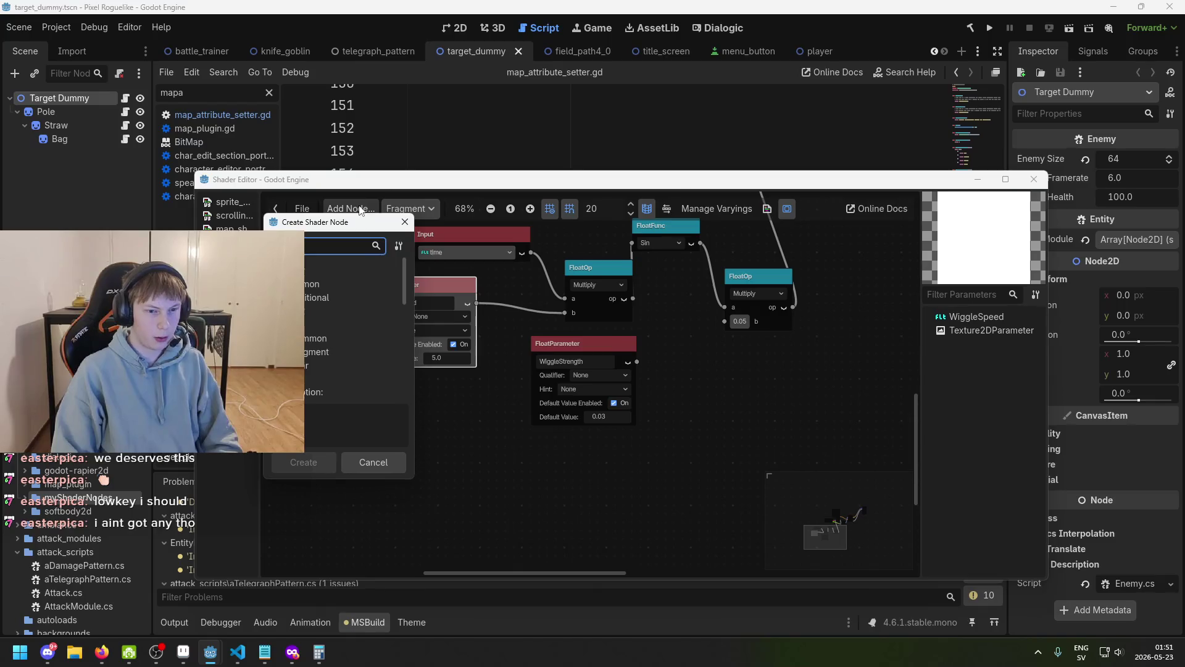
scroll(405, 261, "up", 3)
mouse_move(405, 283)
left_mouse_down()
mouse_move(399, 378)
mouse_move(406, 269)
left_mouse_up()
type("perlin")
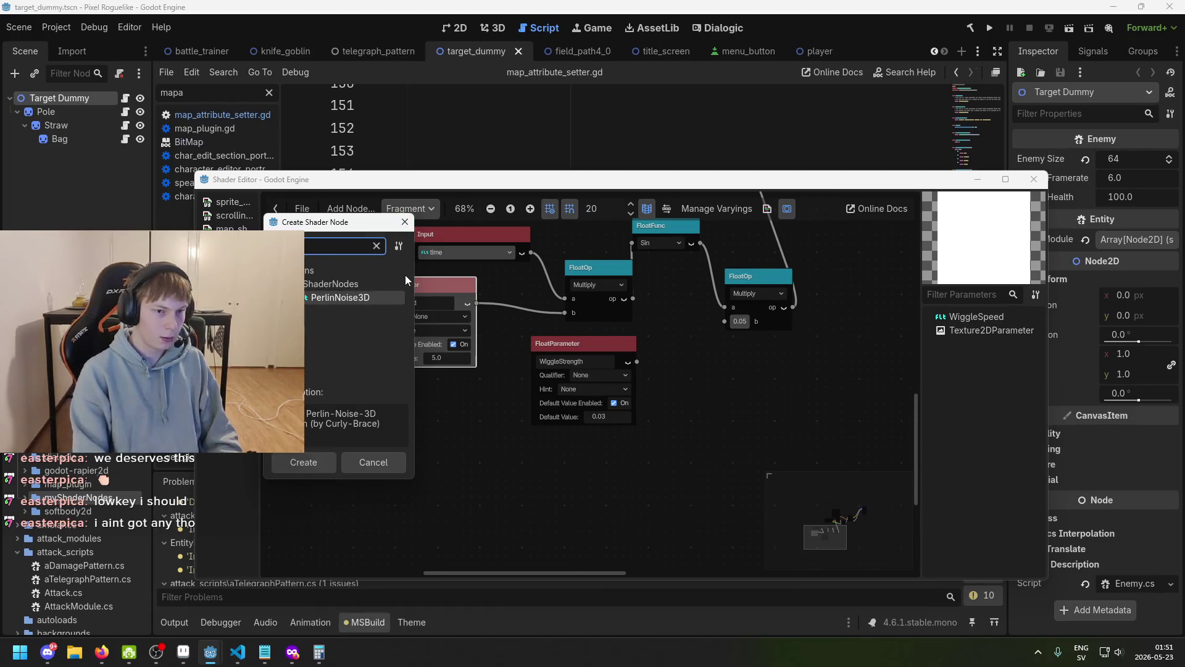
left_click(365, 299)
double_click(365, 299)
left_click_drag(620, 396, 453, 392)
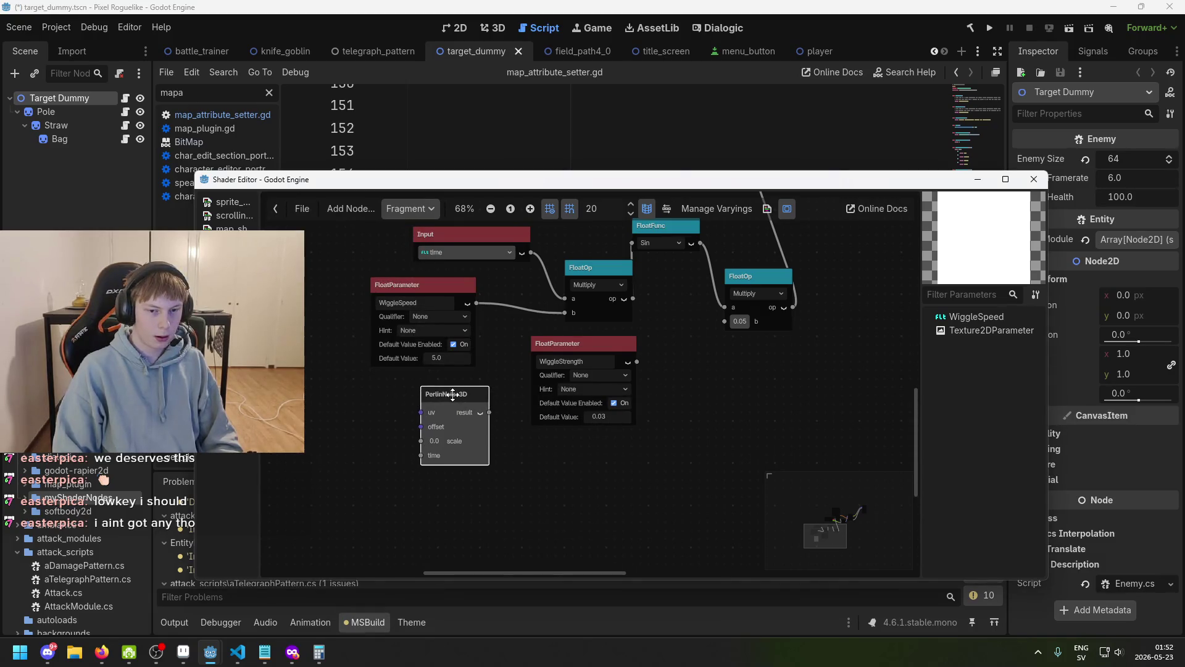
scroll(527, 471, "up", 2)
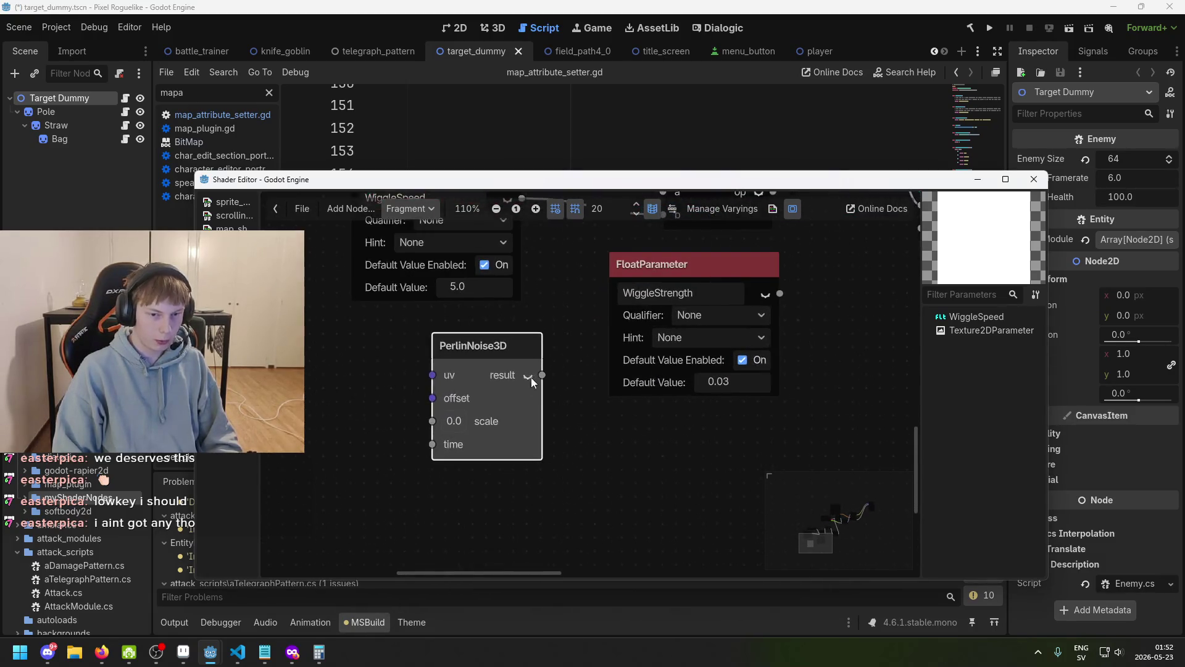
left_click(527, 378)
scroll(529, 395, "up", 1)
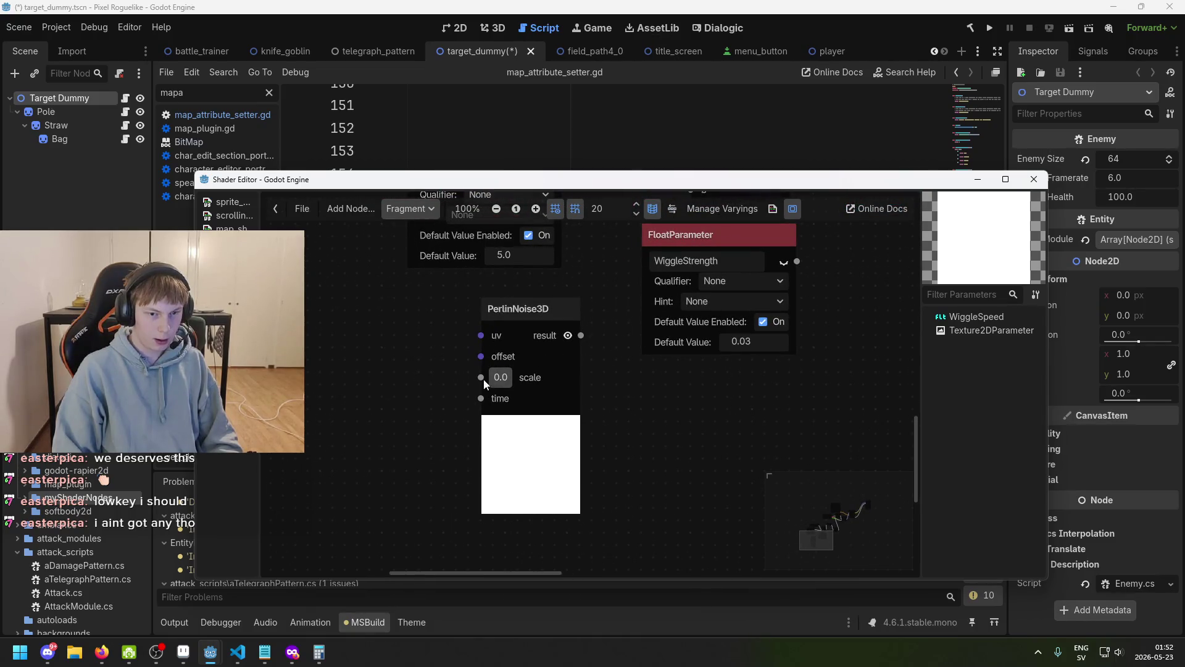
- Dismiss stray node popups and set the PerlinNoise3D scale input to 2.96
left_click_drag(458, 337, 455, 358)
key("Escape")
left_click(597, 316)
scroll(597, 437, "down", 1)
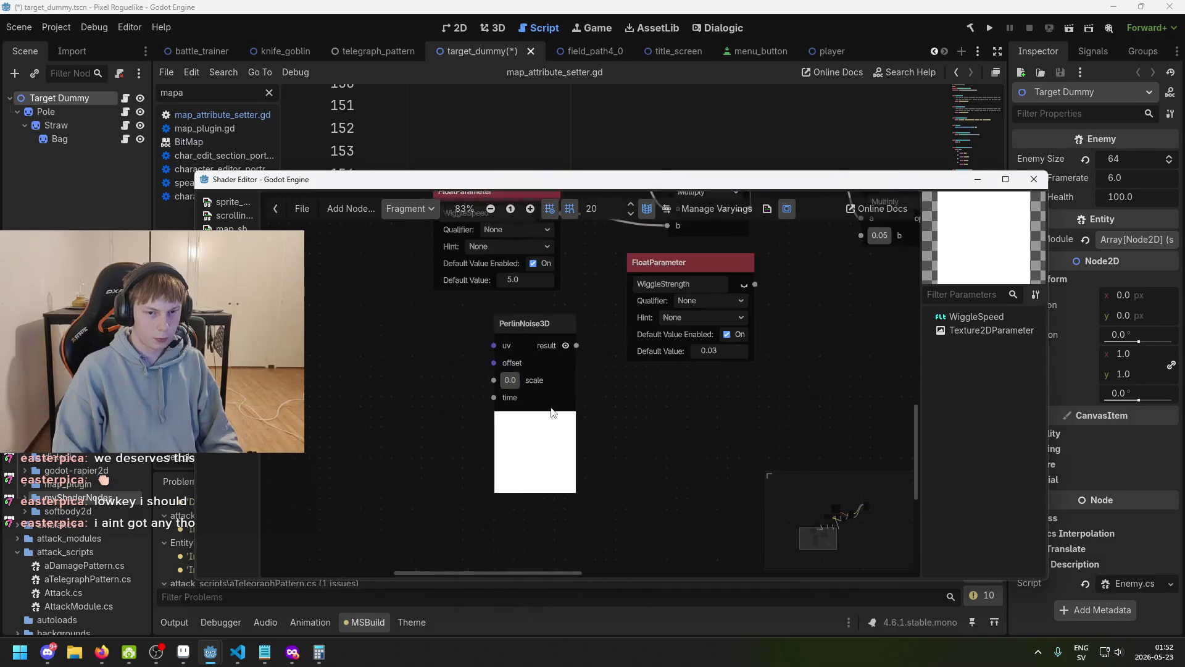
scroll(547, 381, "up", 1)
left_click(494, 395)
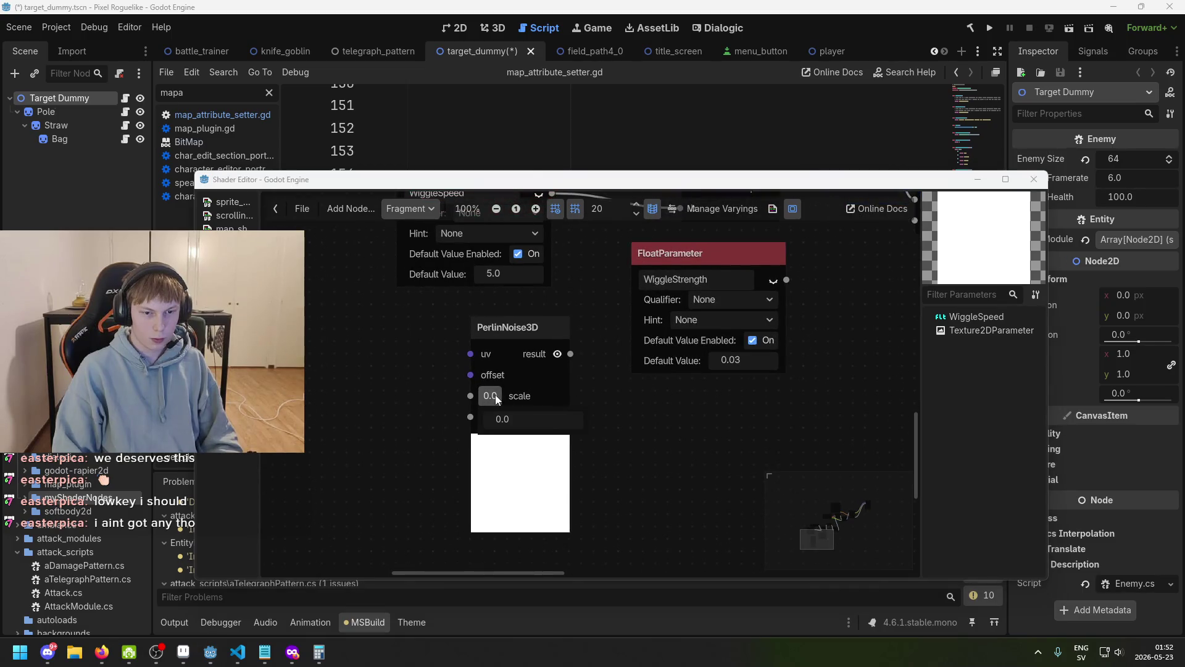
type("0.6552.845")
key("Return")
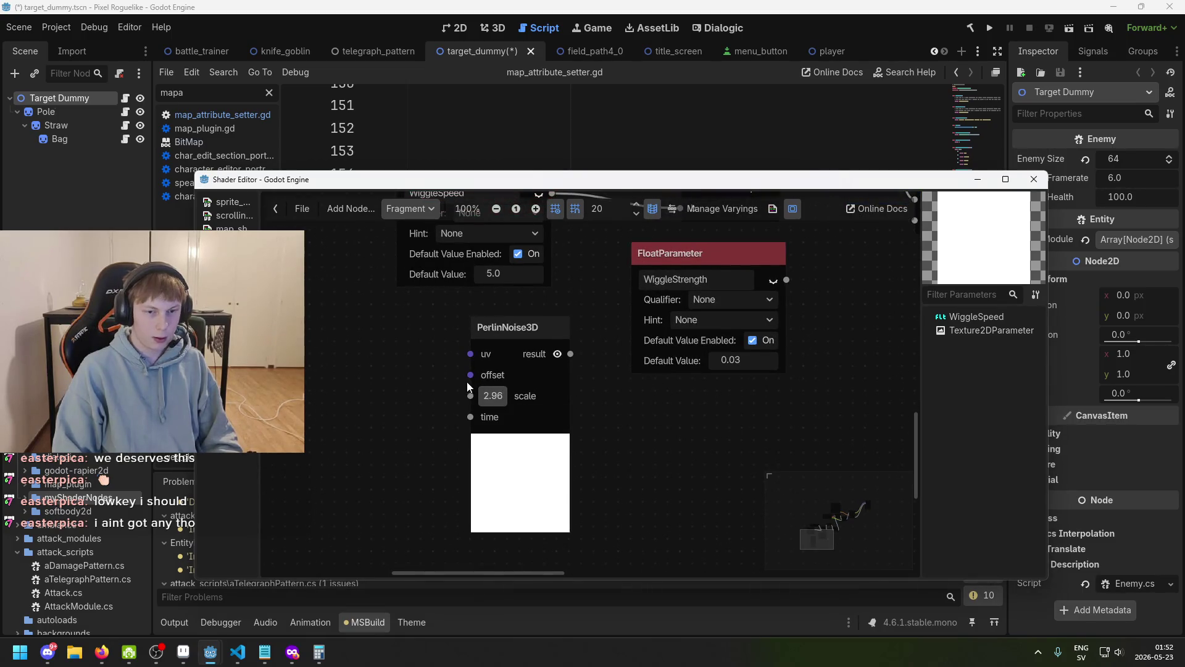
left_click_drag(470, 374, 460, 381)
key("Escape")
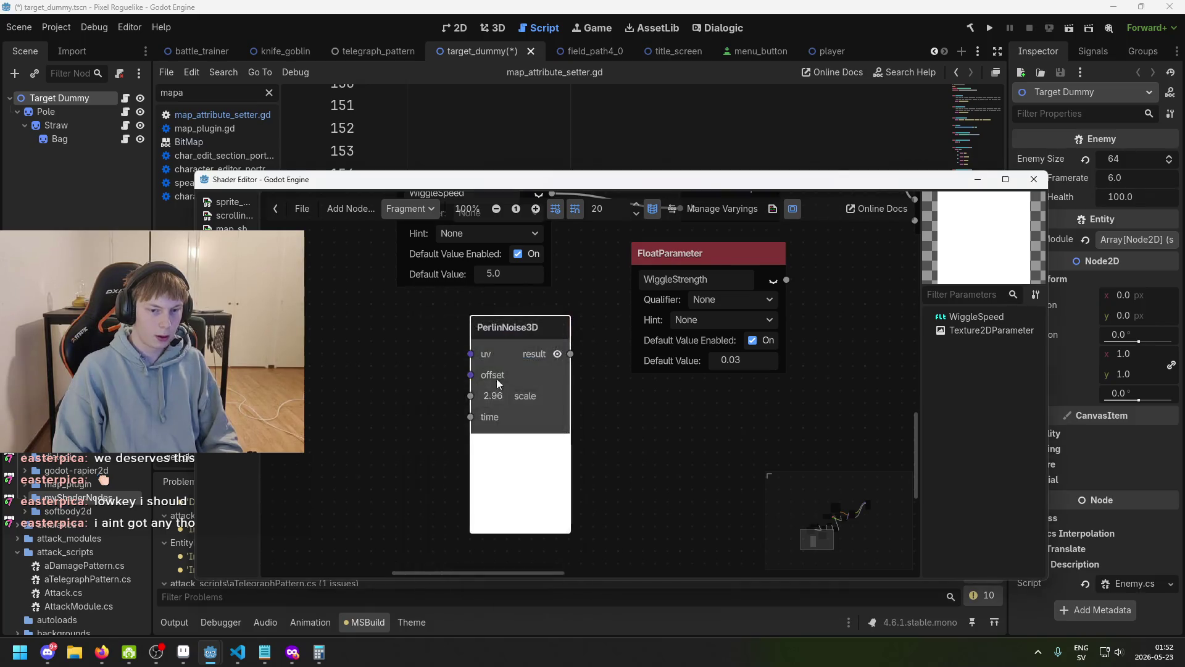
scroll(468, 375, "up", 1)
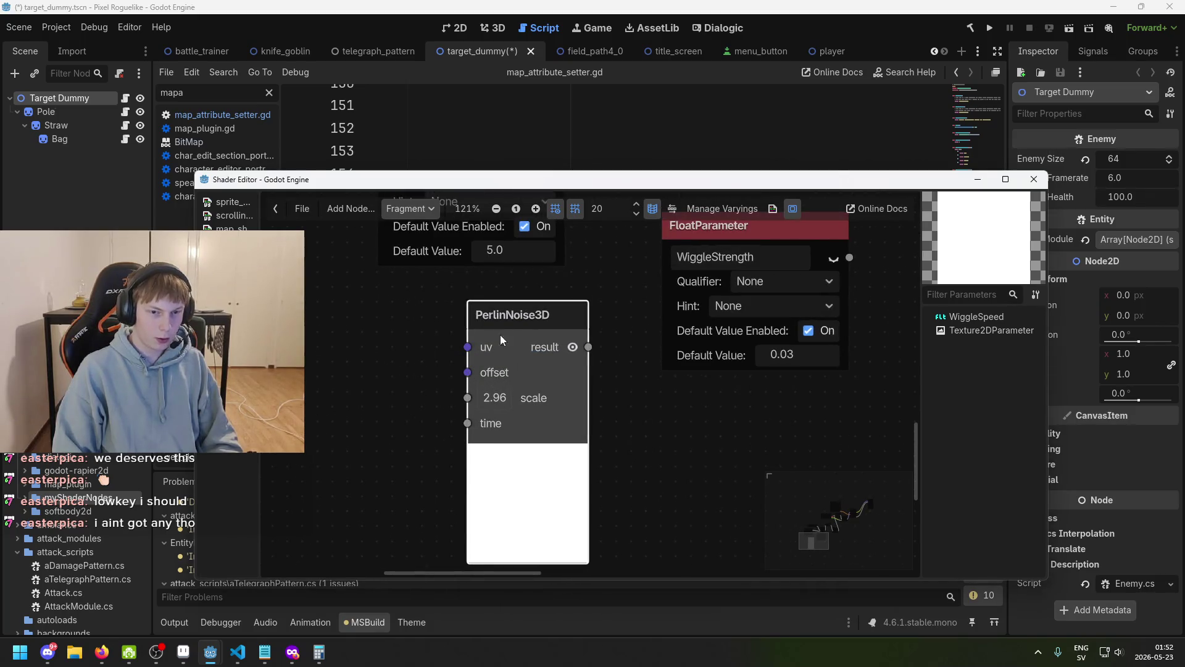
scroll(568, 346, "down", 3)
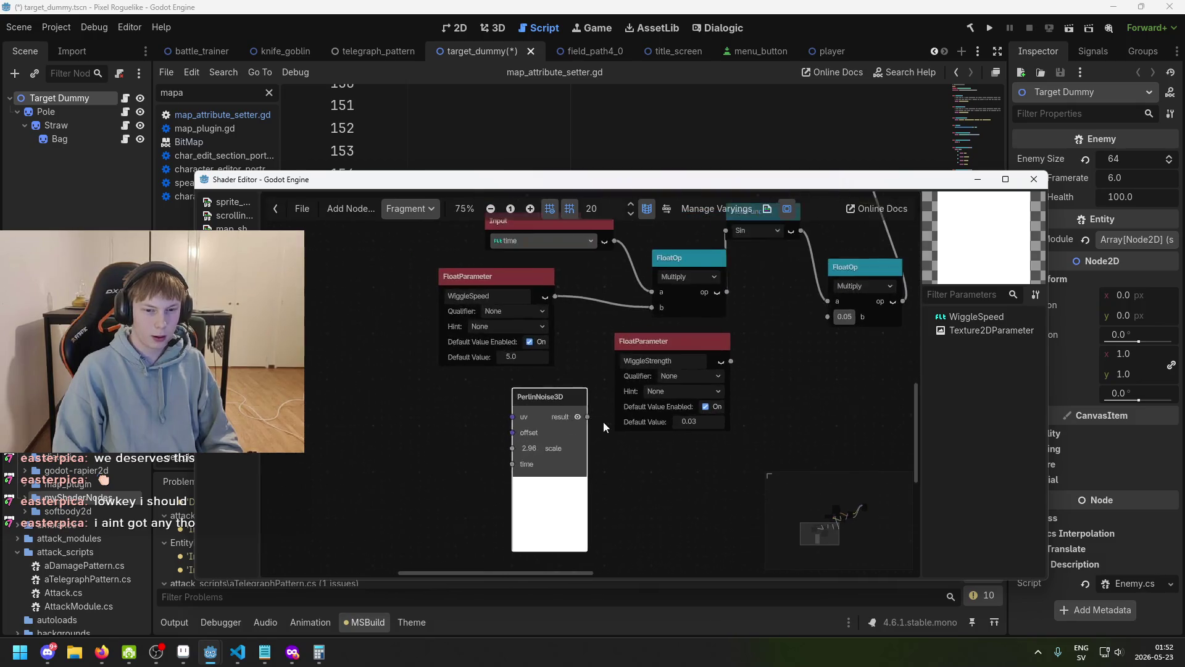
scroll(602, 421, "up", 1)
right_click(461, 402)
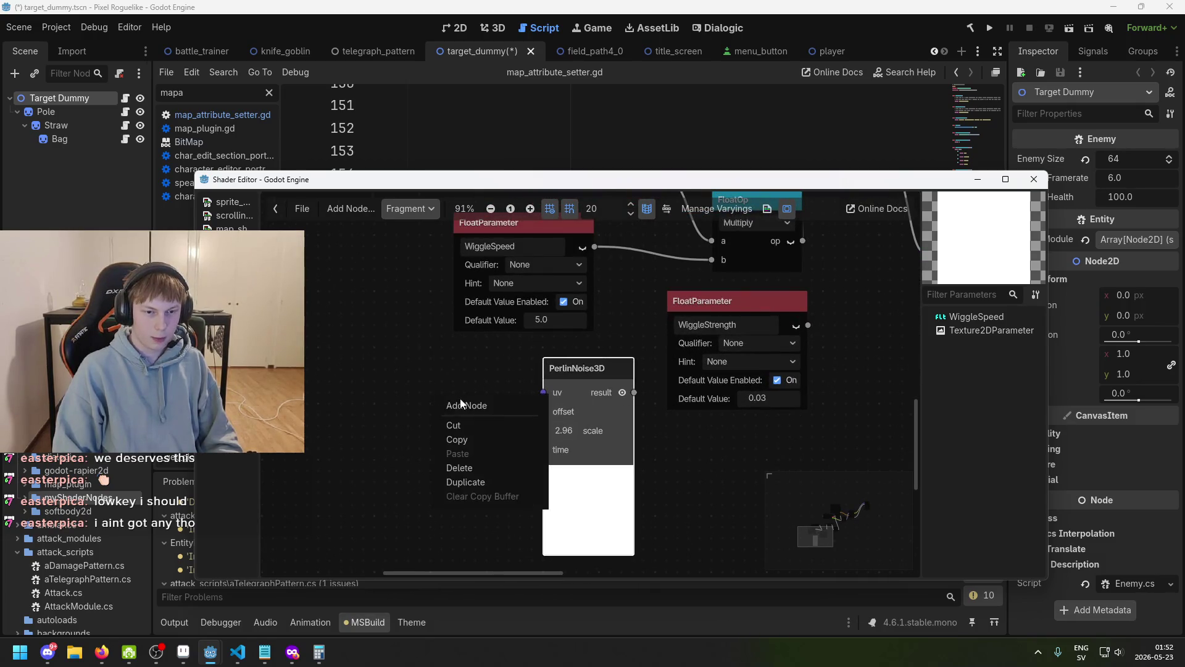
- Add a UV input node and wire it into PerlinNoise3D's uv
left_click(461, 403)
type("uv")
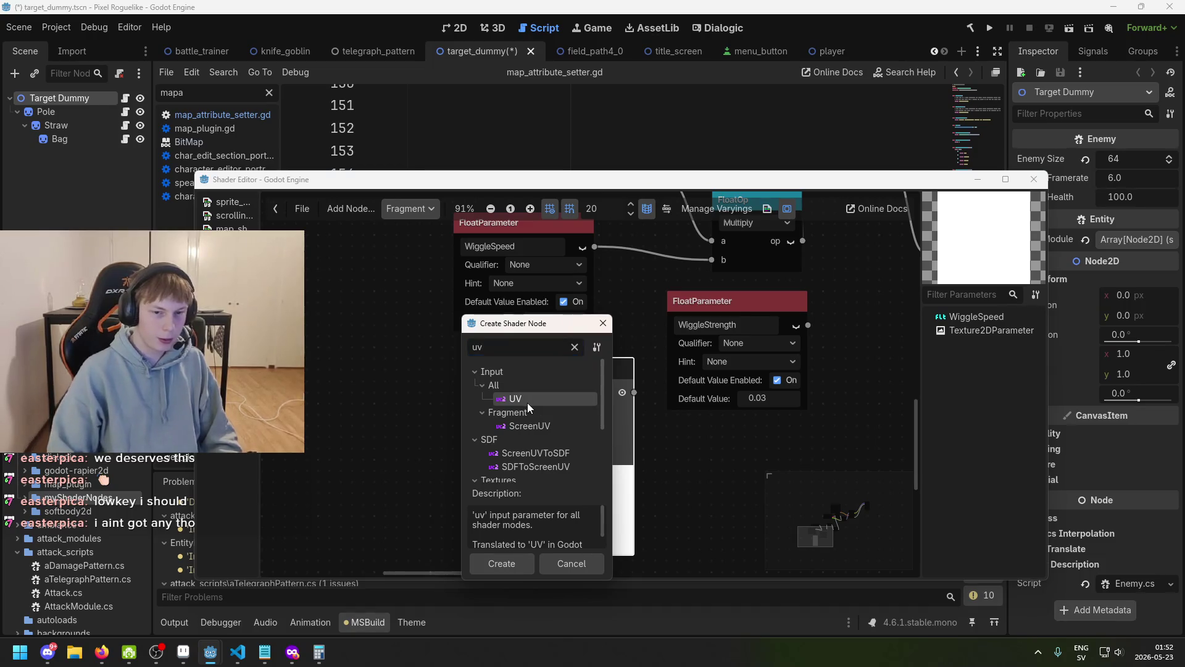
double_click(527, 403)
mouse_move(527, 402)
left_mouse_down()
mouse_move(458, 391)
mouse_move(544, 394)
left_mouse_up()
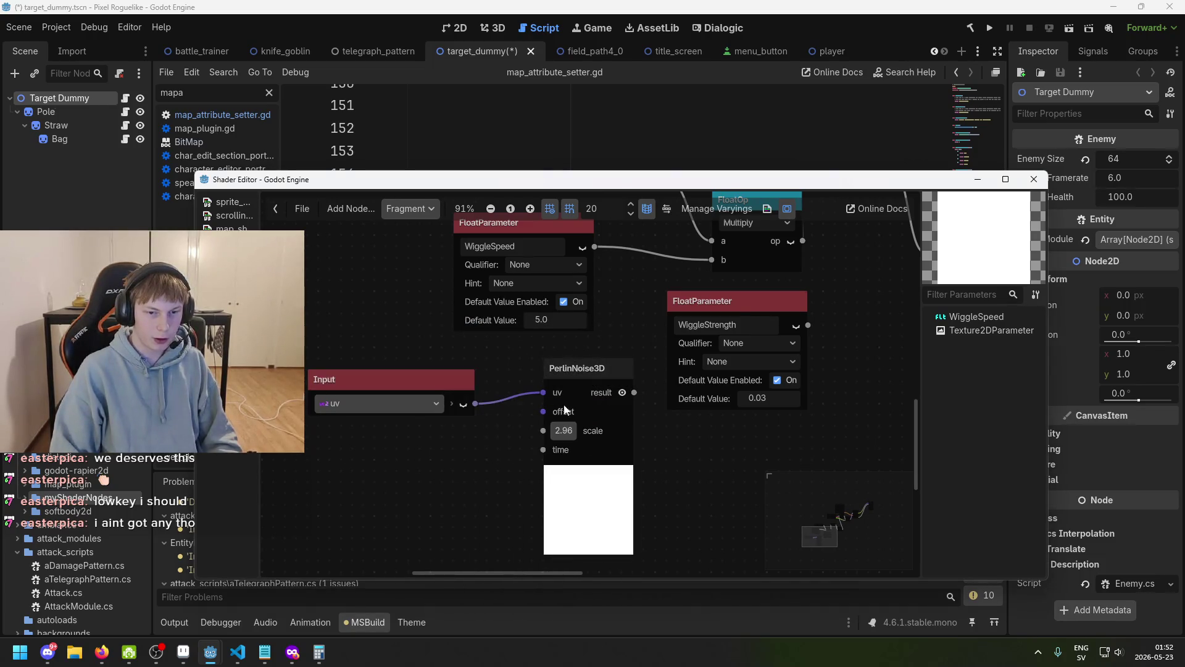
scroll(610, 389, "down", 2)
left_click_drag(454, 338, 455, 316)
- Add a Vector2 VectorCompose node feeding PerlinNoise3D's offset
left_click_drag(572, 368, 500, 387)
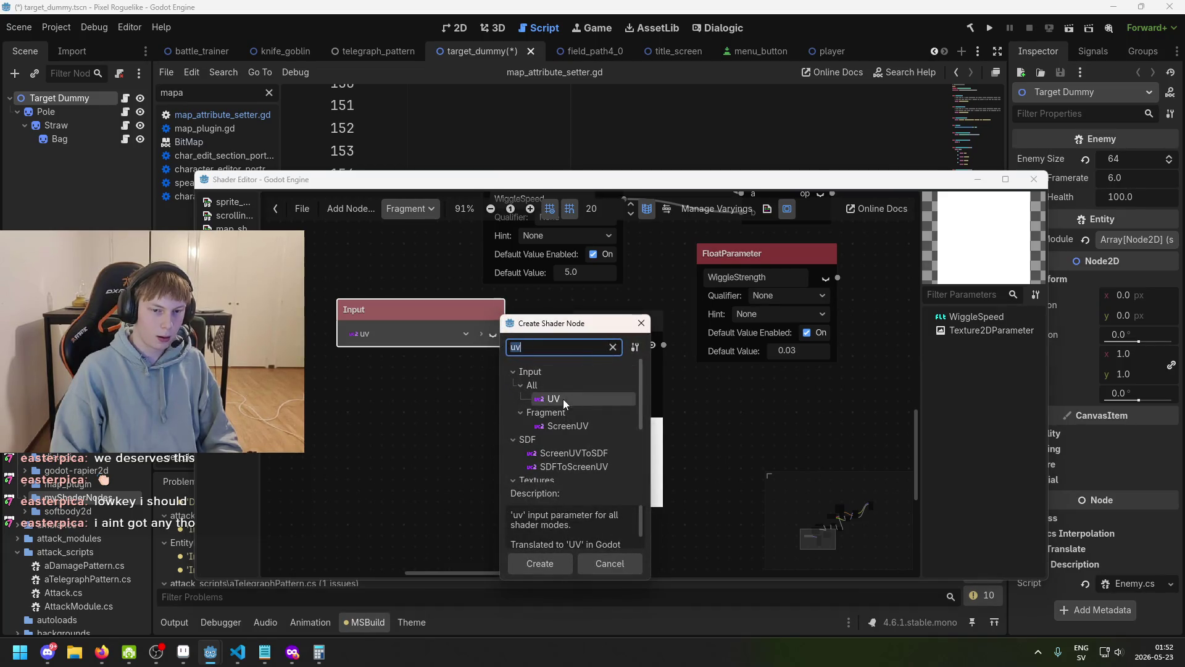
left_click(446, 402)
right_click(472, 408)
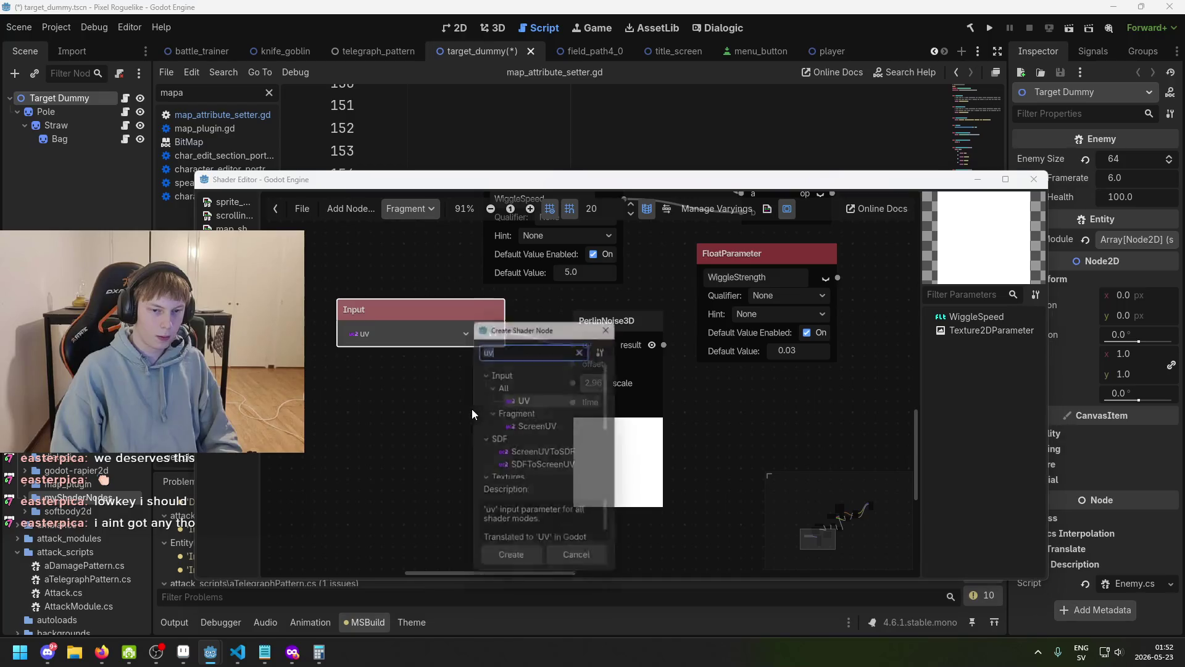
type("vector2")
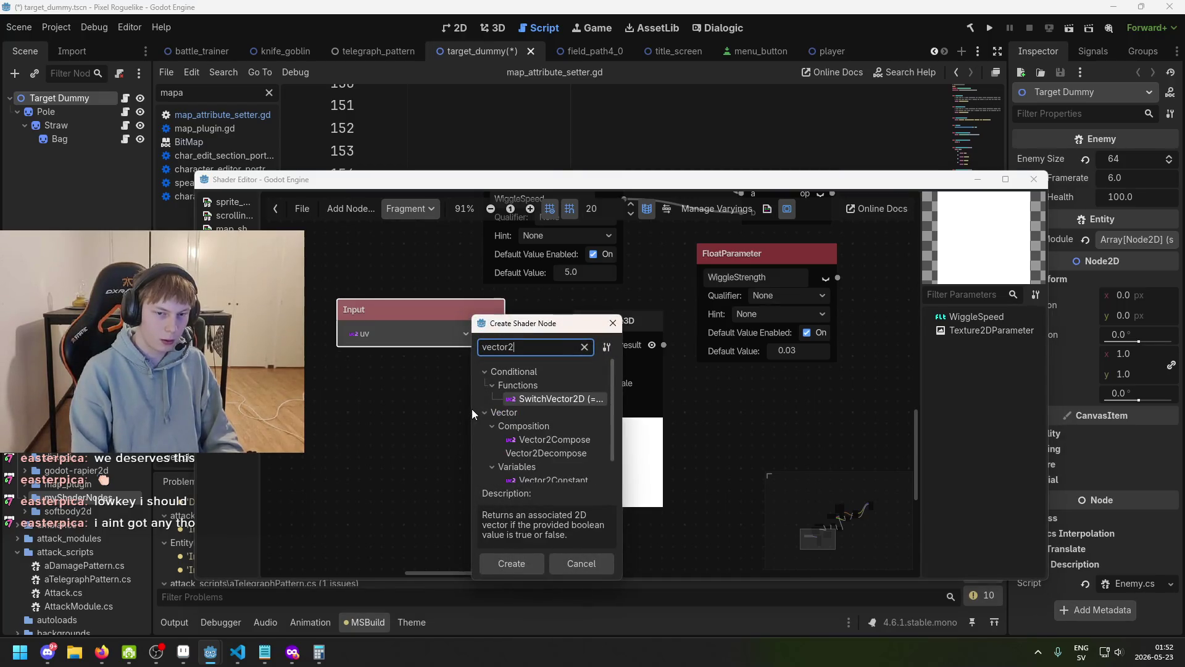
scroll(561, 441, "down", 1)
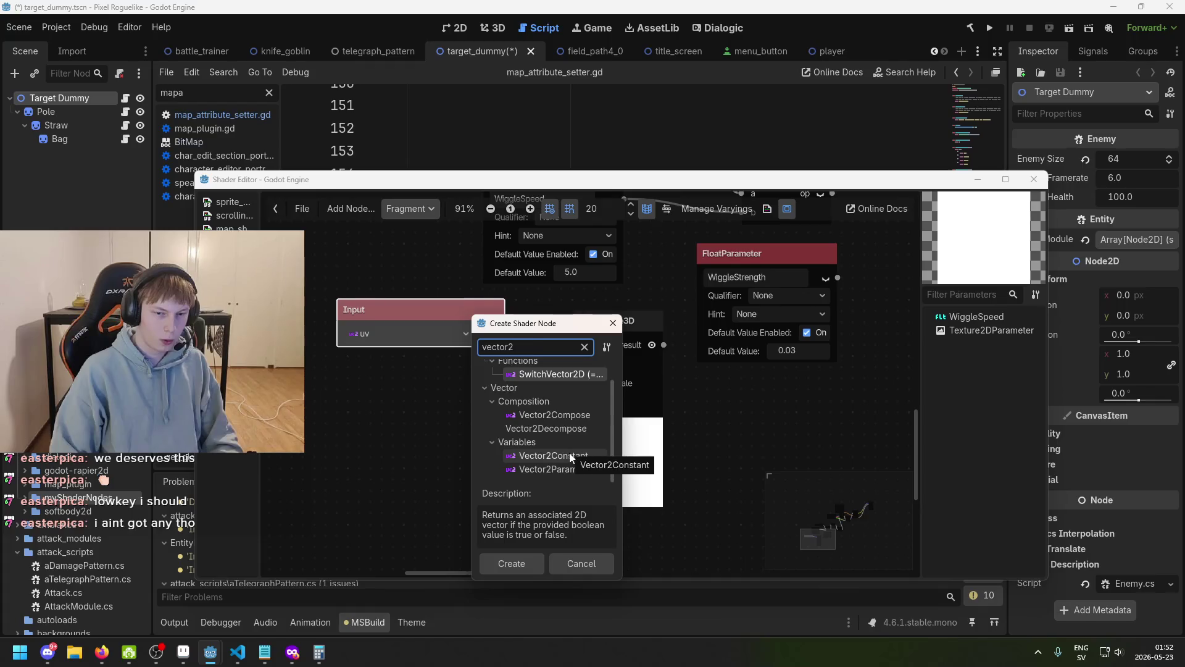
key("BackSpace")
key("BackSpace")
key("BackSpace")
type("ctor")
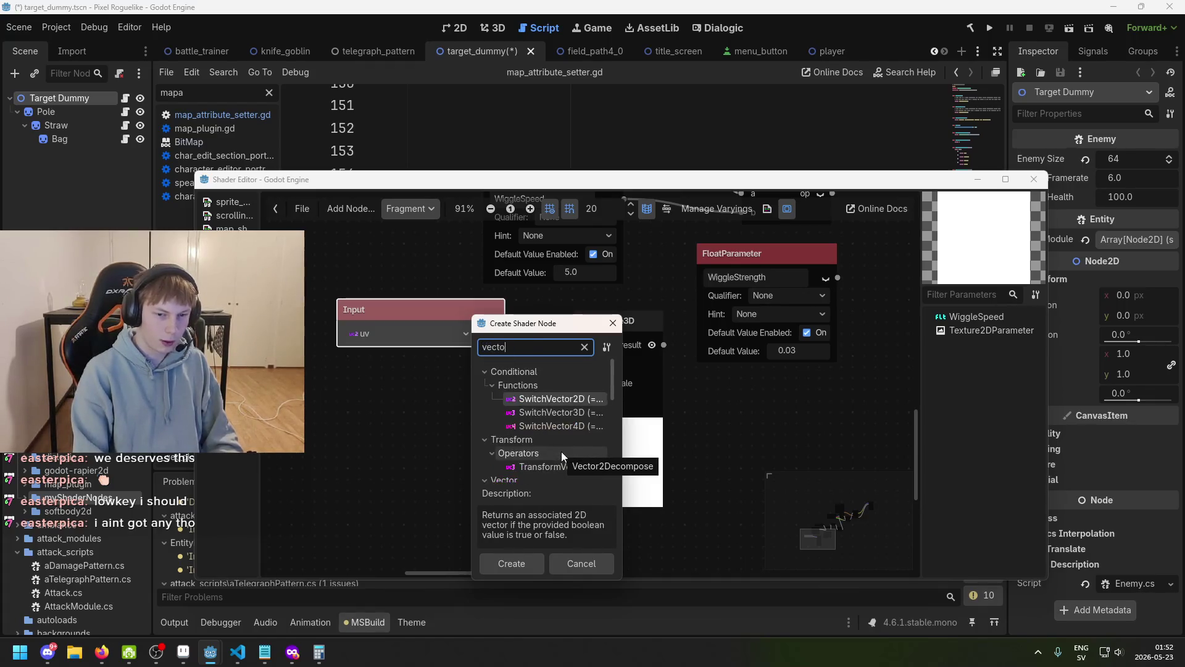
scroll(546, 451, "down", 3)
double_click(525, 448)
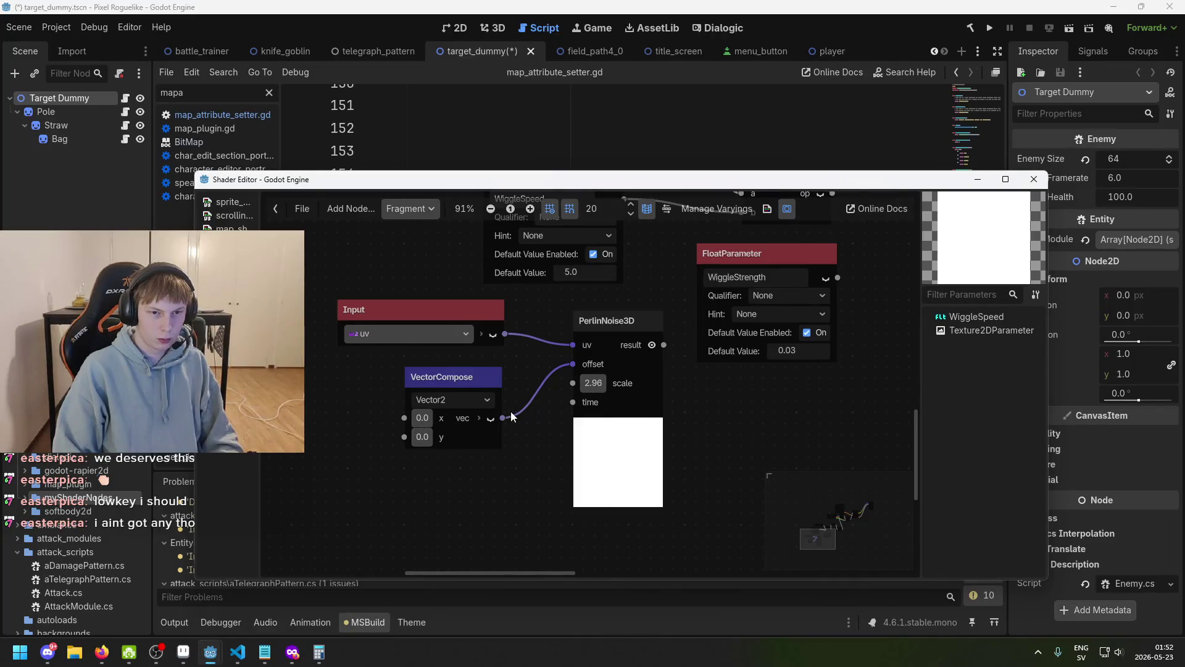
scroll(501, 413, "down", 2)
scroll(603, 421, "up", 2)
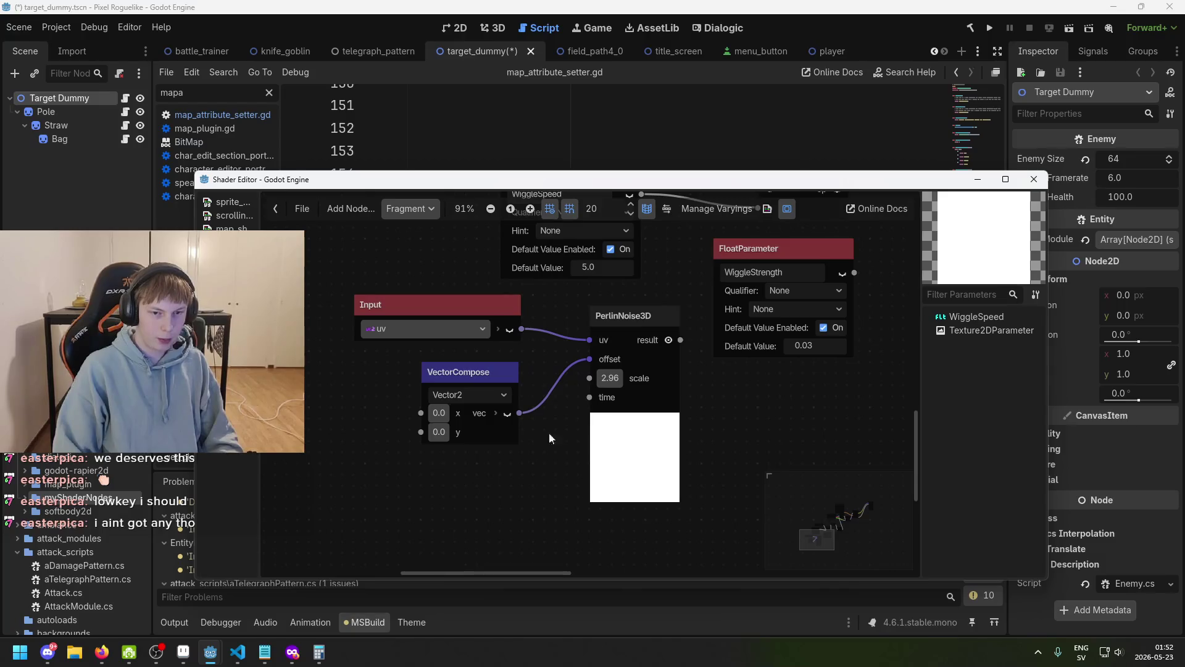
left_click_drag(465, 372, 410, 360)
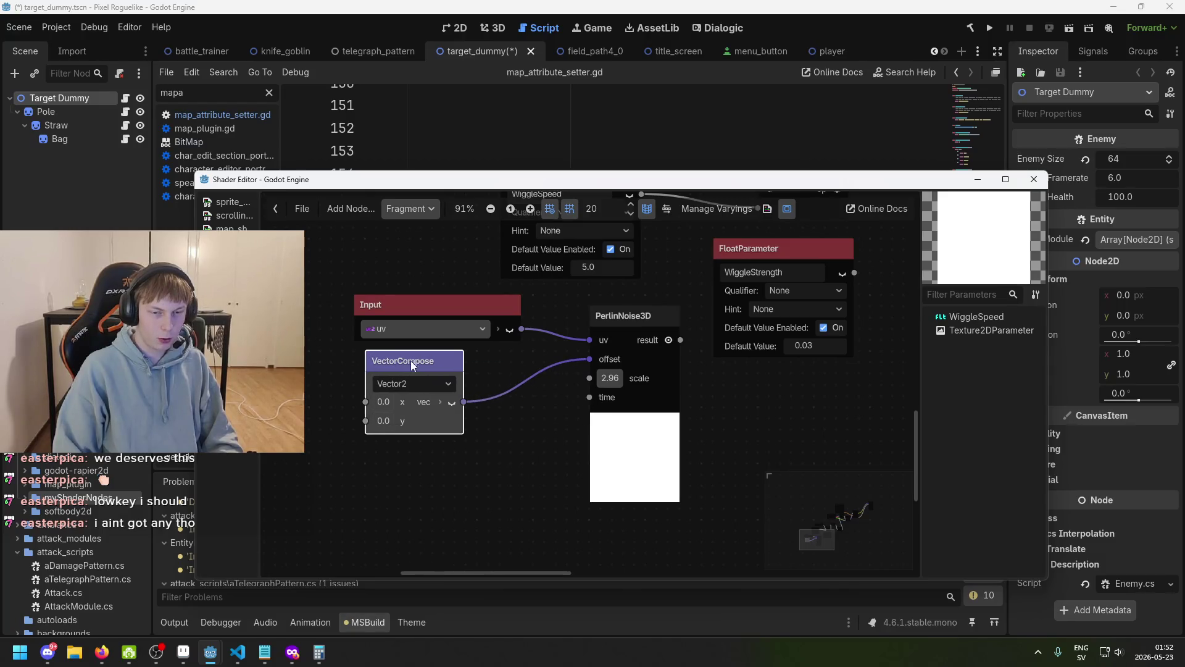
scroll(589, 401, "up", 1)
- Add a 3.29 FloatConstant feeding PerlinNoise3D's time input
left_click(598, 402)
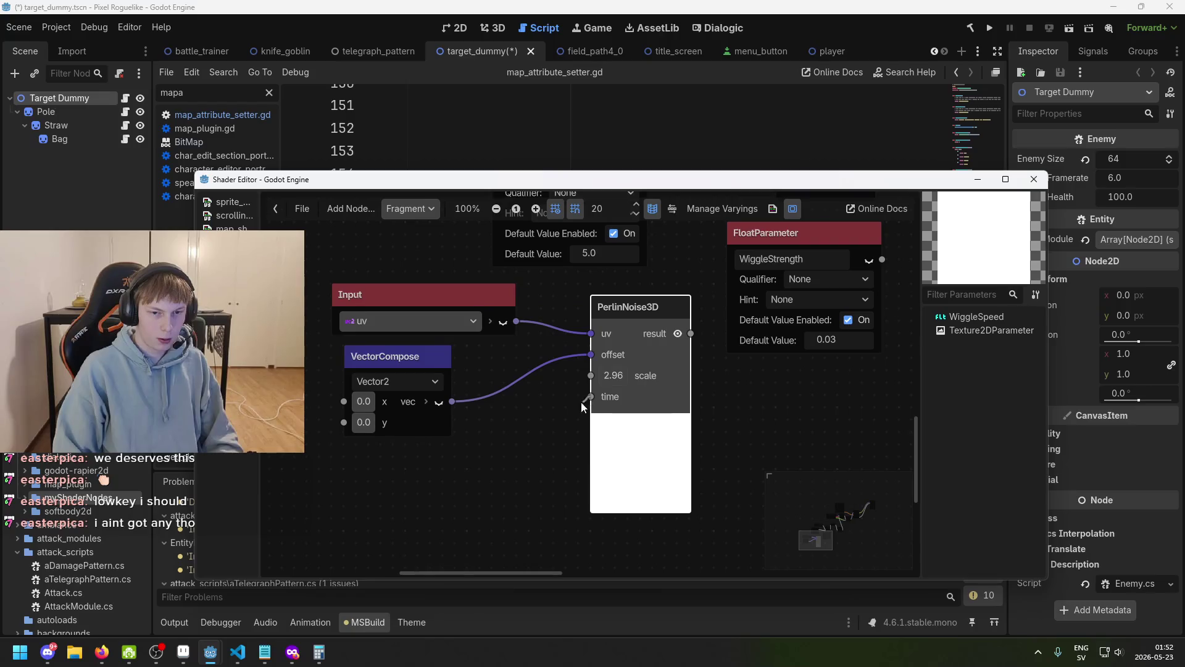
left_click_drag(582, 406, 581, 408)
type("float")
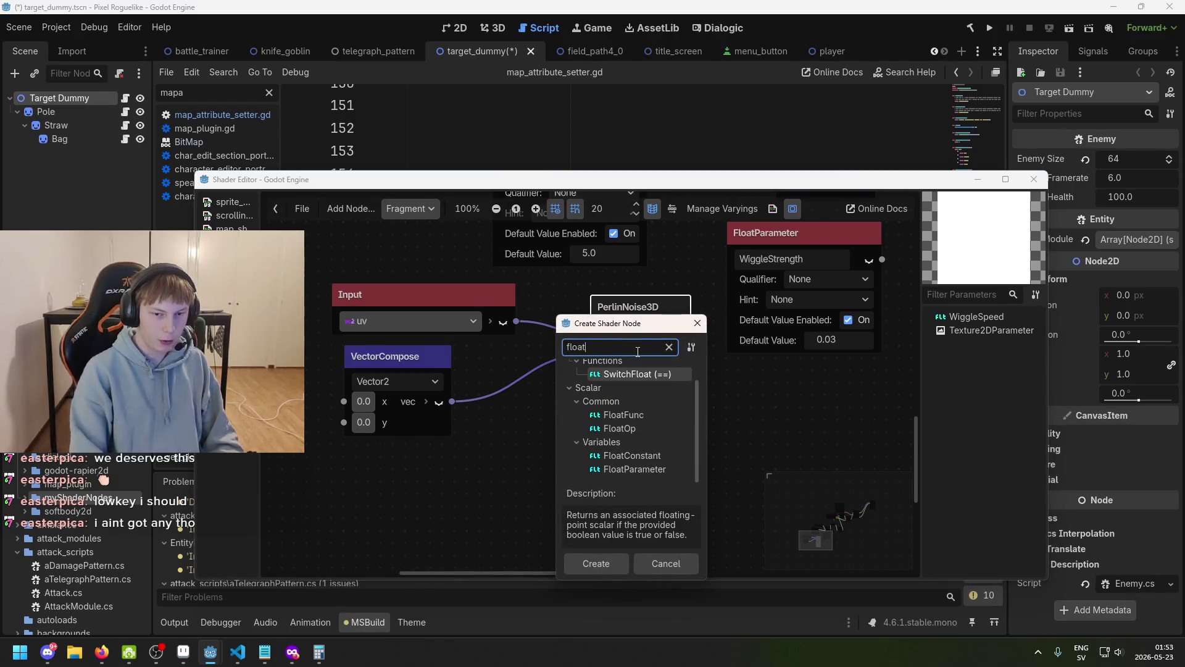
scroll(665, 376, "up", 1)
scroll(666, 376, "down", 1)
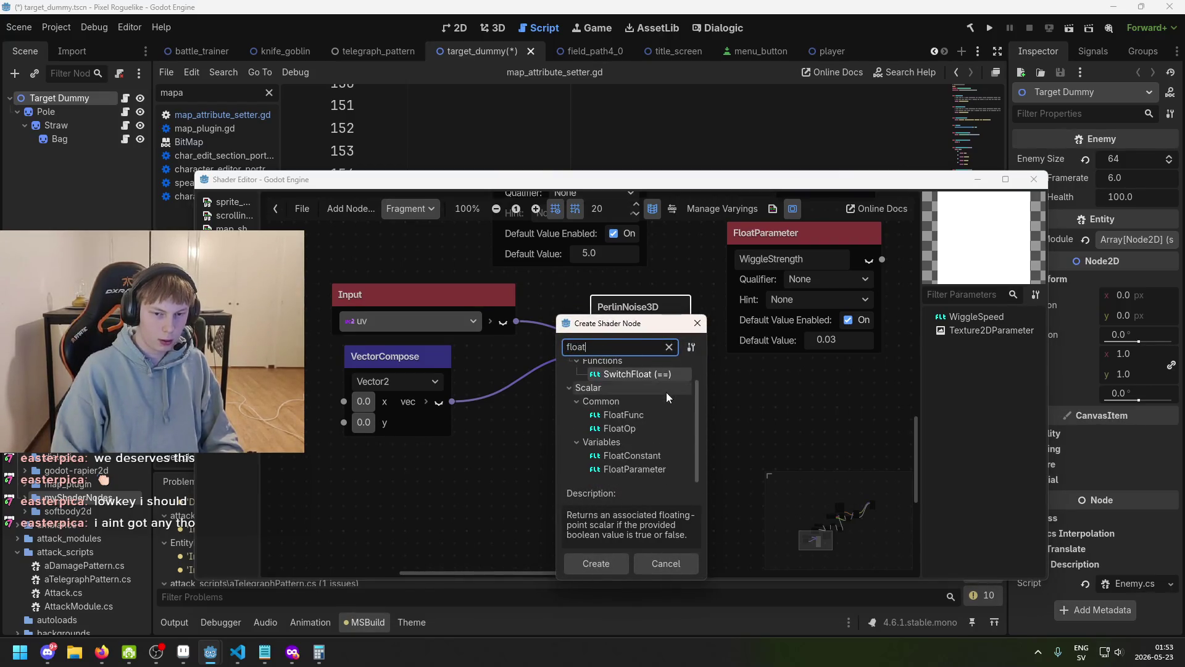
left_click(654, 425)
double_click(650, 455)
mouse_move(592, 420)
left_mouse_down()
mouse_move(406, 470)
mouse_move(432, 497)
mouse_move(475, 498)
mouse_move(395, 491)
left_mouse_up()
- Save the scene and switch the main editor to the 2D view
scroll(580, 463, "down", 3)
key("ctrl+s")
left_click_drag(629, 179, 636, 248)
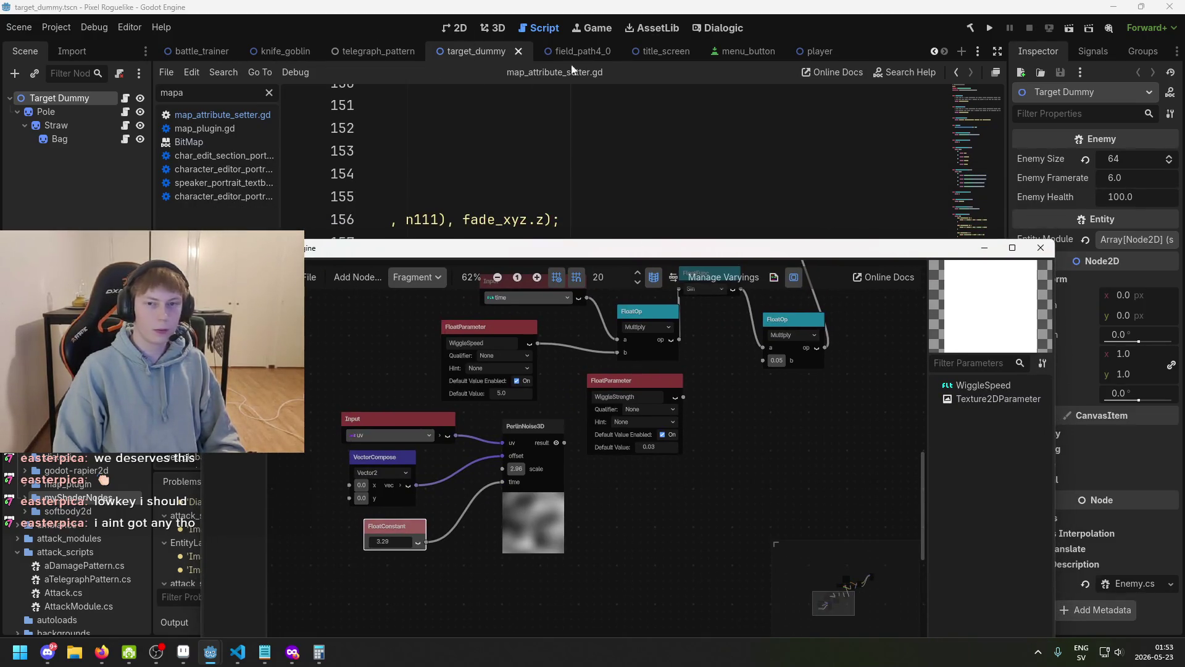
left_click(456, 28)
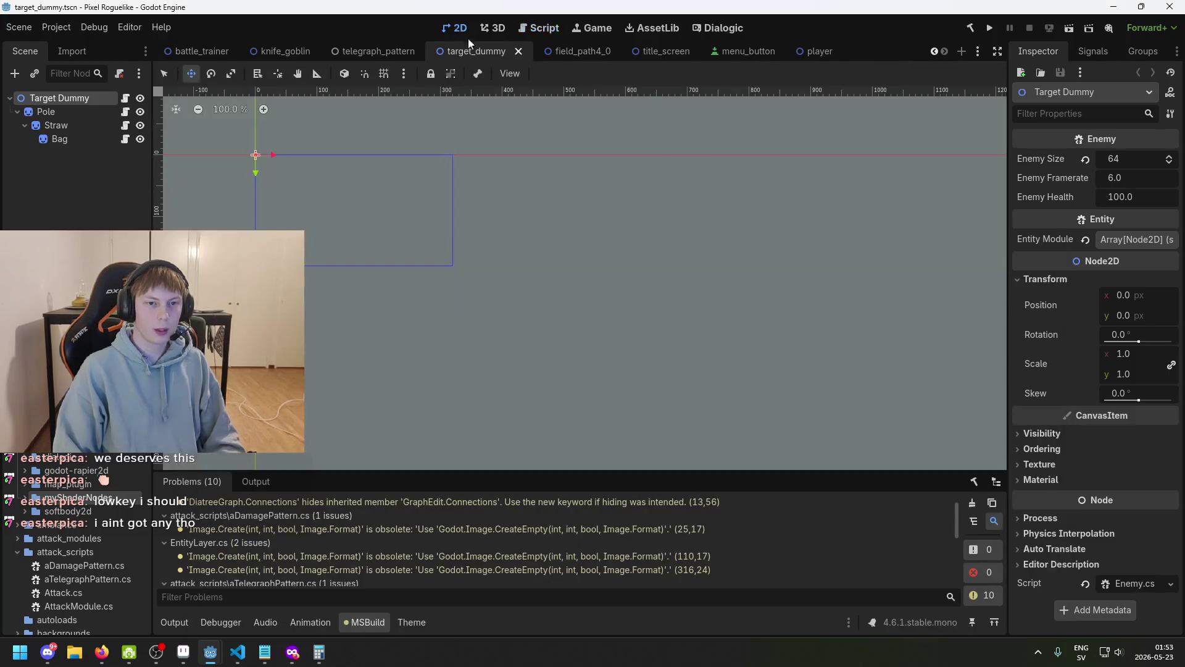
- Show the title_screen scene in 2D with the shader graph window in front
scroll(563, 221, "up", 1)
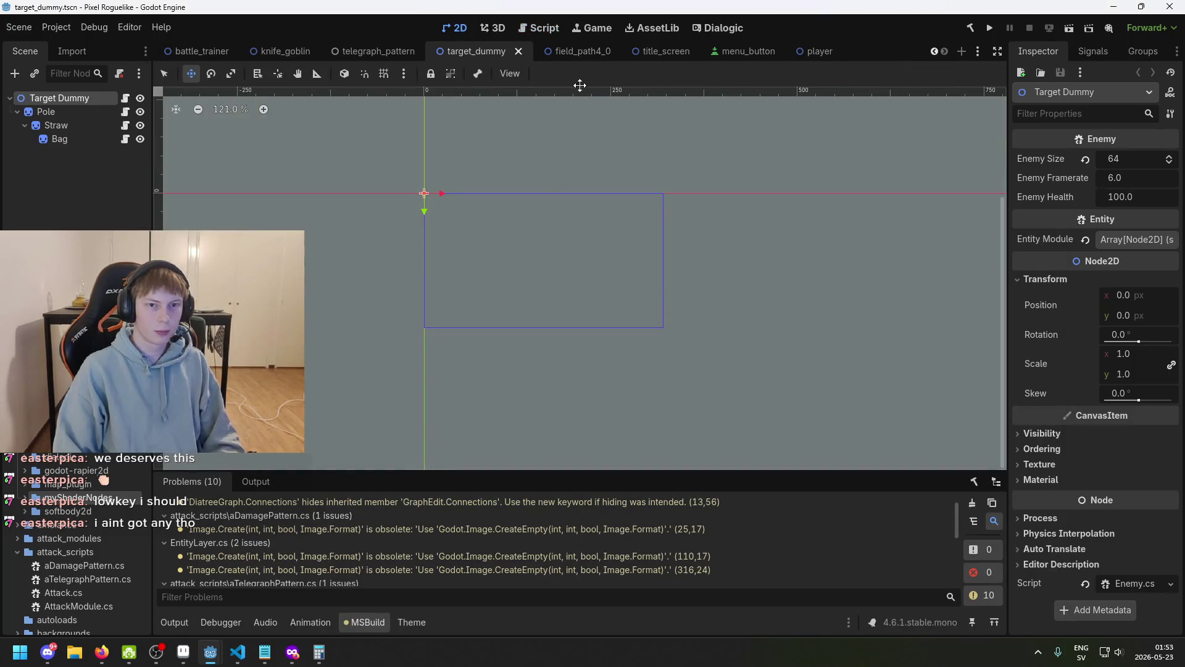
left_click(597, 31)
left_click(454, 31)
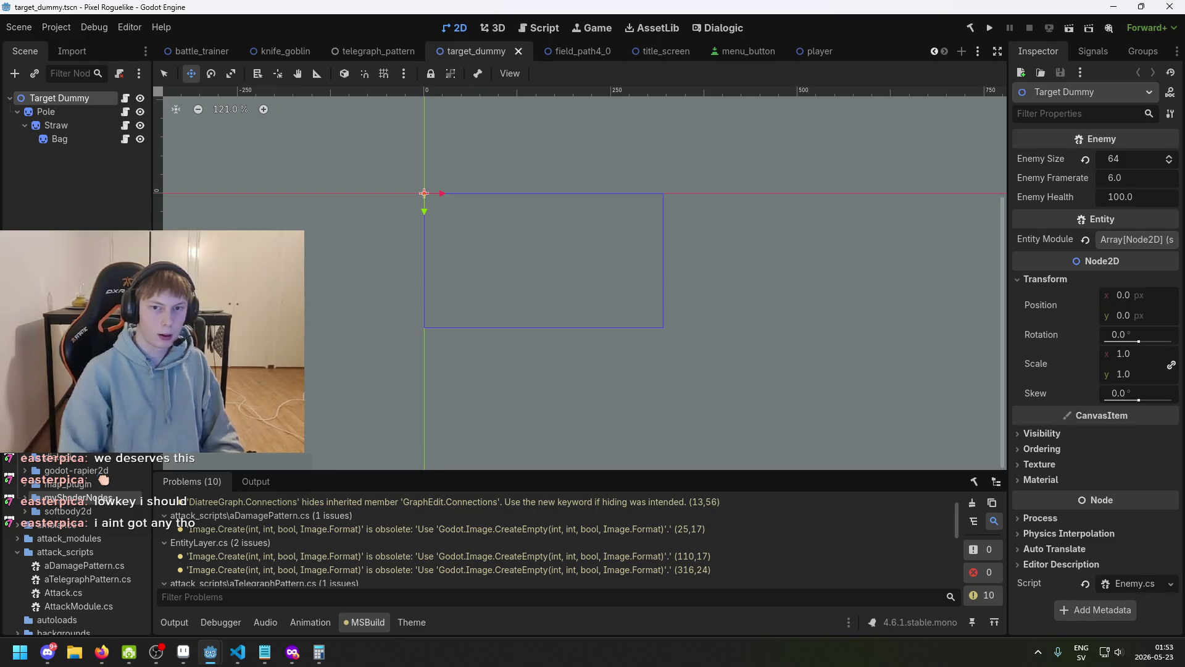
mouse_move(633, 57)
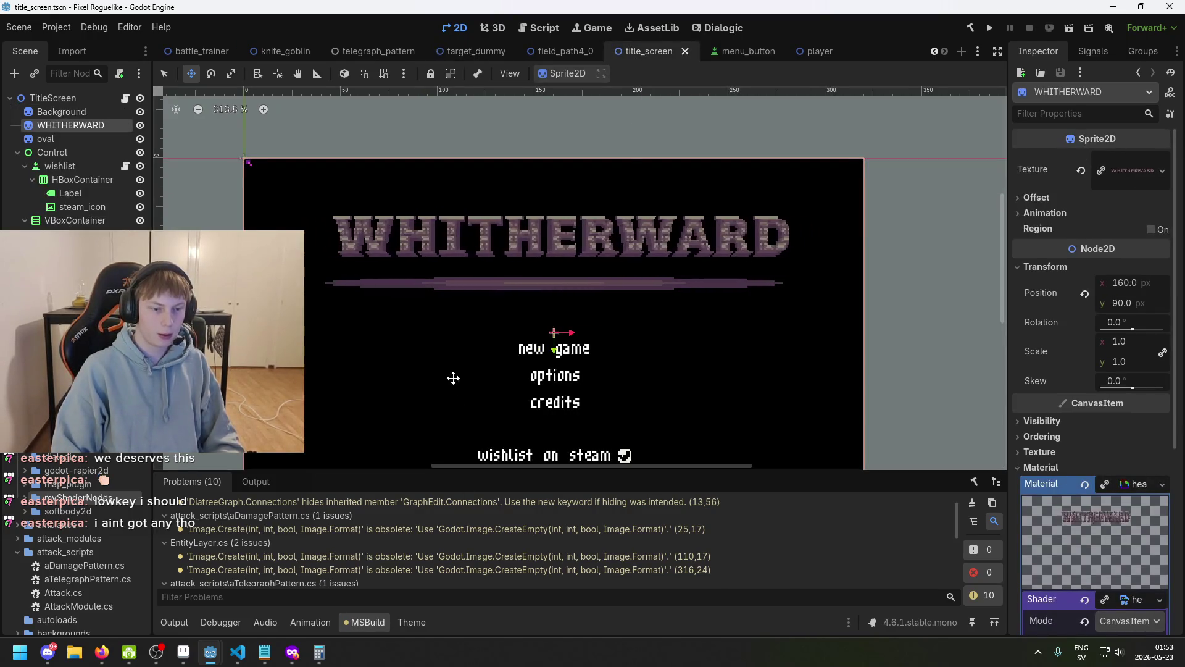
scroll(438, 336, "up", 2)
mouse_move(208, 658)
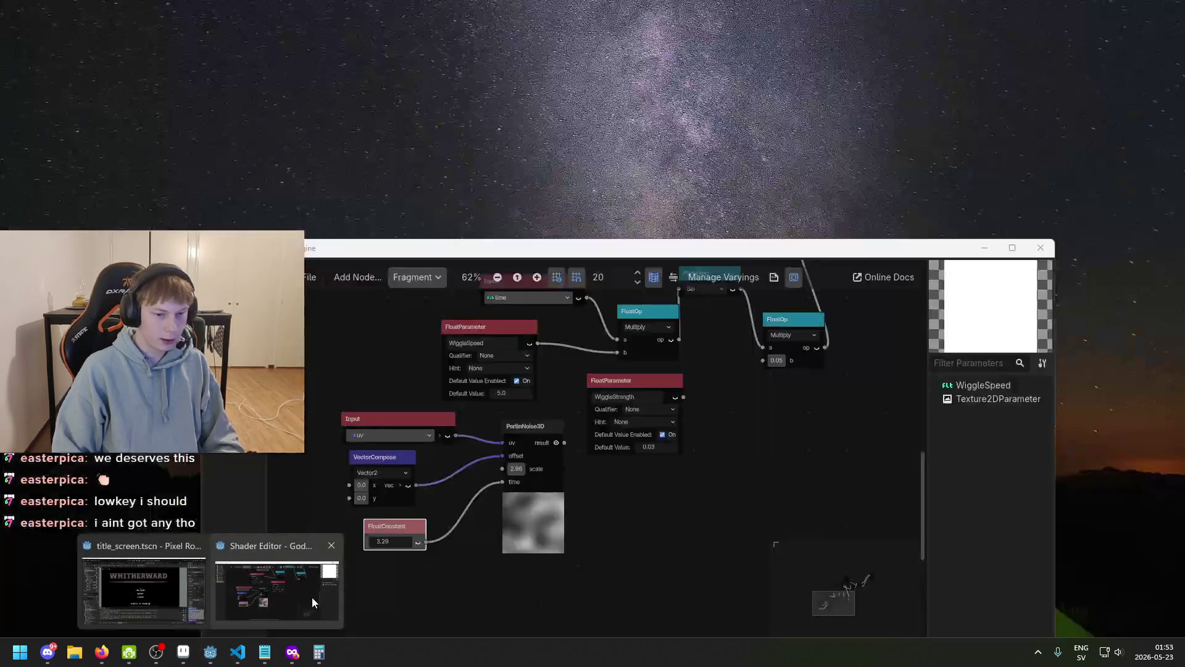
left_click(312, 597)
mouse_move(554, 224)
left_mouse_down()
mouse_move(574, 238)
mouse_move(573, 336)
mouse_move(571, 256)
left_mouse_up()
left_click(578, 236)
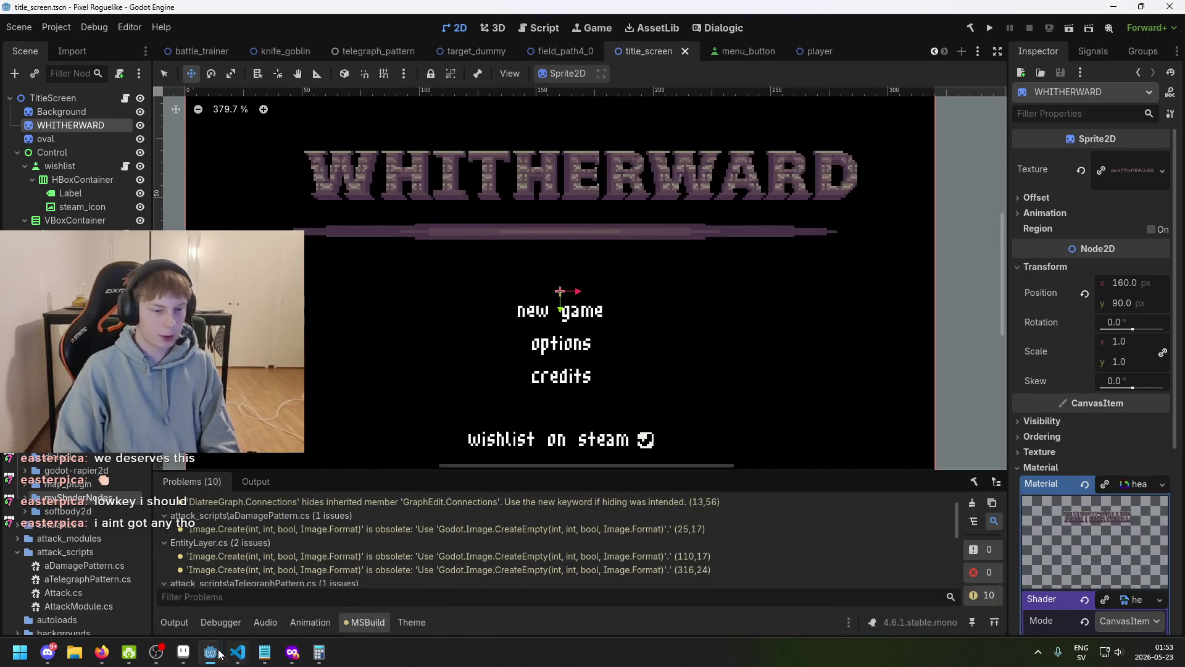
mouse_move(213, 655)
left_click(277, 610)
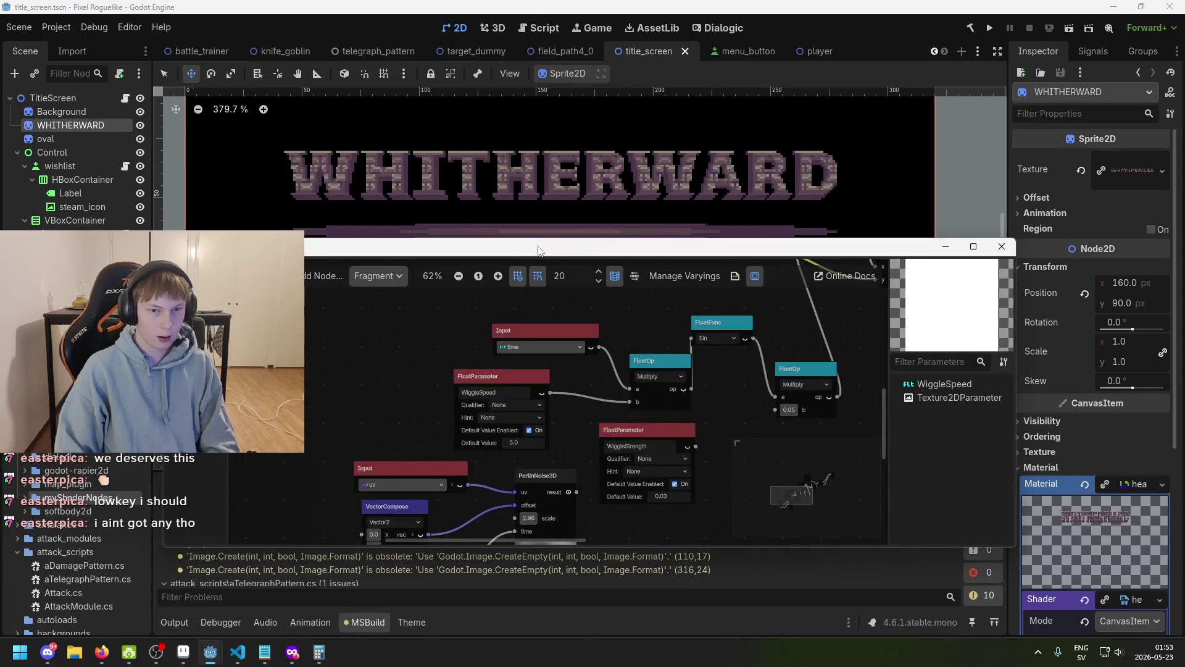
- Resize the shader window, move the Input node, and set VectorCompose x to 5.34
mouse_move(539, 239)
left_mouse_down()
mouse_move(541, 90)
mouse_move(543, 189)
mouse_move(563, 232)
mouse_move(626, 235)
left_mouse_up()
scroll(558, 416, "down", 1)
scroll(558, 417, "down", 2)
scroll(631, 354, "up", 1)
scroll(635, 430, "up", 1)
scroll(628, 429, "up", 3)
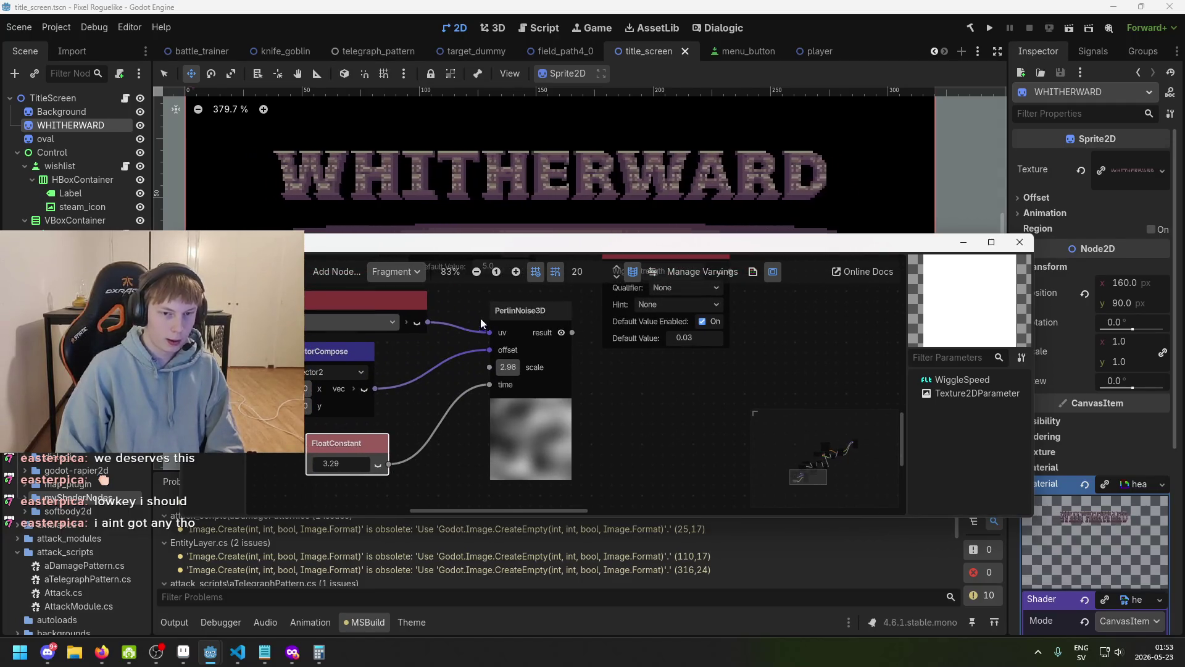
scroll(479, 327, "up", 1)
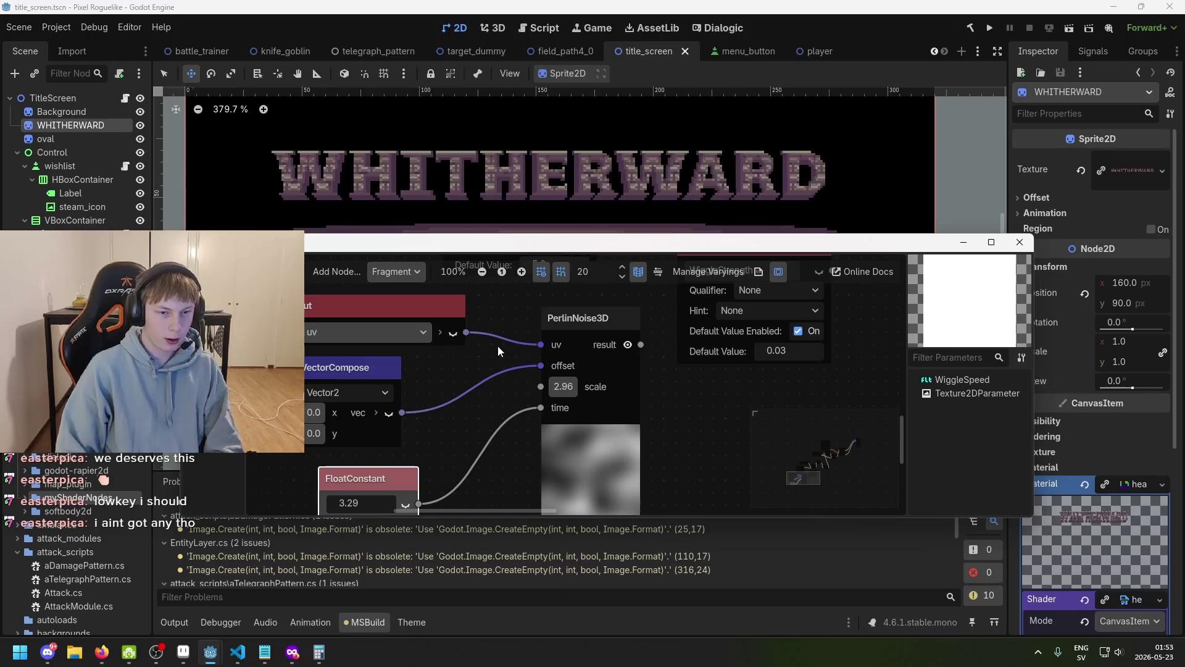
scroll(497, 345, "down", 1)
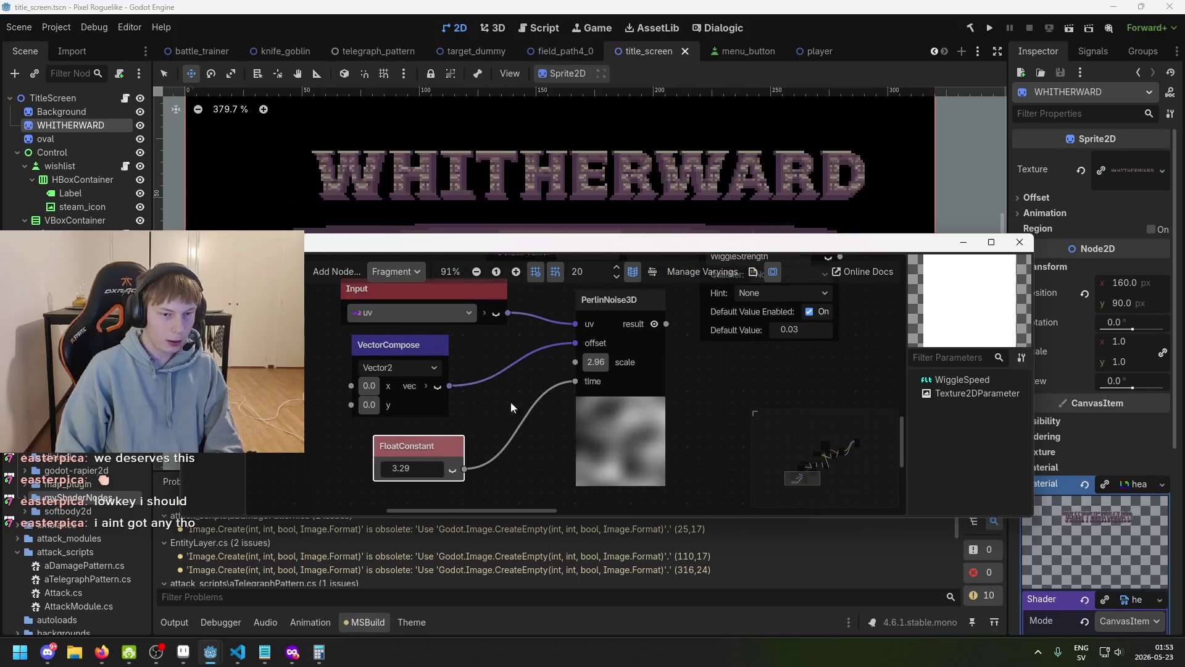
mouse_move(492, 291)
left_mouse_down()
mouse_move(469, 311)
mouse_move(404, 302)
mouse_move(413, 290)
left_mouse_up()
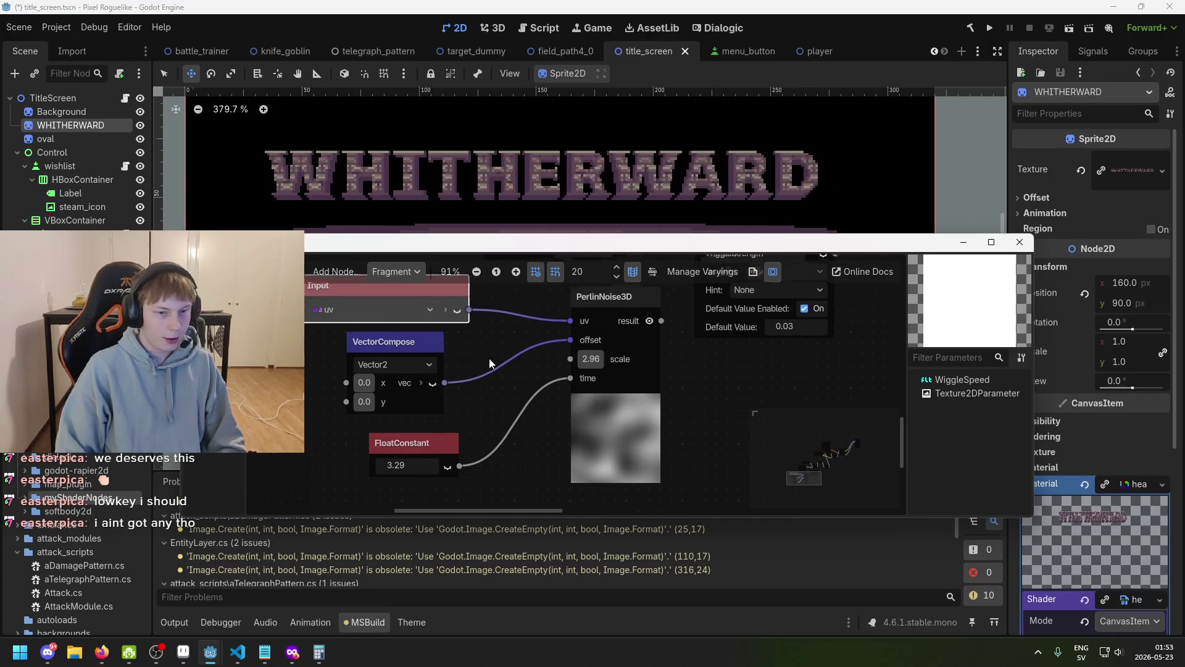
left_click_drag(360, 394, 360, 393)
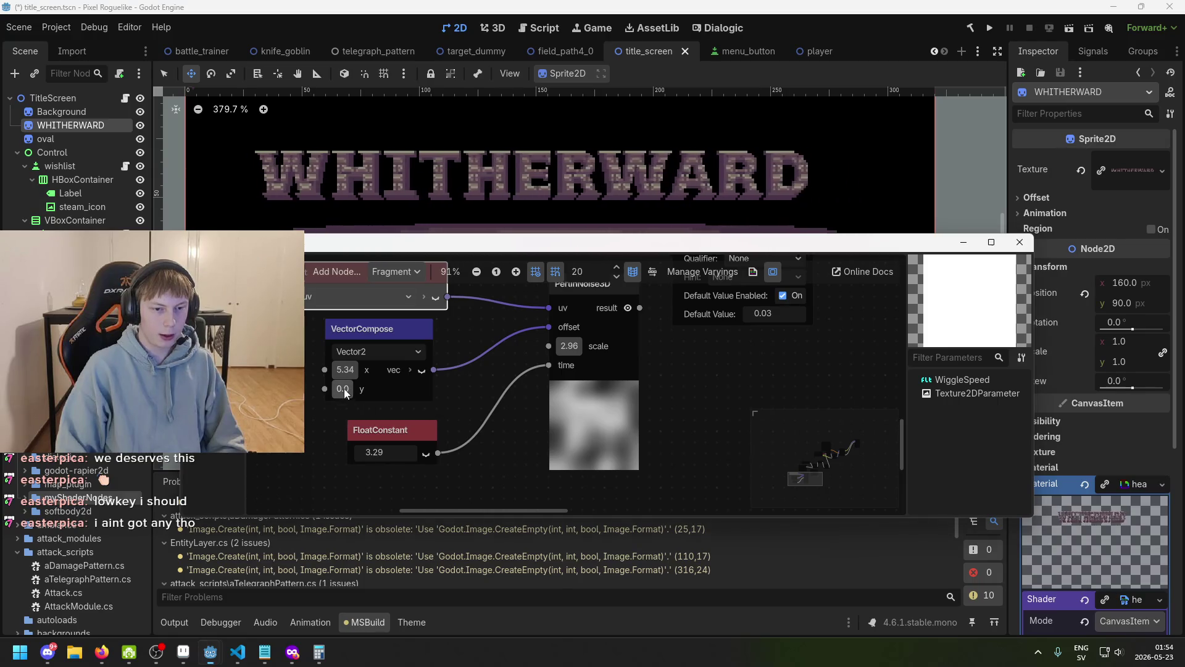
- Raise the VectorCompose offset y to 8.37, then bring the Input and FloatParameter nodes into view
left_click_drag(362, 411, 362, 411)
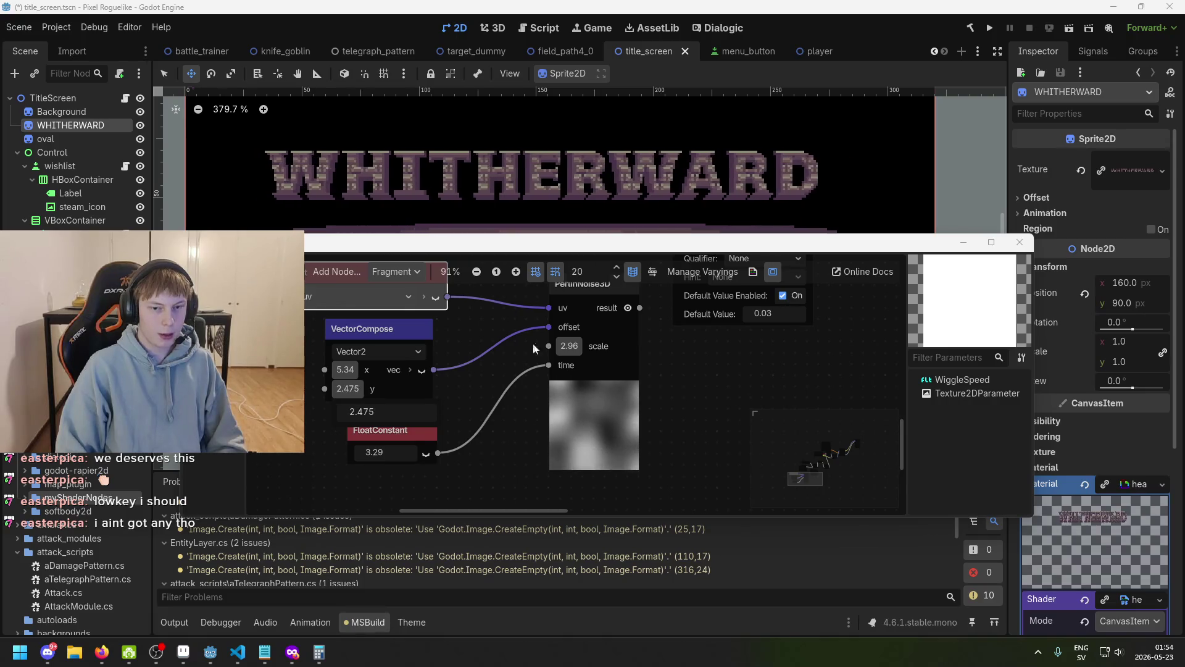
scroll(617, 309, "up", 2)
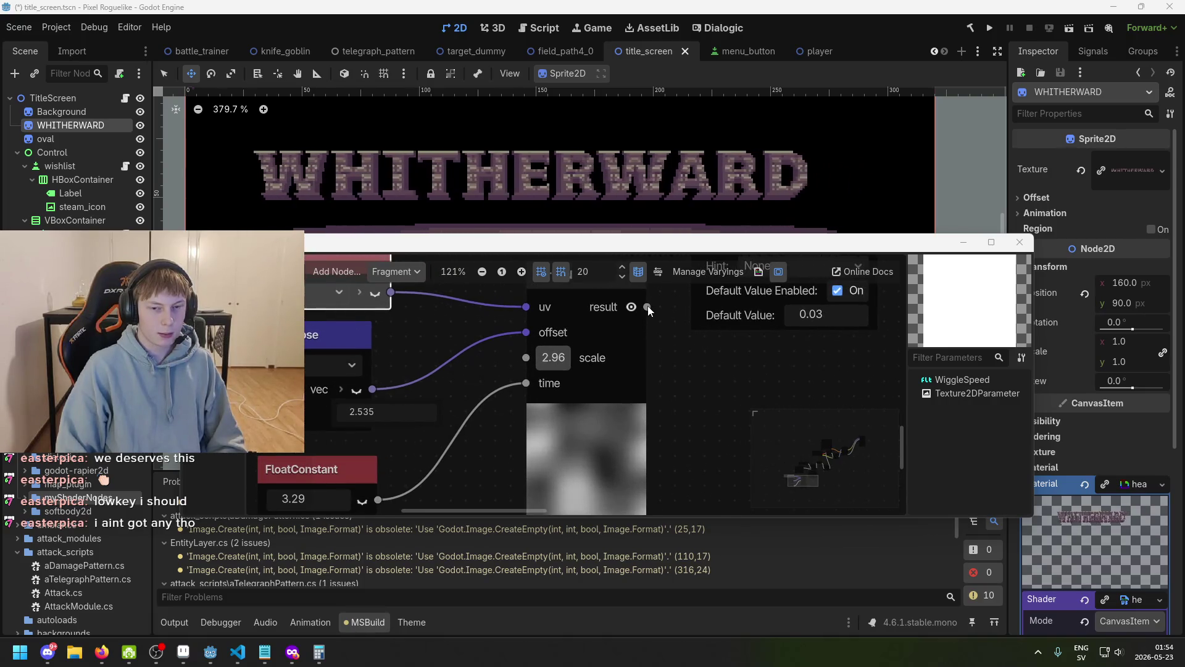
scroll(610, 350, "up", 3)
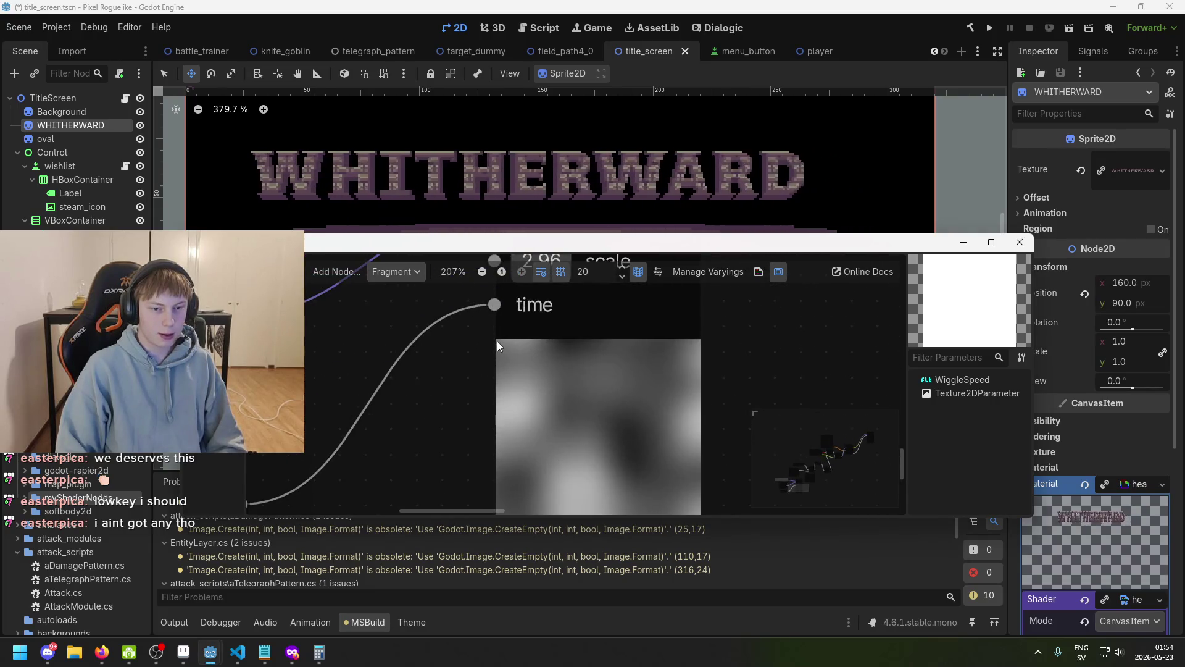
scroll(494, 341, "down", 4)
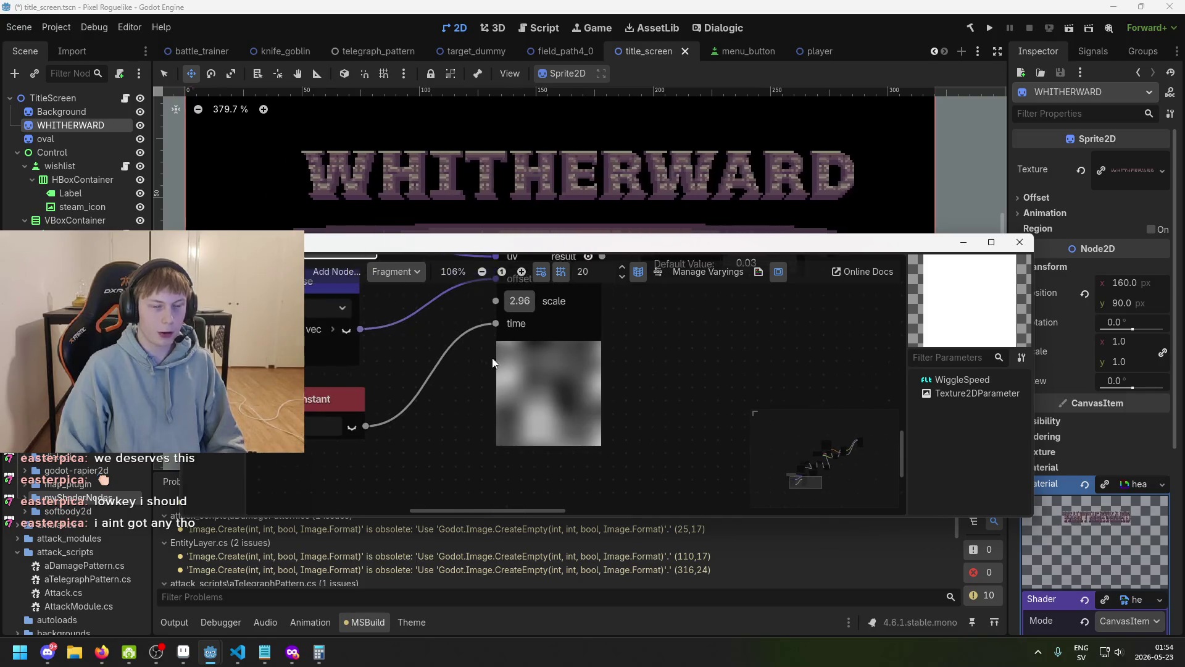
scroll(454, 350, "down", 2)
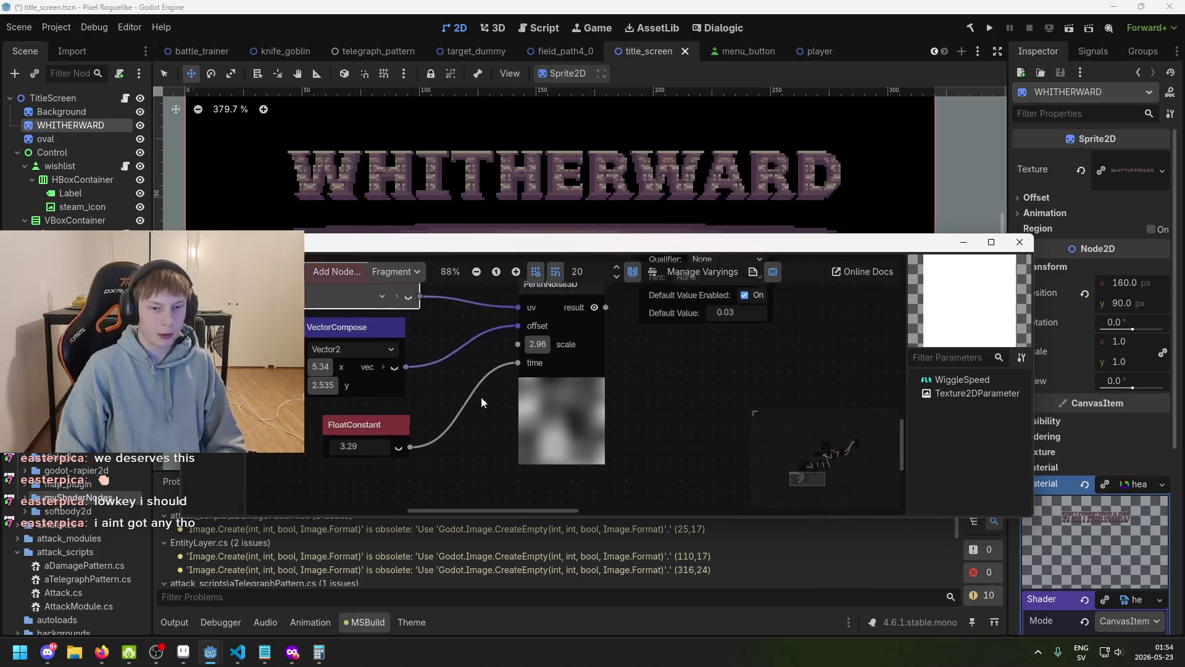
left_click(324, 395)
type("3.145")
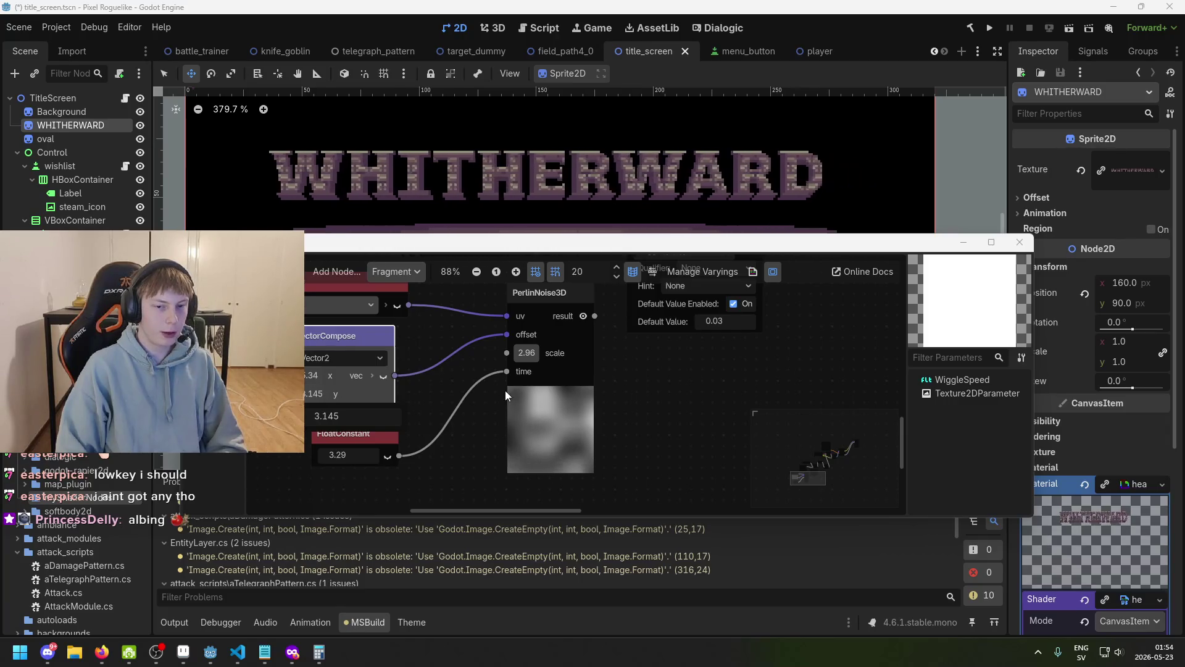
left_click_drag(371, 409, 383, 409)
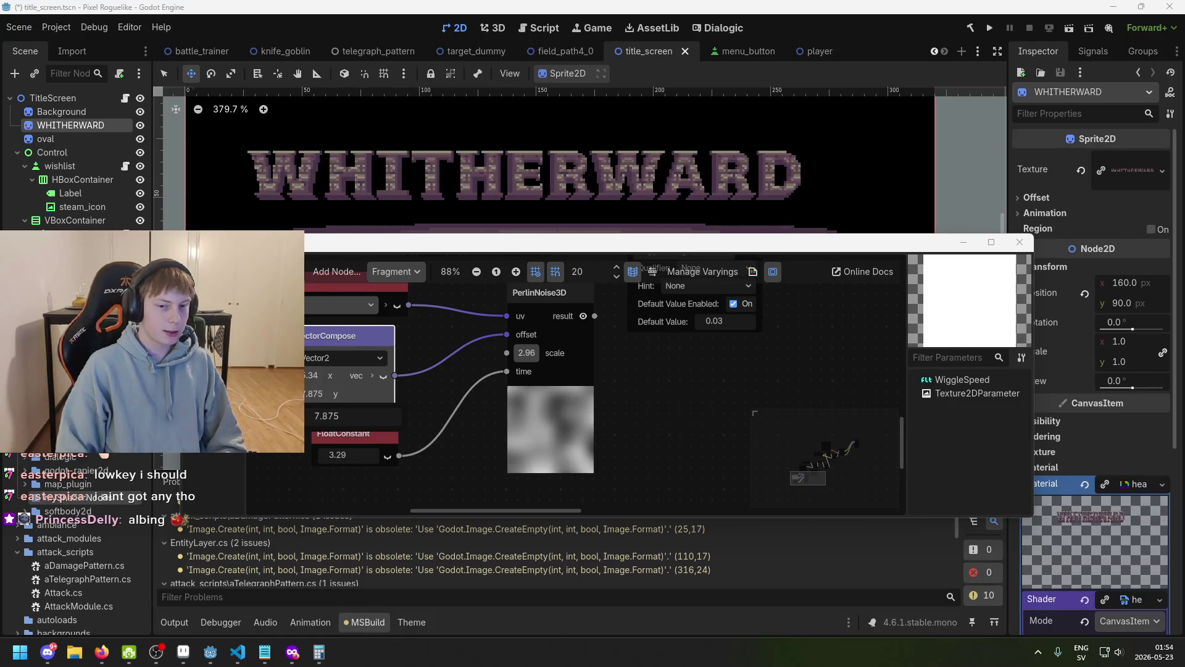
scroll(391, 376, "down", 2)
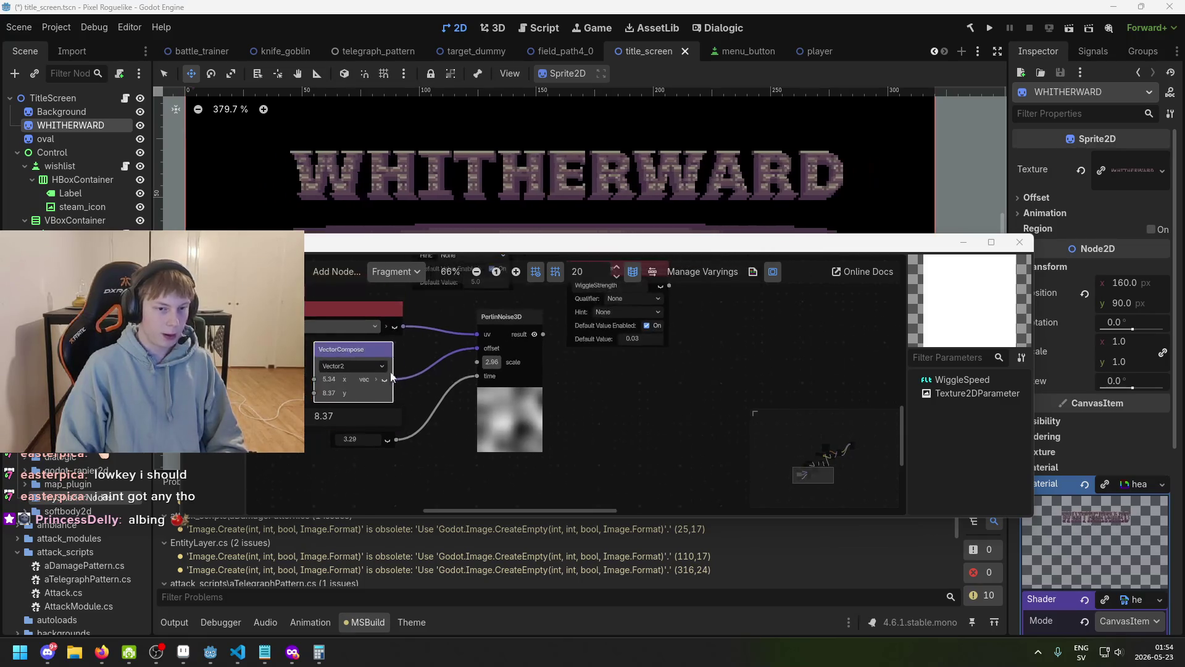
left_click_drag(439, 368, 503, 429)
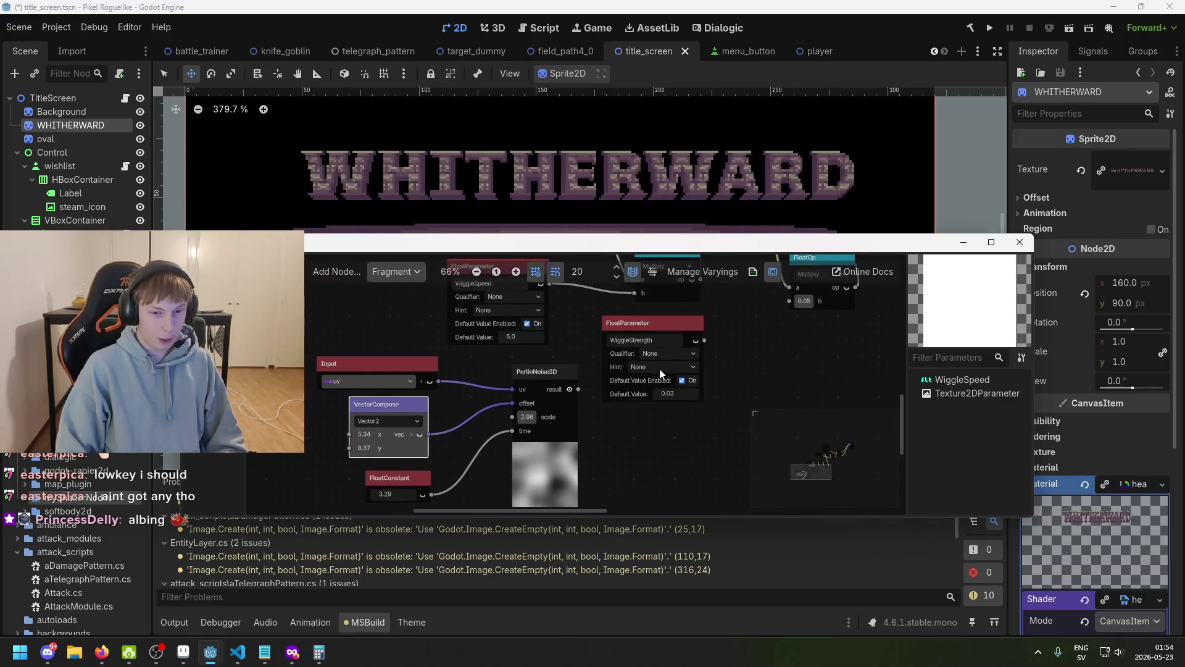
scroll(519, 373, "up", 1)
scroll(536, 349, "right", 5)
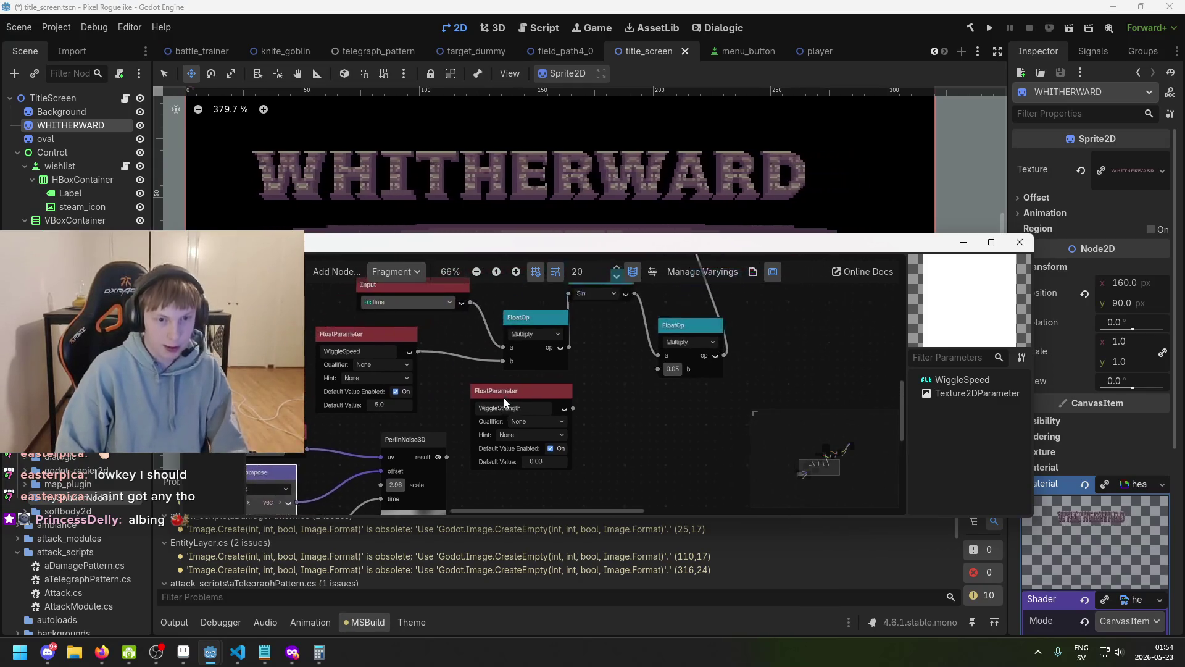
- Wire WiggleStrength into the Multiply node's b input and save the scene
mouse_move(505, 393)
left_mouse_down()
mouse_move(494, 395)
mouse_move(582, 408)
left_mouse_up()
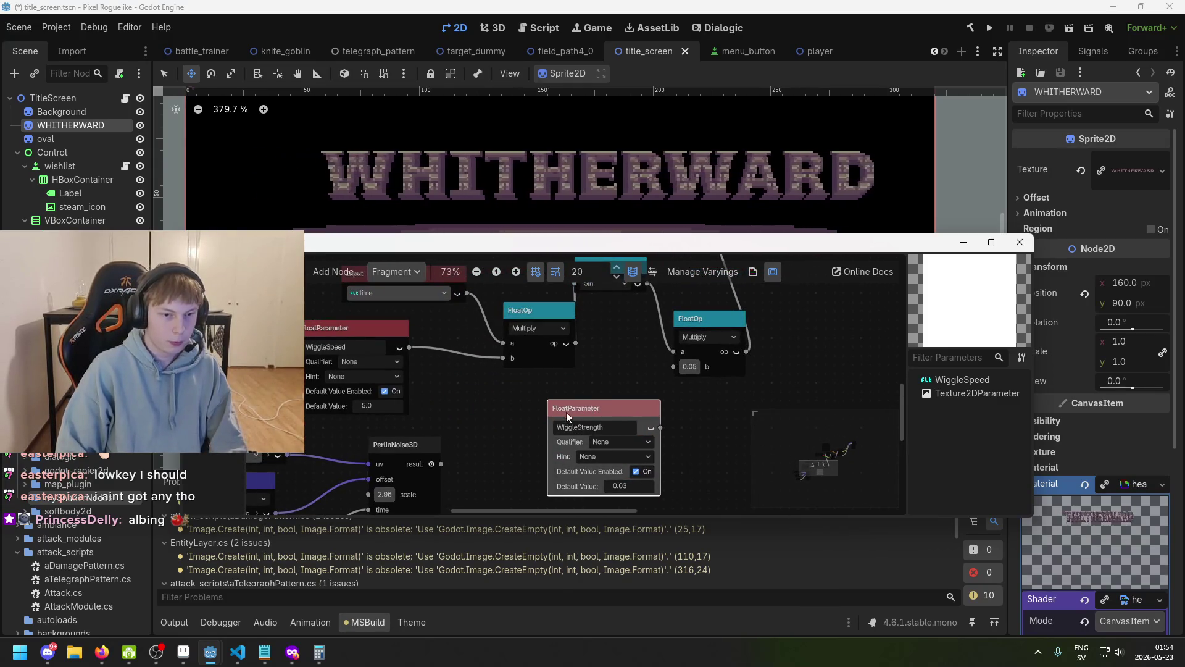
left_click_drag(670, 377, 673, 369)
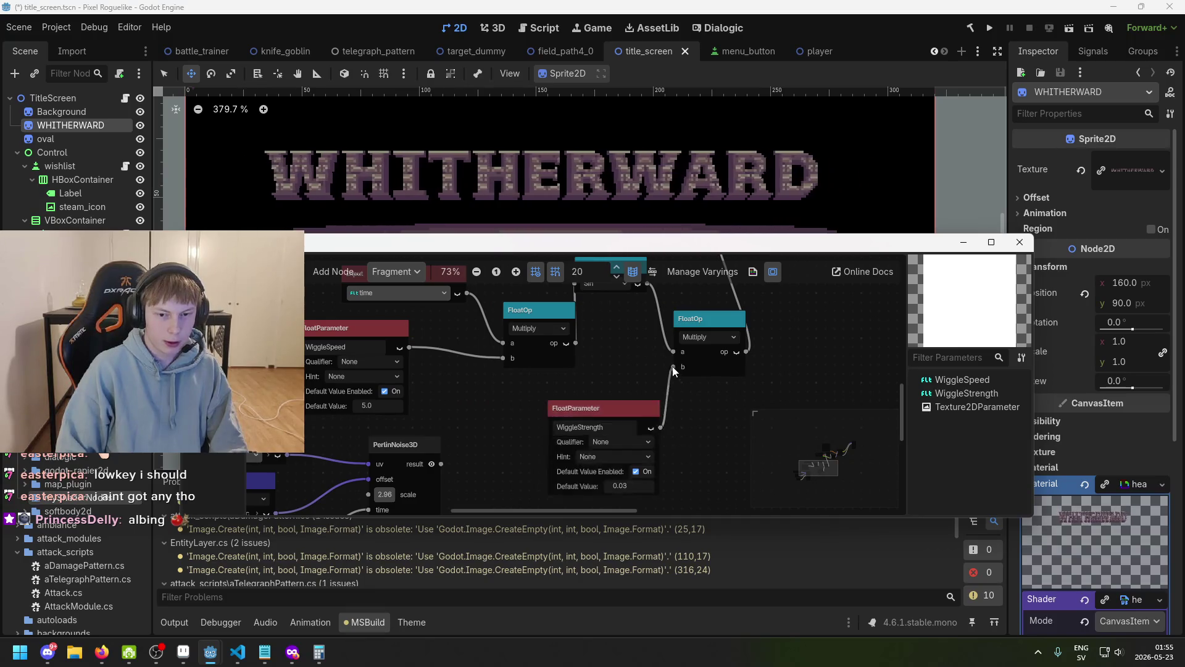
scroll(629, 388, "down", 1)
scroll(590, 387, "left", 4)
key("ctrl+s")
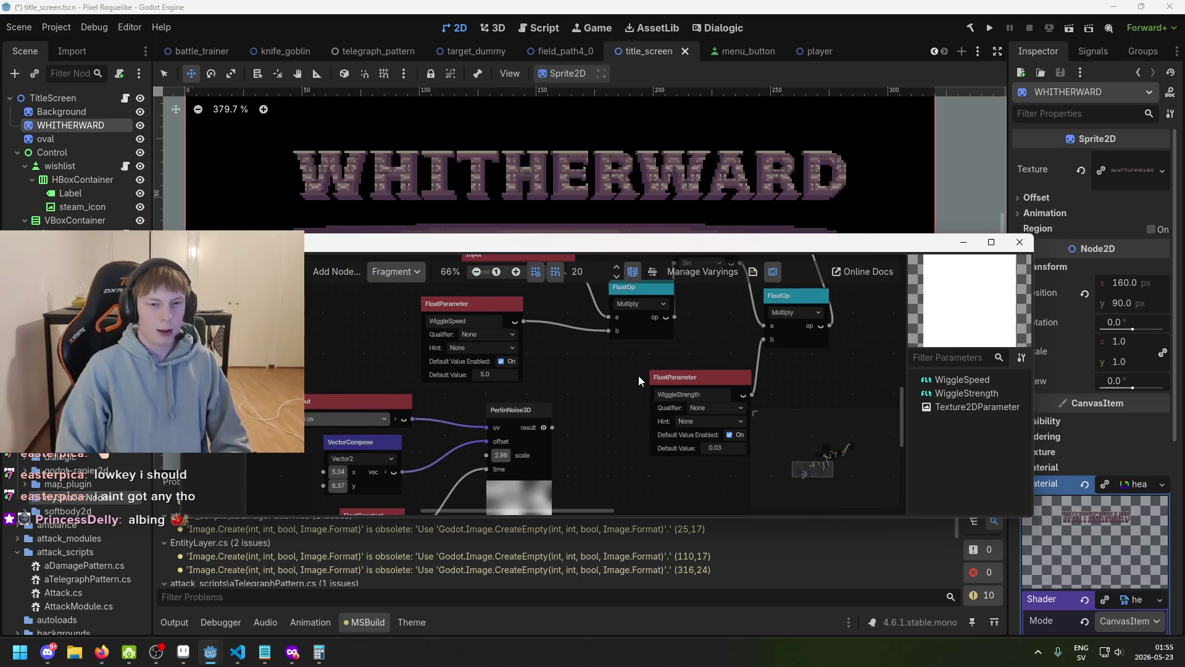
- Nudge PerlinNoise3D right and move WiggleStrength right and down to tidy the graph
scroll(629, 384, "up", 1)
scroll(530, 342, "right", 5)
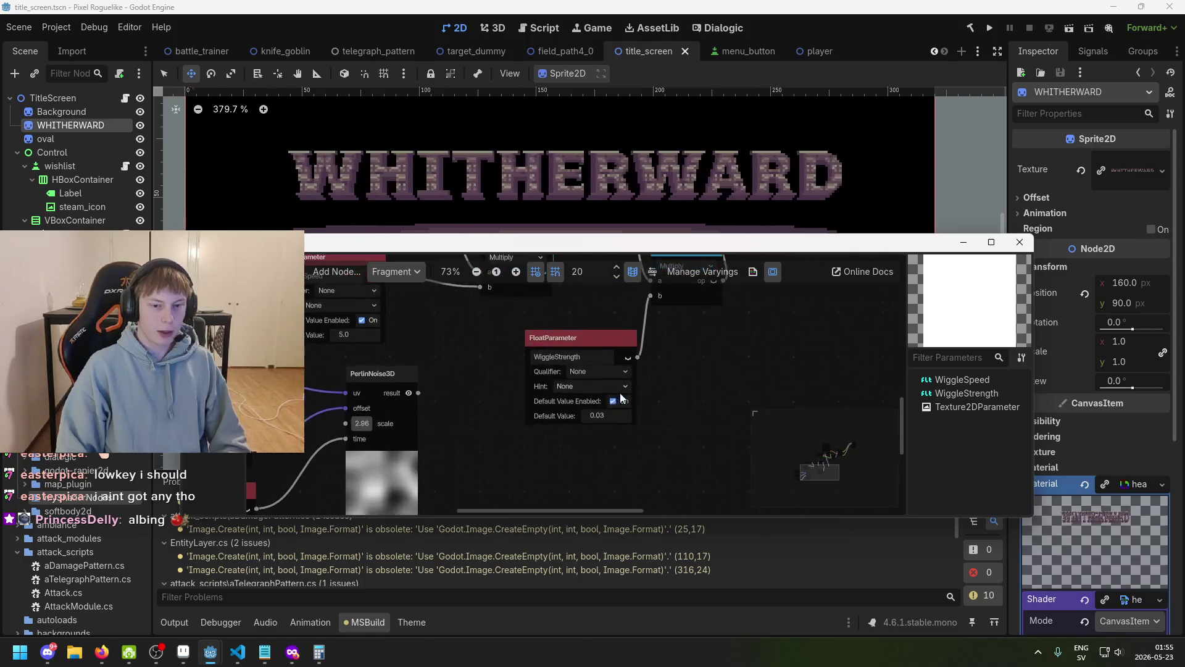
scroll(567, 409, "down", 2)
left_click_drag(424, 377, 467, 377)
left_click_drag(621, 369, 713, 405)
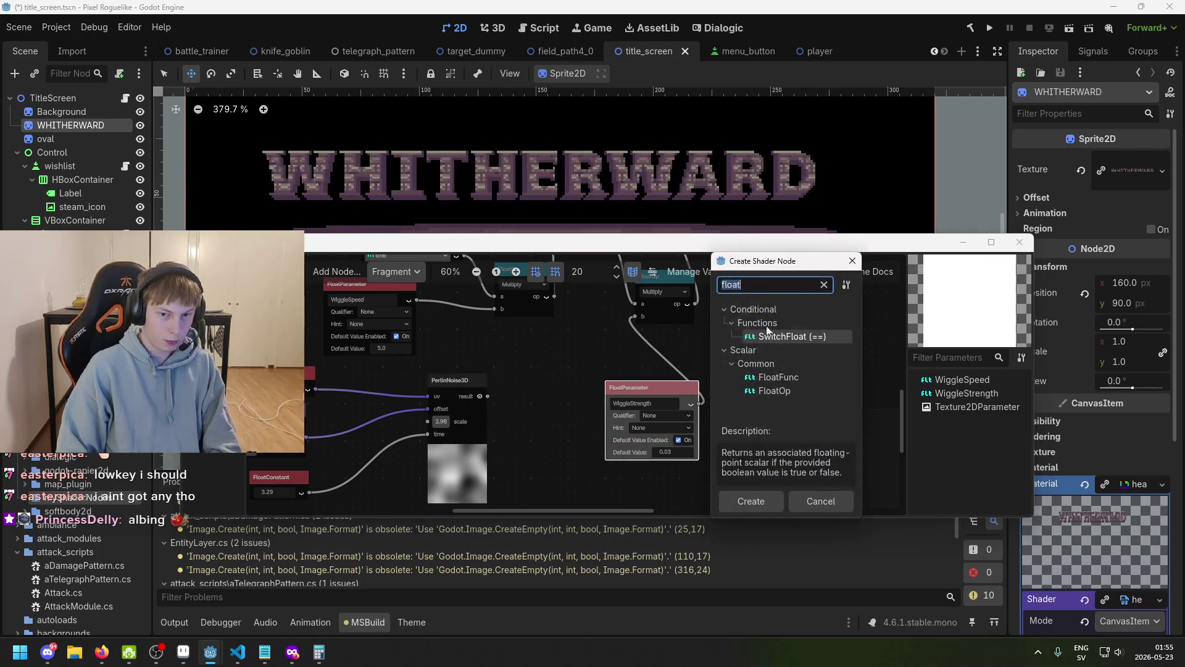
key("Escape")
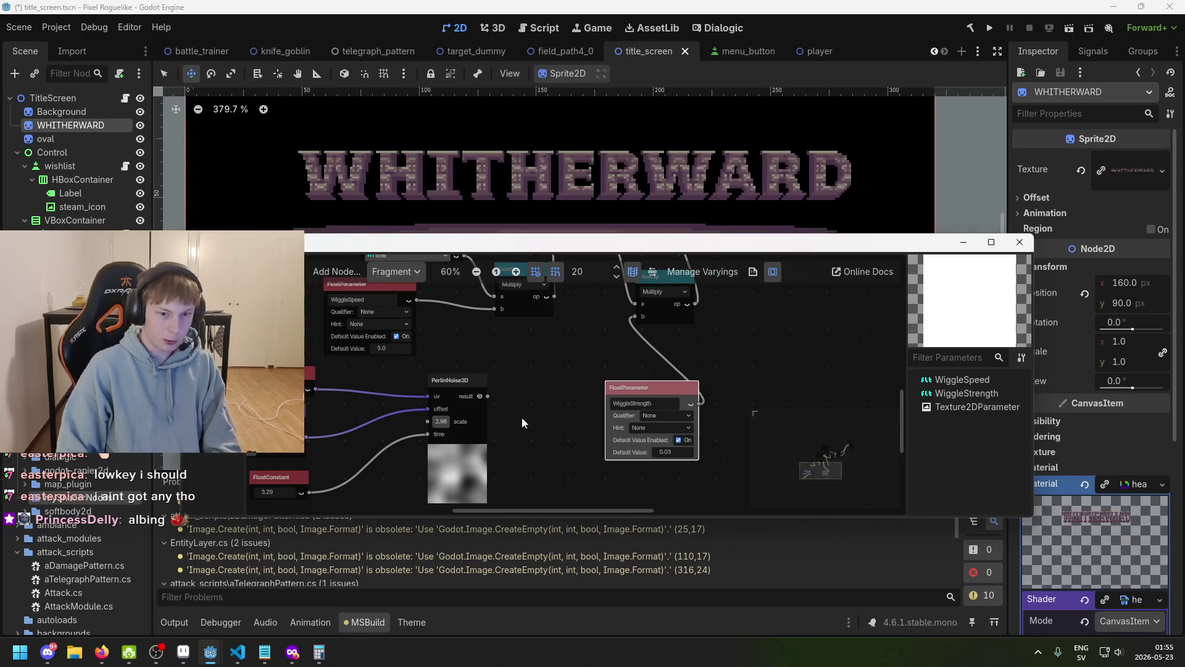
scroll(502, 418, "up", 1)
scroll(477, 434, "left", 5)
scroll(477, 434, "down", 2)
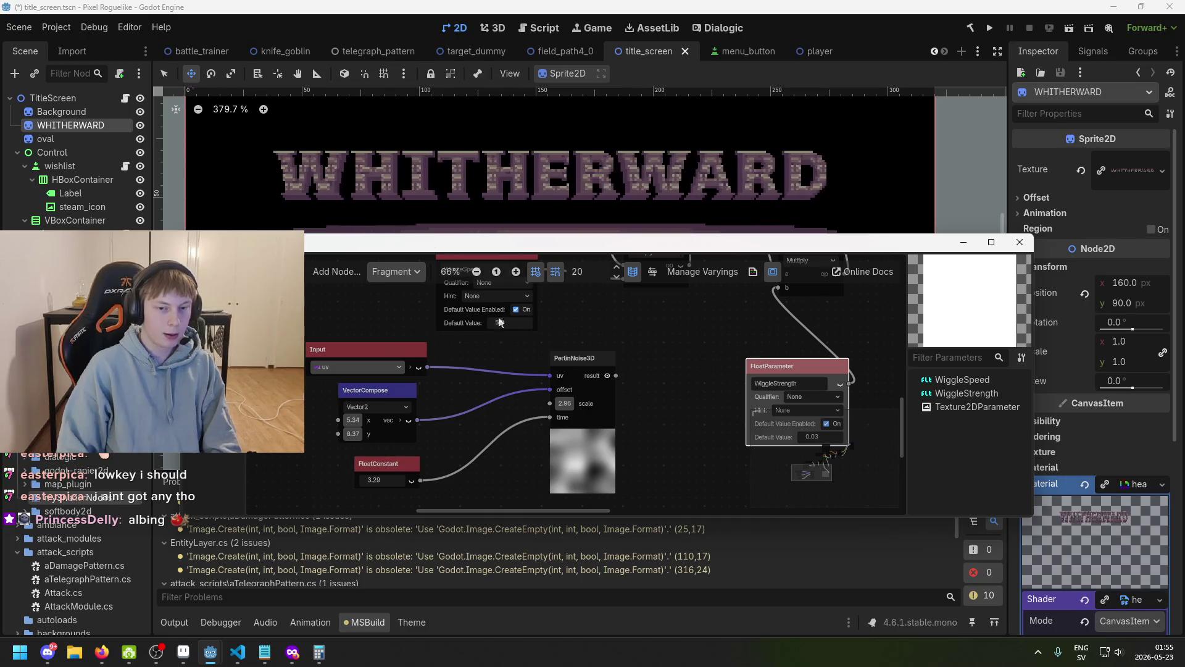
scroll(333, 366, "up", 1)
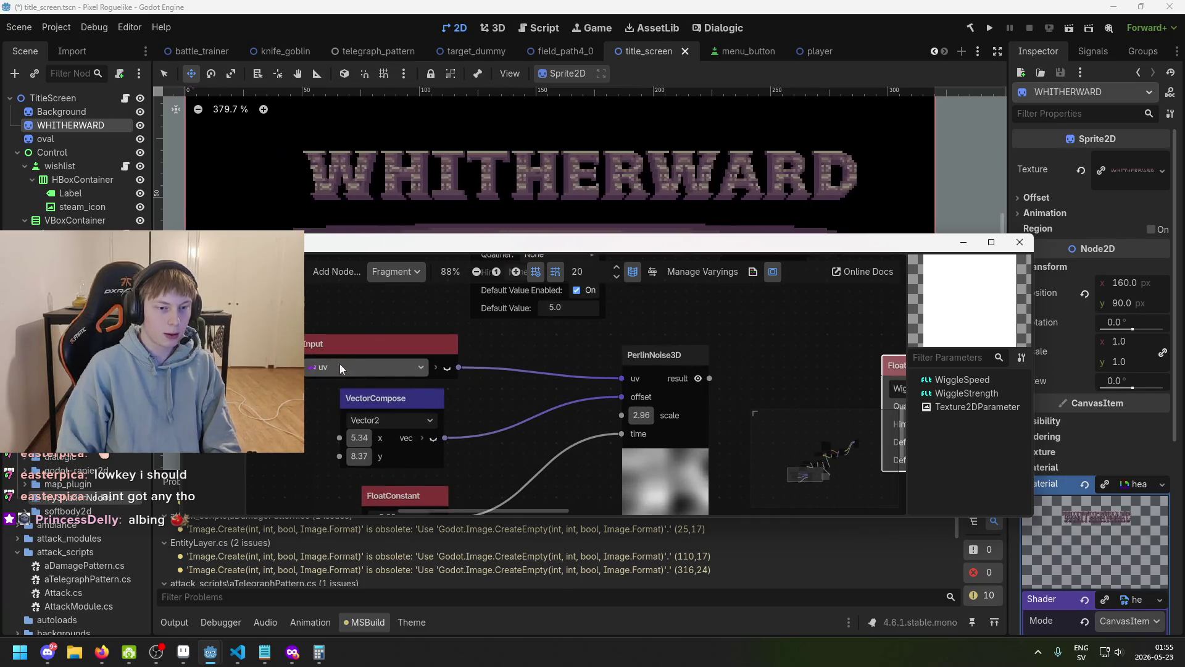
scroll(333, 161, "down", 1)
scroll(557, 310, "down", 1)
scroll(550, 346, "right", 5)
scroll(543, 403, "up", 2)
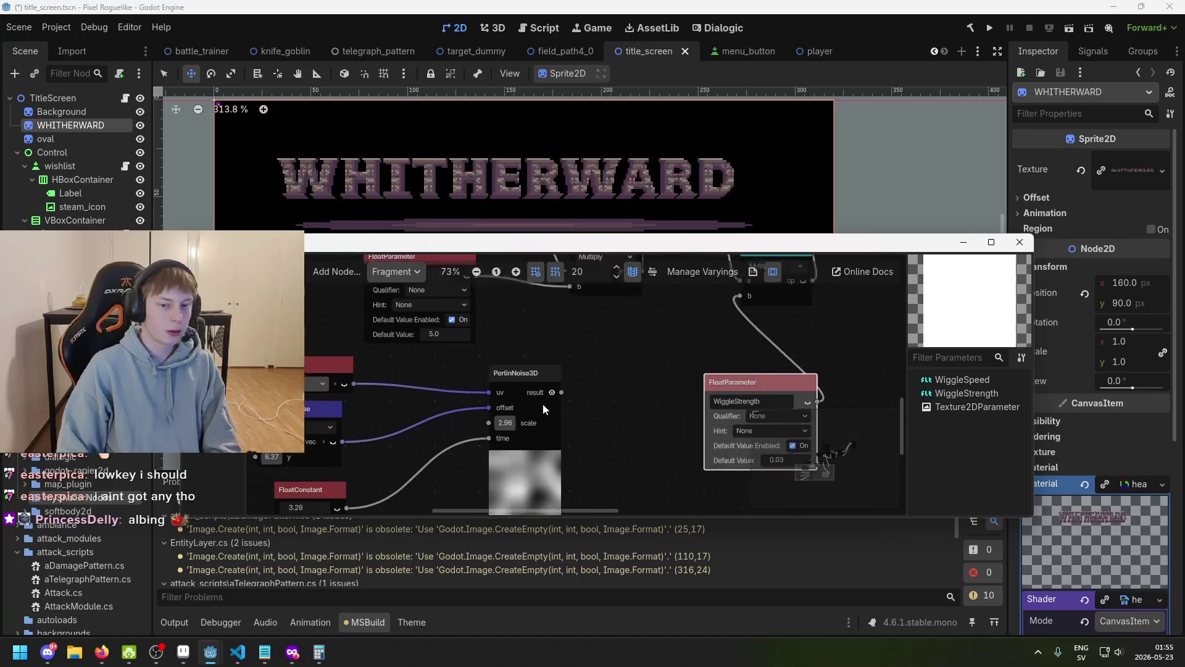
- Add a Multiply FloatOp fed by the PerlinNoise3D result via the 'mu' search
left_click_drag(574, 405, 521, 421)
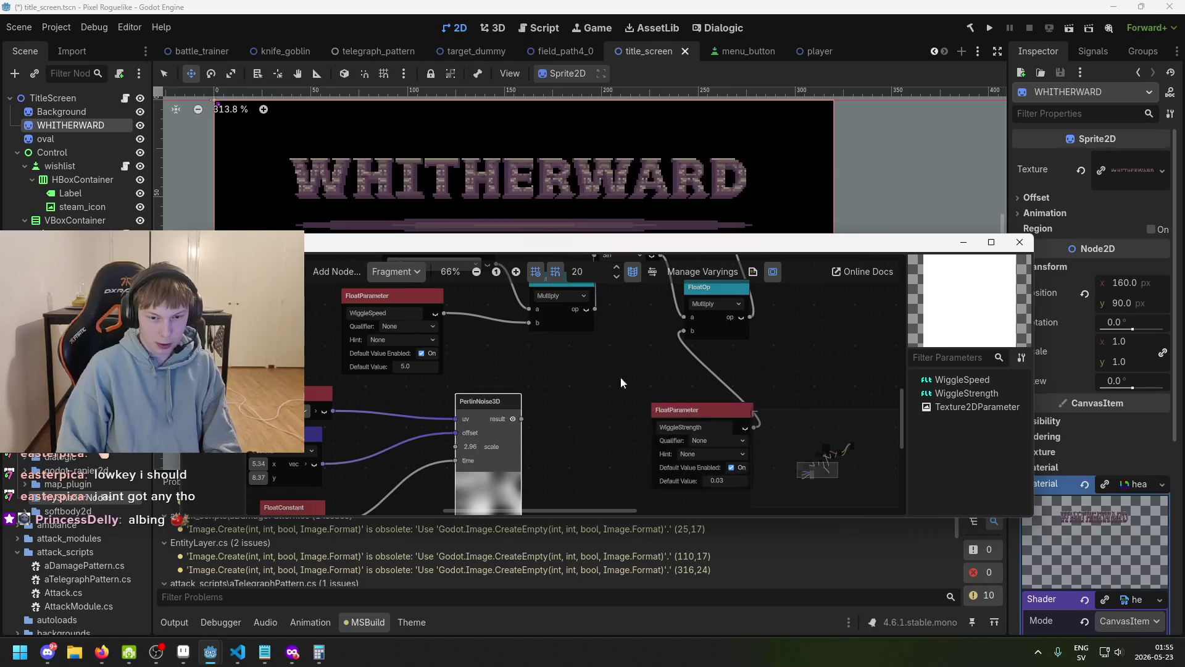
scroll(605, 432, "down", 2)
scroll(555, 395, "right", 2)
right_click(531, 265)
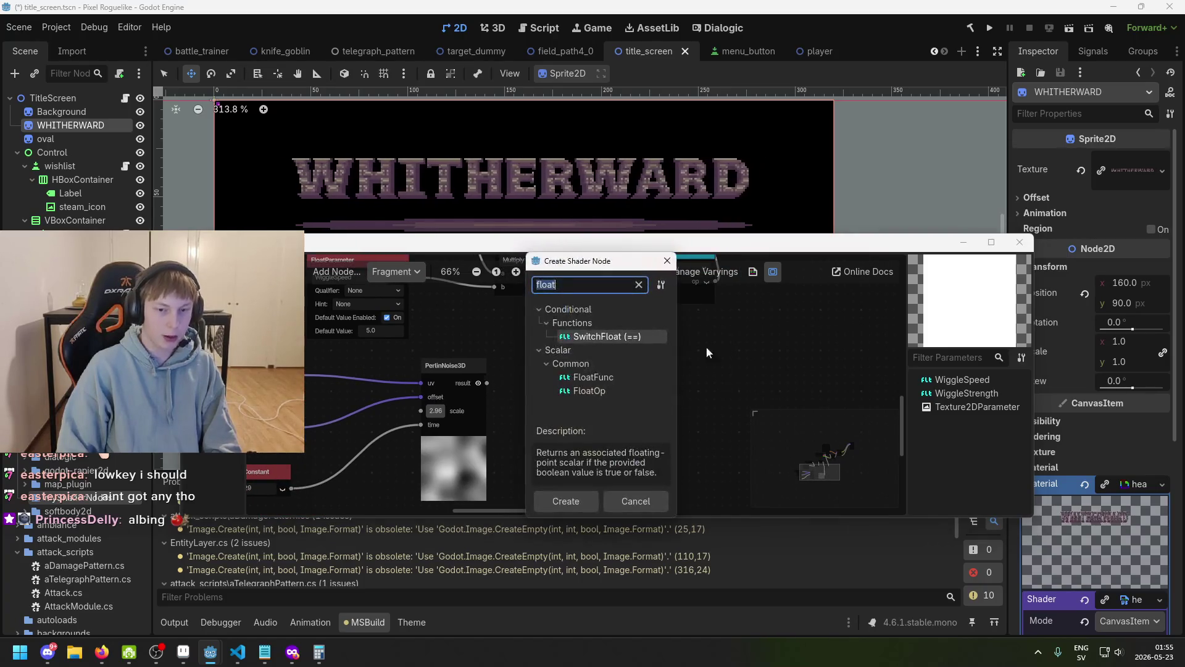
key("Escape")
right_click(573, 361)
scroll(556, 364, "left", 2)
scroll(556, 364, "down", 1)
scroll(525, 355, "right", 2)
mouse_move(452, 371)
left_mouse_down()
mouse_move(434, 361)
mouse_move(546, 324)
left_mouse_up()
type("multi")
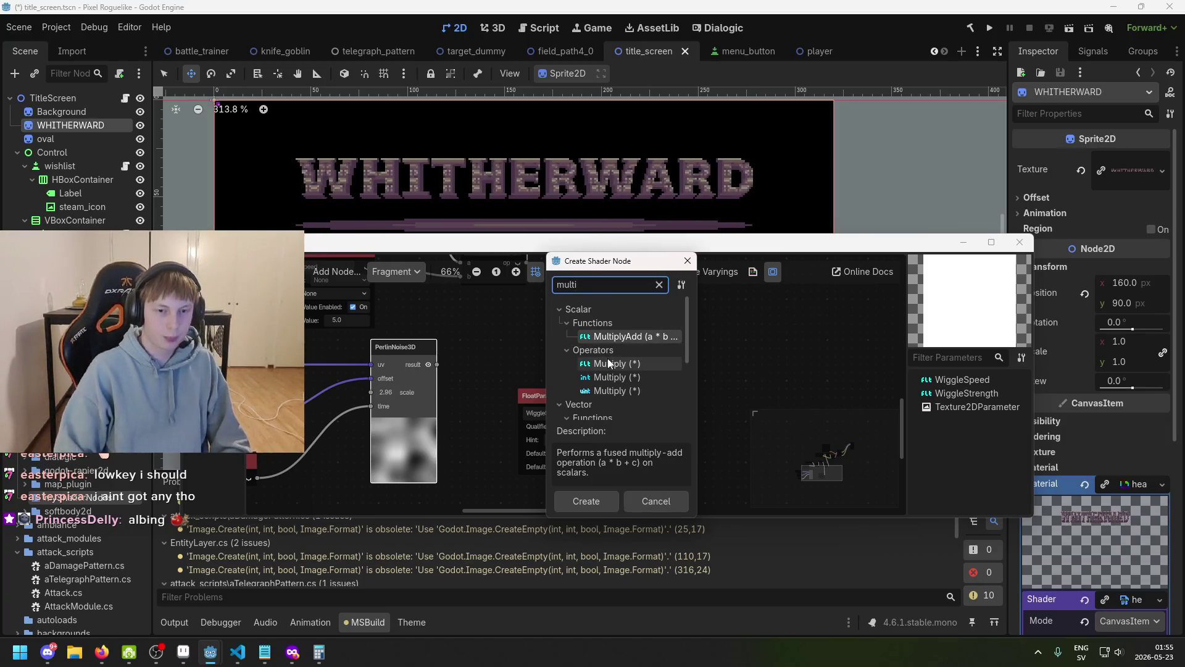
double_click(588, 363)
- Place WiggleStrength below the new Multiply node and view the title scene behind the editor
mouse_move(587, 369)
left_mouse_down()
mouse_move(604, 383)
mouse_move(552, 420)
mouse_move(579, 419)
mouse_move(550, 382)
mouse_move(624, 316)
mouse_move(616, 285)
left_mouse_up()
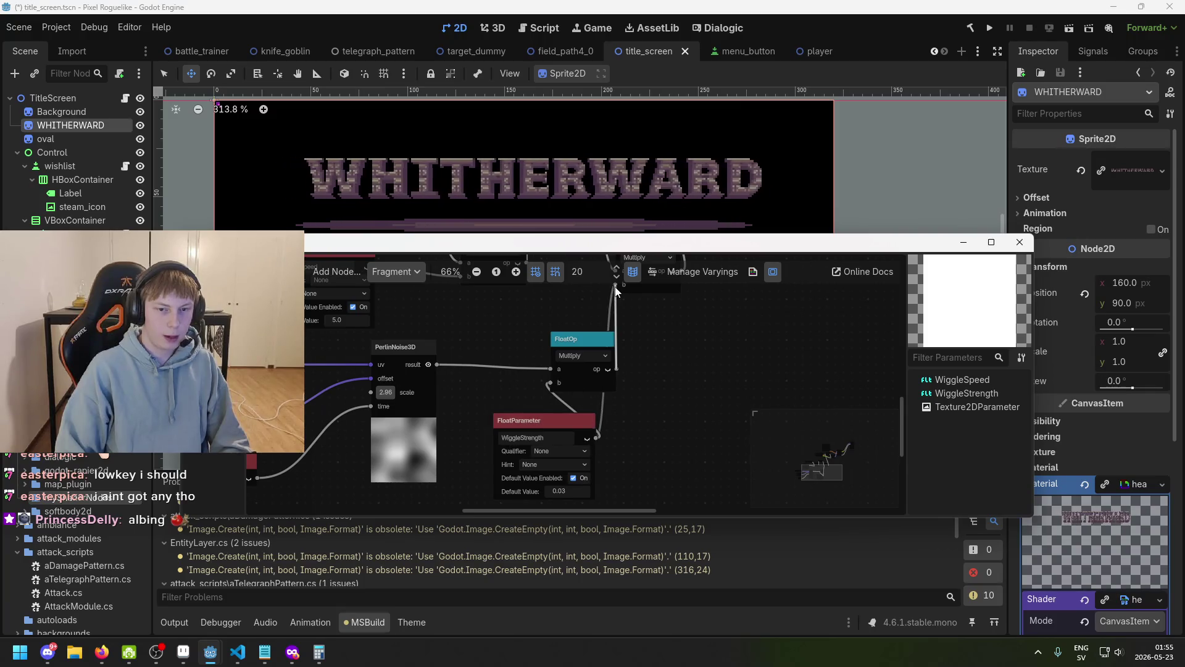
scroll(515, 187, "up", 1)
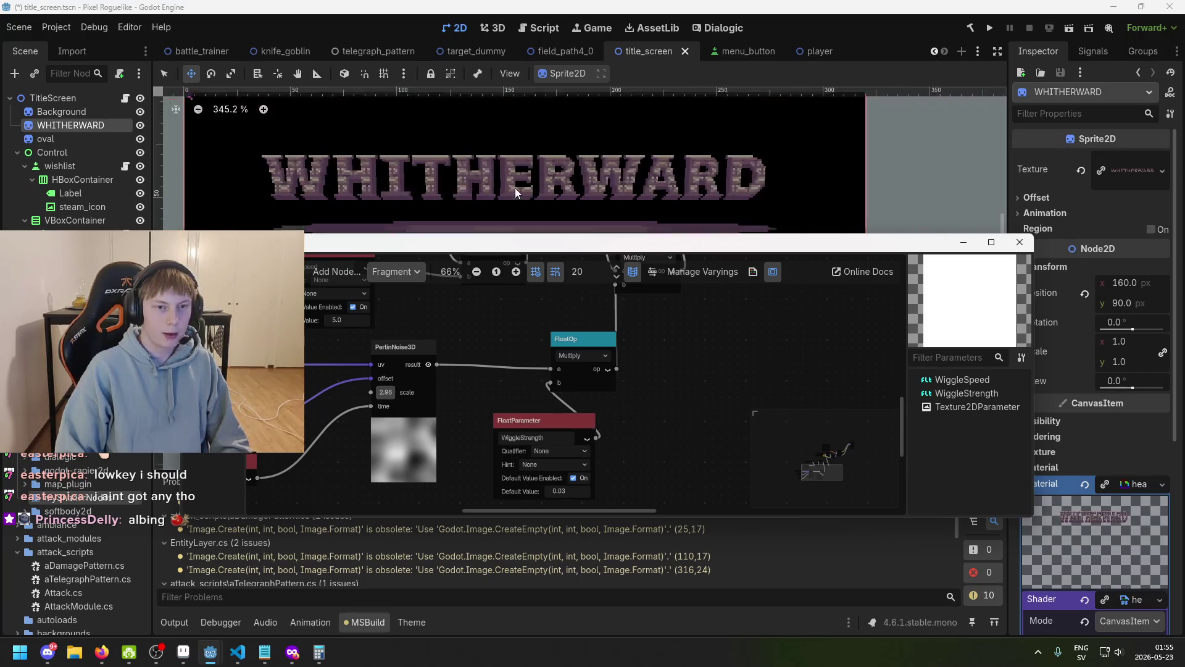
scroll(515, 188, "up", 2)
left_click_drag(526, 247, 537, 256)
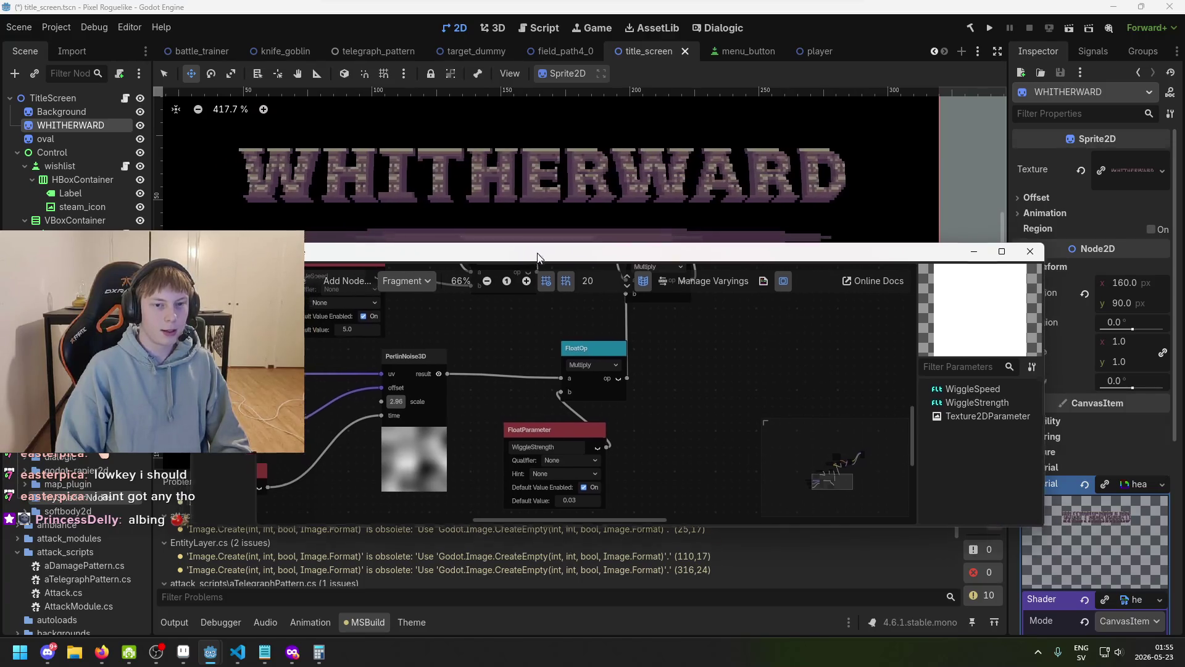
left_click(487, 190)
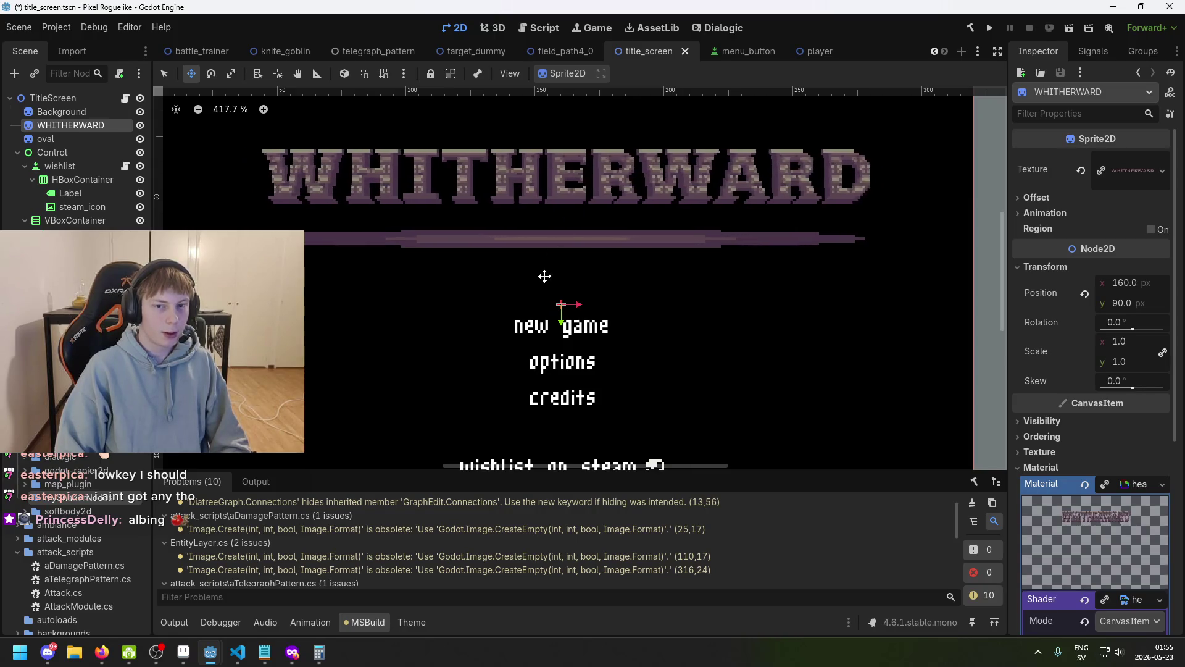
- Bring the Shader Editor back; set the time FloatConstant to 6.792 and PerlinNoise3D scale to 7.27
mouse_move(210, 652)
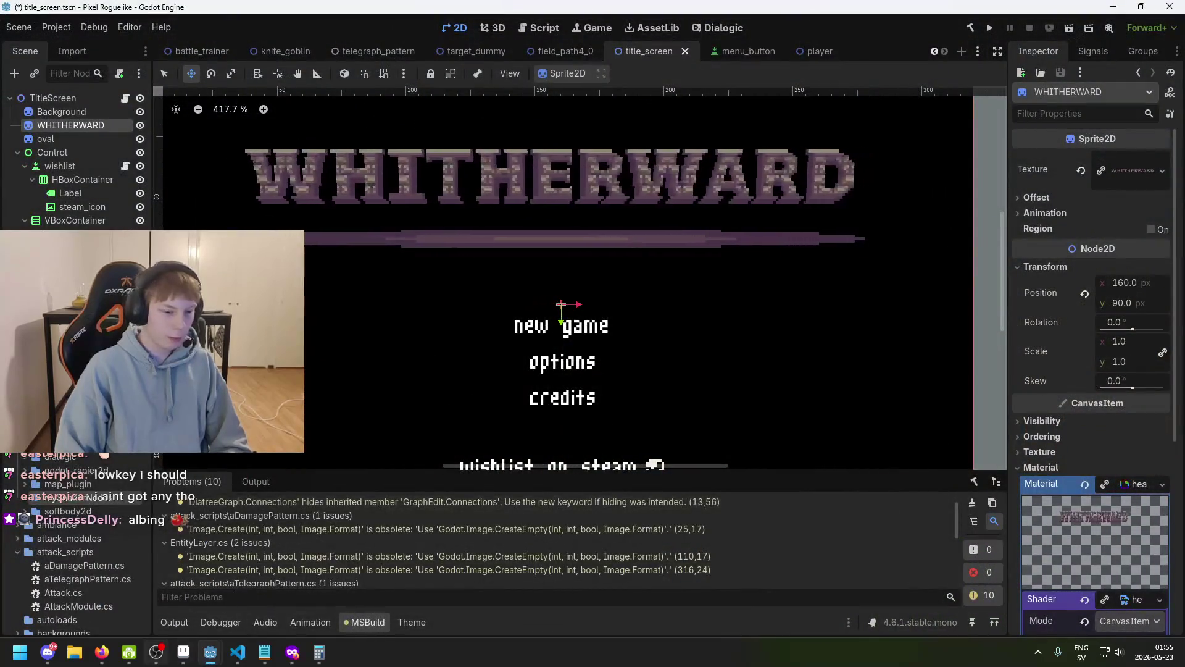
left_click(432, 608)
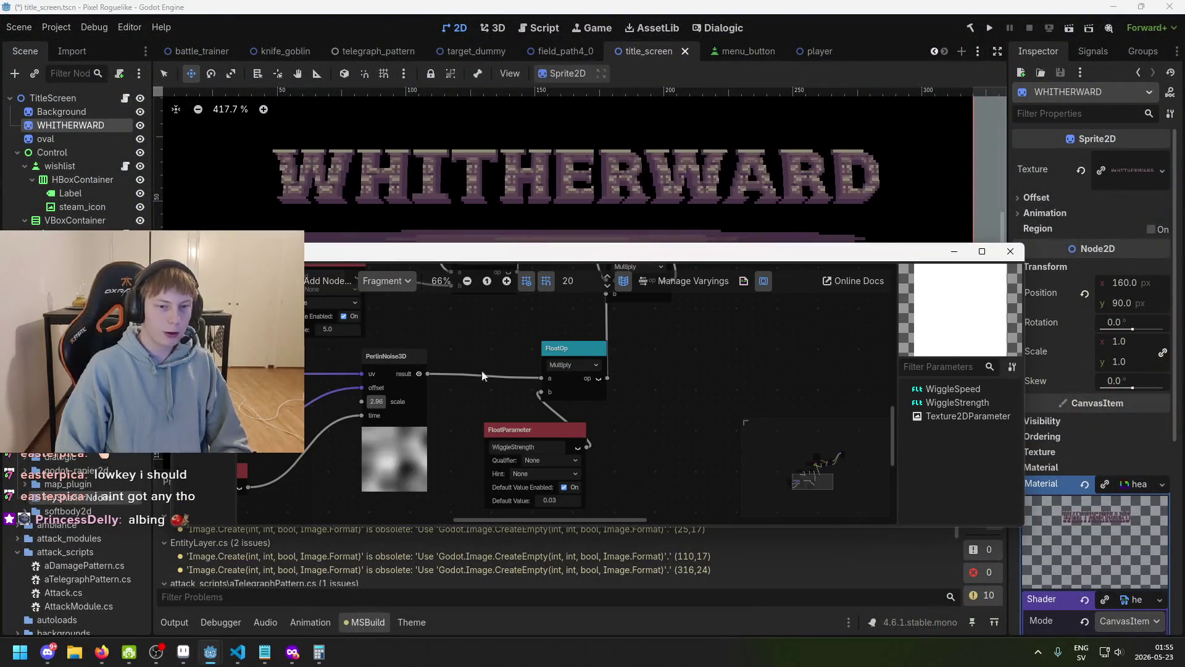
scroll(540, 361, "down", 2)
scroll(368, 431, "up", 1)
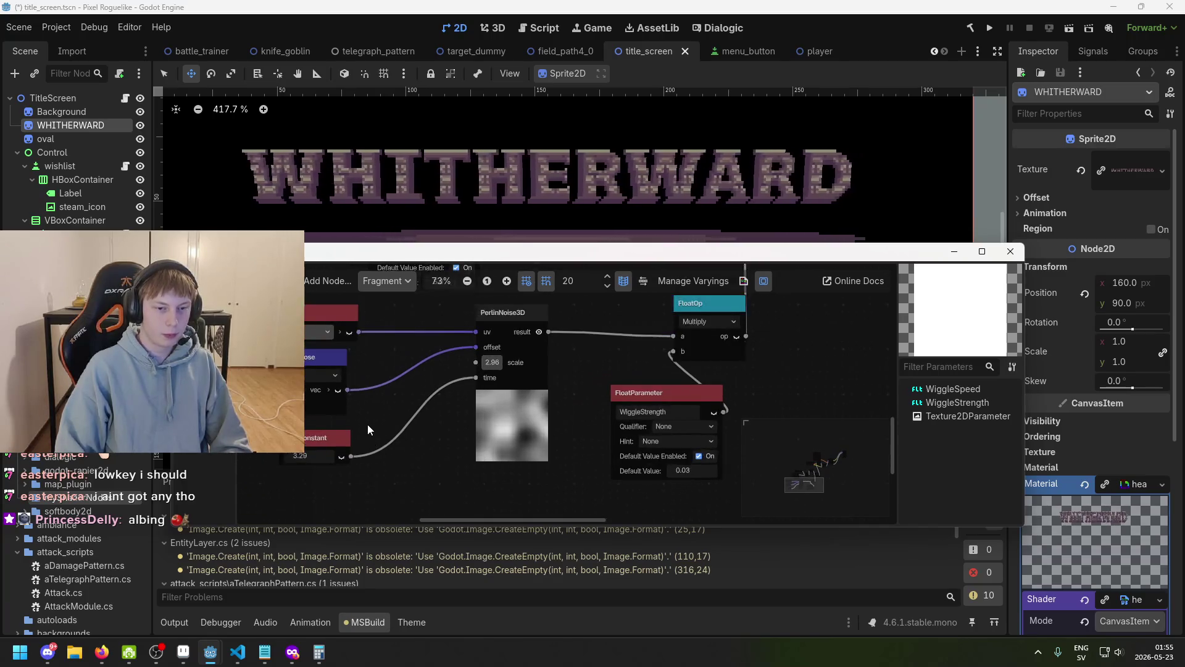
scroll(368, 424, "left", 1)
left_click_drag(339, 456, 377, 456)
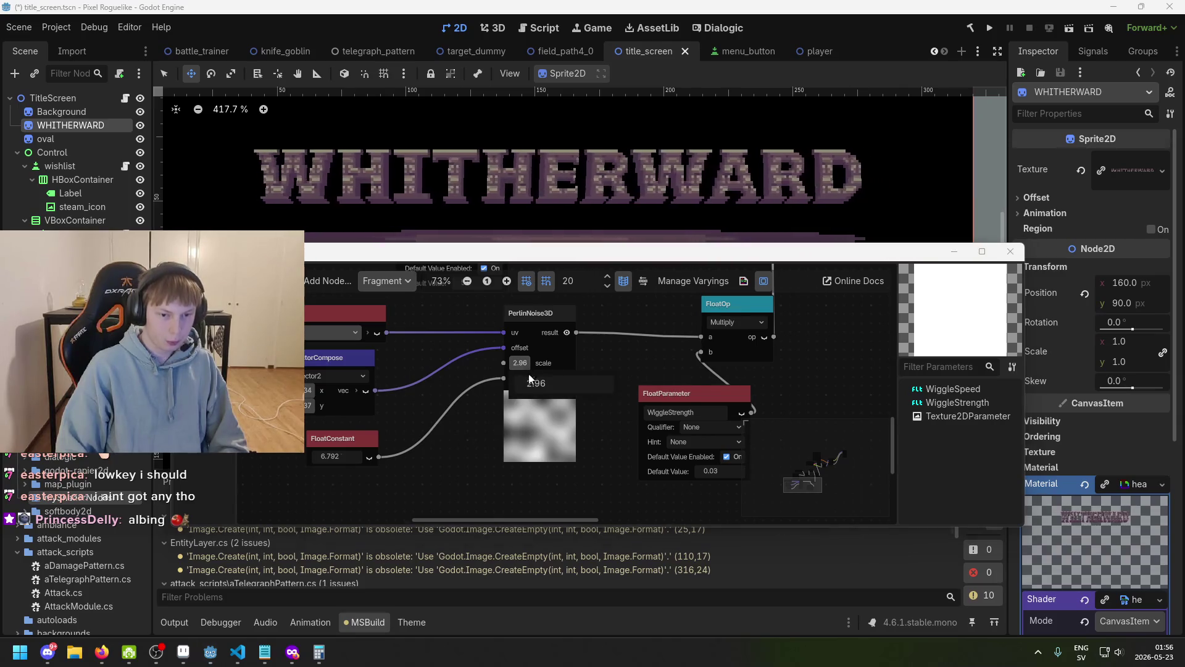
left_click_drag(521, 362, 626, 363)
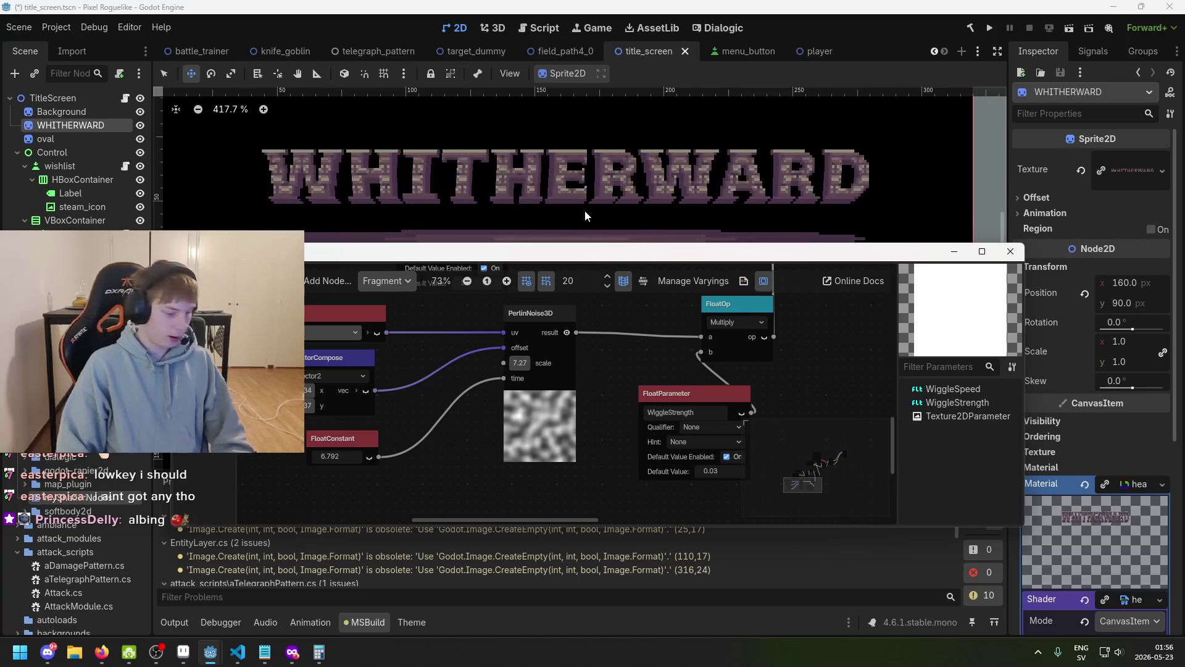
left_click_drag(544, 241, 530, 238)
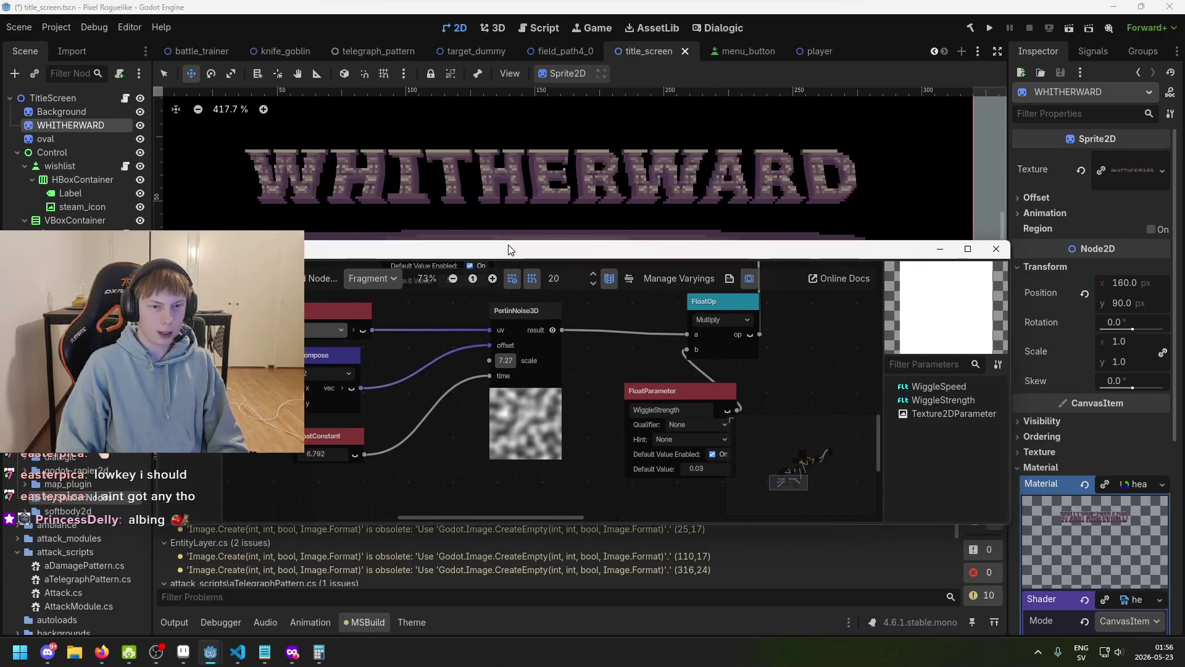
- Pan and zoom the shader graph and lower the Shader Editor window slightly
scroll(488, 322, "down", 1)
scroll(500, 328, "up", 1)
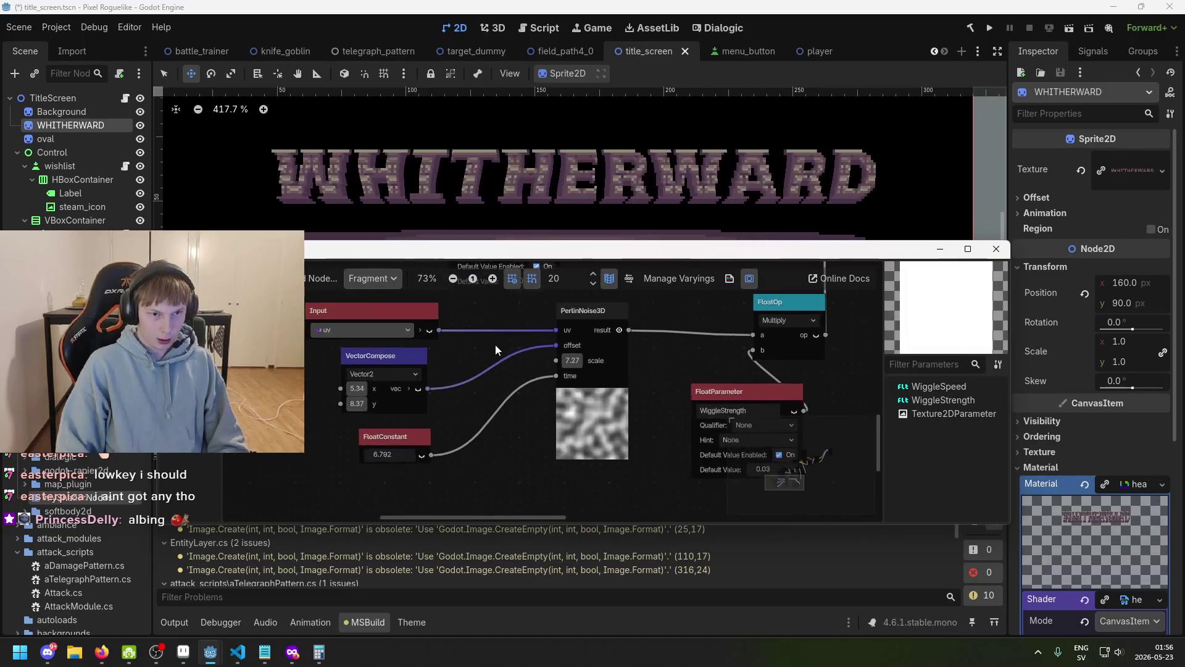
left_click_drag(484, 368, 482, 372)
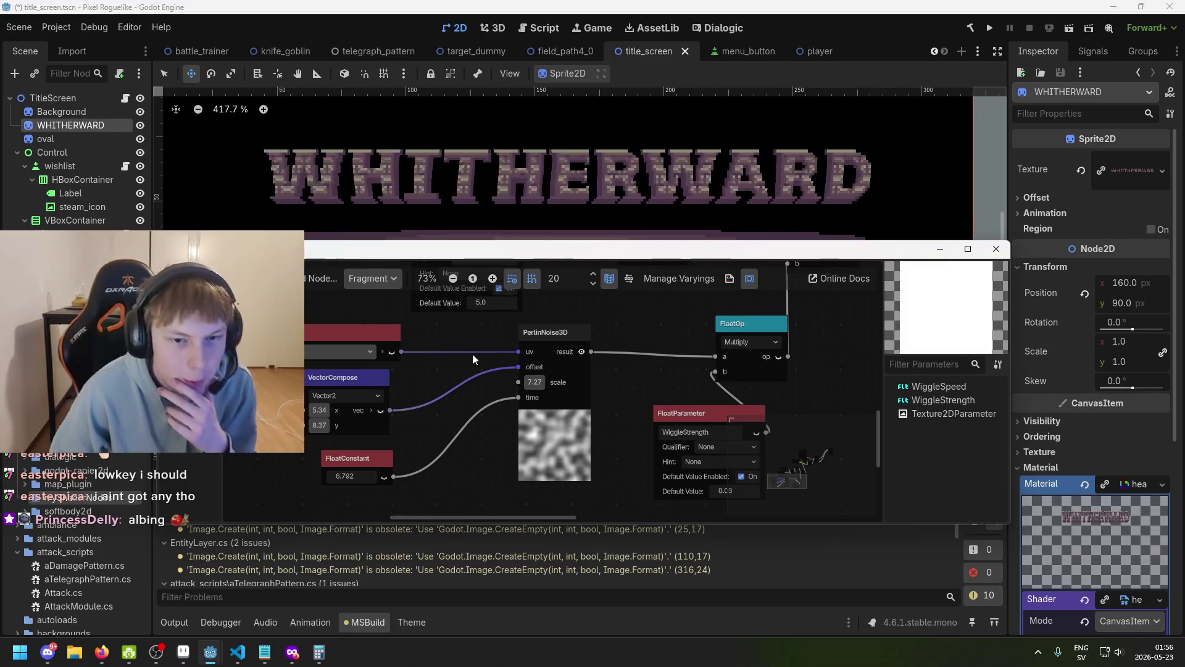
scroll(473, 354, "down", 1)
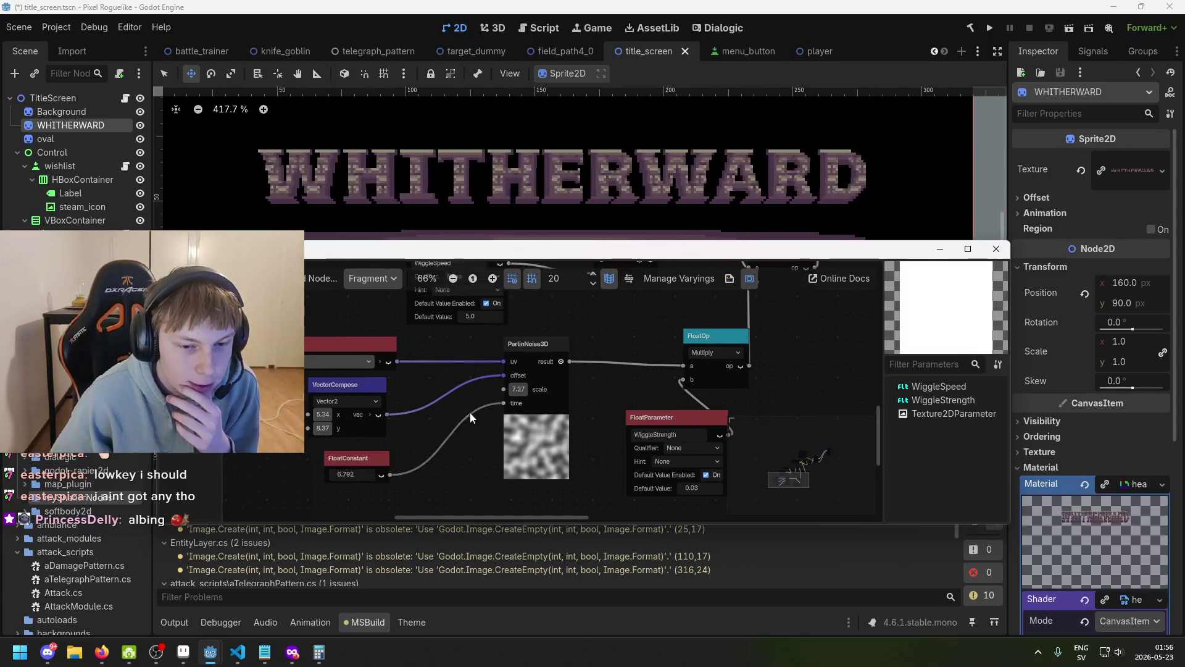
scroll(469, 413, "up", 1)
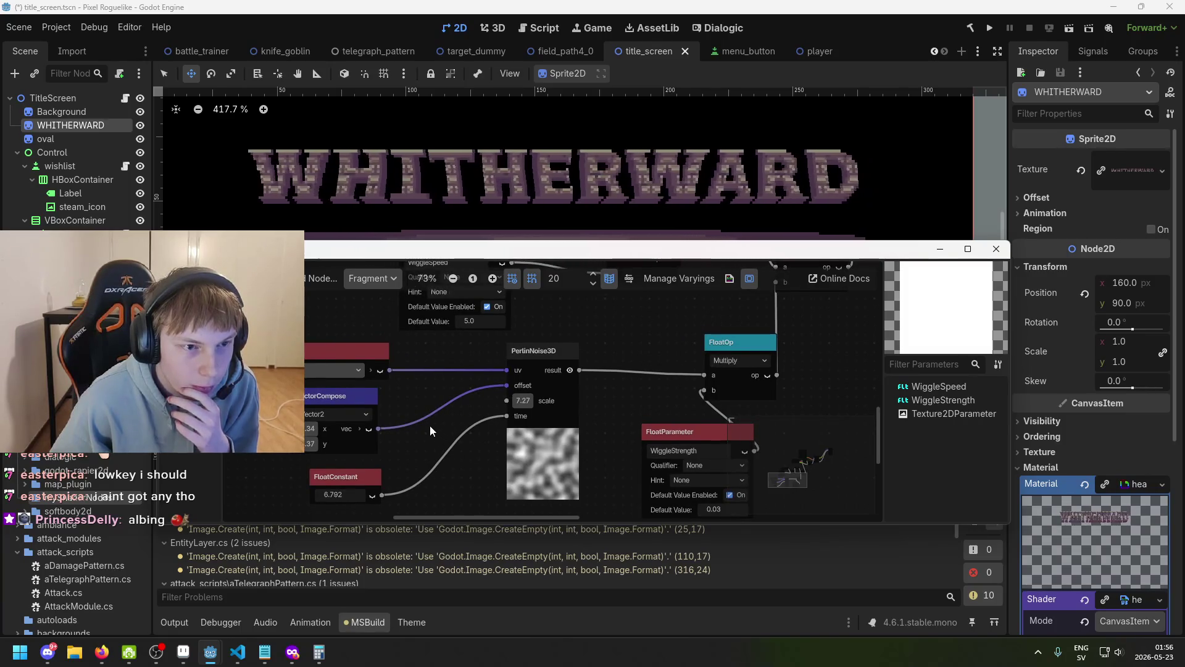
left_click_drag(437, 241, 435, 269)
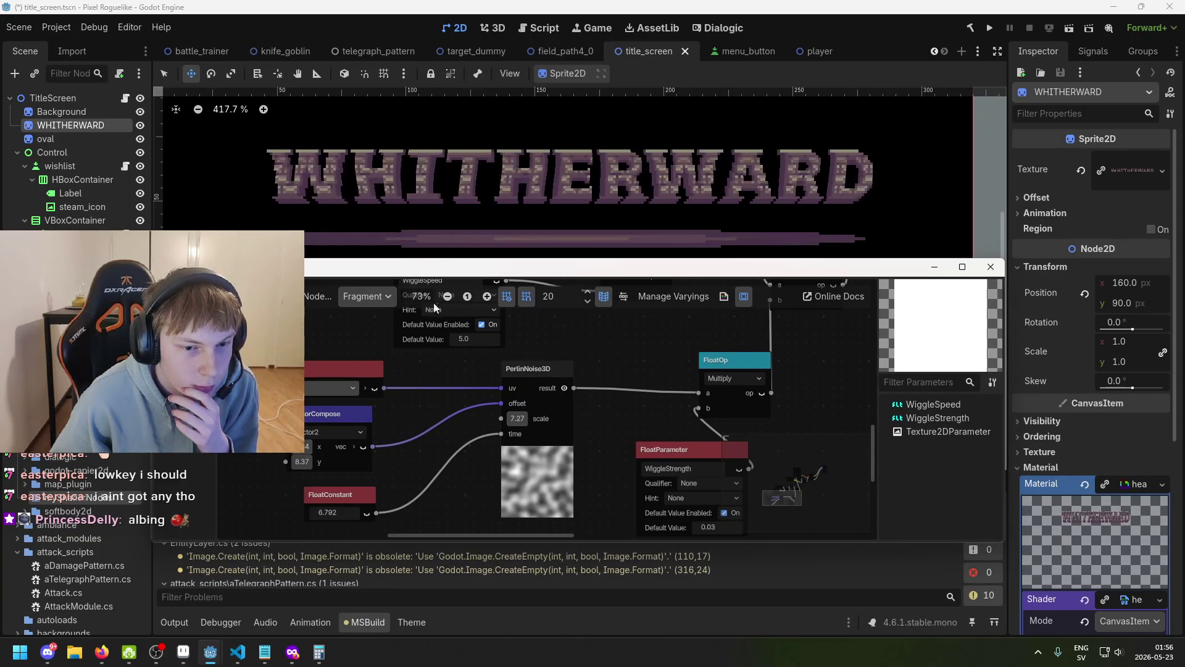
- Drag the WiggleSpeed parameter node up and left, then bring PerlinNoise3D back into view
left_click_drag(431, 358, 402, 420)
scroll(401, 420, "down", 1)
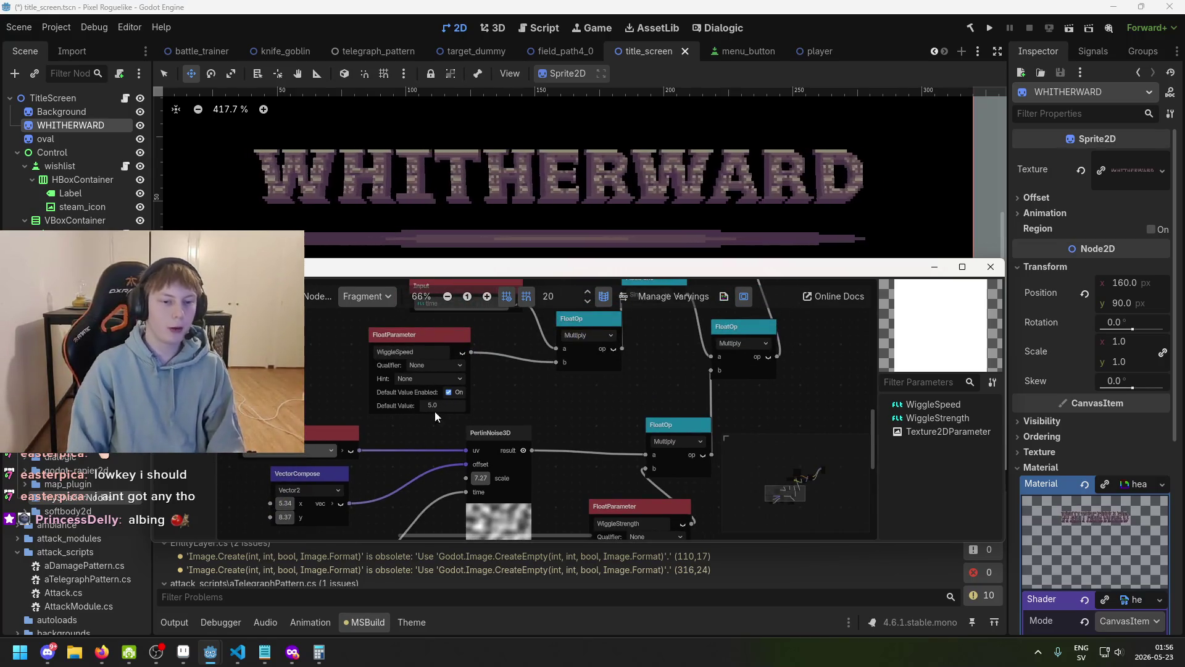
left_click_drag(515, 409, 472, 437)
left_click_drag(358, 363, 301, 347)
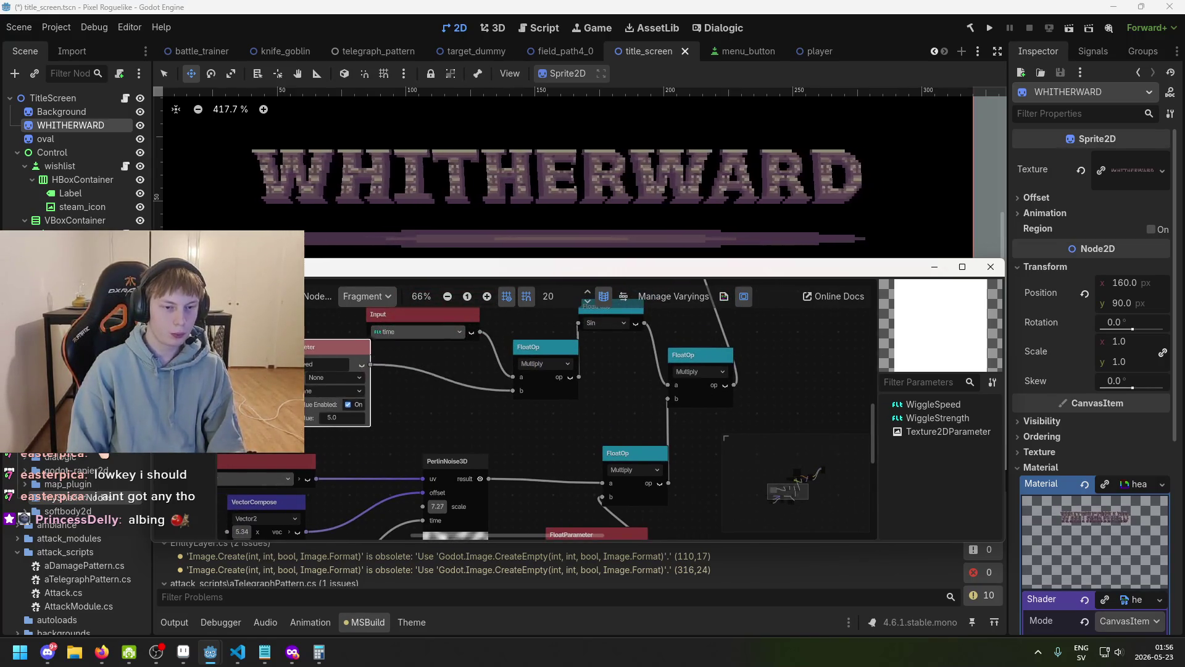
left_click_drag(401, 387, 480, 305)
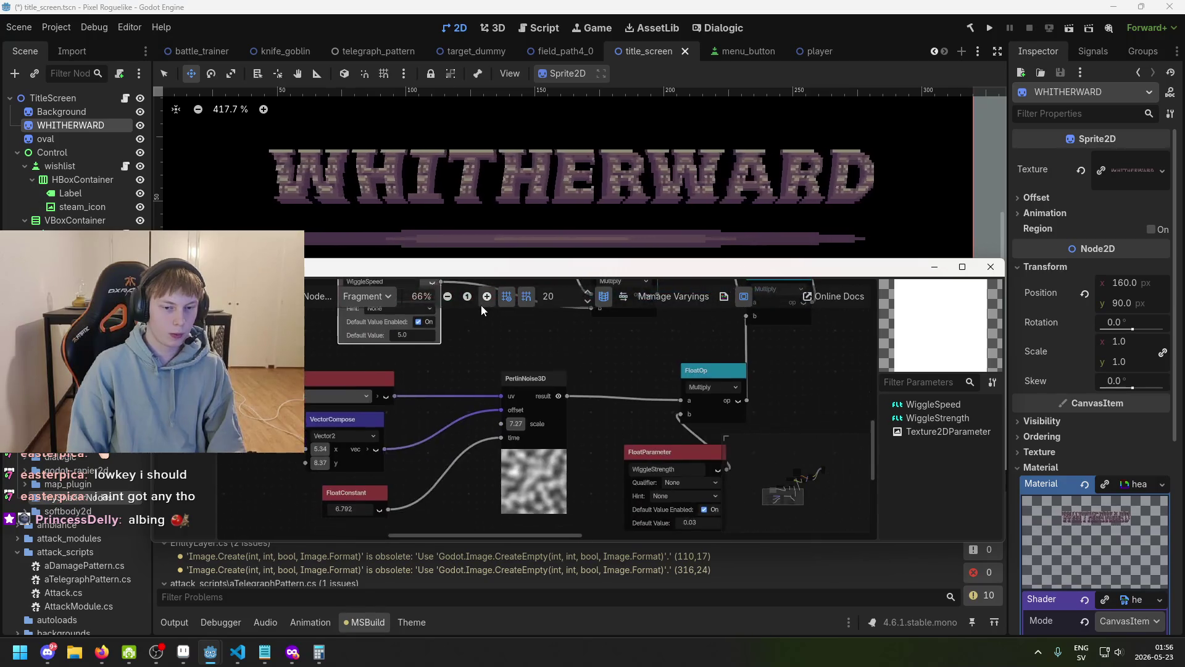
scroll(480, 305, "up", 1)
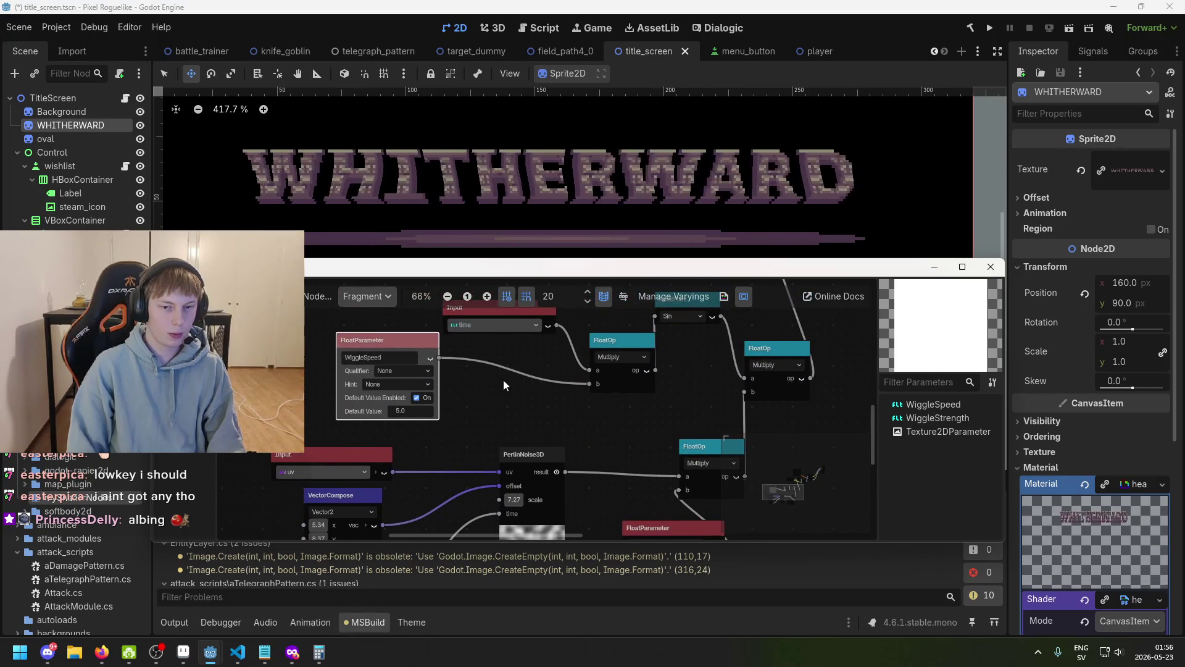
scroll(482, 324, "right", 1)
scroll(483, 324, "down", 1)
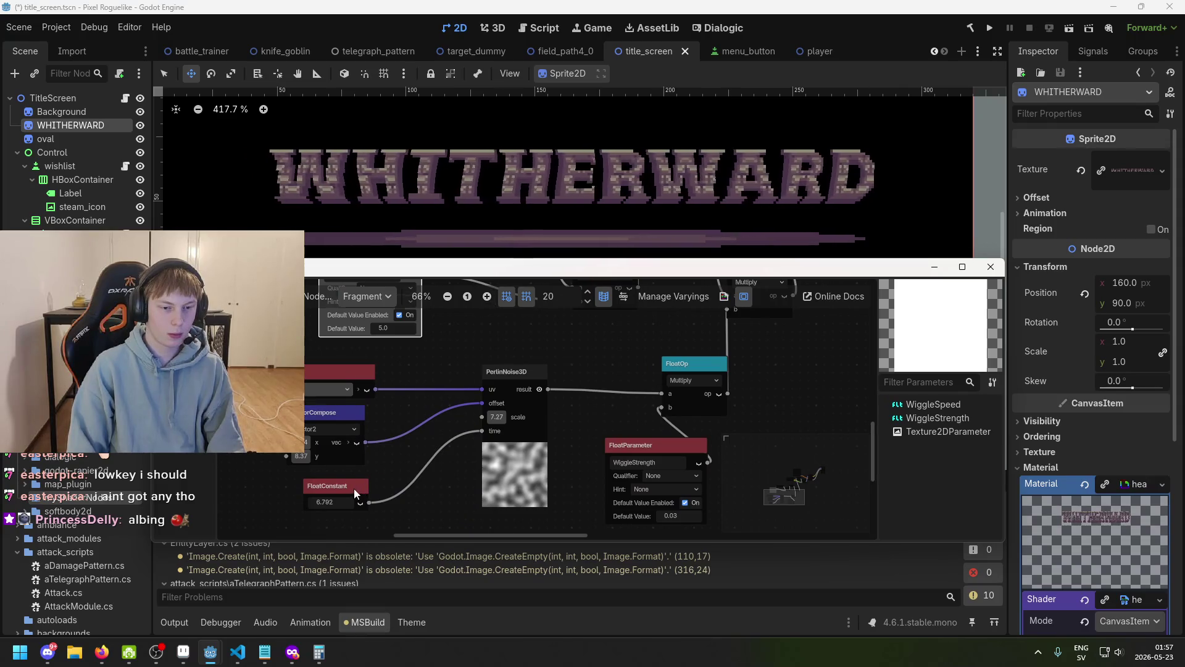
- Replace the noise-time FloatConstant with a fresh 0.0 FloatConstant wired into PerlinNoise3D time
left_click(355, 488)
key("Delete")
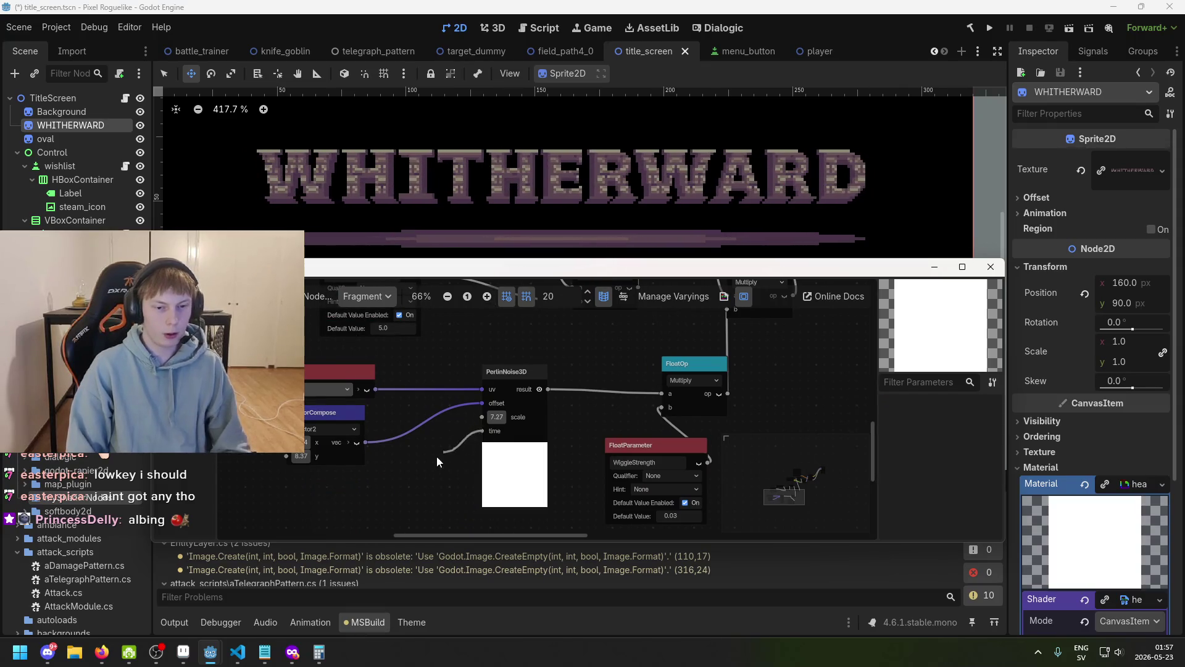
left_click_drag(437, 458, 427, 465)
type("const")
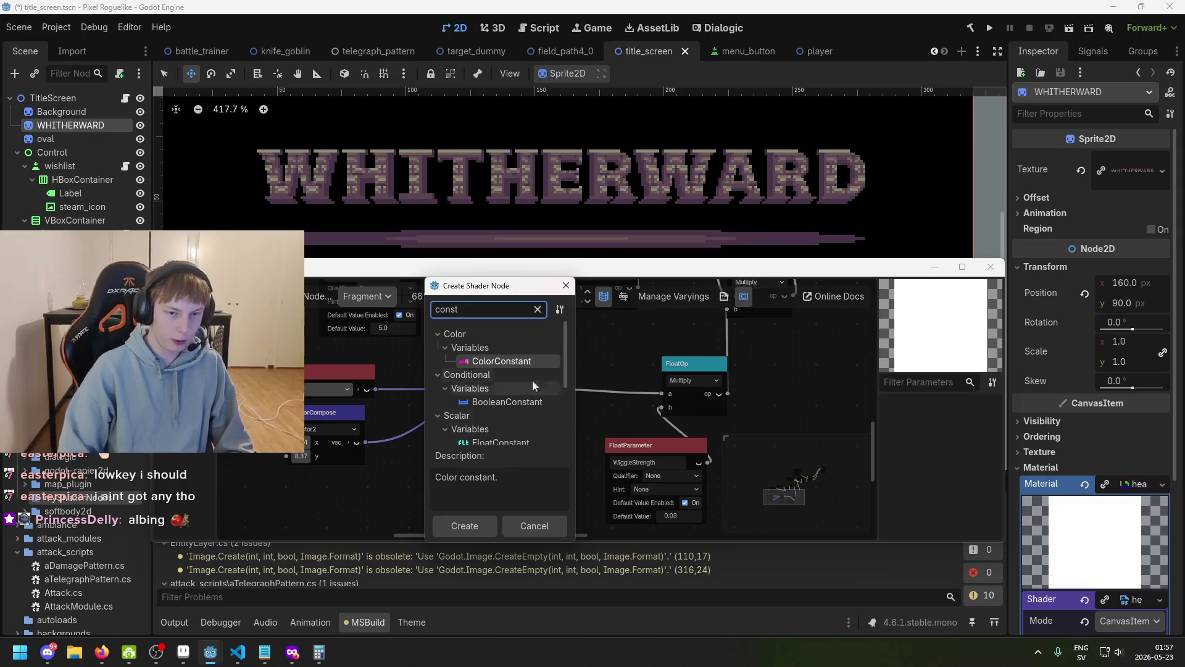
scroll(532, 407, "down", 2)
double_click(527, 400)
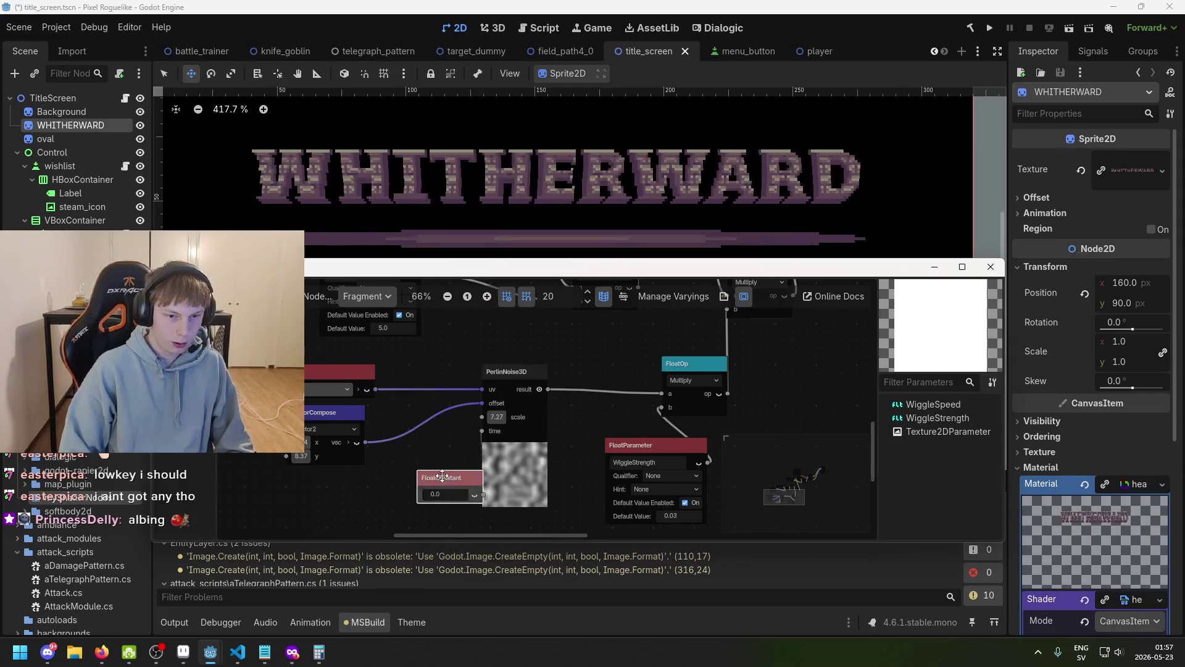
- Disconnect Sin from the right Multiply's a input and set a to 1.0
scroll(513, 401, "up", 3)
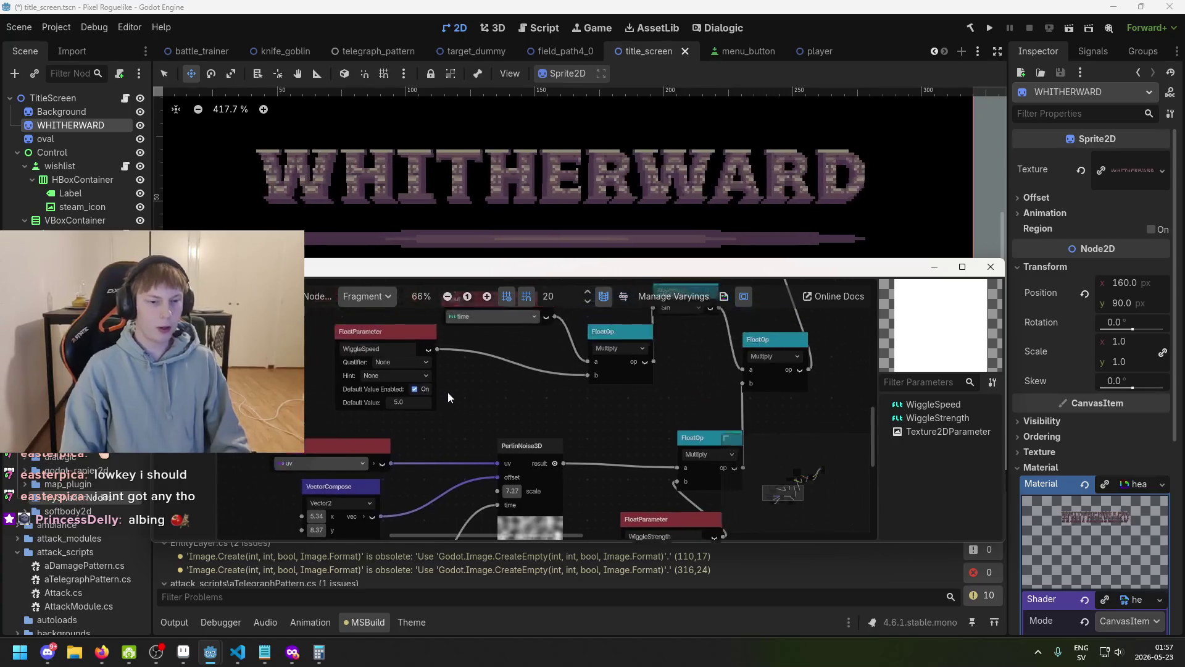
scroll(474, 401, "up", 1)
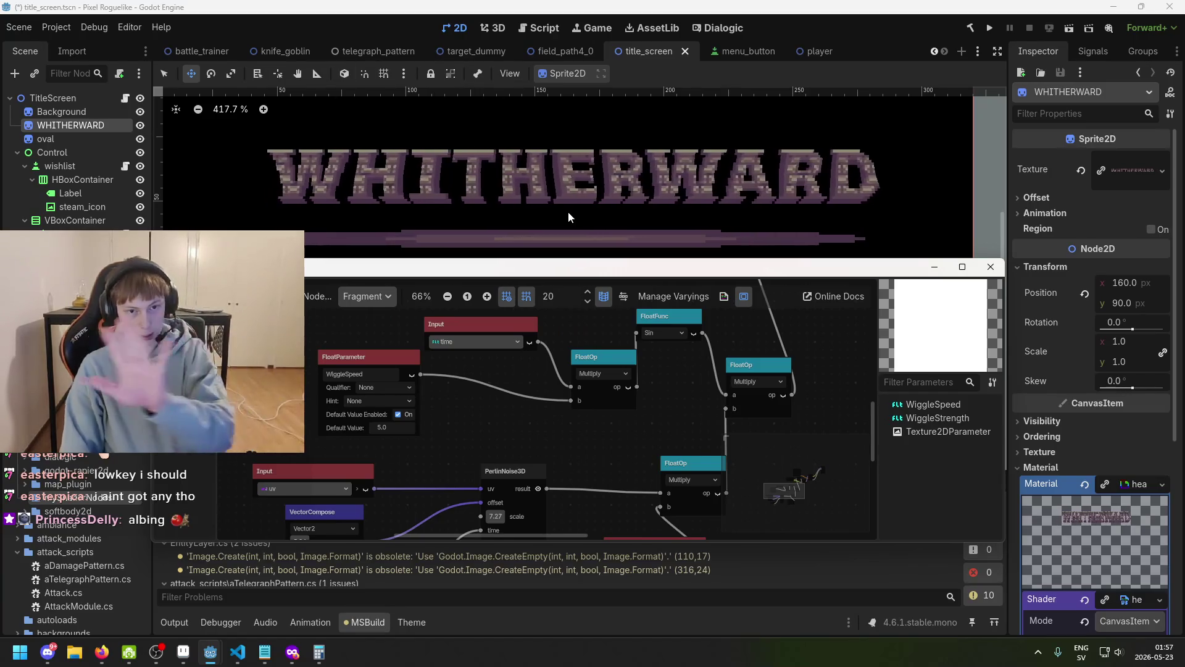
scroll(482, 369, "right", 3)
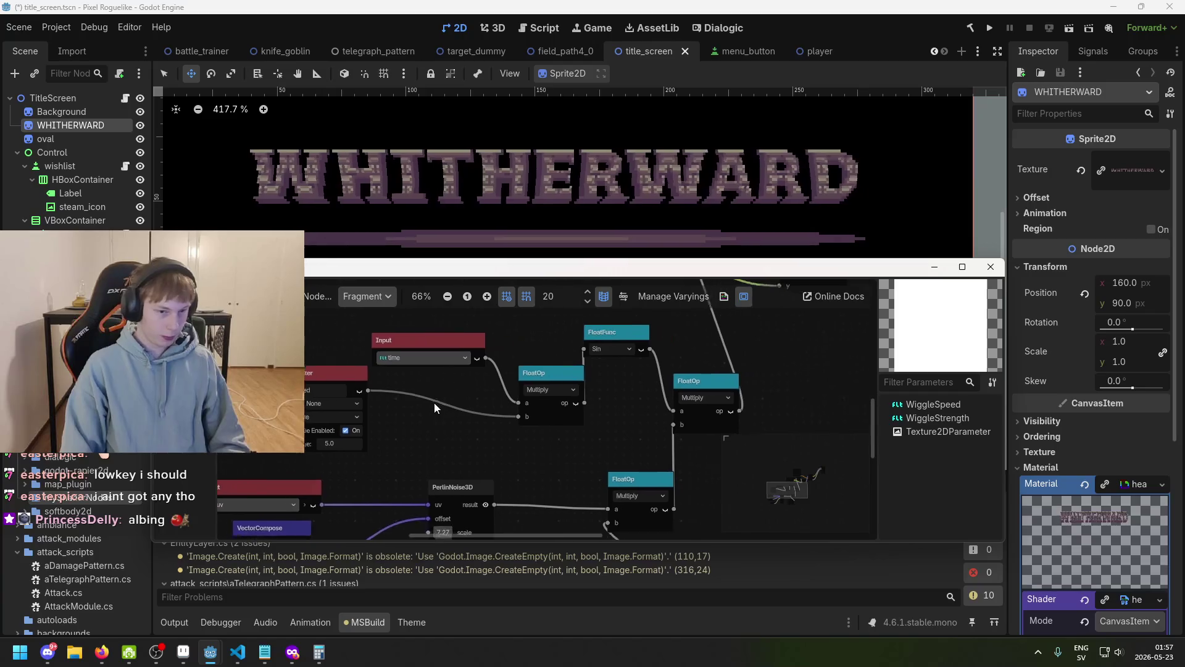
scroll(509, 423, "right", 3)
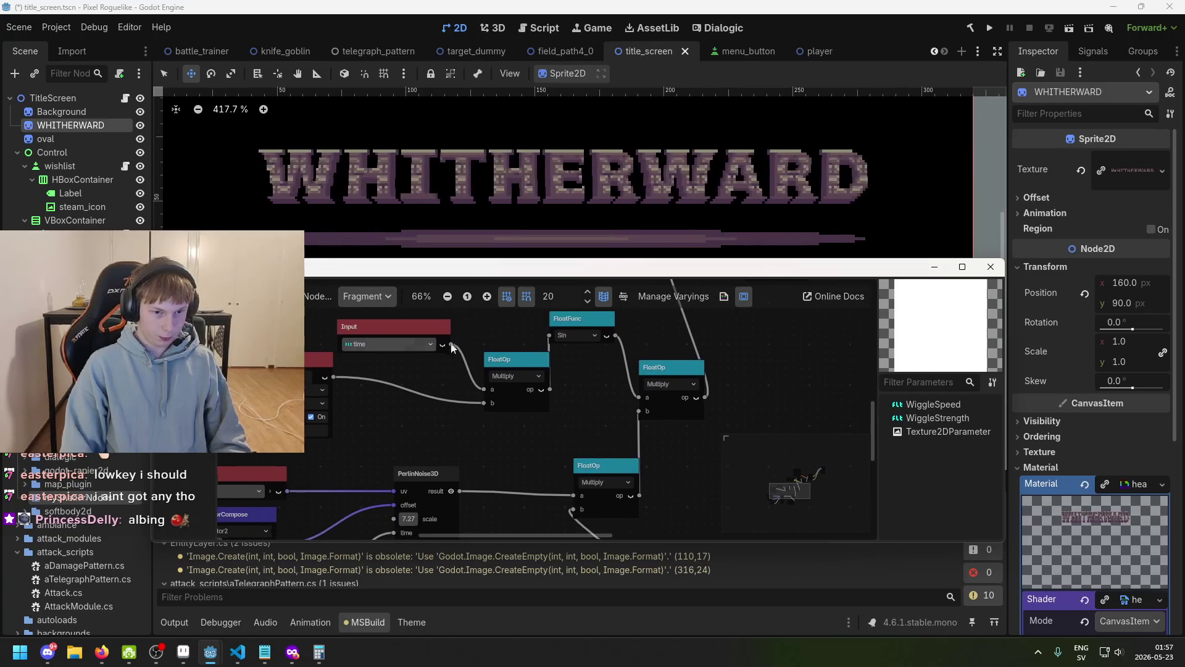
left_click(521, 357)
scroll(525, 400, "right", 2)
scroll(471, 398, "down", 1)
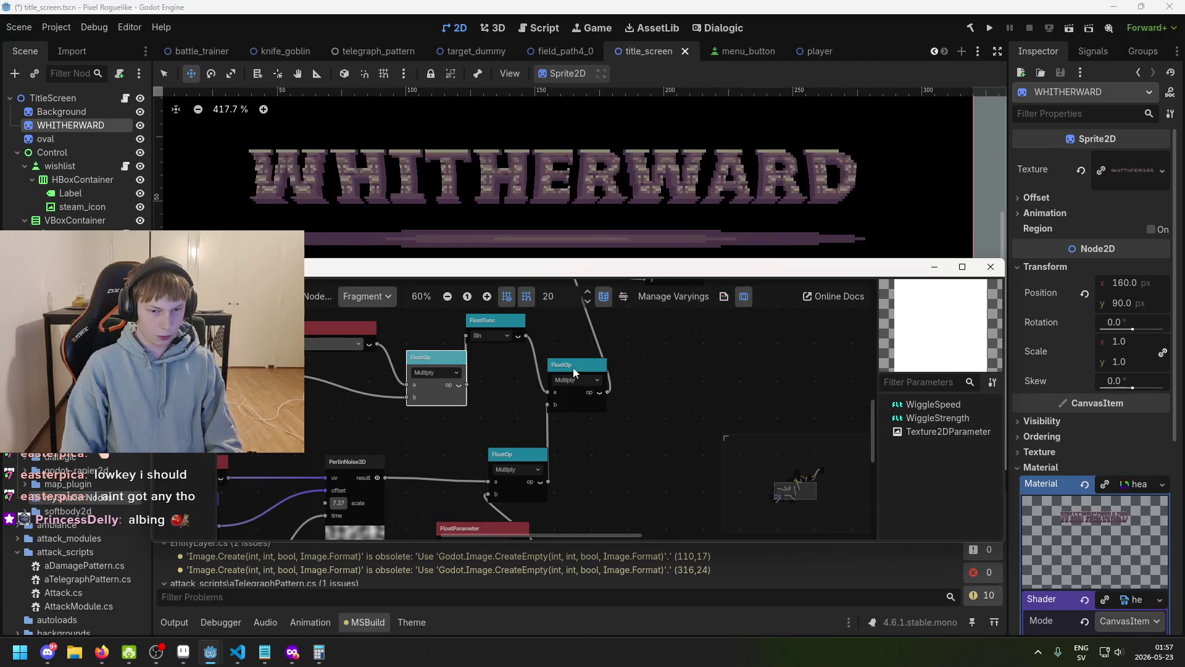
left_click_drag(572, 368, 587, 368)
left_click_drag(511, 335, 497, 334)
left_click_drag(562, 391, 538, 397)
left_click(577, 396)
type("1")
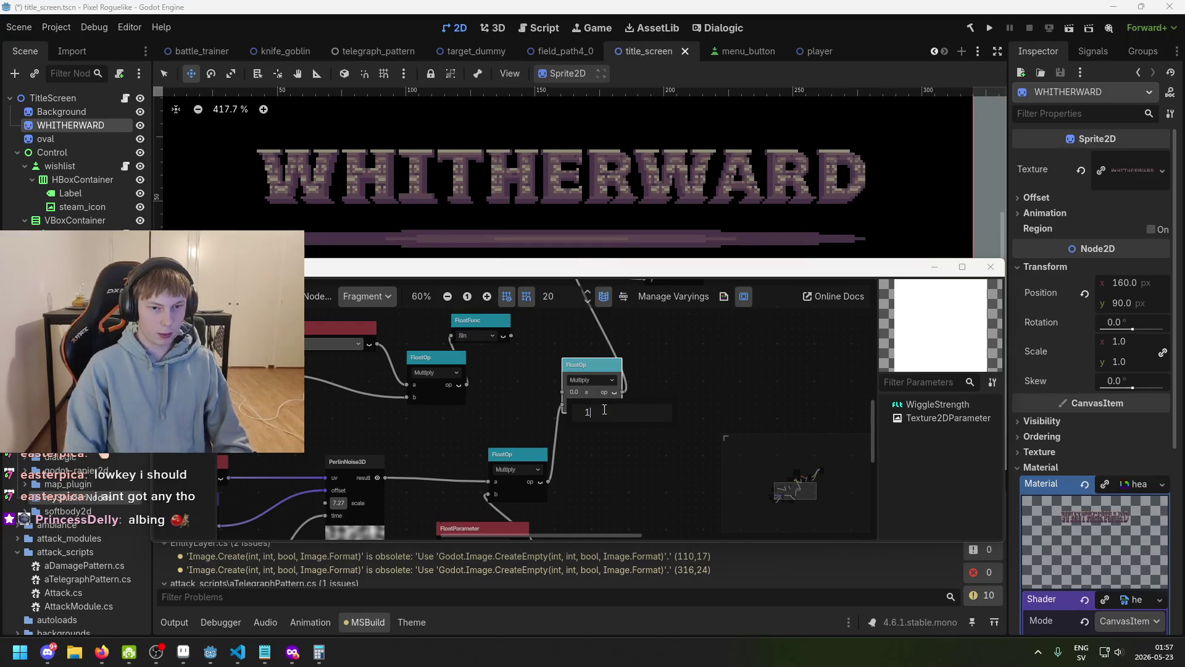
key("Return")
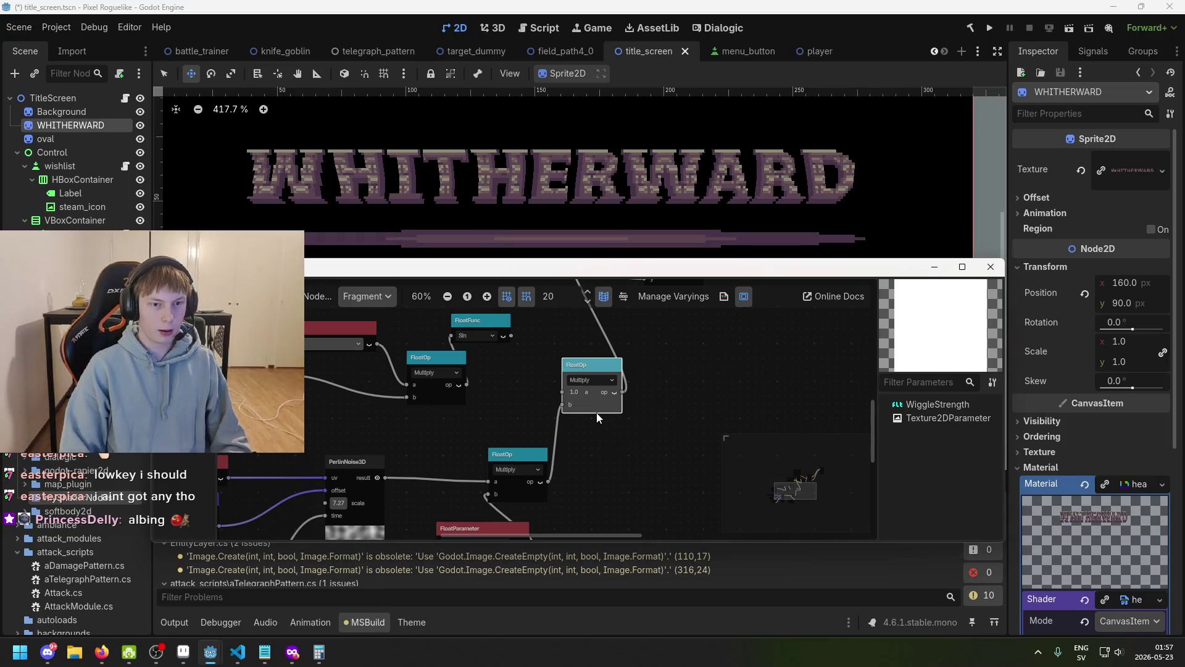
- Move the time Input node beside VectorCompose and shift the Sin node slightly right
left_click_drag(520, 271, 535, 255)
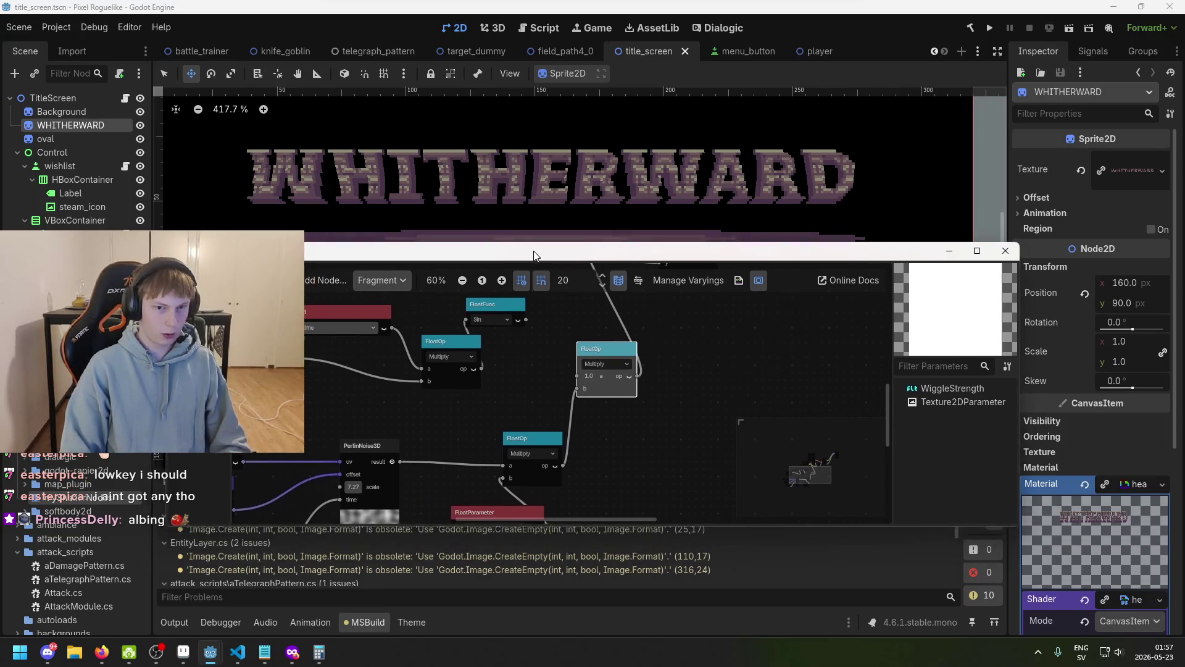
scroll(591, 380, "down", 1)
scroll(544, 362, "left", 3)
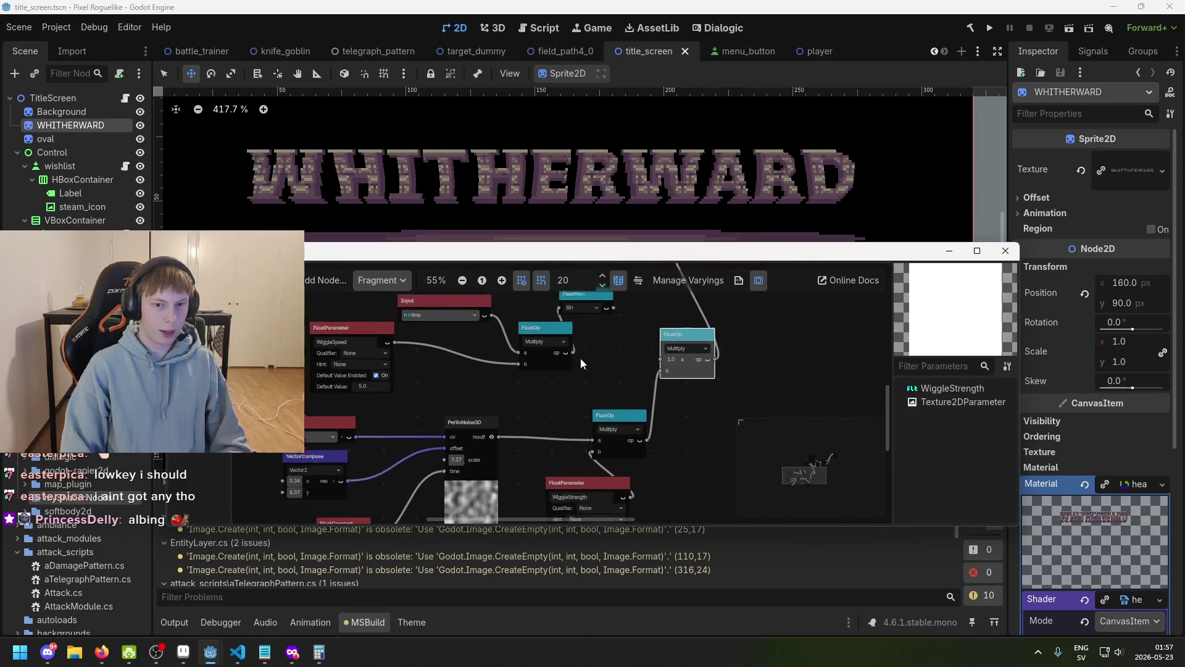
scroll(581, 358, "up", 1)
left_click_drag(439, 329, 379, 311)
scroll(550, 352, "up", 2)
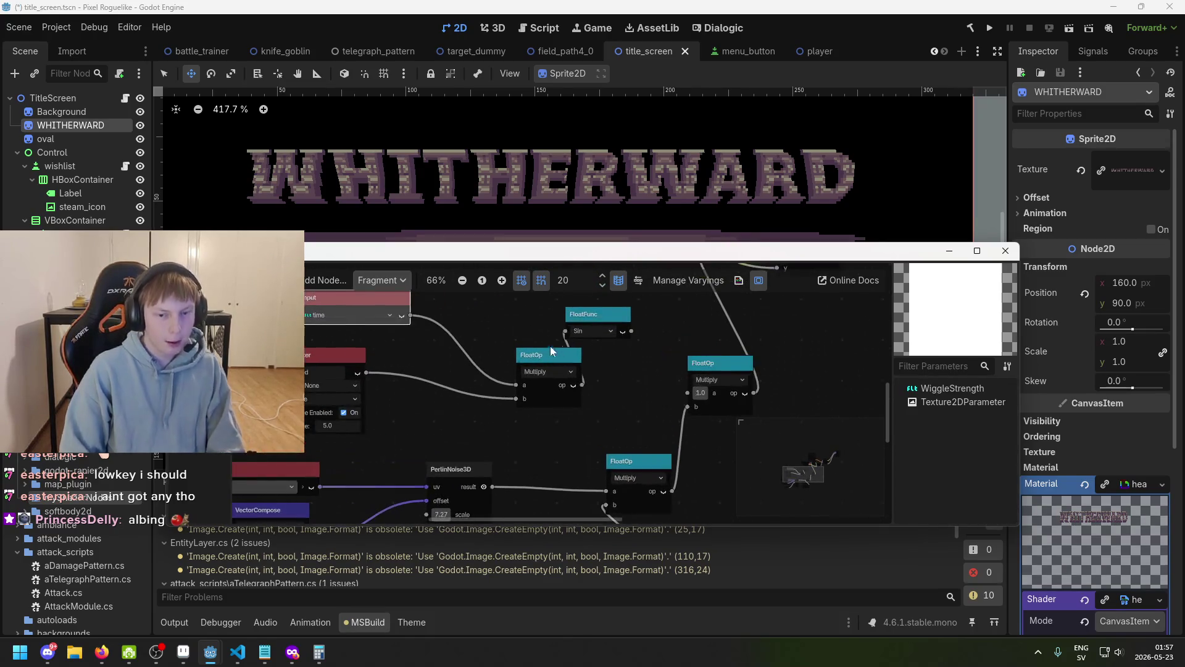
left_click_drag(580, 310, 597, 310)
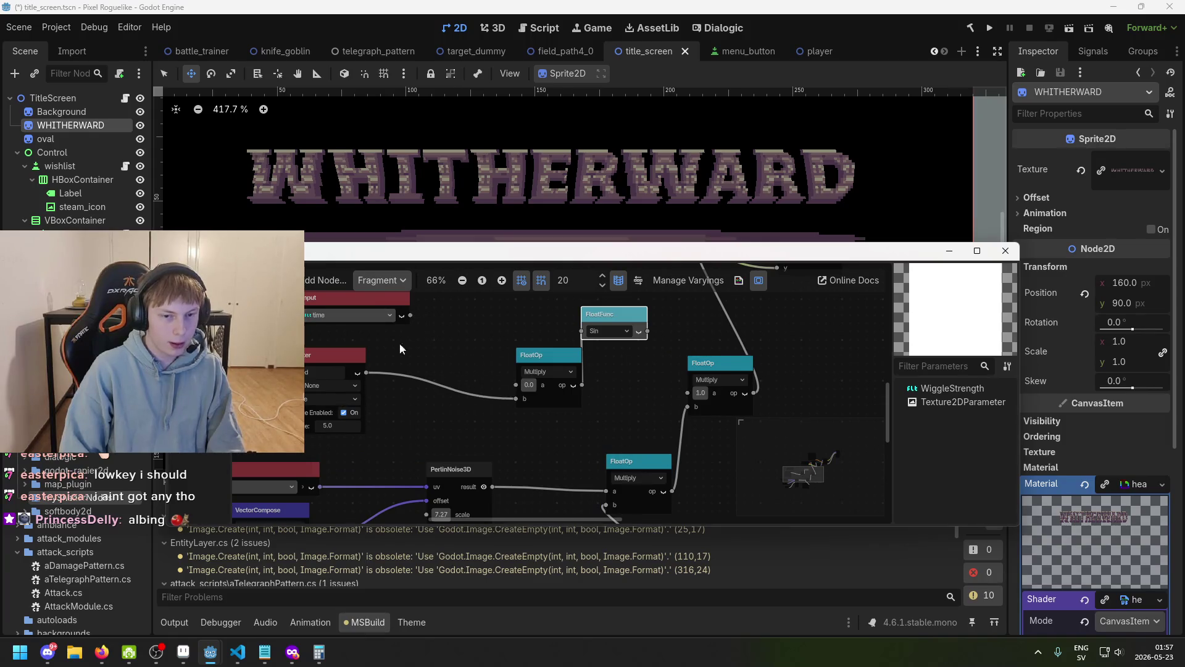
mouse_move(337, 313)
left_mouse_down()
mouse_move(376, 449)
mouse_move(469, 395)
mouse_move(494, 425)
mouse_move(548, 356)
mouse_move(446, 418)
left_mouse_up()
scroll(432, 426, "down", 1)
- Nudge the time Input node up-left and move VectorCompose to the right
scroll(613, 426, "up", 1)
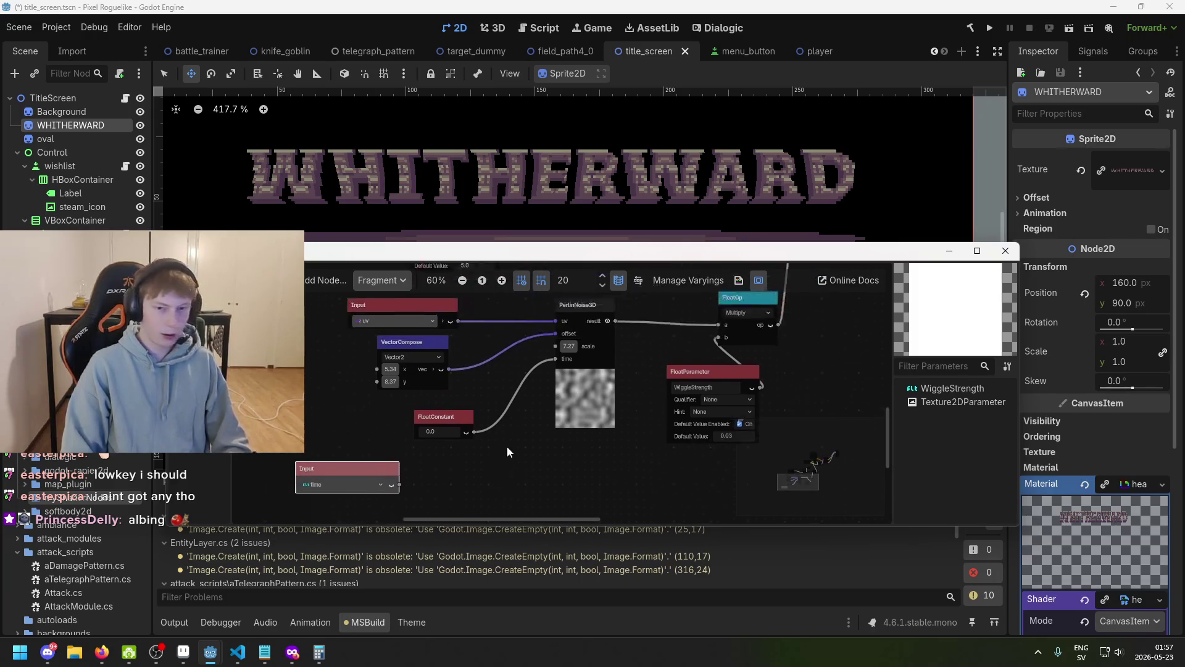
left_click_drag(336, 484, 320, 443)
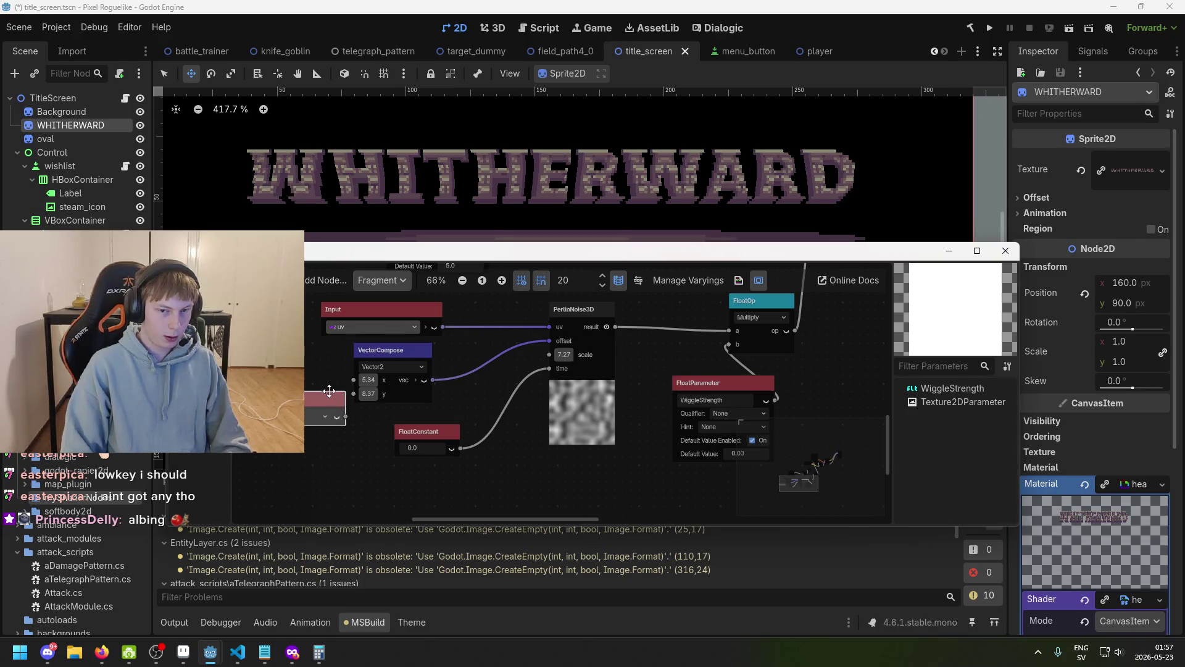
scroll(430, 432, "up", 2)
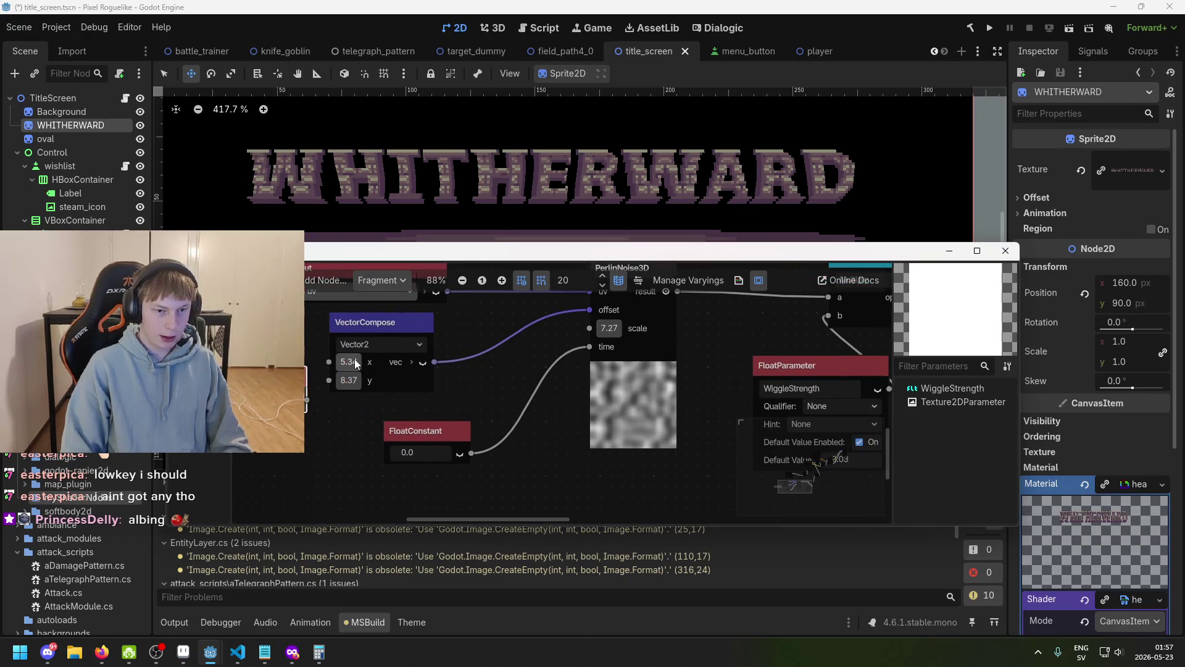
left_click_drag(392, 320, 449, 323)
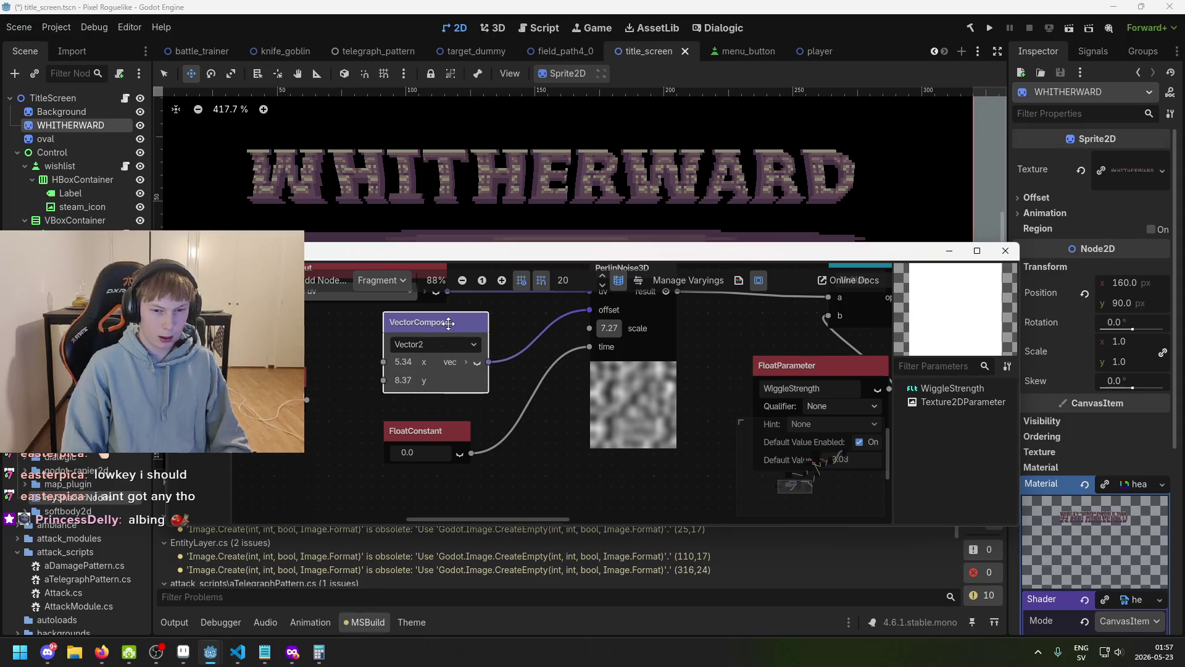
scroll(620, 405, "up", 2)
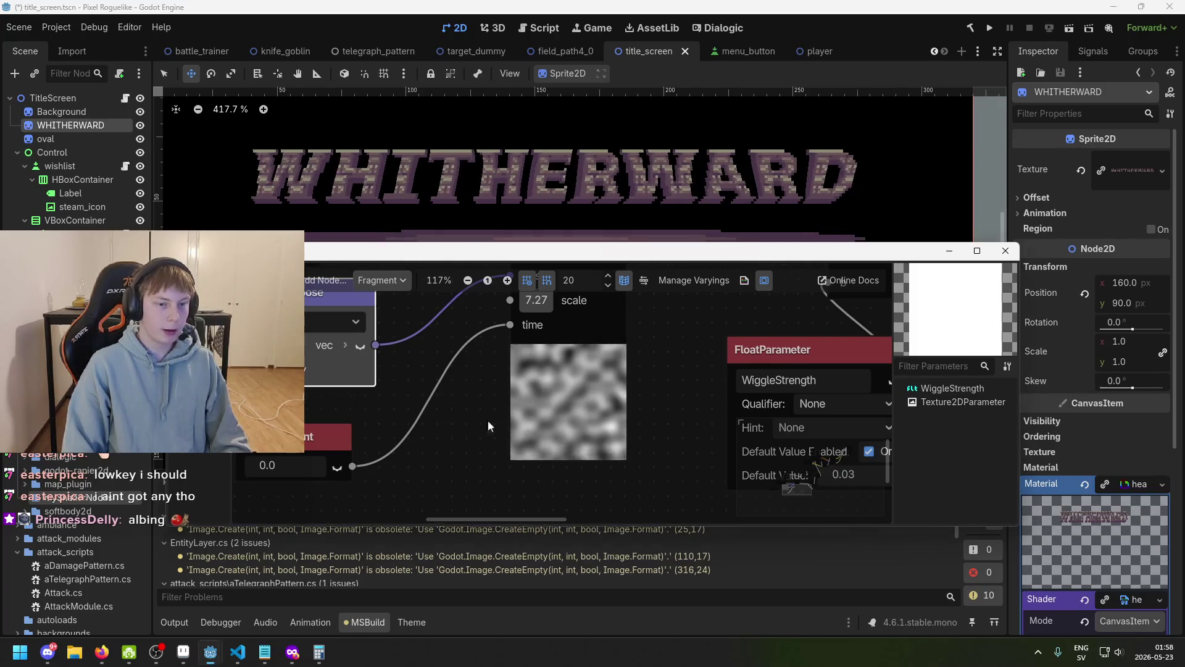
scroll(393, 400, "down", 2)
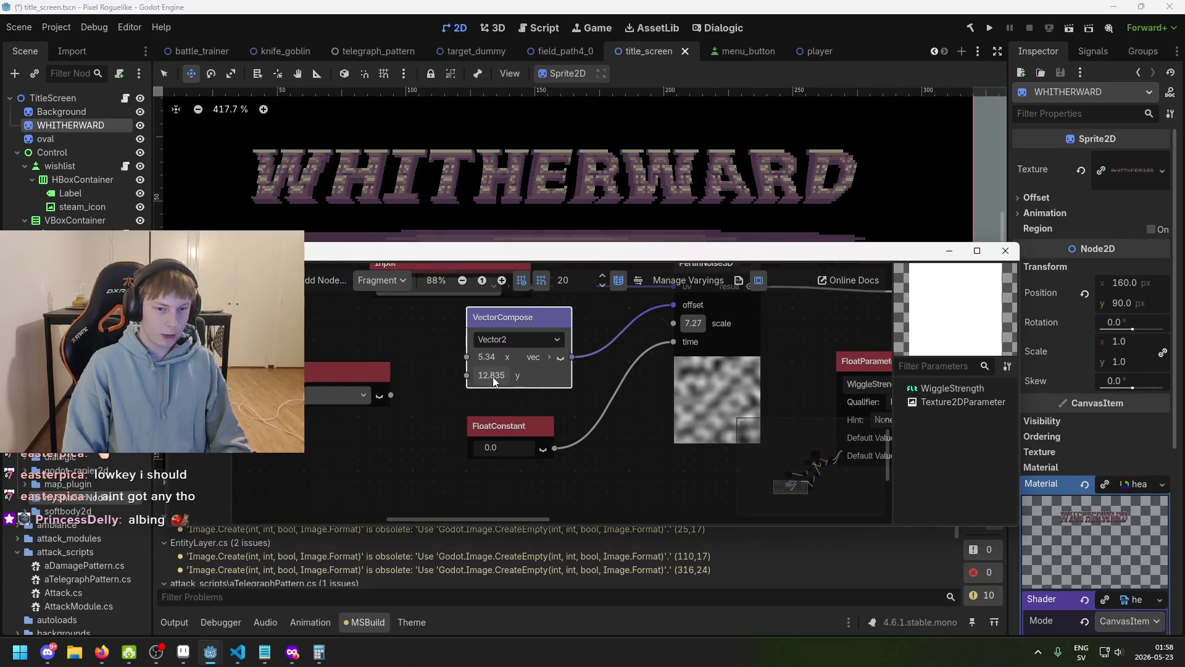
scroll(493, 381, "up", 1)
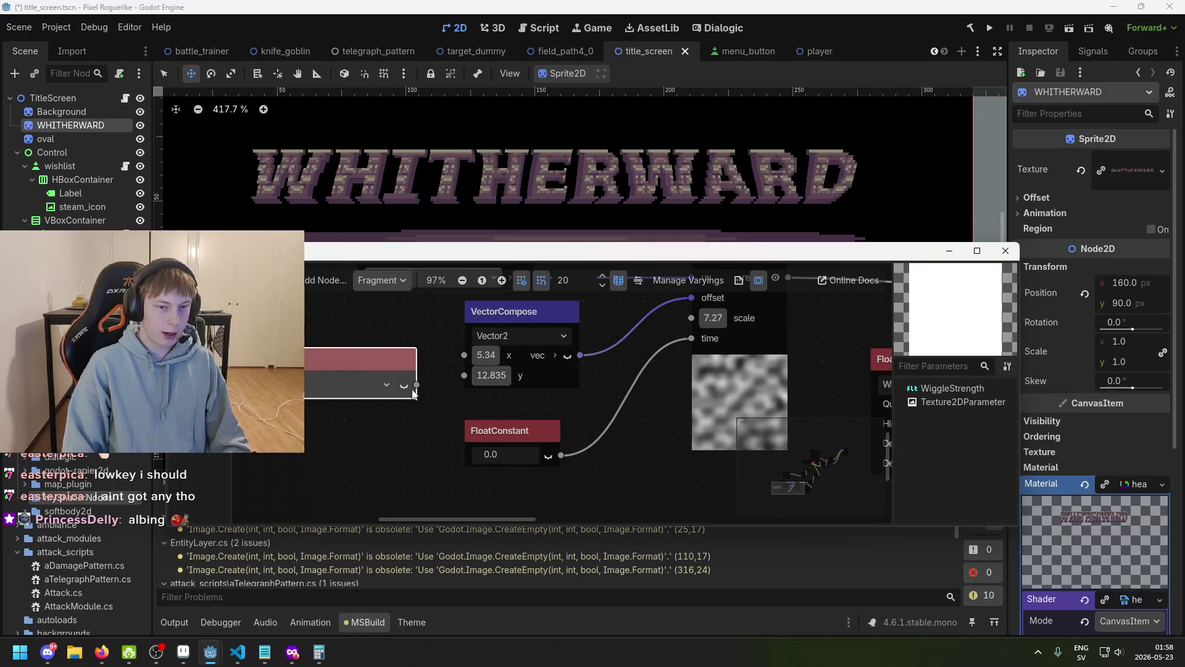
- Connect the time Input to VectorCompose's y port and shift the time node left
left_click_drag(465, 376, 464, 377)
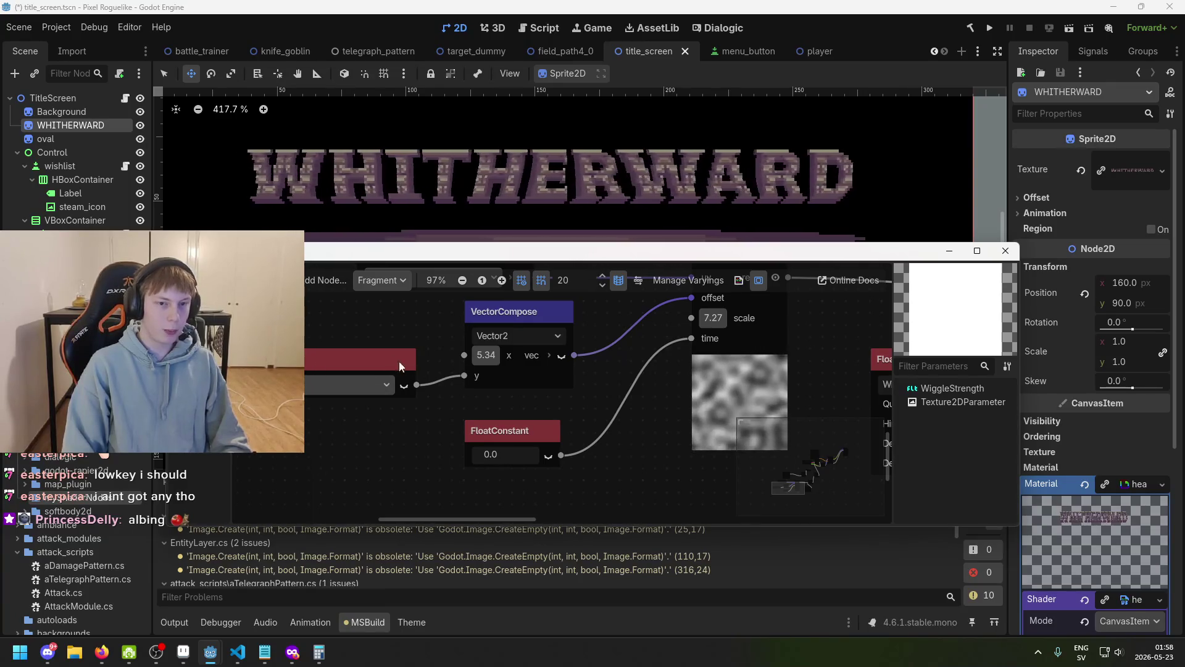
left_click_drag(309, 354, 274, 357)
scroll(306, 359, "down", 3)
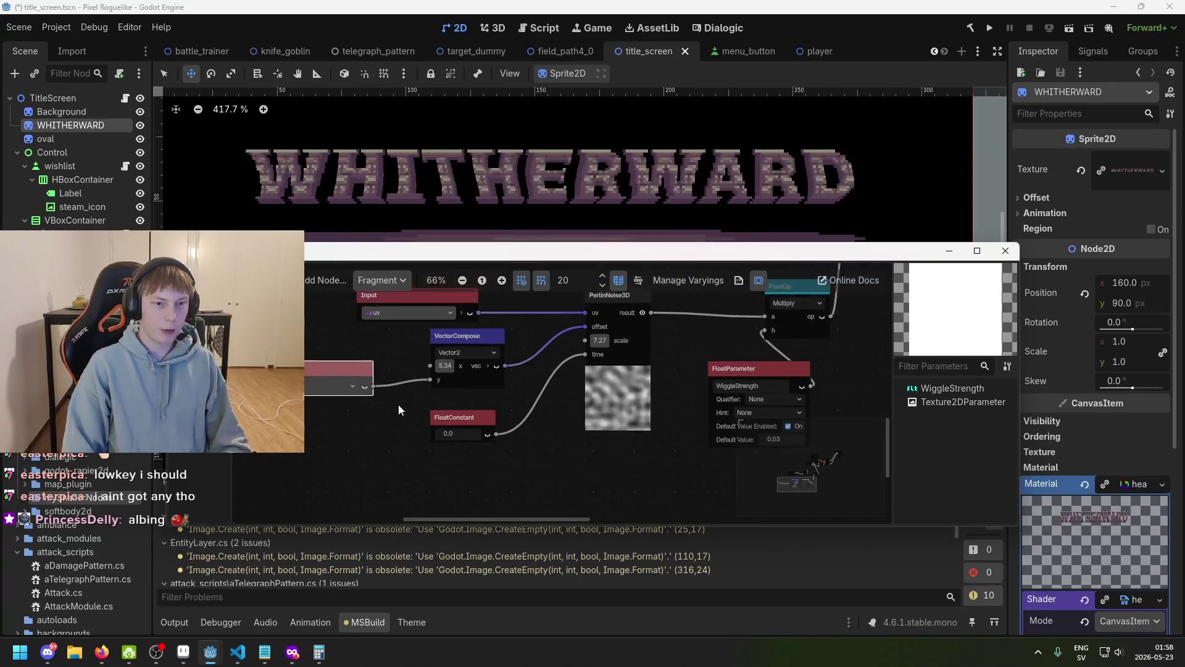
scroll(547, 425, "up", 2)
scroll(628, 386, "up", 2)
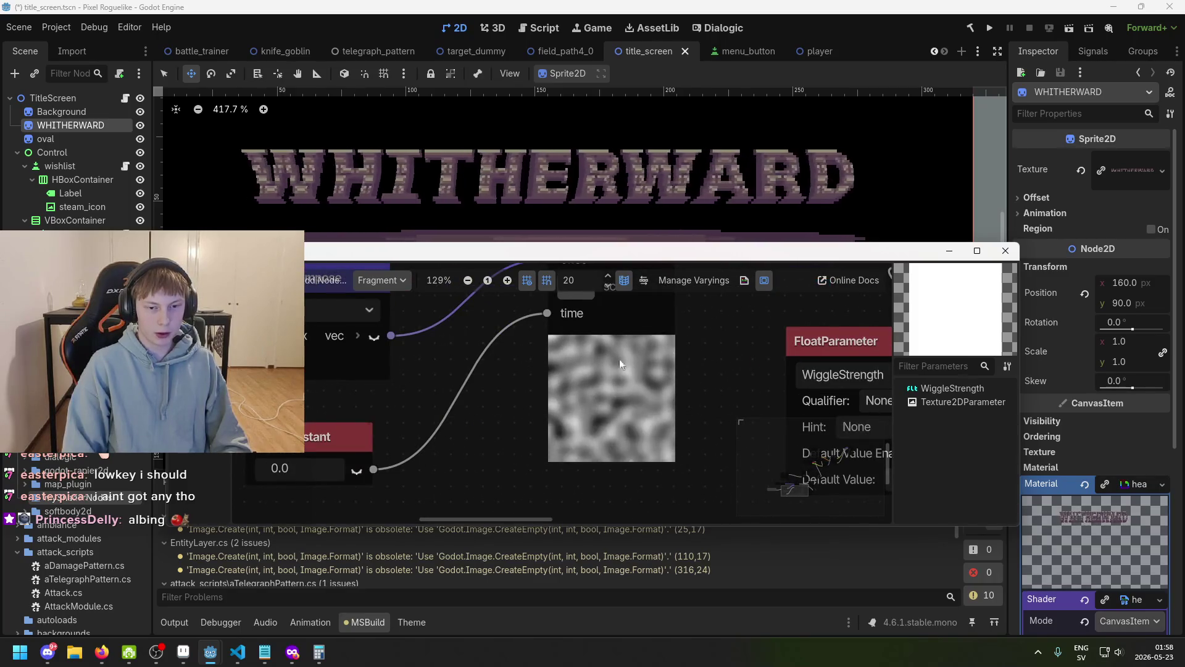
scroll(391, 350, "down", 4)
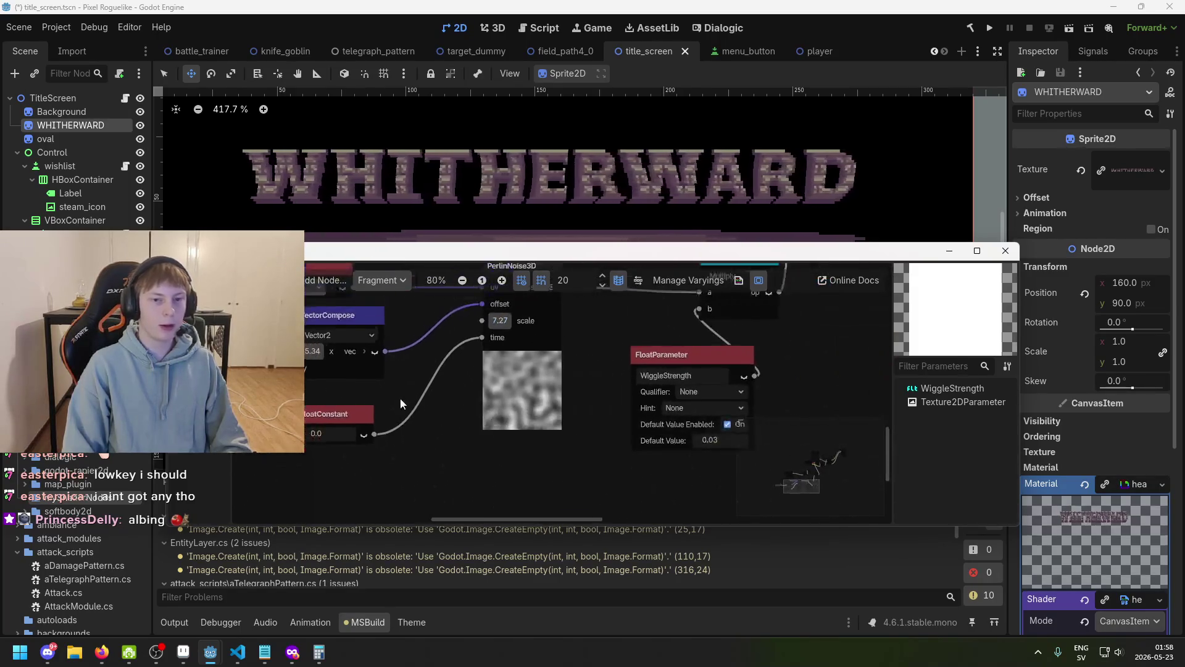
left_click_drag(501, 258, 481, 276)
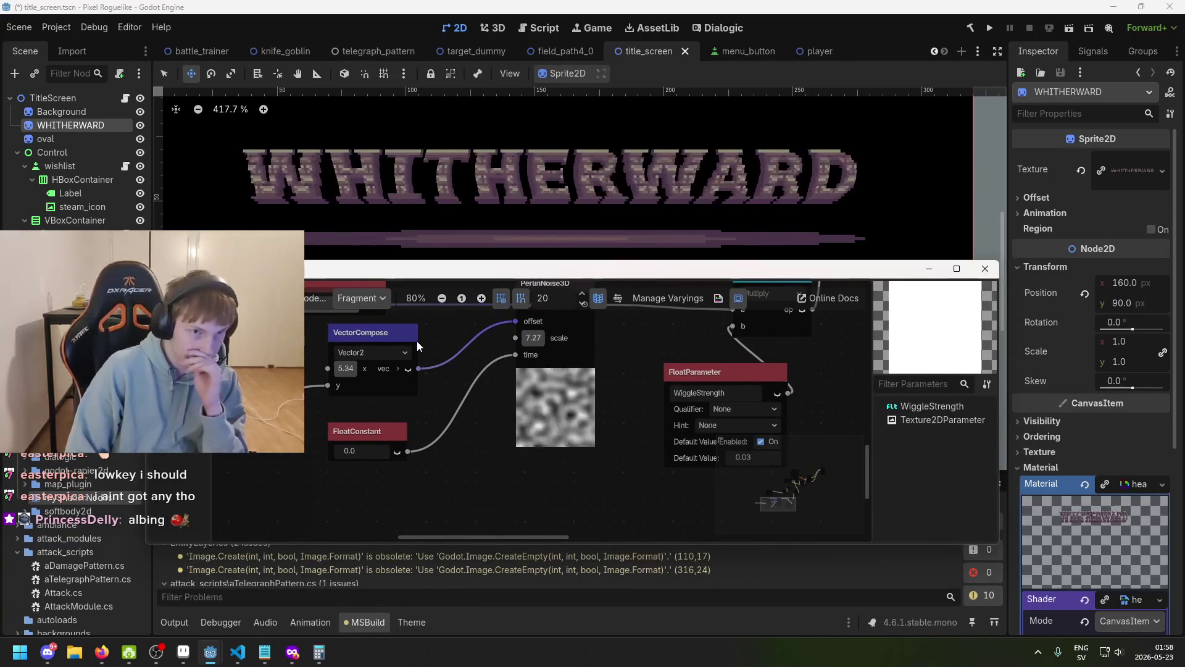
left_click_drag(430, 351, 468, 343)
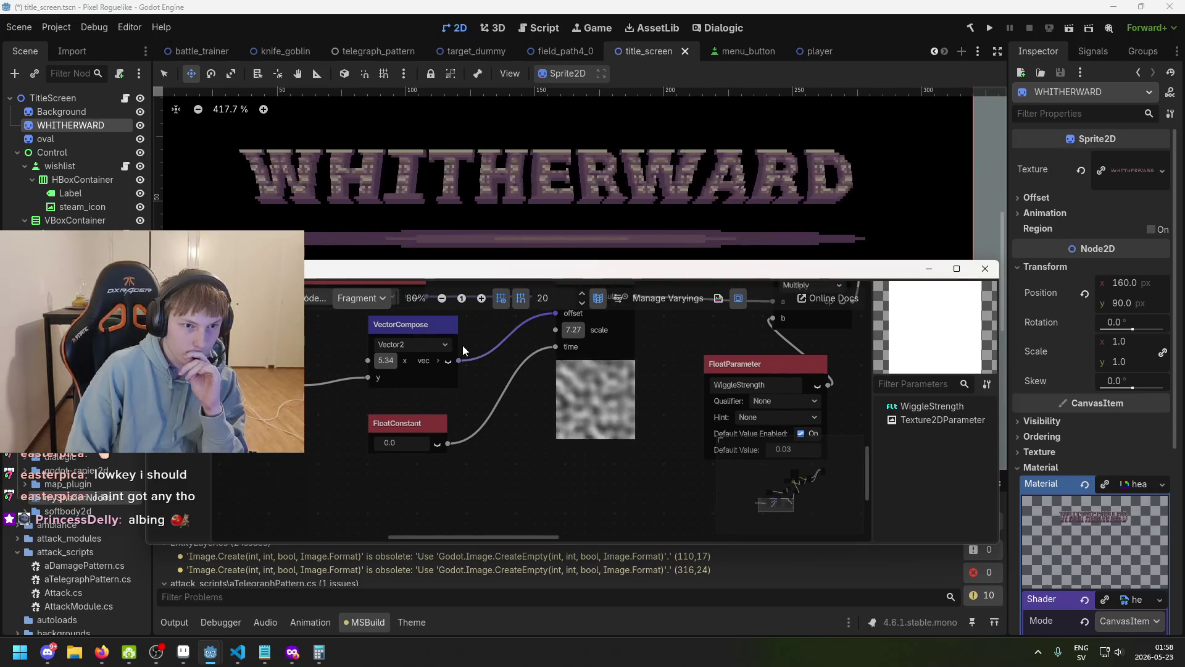
scroll(446, 349, "left", 3)
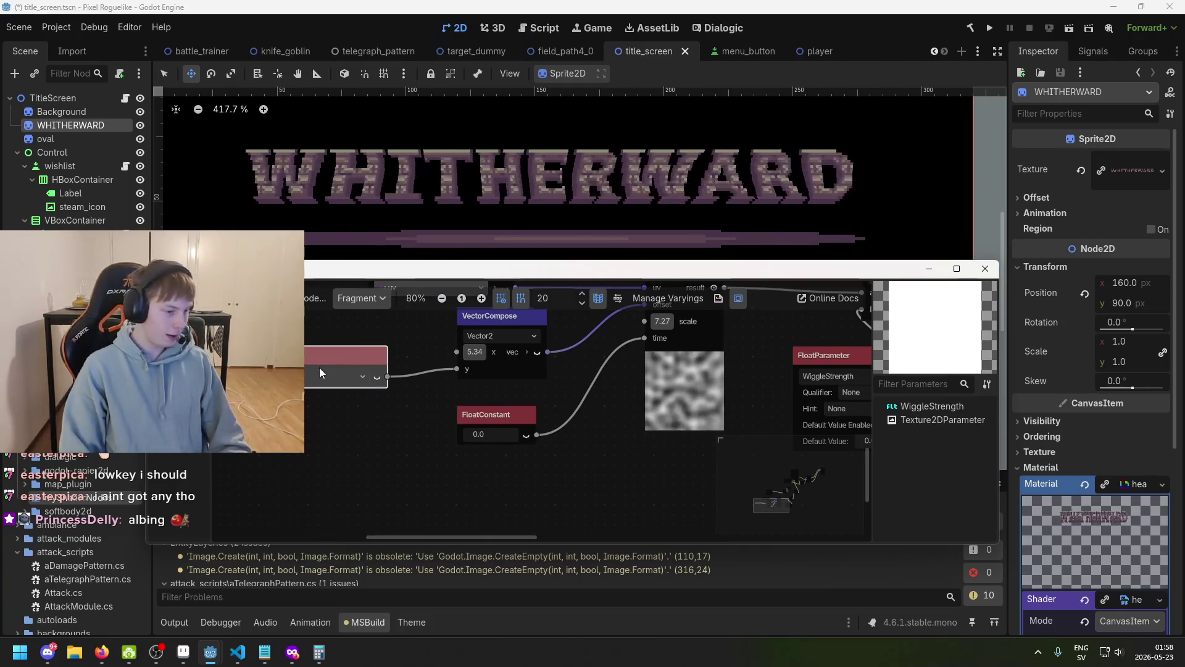
mouse_move(353, 348)
left_mouse_down()
mouse_move(324, 339)
mouse_move(351, 370)
left_mouse_up()
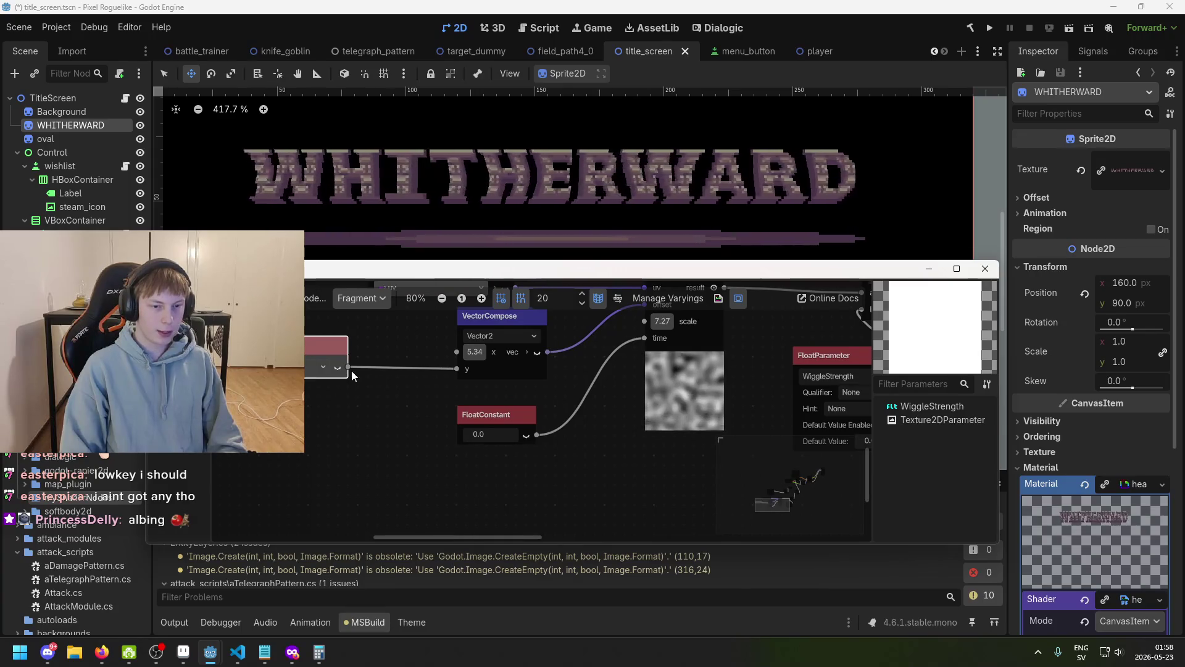
- Add a float Multiply node via the 'mul' search
right_click(367, 429)
key("BackSpace")
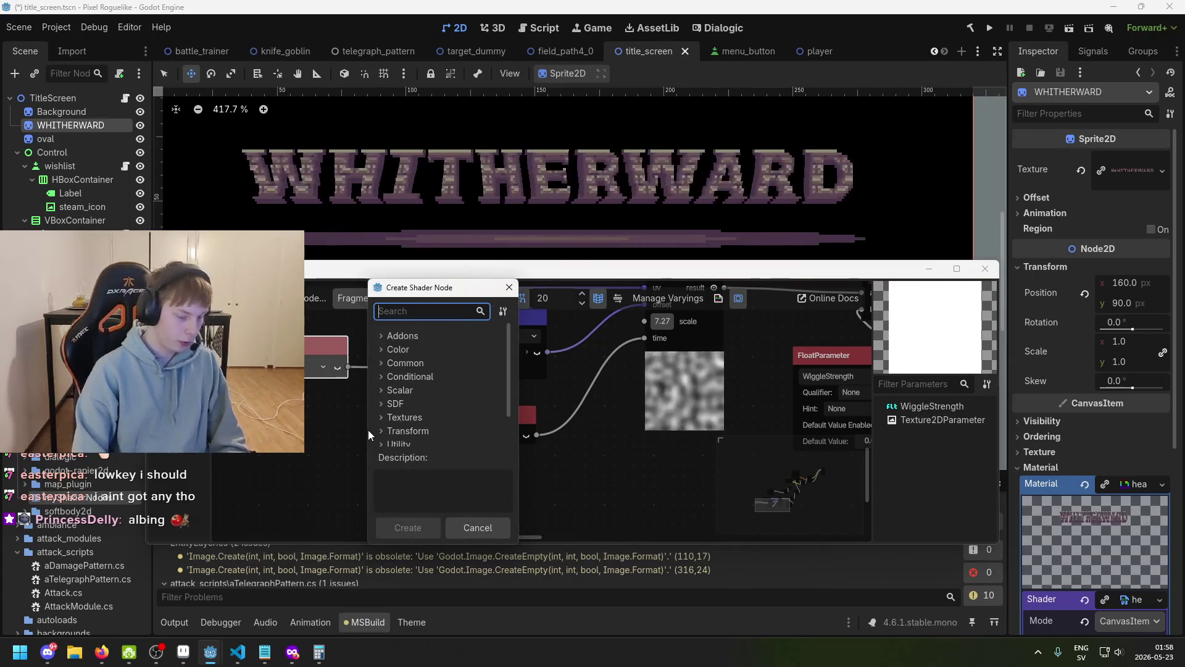
type("muil")
key("BackSpace")
key("BackSpace")
key("BackSpace")
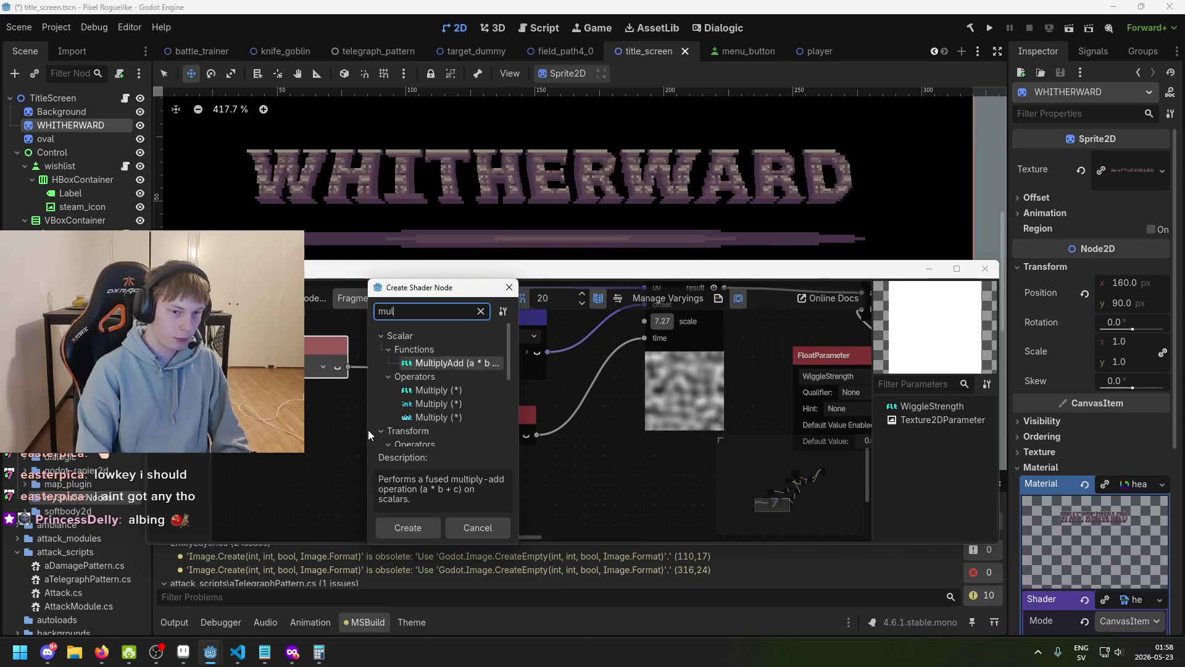
type("mul")
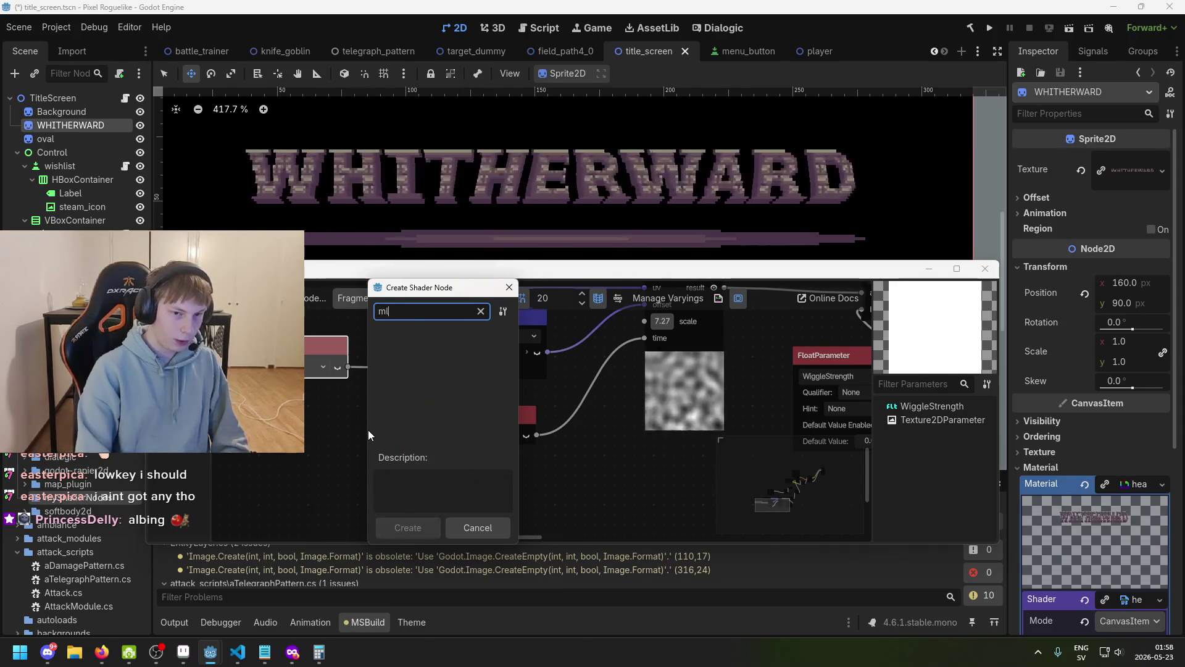
double_click(450, 388)
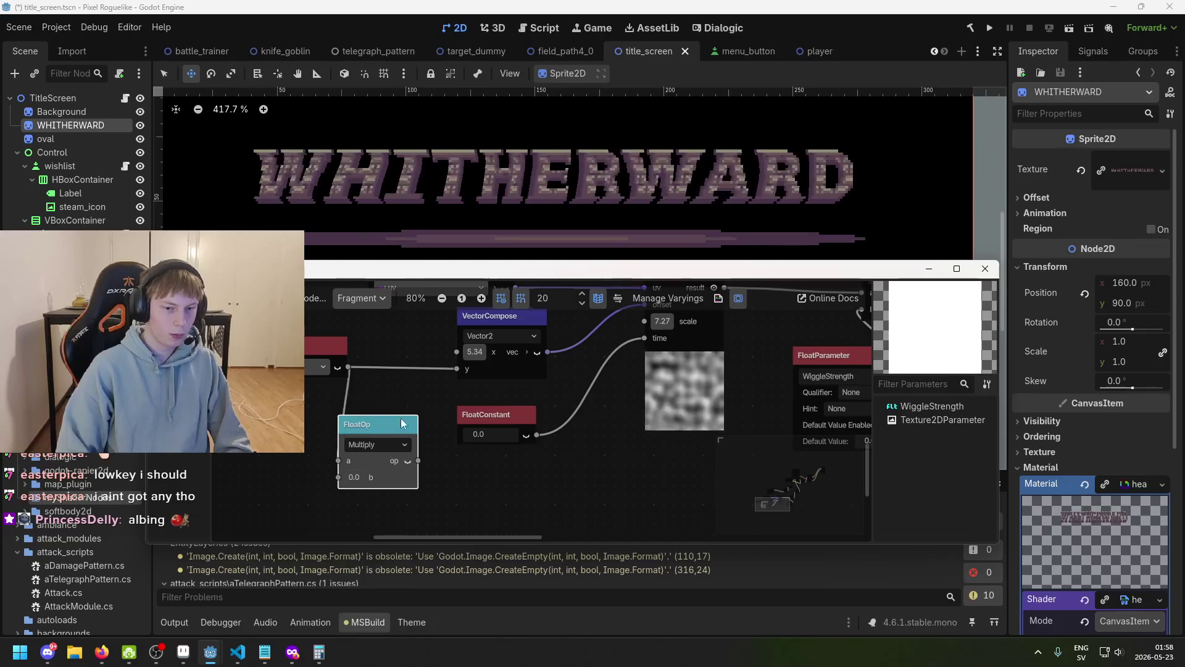
- Wire WiggleSpeed into the Multiply's b input and its result into VectorCompose's y
scroll(532, 485, "down", 2)
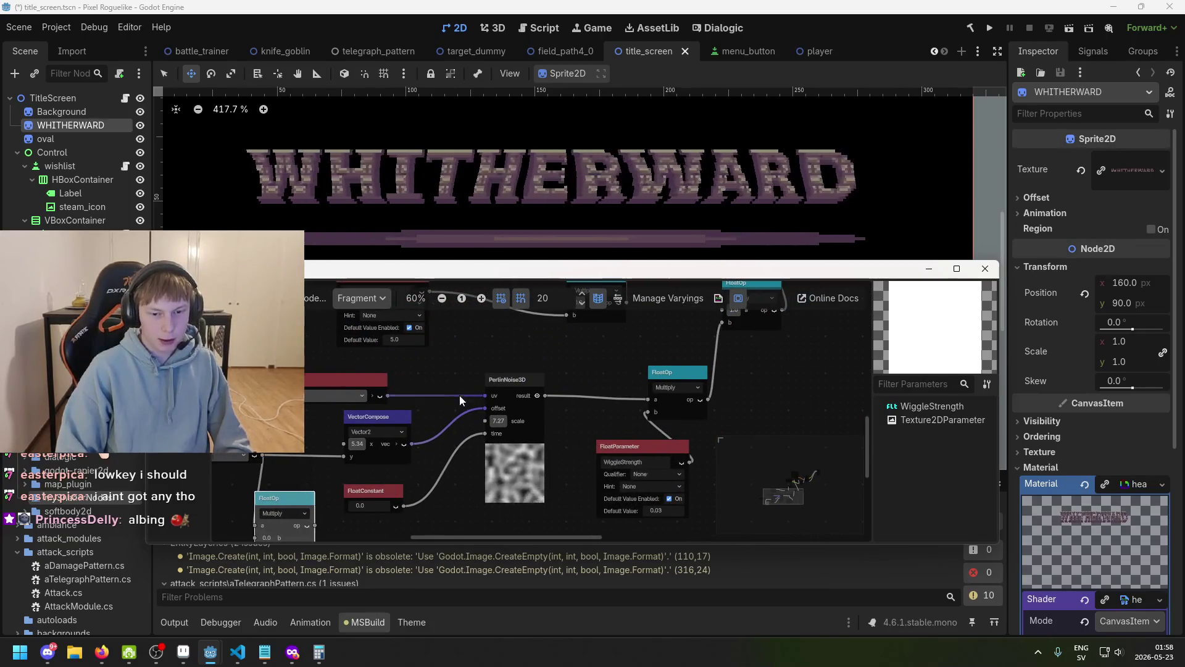
scroll(463, 382, "up", 2)
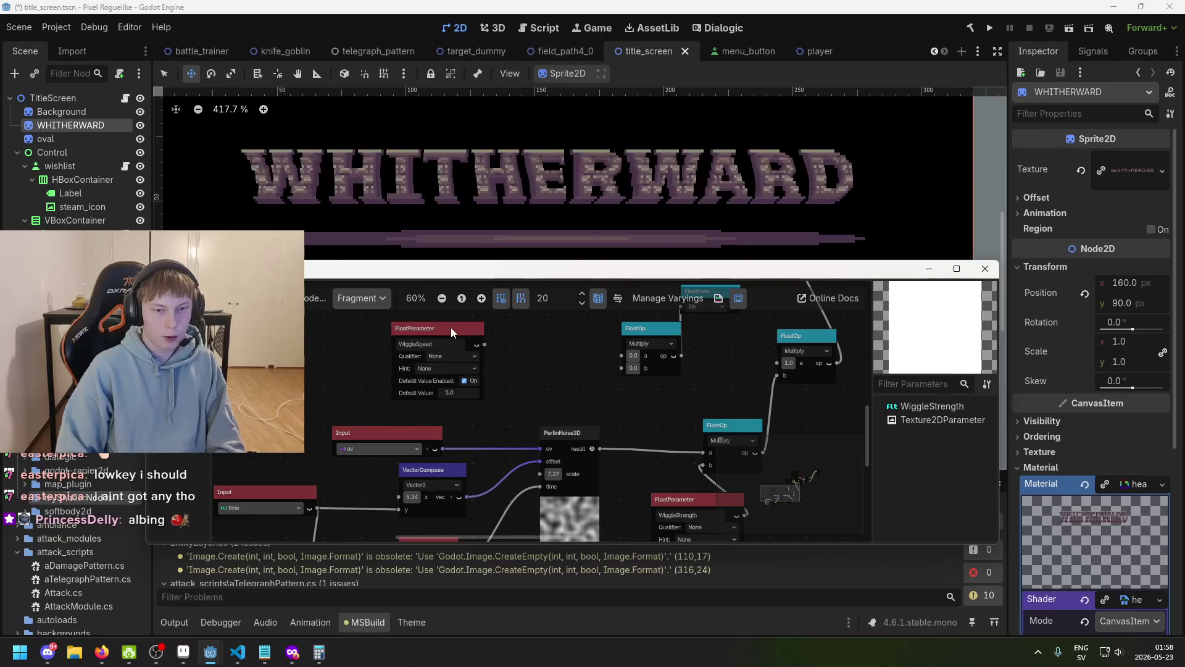
scroll(495, 342, "down", 4)
scroll(495, 342, "left", 7)
left_click_drag(446, 327, 397, 344)
scroll(487, 338, "down", 3)
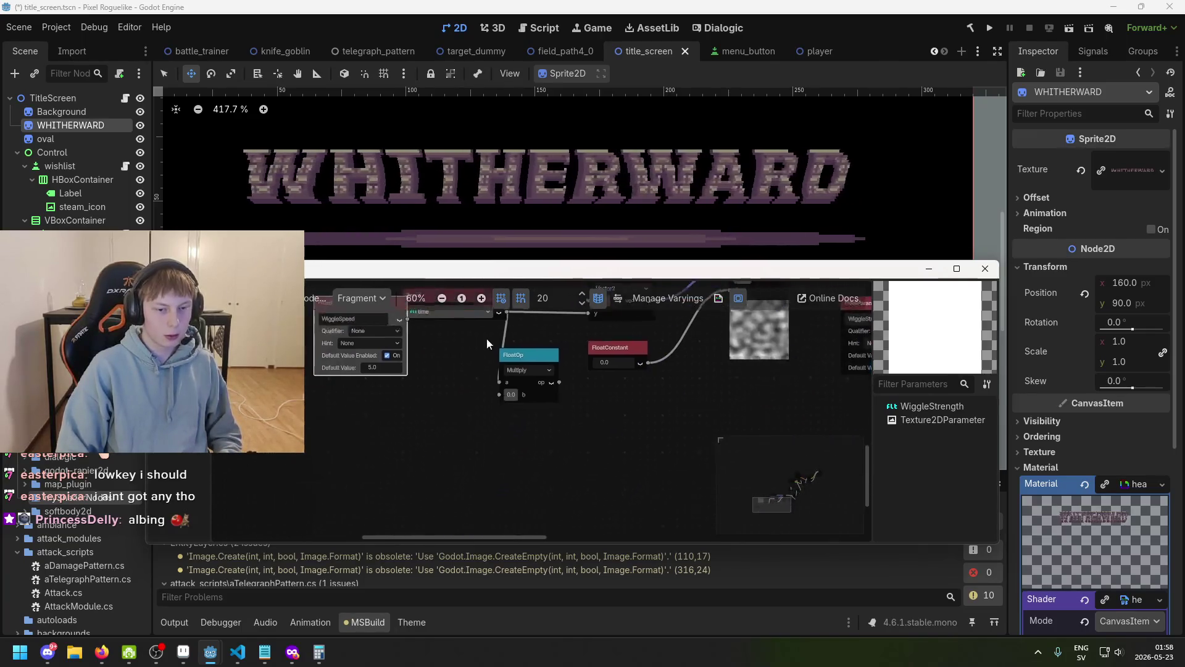
scroll(355, 320, "up", 2)
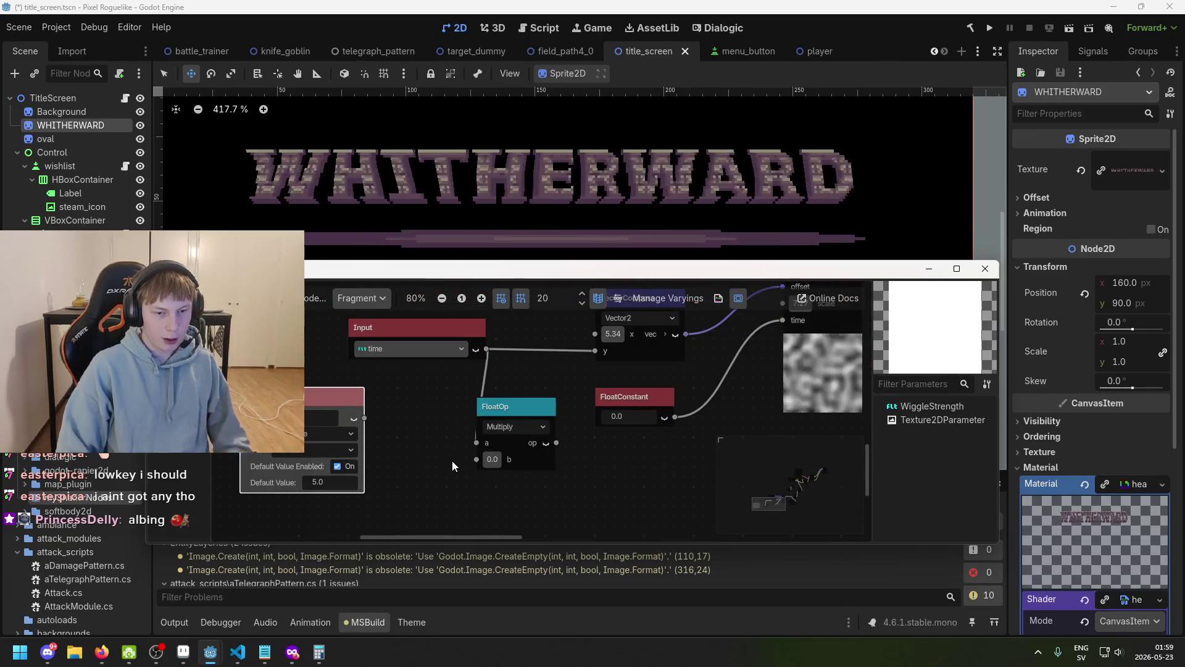
left_click_drag(481, 464, 481, 464)
scroll(520, 469, "up", 1)
scroll(520, 469, "right", 1)
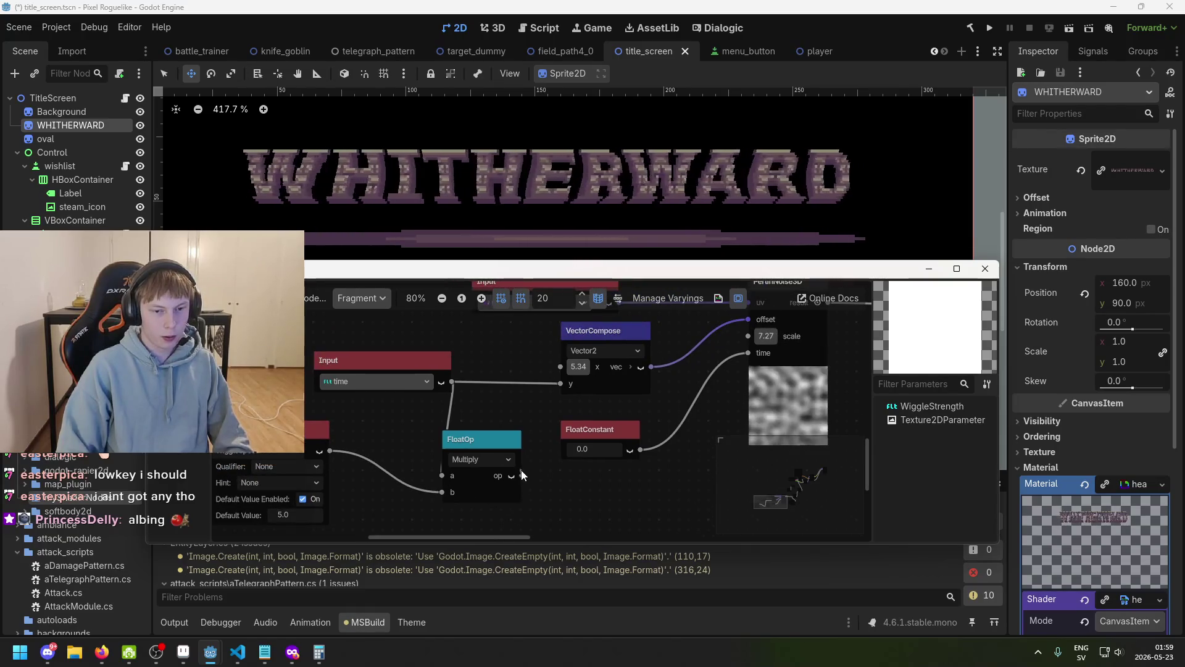
left_click_drag(564, 384, 564, 384)
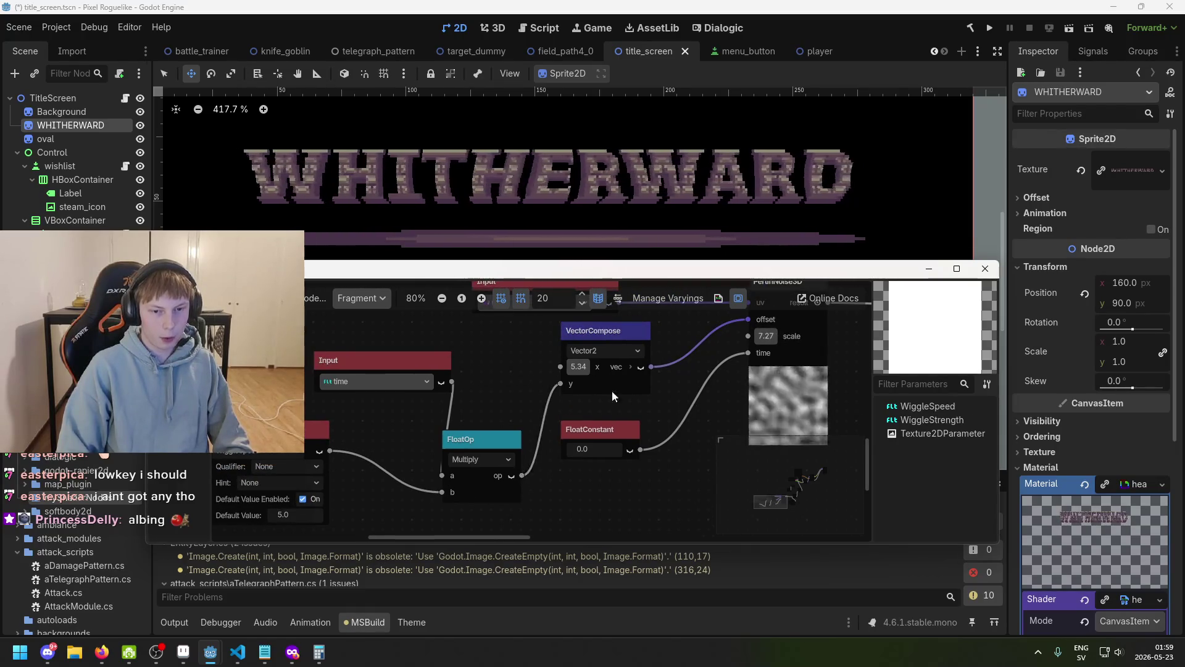
- Set WiggleSpeed's default value to 0.1 after trying 0.2 and 0.05, and save
left_click_drag(301, 515, 341, 525)
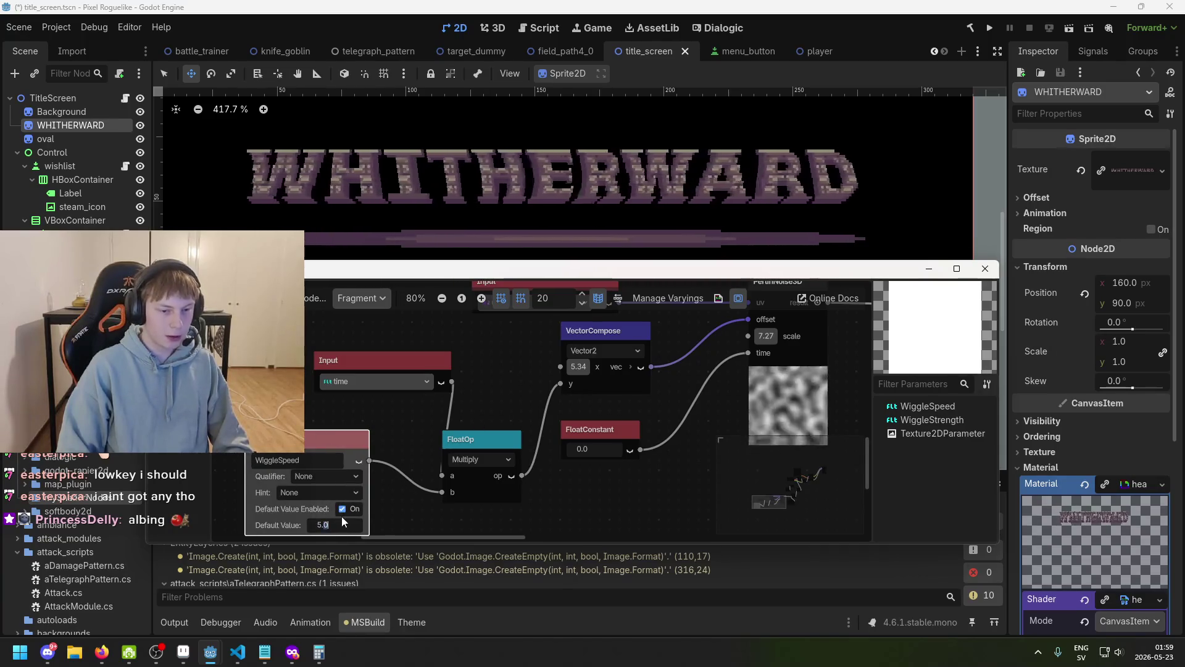
type("0.2")
key("Return")
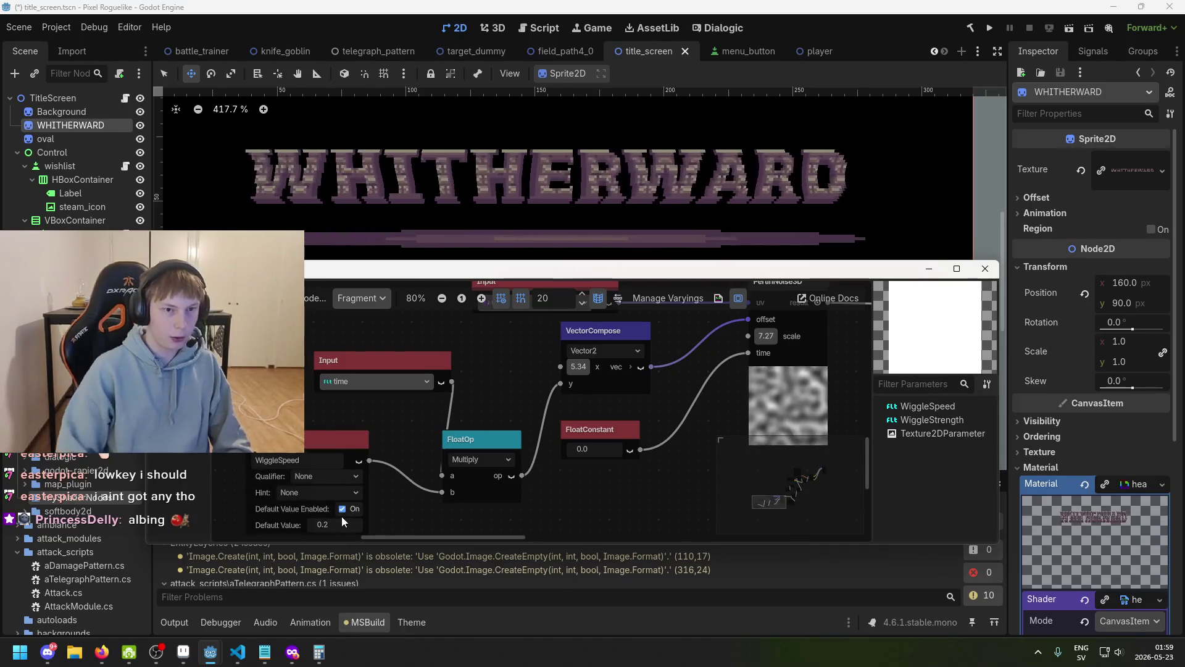
left_click(334, 525)
type("05")
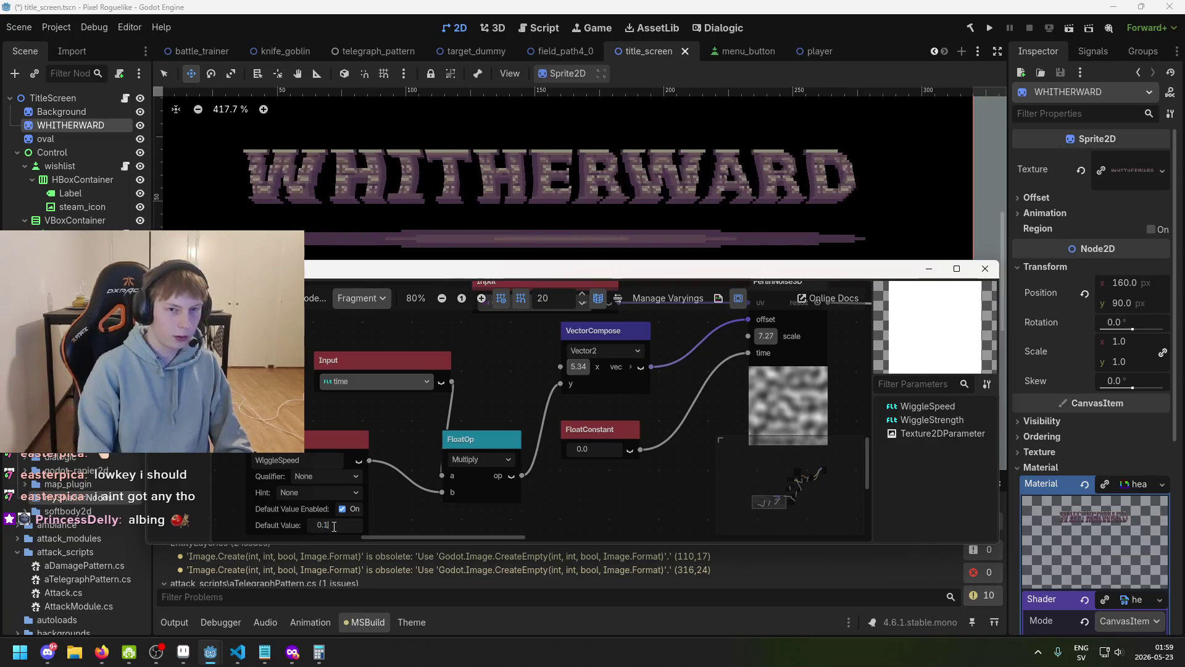
key("Return")
key("ctrl+s")
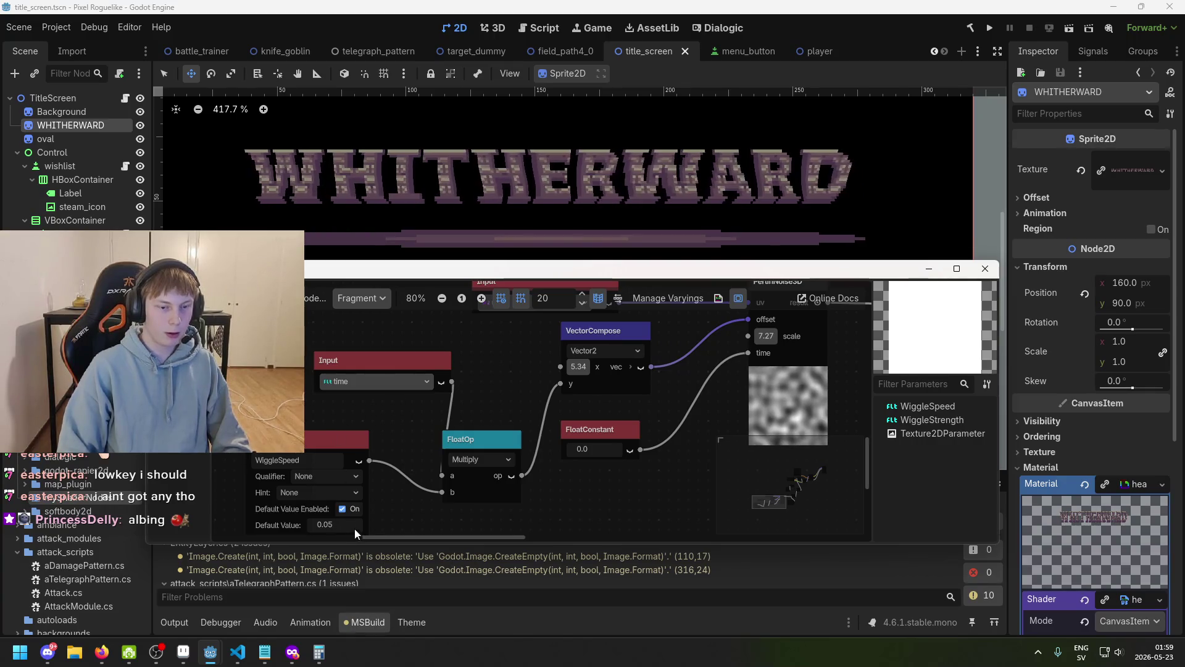
type("0.1")
key("Return")
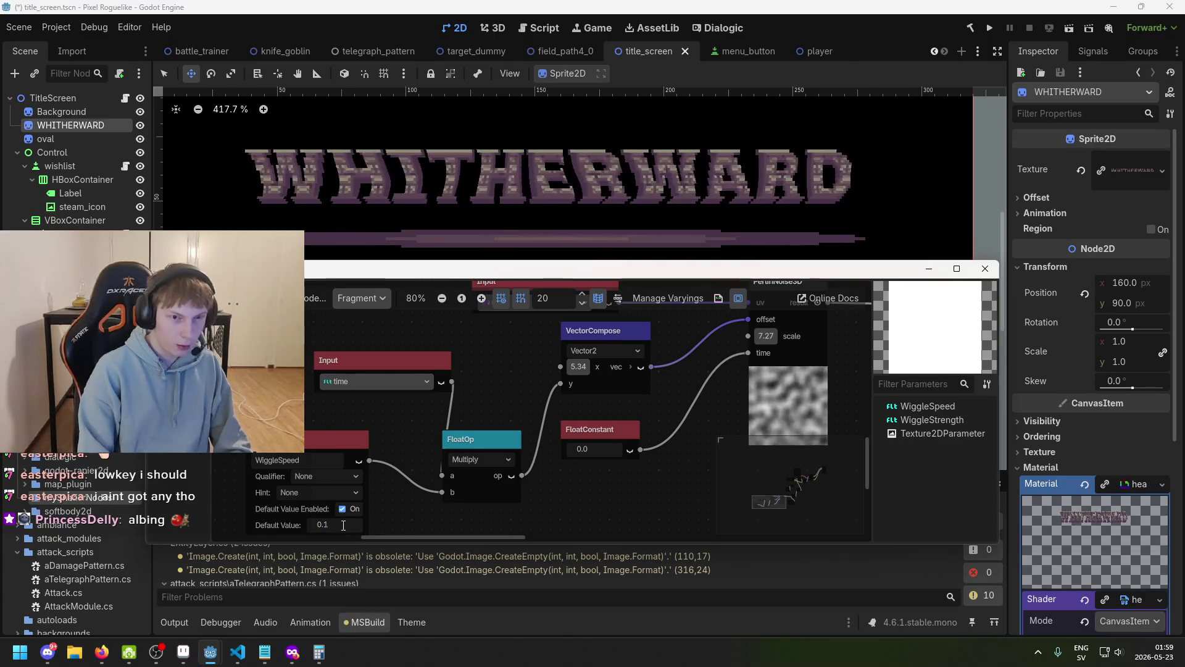
scroll(603, 365, "down", 1)
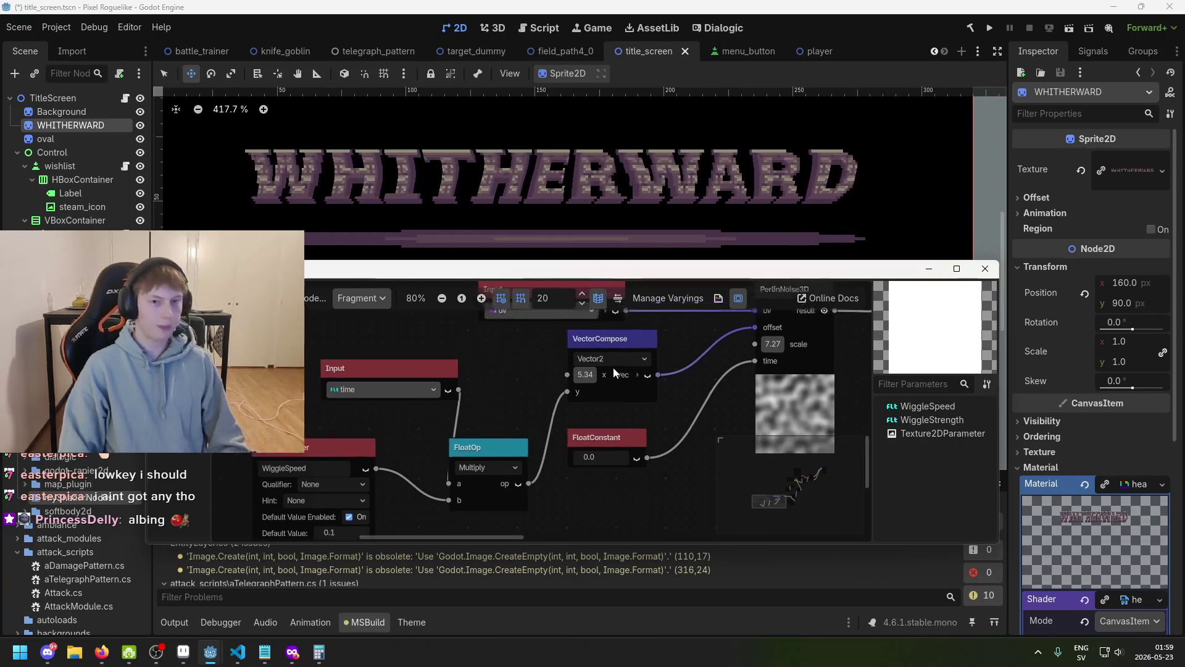
mouse_move(632, 275)
left_mouse_down()
mouse_move(613, 339)
mouse_move(614, 325)
left_mouse_up()
- Zoom the 2D canvas in on the title, then bring the Shader Editor window forward
scroll(599, 381, "right", 3)
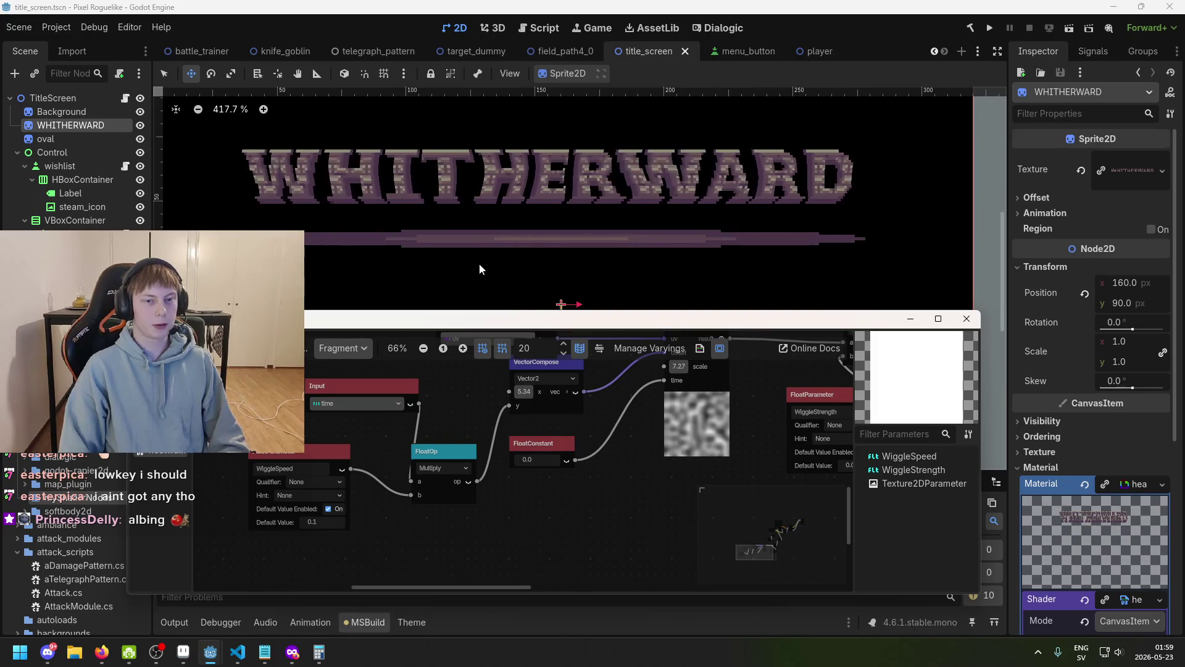
scroll(505, 256, "down", 1)
scroll(523, 250, "down", 4)
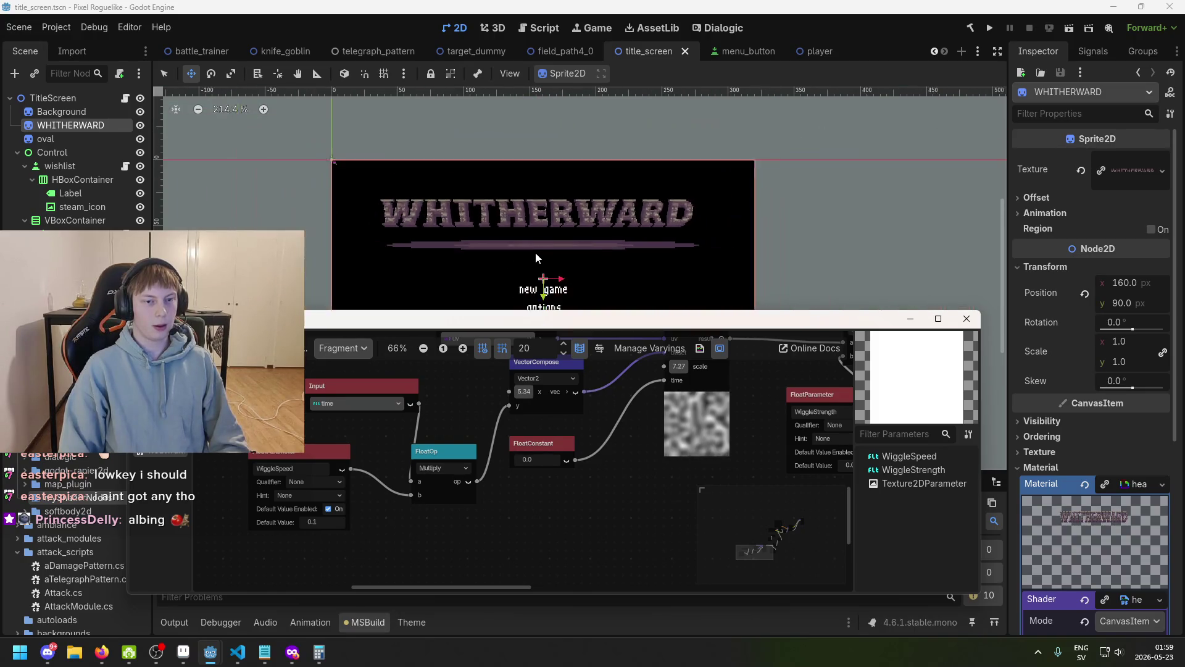
left_click(548, 169)
scroll(542, 210, "up", 1)
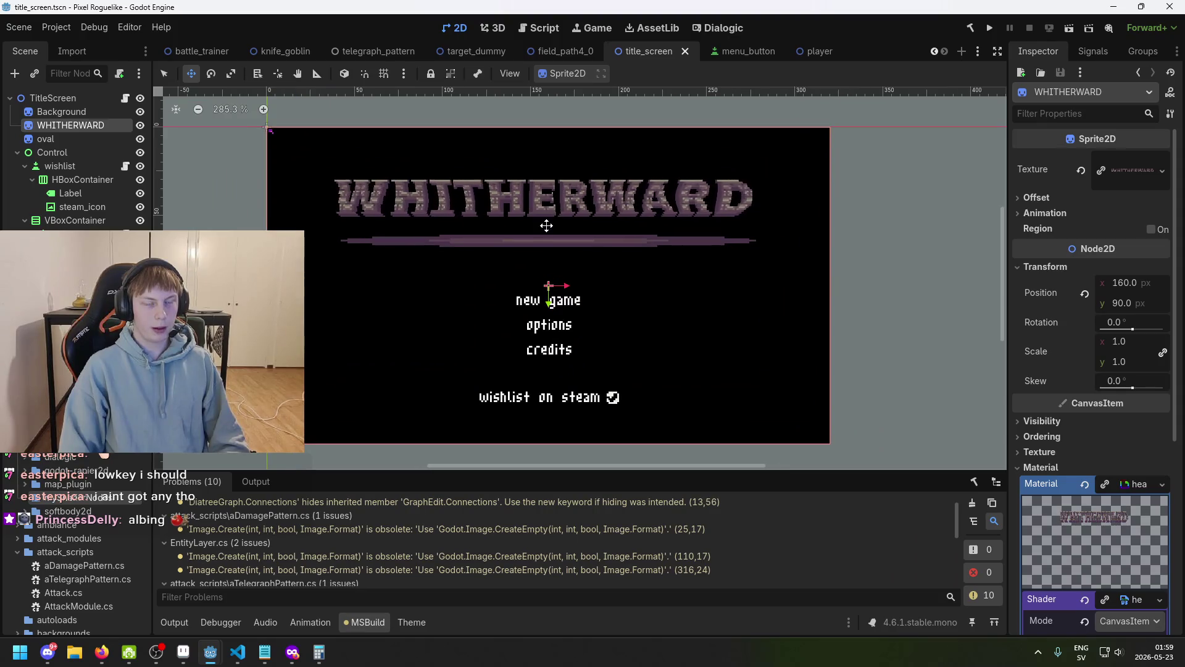
scroll(446, 218, "up", 3)
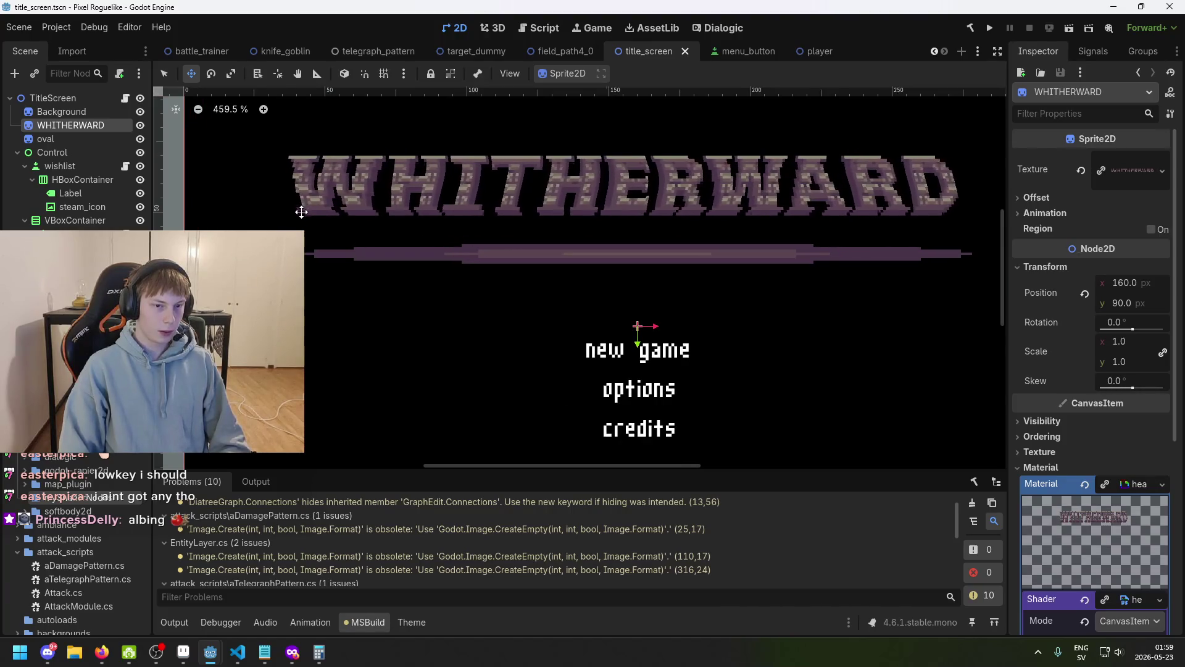
scroll(283, 217, "up", 1)
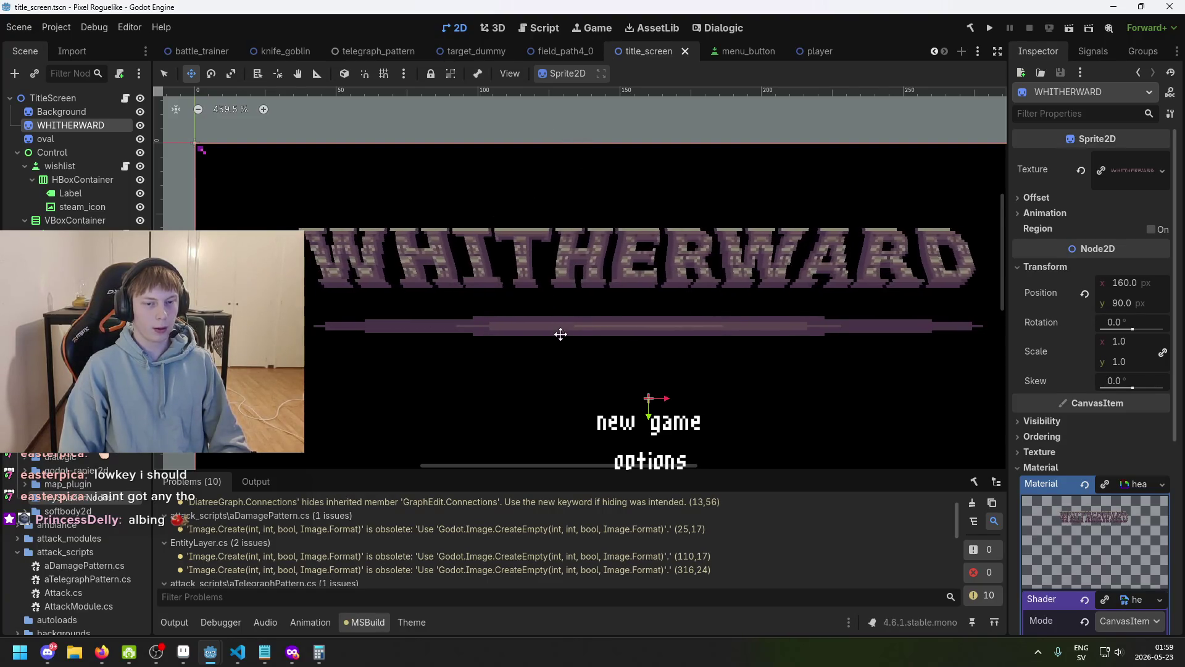
key("super")
key("super")
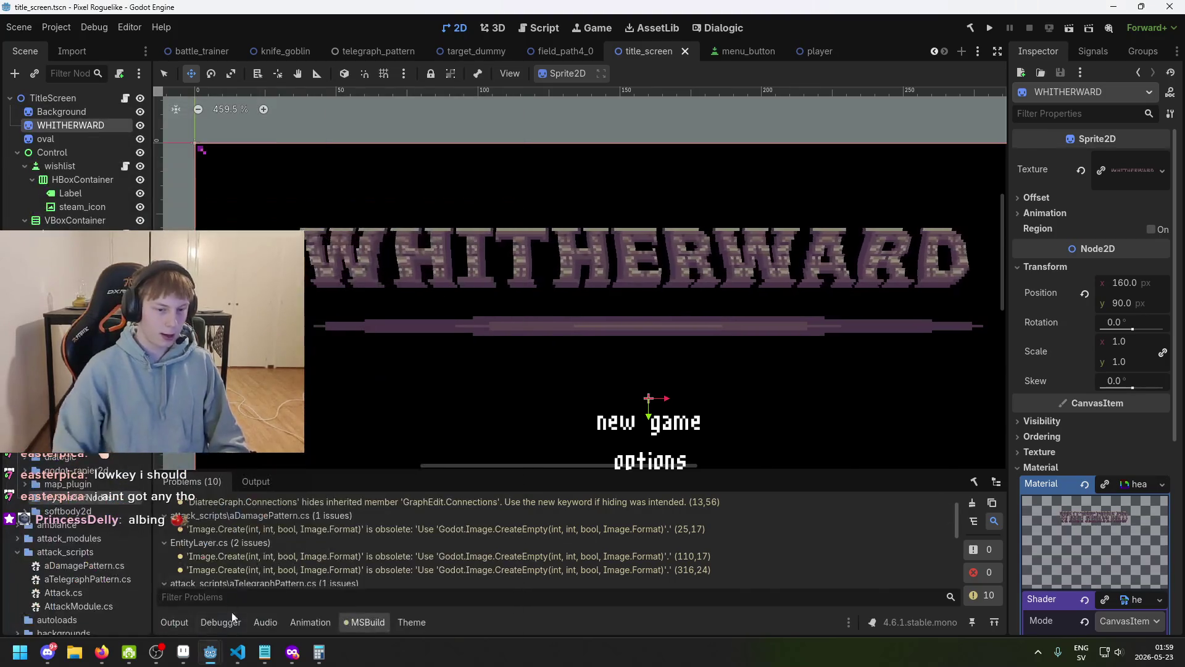
mouse_move(210, 652)
left_click(307, 604)
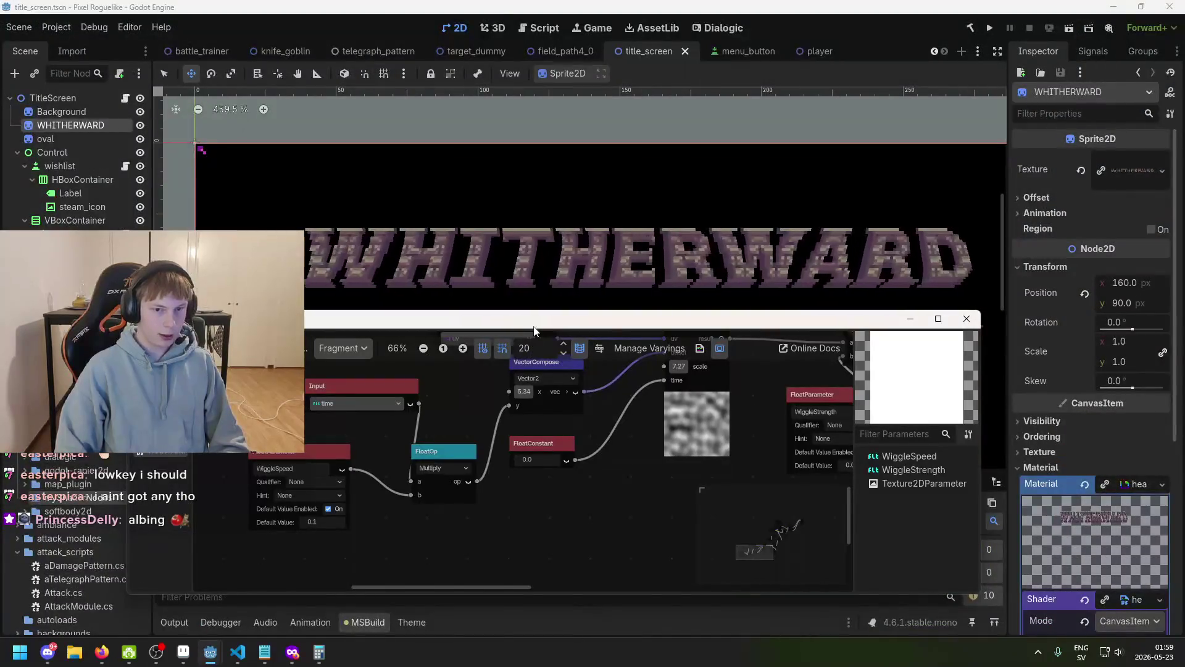
- Move the FloatConstant node lower and the WiggleStrength parameter down-left near PerlinNoise3D
scroll(575, 498, "up", 1)
left_click_drag(528, 494, 525, 510)
left_click_drag(566, 457, 527, 477)
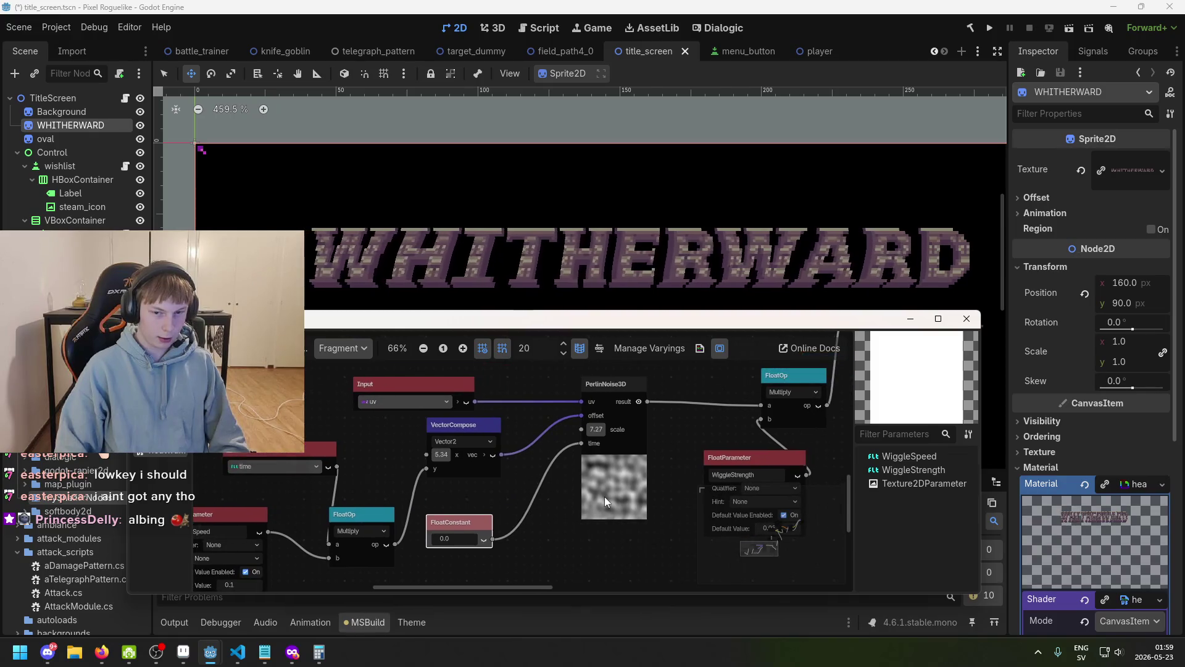
mouse_move(720, 473)
left_mouse_down()
mouse_move(570, 479)
mouse_move(531, 529)
mouse_move(554, 465)
mouse_move(554, 481)
mouse_move(522, 508)
left_mouse_up()
scroll(485, 404, "up", 1)
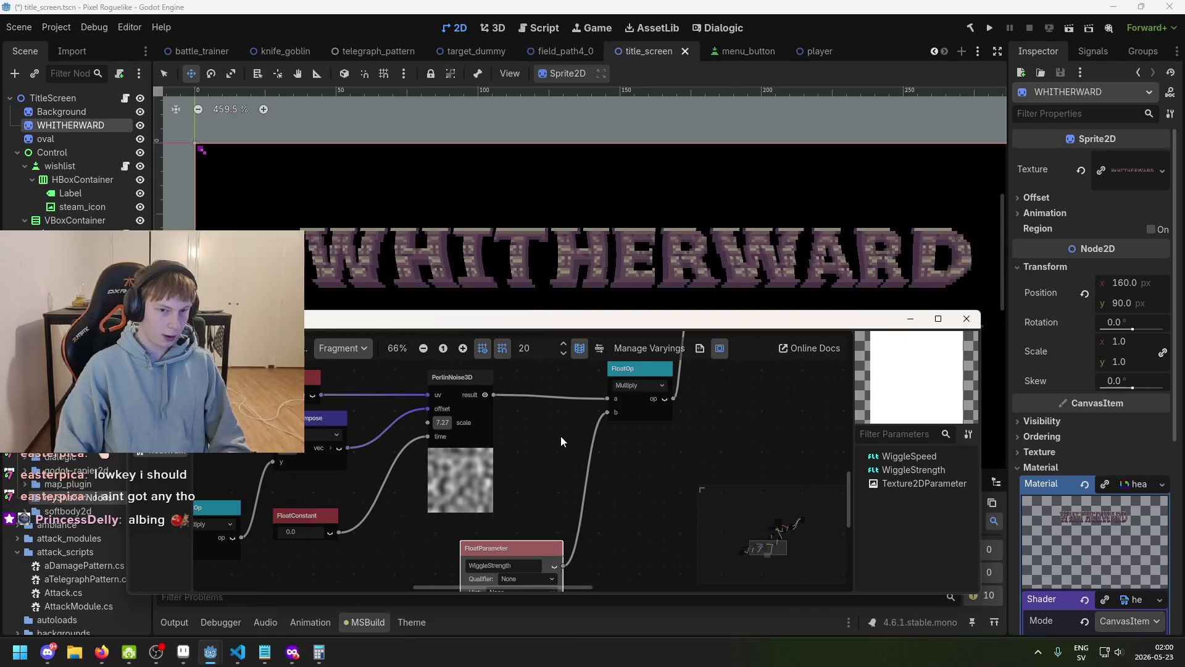
left_click_drag(555, 435, 481, 414)
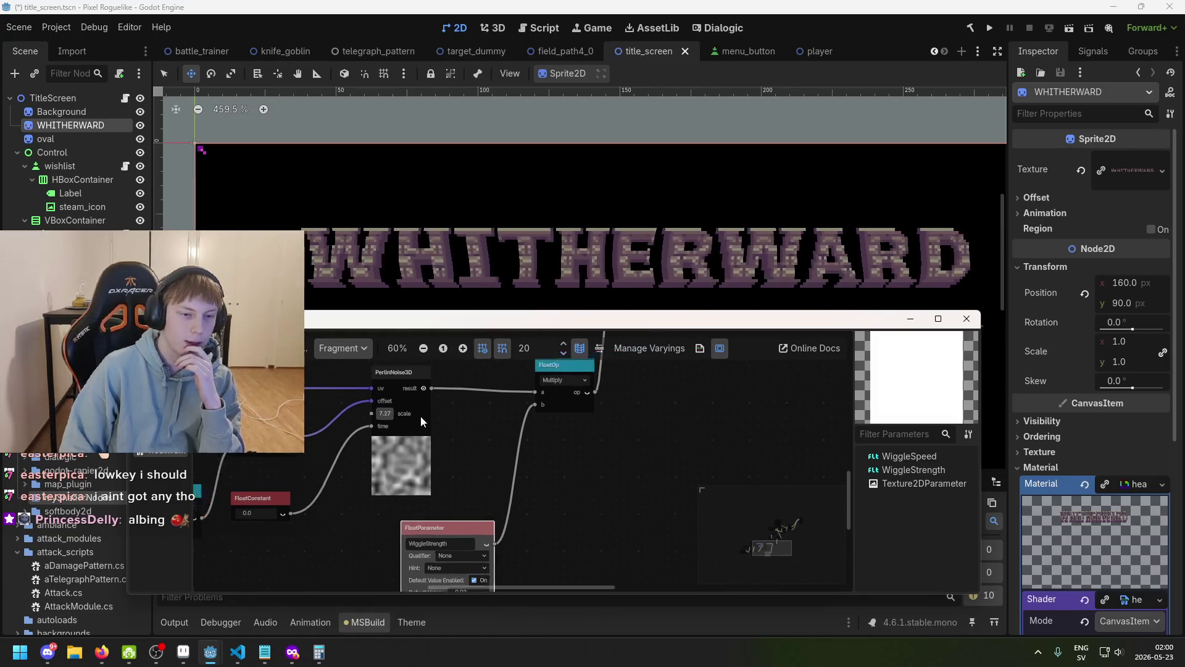
- Select the uv Input node and open the node menu on empty graph space
scroll(420, 414, "down", 1)
left_click(308, 373)
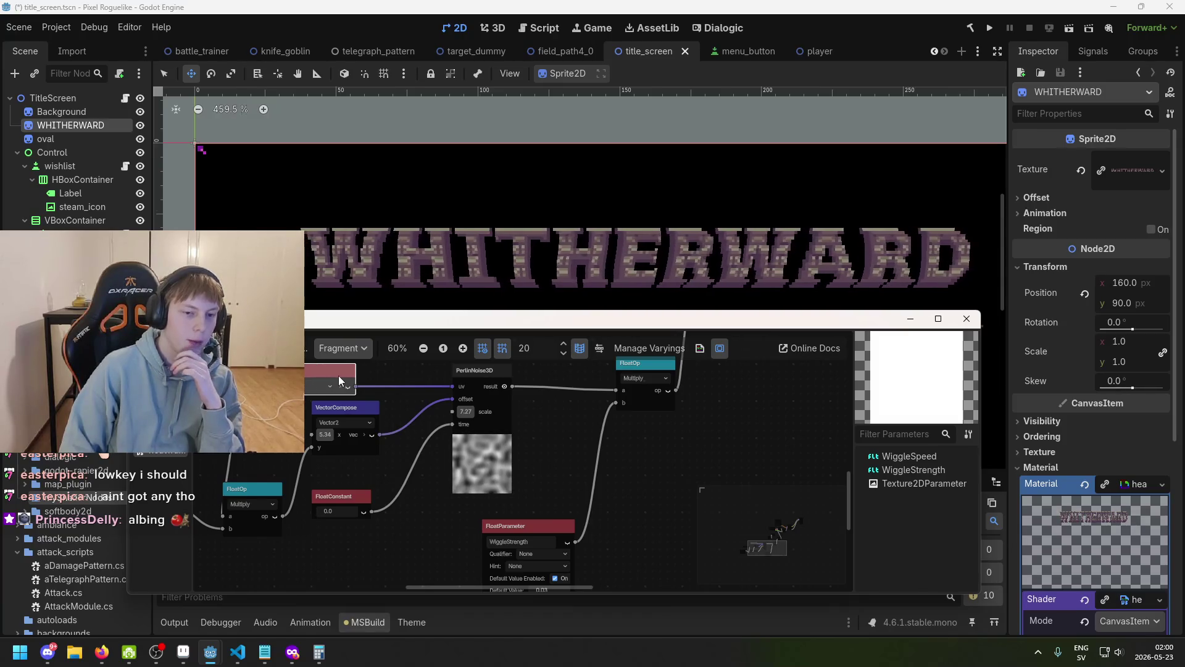
right_click(544, 447)
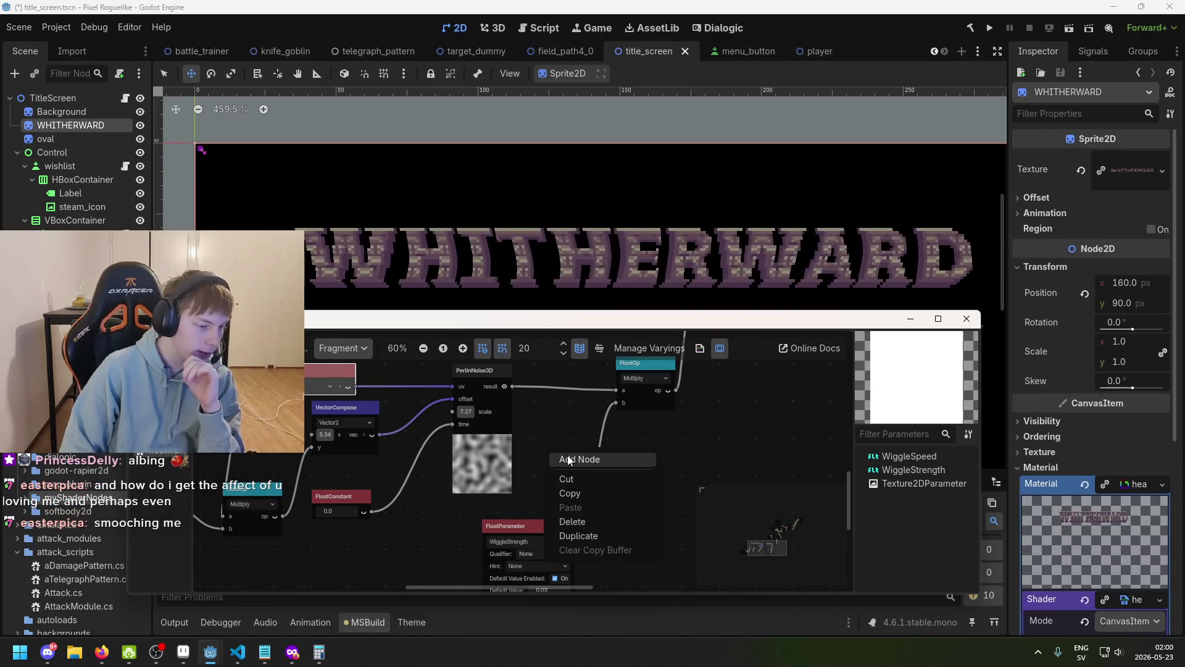
- Open the Create Shader Node dialog and search for 'perlin'
left_click(569, 459)
key("BackSpace")
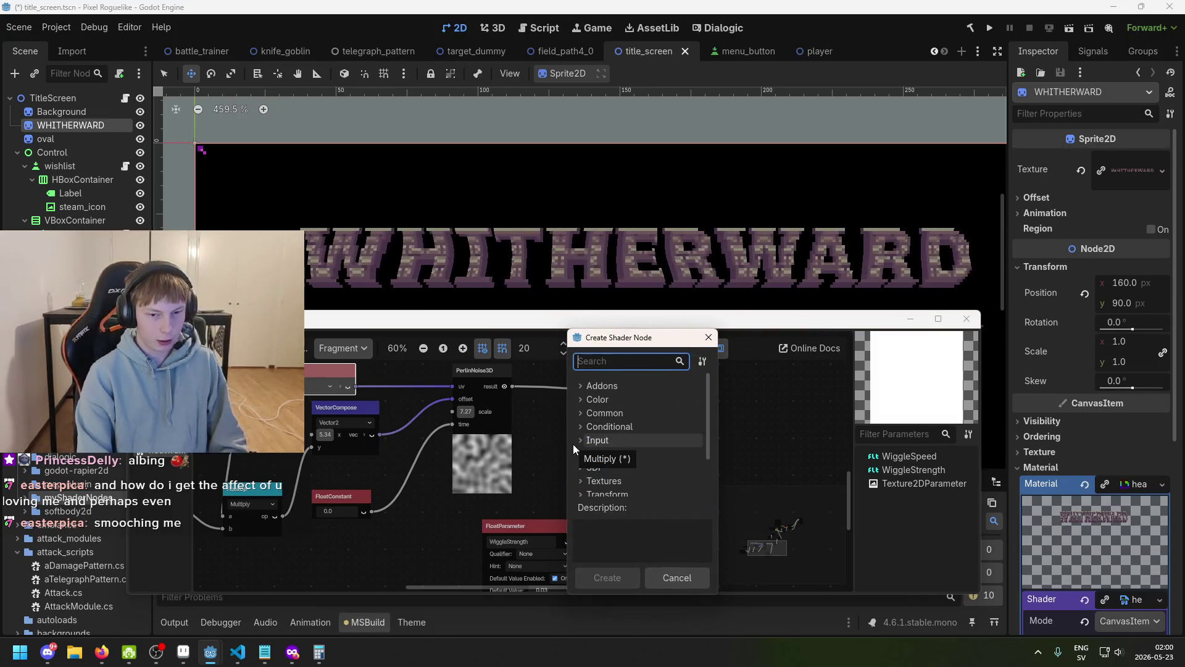
type("perlin")
key("BackSpace")
key("BackSpace")
key("BackSpace")
type("perlin")
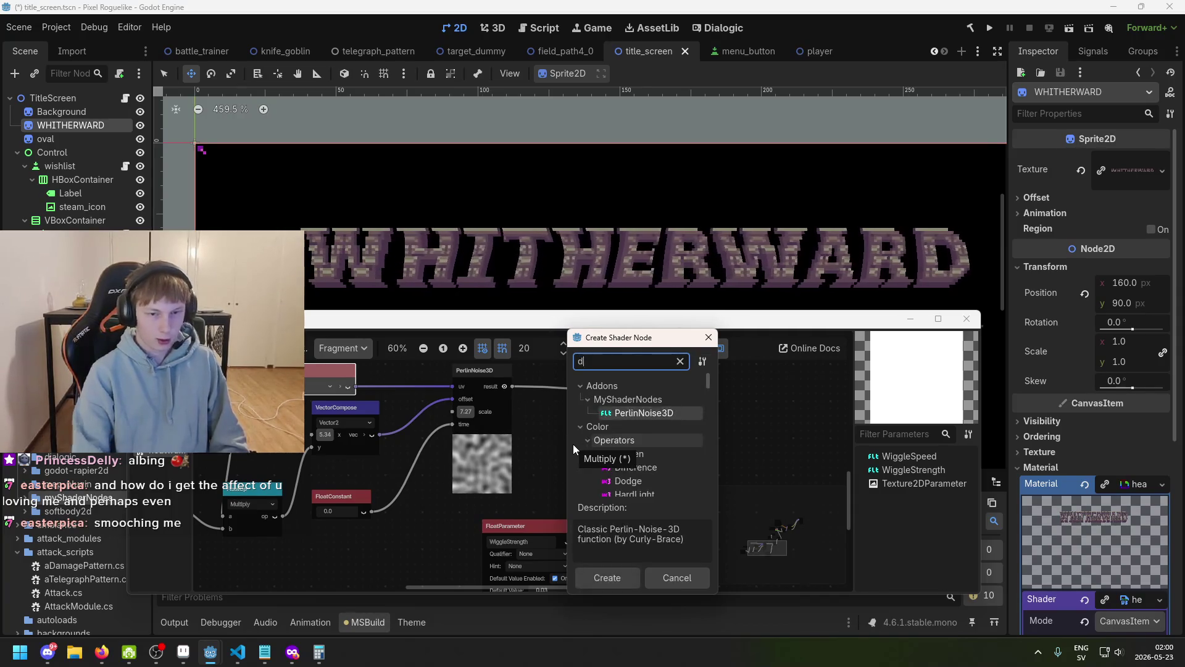
key("BackSpace")
key("BackSpace")
key("BackSpace")
scroll(705, 408, "down", 2)
scroll(708, 445, "up", 1)
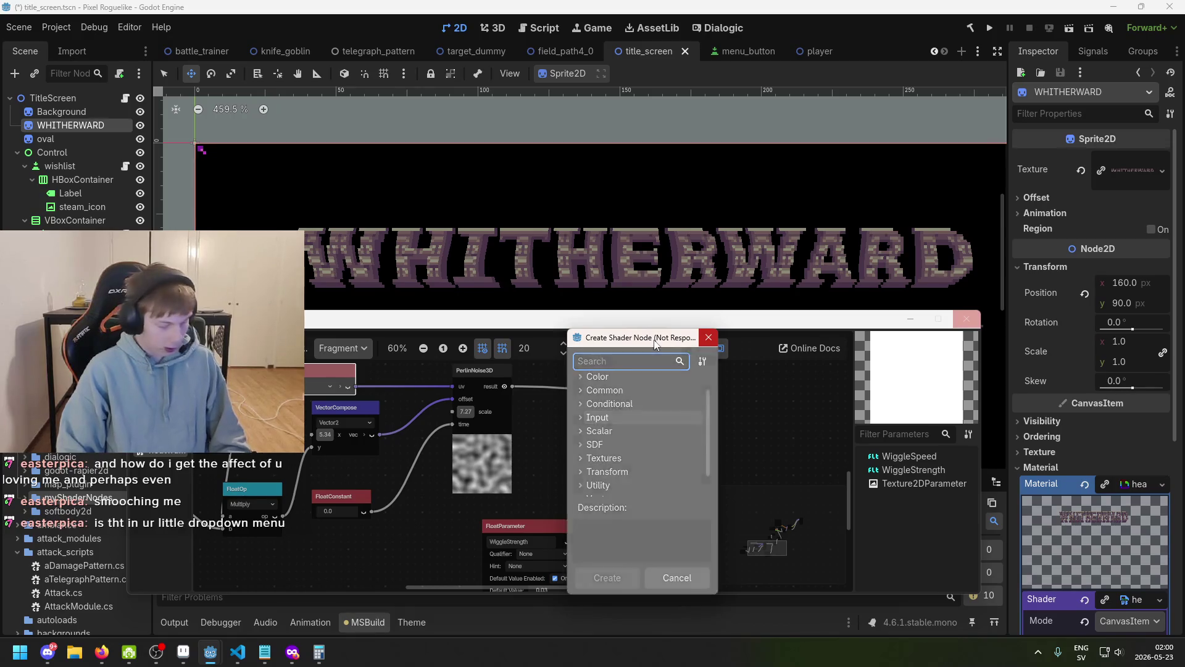
- Close the frozen dialog and force-close the unresponsive Godot editor
left_click(707, 339)
mouse_move(675, 415)
left_mouse_down()
mouse_move(651, 399)
mouse_move(647, 322)
left_mouse_up()
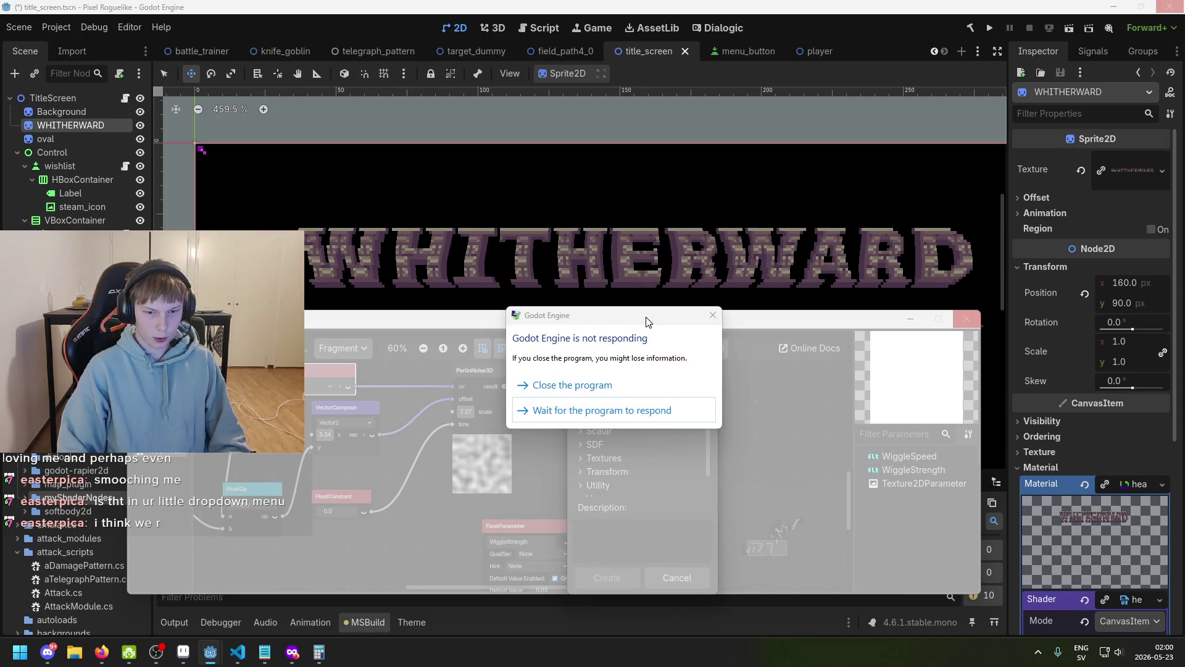
left_click(627, 385)
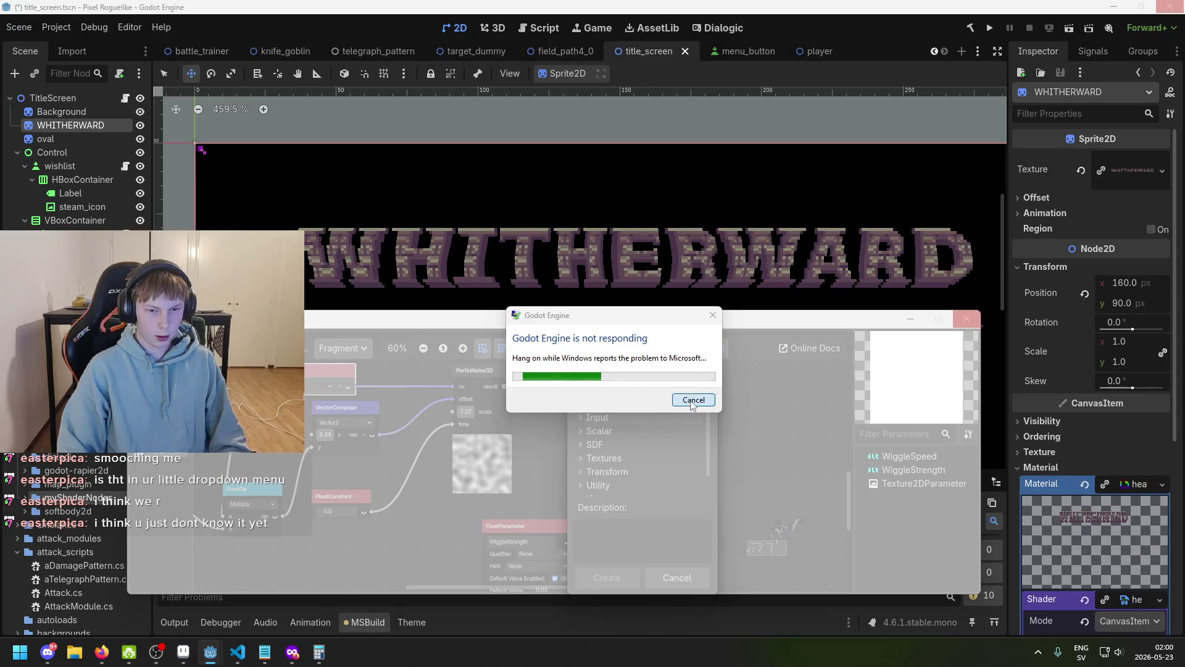
- Cancel the Windows problem report and launch 'godot' from the Start menu search
left_click(693, 400)
key("super")
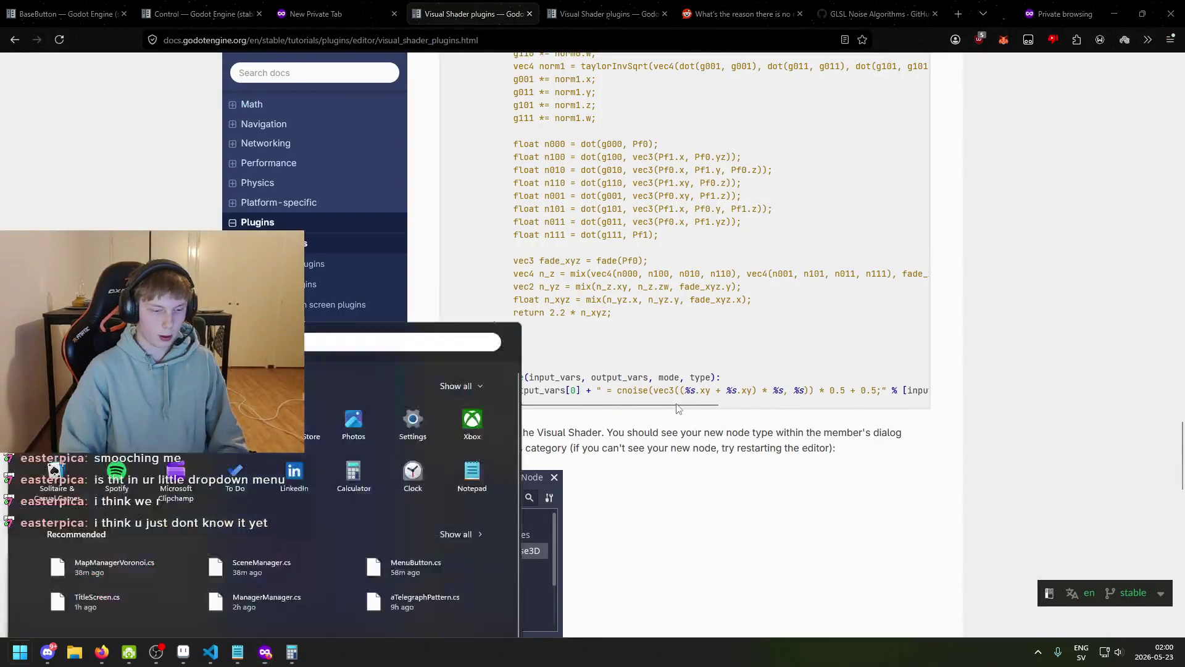
type("godot")
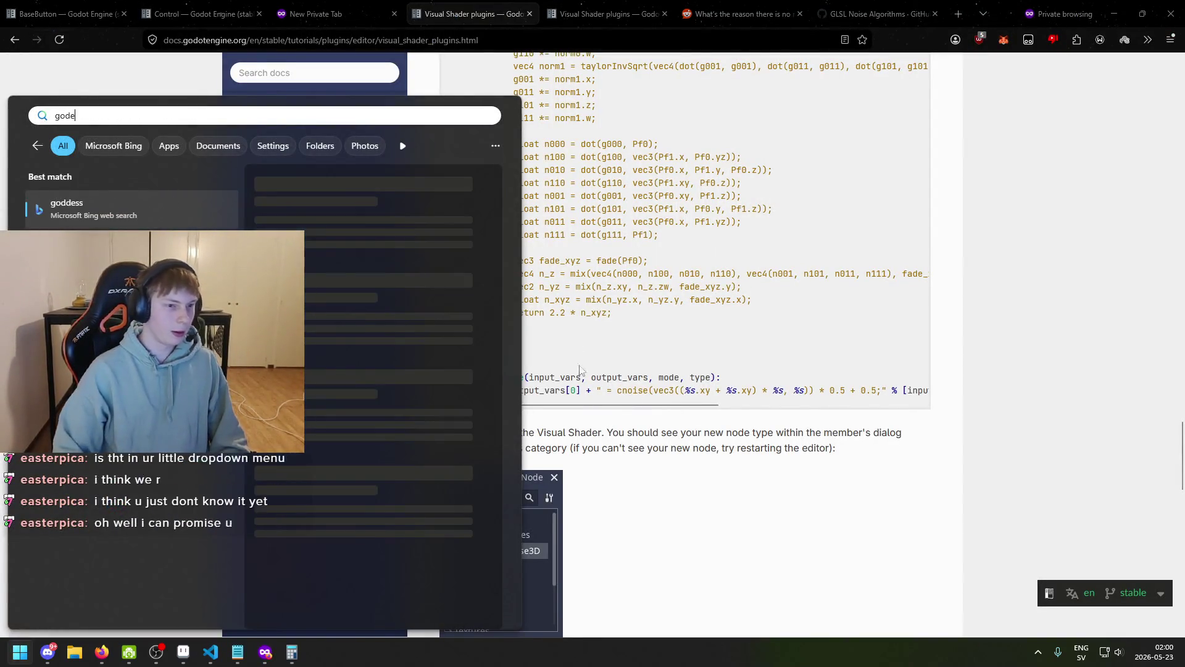
key("Return")
- Search the Start menu again for Godot and launch Godot_v4.6.1-stable_mono_win64
key("super")
type("gode")
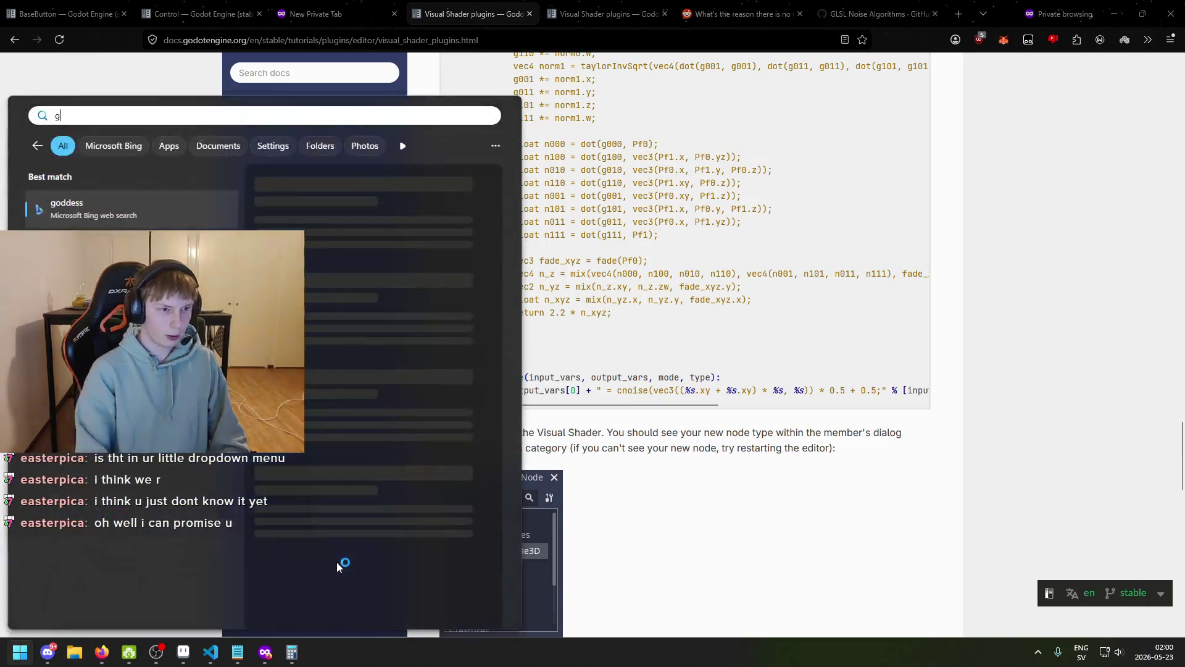
key("ctrl+a")
type("GO")
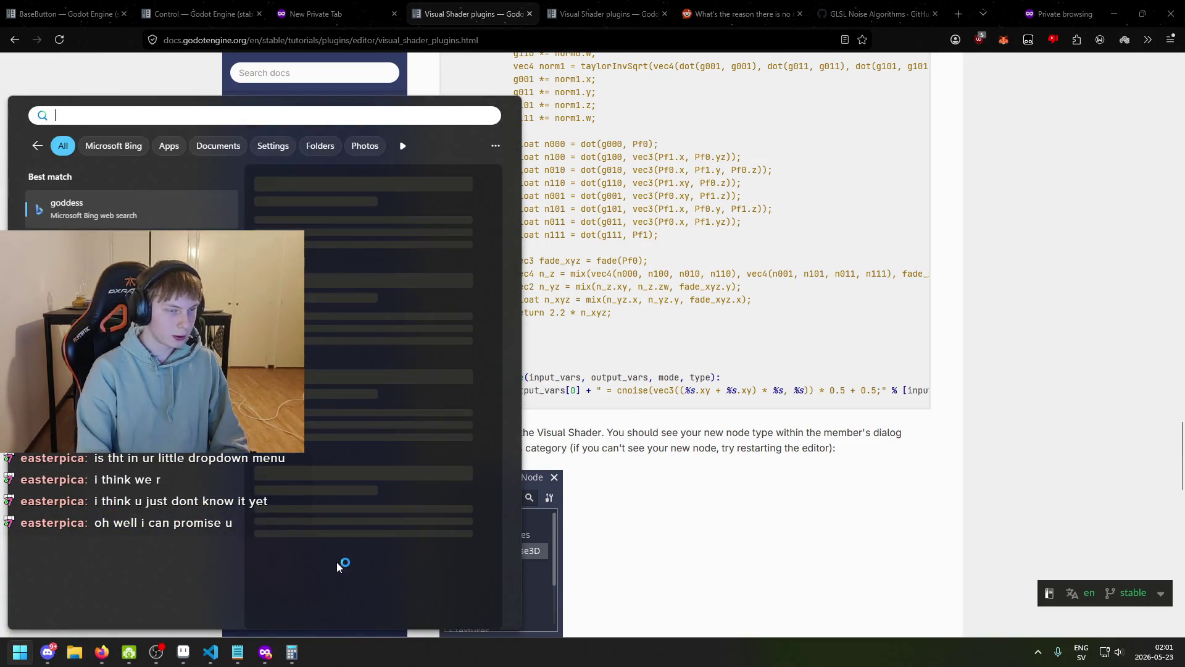
type("DO")
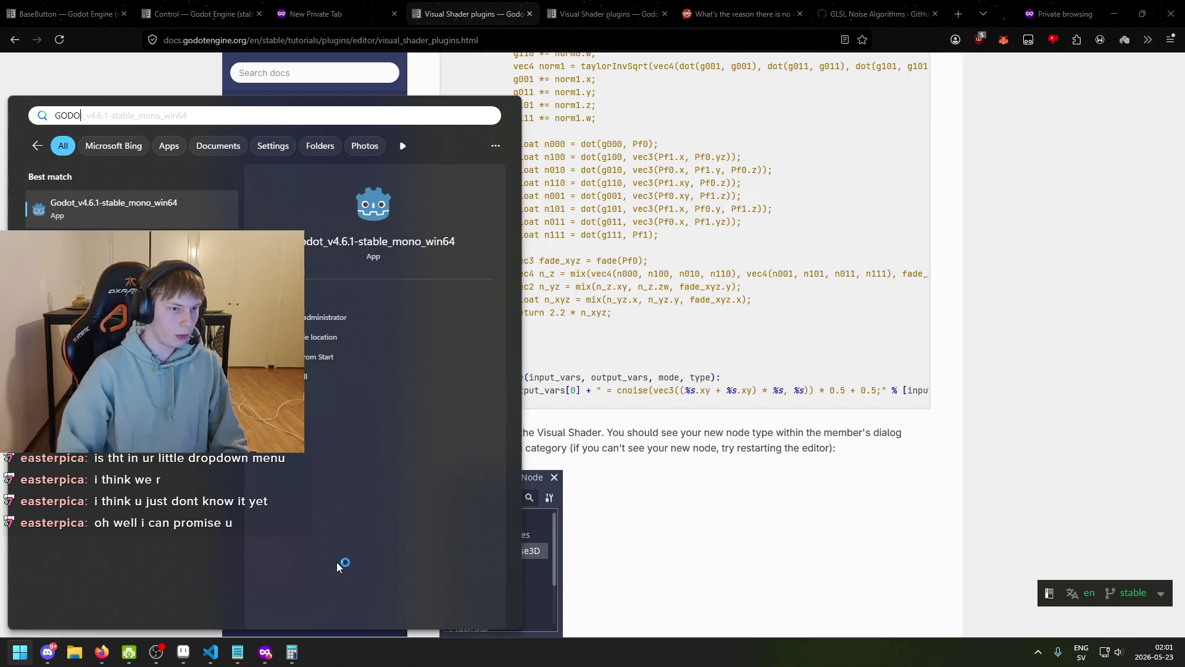
key("Return")
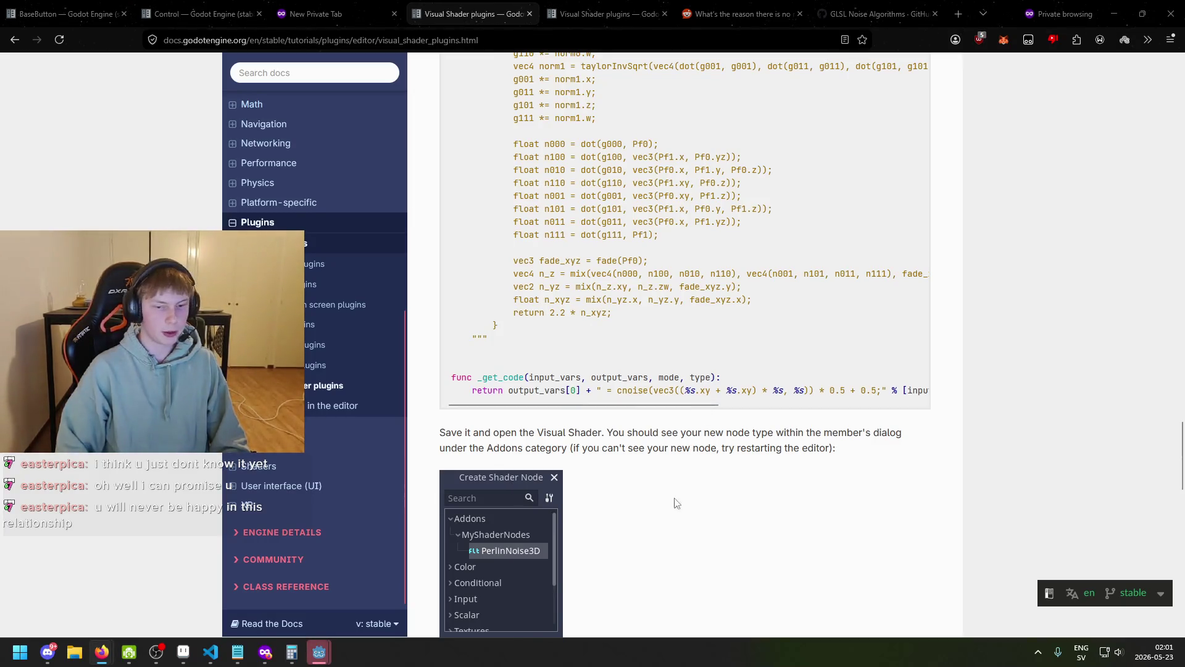
- Bring the Project Manager forward and open the Pixel Roguelike project for editing
mouse_move(318, 660)
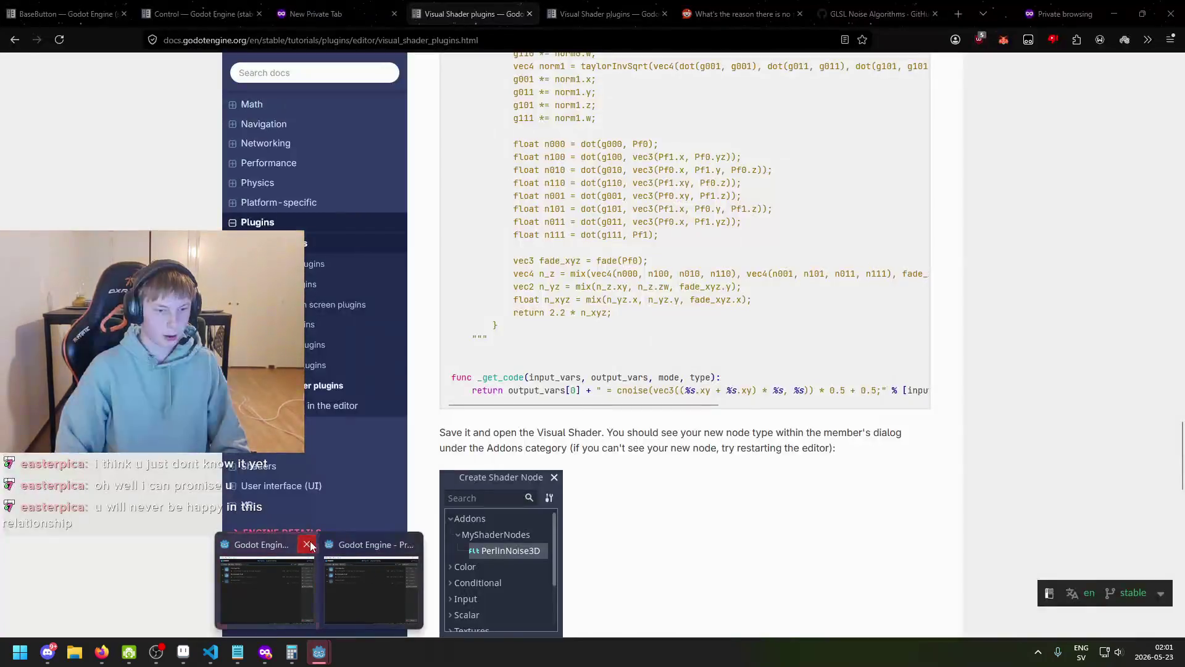
left_click(328, 565)
left_click(442, 143)
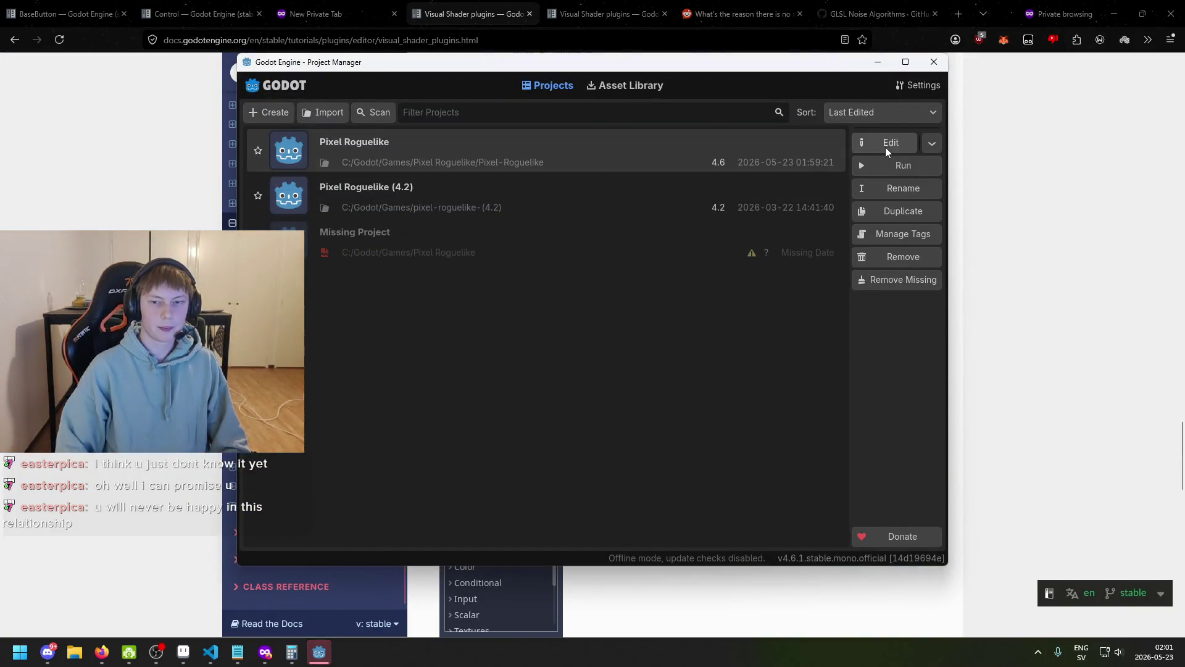
left_click(885, 147)
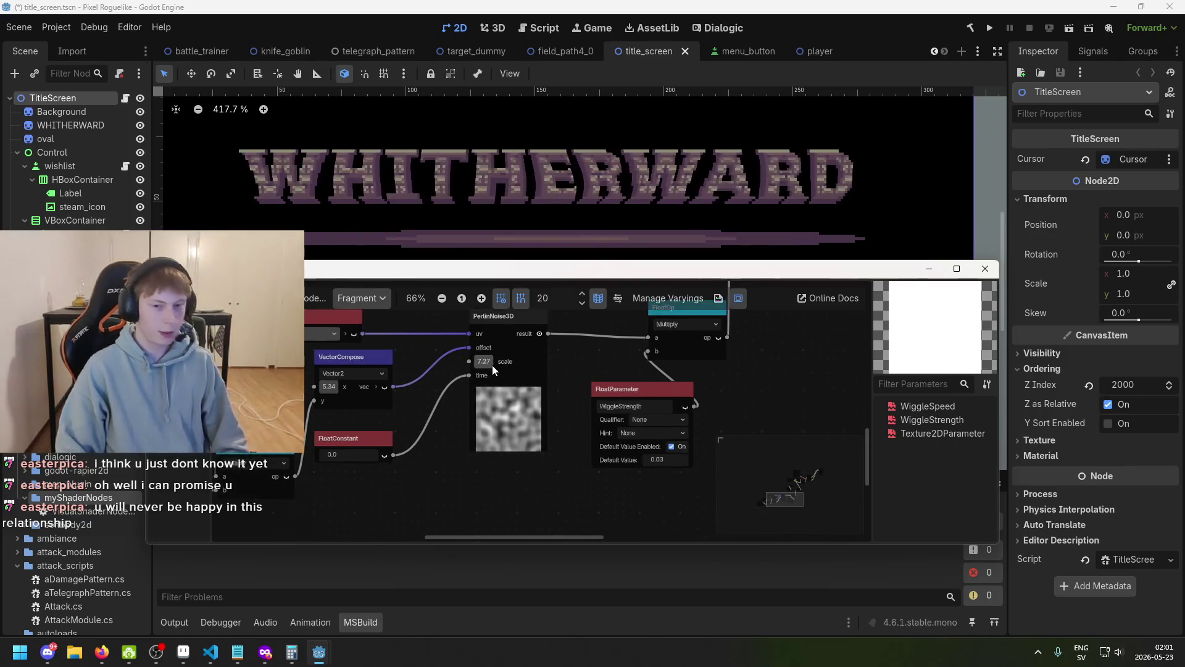
key("ctrl+s")
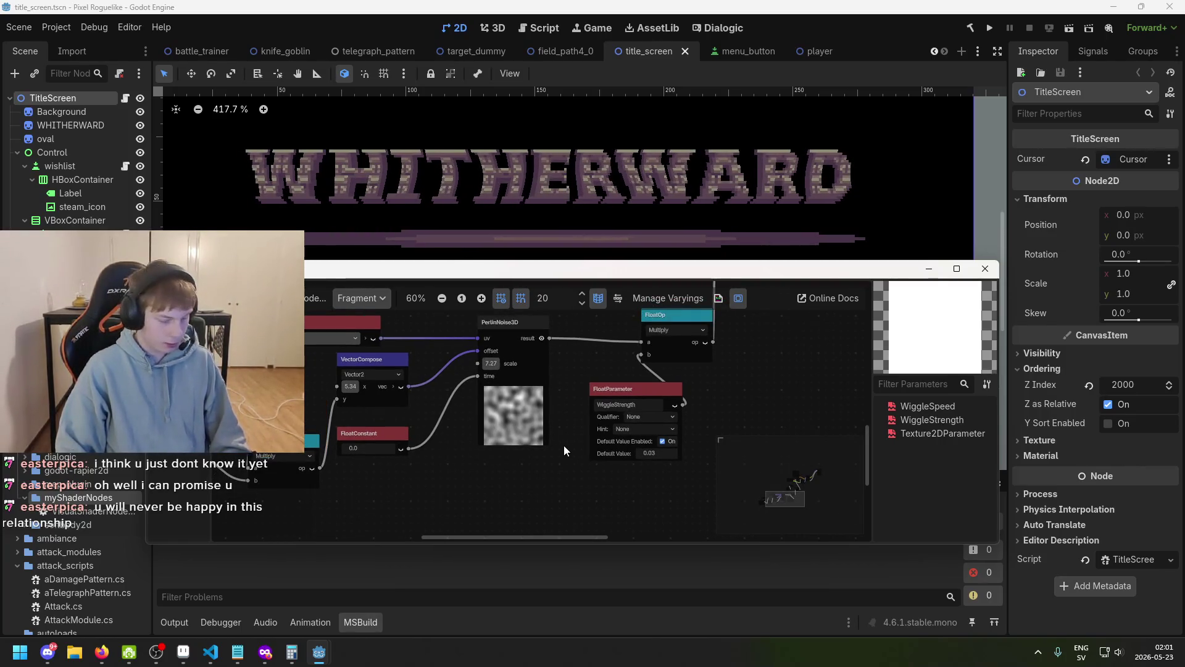
scroll(526, 412, "up", 1)
left_click_drag(571, 412, 543, 427)
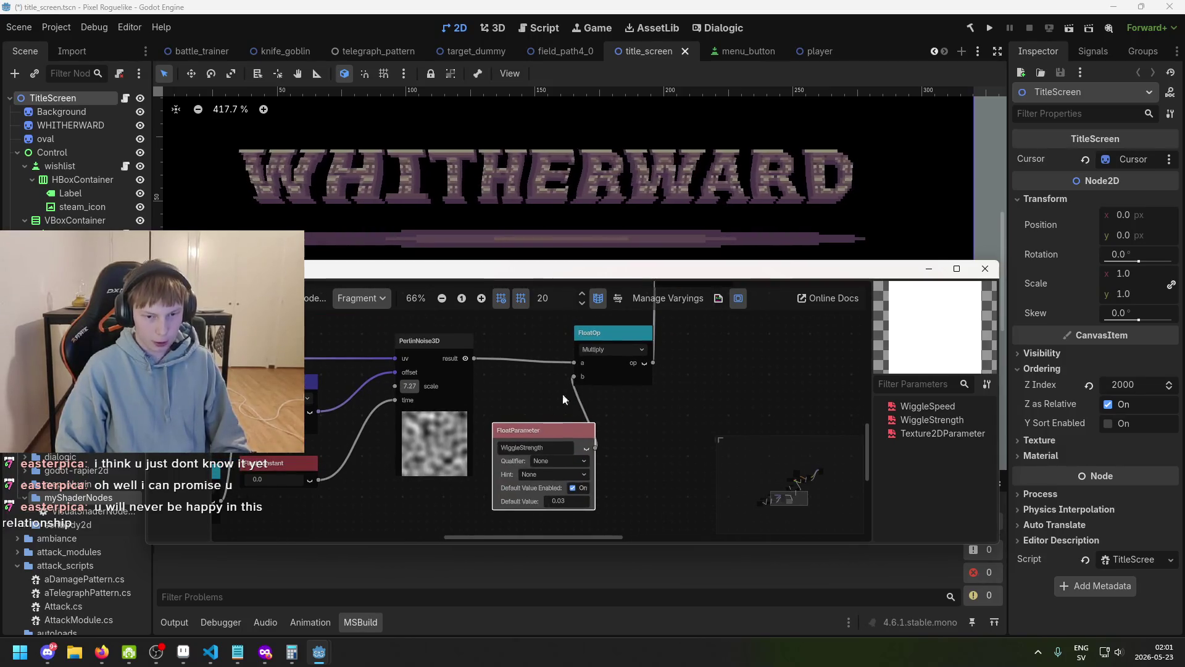
left_click_drag(598, 341, 626, 349)
left_click_drag(571, 473, 568, 450)
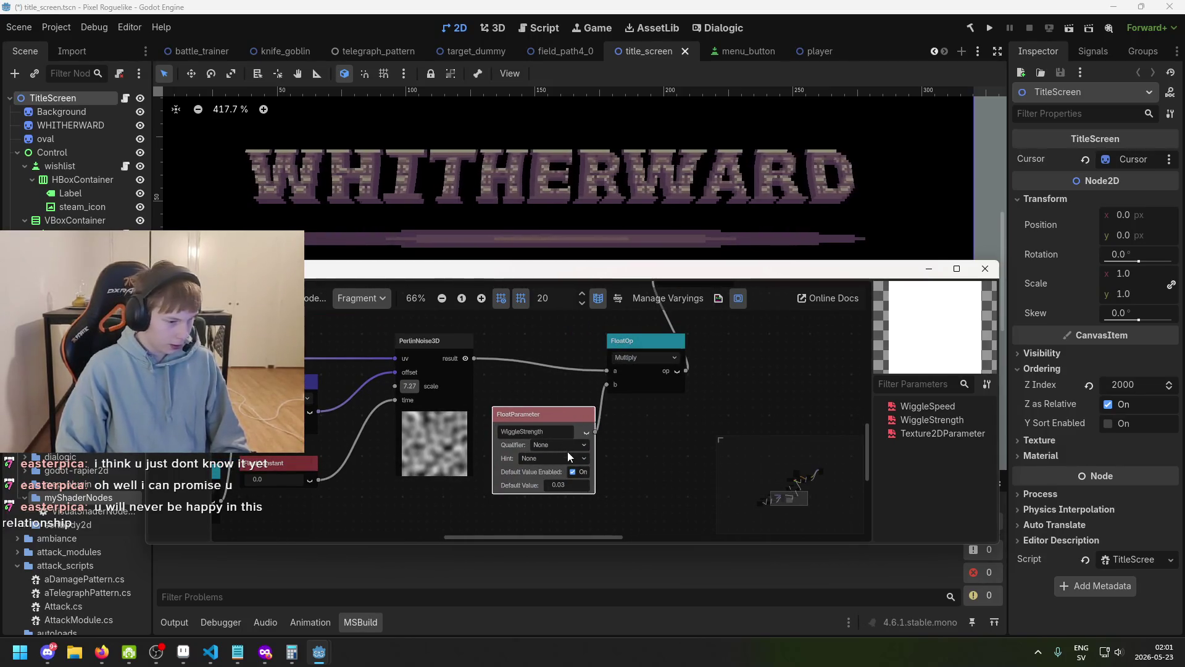
scroll(559, 459, "down", 1)
scroll(558, 457, "up", 1)
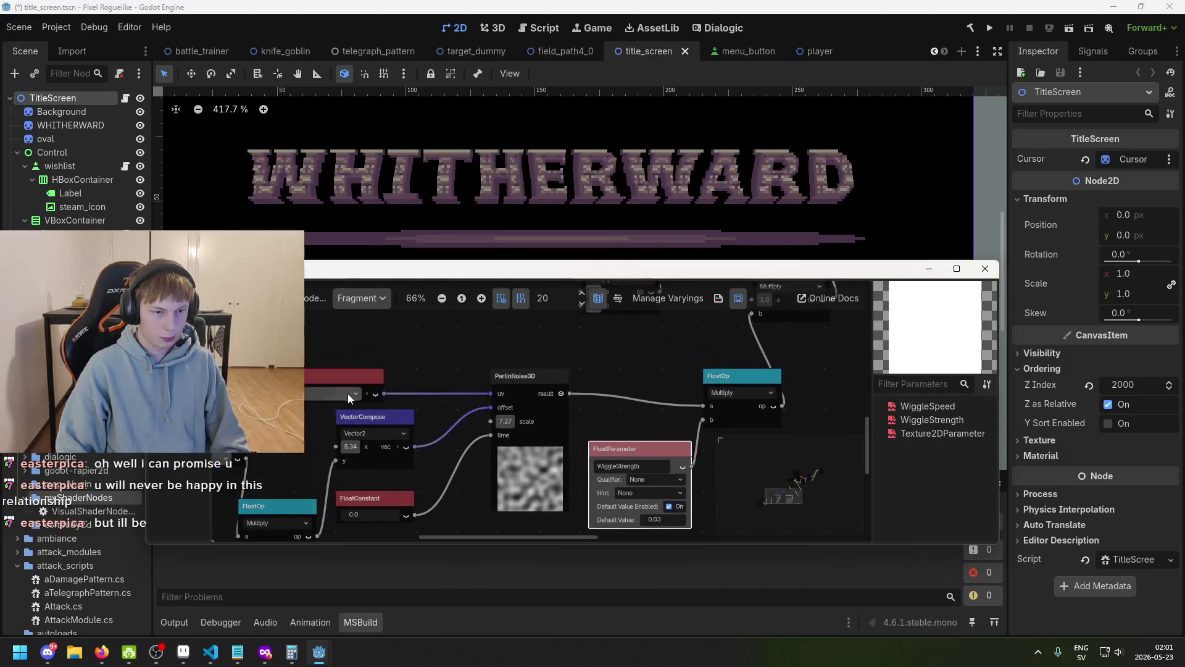
scroll(447, 421, "down", 2)
left_click(544, 420)
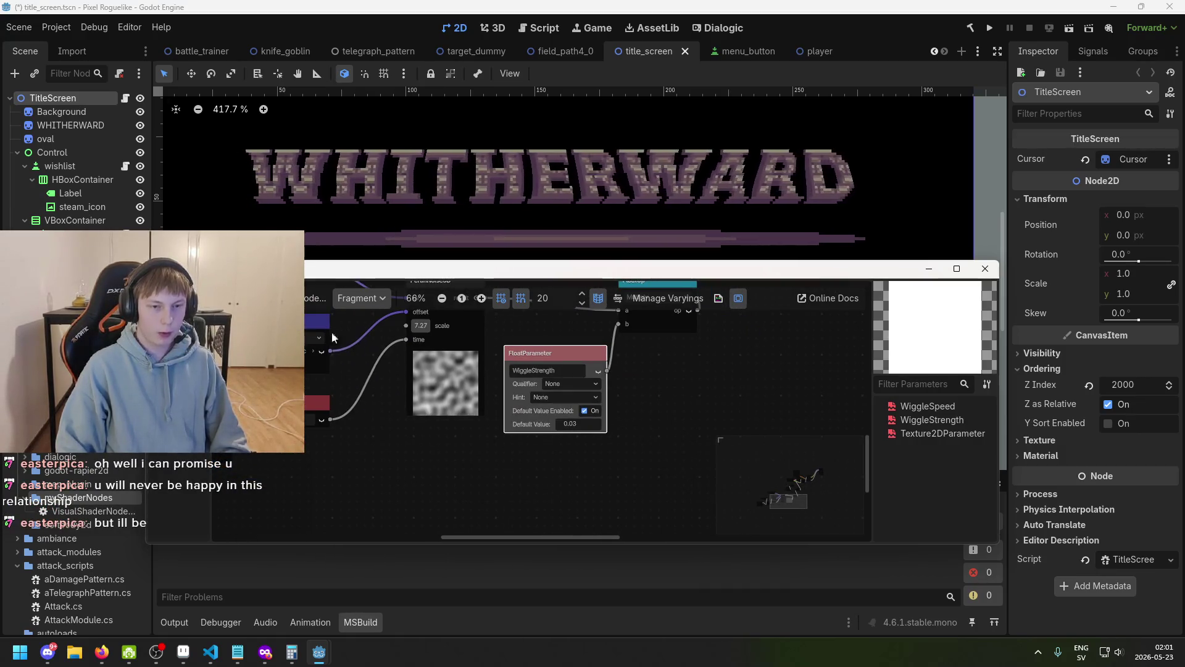
scroll(331, 332, "up", 1)
scroll(327, 374, "up", 1)
right_click(305, 326)
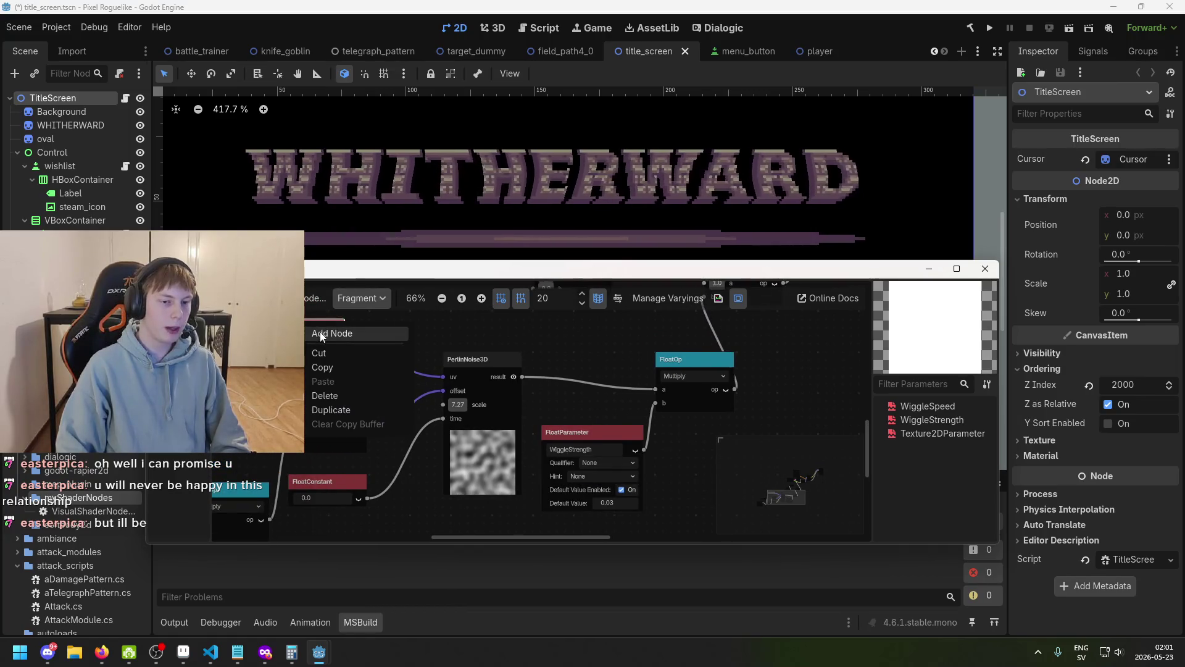
left_click(351, 333)
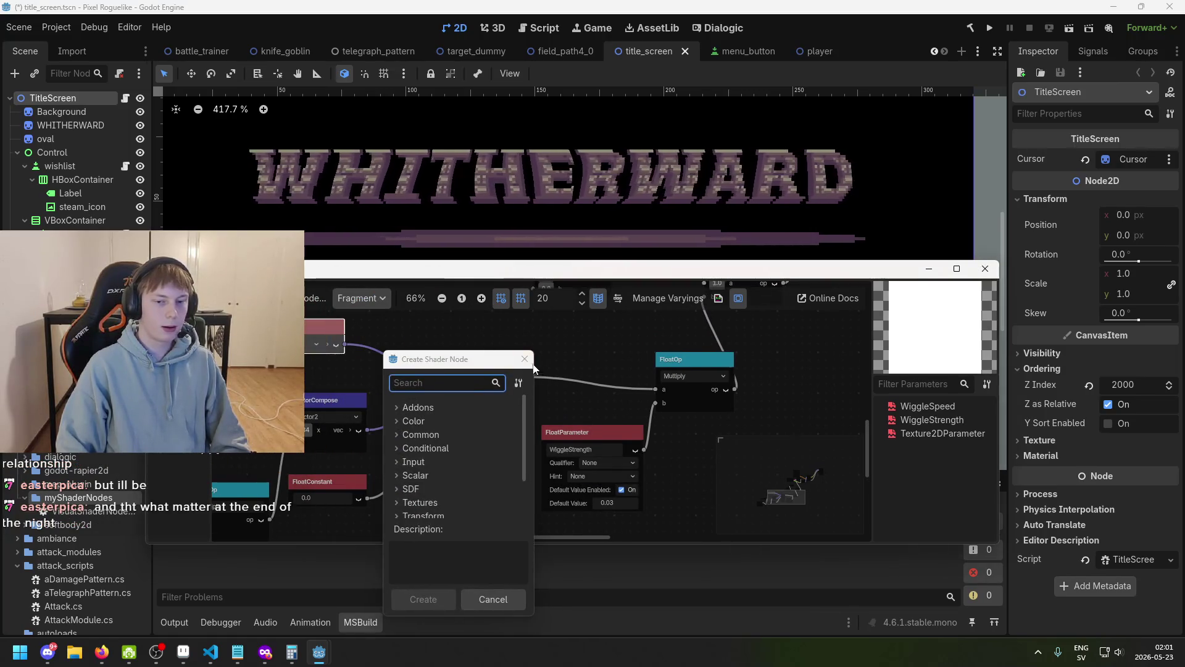
left_click(525, 358)
scroll(607, 447, "down", 1)
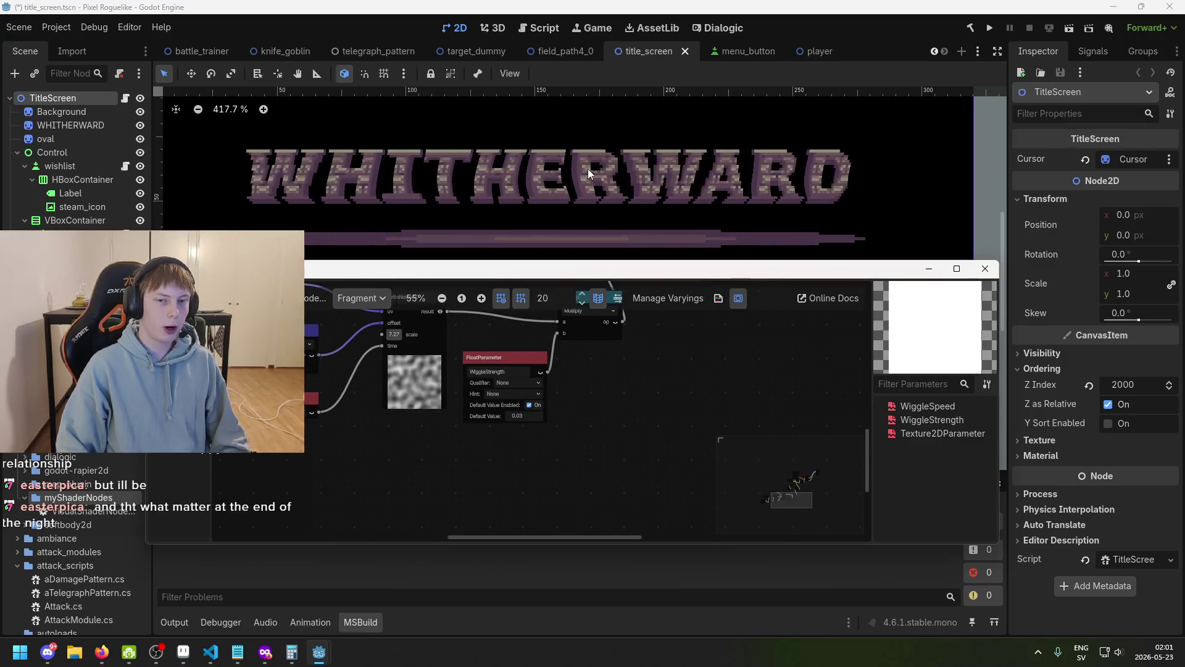
- Add a UV Input node to the graph via a 'uv' node search
right_click(611, 281)
left_click(623, 288)
type("u")
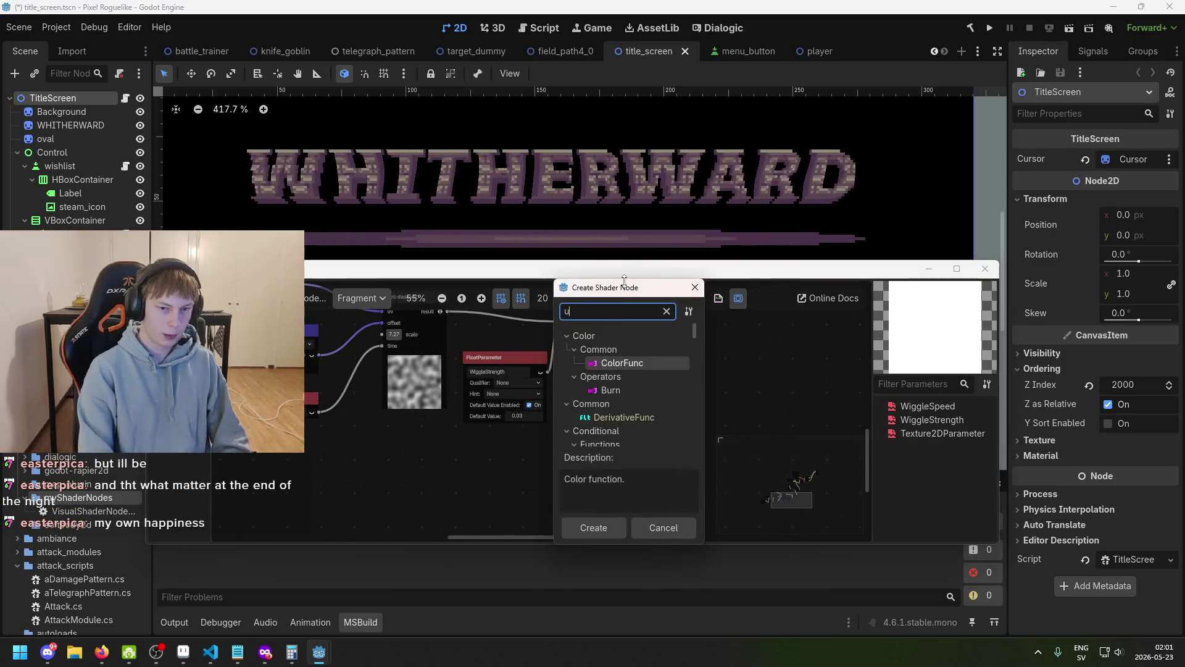
type("v")
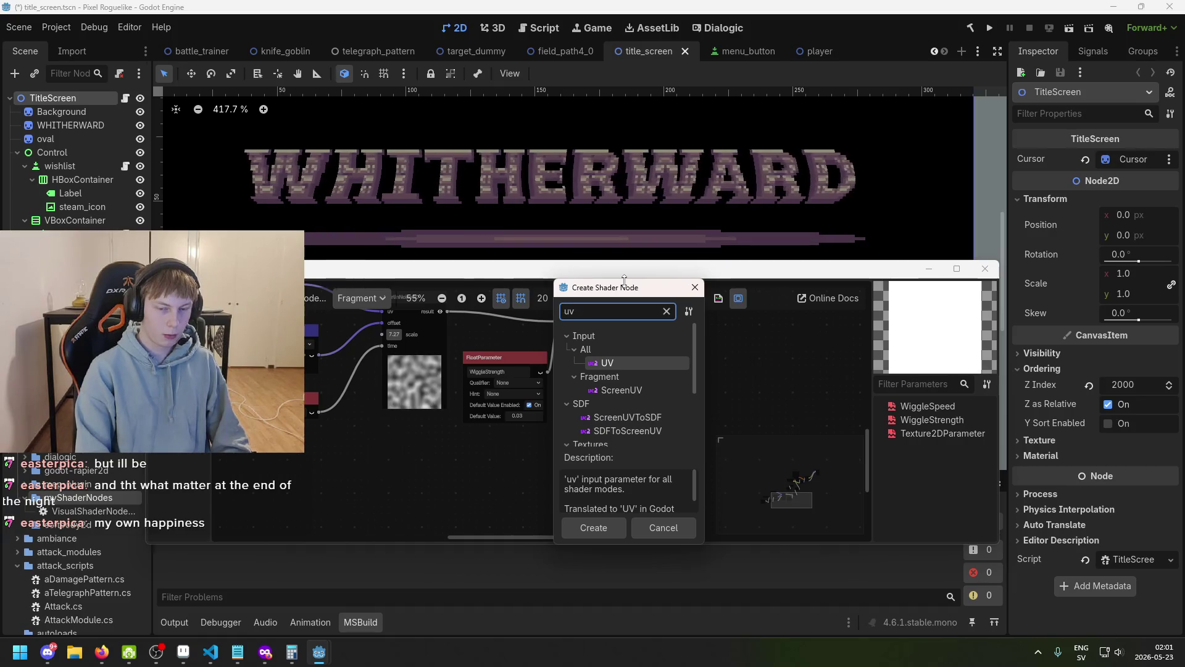
key("Down")
key("Down")
key("Up")
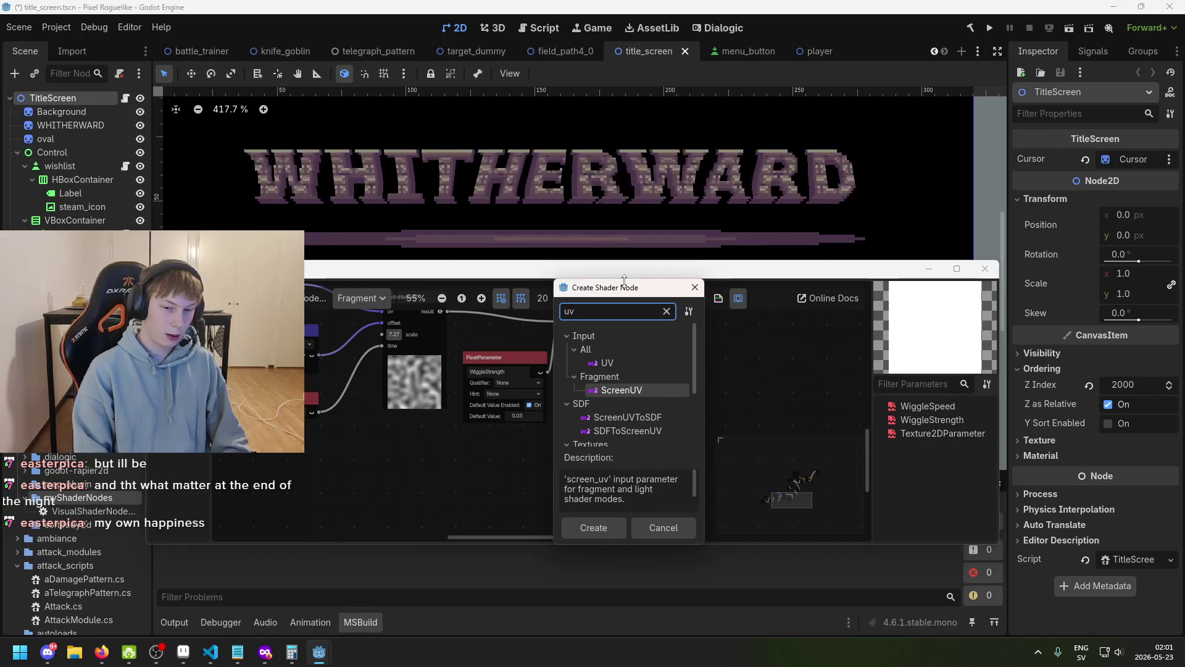
key("Up")
key("Return")
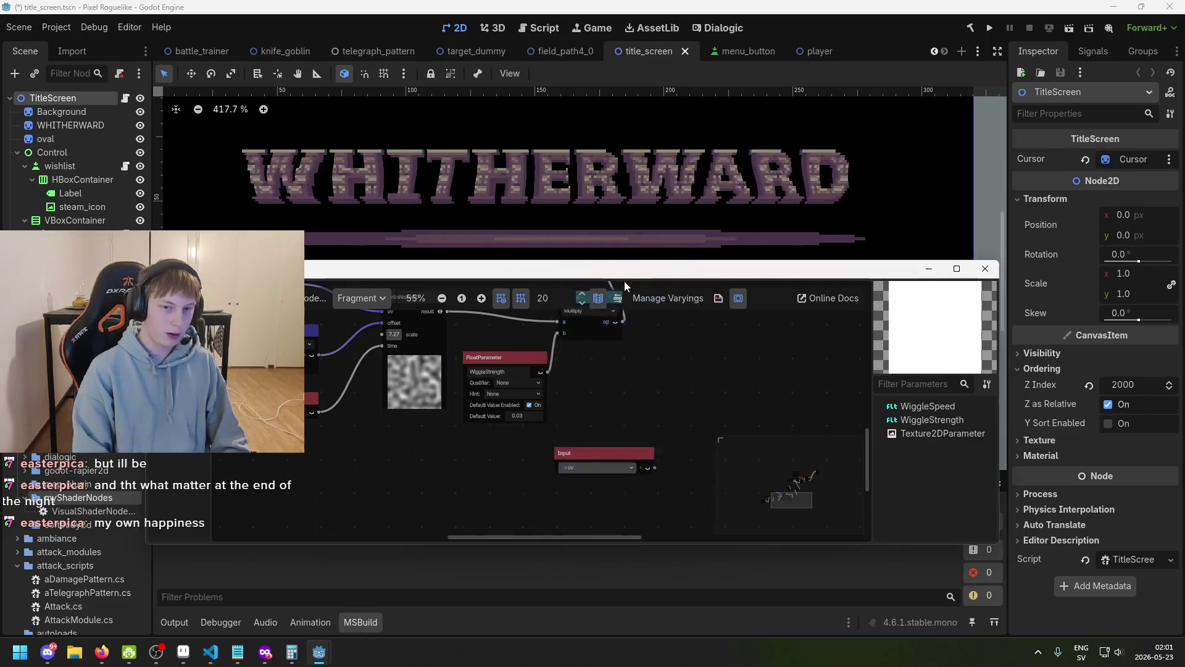
- Place the UV Input node below WiggleStrength and expand it to show its channels
scroll(614, 440, "up", 1)
left_click_drag(645, 475, 505, 453)
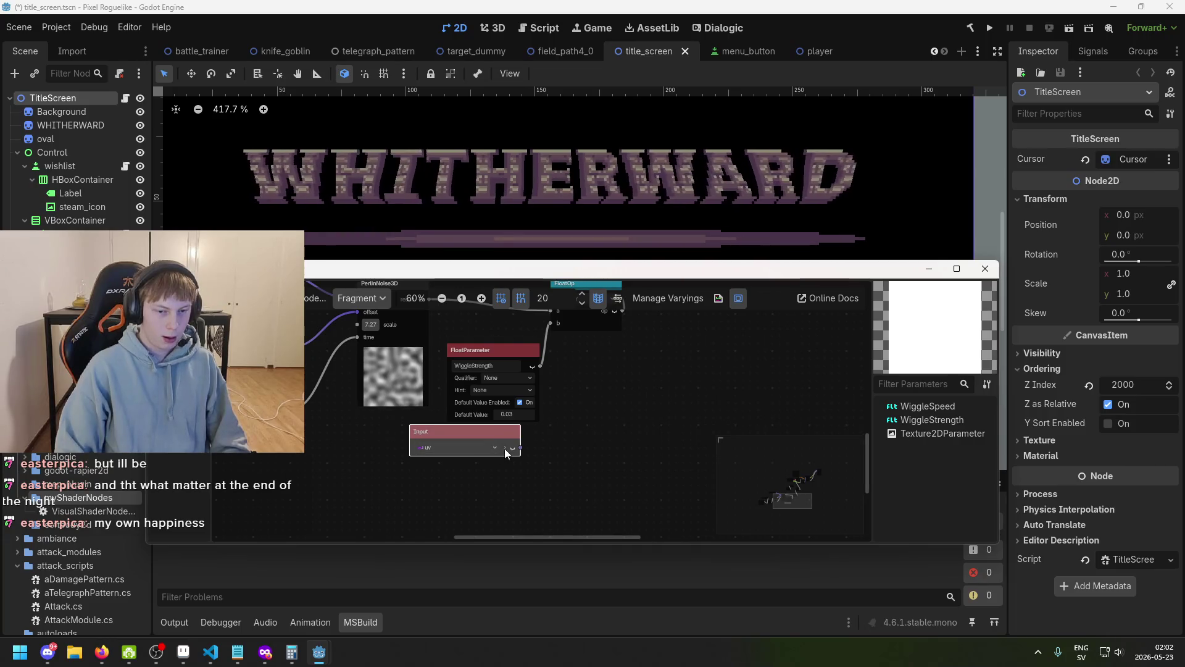
left_click(504, 451)
scroll(449, 459, "up", 5)
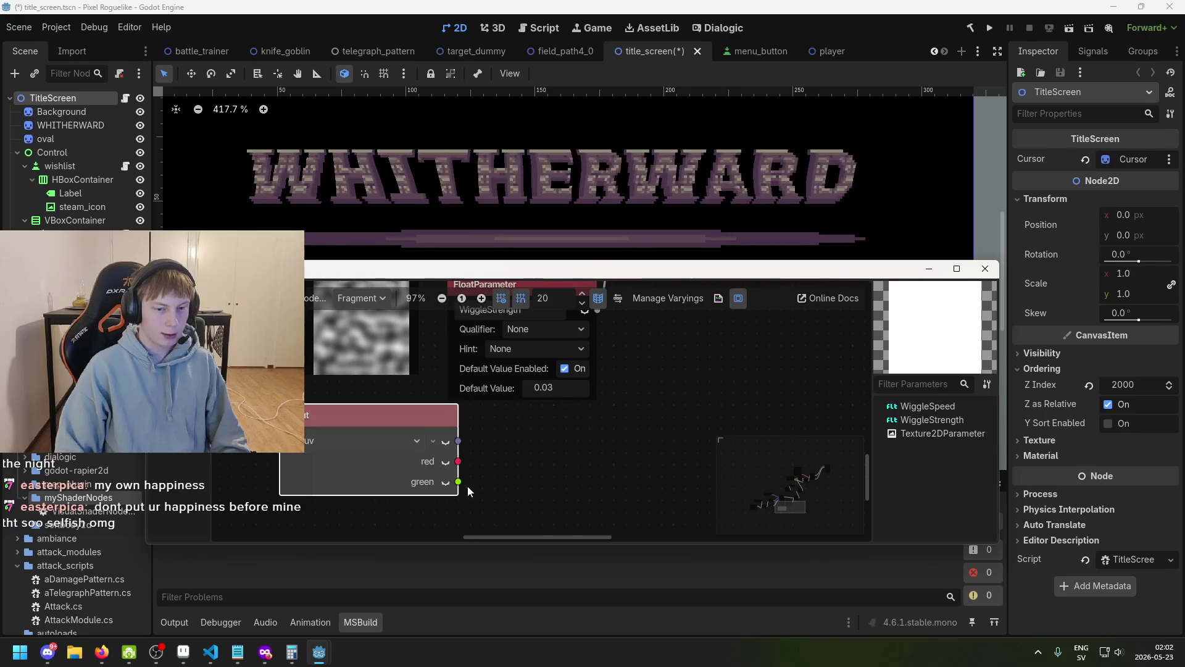
scroll(492, 467, "down", 2)
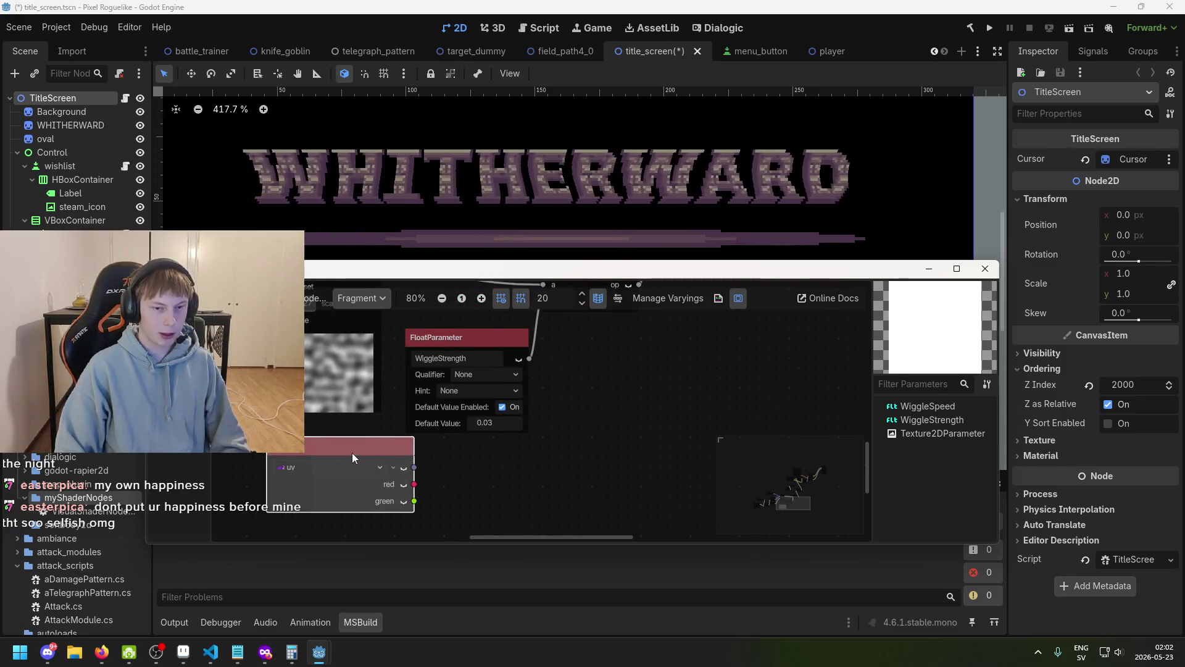
left_click_drag(351, 457, 408, 474)
scroll(498, 472, "down", 1)
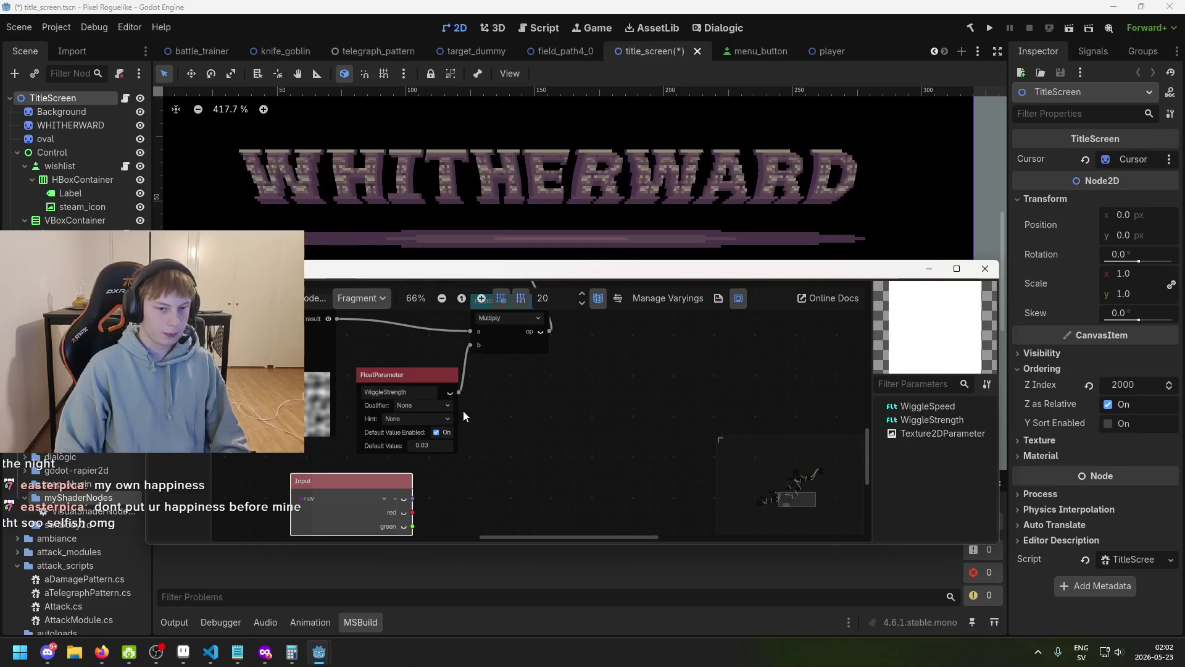
left_click_drag(460, 393, 501, 410)
- Create a float Multiply node from WiggleStrength's output via a 'multi' search
type("multi")
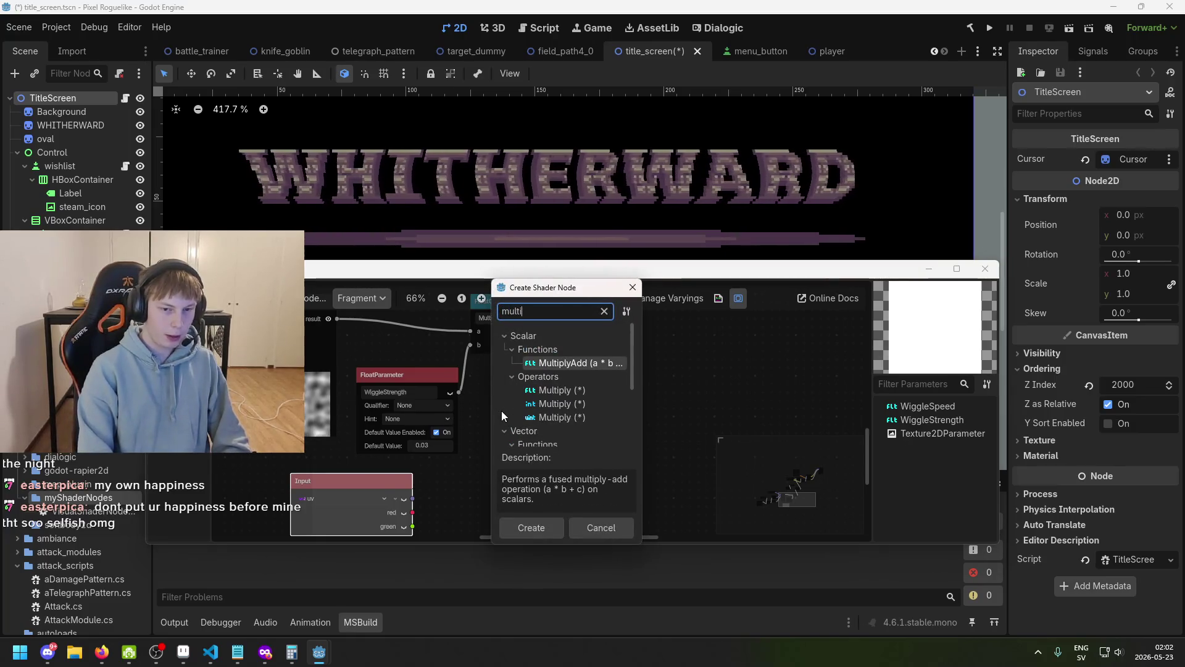
key("Down")
key("Return")
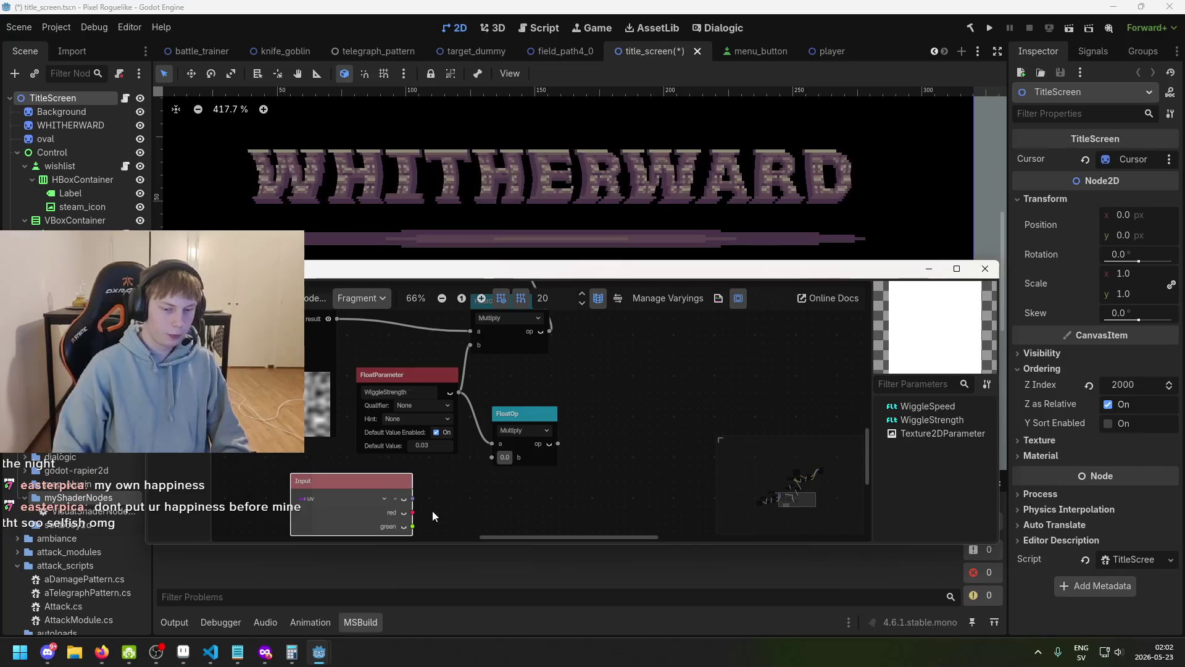
scroll(413, 521, "up", 1)
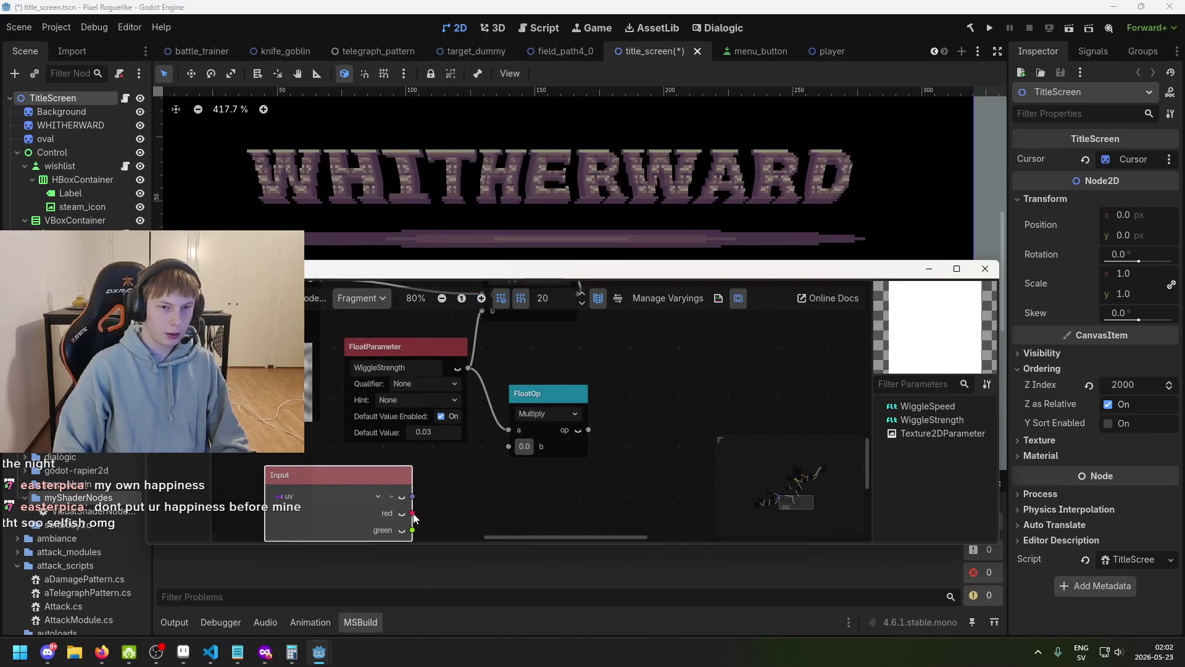
left_click_drag(511, 450, 510, 449)
- Wire the UV Input's green channel into the Multiply node's b input
mouse_move(590, 429)
left_mouse_down()
mouse_move(529, 333)
mouse_move(484, 310)
left_mouse_up()
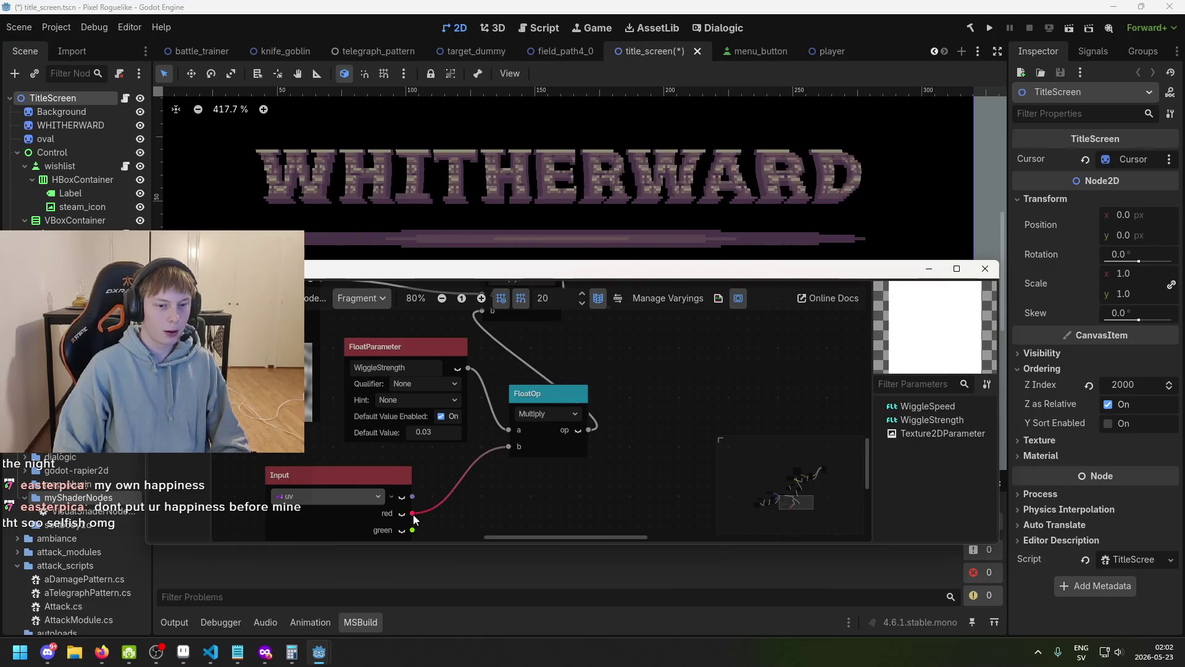
left_click_drag(412, 530, 417, 527)
left_click(596, 287)
scroll(490, 461, "down", 2)
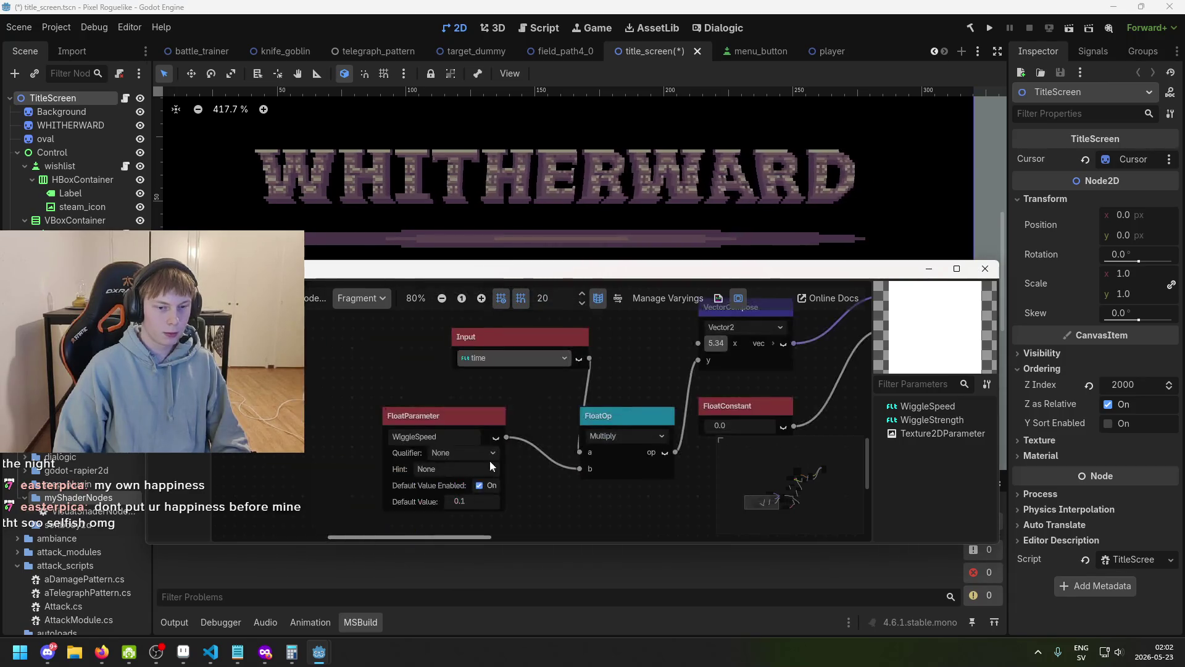
scroll(609, 446, "down", 1)
scroll(641, 451, "right", 8)
scroll(652, 406, "up", 1)
left_click_drag(475, 448, 563, 372)
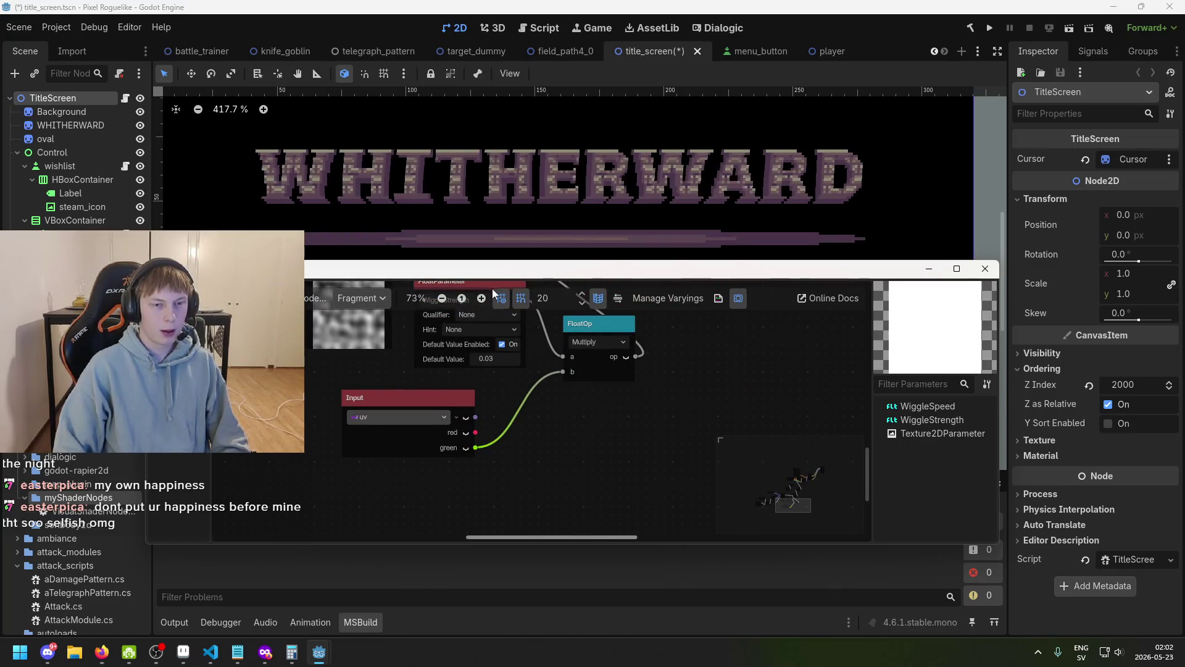
- Reposition the shader editor and shift the UV Input node left
mouse_move(496, 273)
left_mouse_down()
mouse_move(527, 414)
mouse_move(515, 289)
left_mouse_up()
left_click_drag(462, 414, 408, 434)
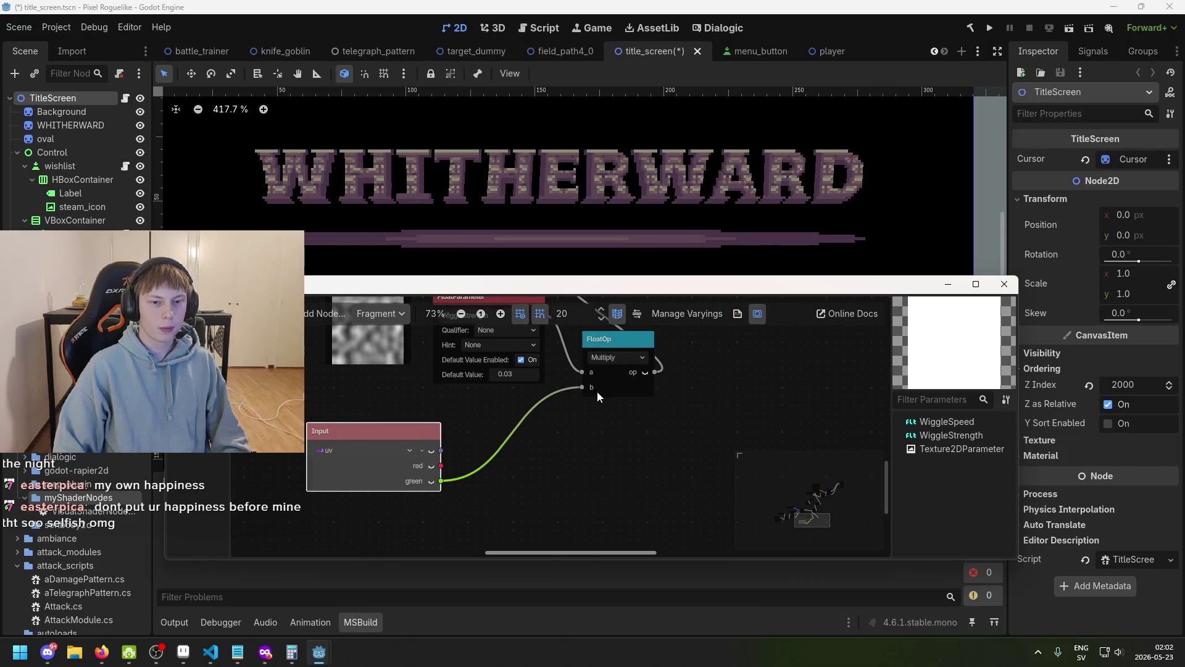
scroll(599, 407, "left", 2)
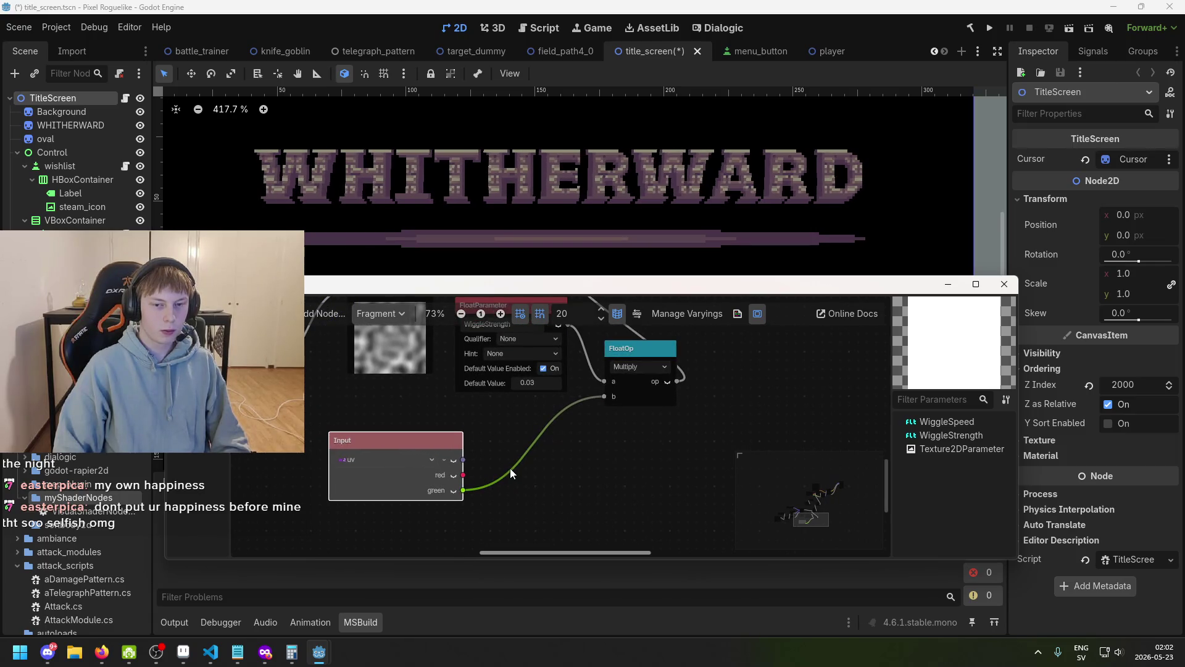
left_click_drag(433, 445, 406, 436)
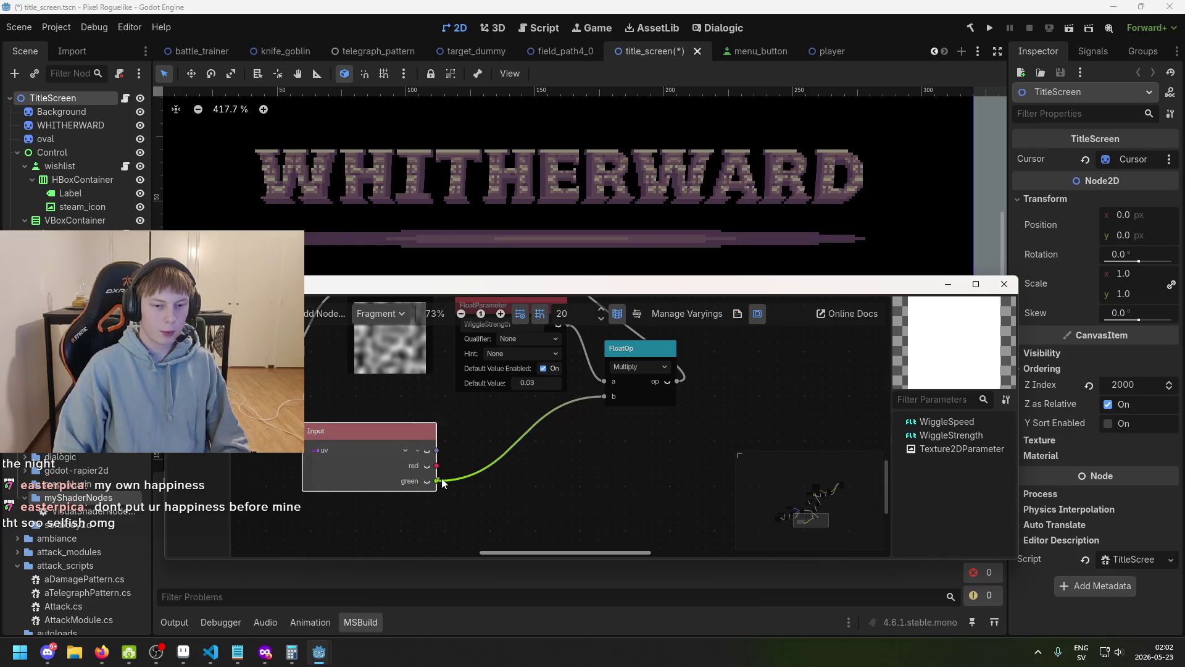
left_click_drag(438, 481, 531, 460)
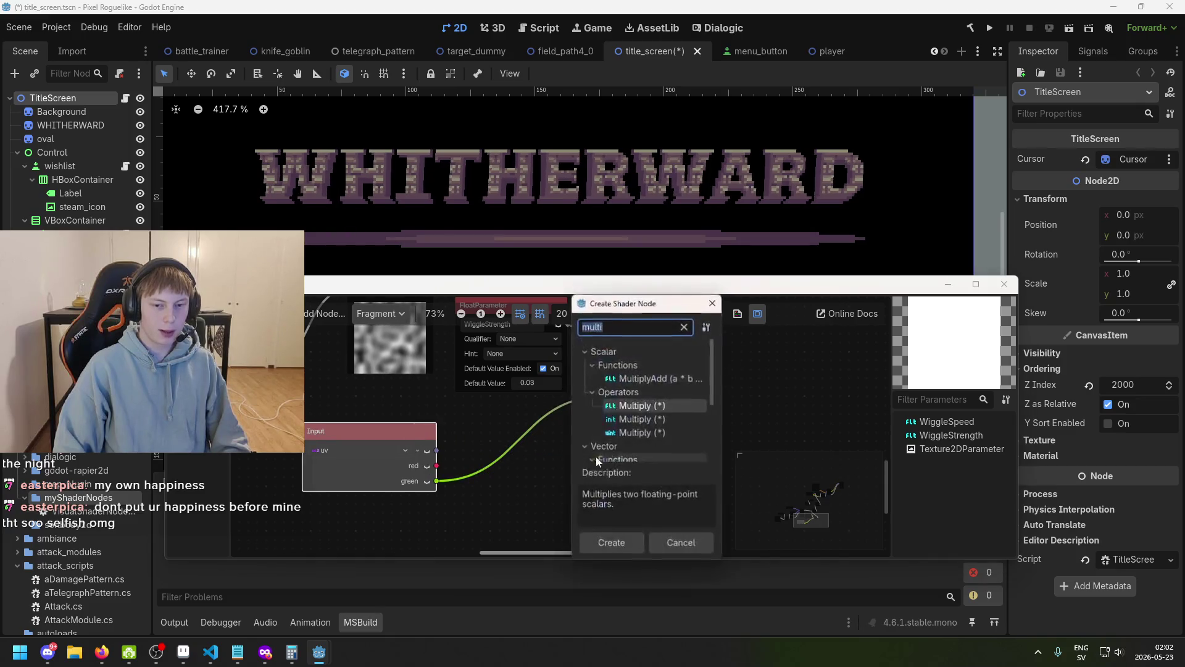
- Add a float Multiply fed by the green channel, outputting into the other Multiply's b
double_click(679, 404)
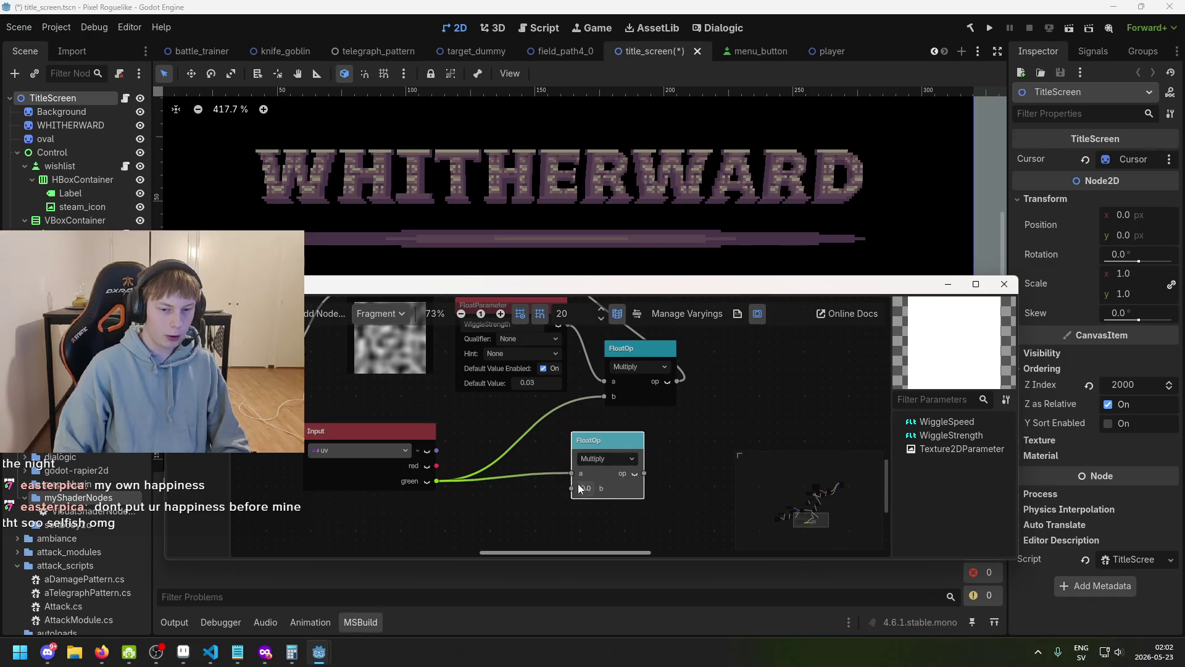
left_click_drag(644, 473, 604, 397)
scroll(637, 417, "down", 2)
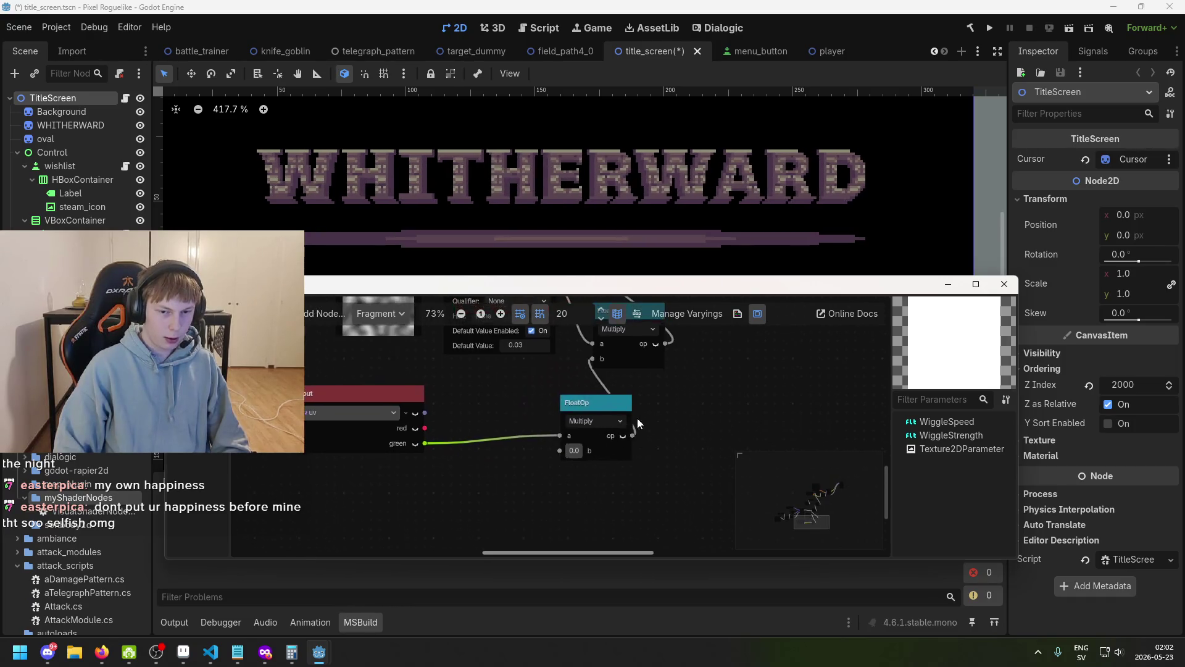
- Add a FloatParameter into the new Multiply's b input and start typing its name
left_click_drag(543, 464, 539, 467)
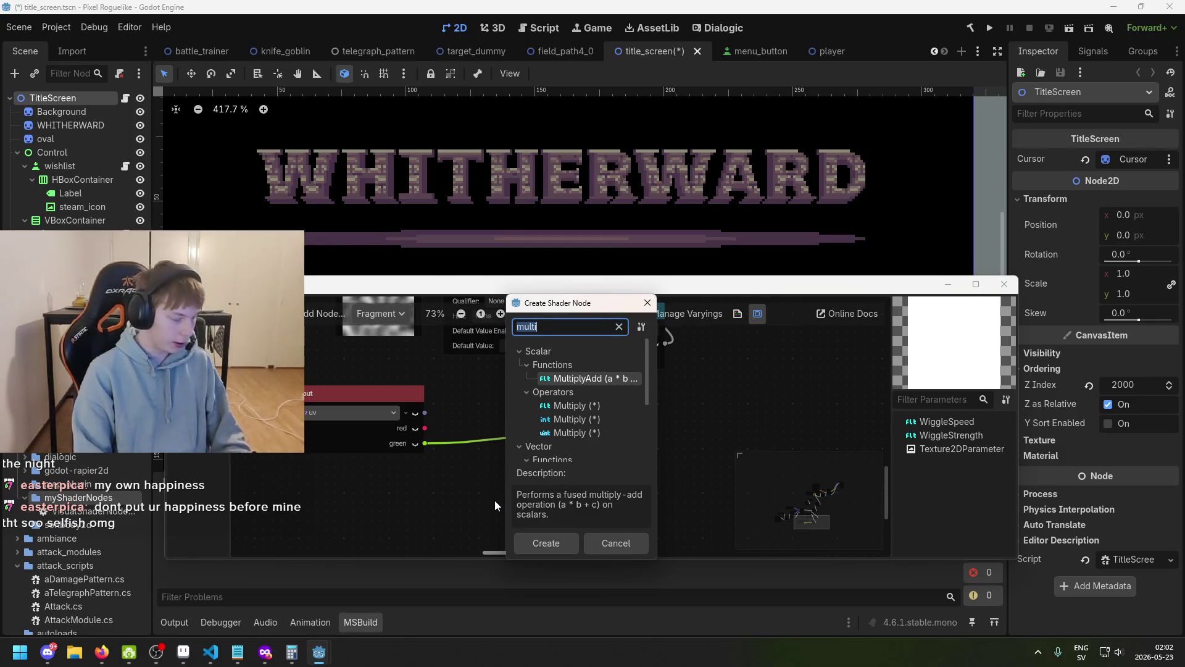
key("BackSpace")
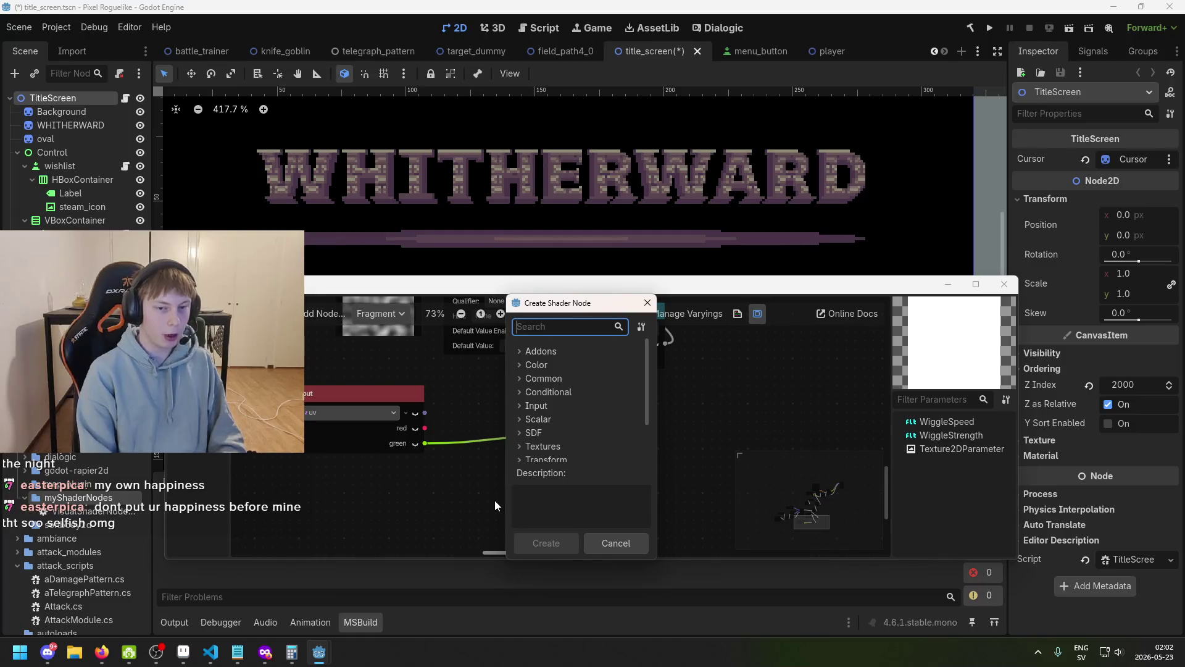
type("f")
key("BackSpace")
type("f")
key("BackSpace")
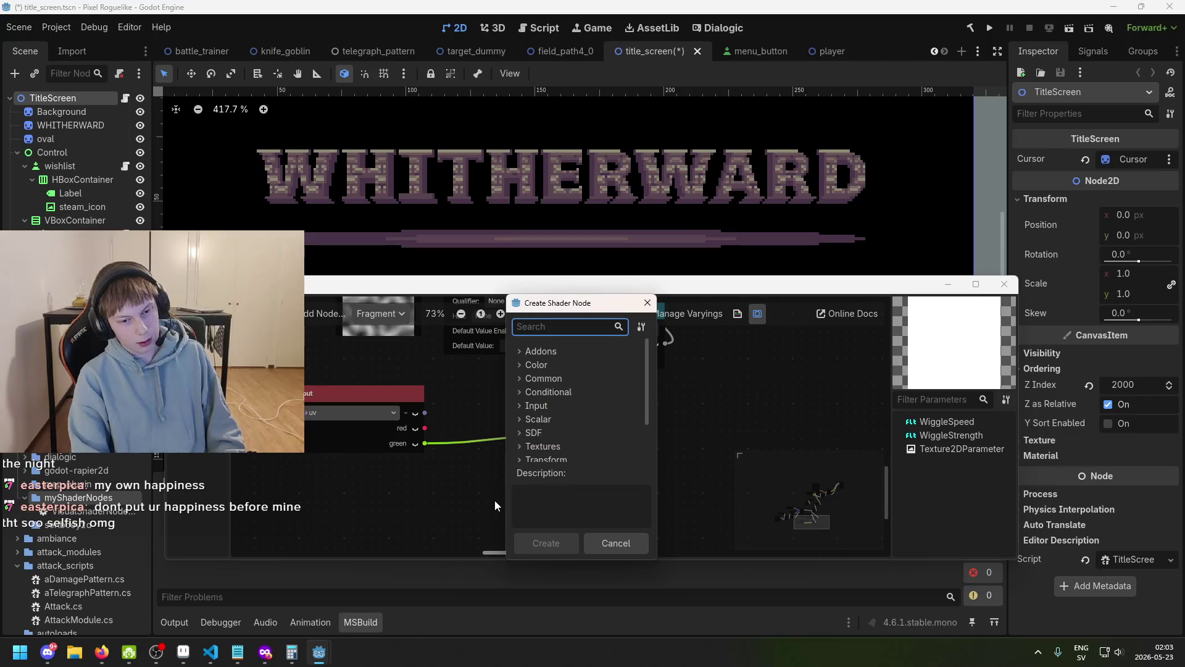
type("float")
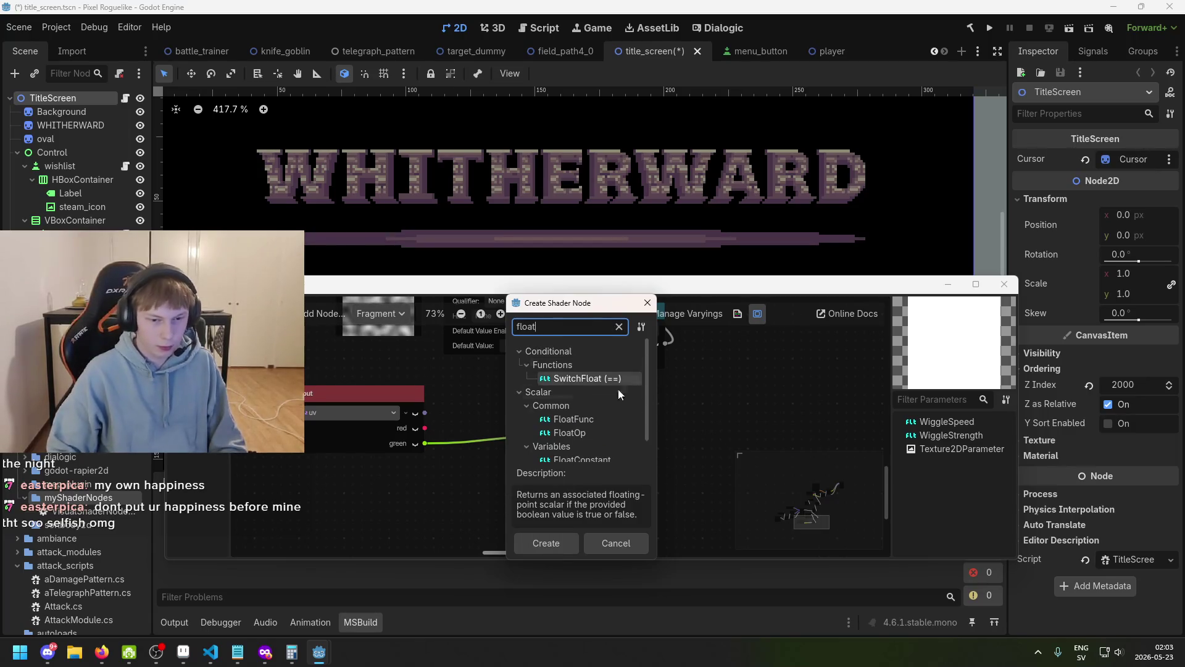
double_click(620, 446)
scroll(608, 443, "down", 2)
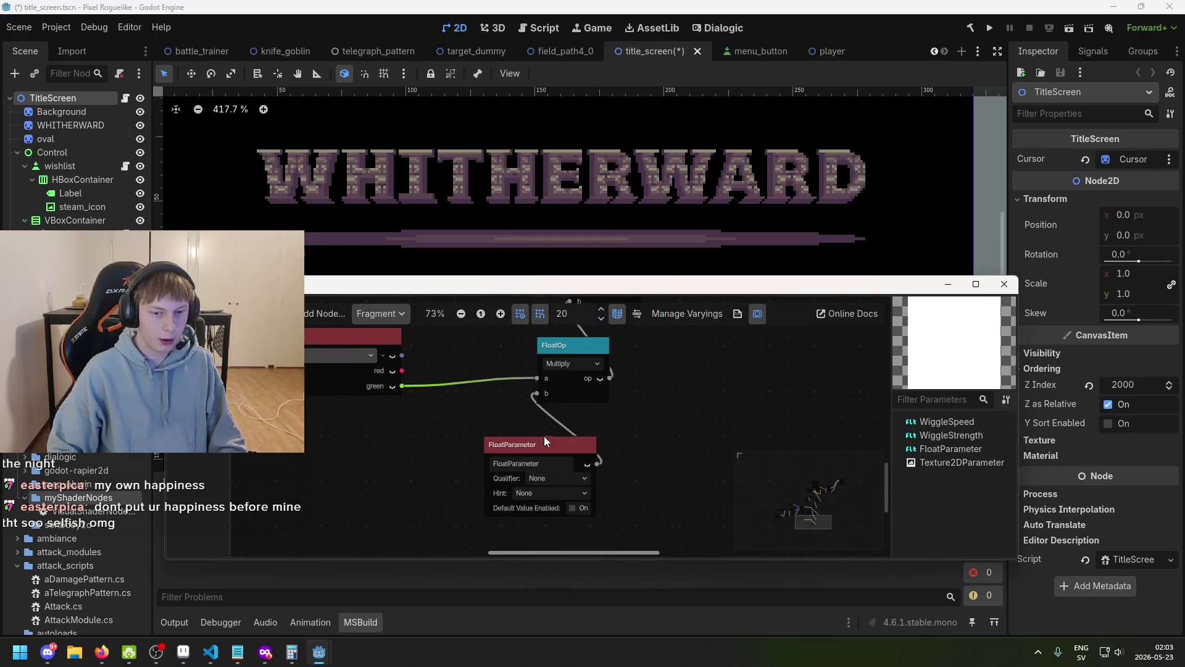
left_click_drag(543, 436, 485, 470)
type("htScaler")
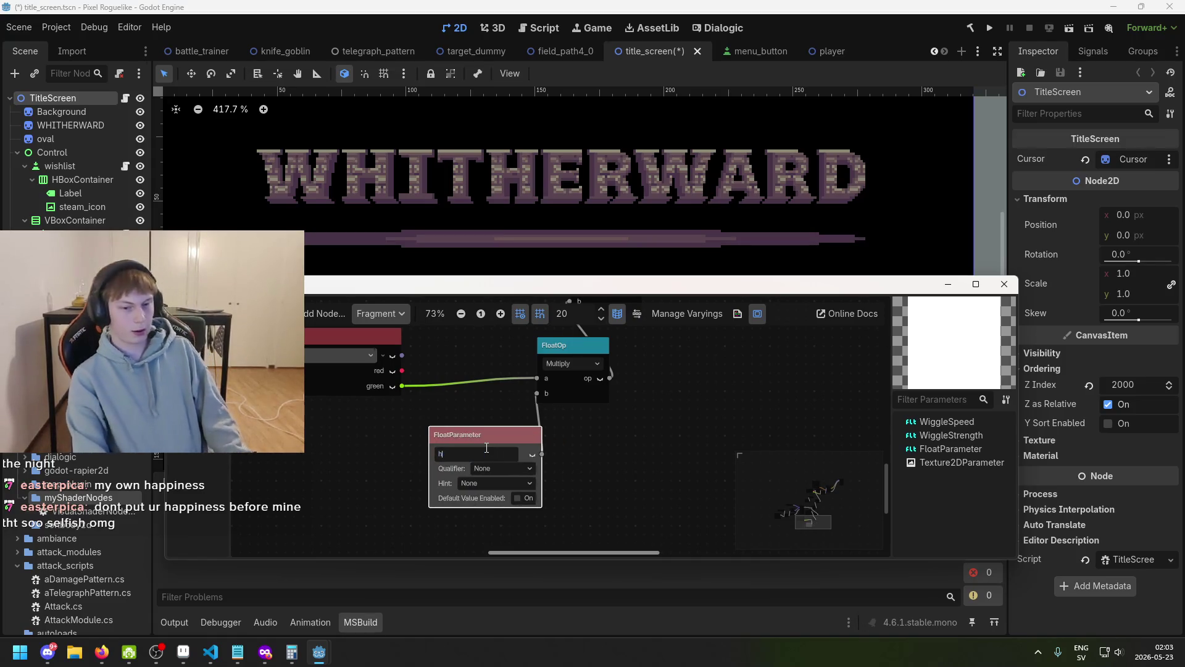
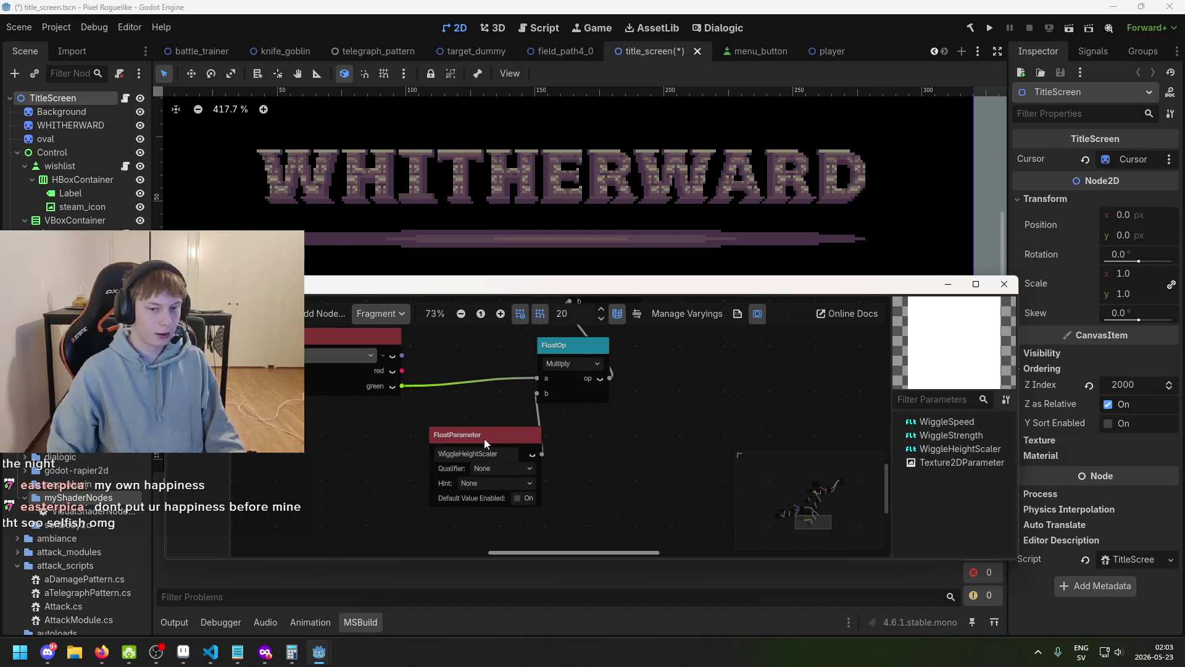
- Enable WiggleHeightScaler's default value and set it to 10
left_click_drag(484, 438, 430, 420)
left_click(464, 481)
left_click(457, 494)
type("10")
key("Return")
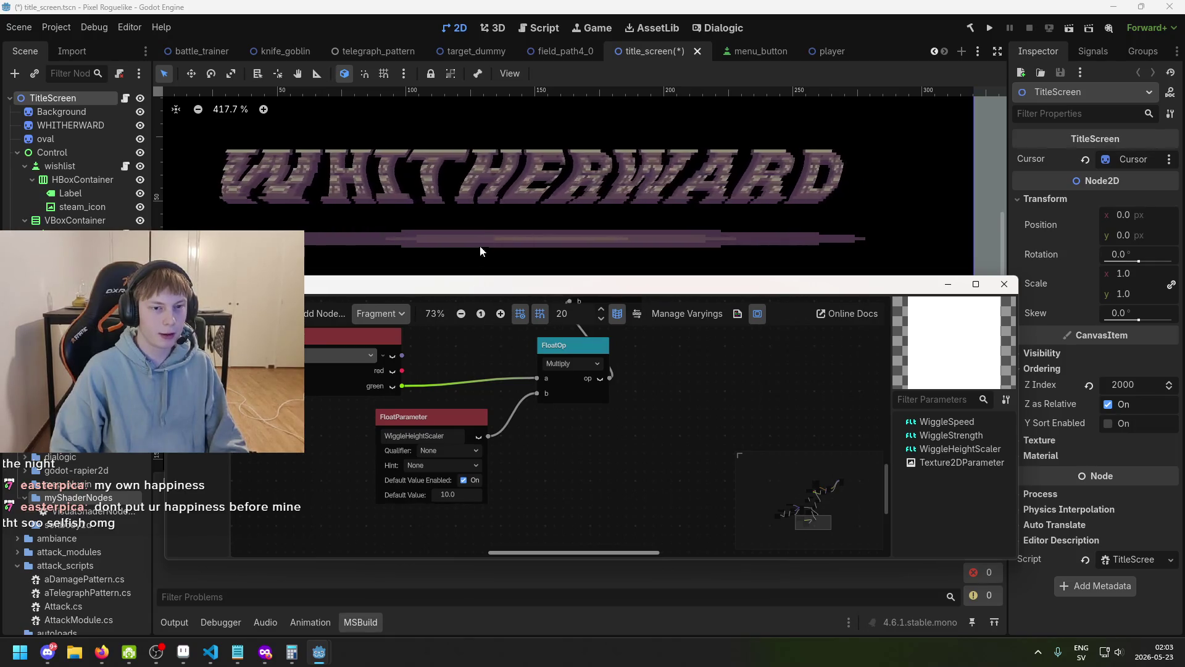
- Move the WiggleHeightScaler node slightly right and bring up the shader node list
scroll(480, 226, "down", 2)
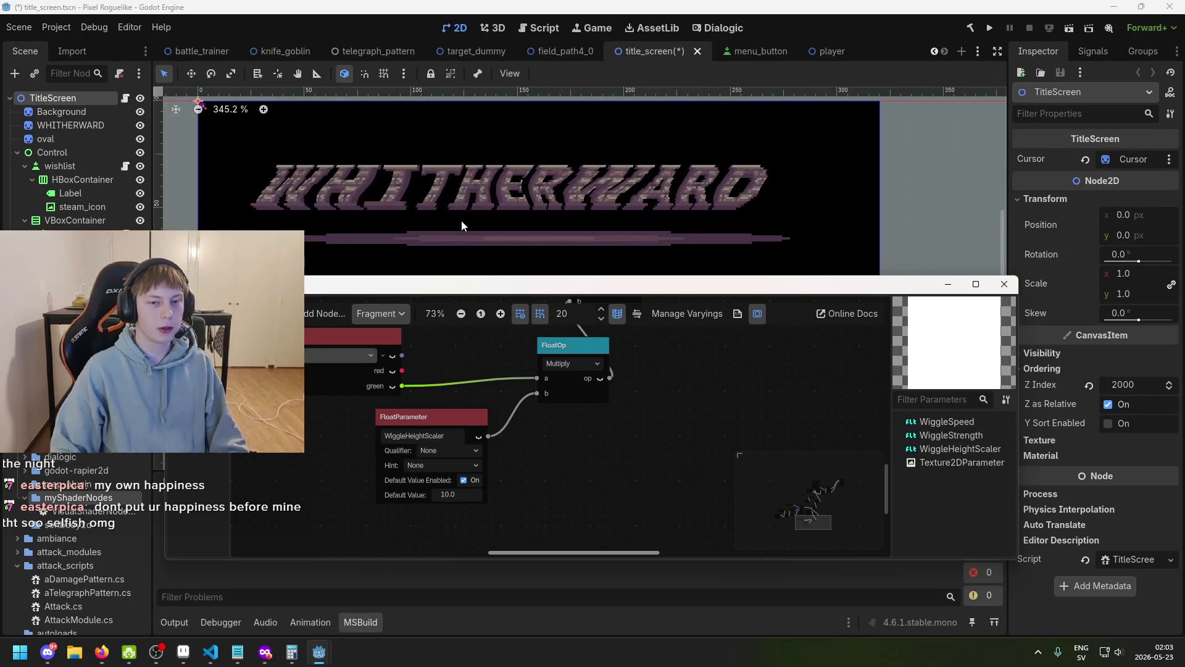
scroll(461, 220, "down", 2)
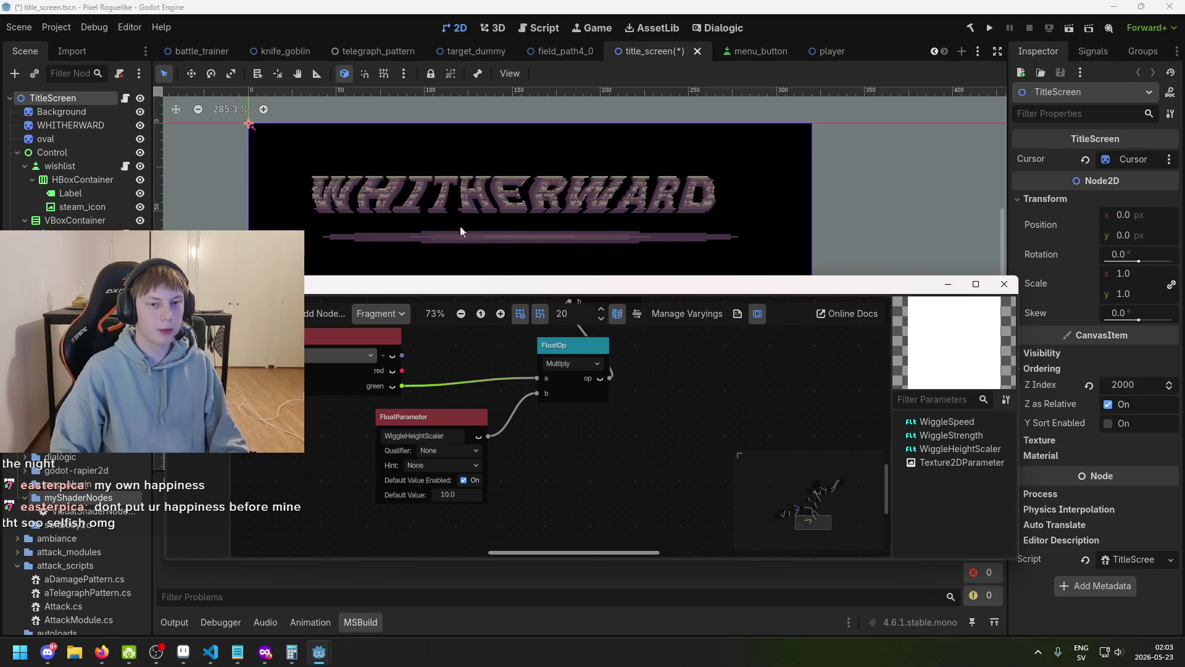
left_click(464, 412)
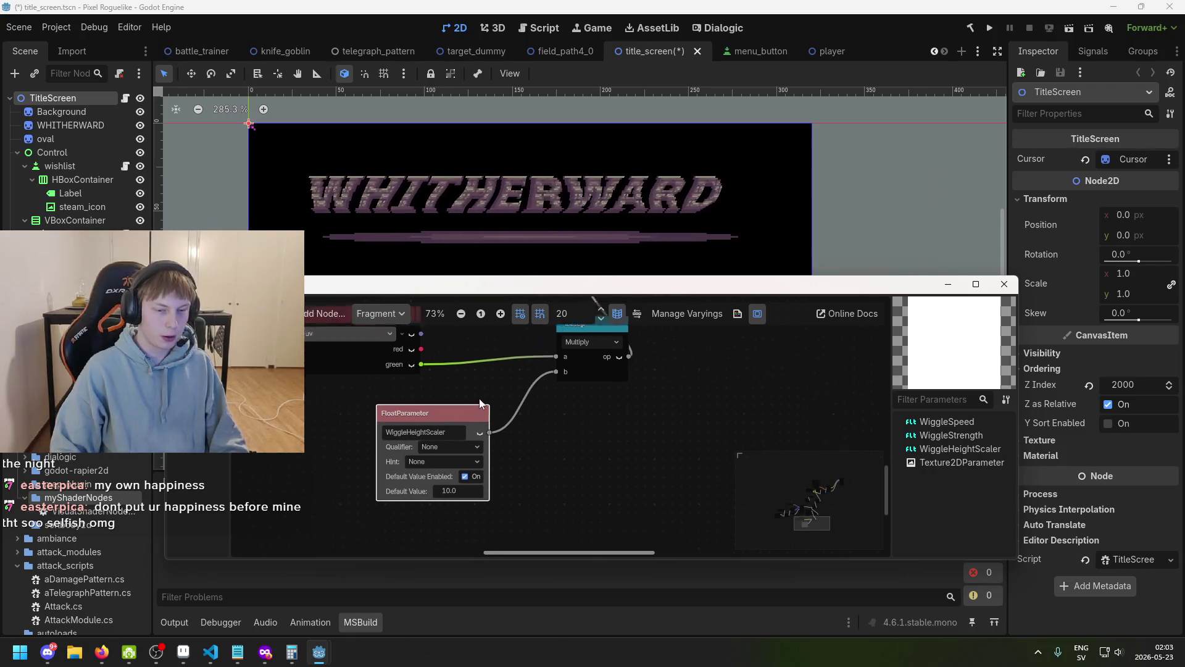
scroll(459, 408, "down", 1)
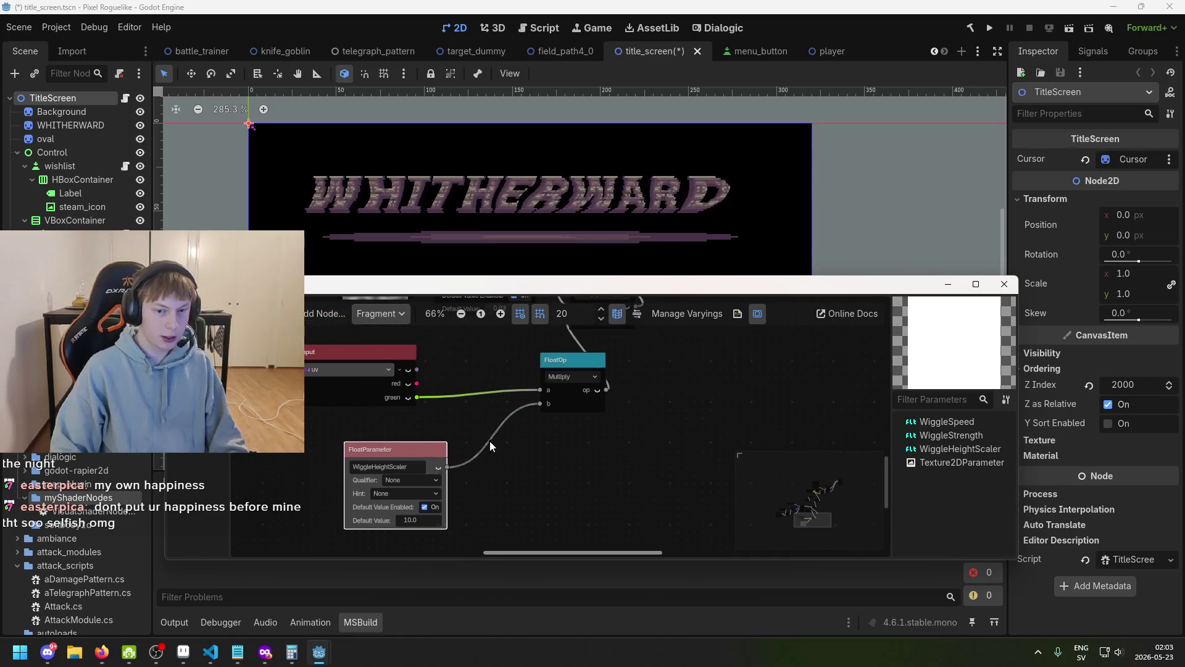
mouse_move(399, 445)
left_mouse_down()
mouse_move(467, 423)
mouse_move(444, 432)
left_mouse_up()
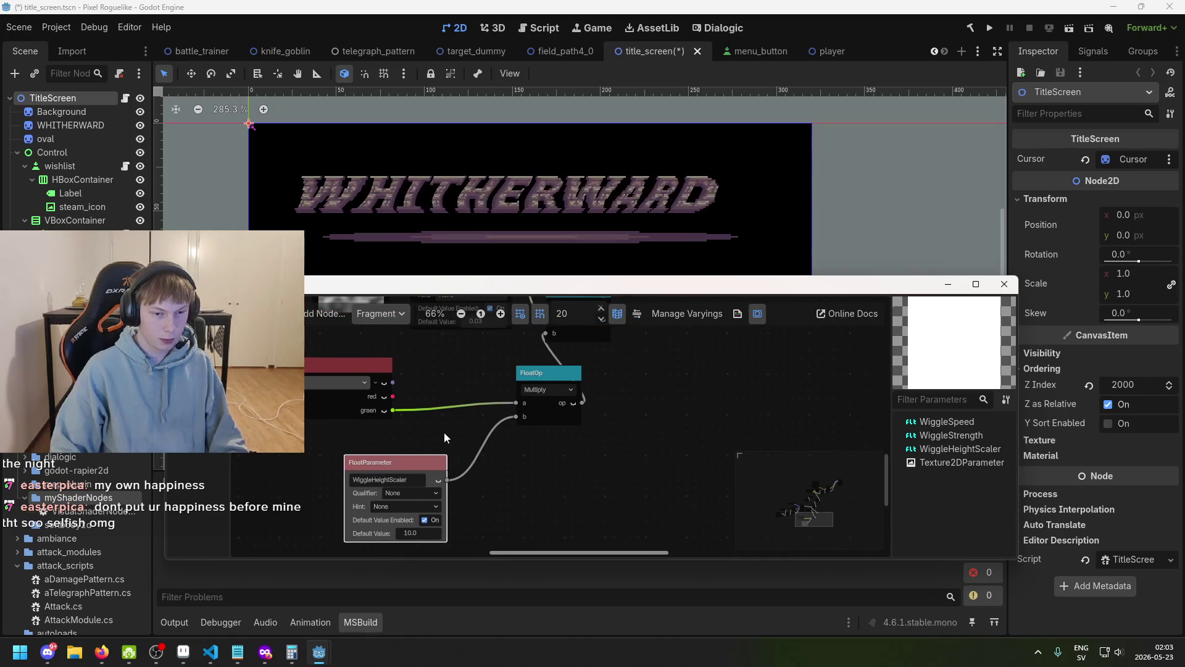
right_click(426, 416)
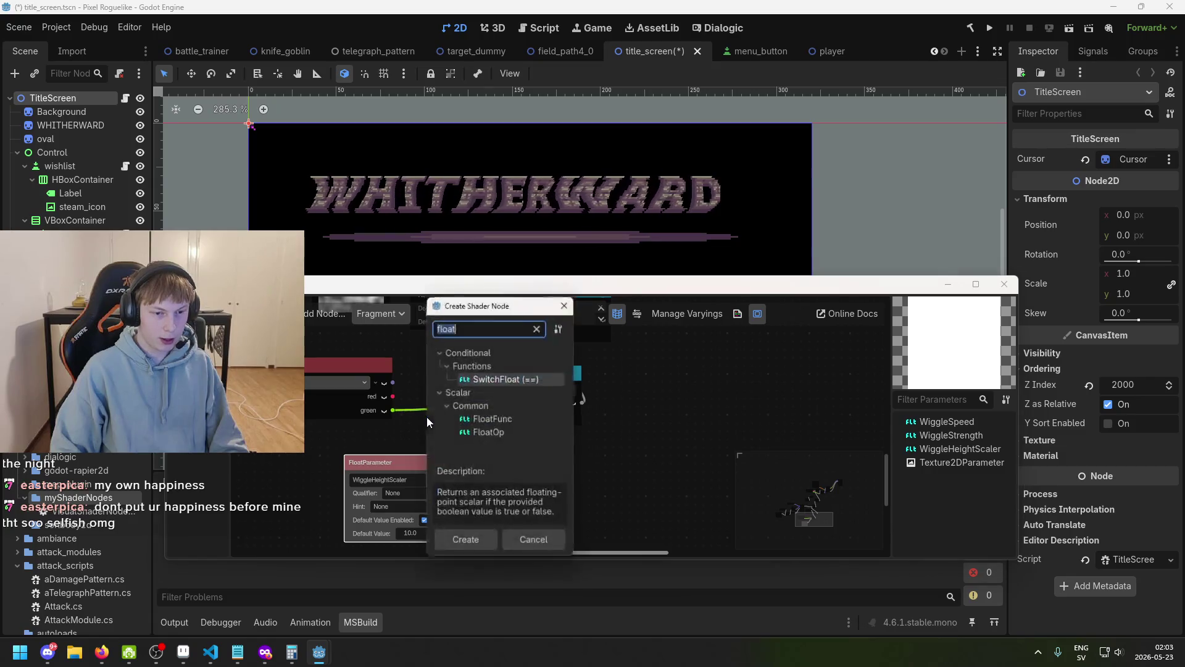
- Add a scalar OneMinus node and feed it into the Multiply node's a input
type("one")
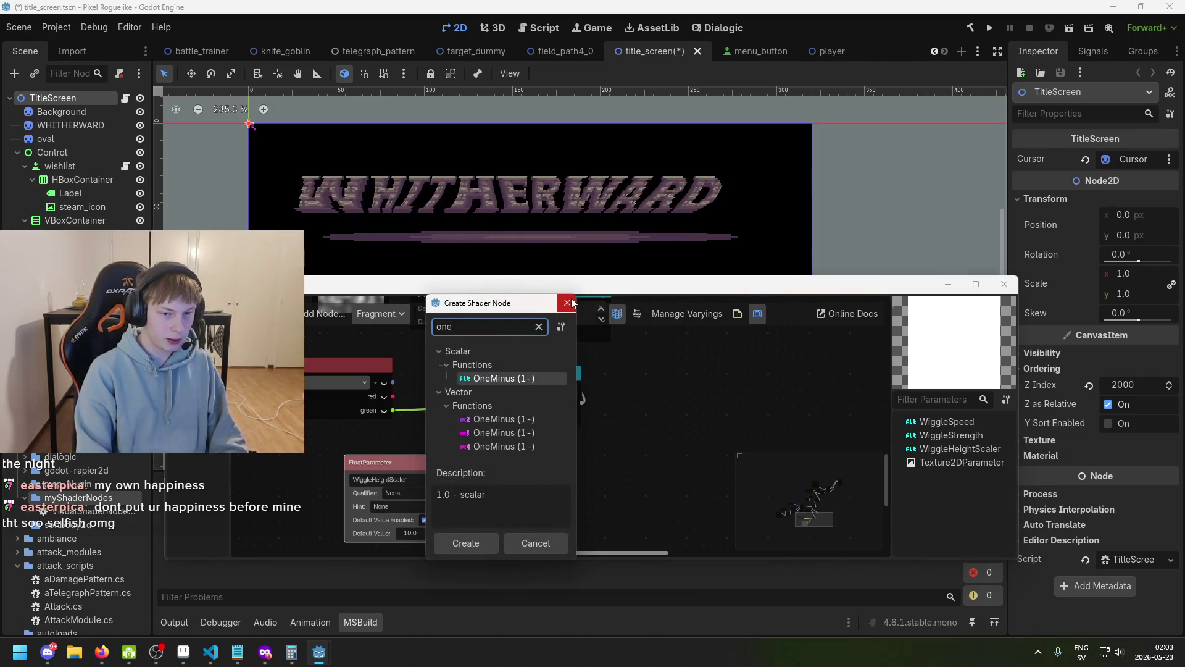
double_click(521, 375)
left_click_drag(453, 431, 453, 364)
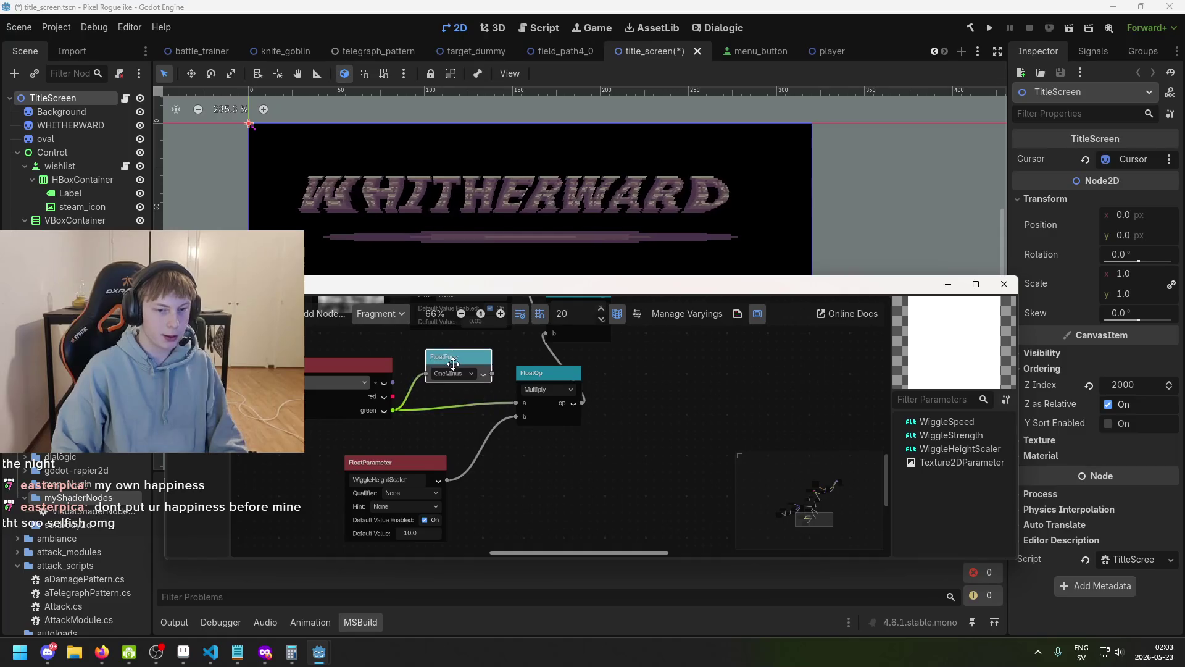
scroll(395, 414, "up", 2)
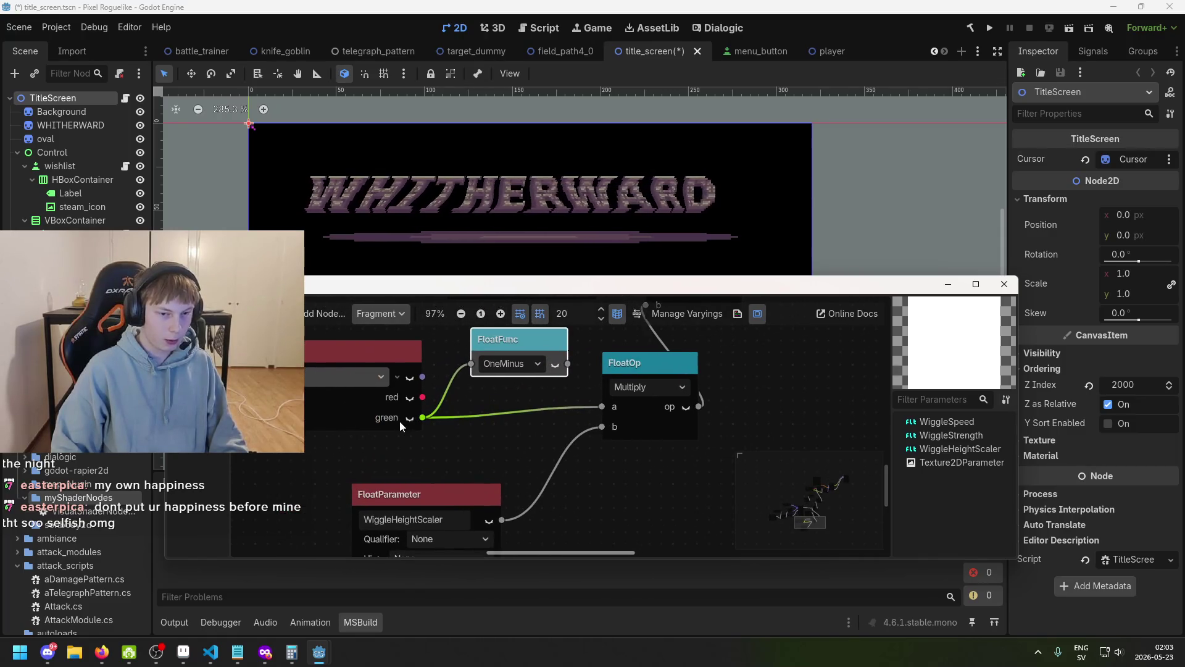
left_click_drag(568, 364, 610, 412)
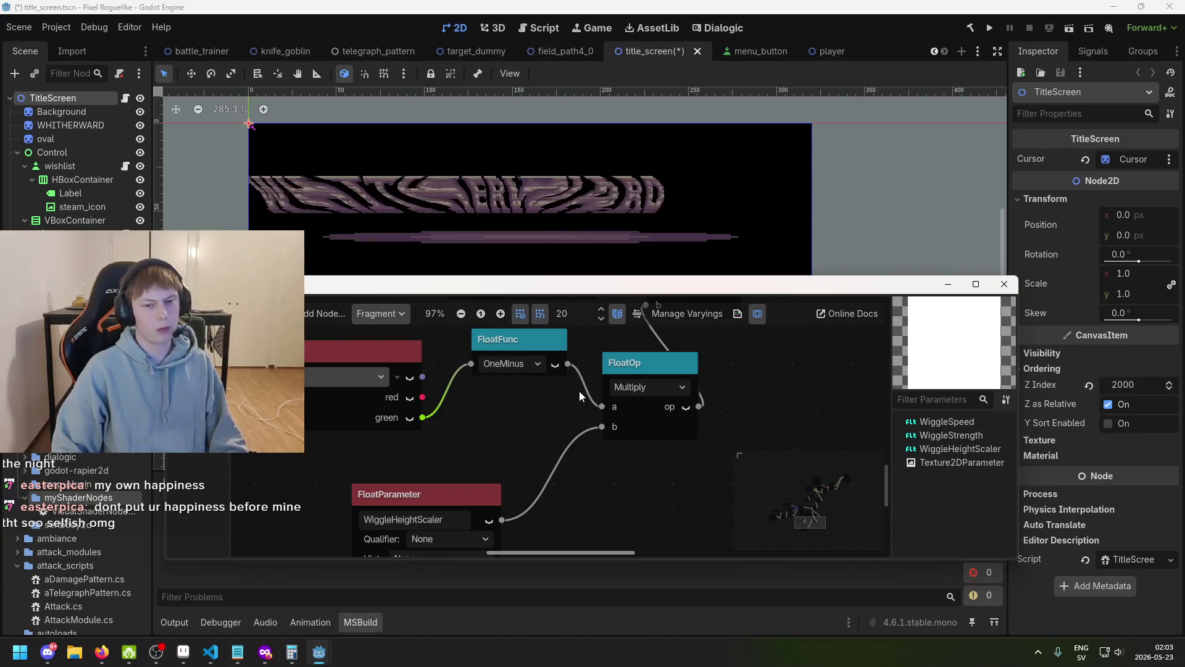
- Delete the trial OneMinus node and its links
scroll(575, 392, "down", 1)
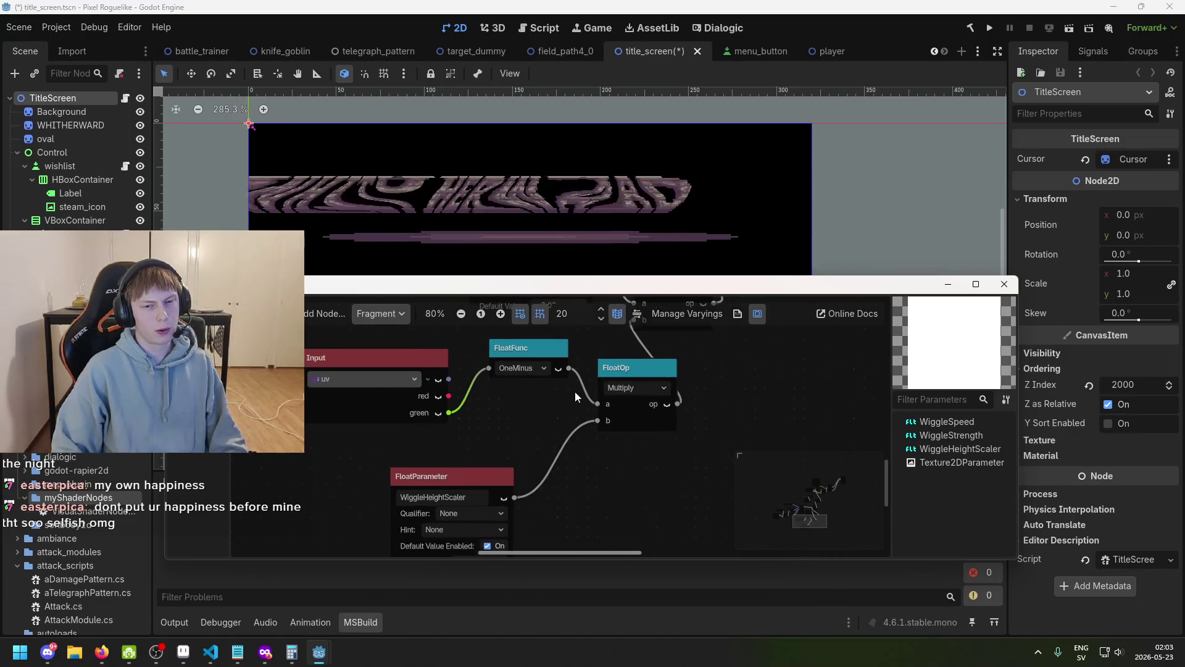
left_click(548, 349)
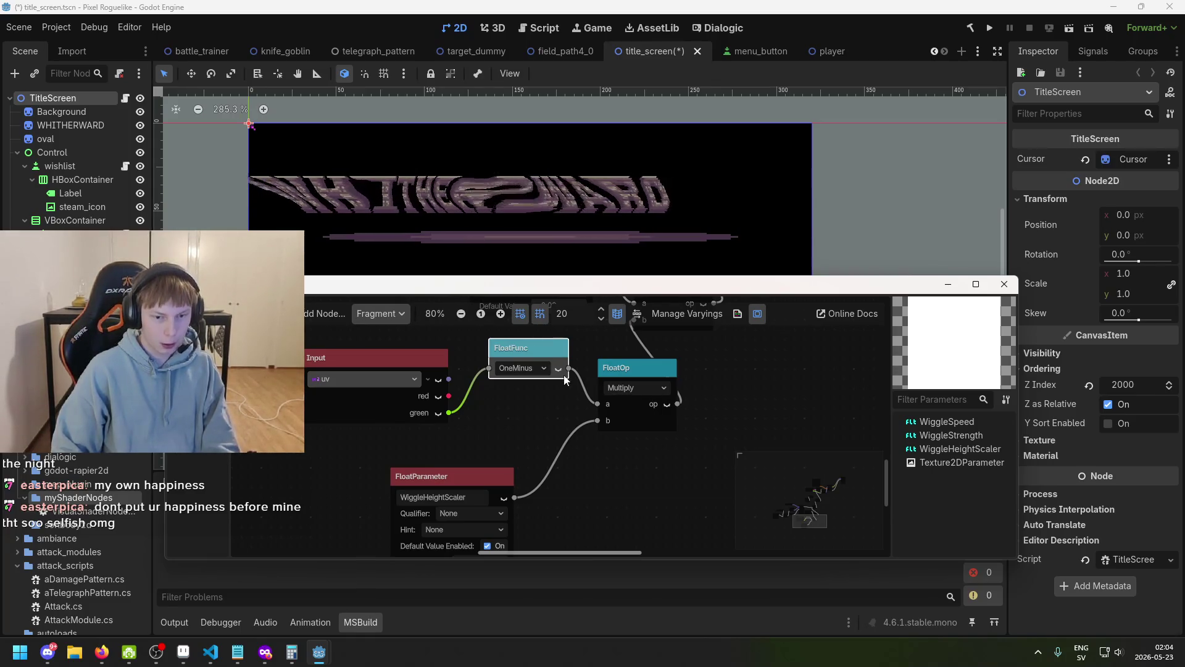
left_click_drag(560, 348, 543, 366)
key("Delete")
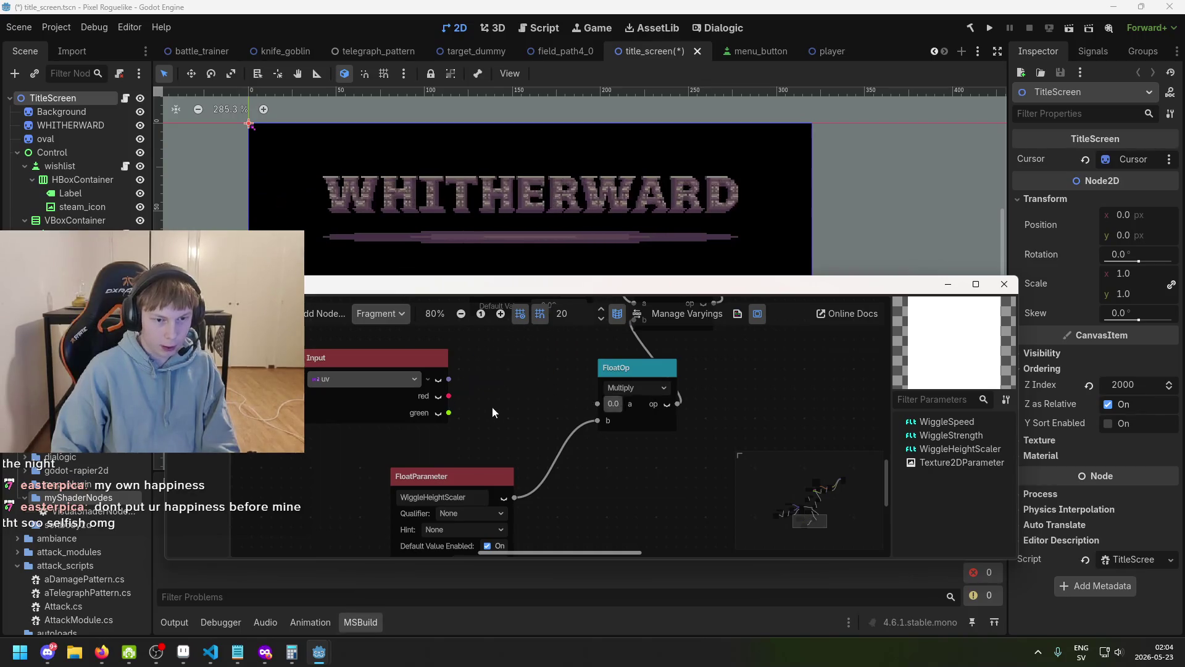
- Pan the graph, drop a wire from the green output on empty space, and list shader nodes
scroll(461, 419, "up", 1)
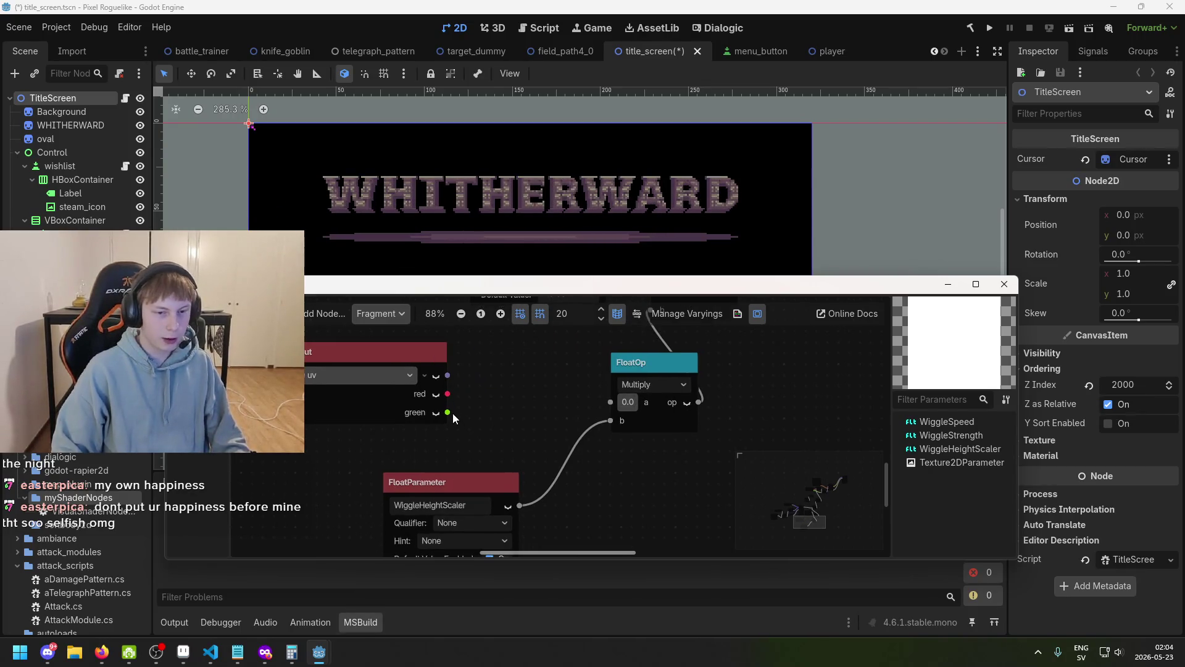
scroll(453, 413, "down", 2)
left_click_drag(519, 384, 495, 438)
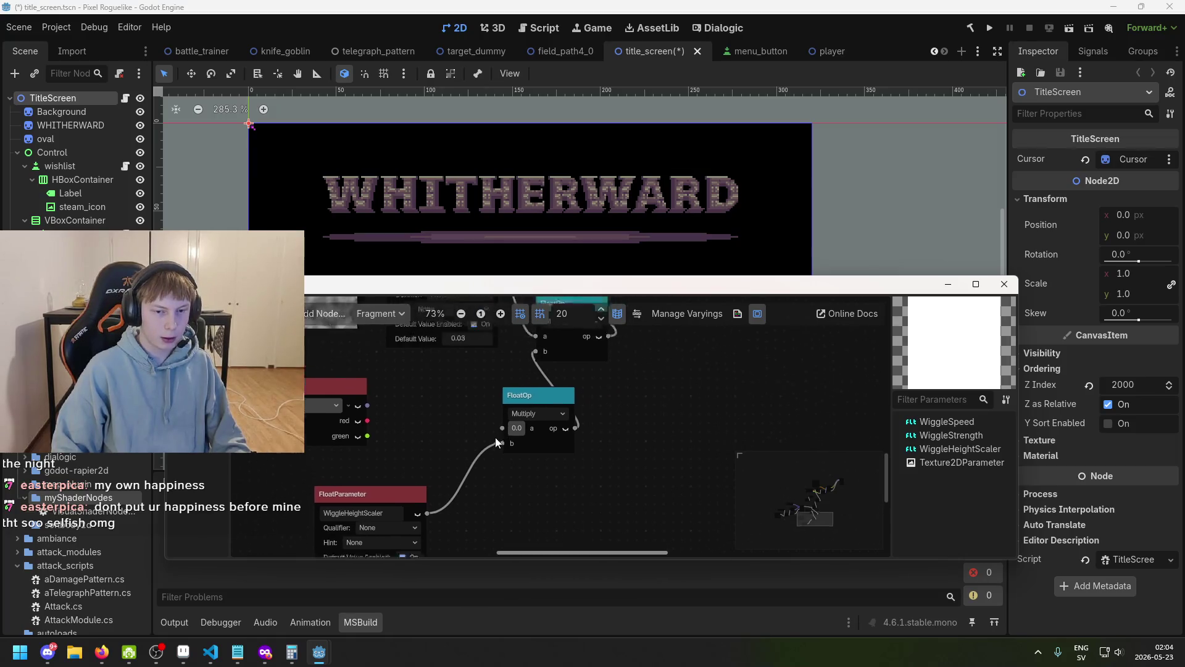
mouse_move(366, 445)
left_mouse_down()
mouse_move(487, 439)
mouse_move(442, 450)
left_mouse_up()
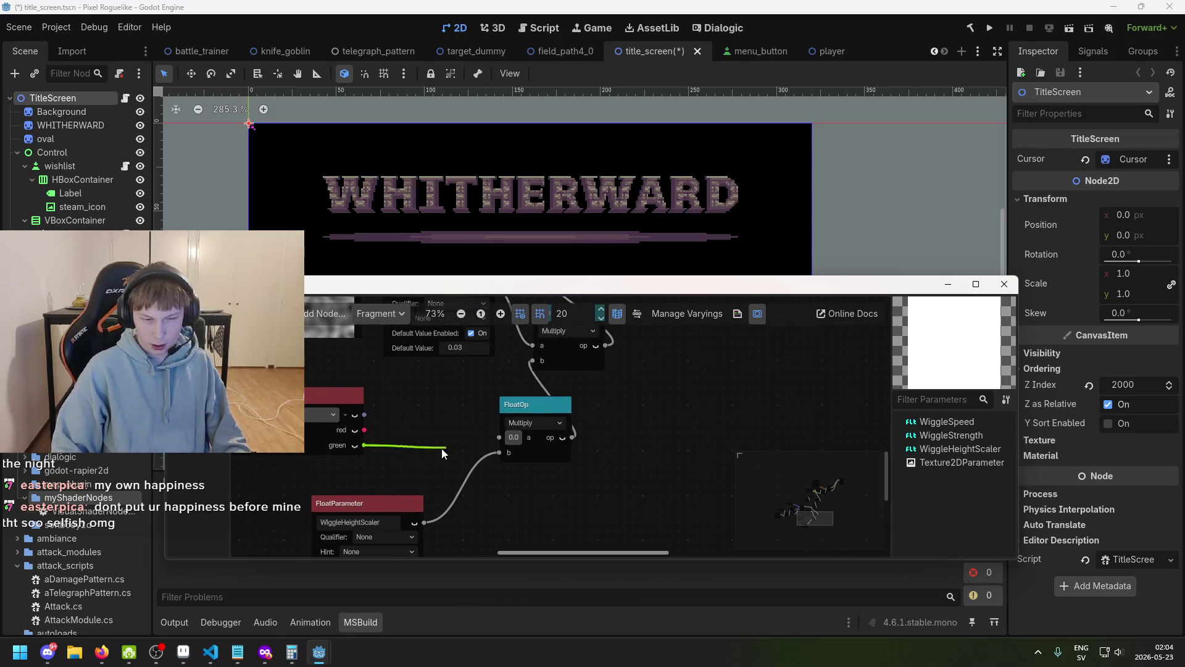
left_click_drag(360, 448, 356, 445)
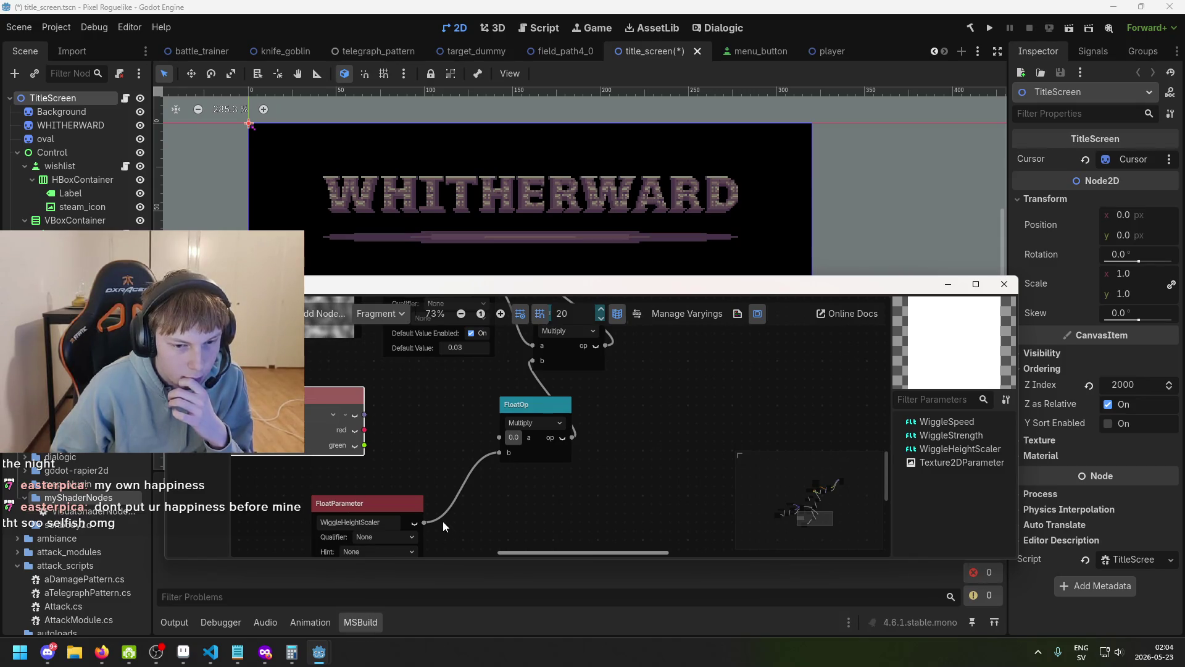
right_click(404, 430)
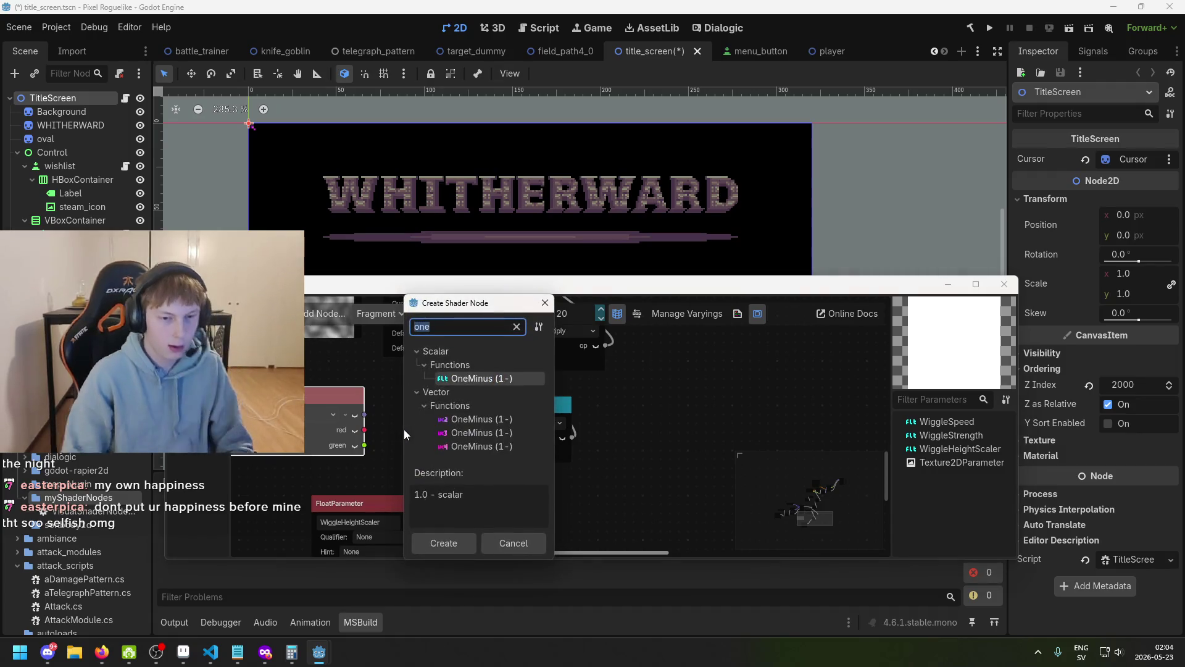
- Add a scalar OneMinus node beside the green output and feed it into Multiply's a input
double_click(475, 379)
left_click_drag(456, 438, 443, 404)
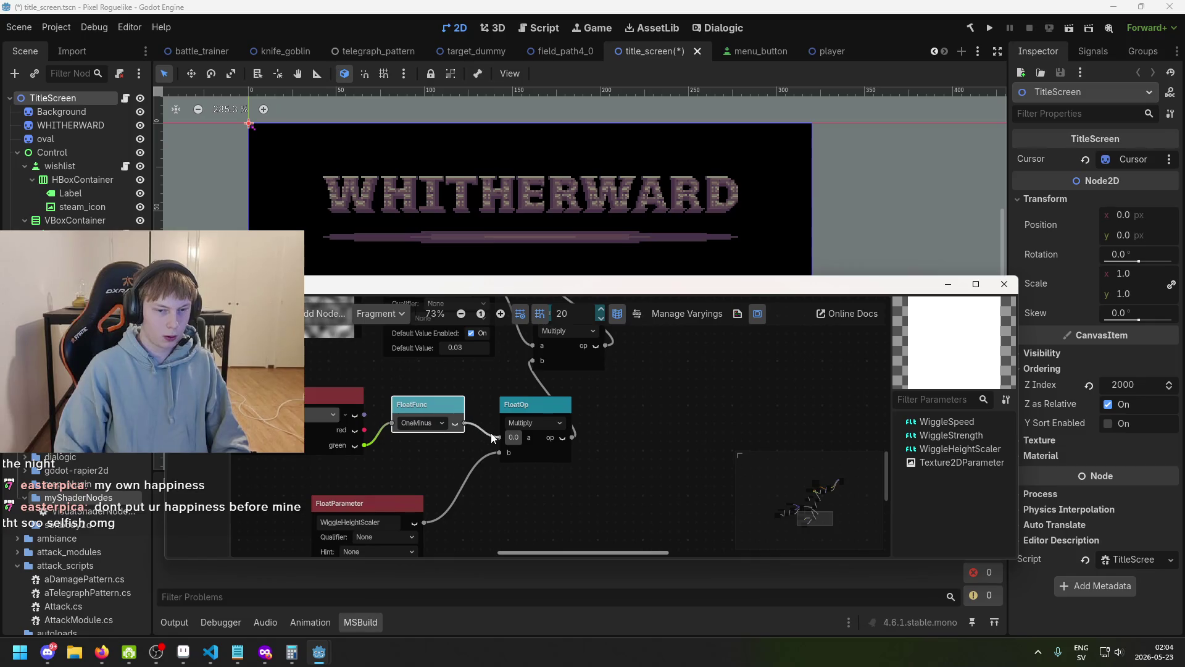
left_click_drag(492, 437, 498, 437)
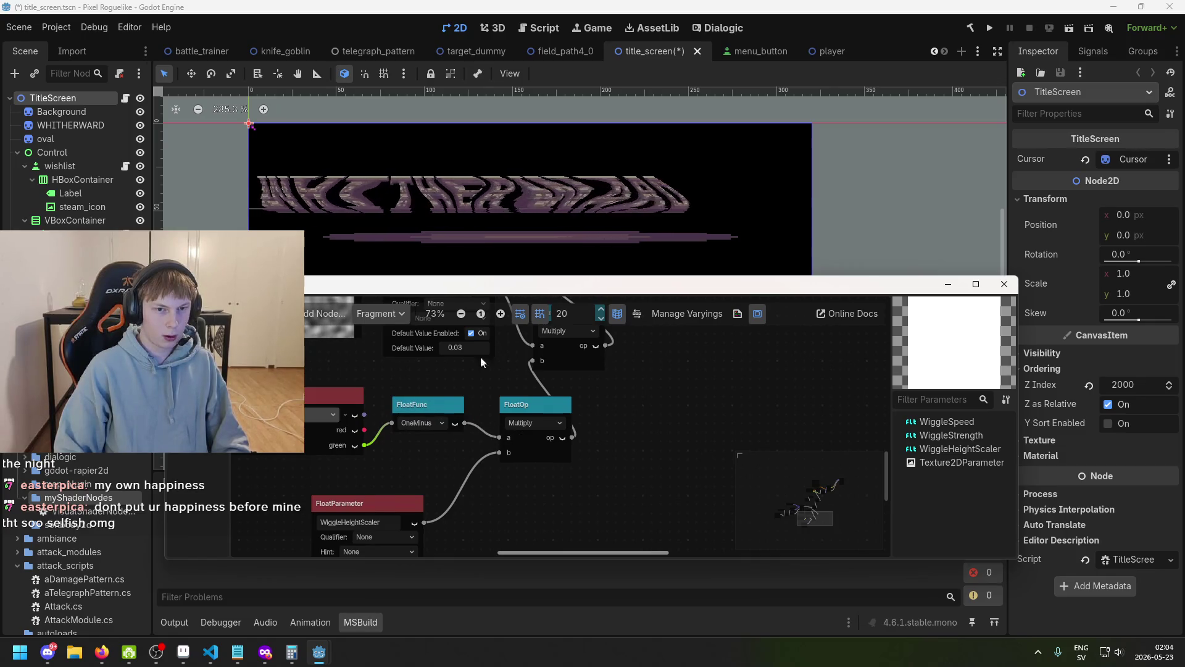
scroll(454, 268, "down", 2)
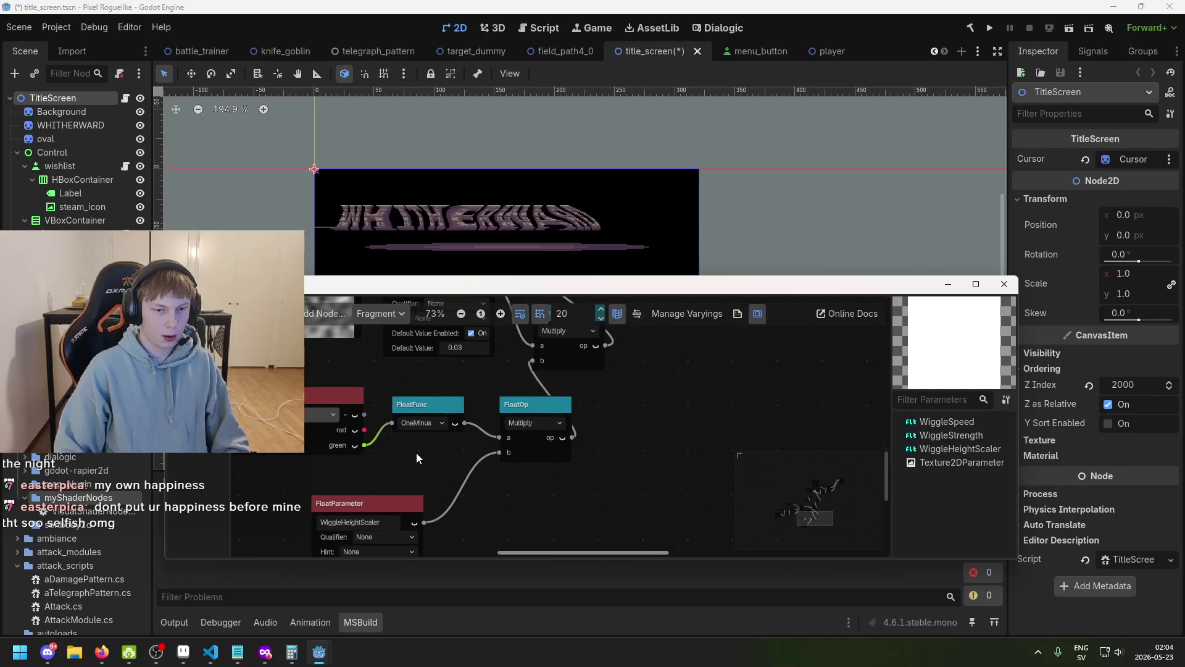
left_click_drag(464, 293, 473, 326)
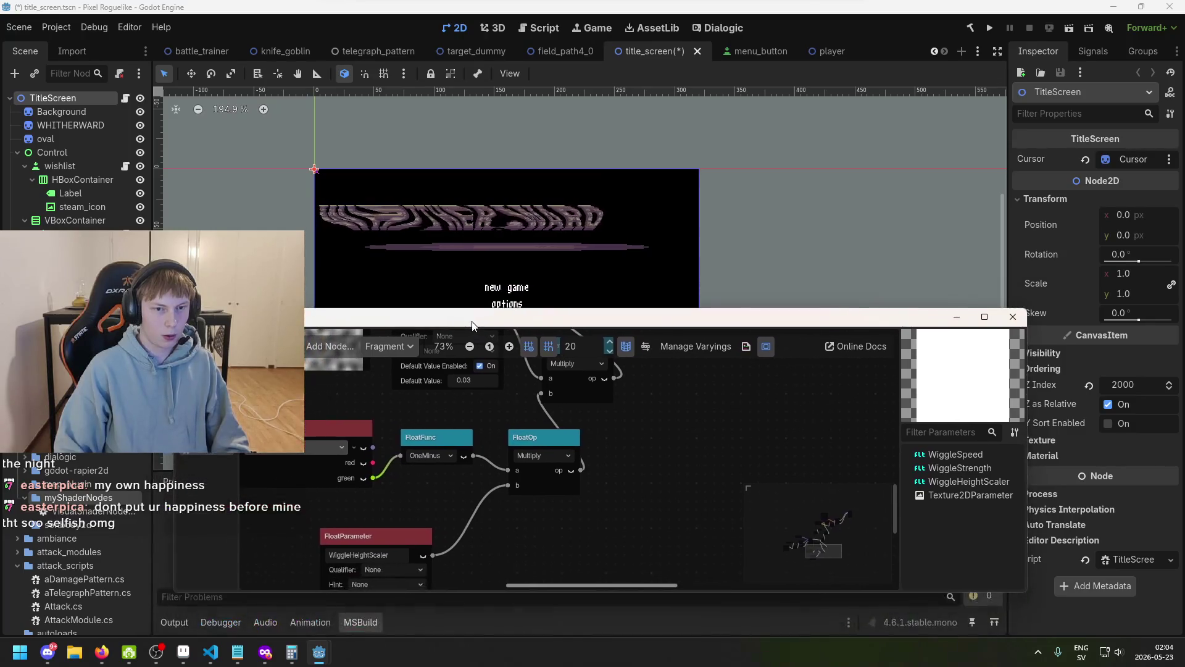
- Tidy the OneMinus and Input nodes, then start editing WiggleHeightScaler's default value
left_click_drag(472, 415, 481, 424)
left_click_drag(395, 410, 378, 410)
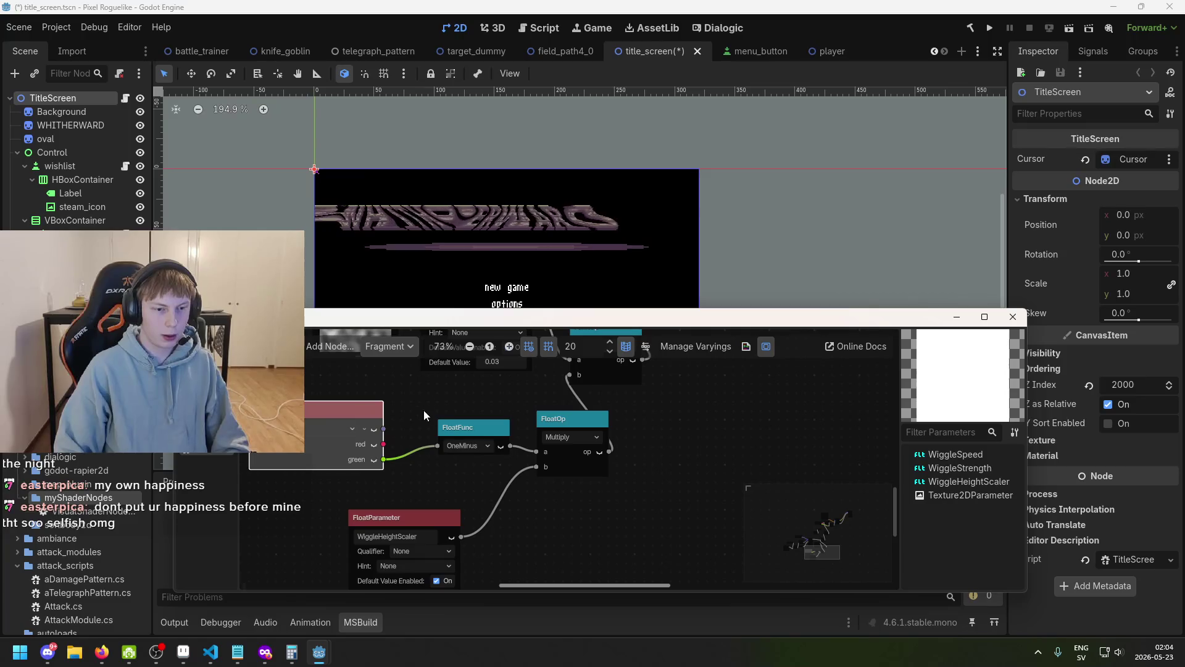
left_click_drag(518, 322, 519, 319)
scroll(556, 395, "down", 3)
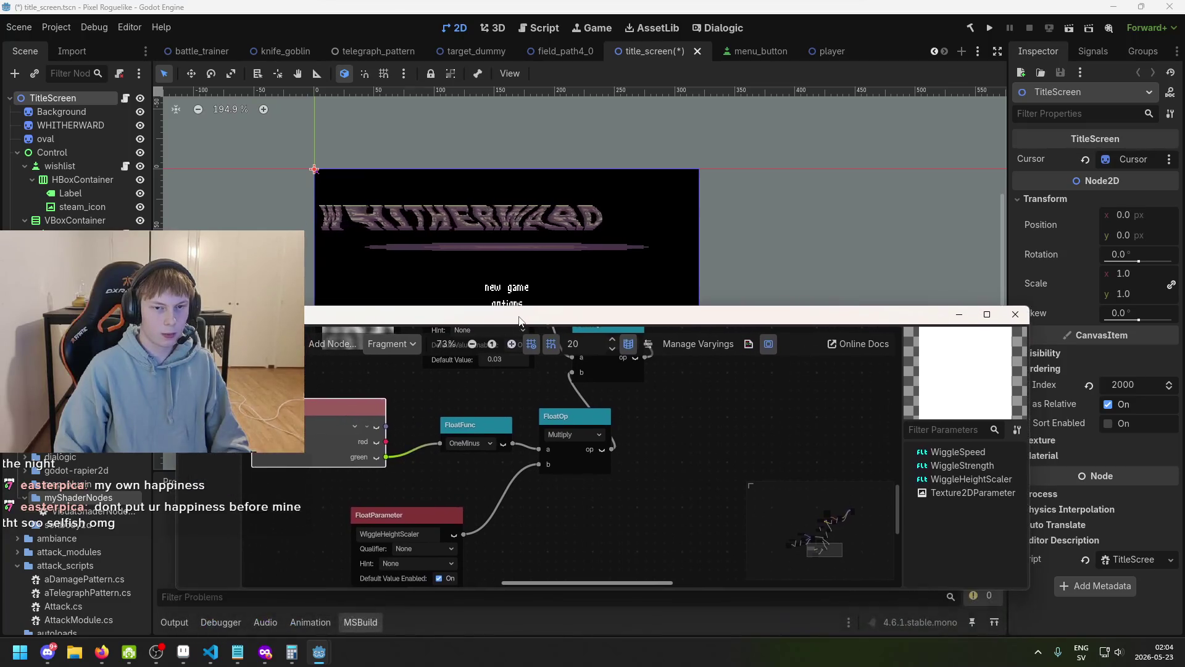
scroll(538, 436, "up", 1)
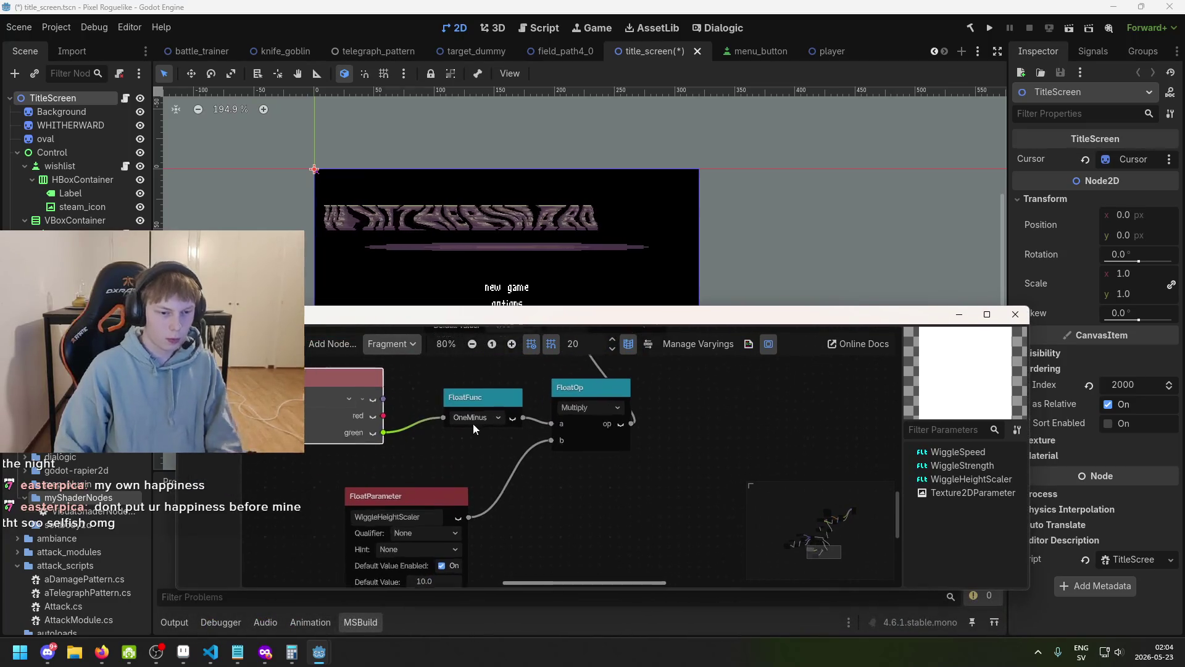
left_click(477, 400)
left_click_drag(476, 400, 467, 408)
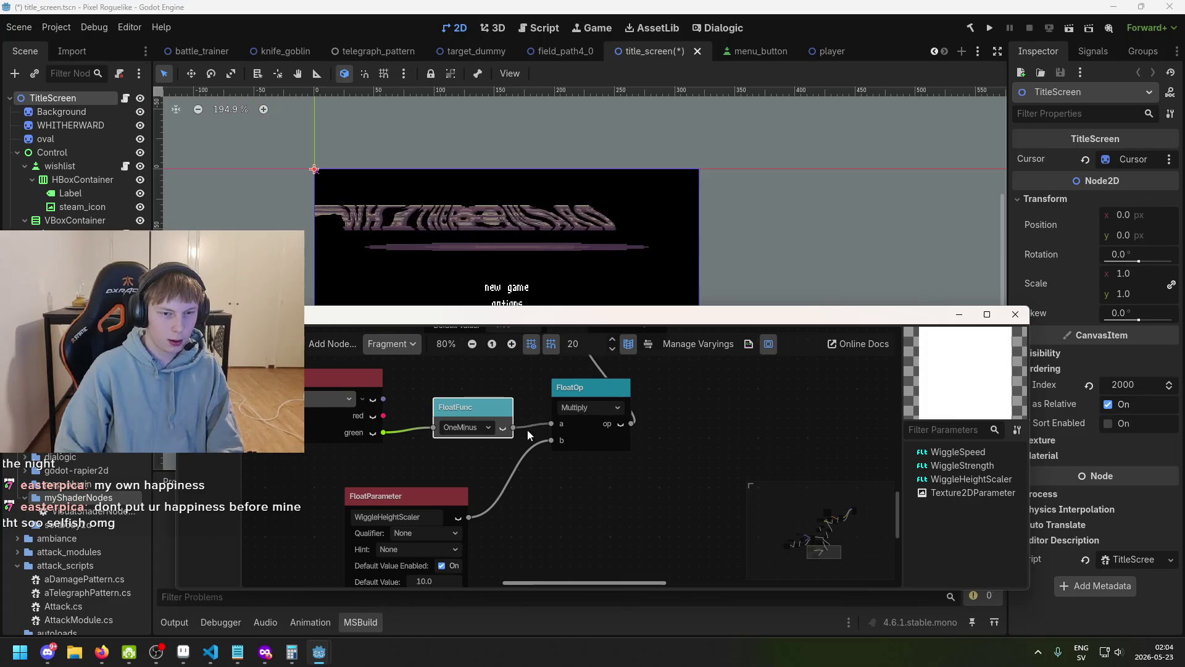
scroll(503, 442, "down", 3)
left_click(448, 499)
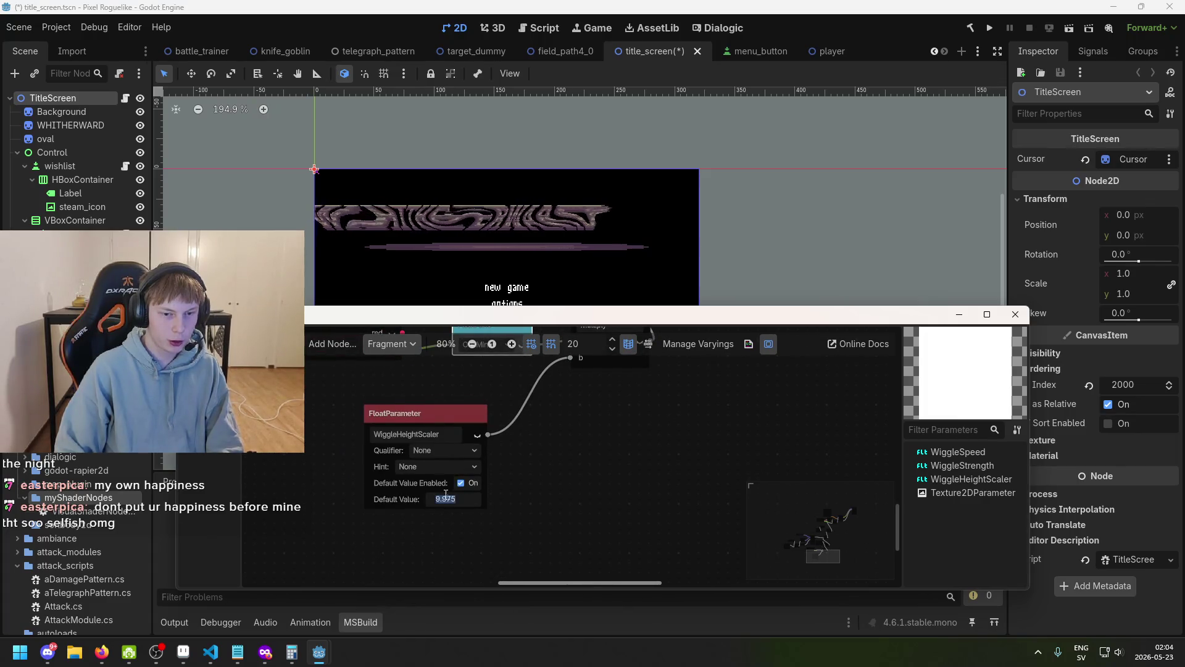
type("2")
key("Return")
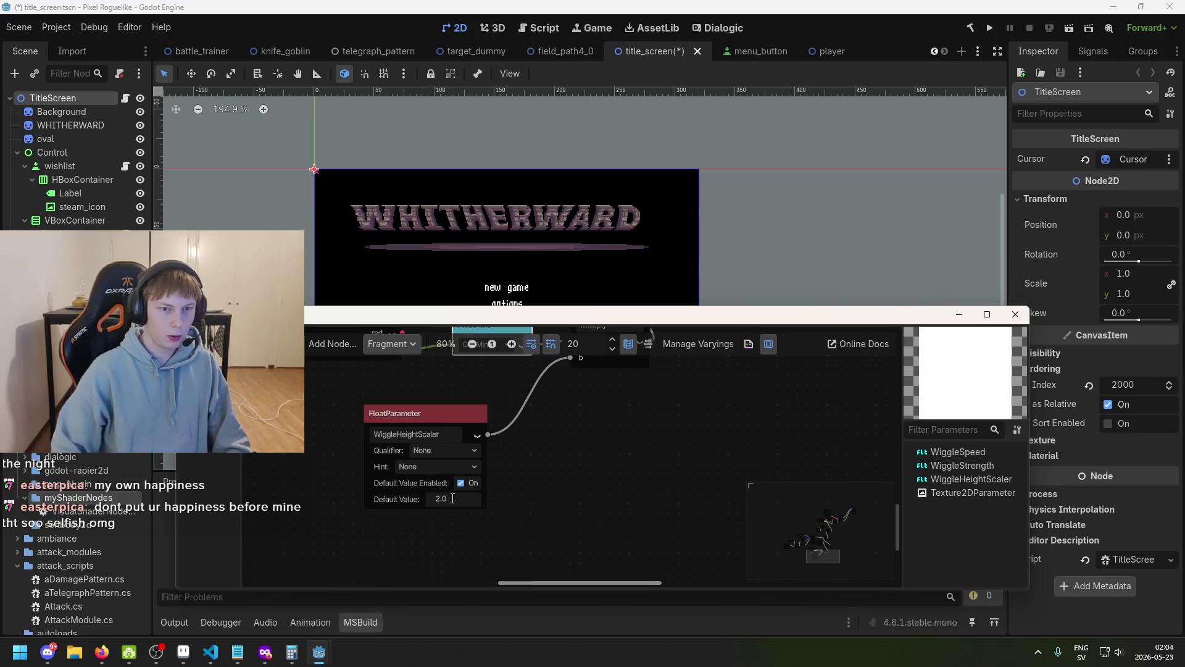
left_click(436, 500)
type("5")
key("Return")
scroll(502, 272, "down", 2)
left_click(502, 272)
scroll(501, 272, "down", 1)
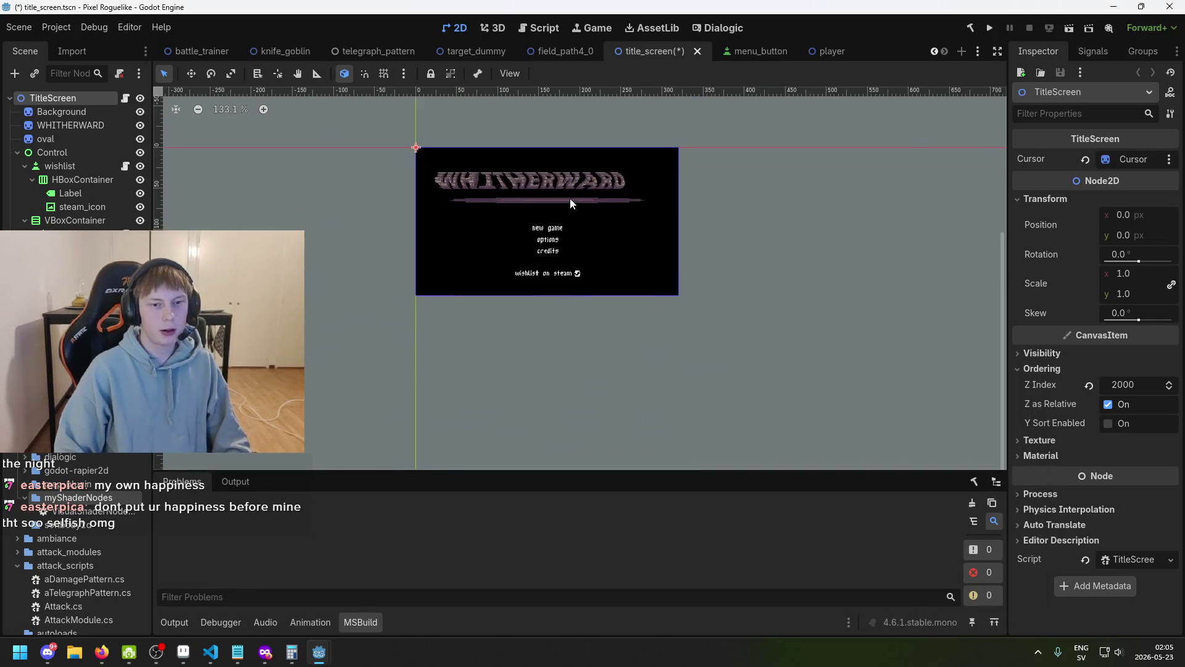
scroll(538, 191, "up", 2)
mouse_move(350, 645)
left_click(395, 604)
scroll(514, 540, "down", 3)
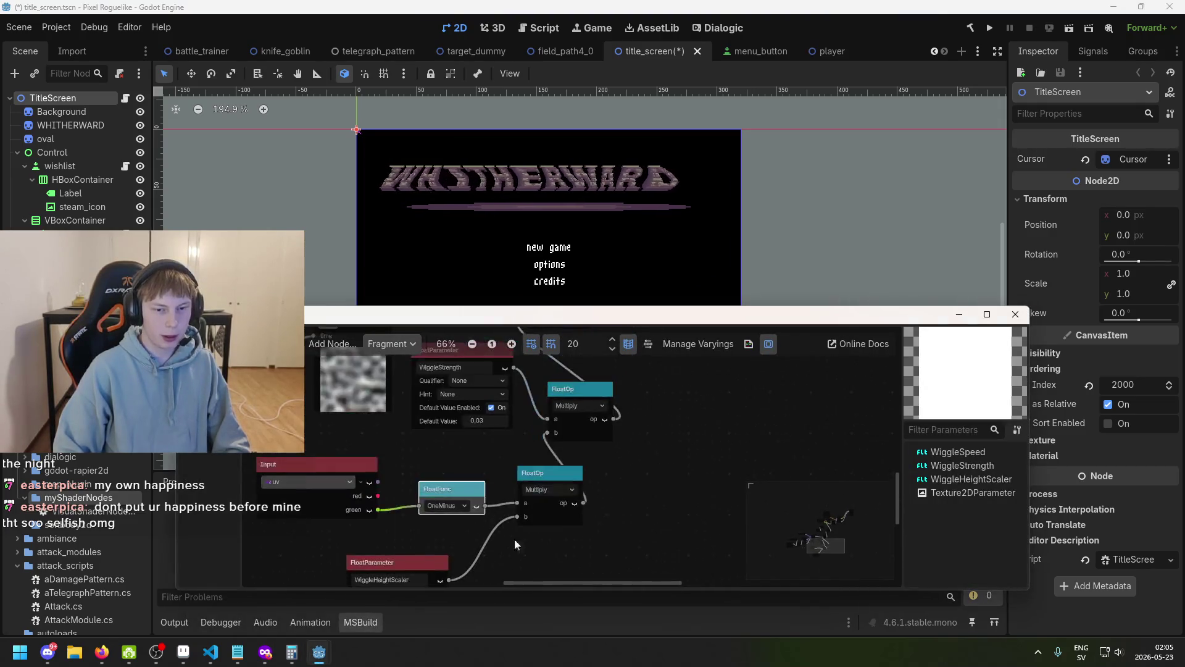
scroll(592, 473, "down", 5)
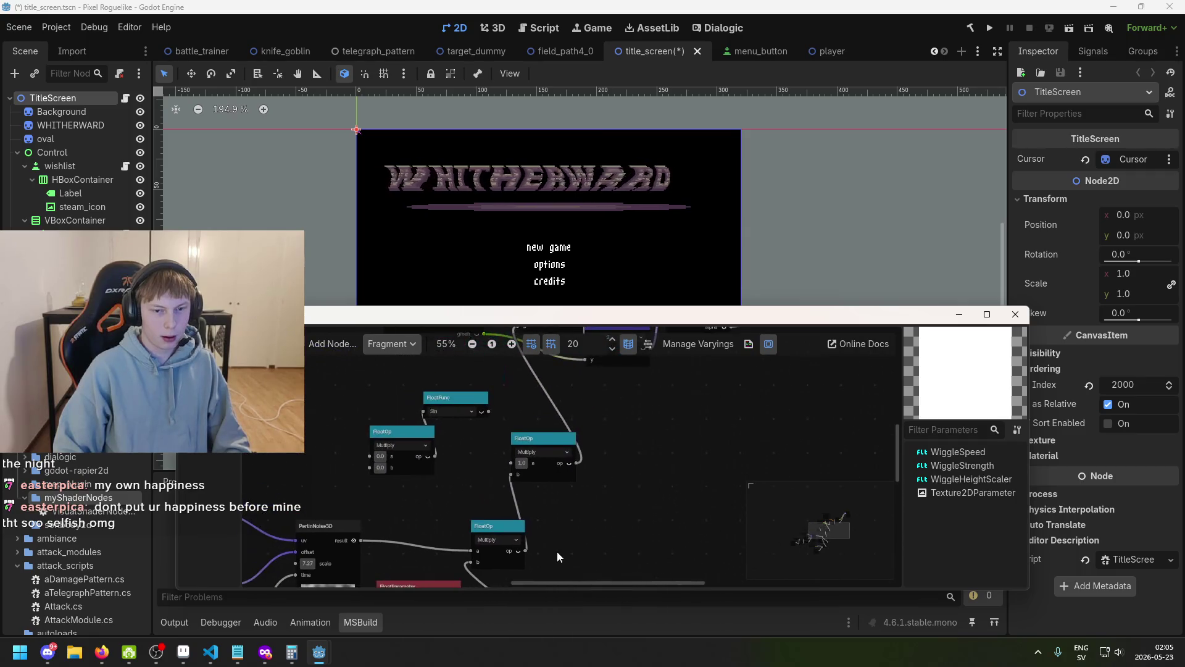
scroll(550, 556, "down", 5)
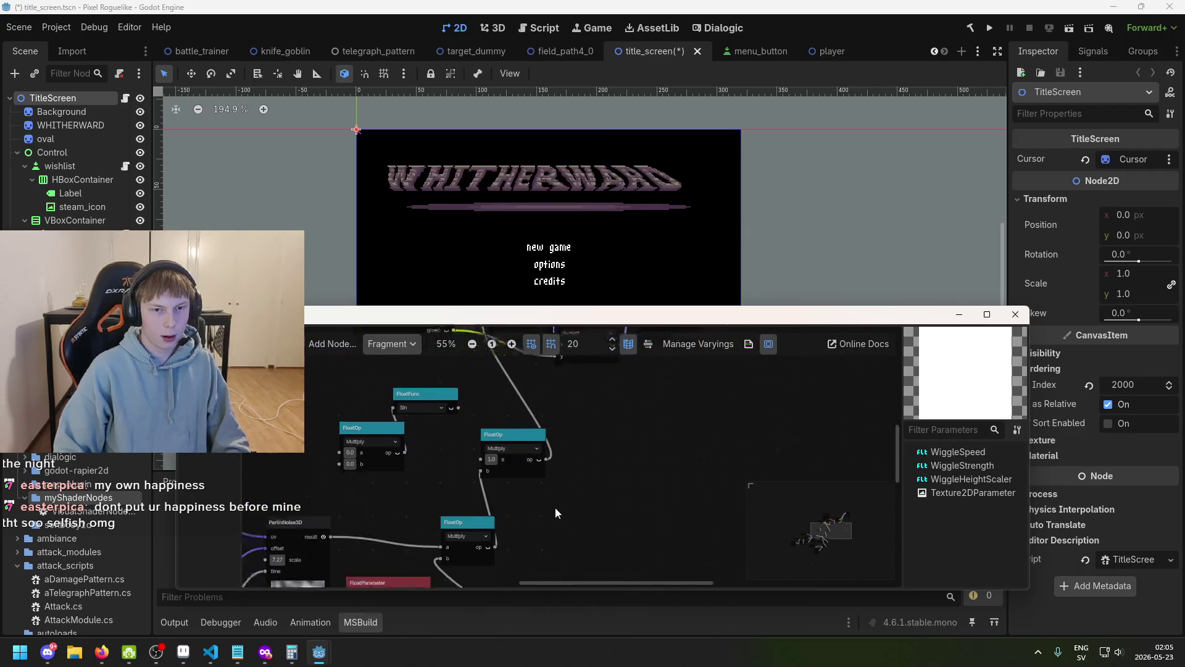
scroll(482, 407, "up", 3)
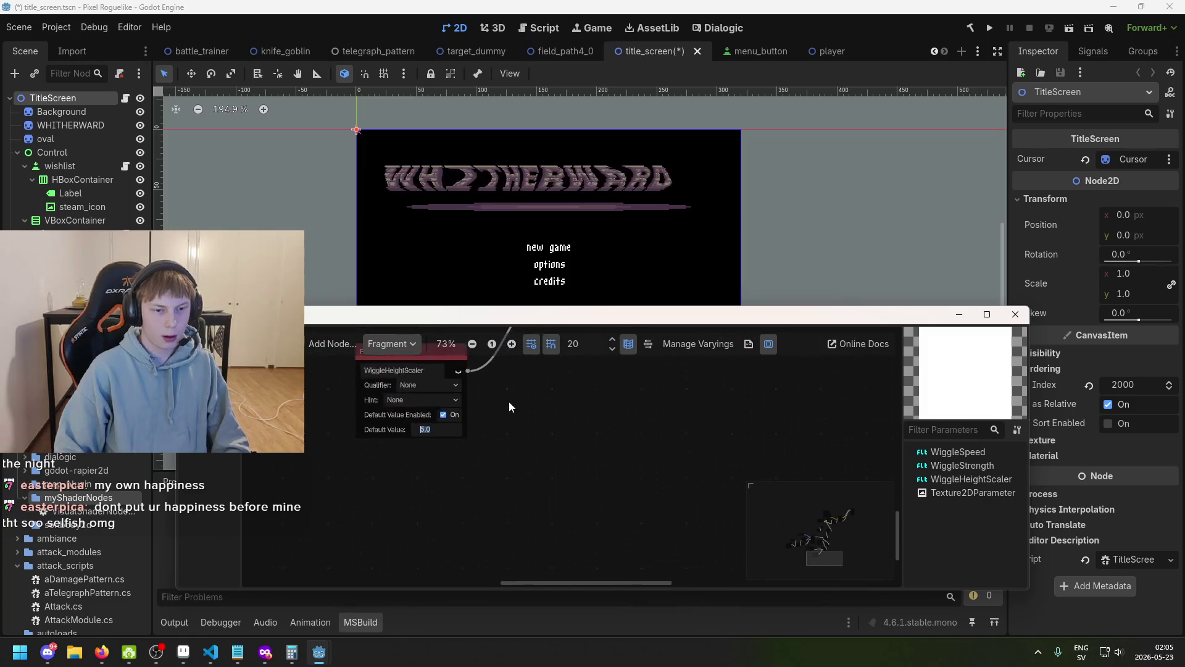
type("2")
key("Return")
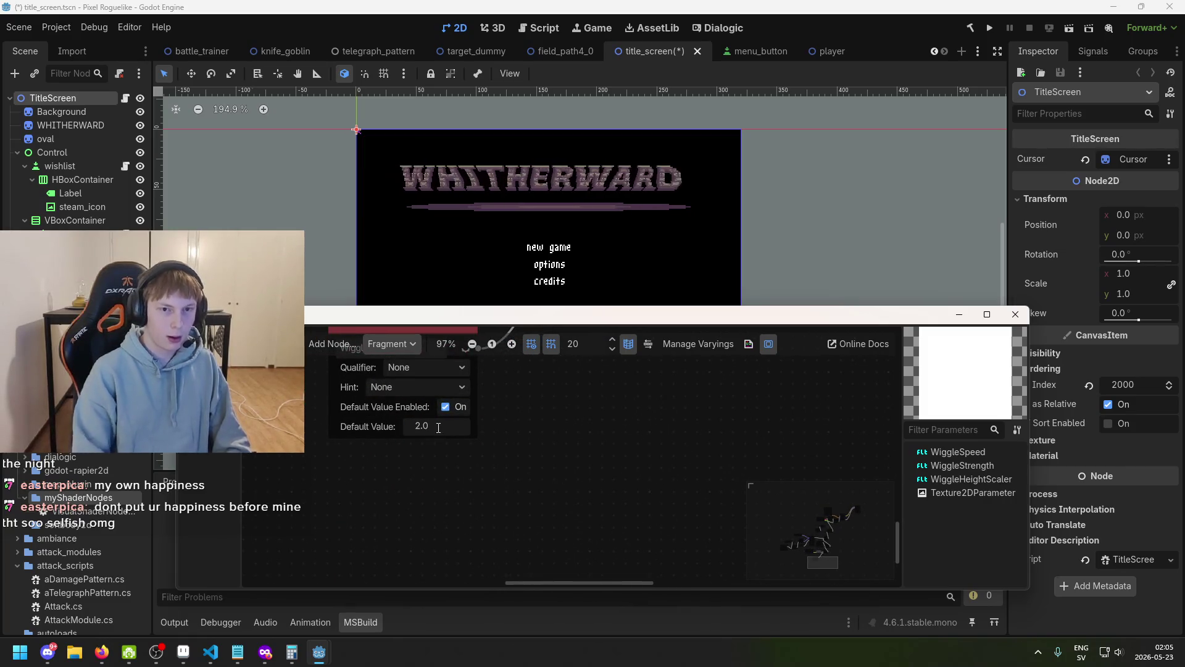
mouse_move(439, 419)
left_mouse_down()
mouse_move(519, 484)
mouse_move(457, 427)
left_mouse_up()
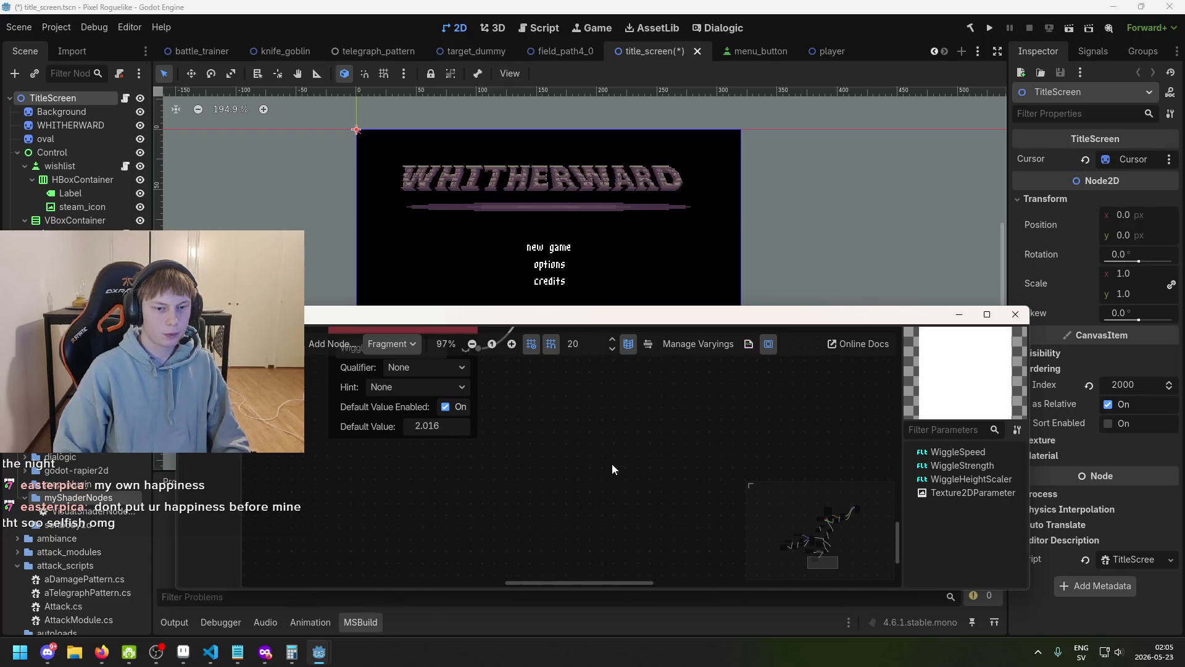
scroll(624, 467, "down", 1)
left_click(518, 435)
type("5")
key("Return")
left_click(519, 435)
type("3")
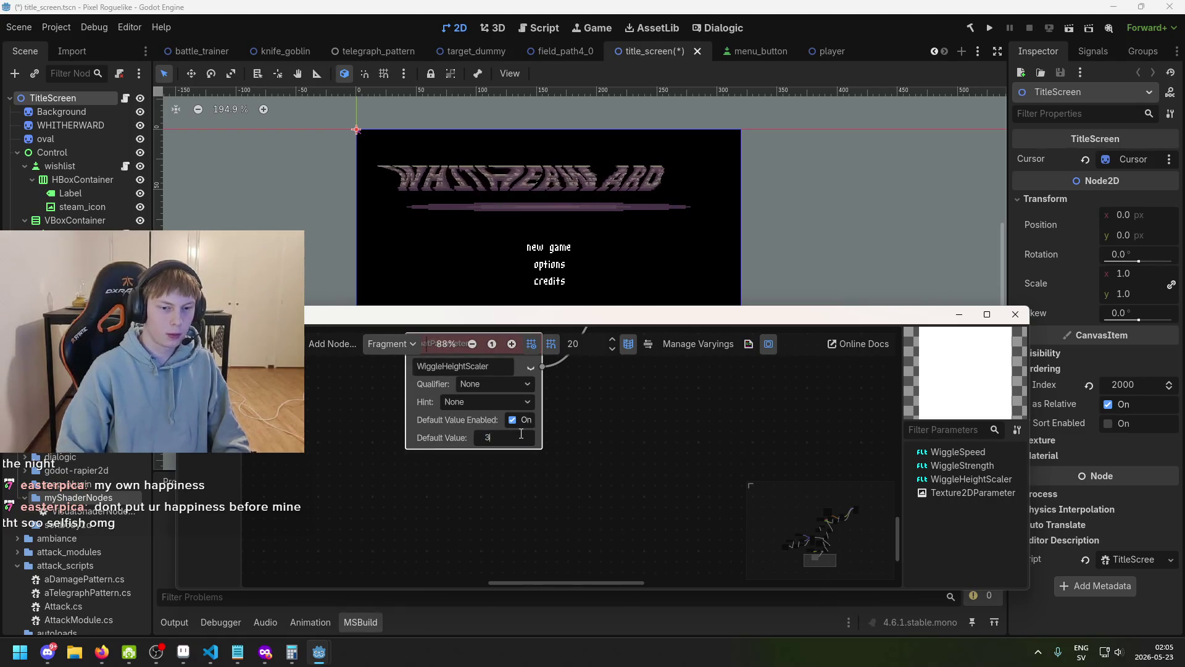
key("Return")
scroll(567, 436, "up", 5)
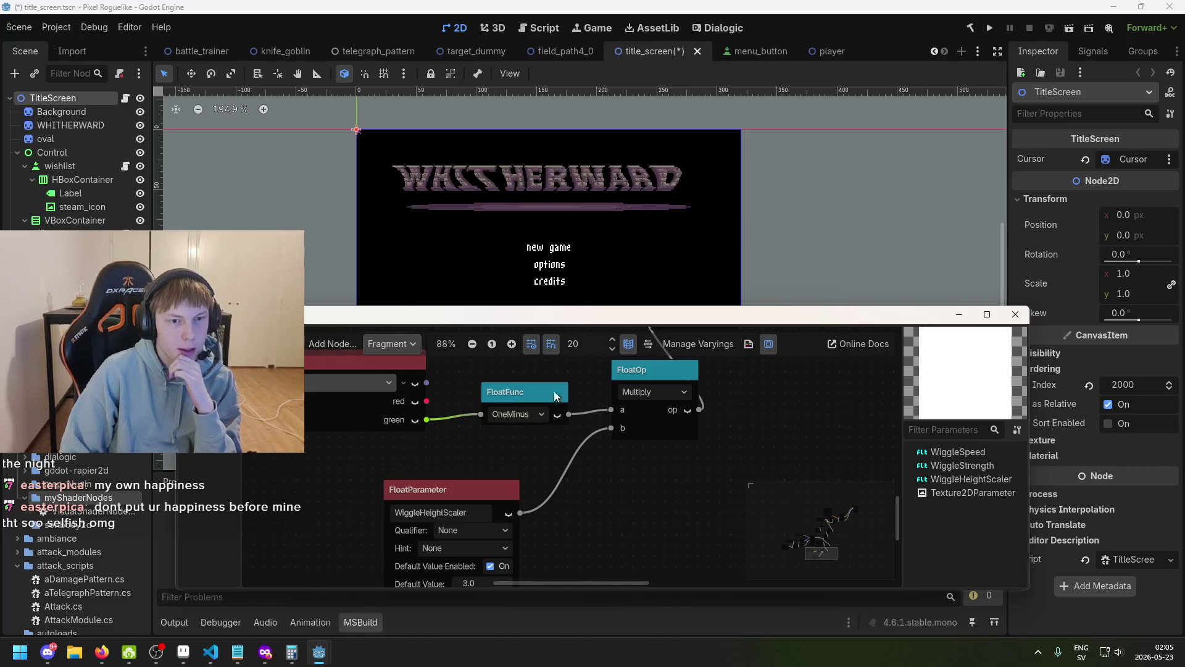
scroll(550, 259, "down", 2)
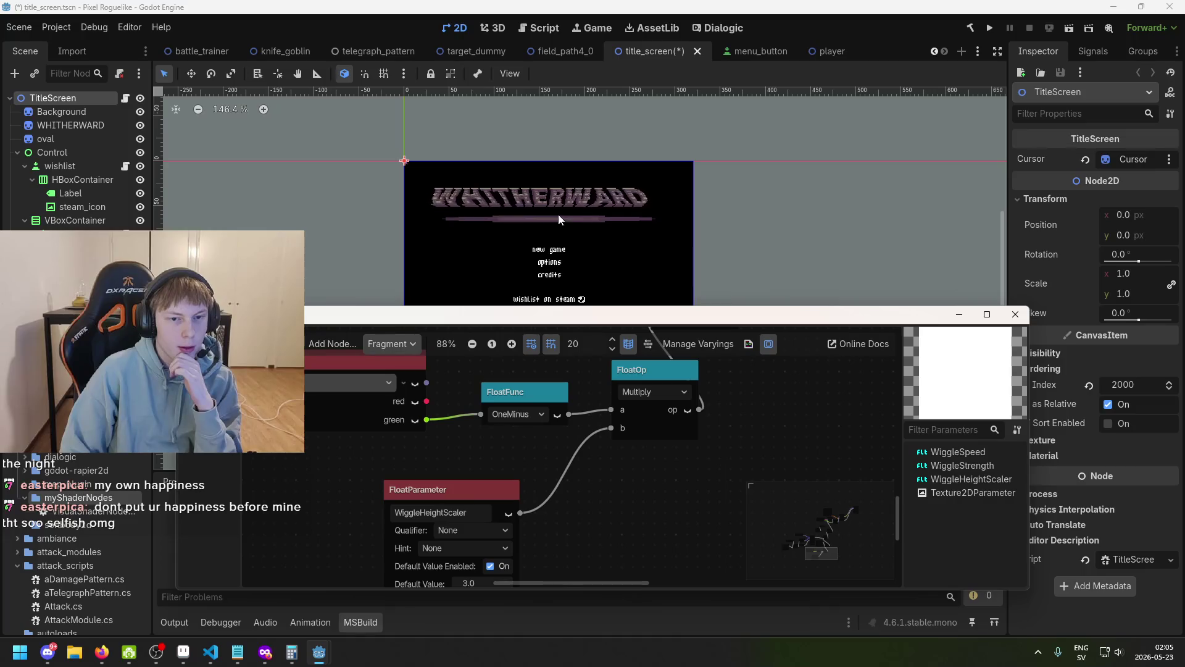
scroll(546, 205, "up", 3)
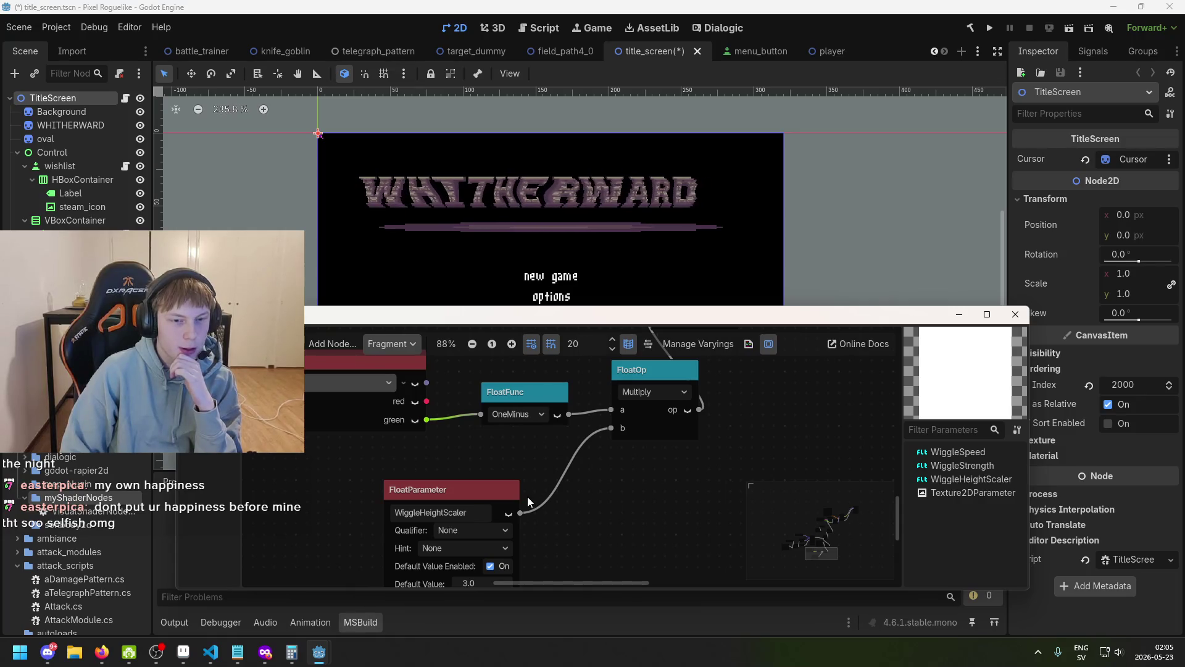
scroll(529, 379, "down", 2)
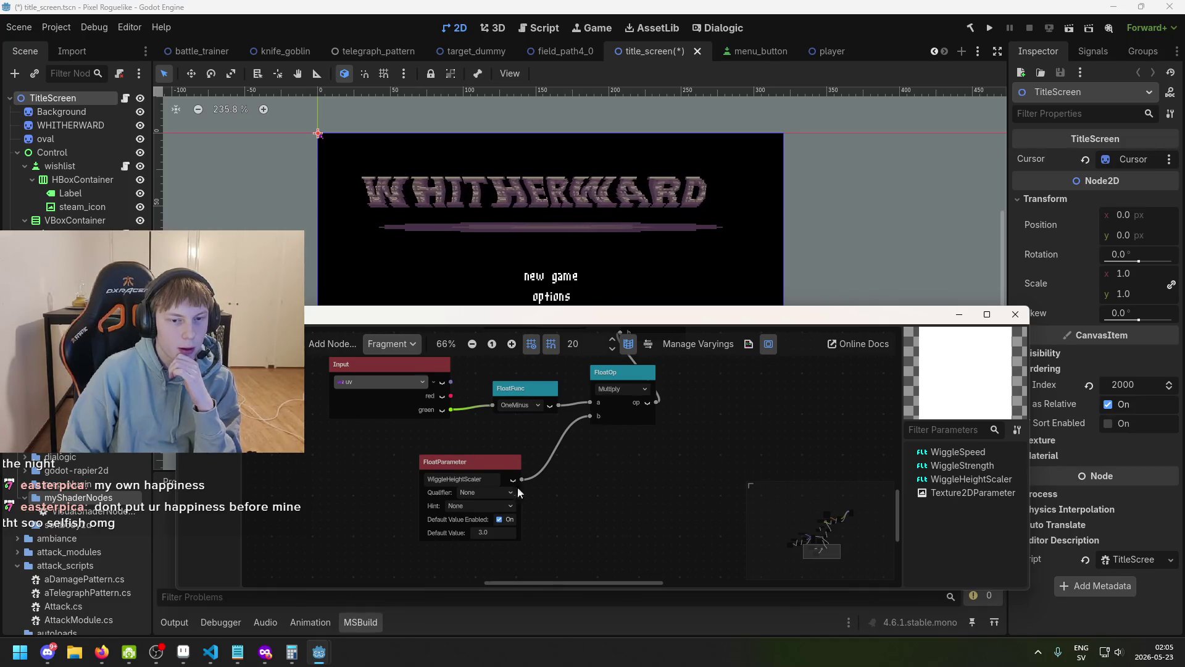
left_click_drag(491, 531, 505, 530)
left_click(504, 532)
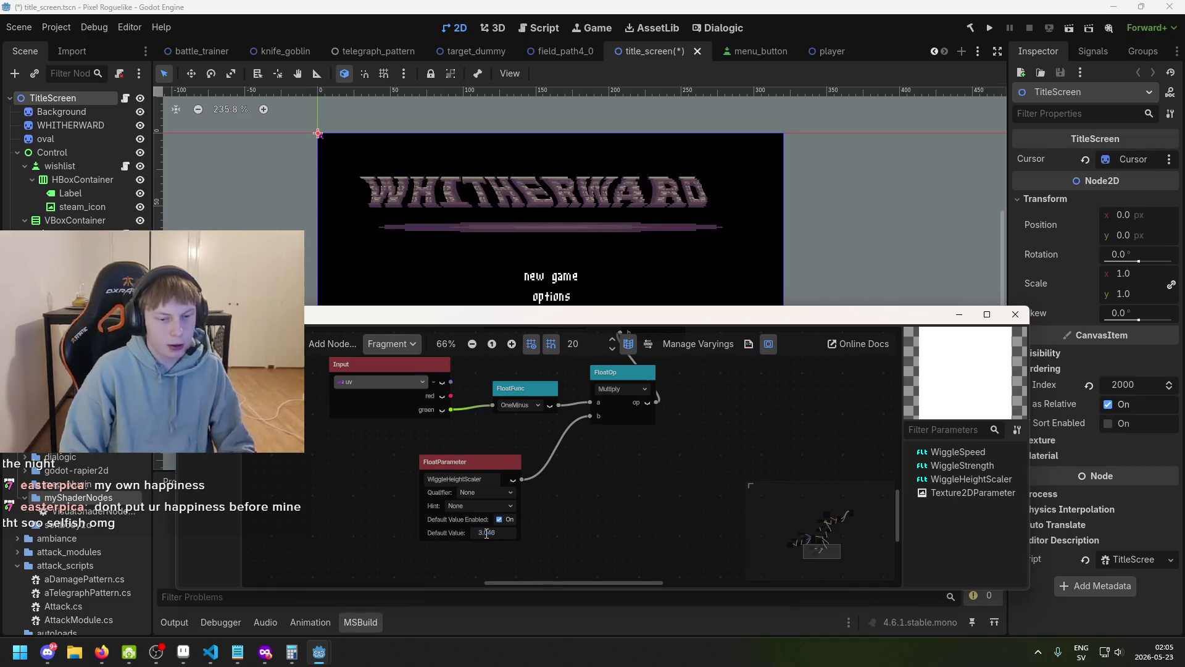
type("7")
key("BackSpace")
type("10")
key("Return")
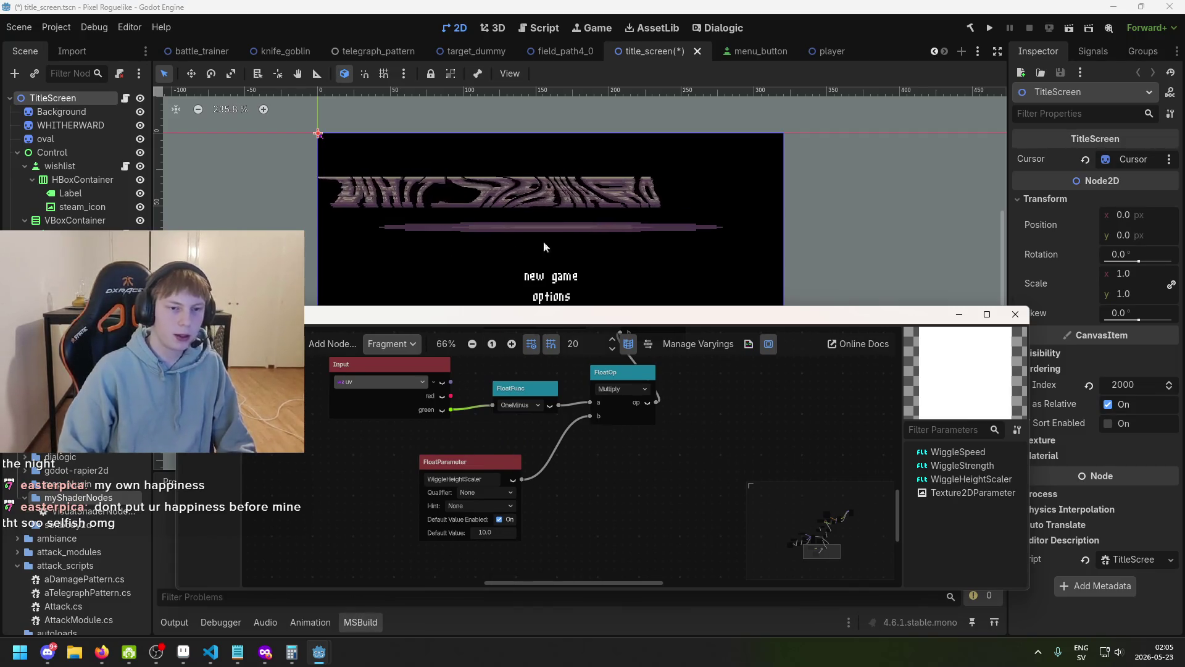
scroll(364, 240, "down", 4)
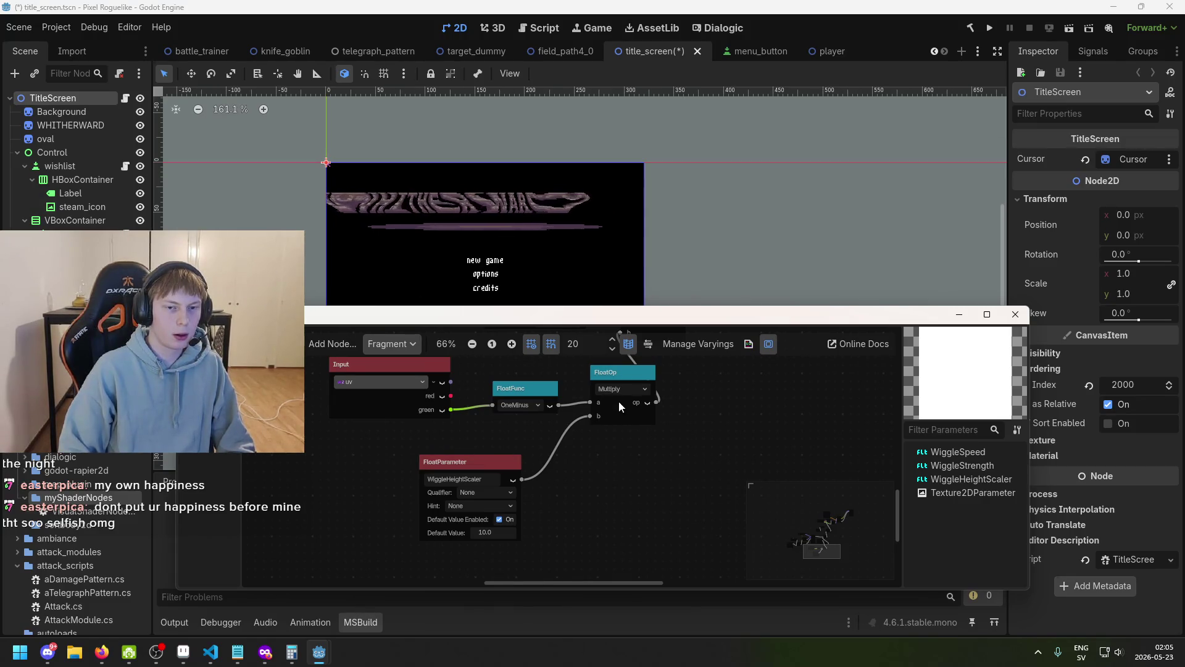
left_click_drag(619, 406, 572, 416)
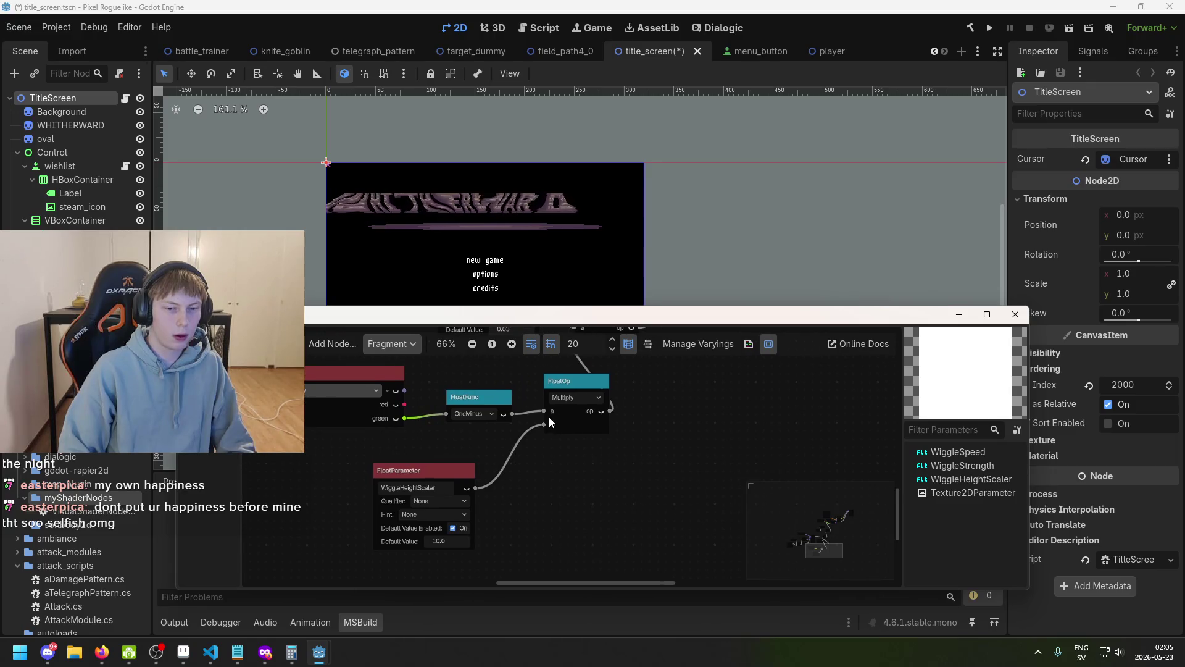
- Check the Input node's selected input without changing it, then bring the Default Value fields into view
scroll(385, 406, "up", 1)
scroll(358, 391, "up", 2)
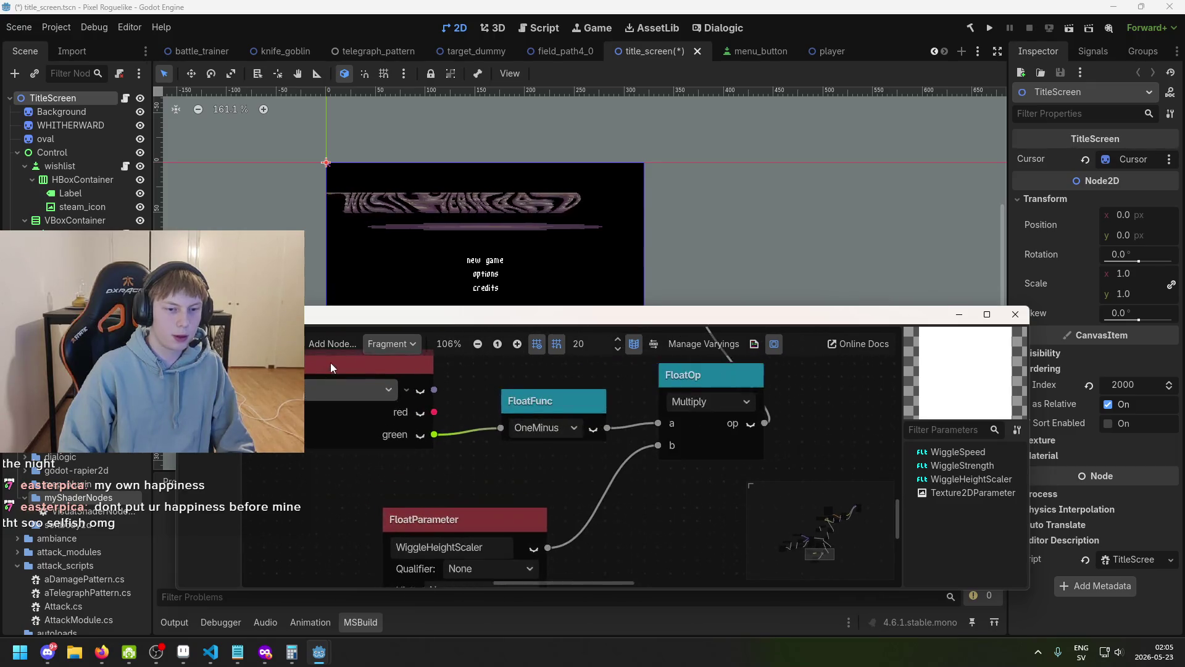
left_click(303, 388)
key("Escape")
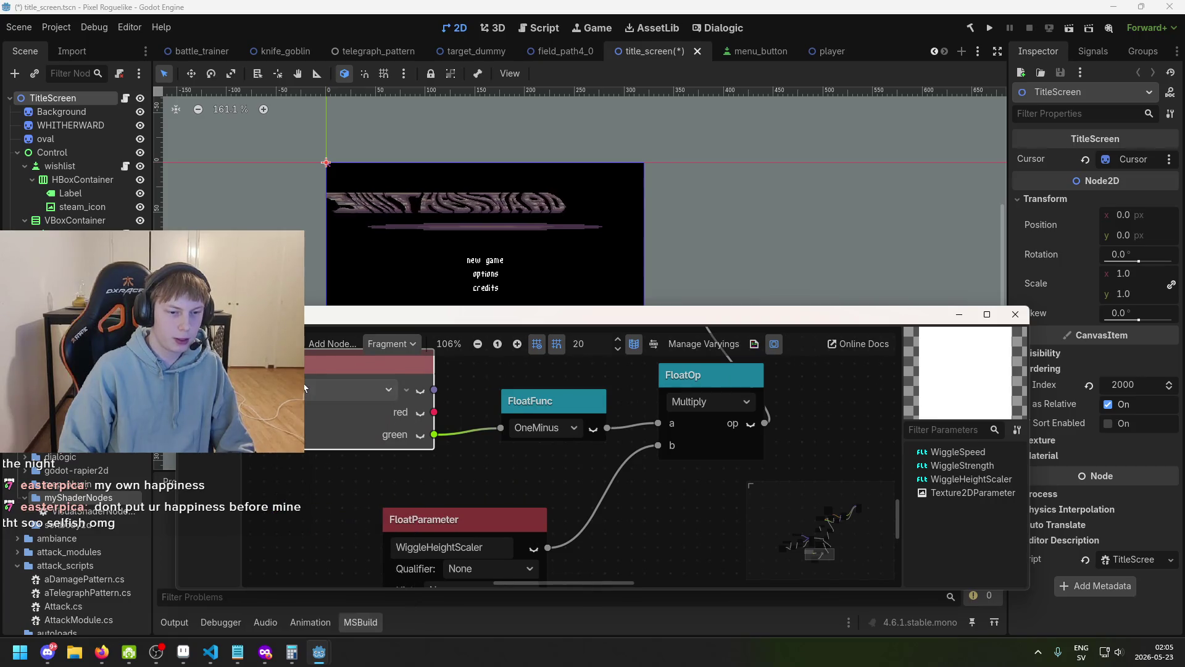
scroll(479, 481, "down", 1)
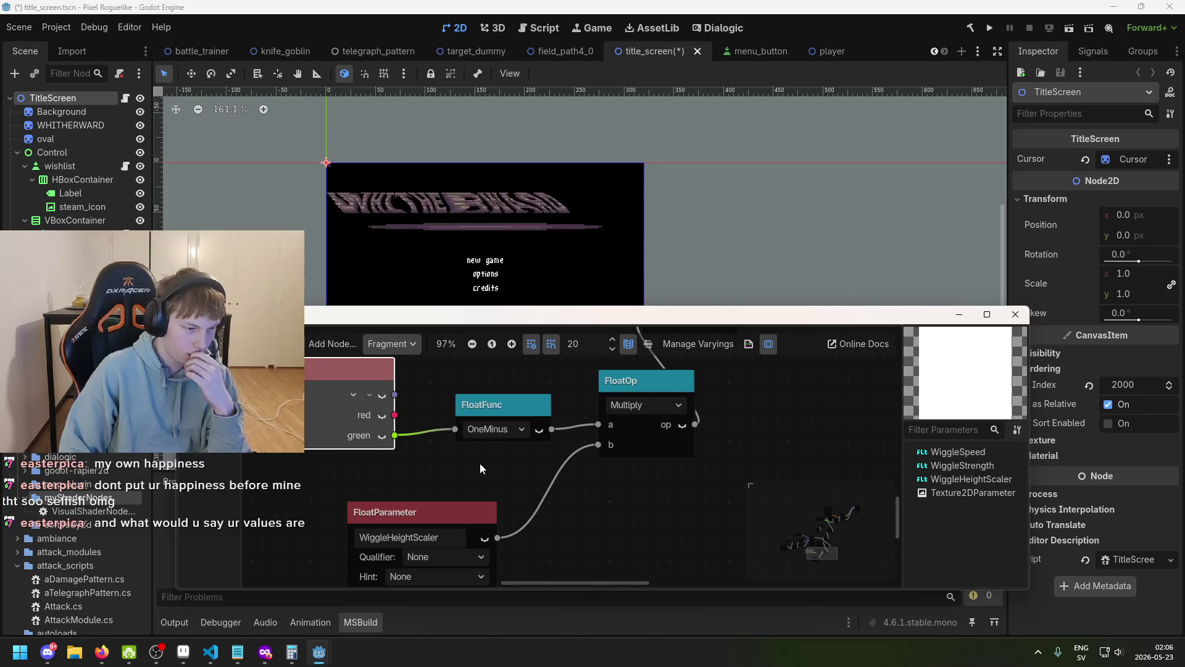
scroll(479, 464, "down", 1)
mouse_move(495, 464)
left_mouse_down()
mouse_move(559, 406)
mouse_move(535, 463)
left_mouse_up()
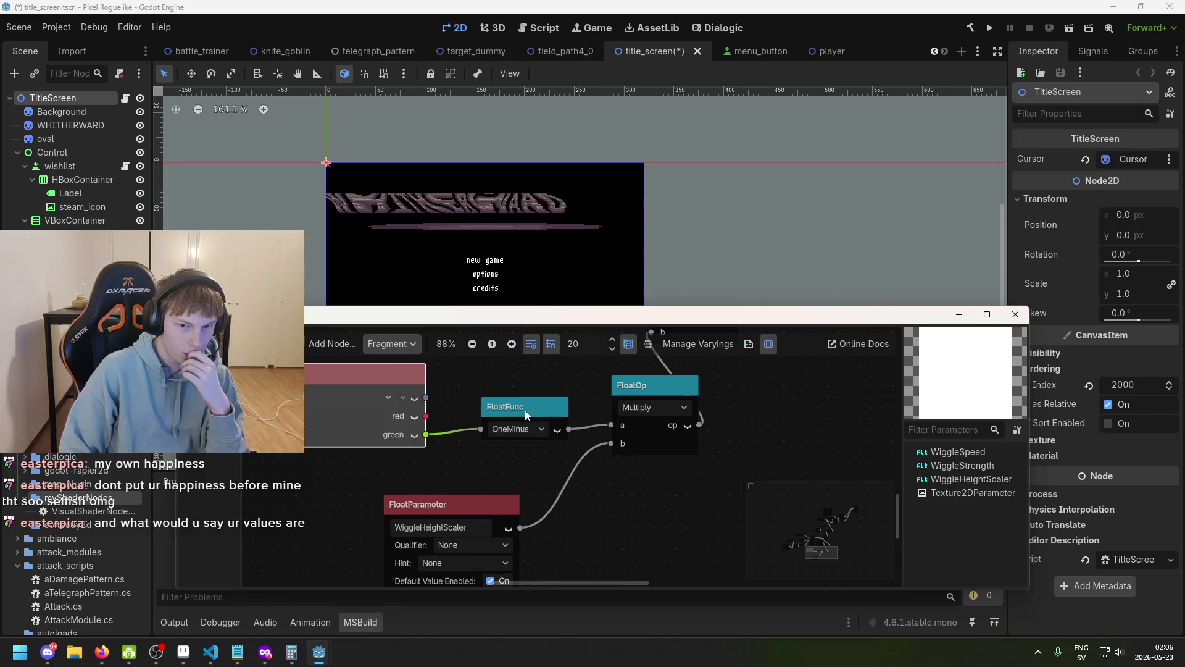
- Delete the OneMinus node and connect the green channel directly to Multiply's a input
left_click(541, 405)
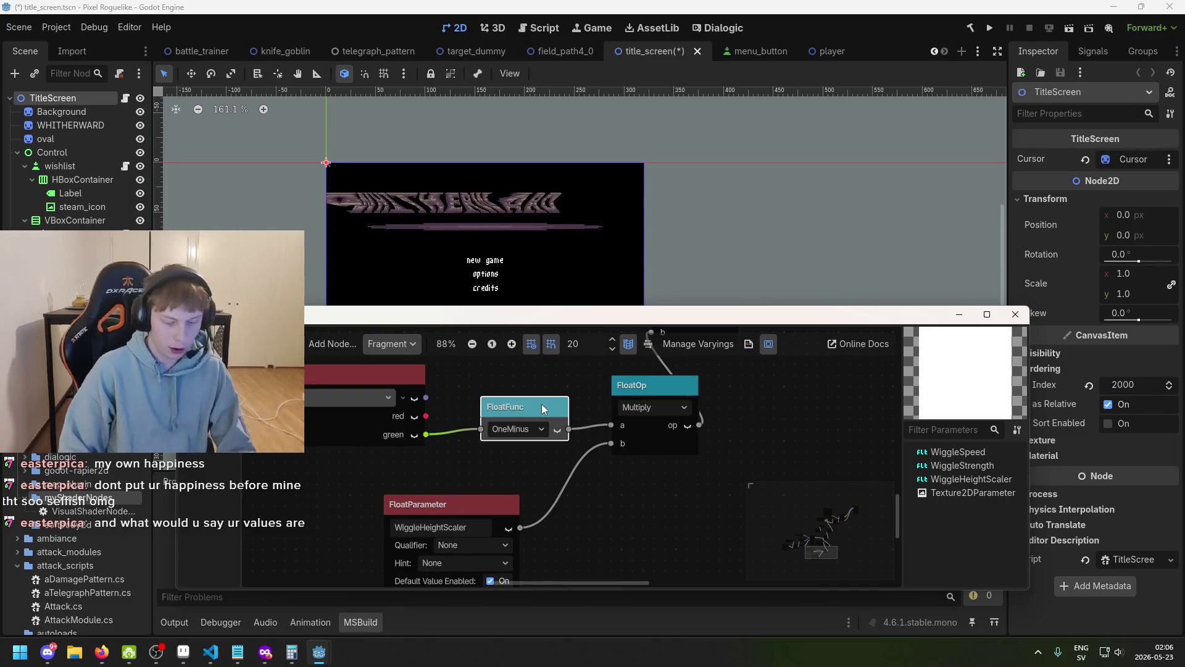
key("Delete")
left_click_drag(433, 436, 584, 427)
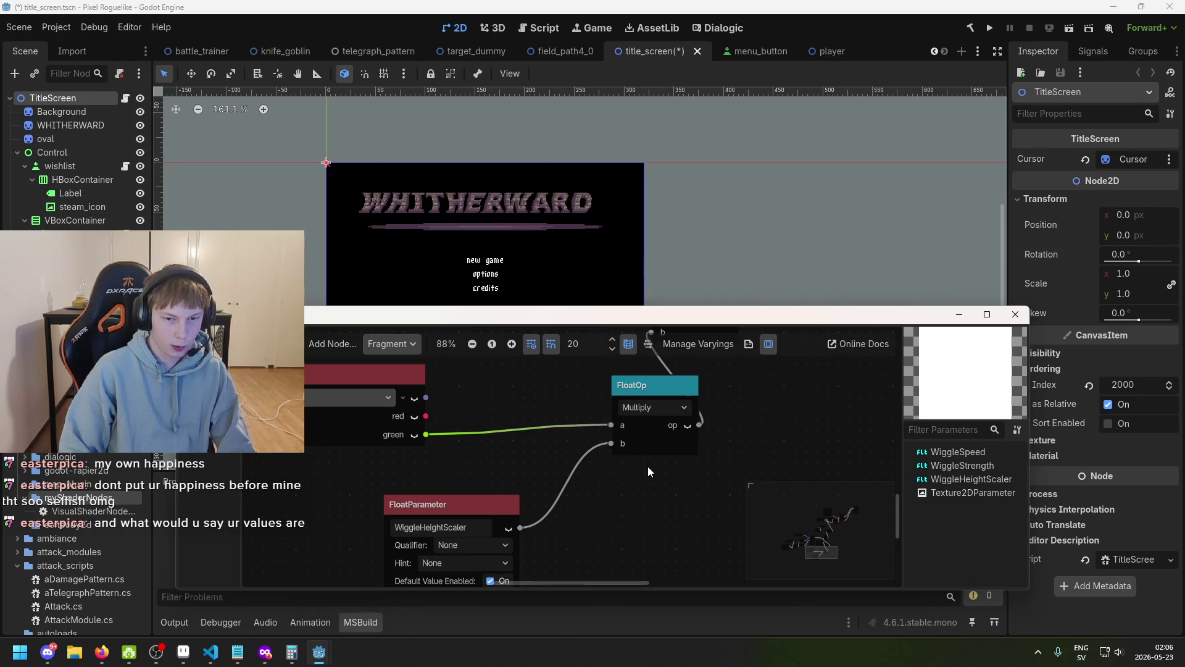
scroll(648, 470, "down", 1)
- Switch the FloatOp operation to Divide and back to Multiply
left_click(600, 387)
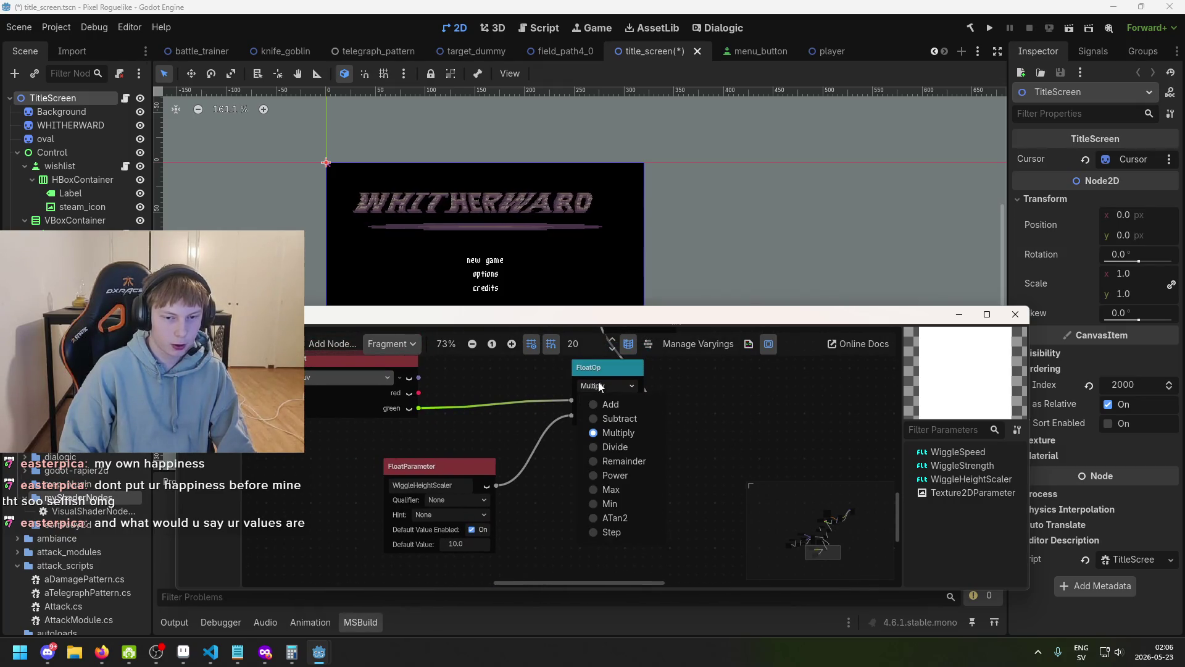
left_click(627, 447)
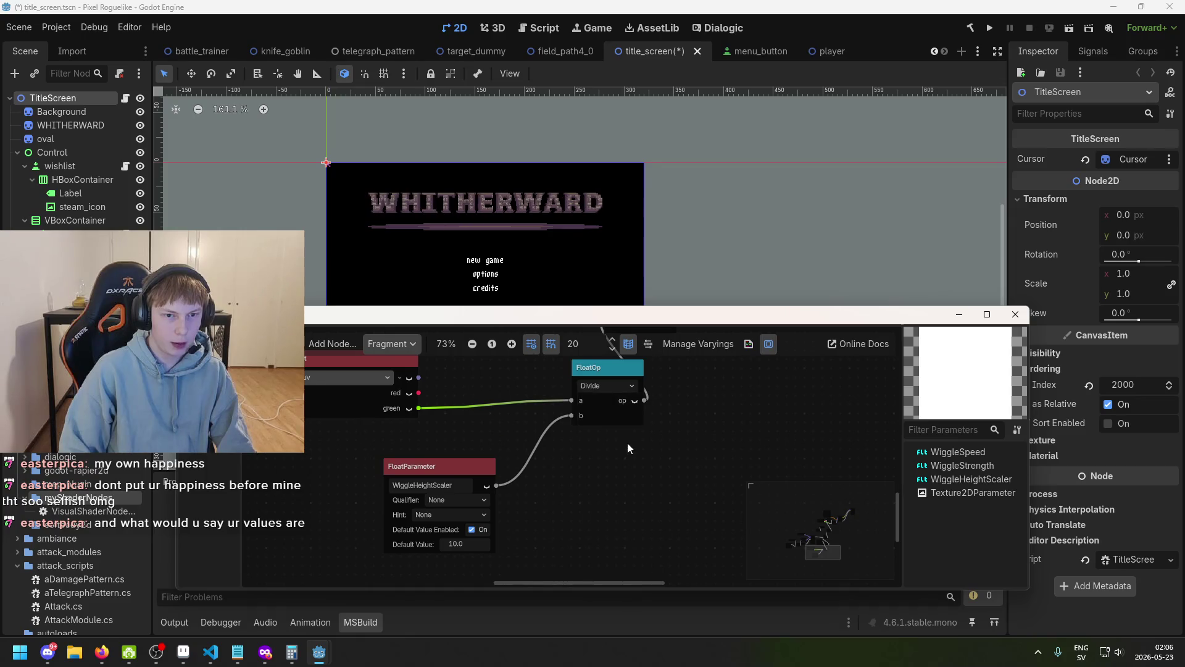
left_click(600, 387)
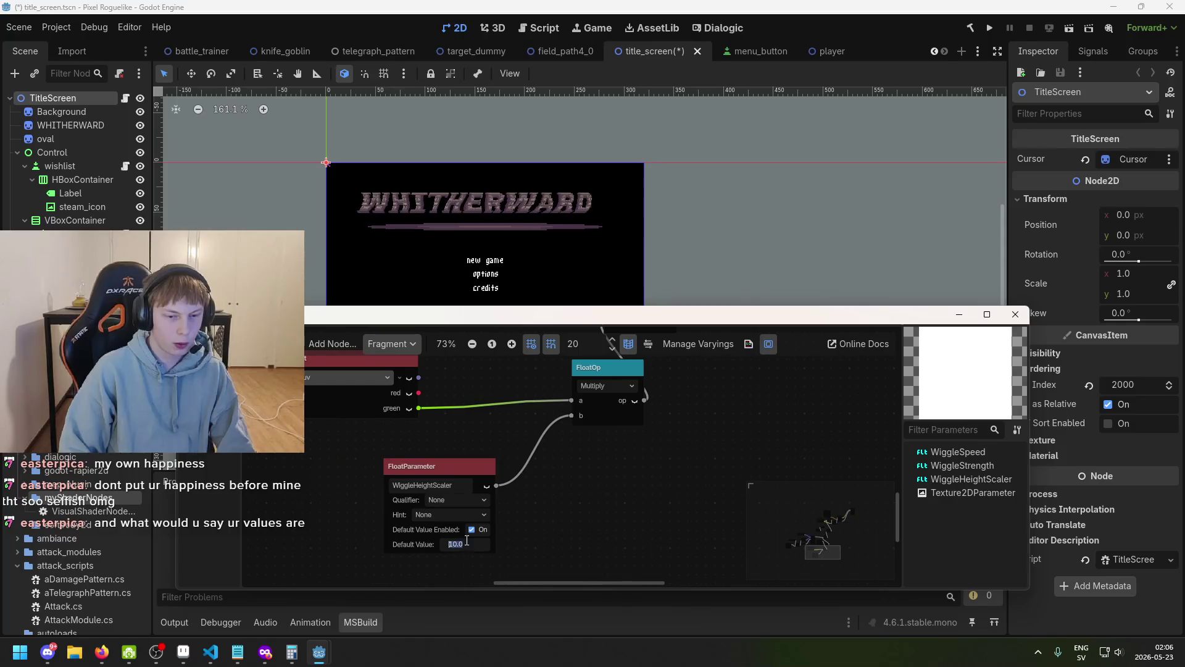
- Try WiggleHeightScaler default values -10 and 10, then set it to 0
type("-100")
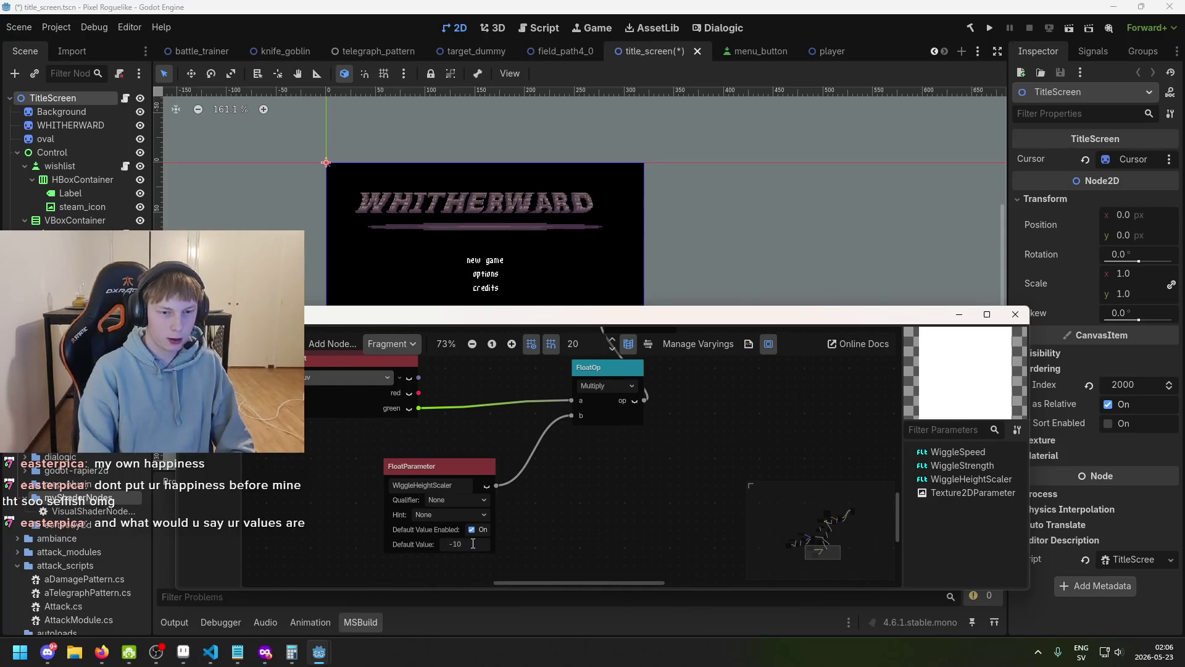
key("Return")
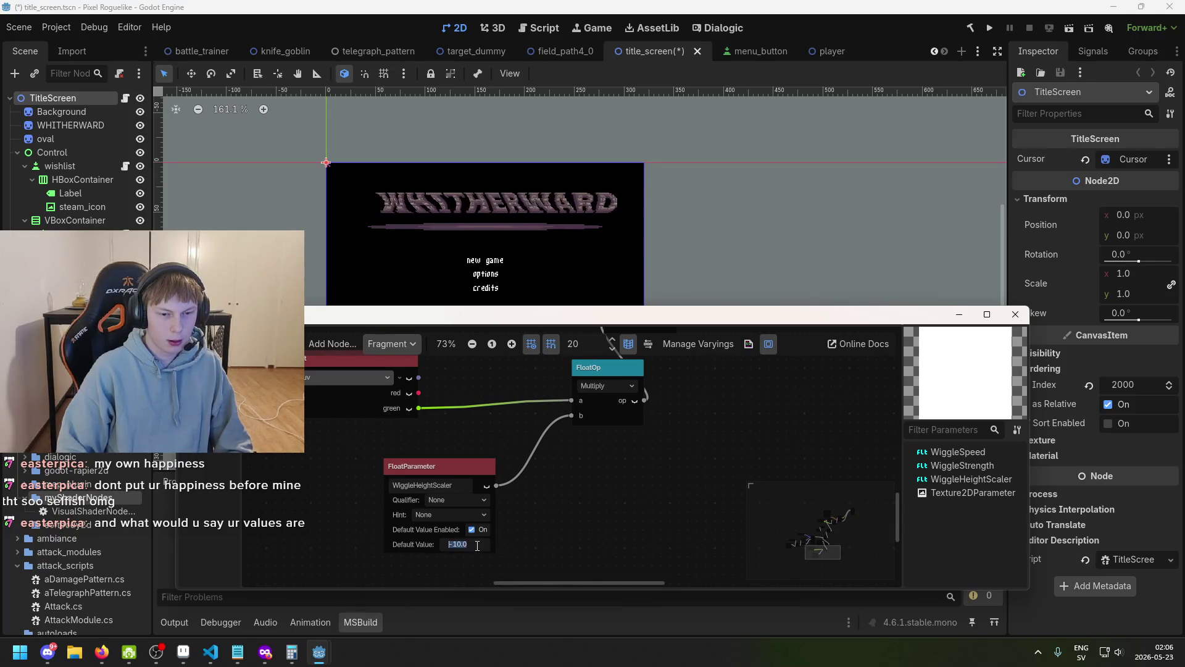
type("10")
key("Return")
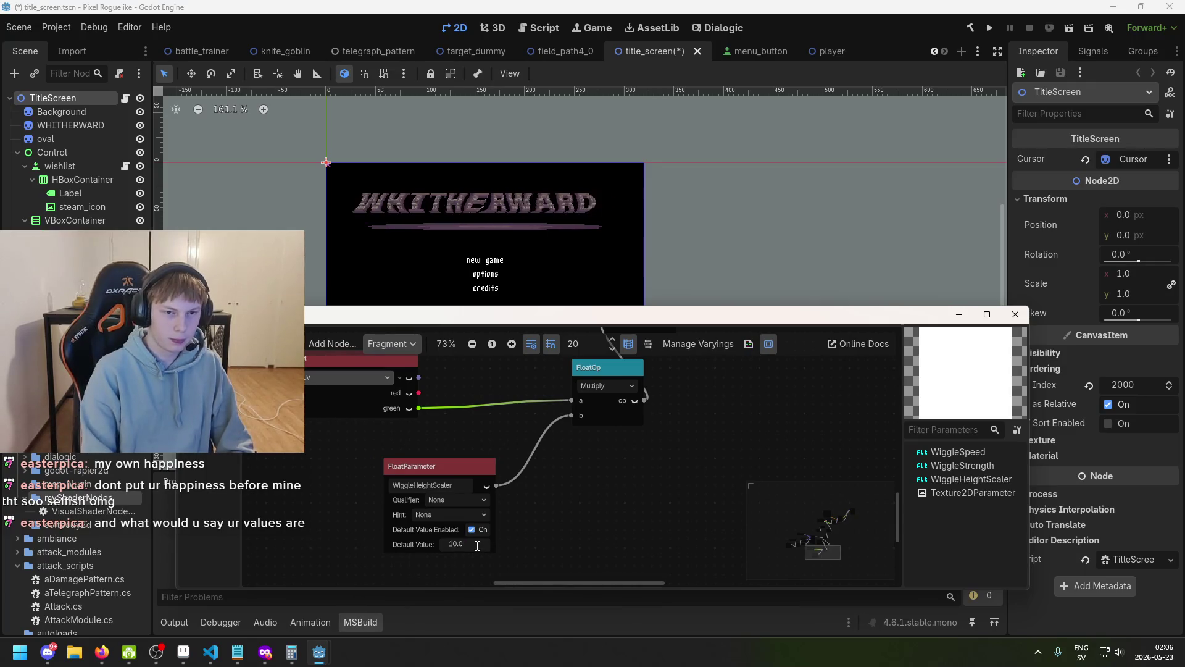
type("0")
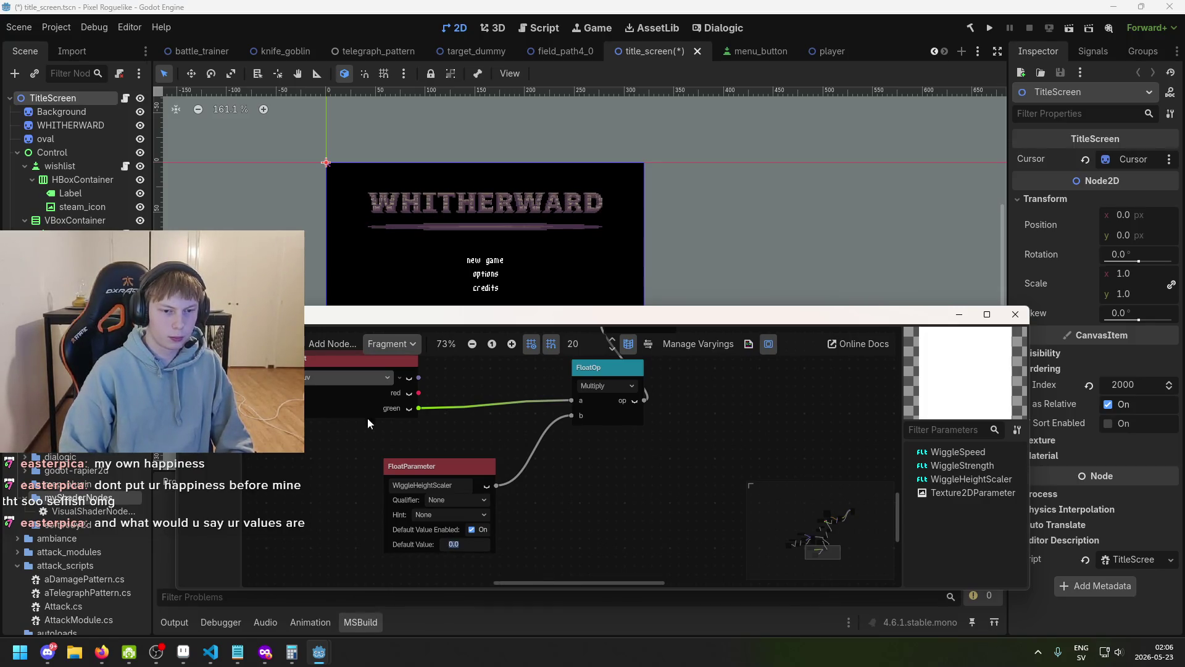
scroll(379, 429, "up", 1)
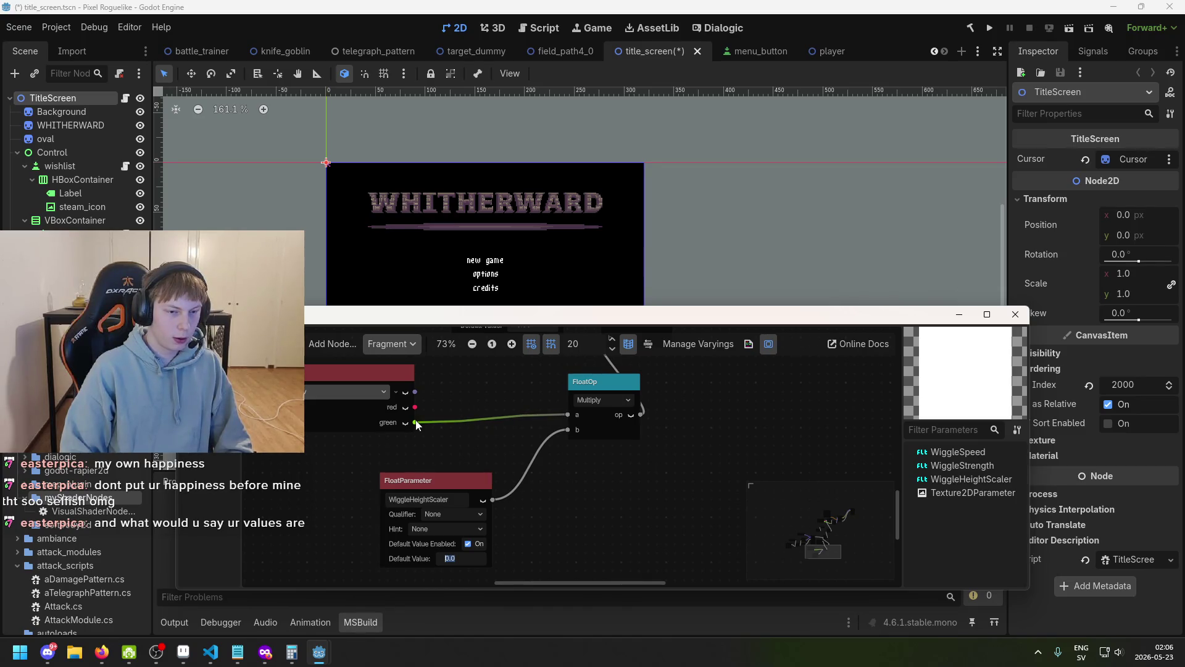
left_click_drag(467, 425, 466, 427)
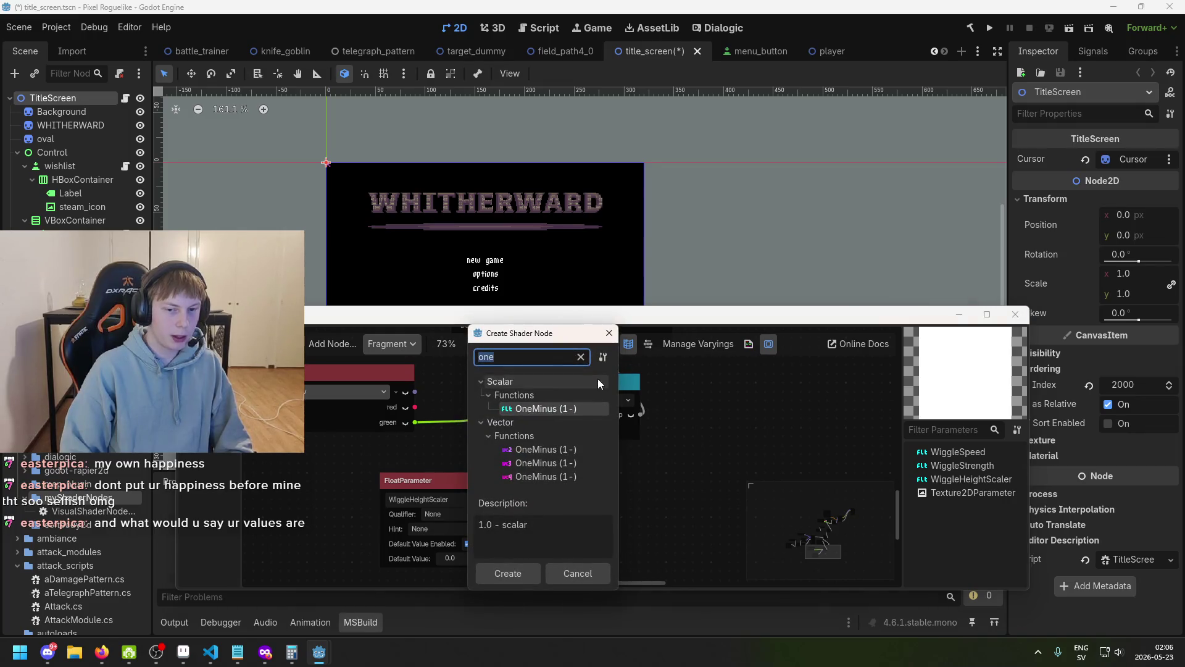
key("Escape")
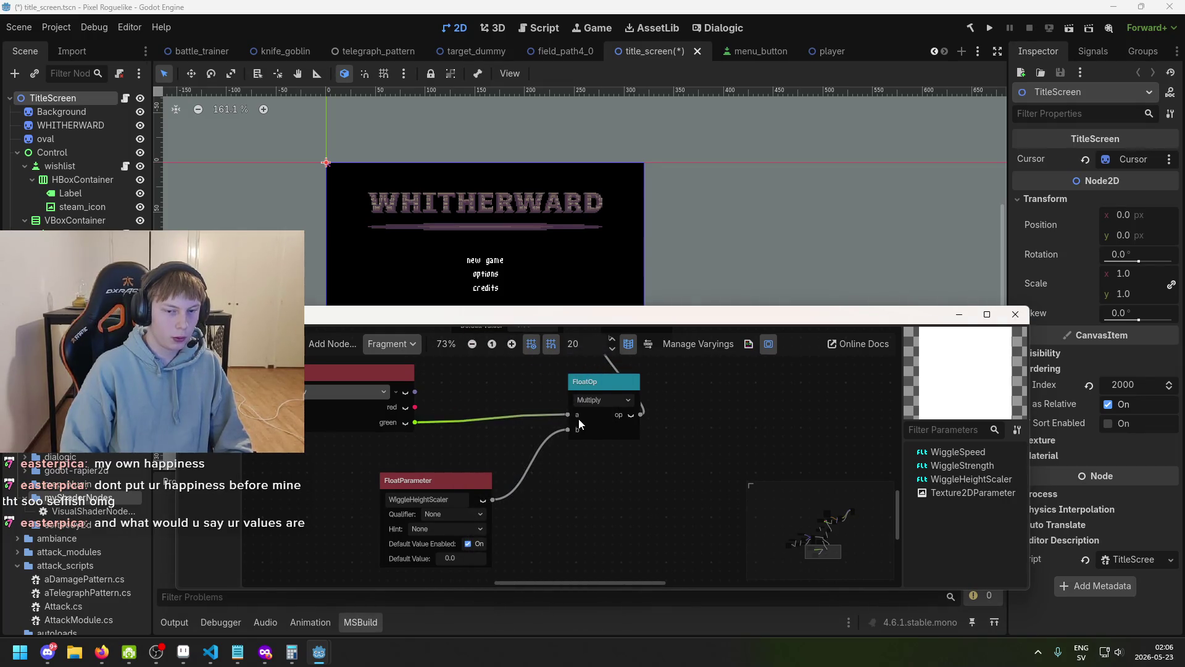
left_click_drag(421, 424, 560, 413)
type("5")
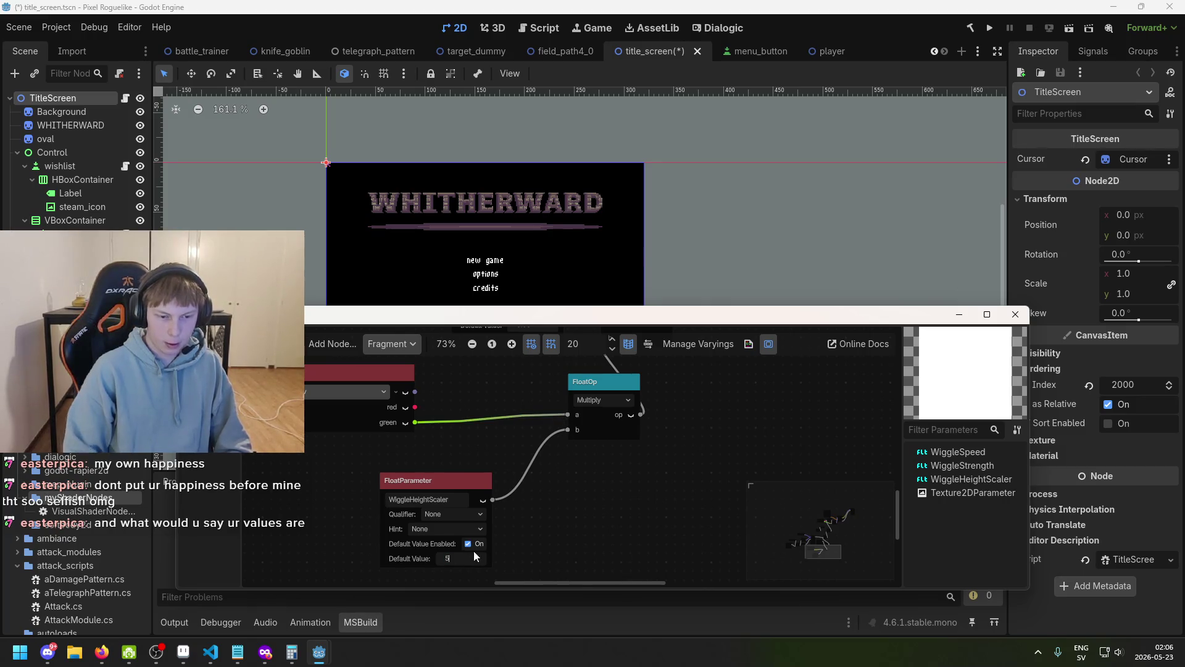
key("Return")
left_click(464, 550)
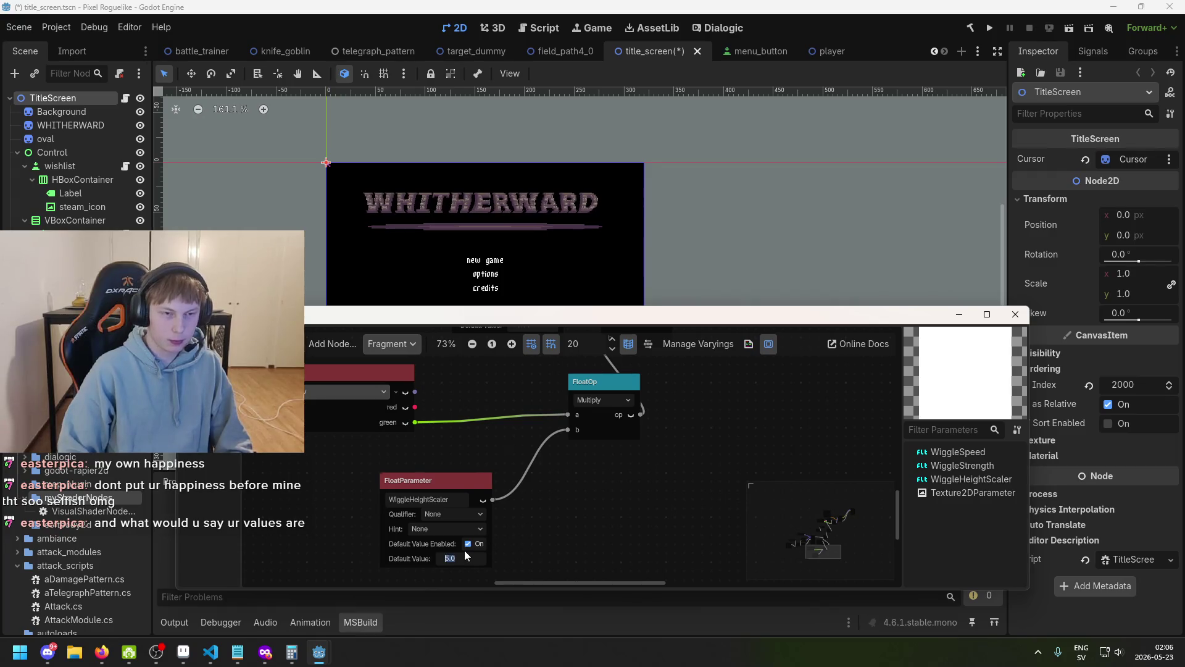
type("0")
key("Return")
scroll(494, 455, "down", 2)
- Shift the middle FloatOp node right and pan to reveal VectorCompose and FloatConstant
scroll(536, 489, "up", 3)
left_click_drag(540, 480, 563, 482)
scroll(594, 513, "right", 1)
scroll(542, 461, "up", 1)
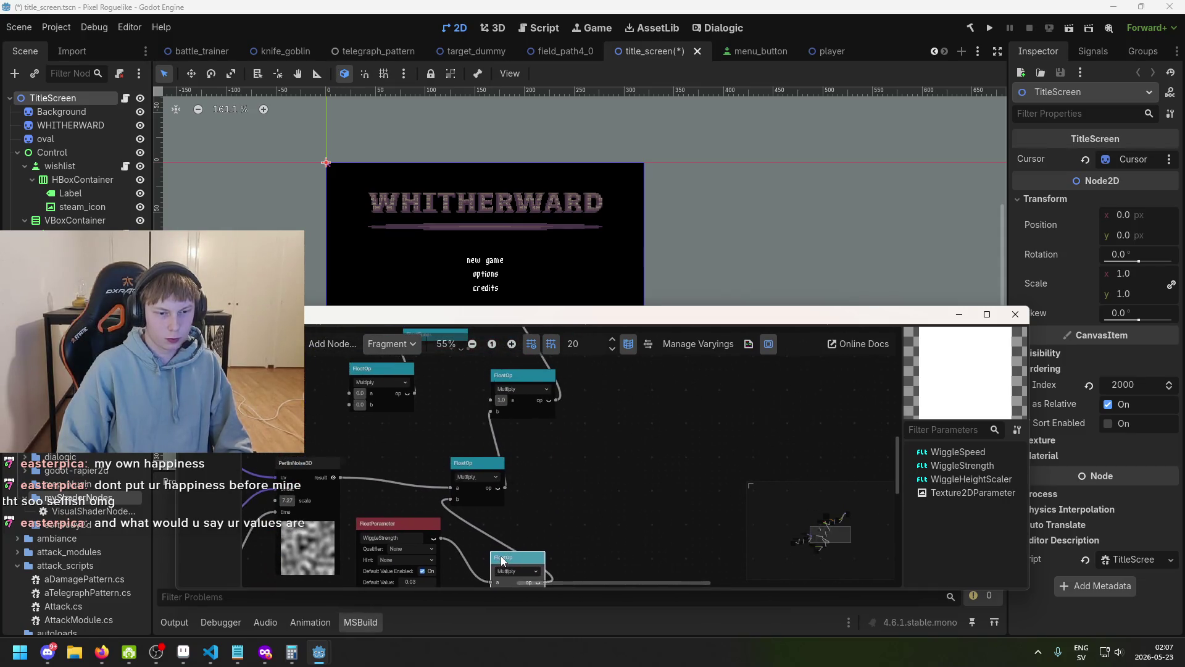
scroll(373, 465, "left", 3)
scroll(463, 445, "up", 2)
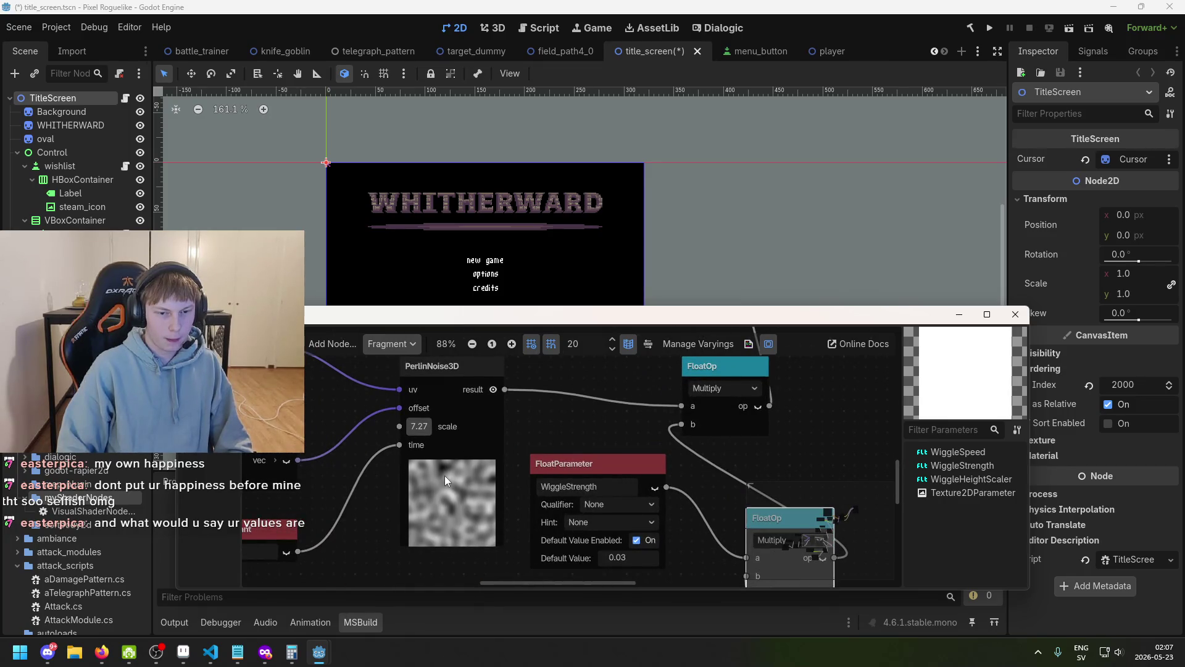
left_click_drag(444, 475, 569, 462)
scroll(569, 469, "down", 1)
scroll(569, 468, "up", 2)
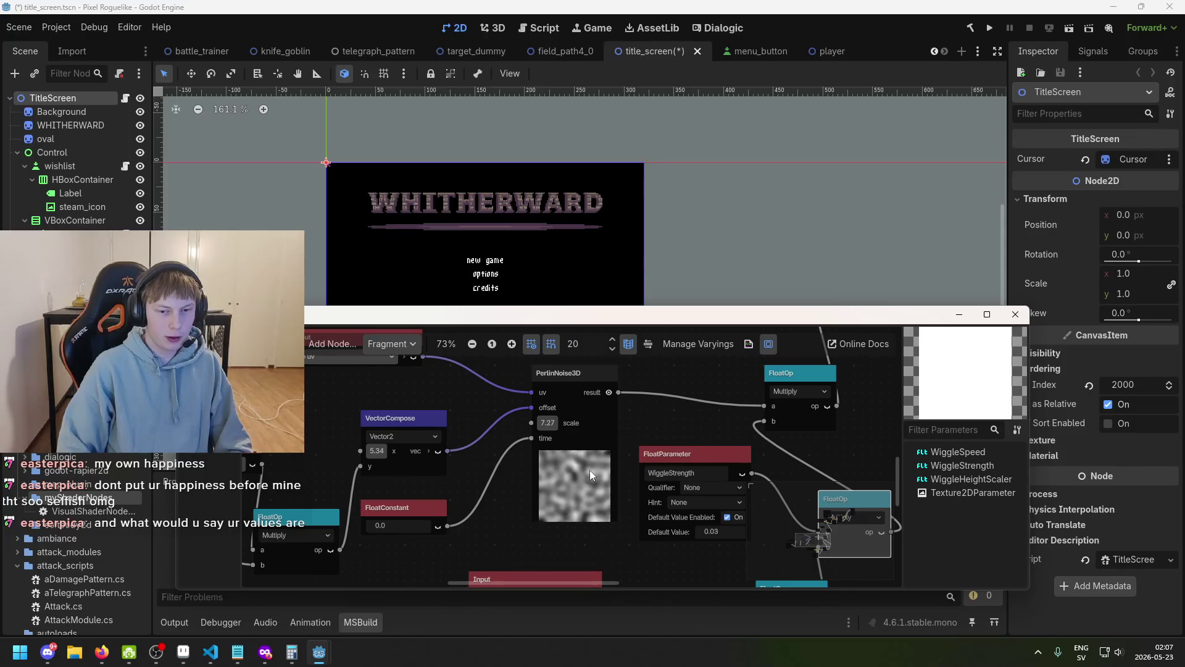
scroll(546, 482, "up", 5)
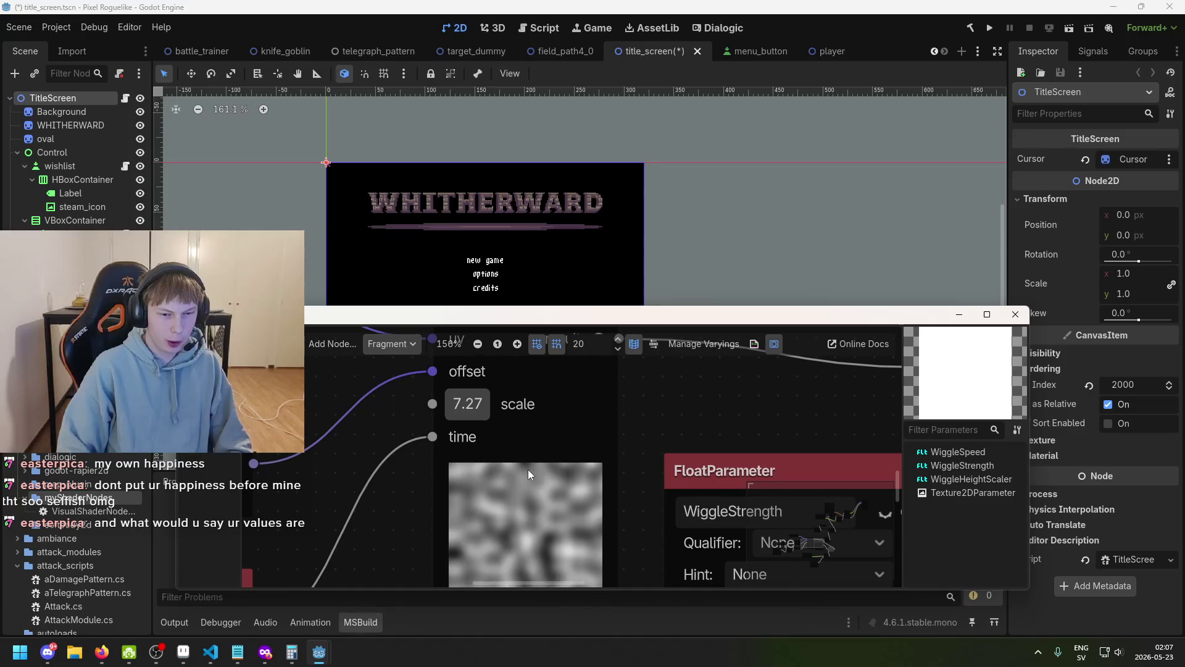
scroll(528, 470, "down", 8)
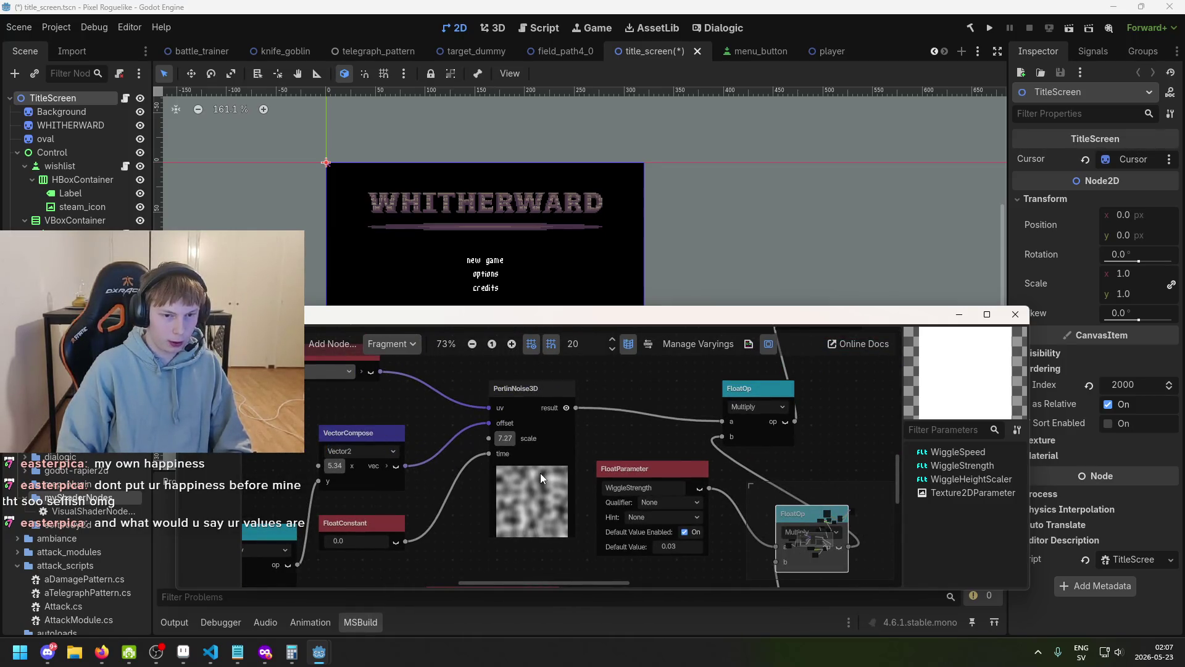
left_click_drag(540, 473, 490, 485)
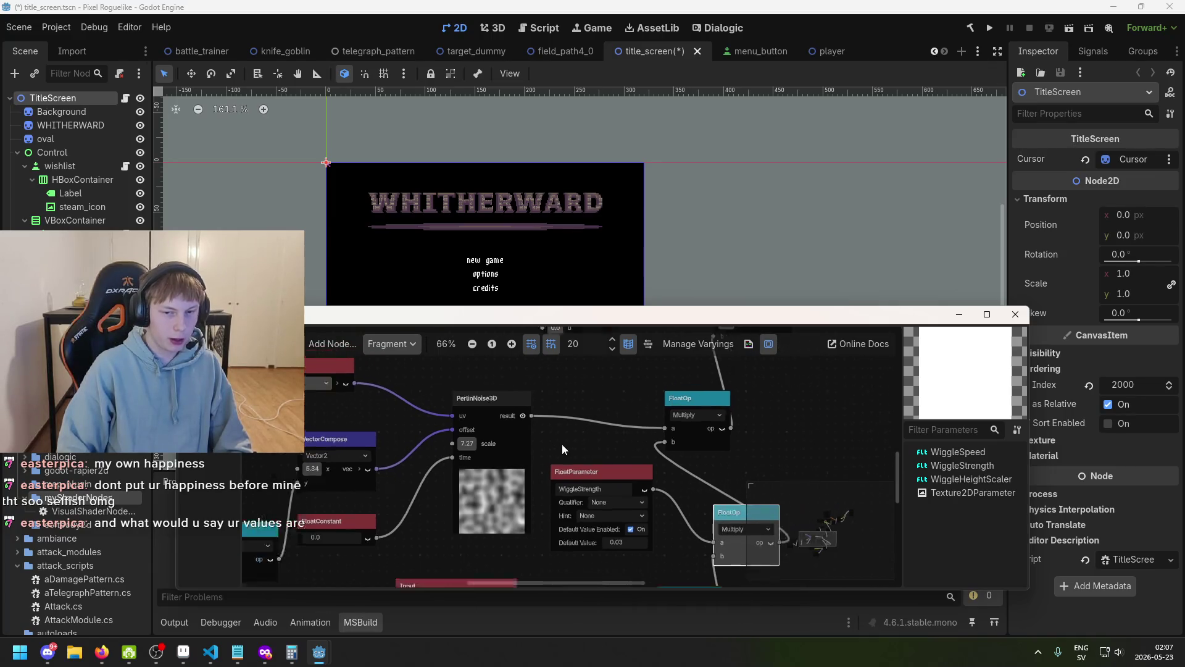
- Set WiggleHeightScaler's default value to 5.0
scroll(562, 444, "down", 1)
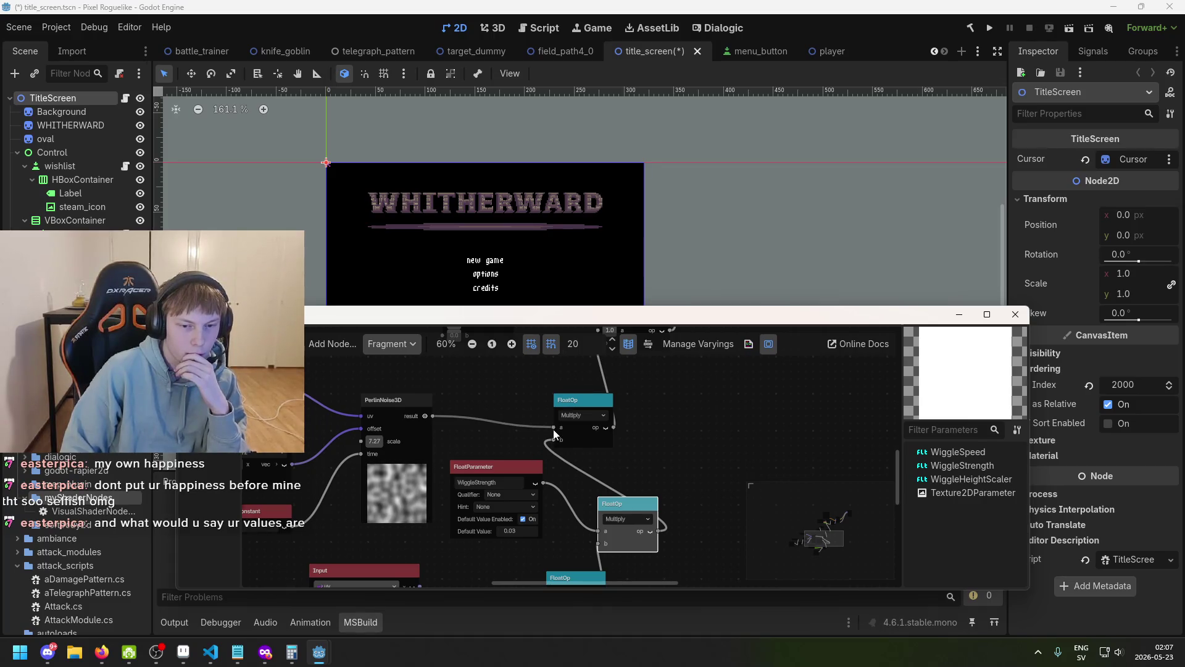
scroll(545, 477, "down", 1)
scroll(537, 518, "up", 3)
scroll(538, 519, "right", 5)
scroll(516, 551, "down", 5)
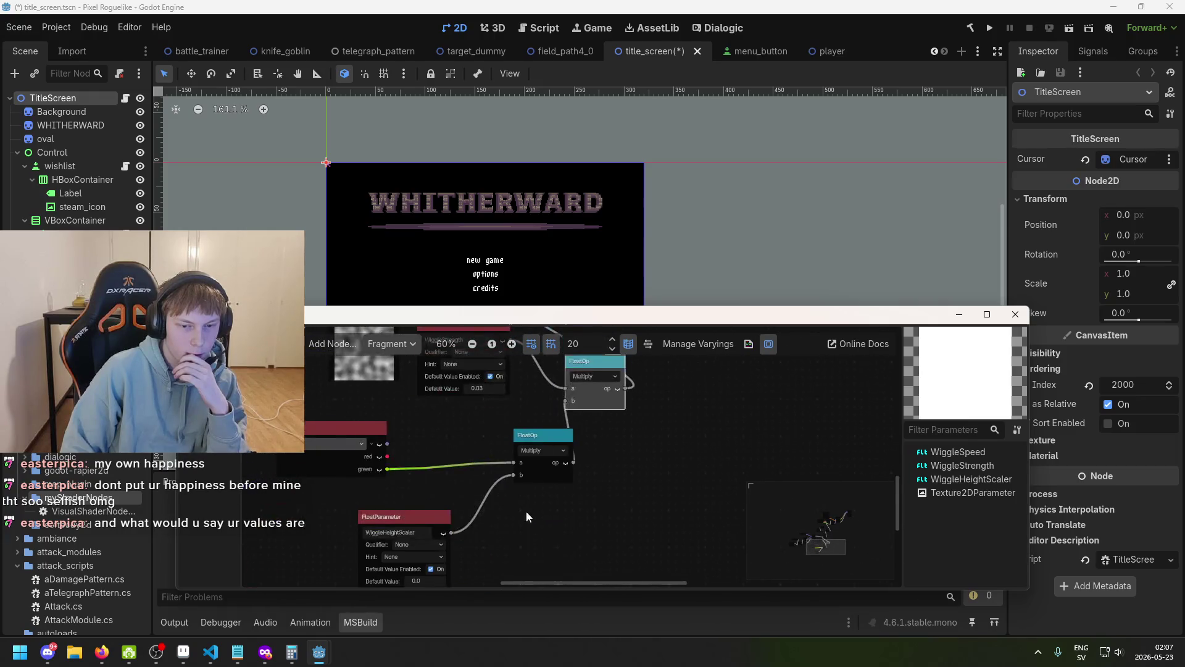
left_click(456, 497)
type("5")
key("Return")
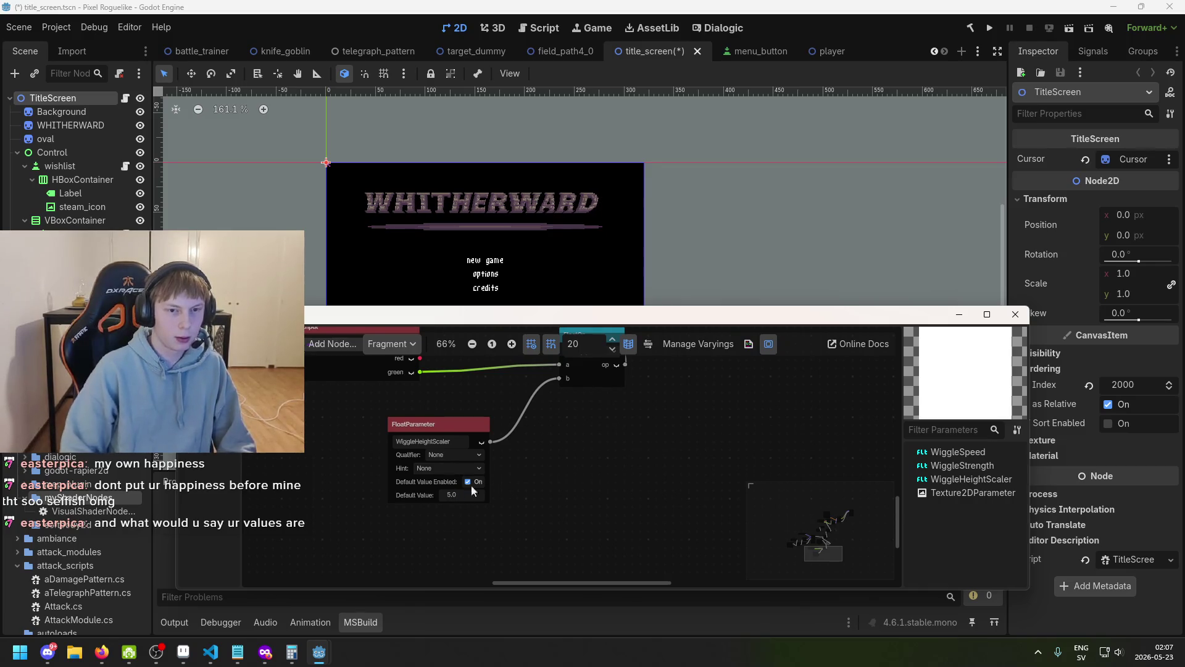
- Disconnect the PerlinNoise3D result from the Multiply node's input
scroll(514, 472, "up", 6)
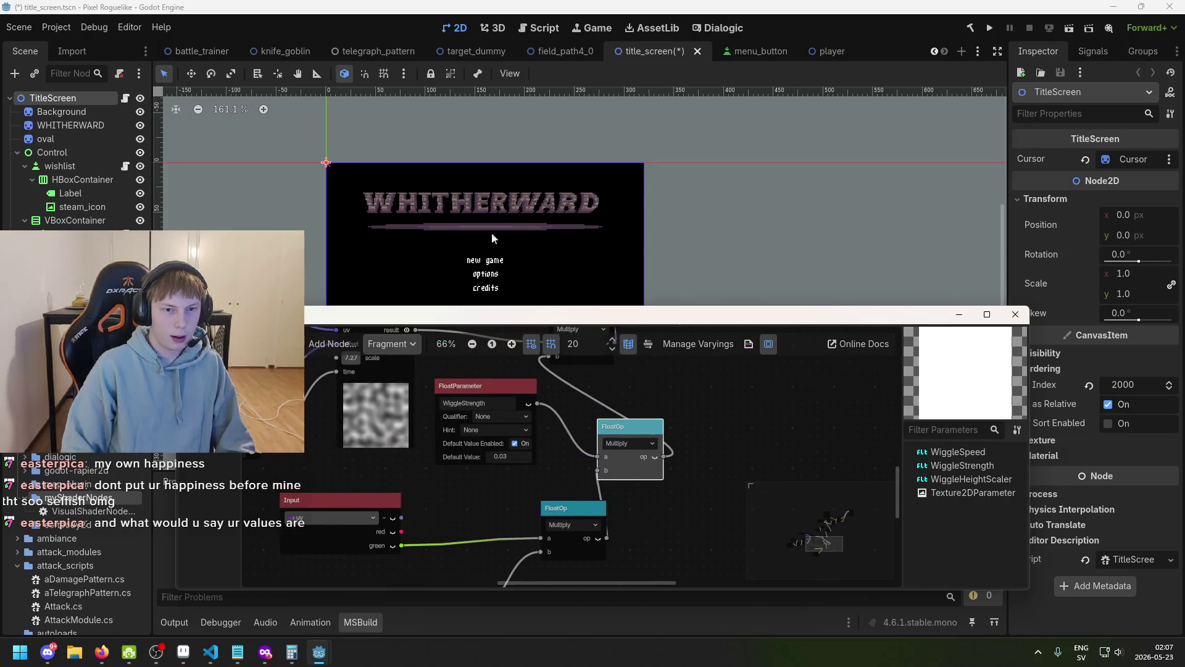
scroll(503, 460, "up", 2)
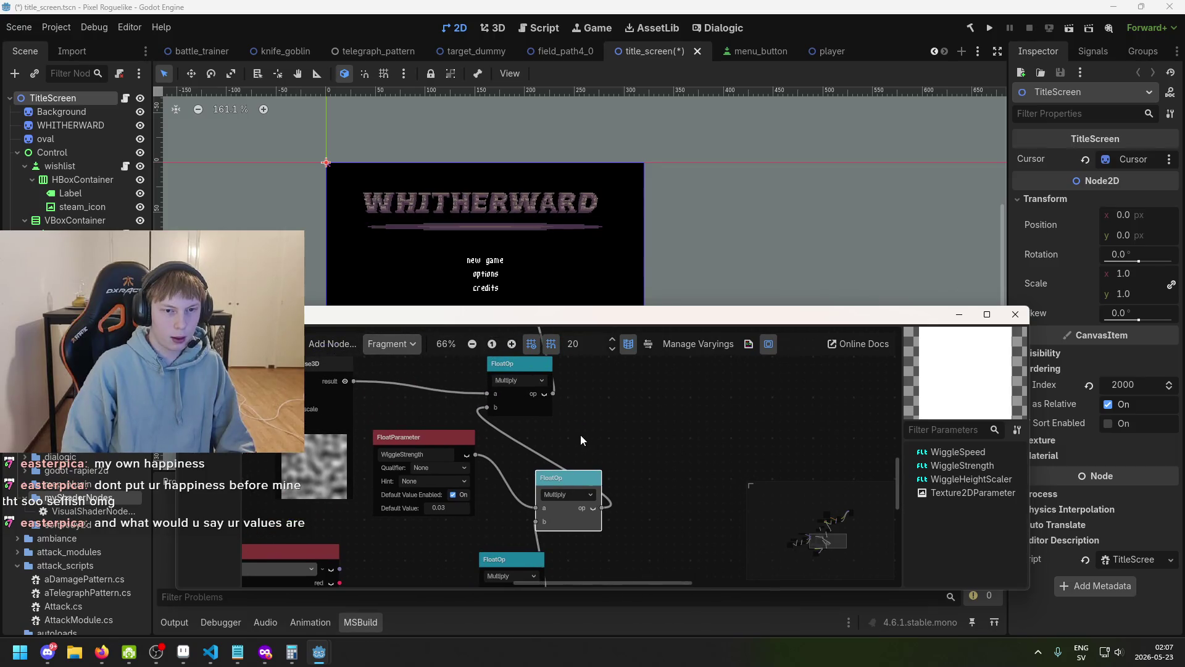
scroll(580, 435, "up", 2)
scroll(559, 515, "down", 2)
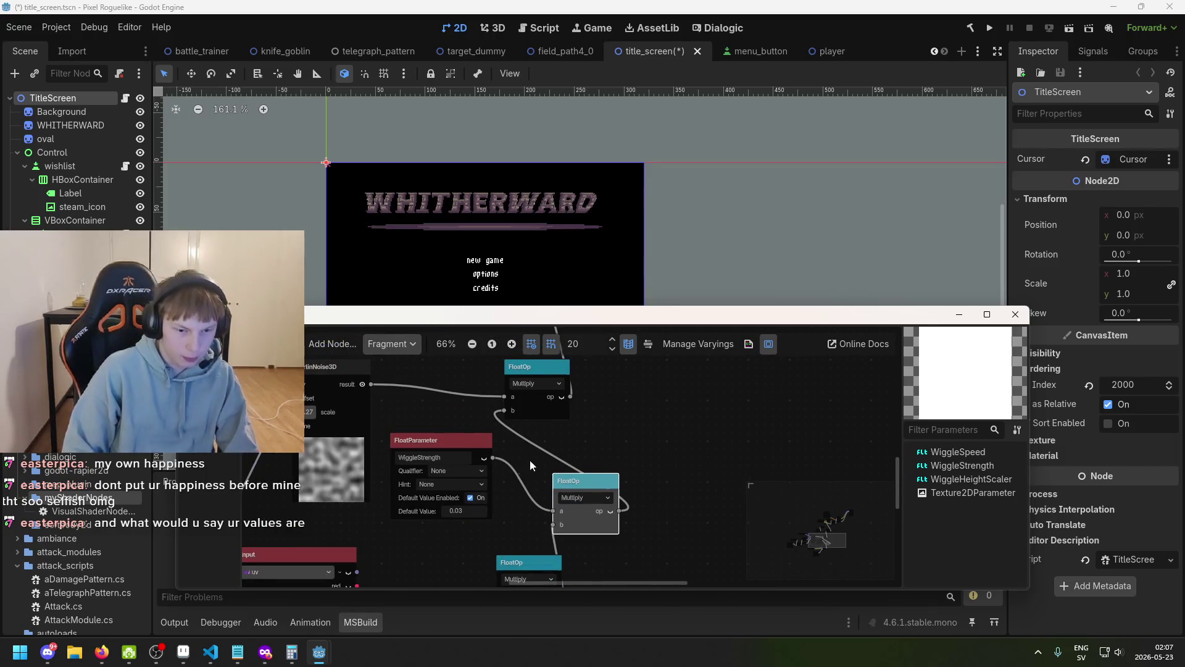
left_click_drag(505, 397, 476, 398)
scroll(533, 490, "down", 5)
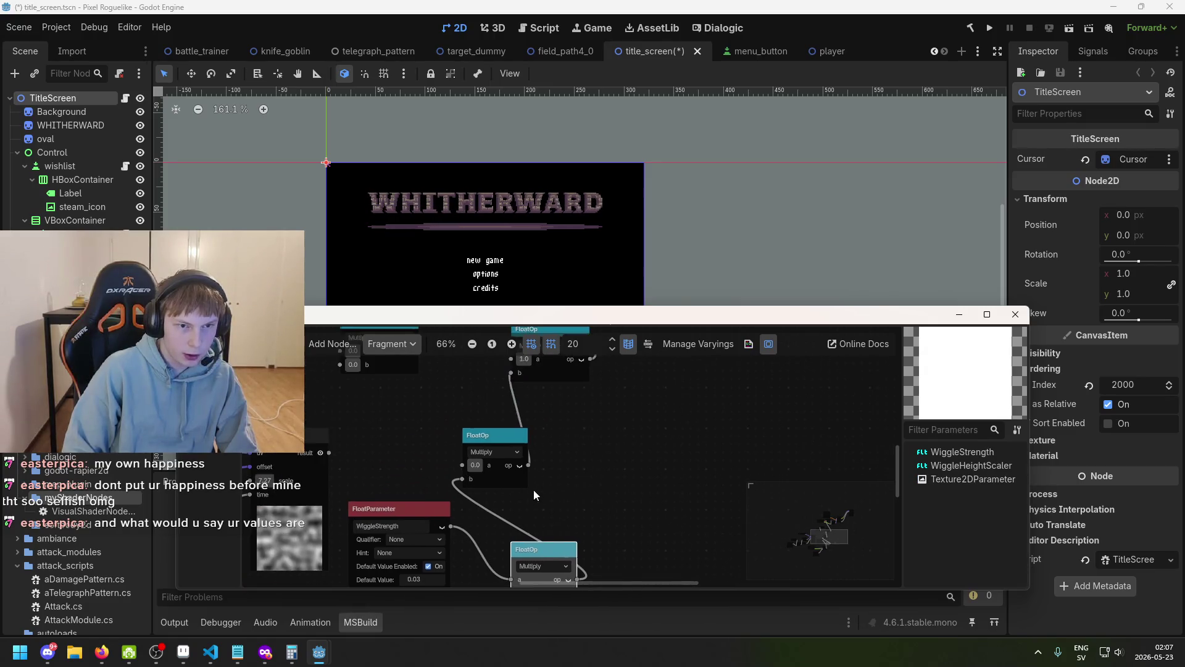
scroll(479, 545, "down", 1, "ctrl")
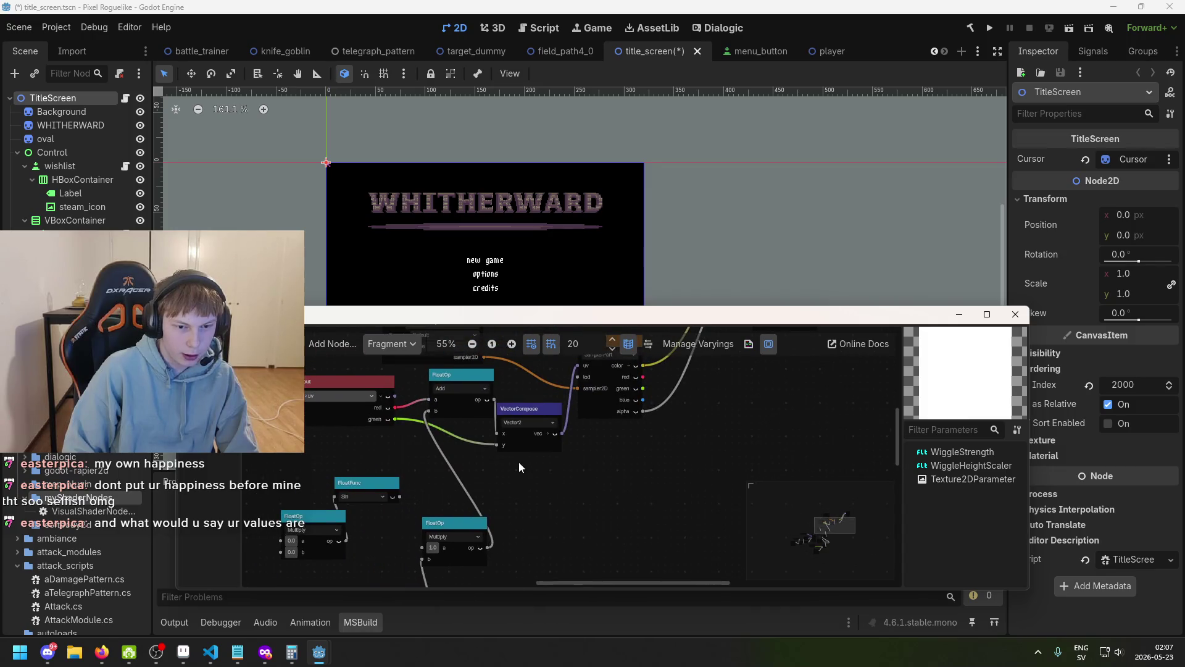
scroll(514, 487, "up", 5)
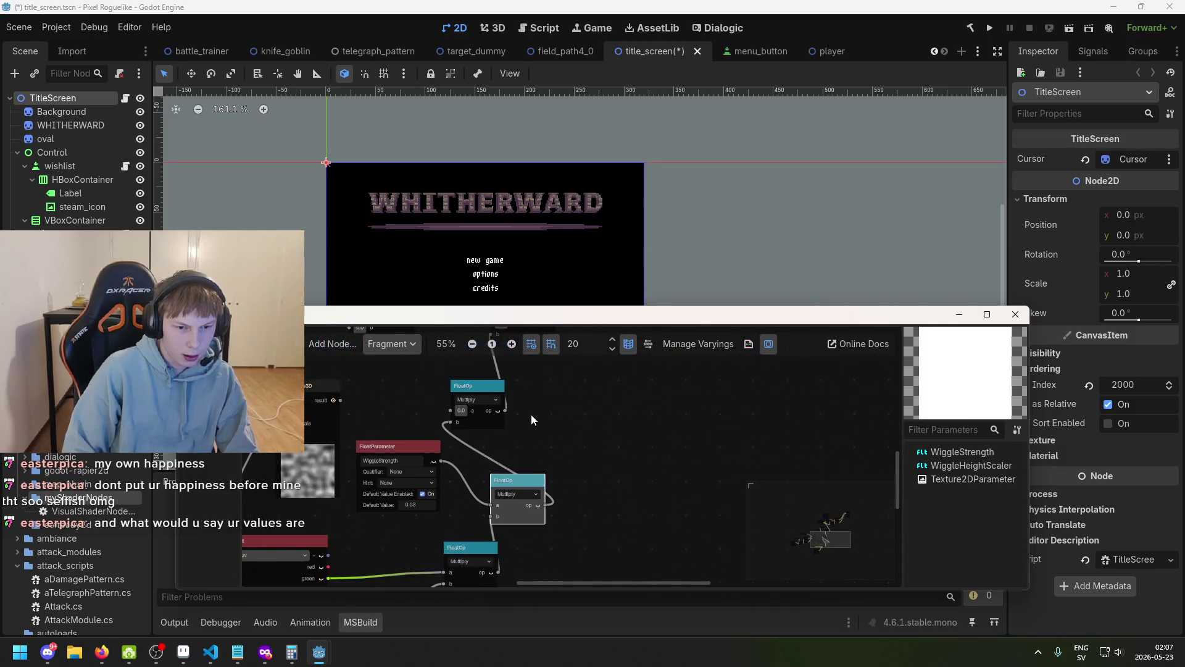
scroll(465, 406, "up", 1, "ctrl")
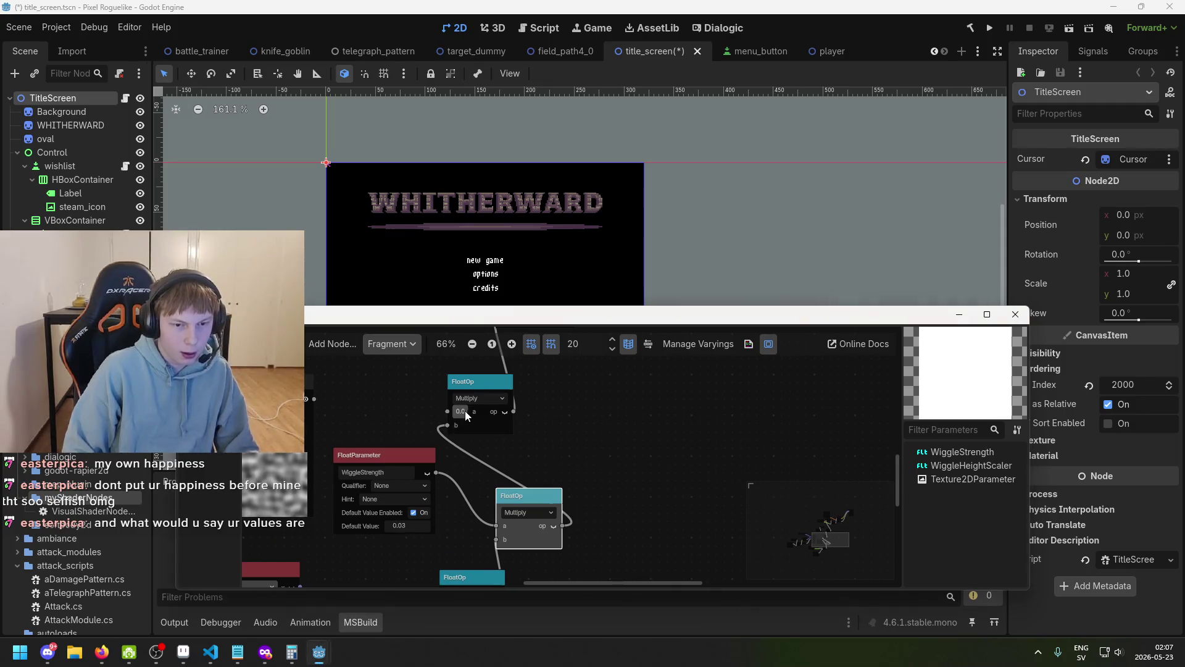
- Set the upper Multiply node's a input to 5 and check the title scene
left_click(466, 411)
type("5")
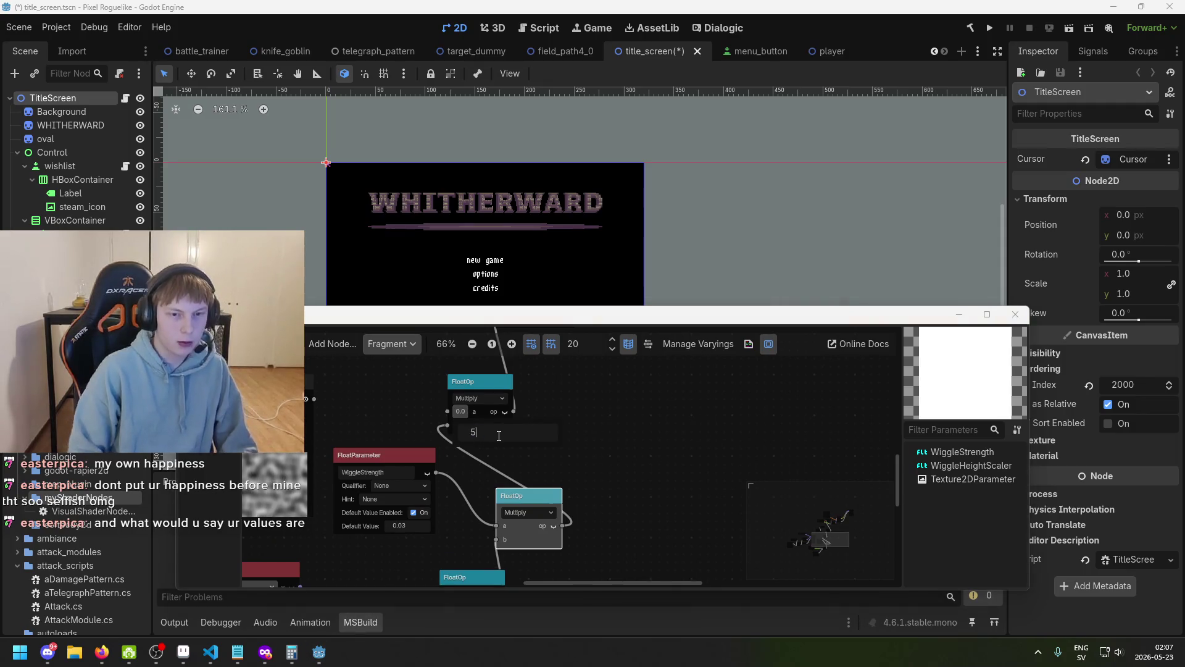
key("Return")
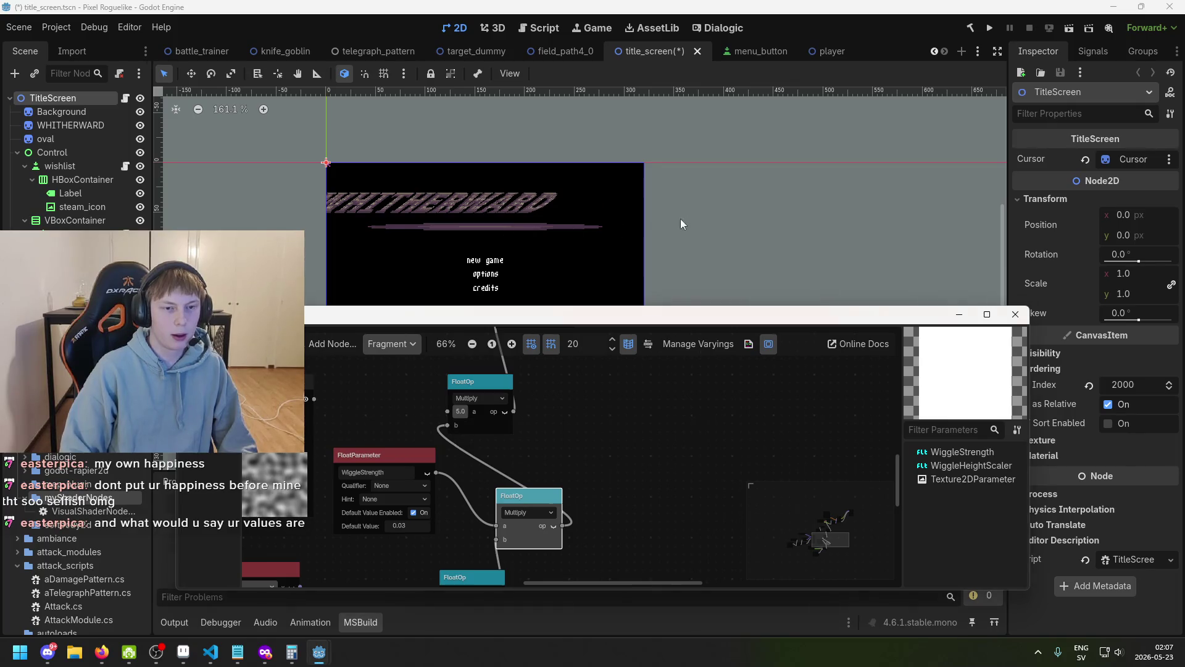
left_click(681, 218)
scroll(651, 225, "up", 2)
mouse_move(319, 652)
left_click(377, 616)
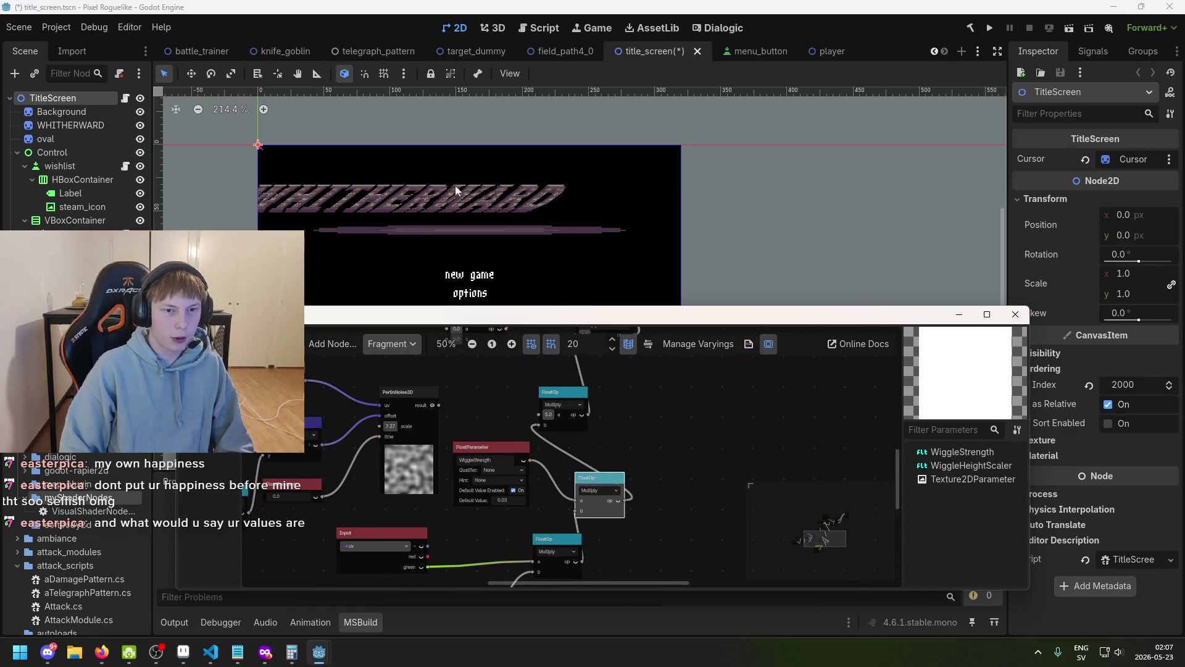
- Move the middle Multiply node up and to the right
scroll(606, 395, "down", 1)
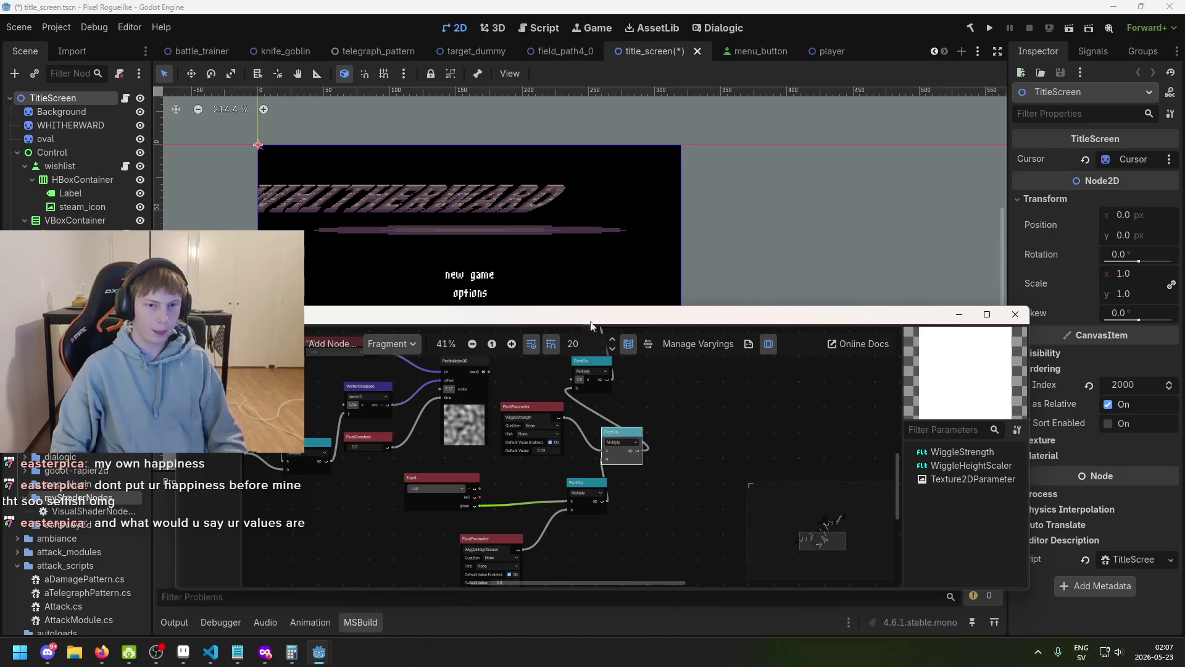
scroll(448, 217, "down", 2)
scroll(671, 412, "up", 1)
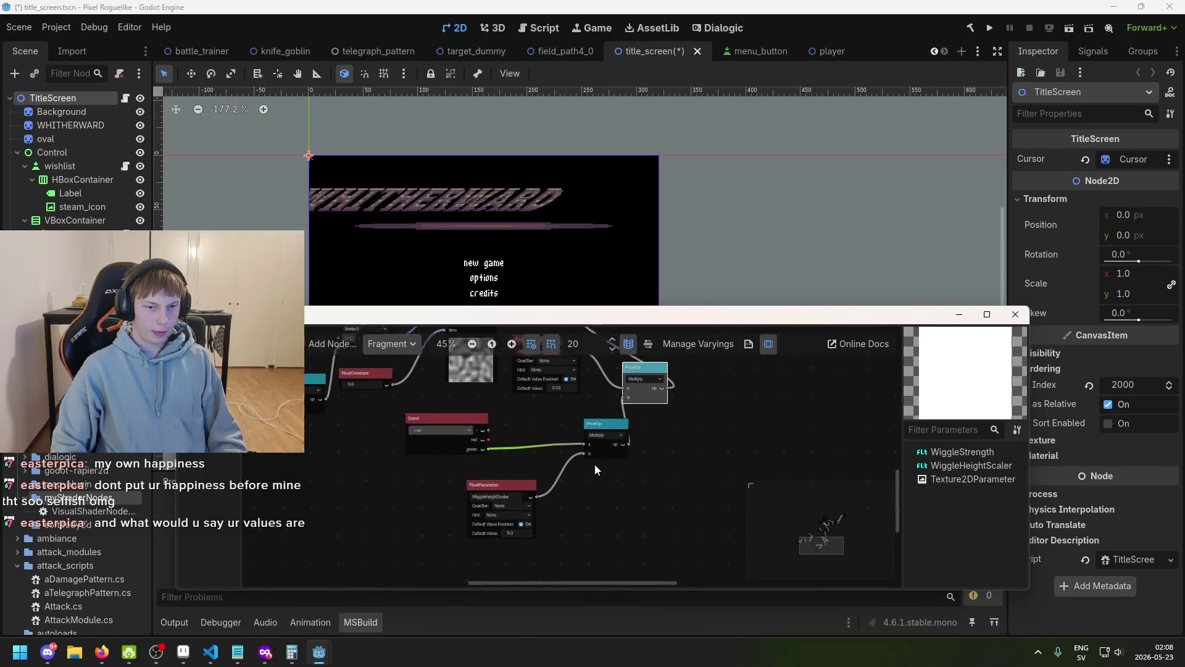
scroll(617, 452, "up", 1)
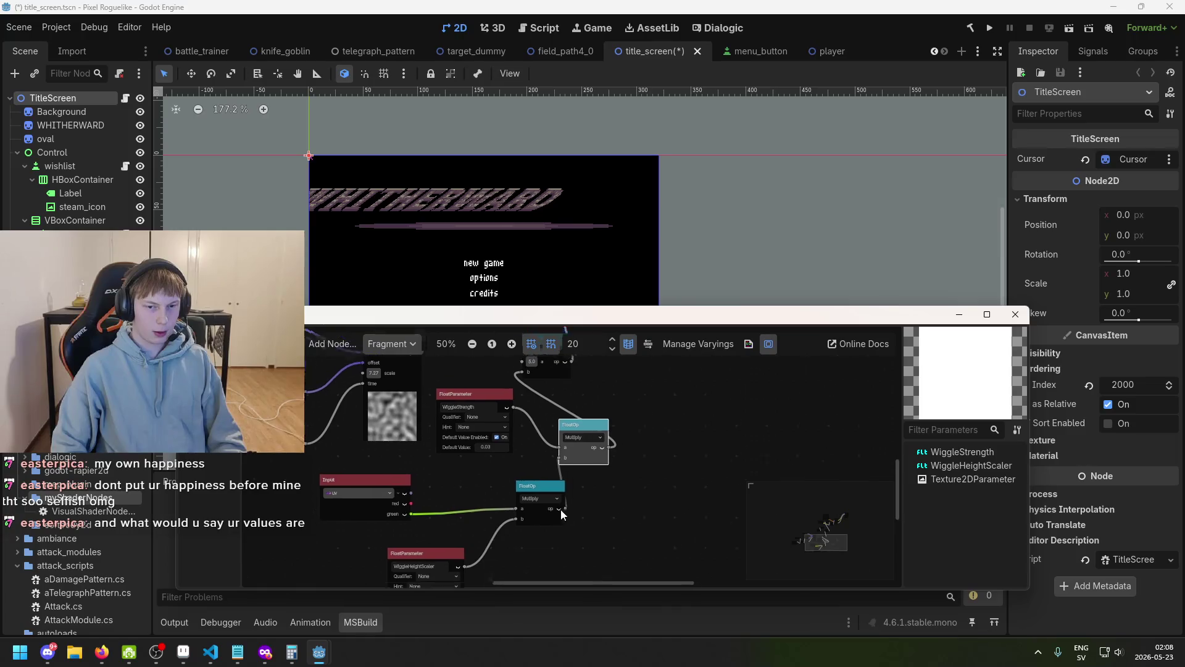
left_click_drag(588, 423, 618, 410)
scroll(618, 410, "up", 2)
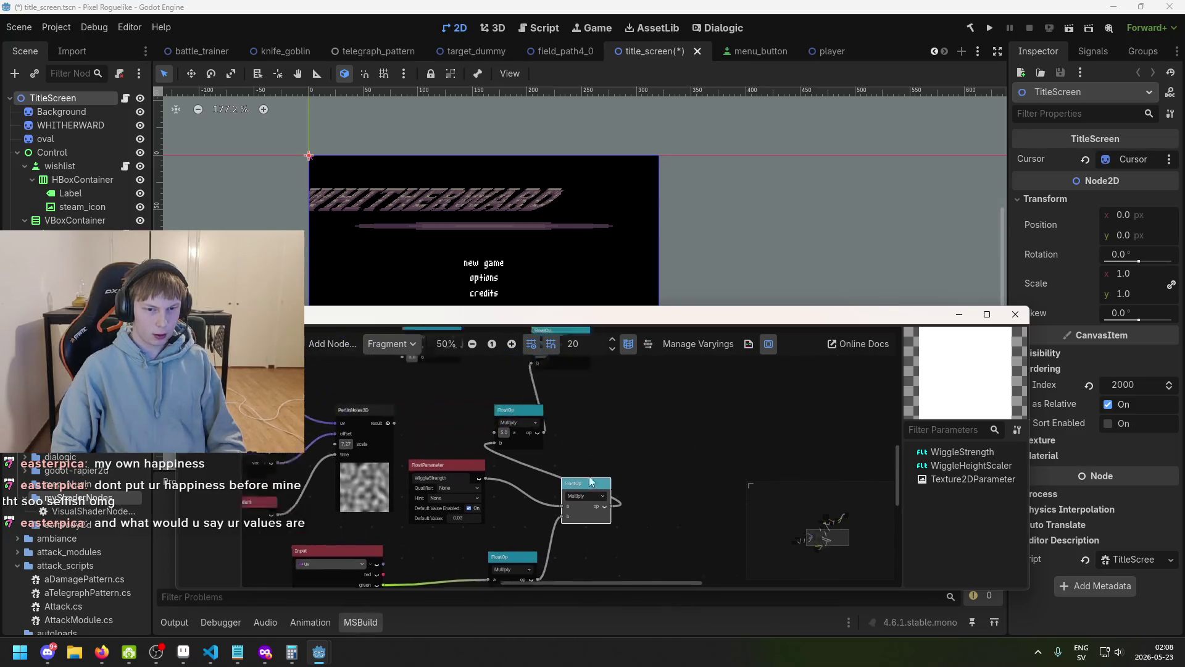
scroll(563, 543, "up", 3)
scroll(531, 441, "up", 2)
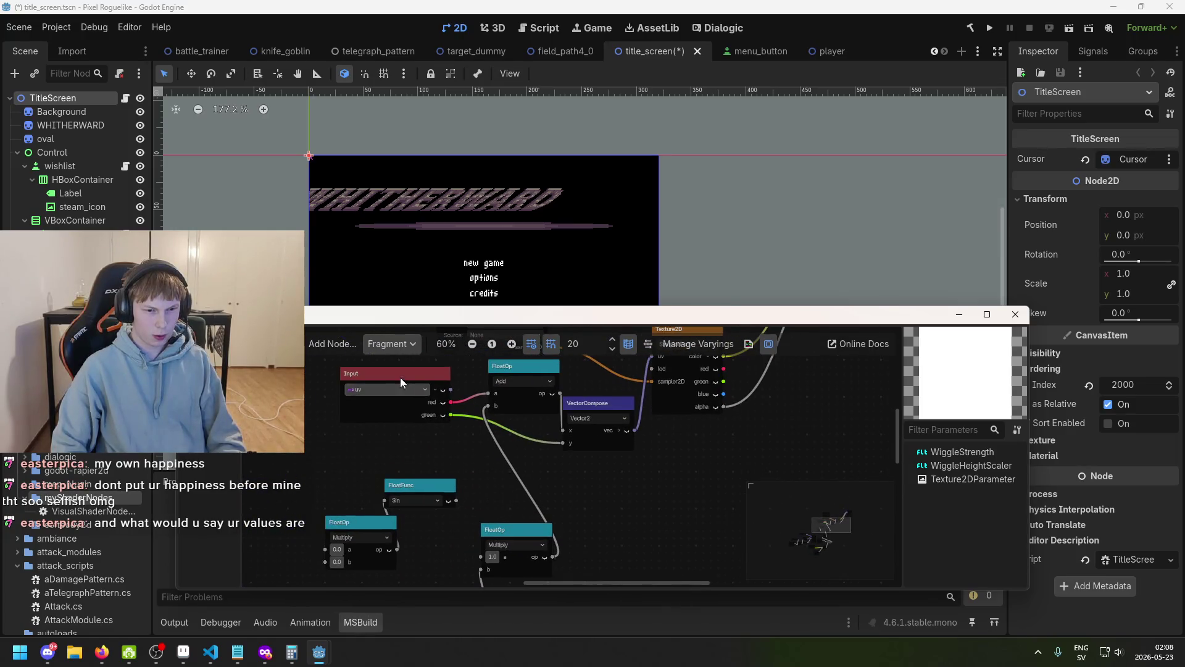
scroll(524, 479, "up", 1)
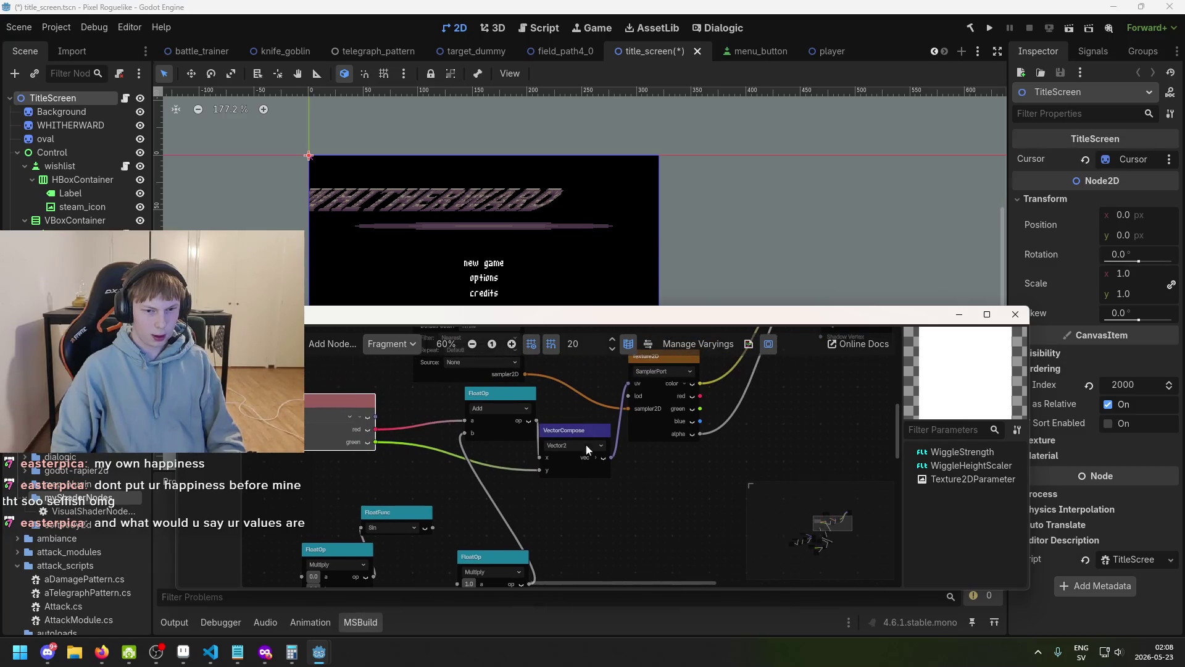
scroll(570, 494, "down", 3)
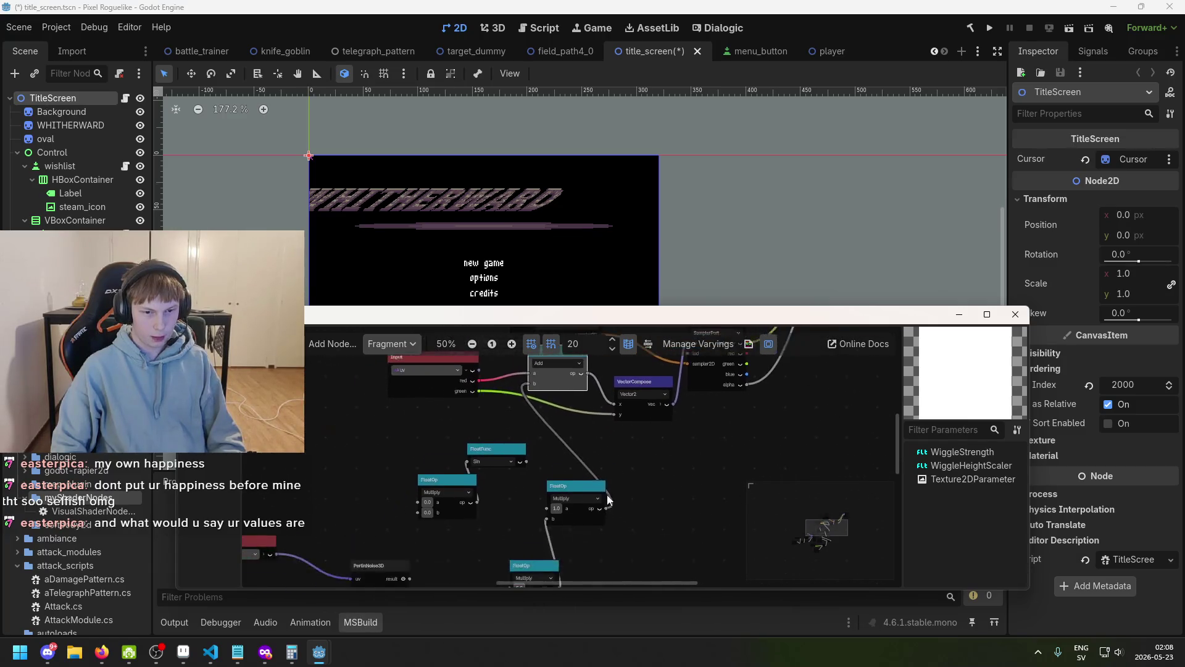
- Select the left Multiply node and nudge the Input node slightly
left_click_drag(647, 435, 619, 458)
left_click(432, 407)
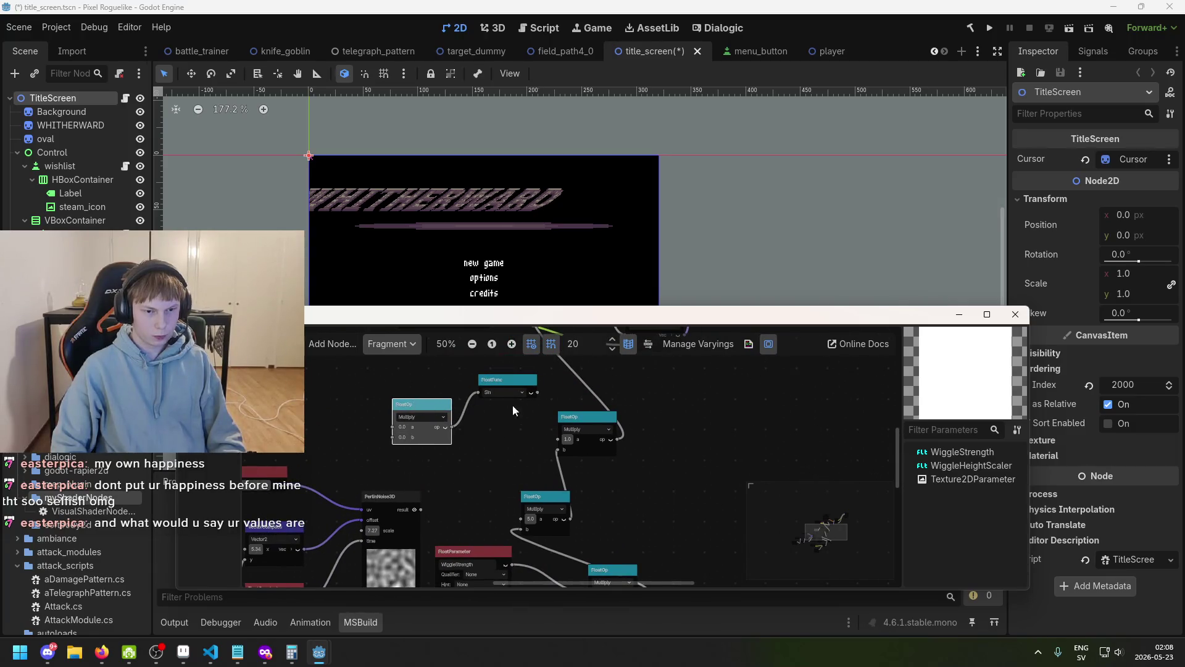
scroll(626, 410, "down", 5)
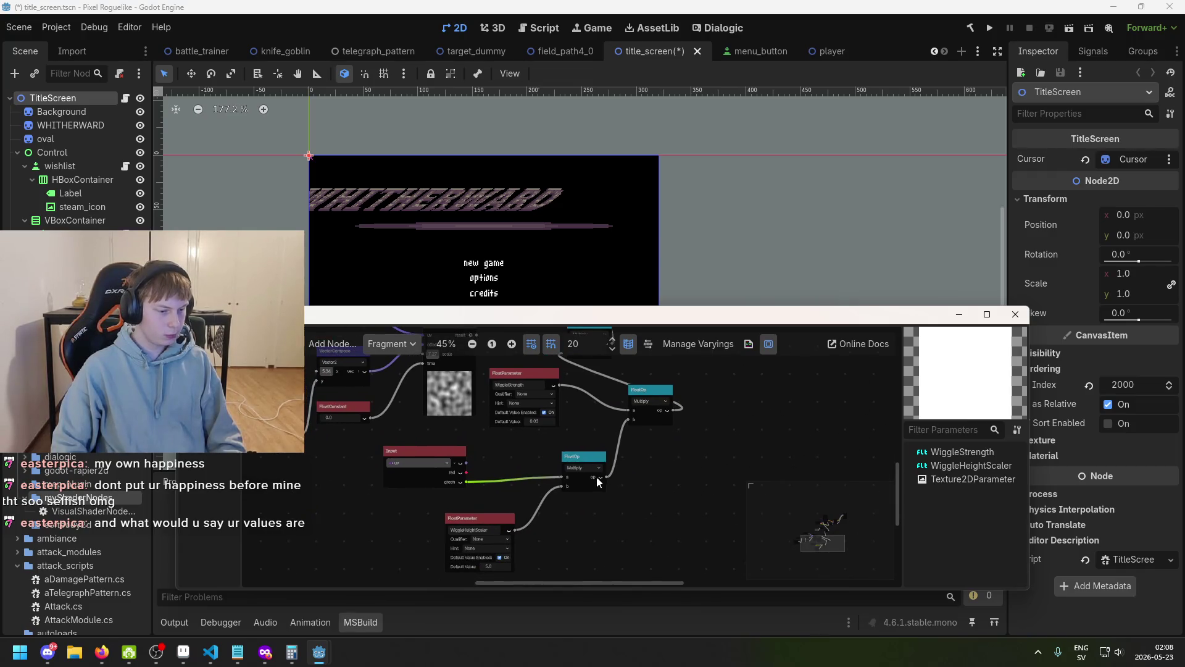
left_click_drag(419, 448, 415, 466)
scroll(497, 489, "up", 1)
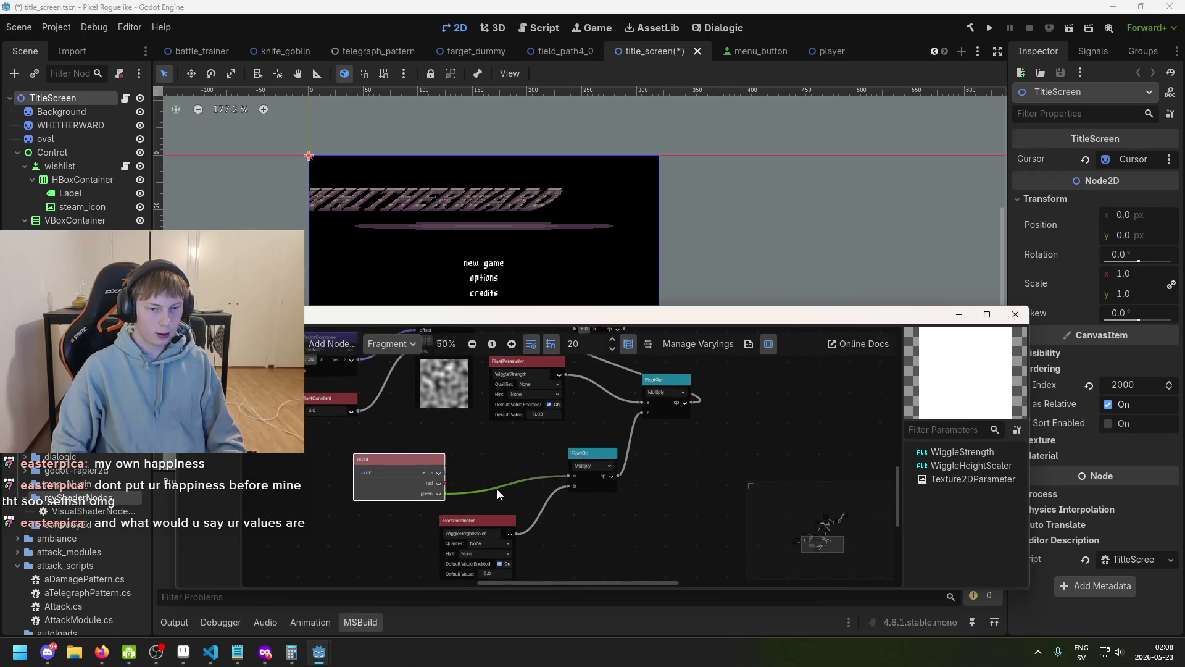
scroll(445, 494, "up", 2)
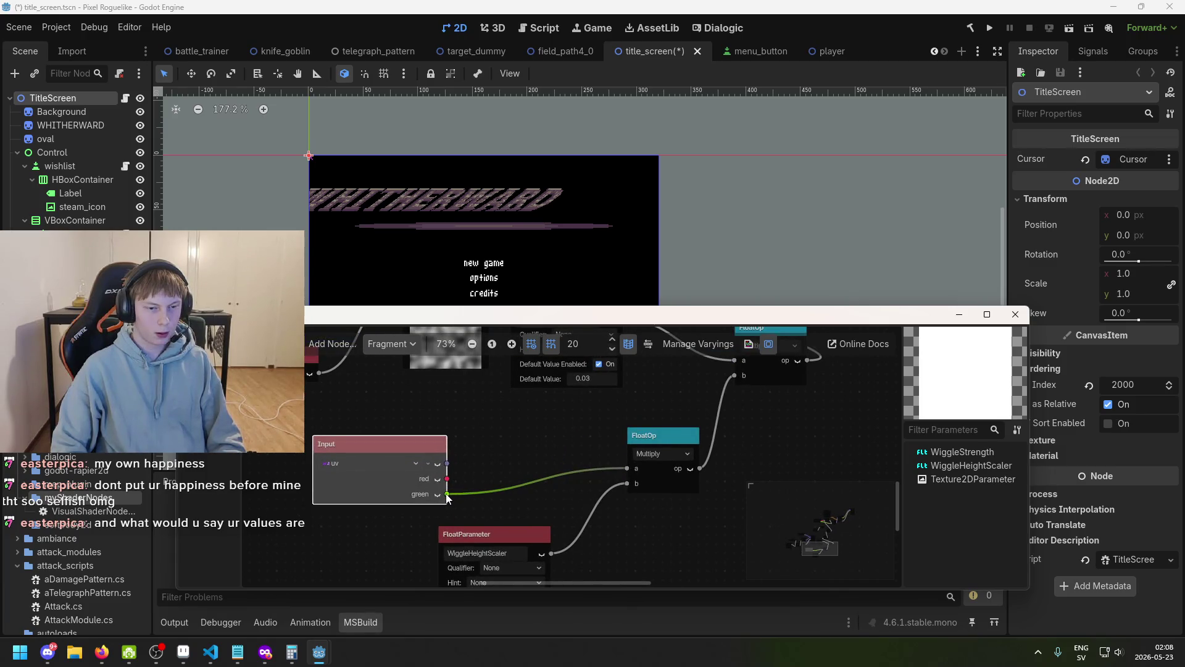
scroll(596, 505, "down", 2)
scroll(596, 506, "down", 3)
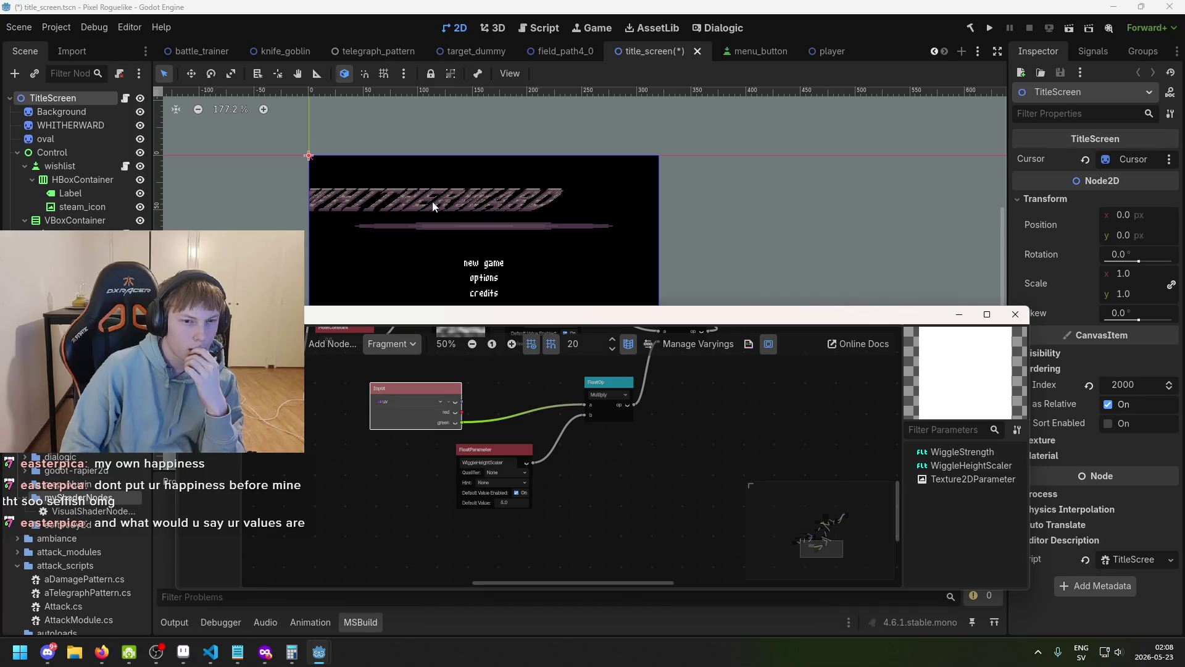
- Zoom the 2D viewport and bring the main editor in front of the shader editor
scroll(521, 475, "up", 4)
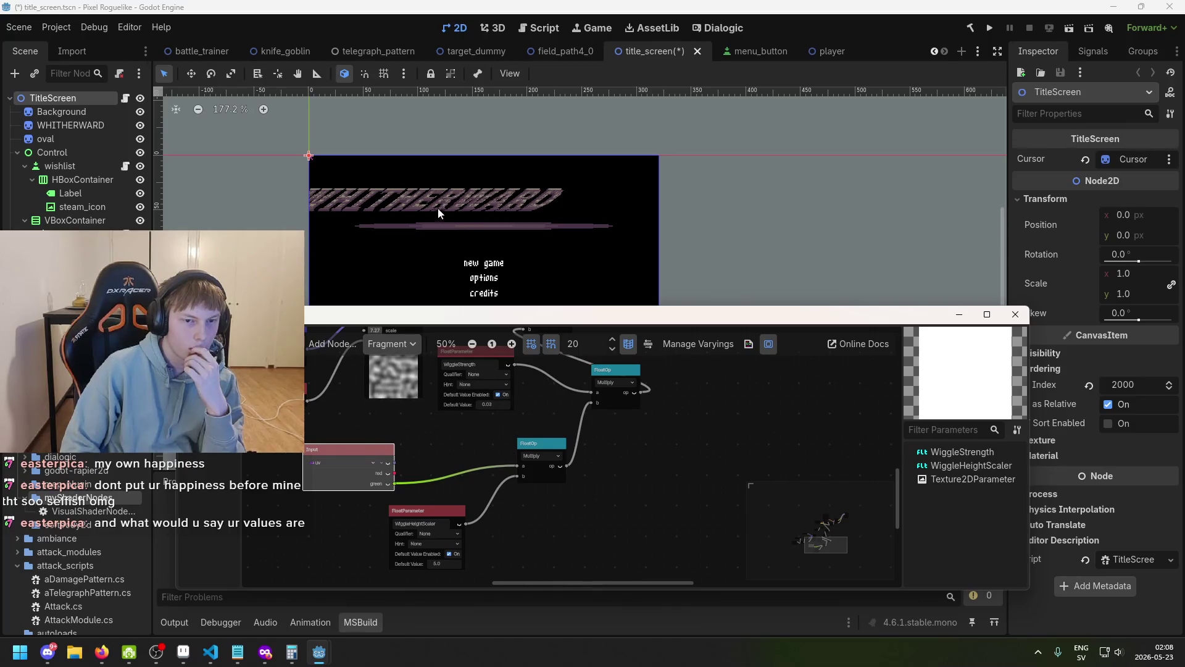
scroll(382, 255, "down", 2)
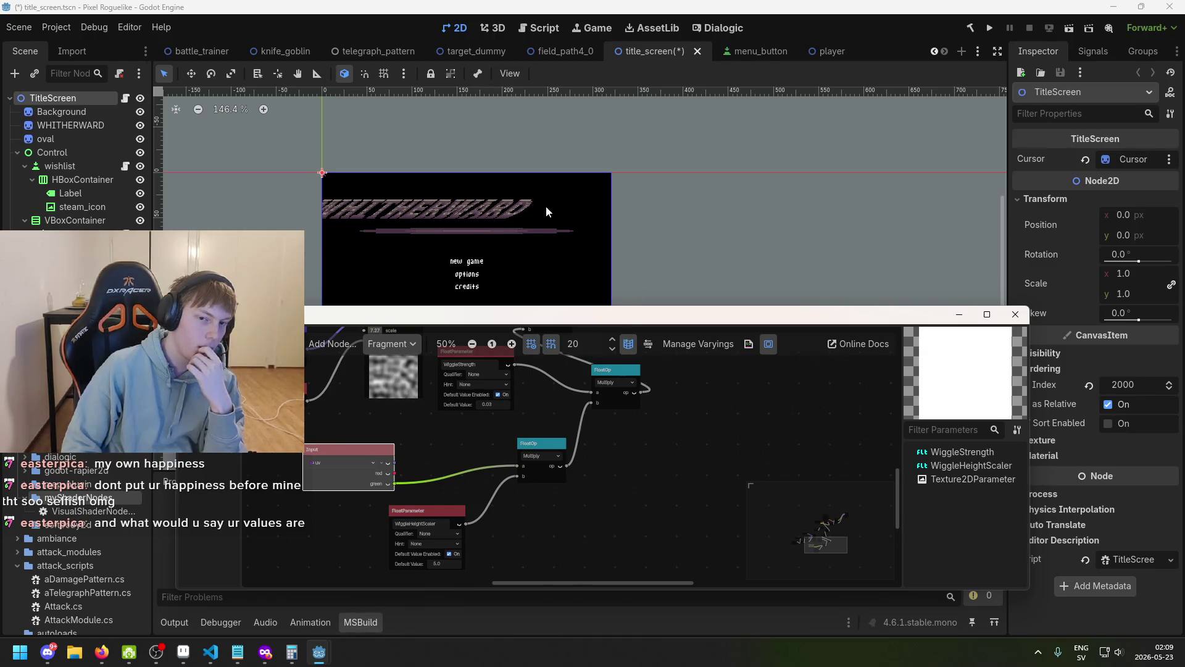
scroll(528, 273, "down", 2)
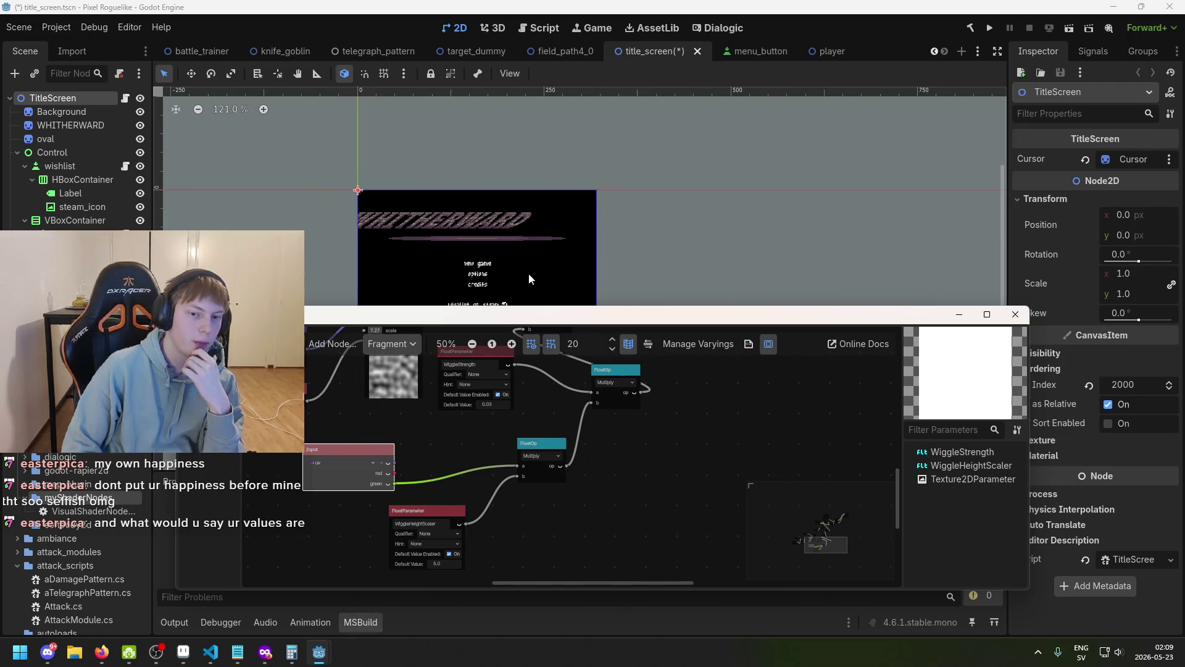
left_click(530, 279)
scroll(456, 168, "up", 4)
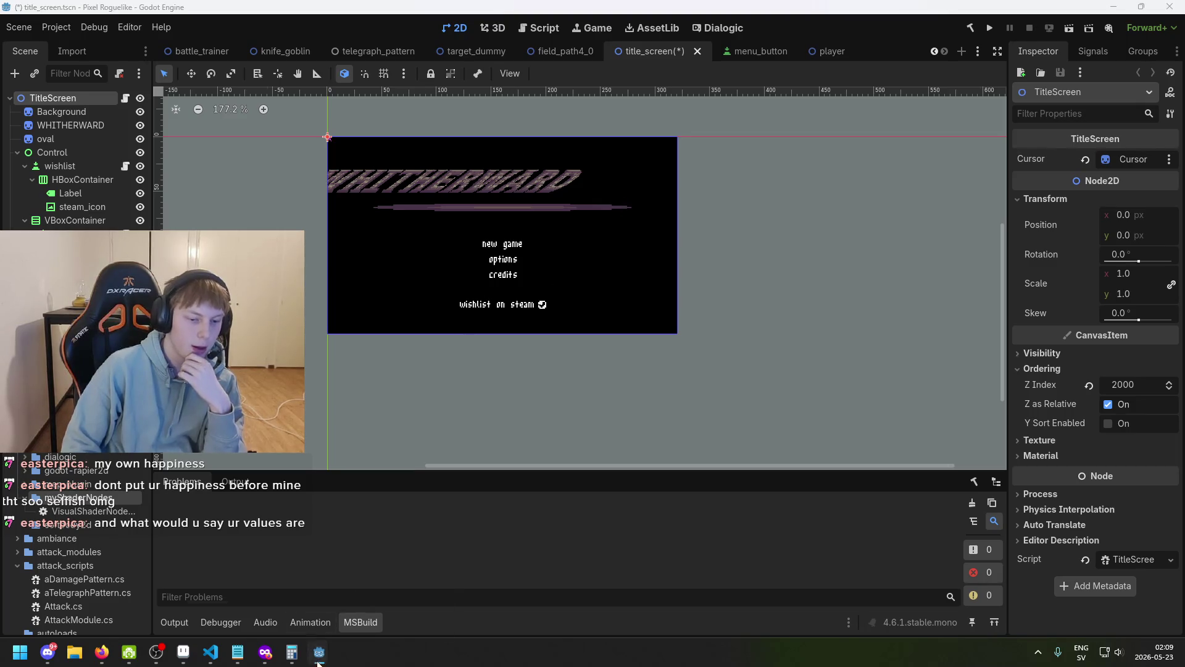
- Bring the shader graph editor forward and save the title_screen scene with Ctrl+S
left_click(382, 586)
scroll(573, 477, "down", 2)
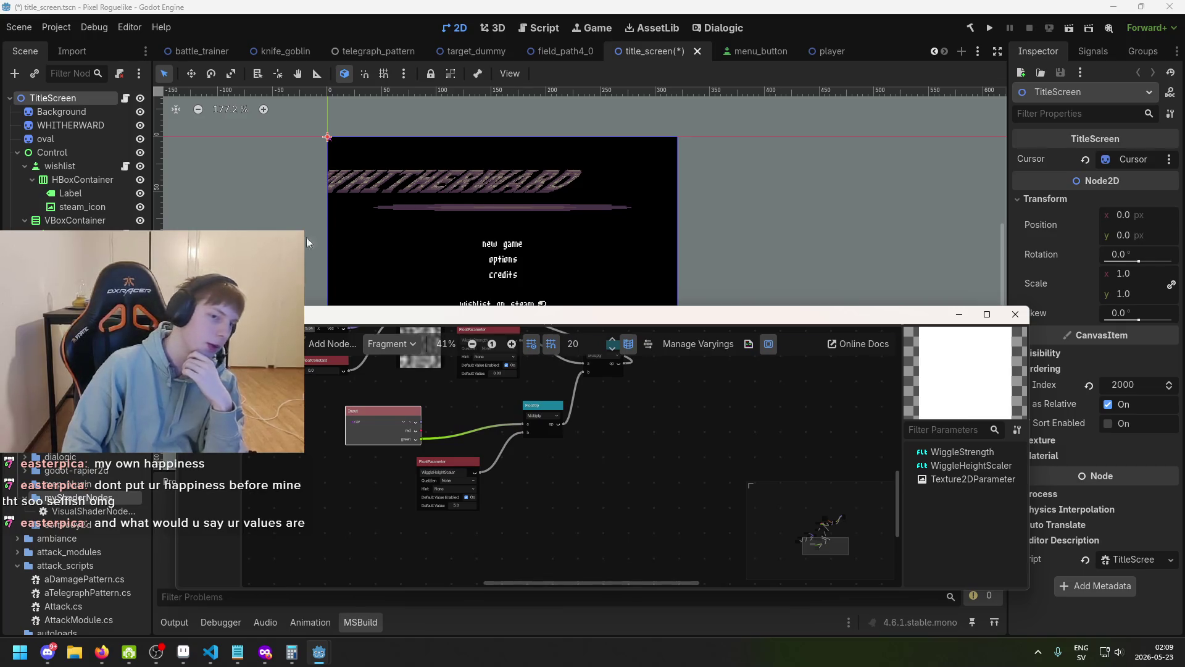
scroll(568, 452, "up", 1)
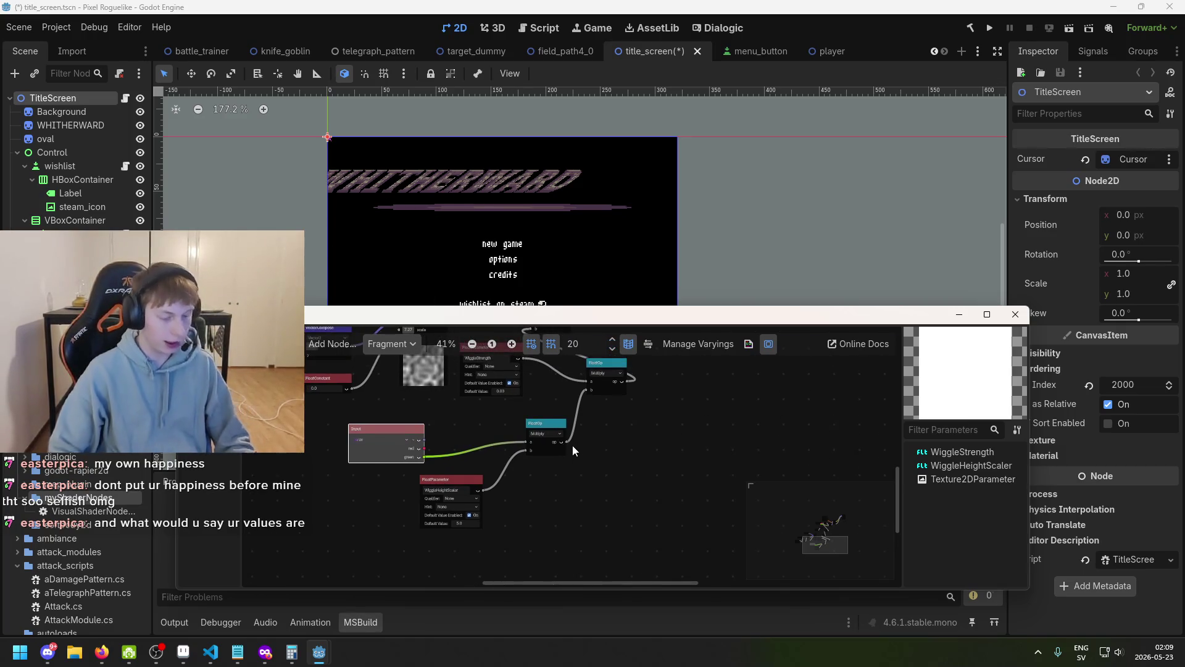
scroll(578, 463, "up", 1)
scroll(611, 461, "up", 3)
scroll(649, 420, "down", 1)
key("ctrl+s")
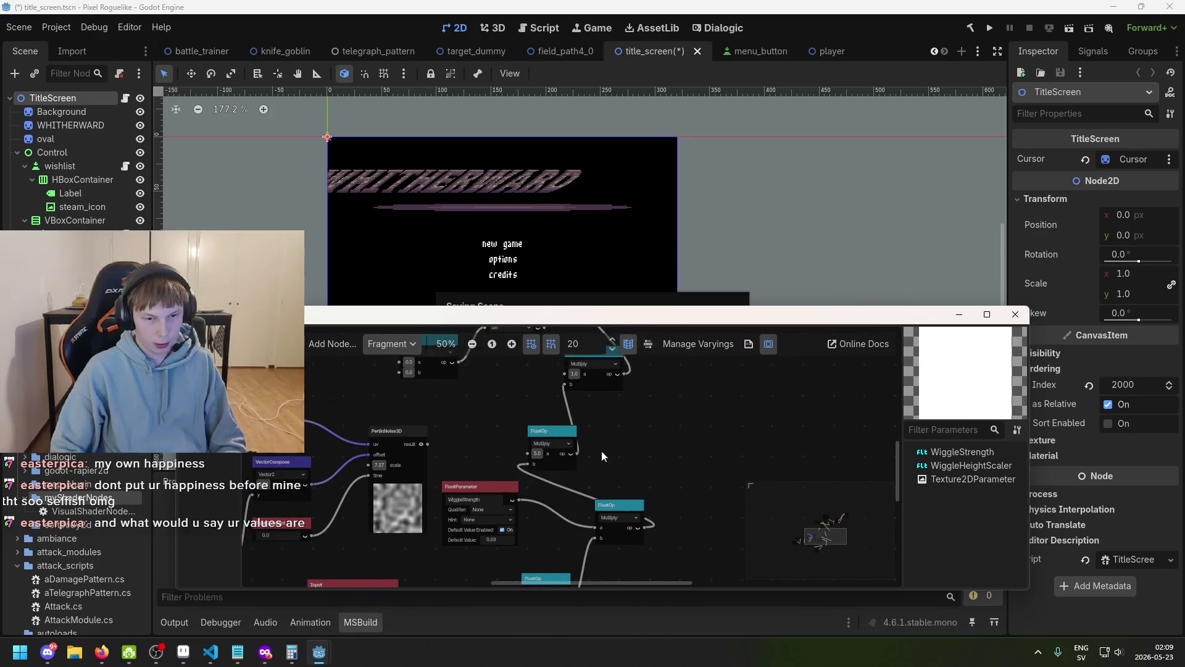
- Nudge the WiggleStrength parameter node slightly
left_click_drag(566, 482, 579, 492)
scroll(641, 464, "up", 2)
scroll(665, 444, "right", 1)
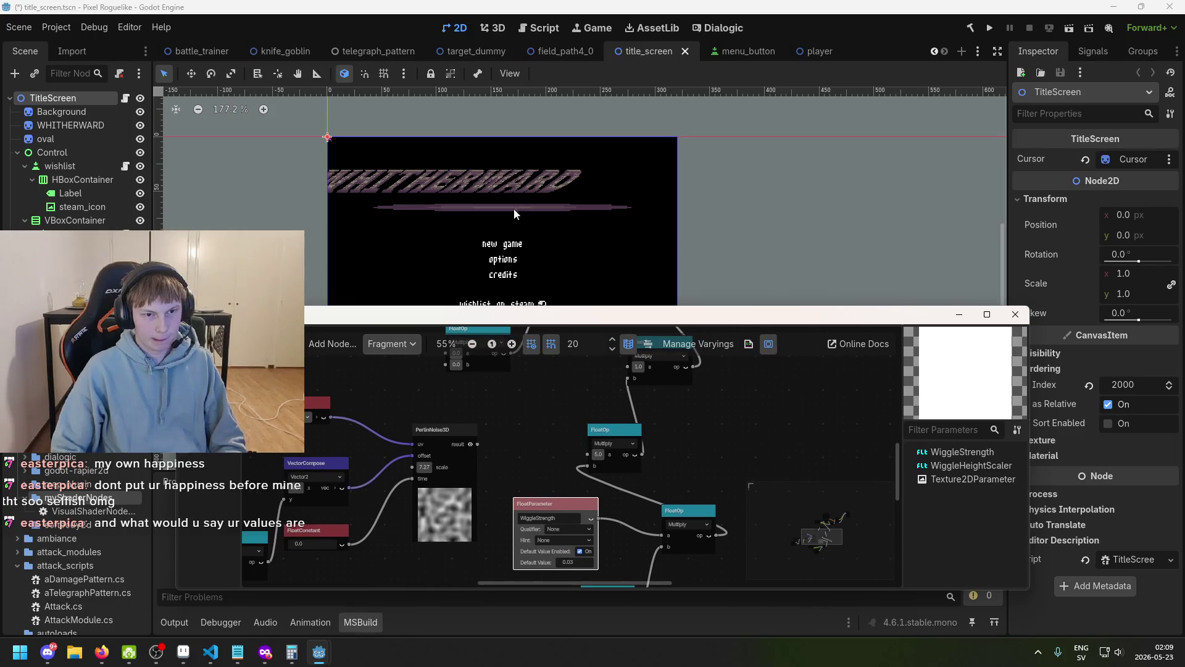